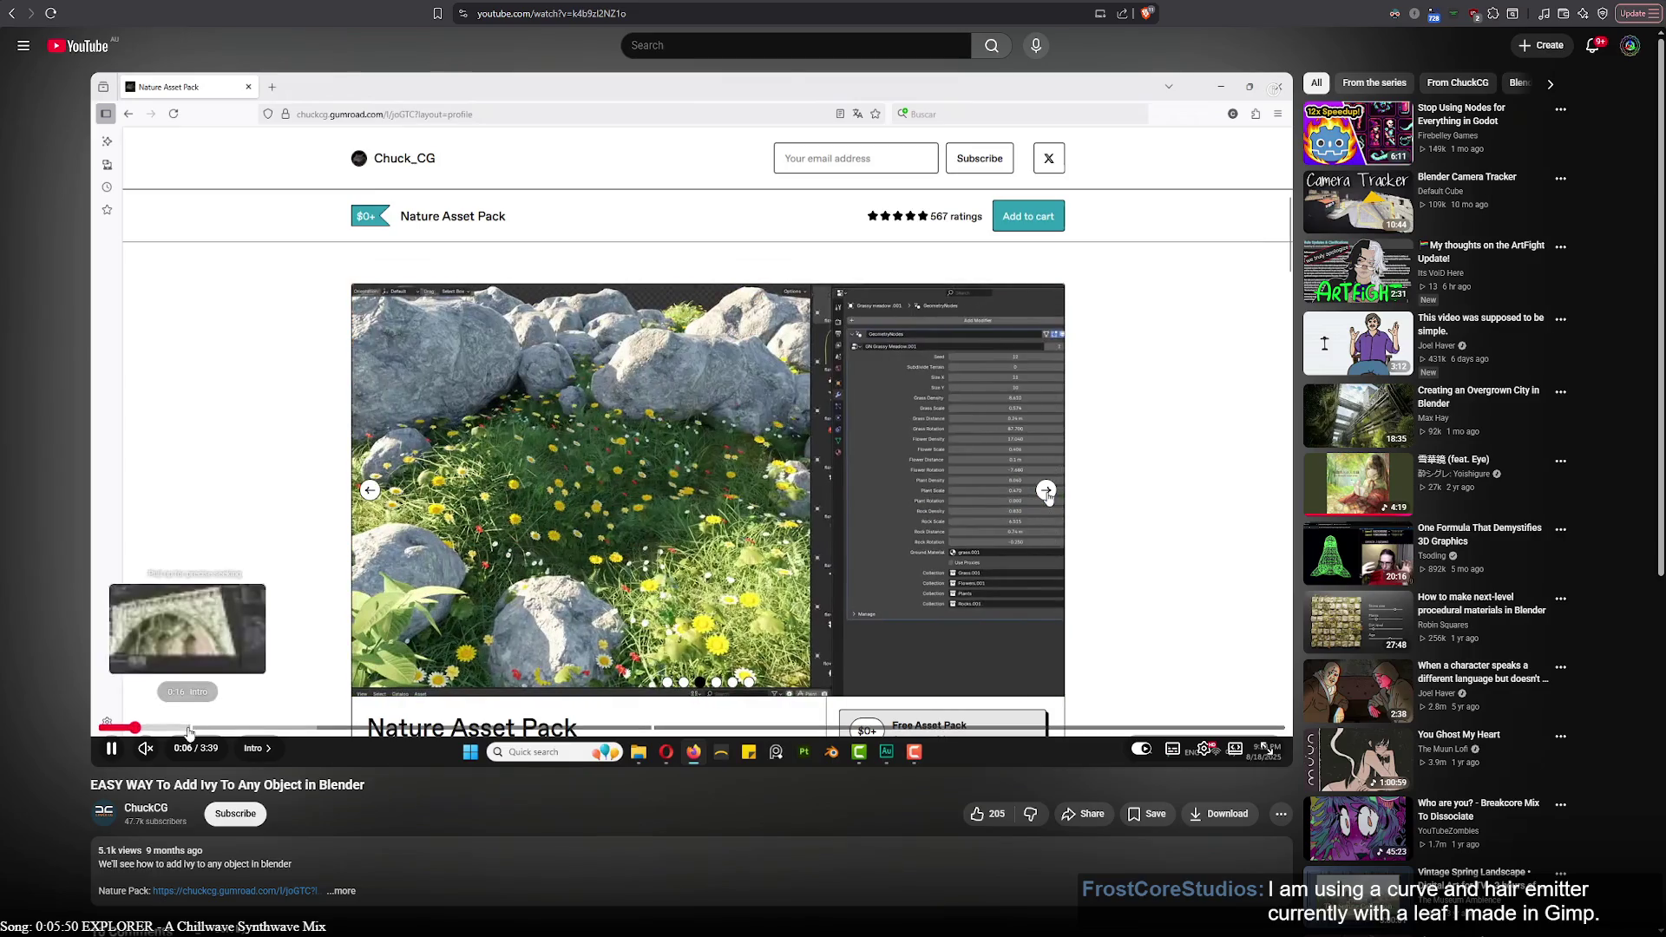
Skim the ivy tutorial through to its node-setup section, then return to the ivy gen search results
click(182, 731)
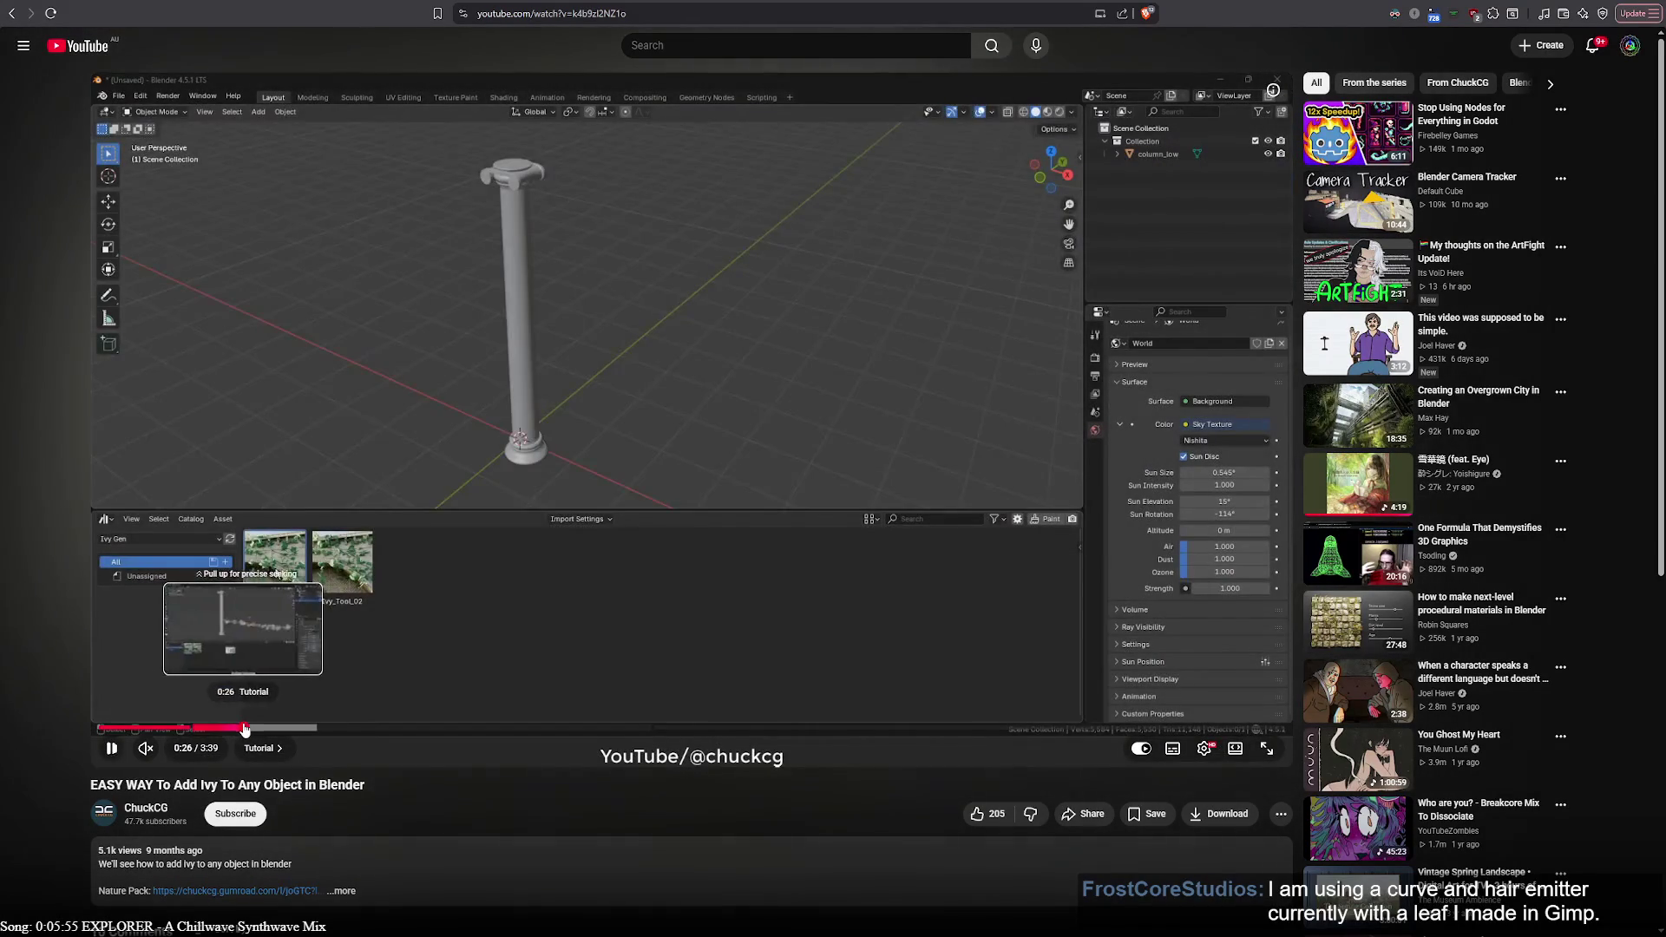
click(244, 731)
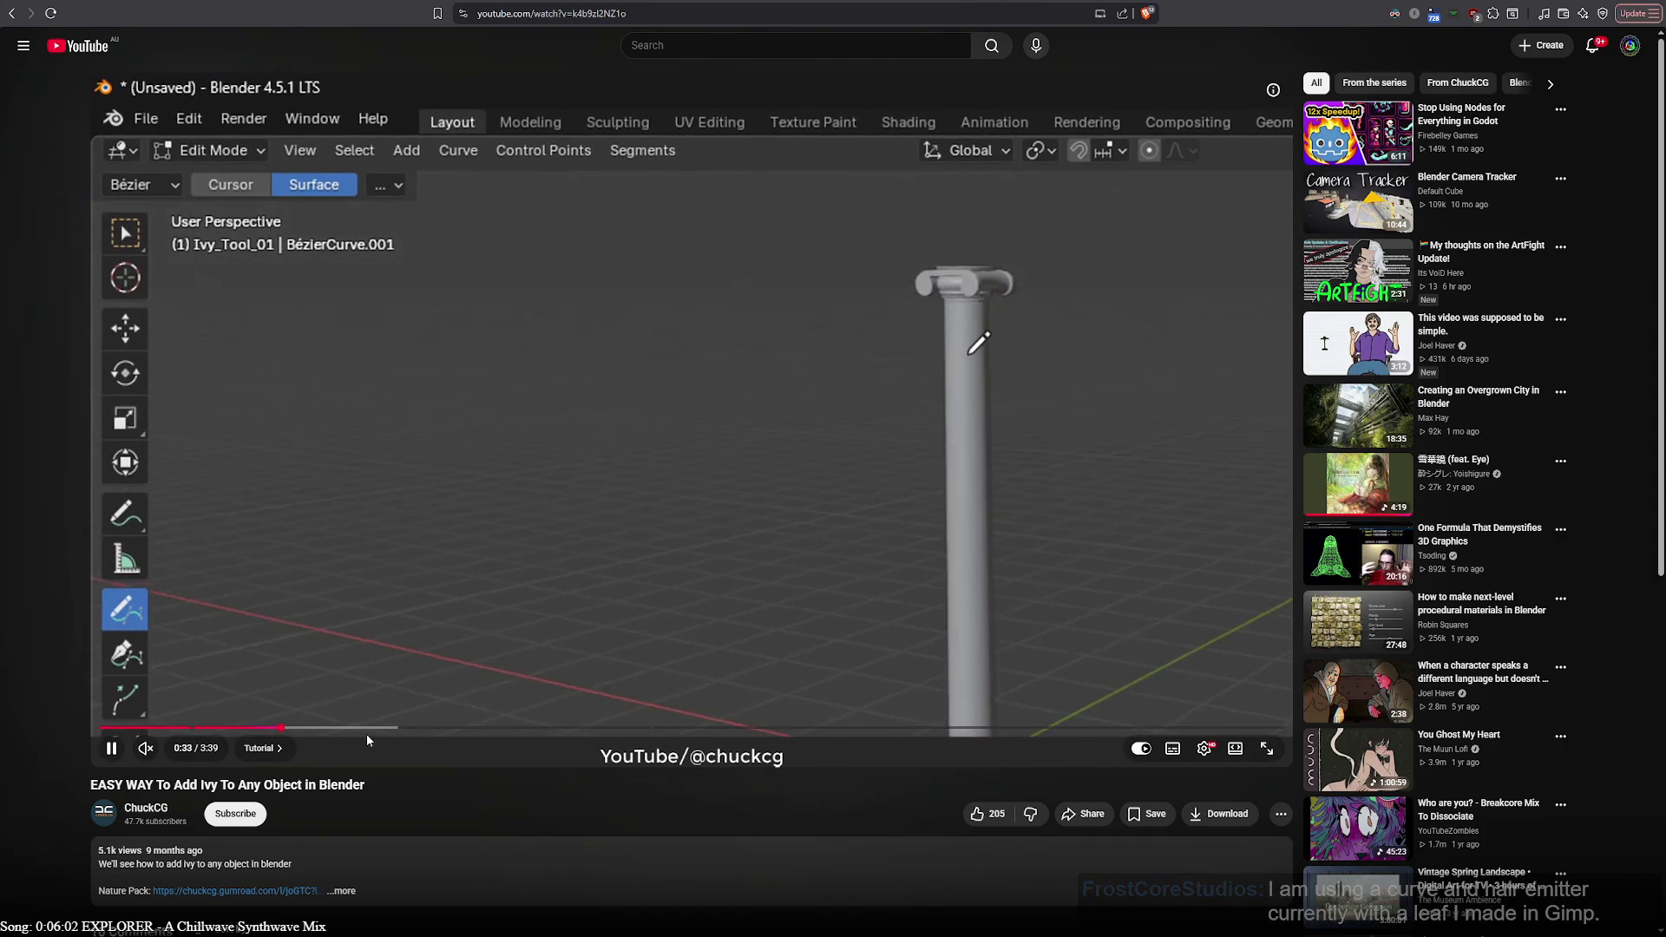
click(380, 733)
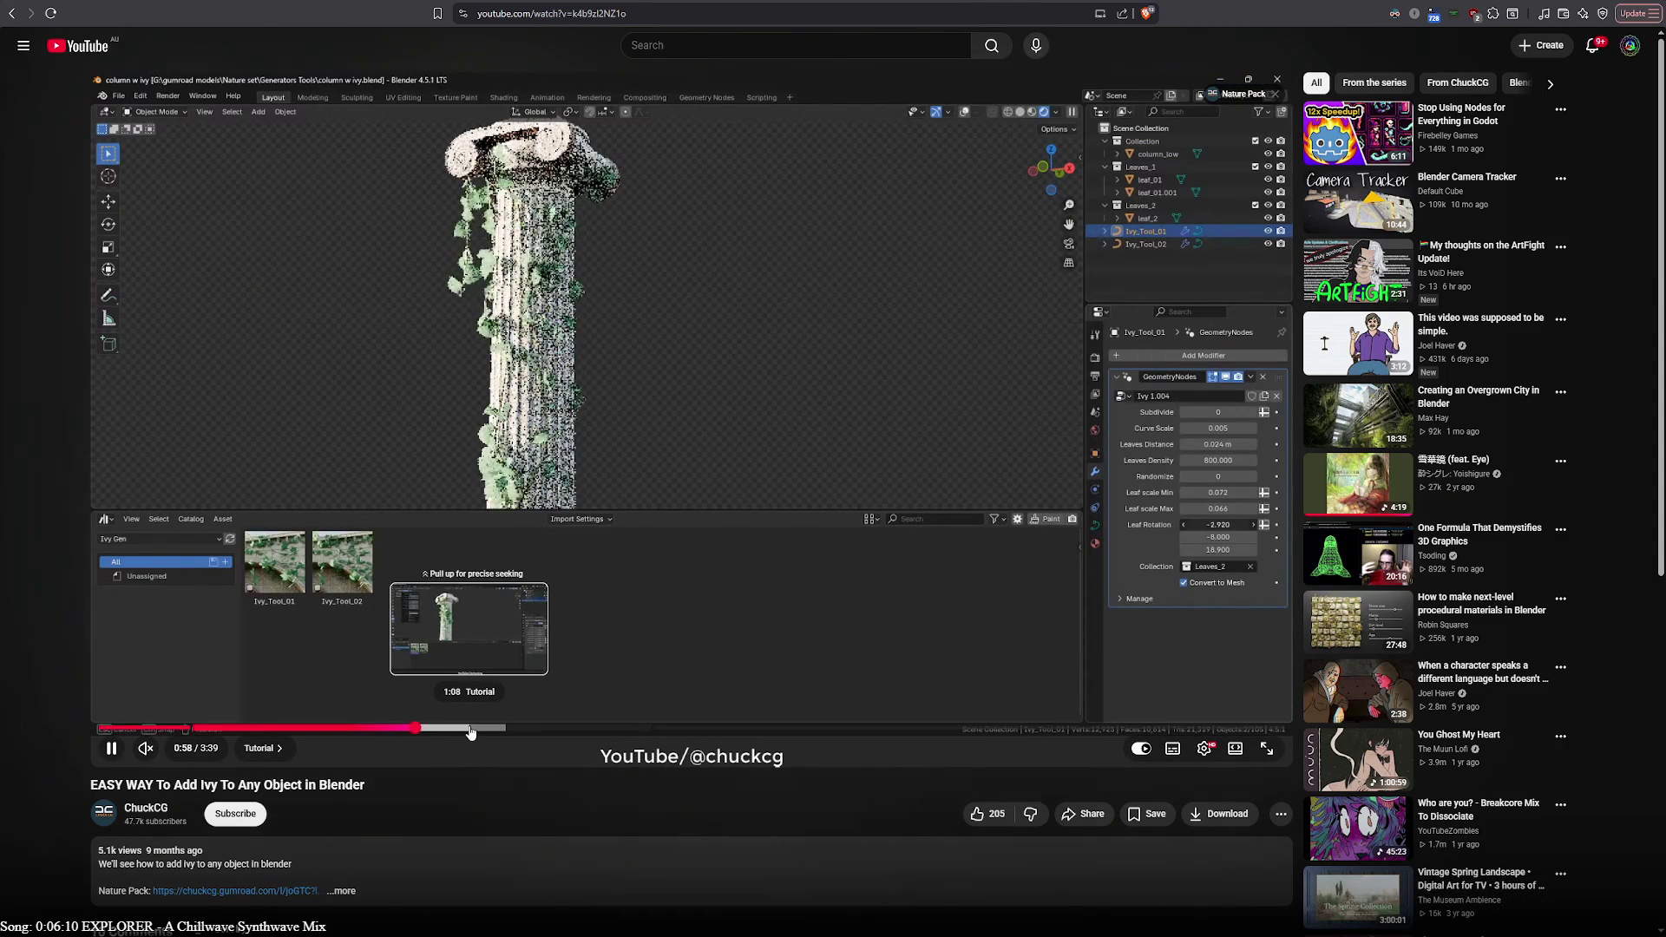
click(488, 733)
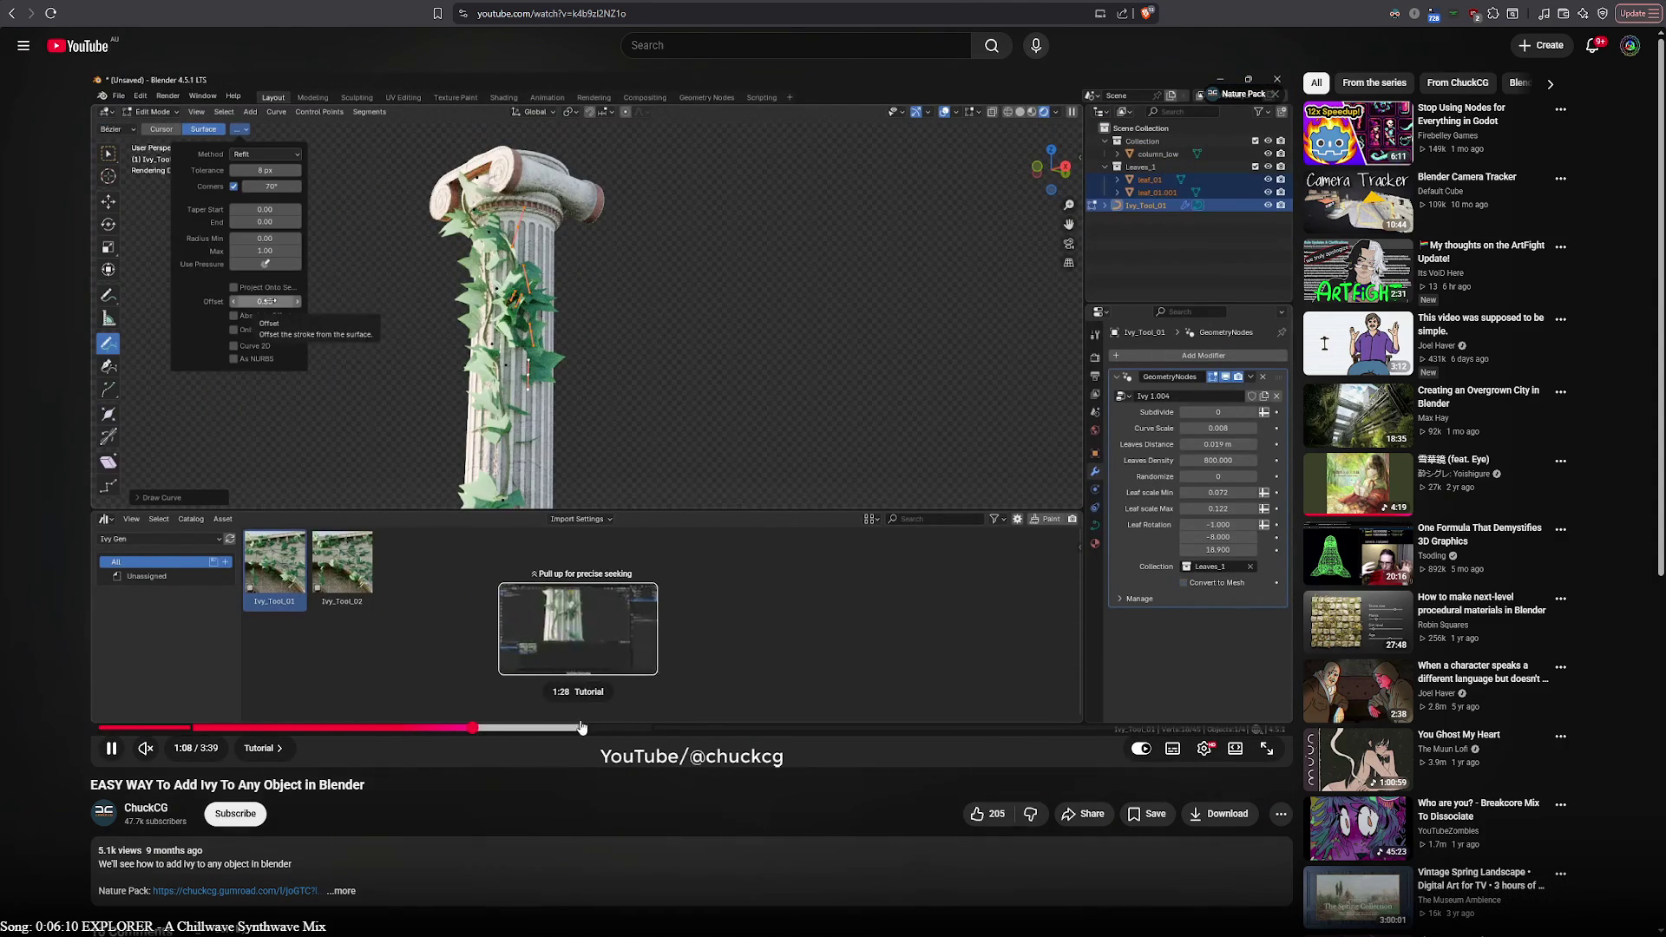
click(603, 732)
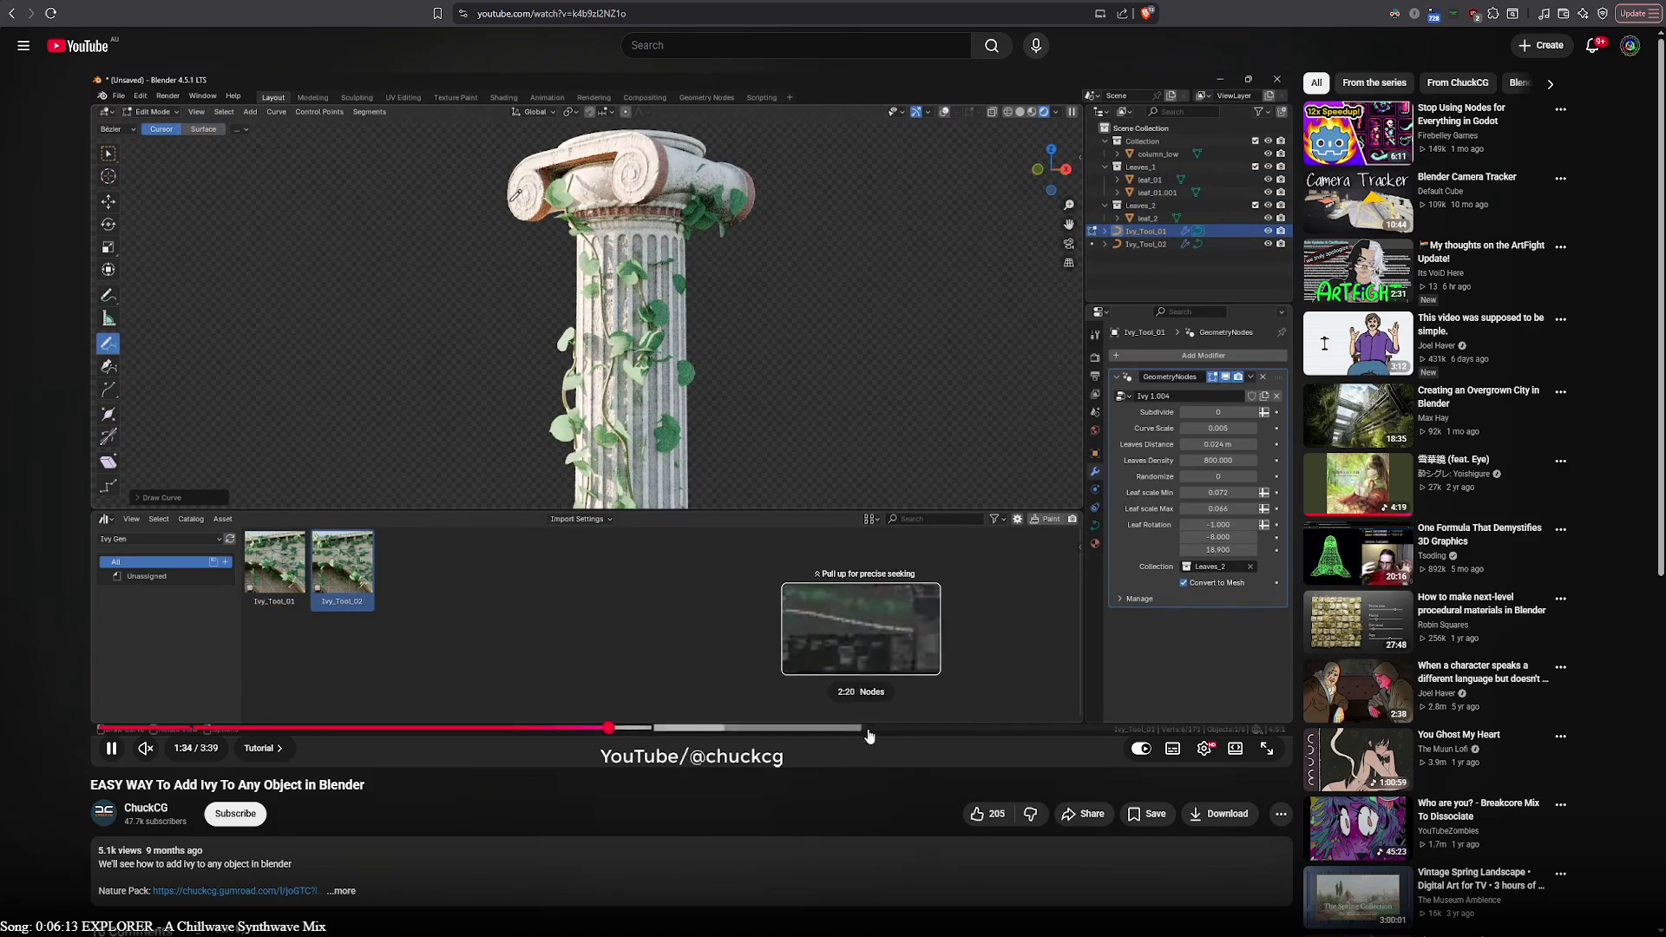
drag(873, 733, 994, 736)
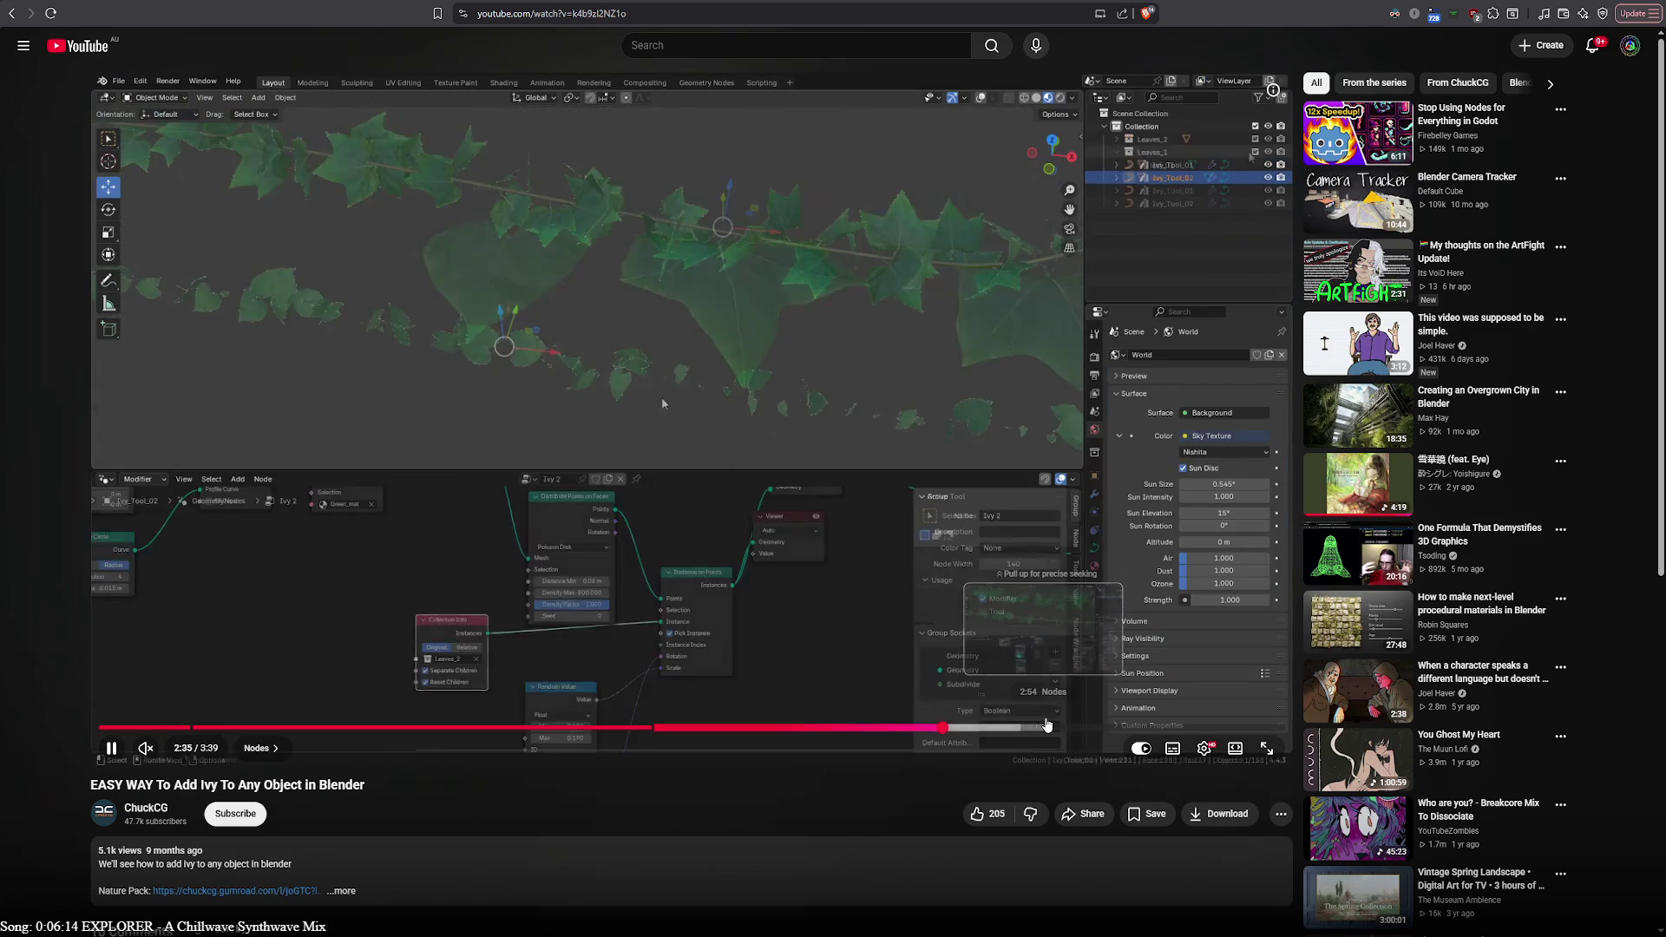
click(891, 729)
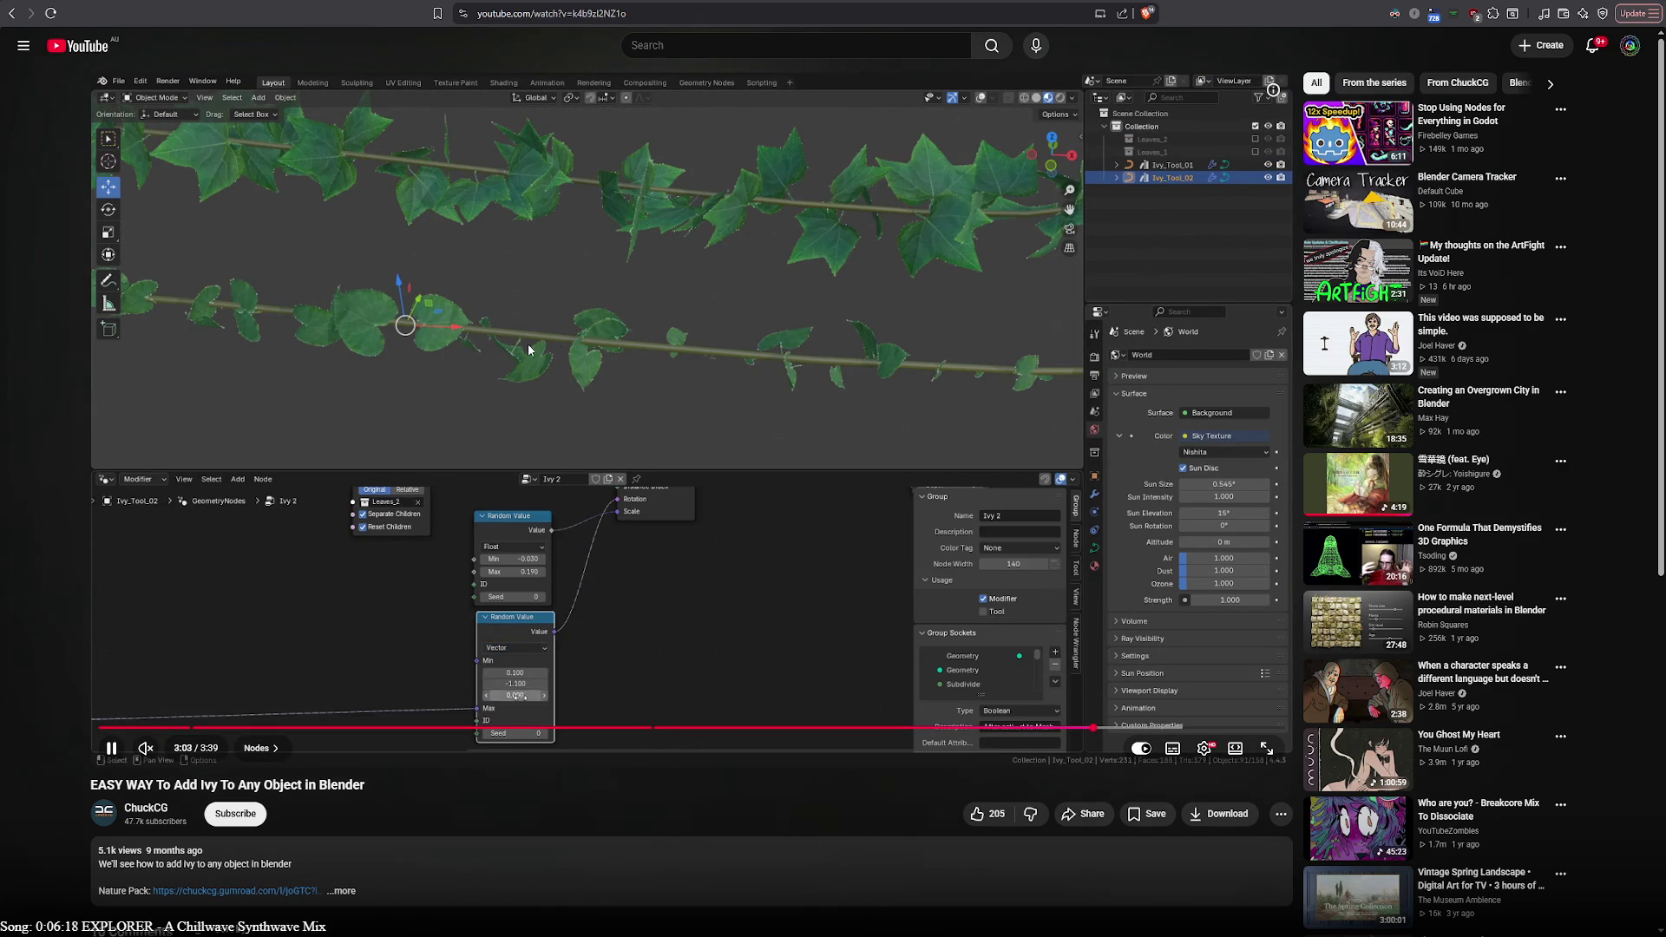
drag(1179, 729, 1216, 726)
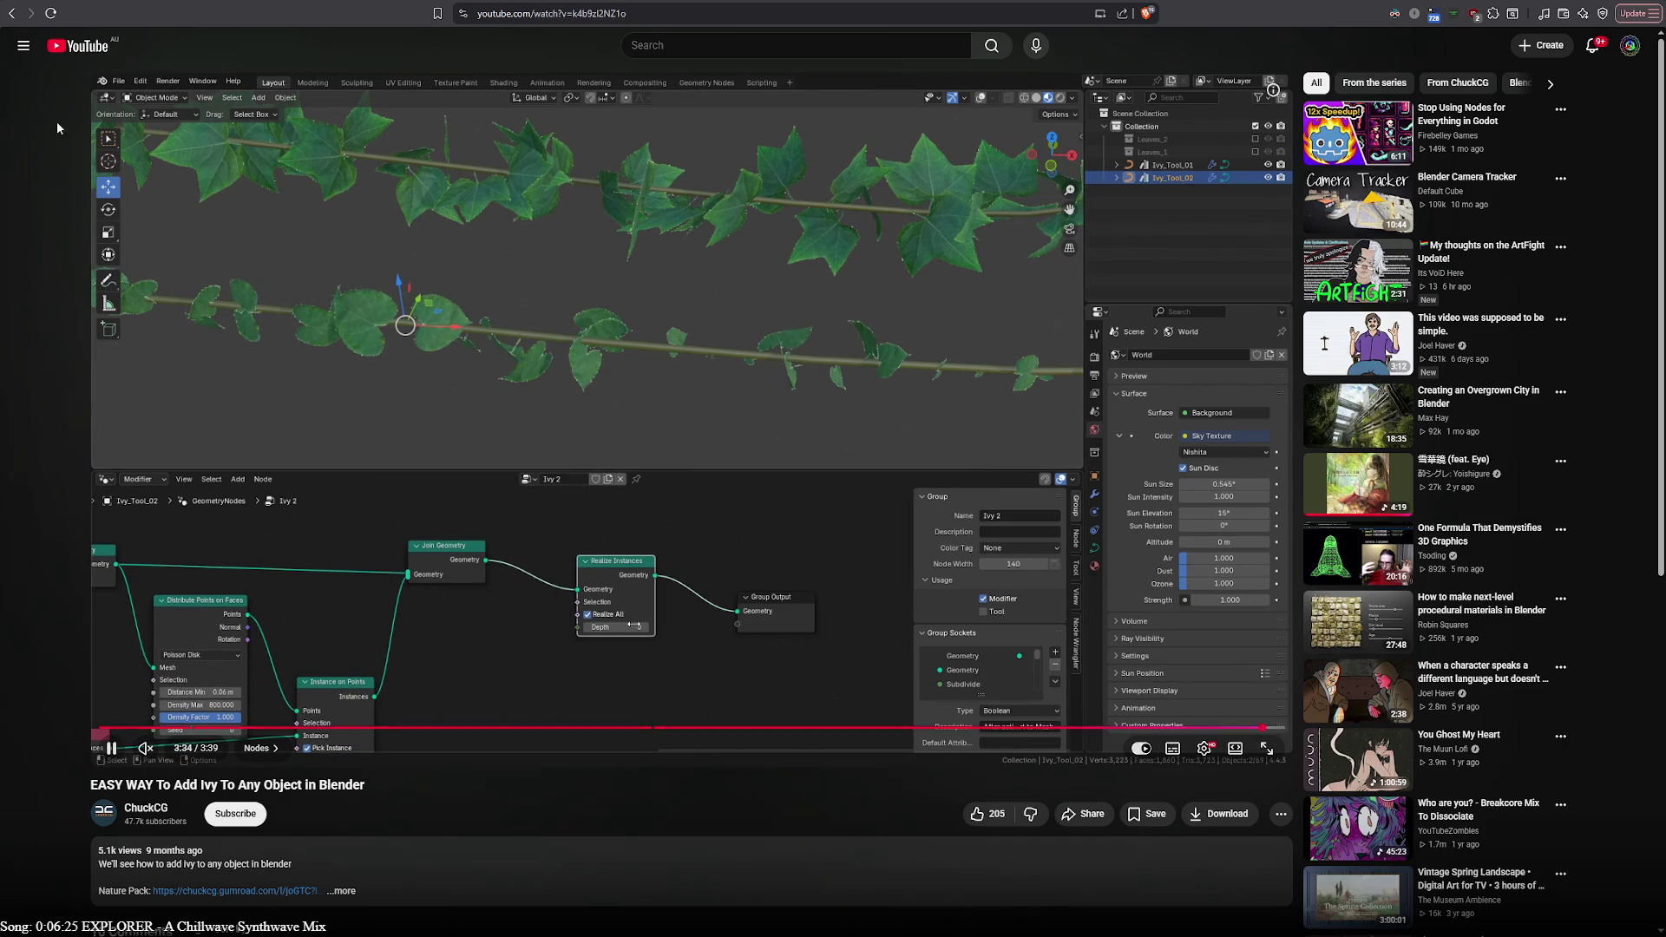
click(11, 13)
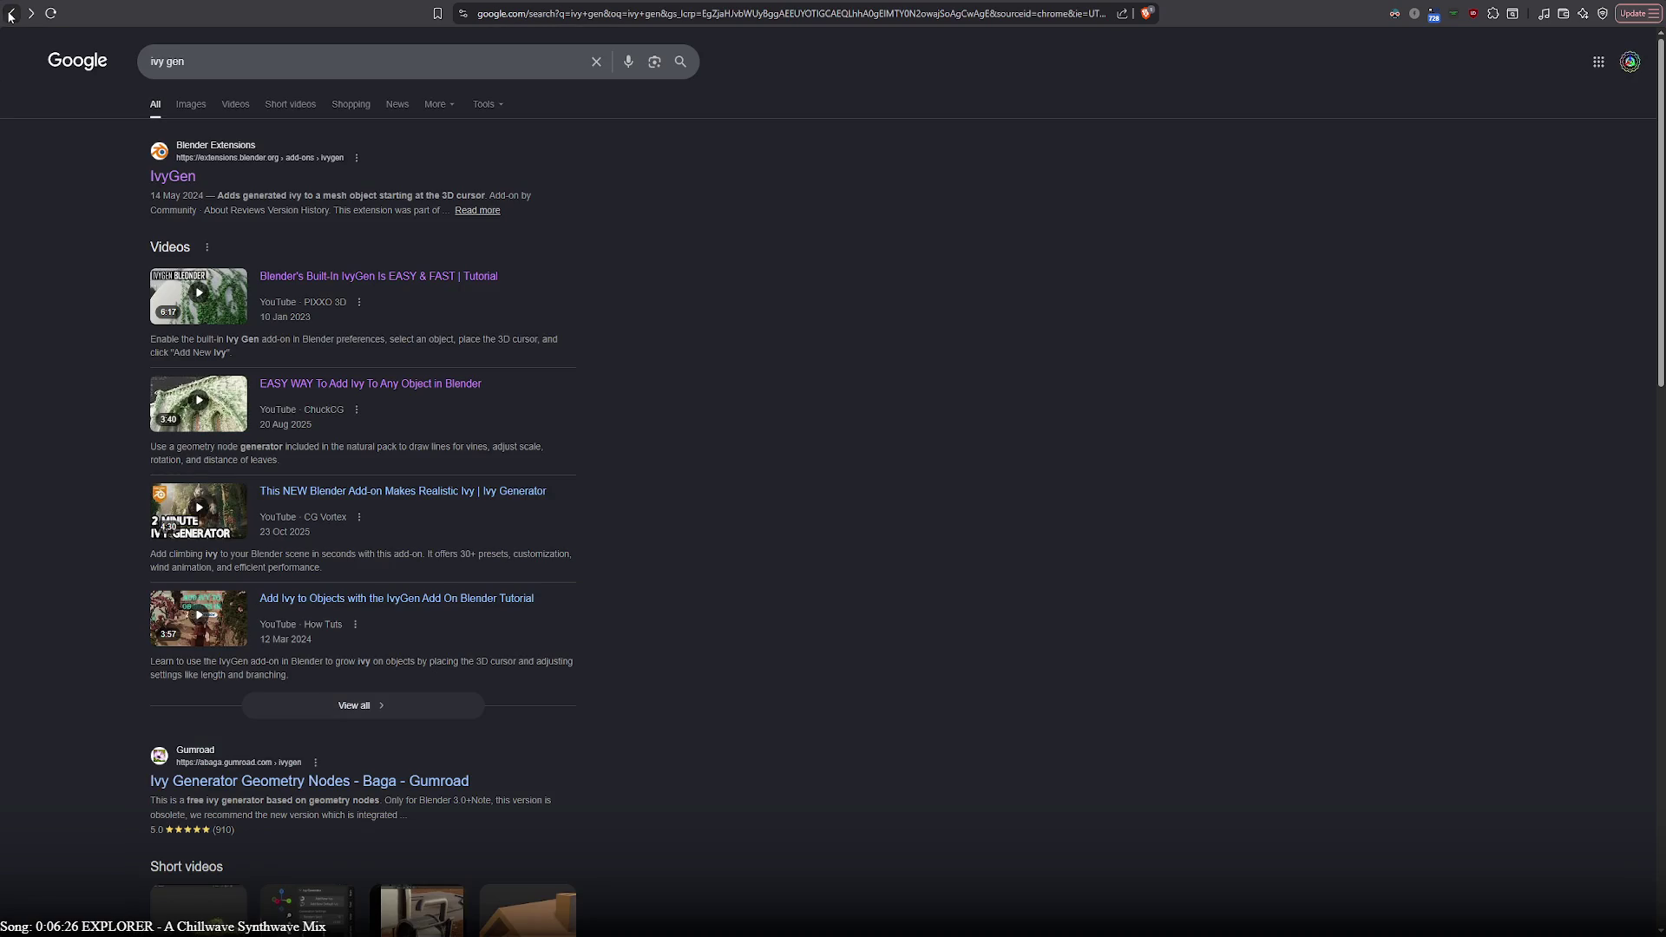
scroll(723, 536, down, 3)
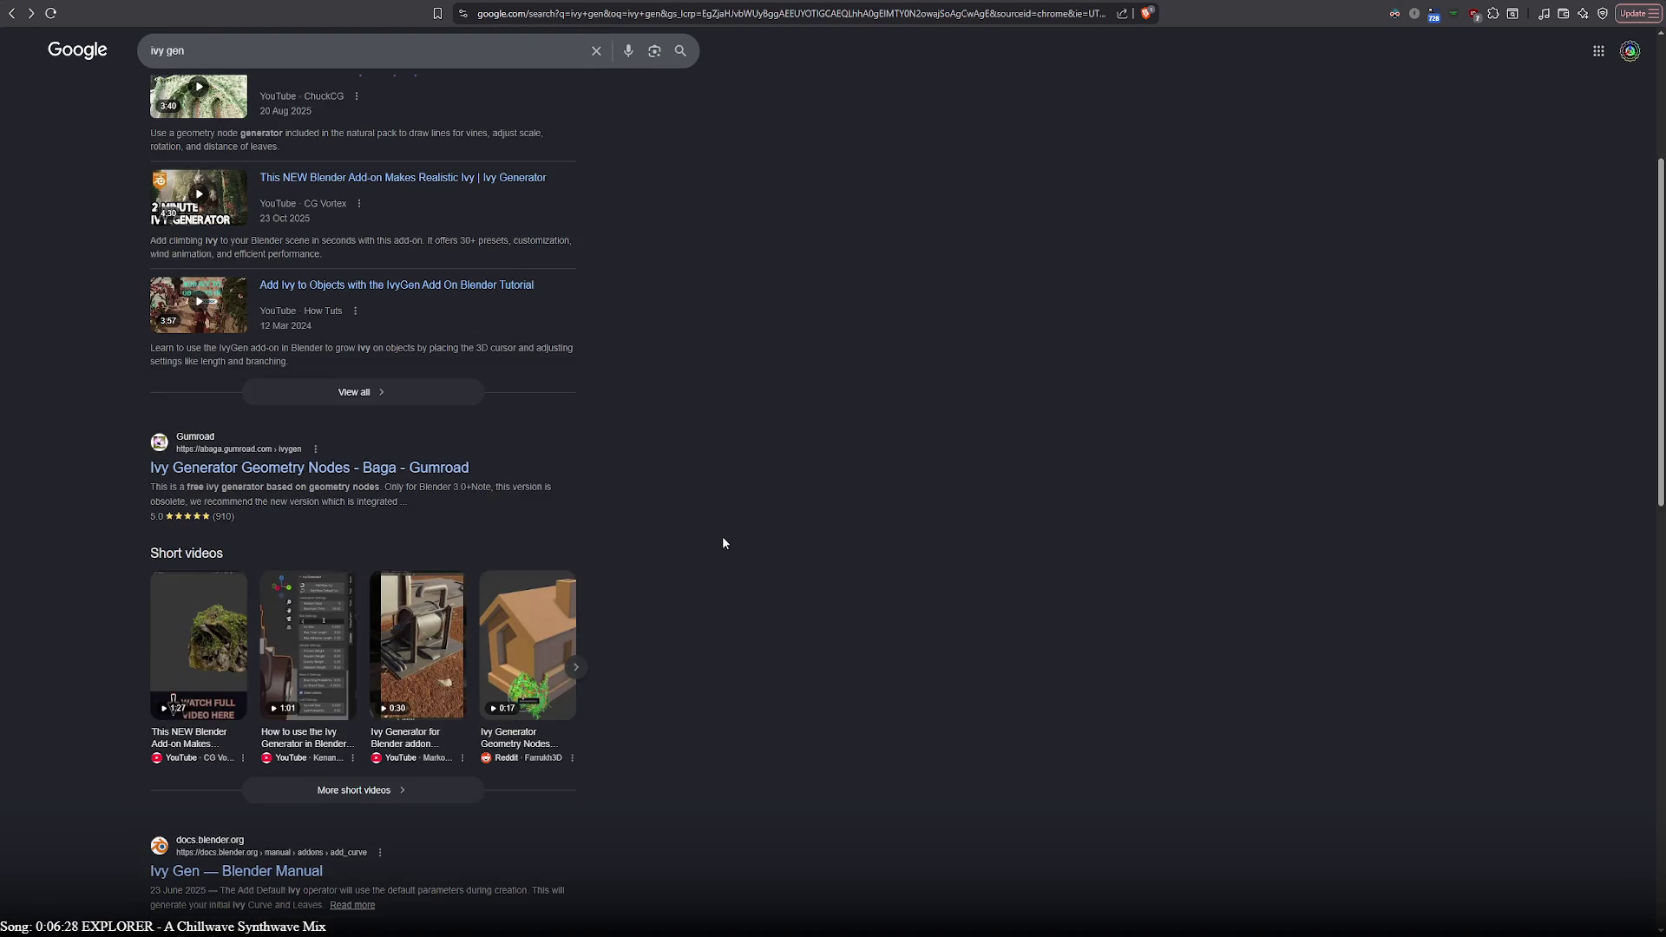
scroll(723, 544, down, 3)
scroll(723, 543, down, 4)
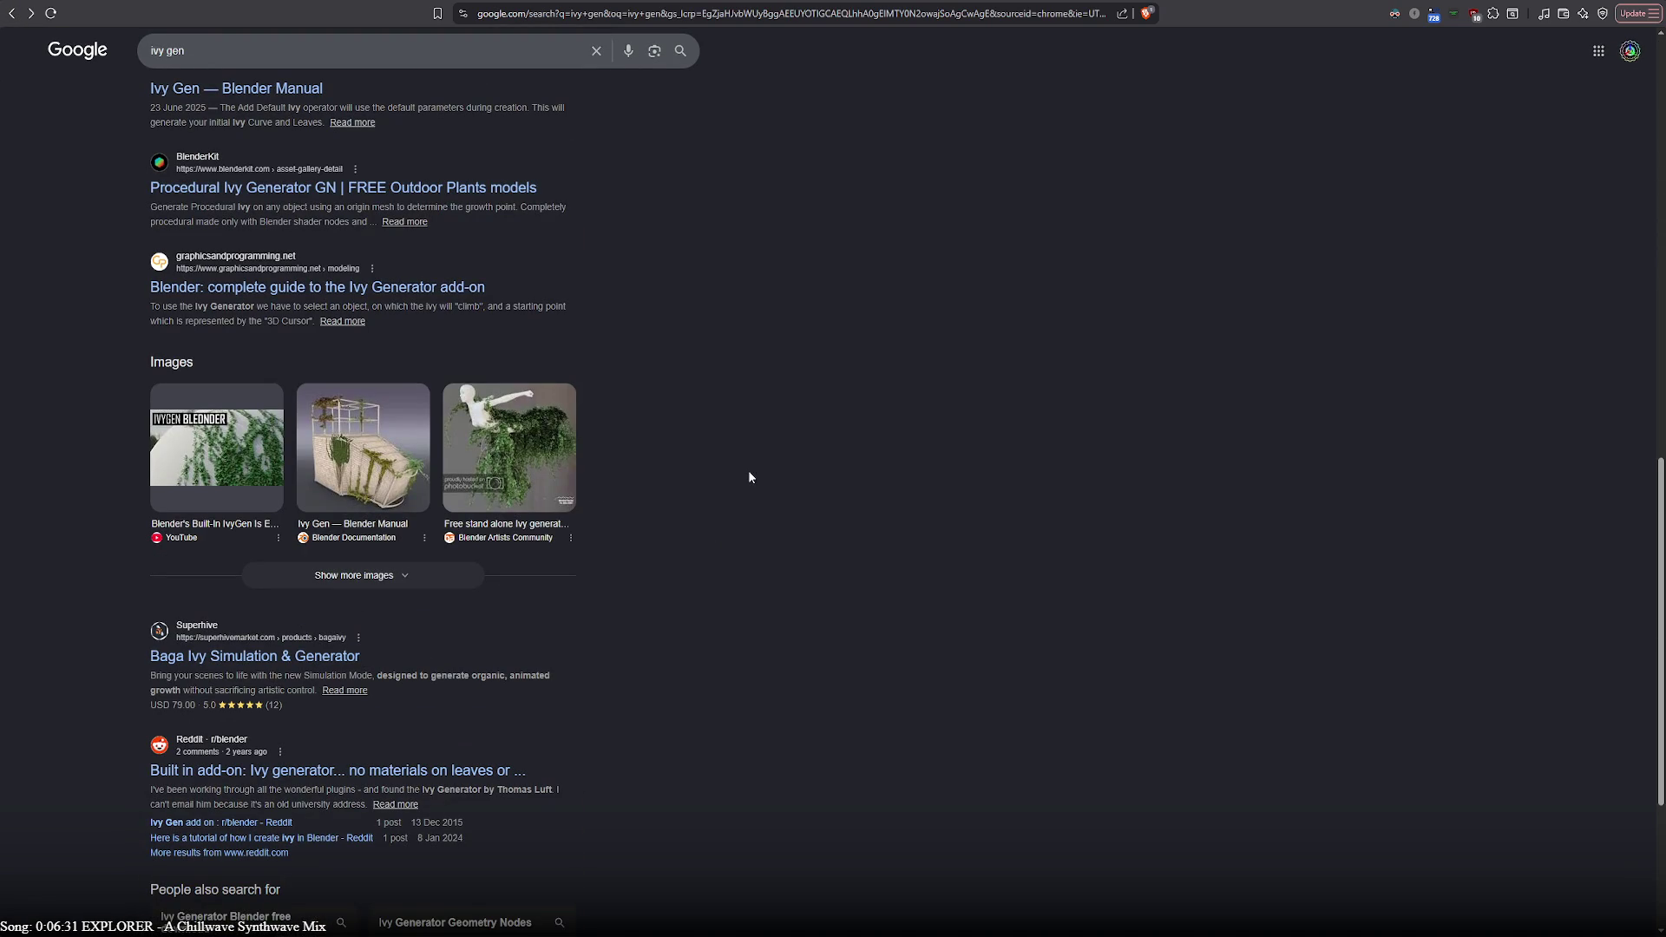
scroll(681, 542, down, 1)
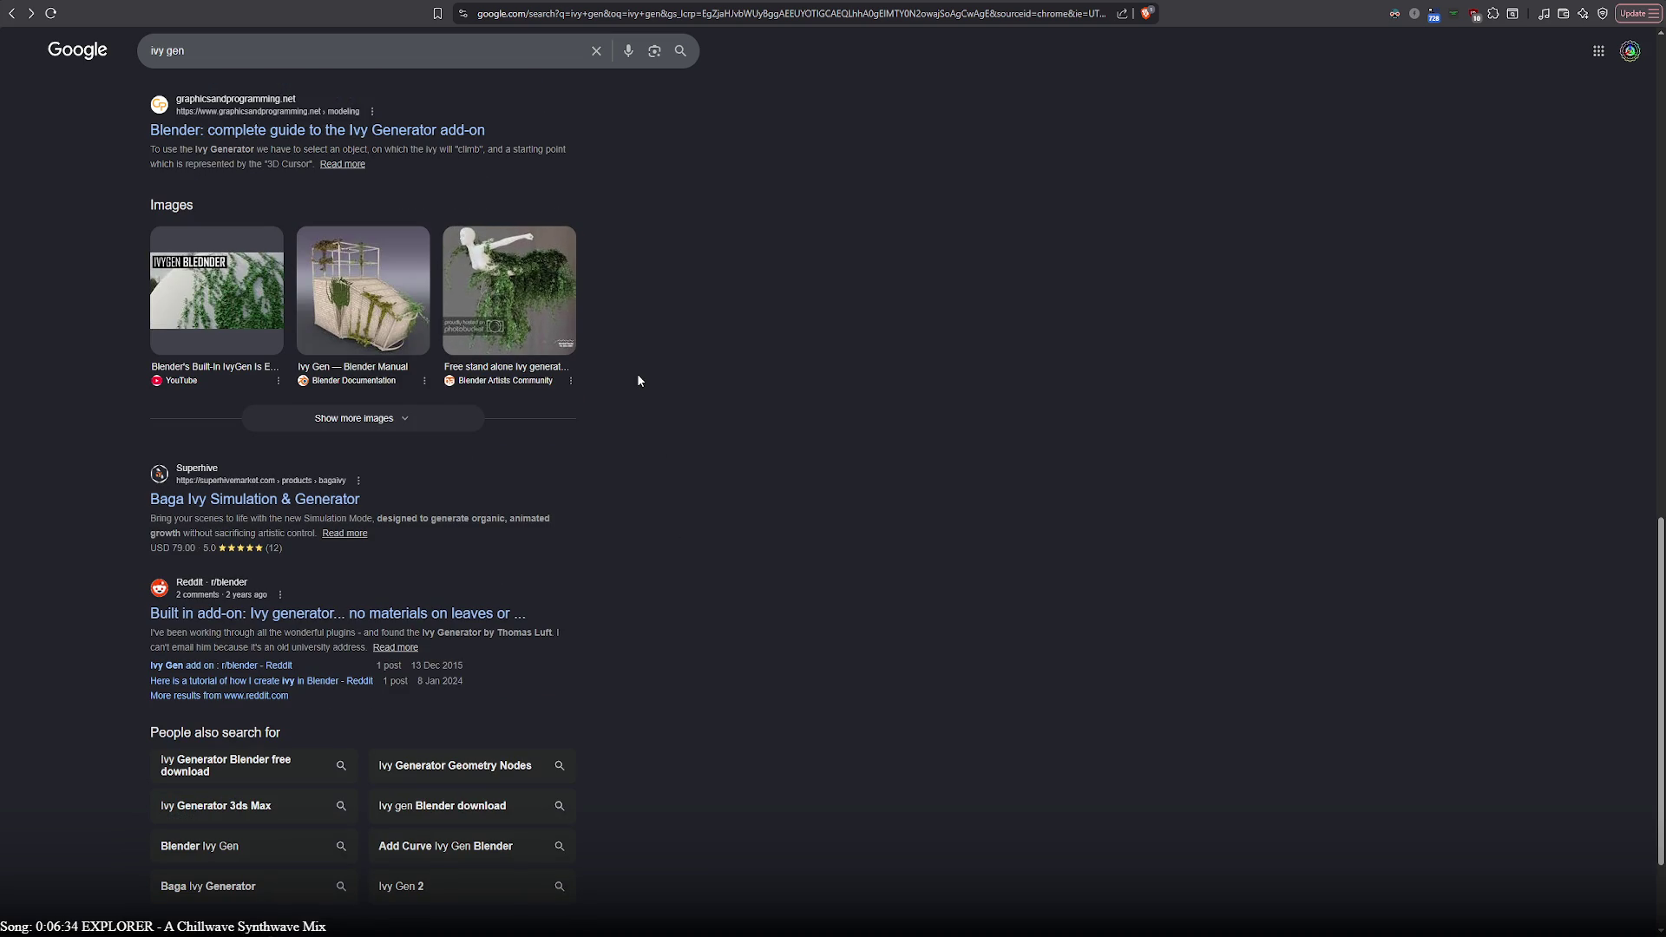
scroll(746, 539, down, 1)
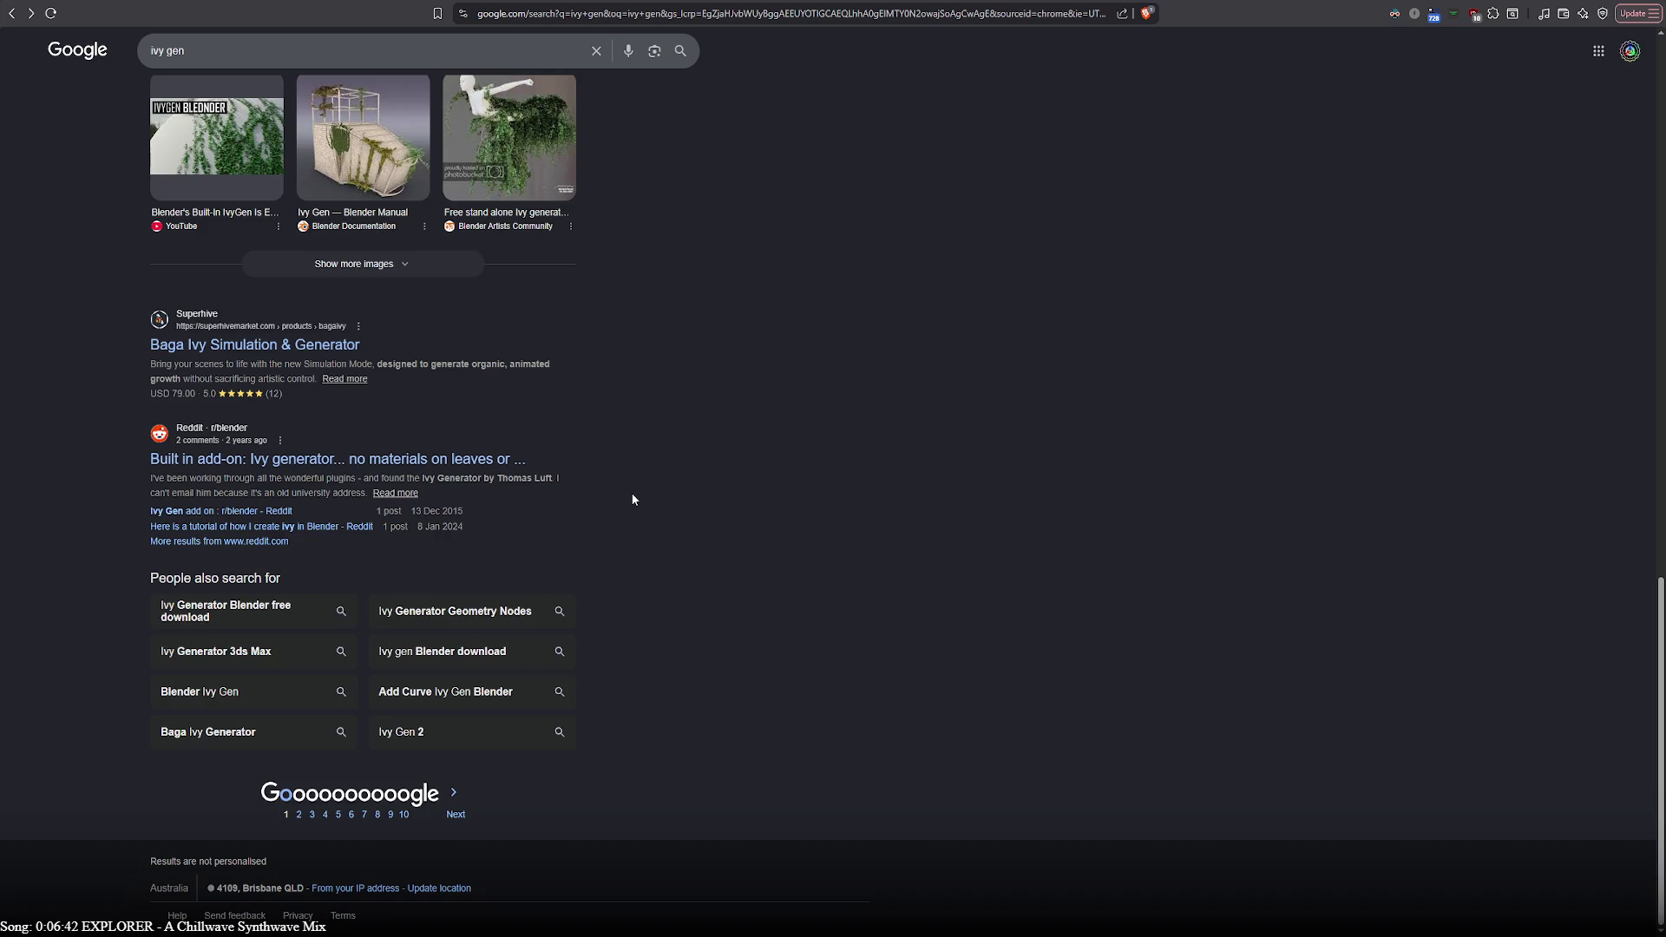
scroll(631, 493, up, 10)
scroll(728, 553, up, 2)
Show the ivy gen results as a grid of image results
click(188, 103)
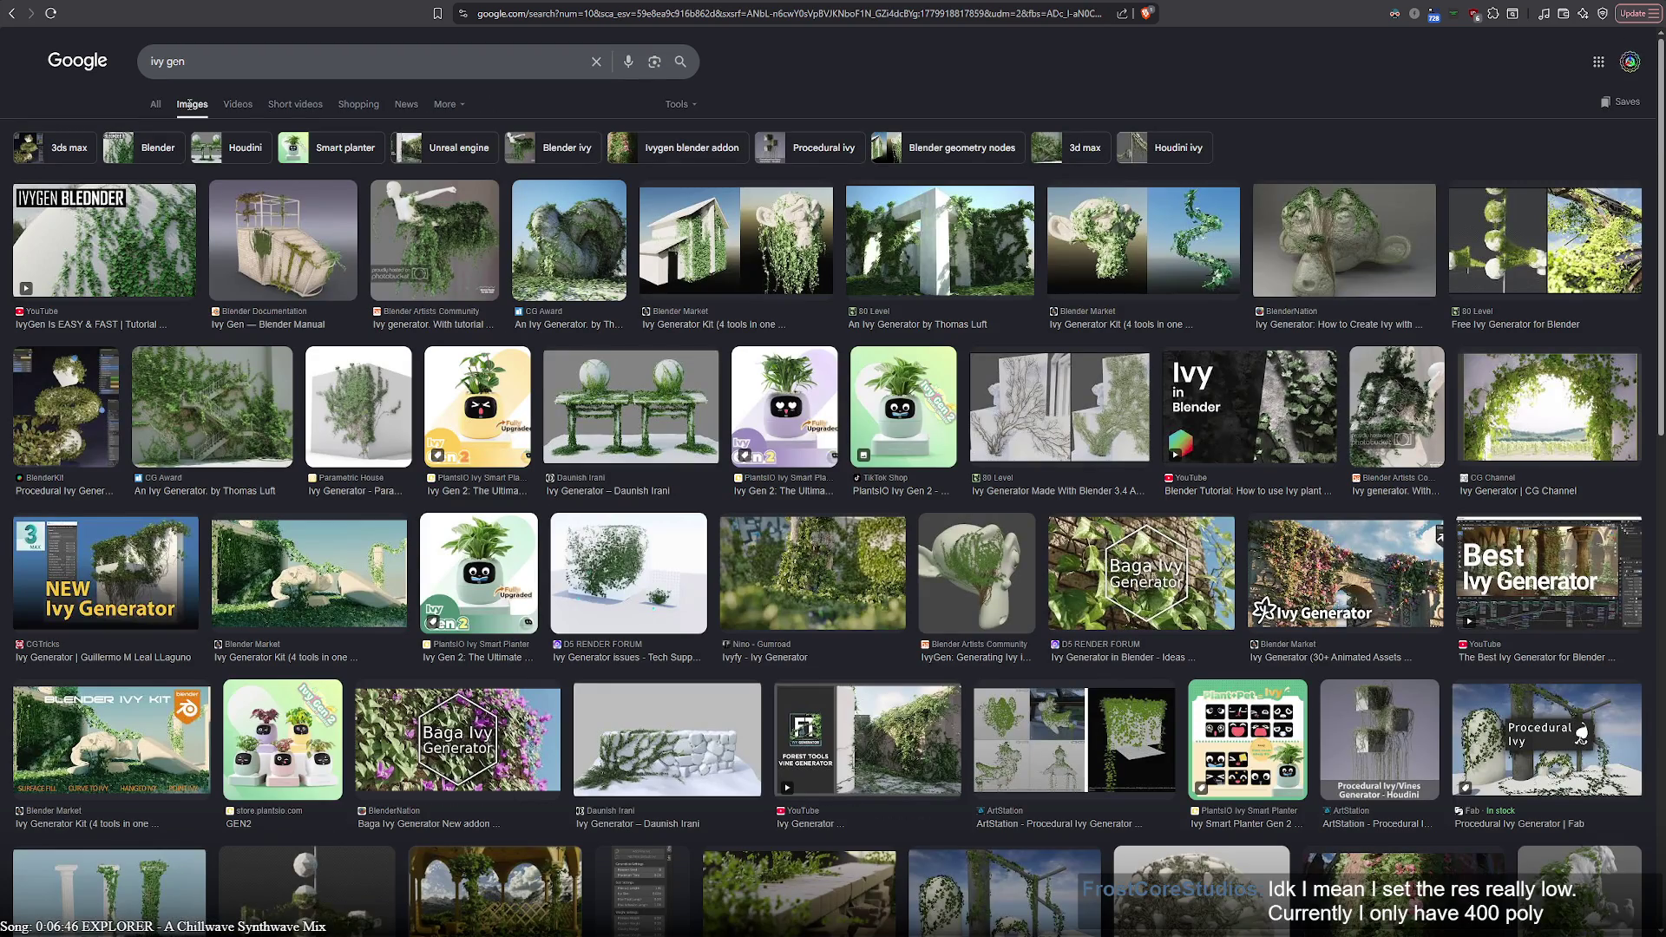
Preview several ivy generator images — CG Award, Parametric House, Avatar-Style, 80 Level Thomas Luft — ending on Ivy Generator (30+ Animated Assets)
click(239, 414)
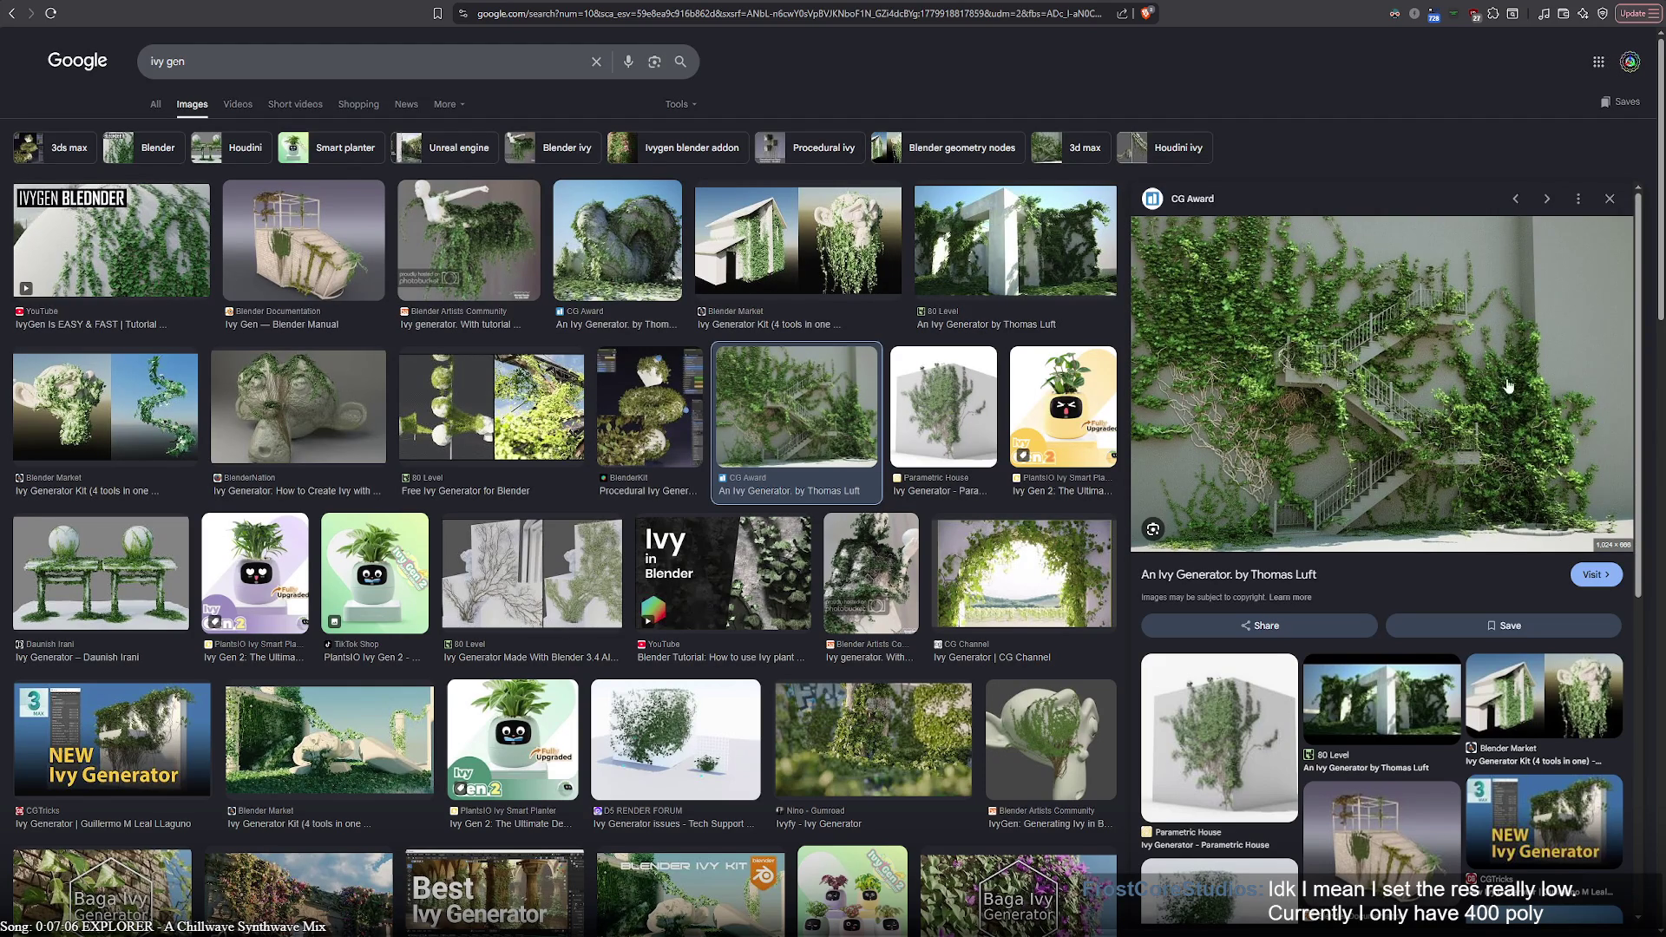
click(1262, 705)
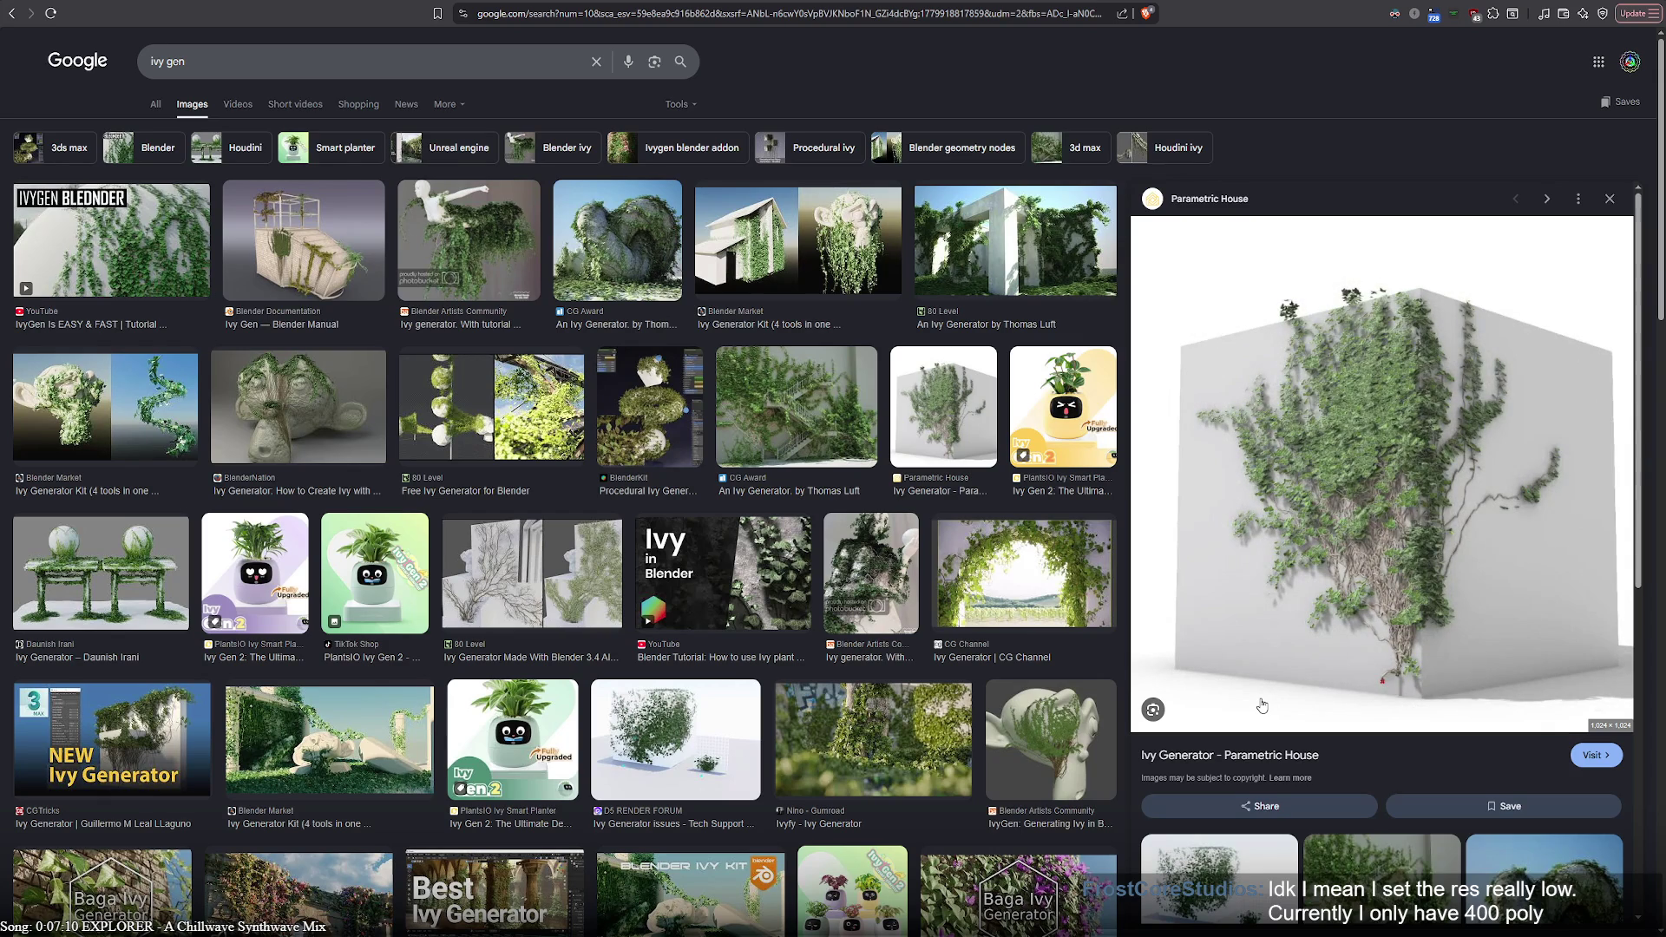
scroll(1407, 651, down, 5)
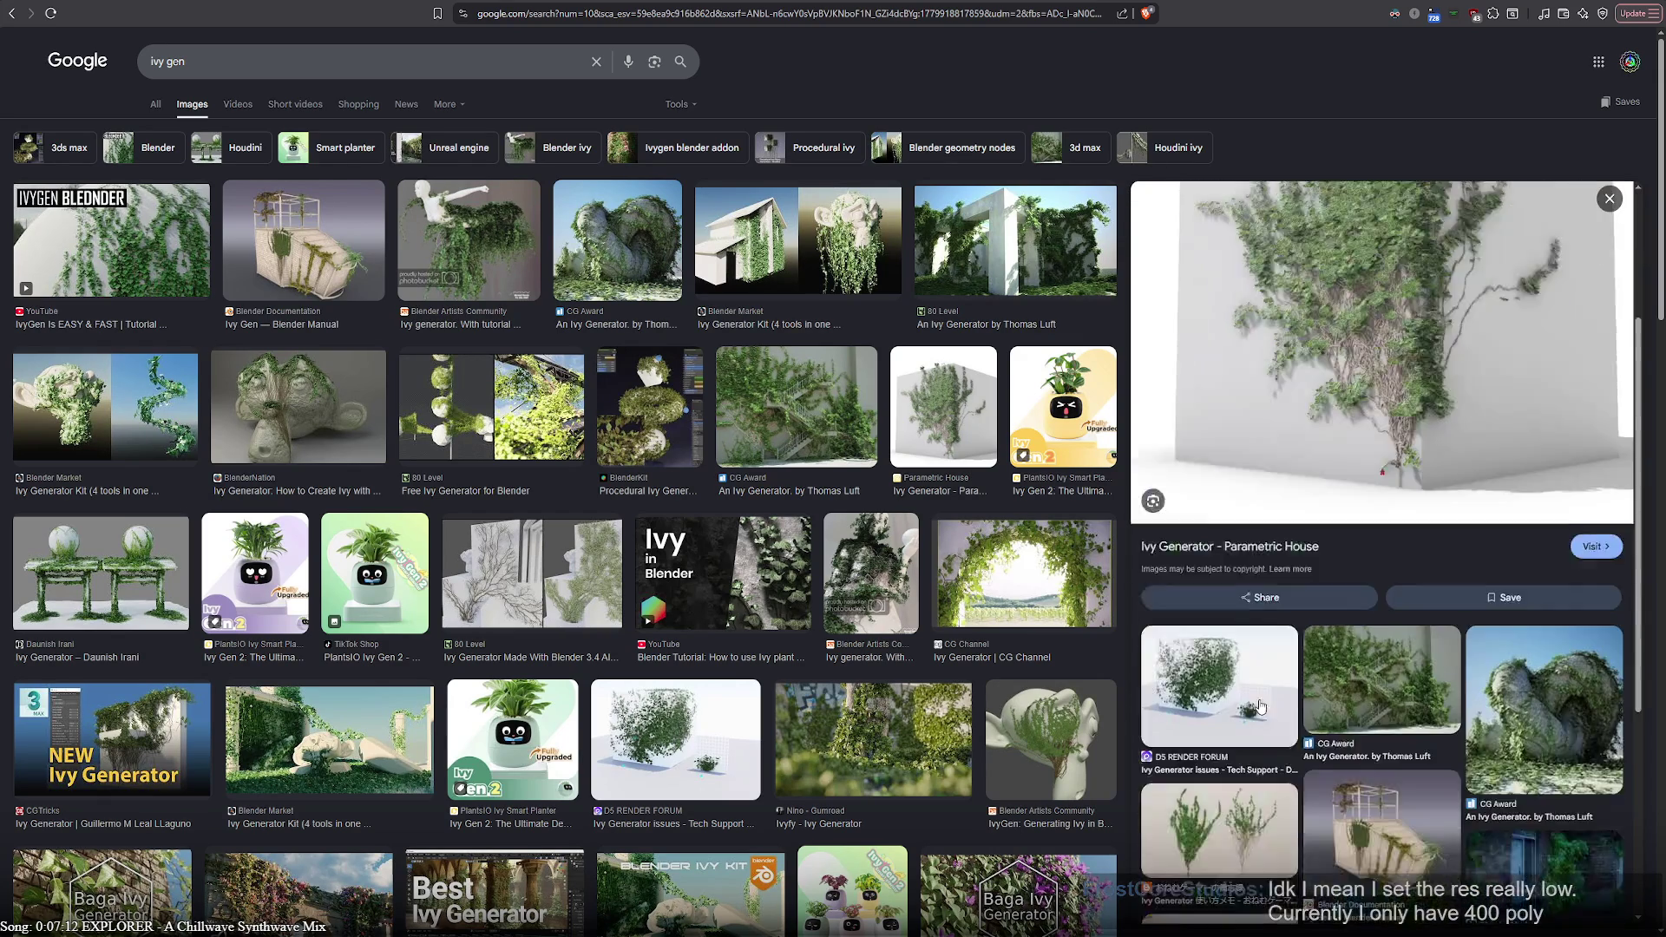
click(1546, 607)
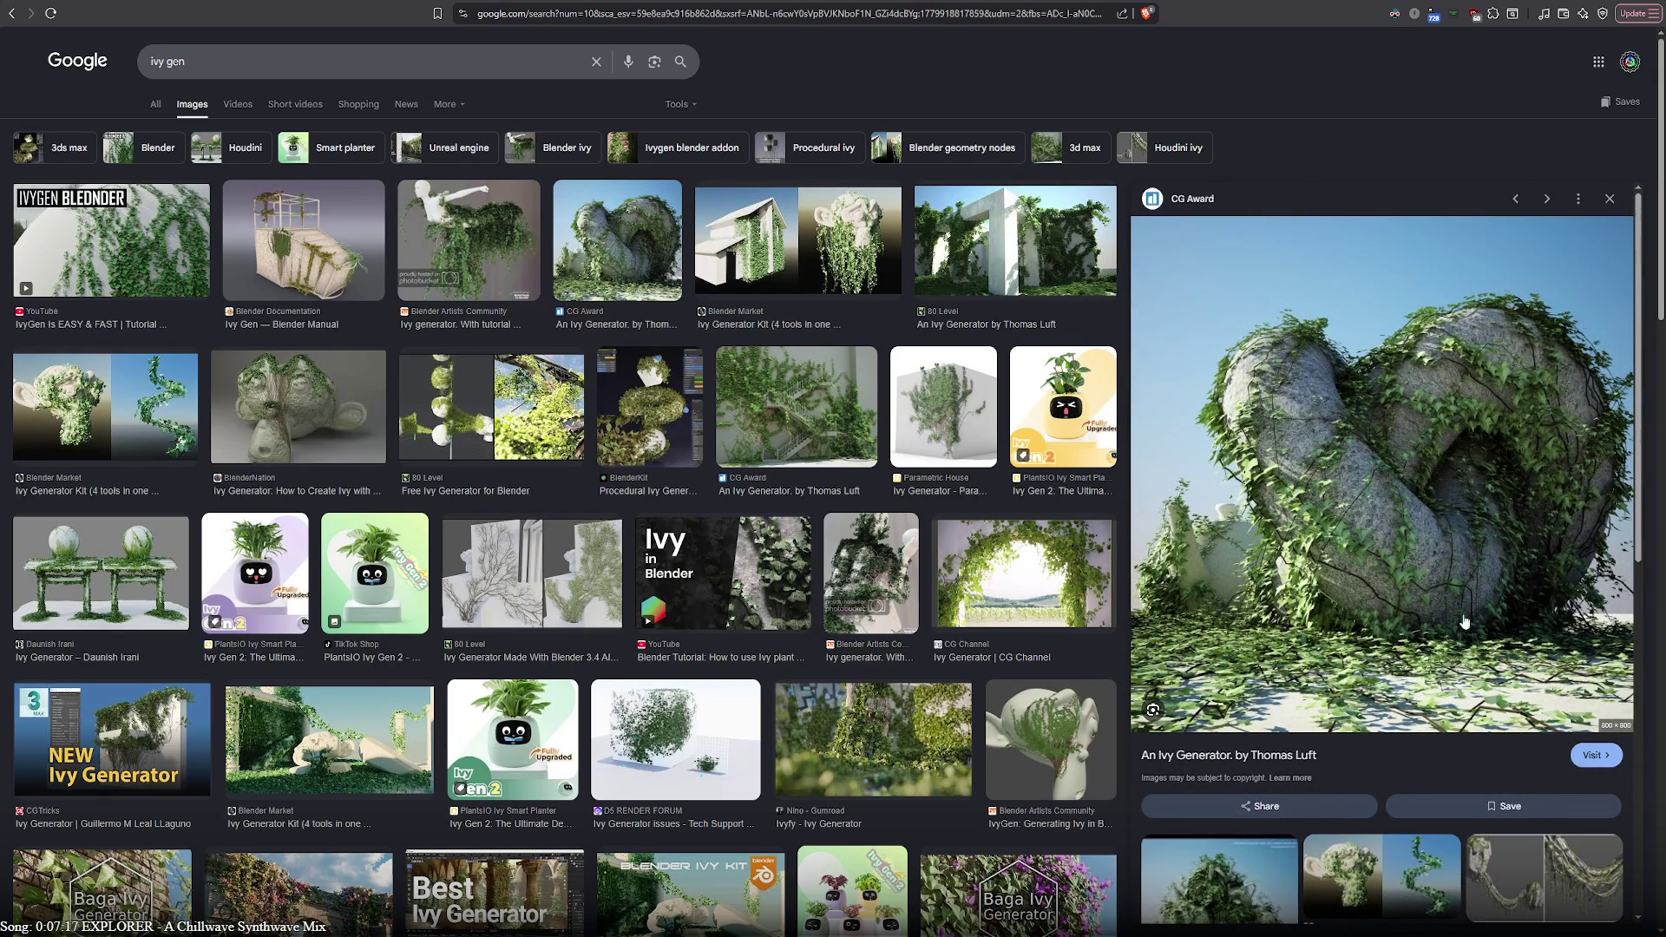
scroll(1247, 595, down, 3)
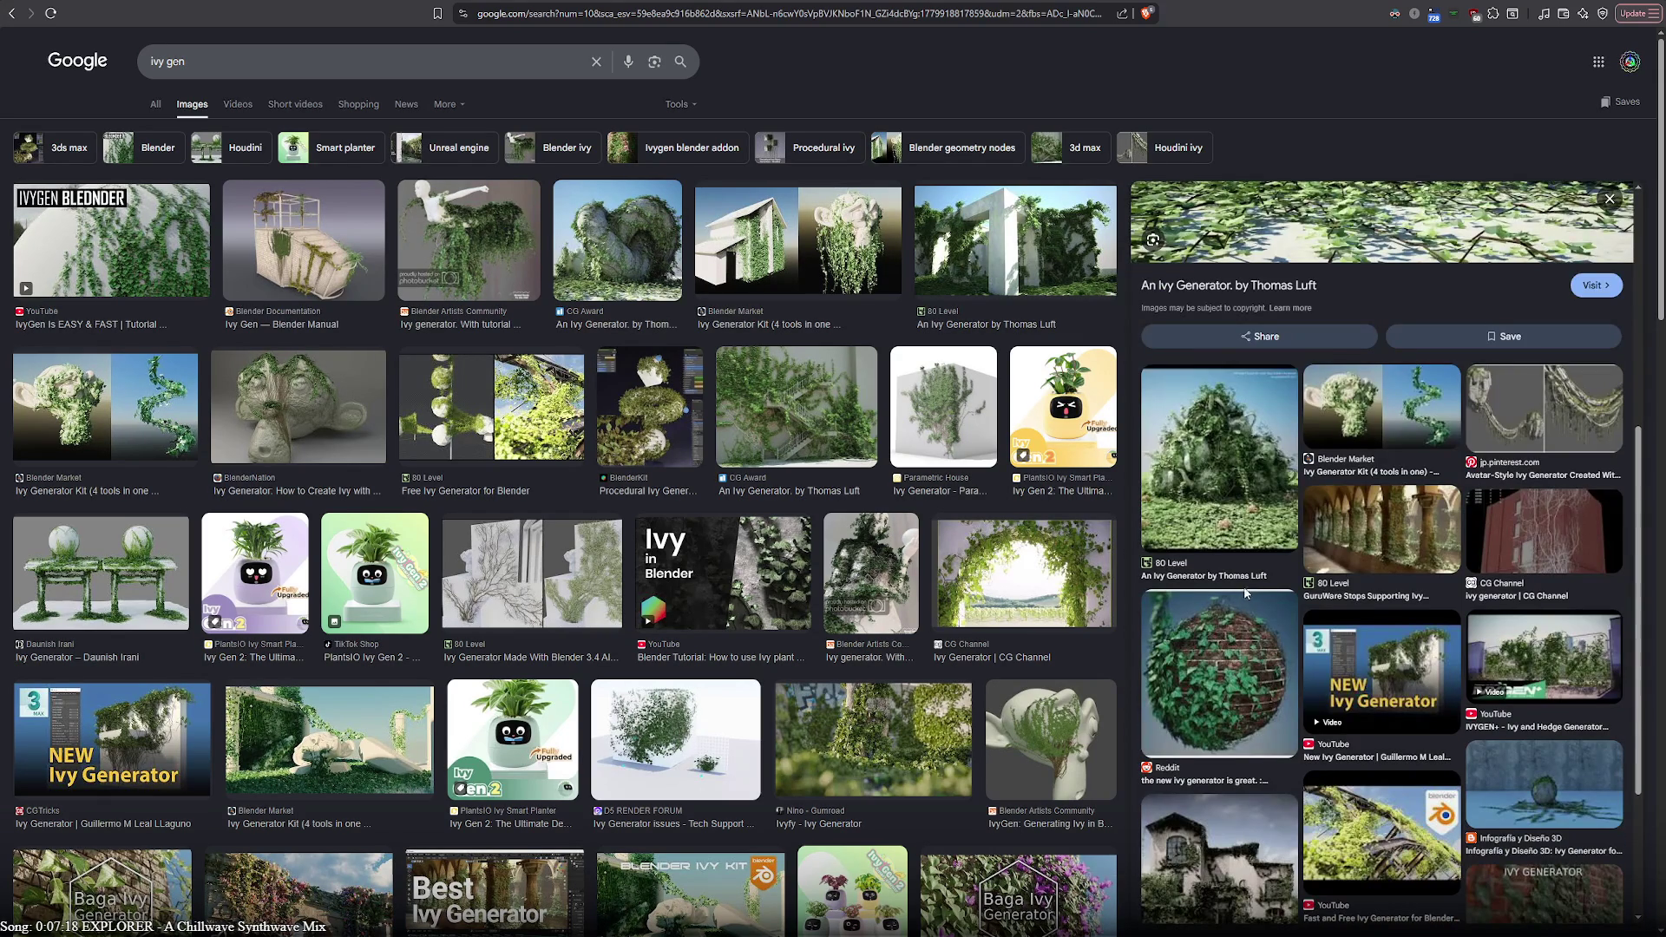
click(1557, 398)
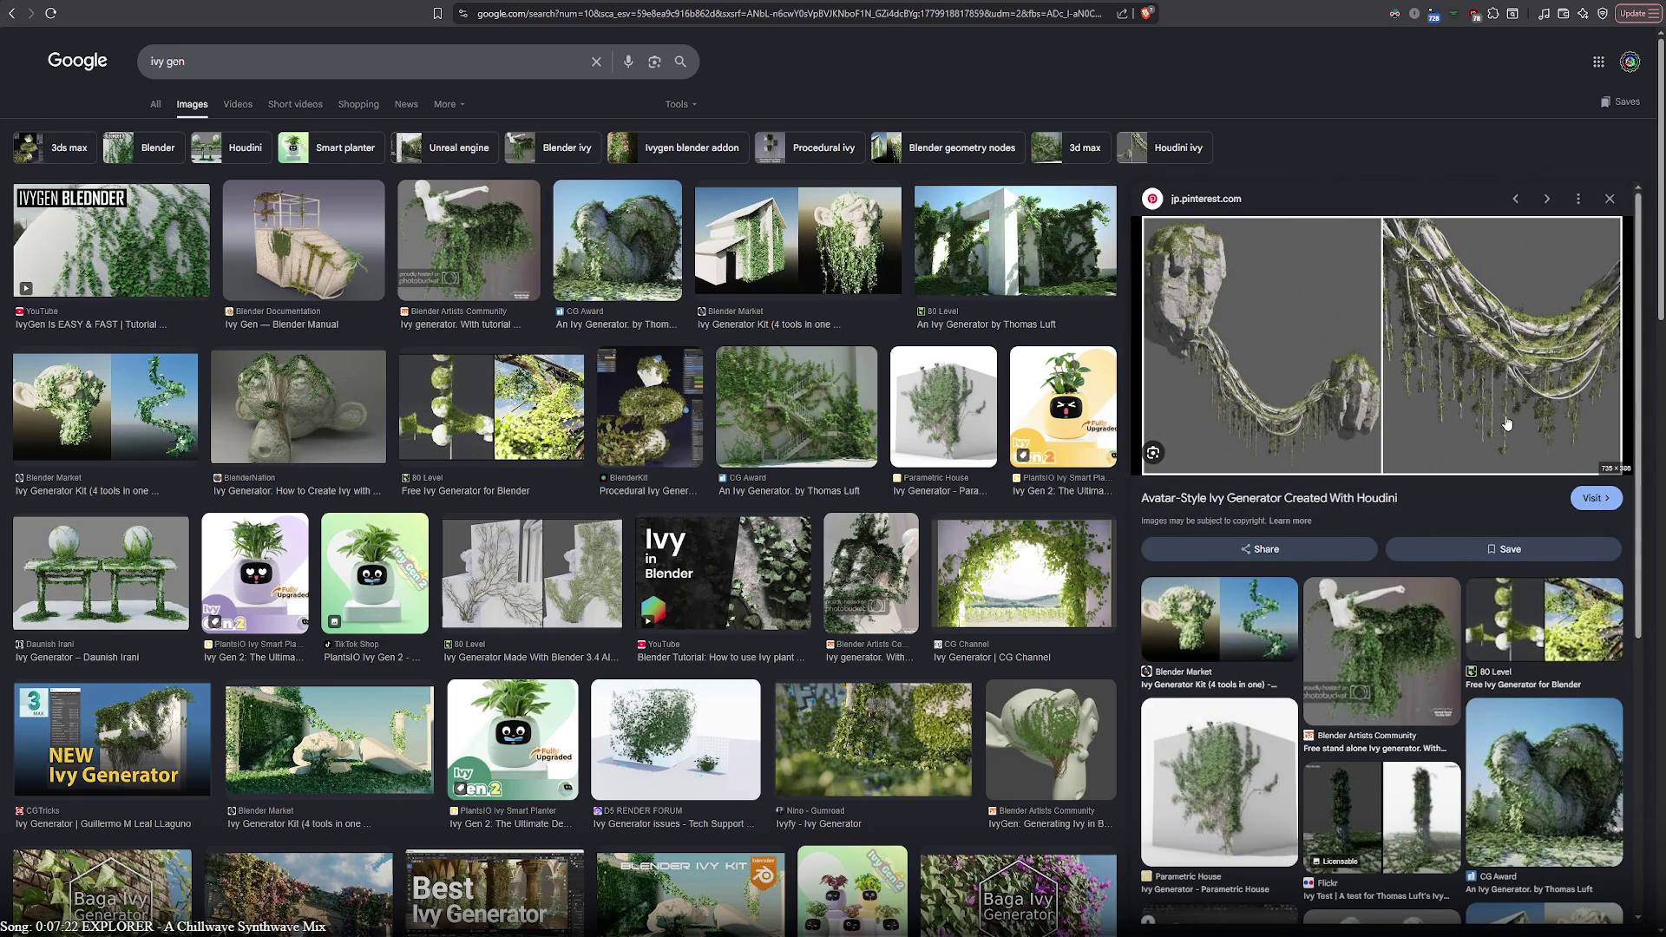
scroll(1431, 508, down, 3)
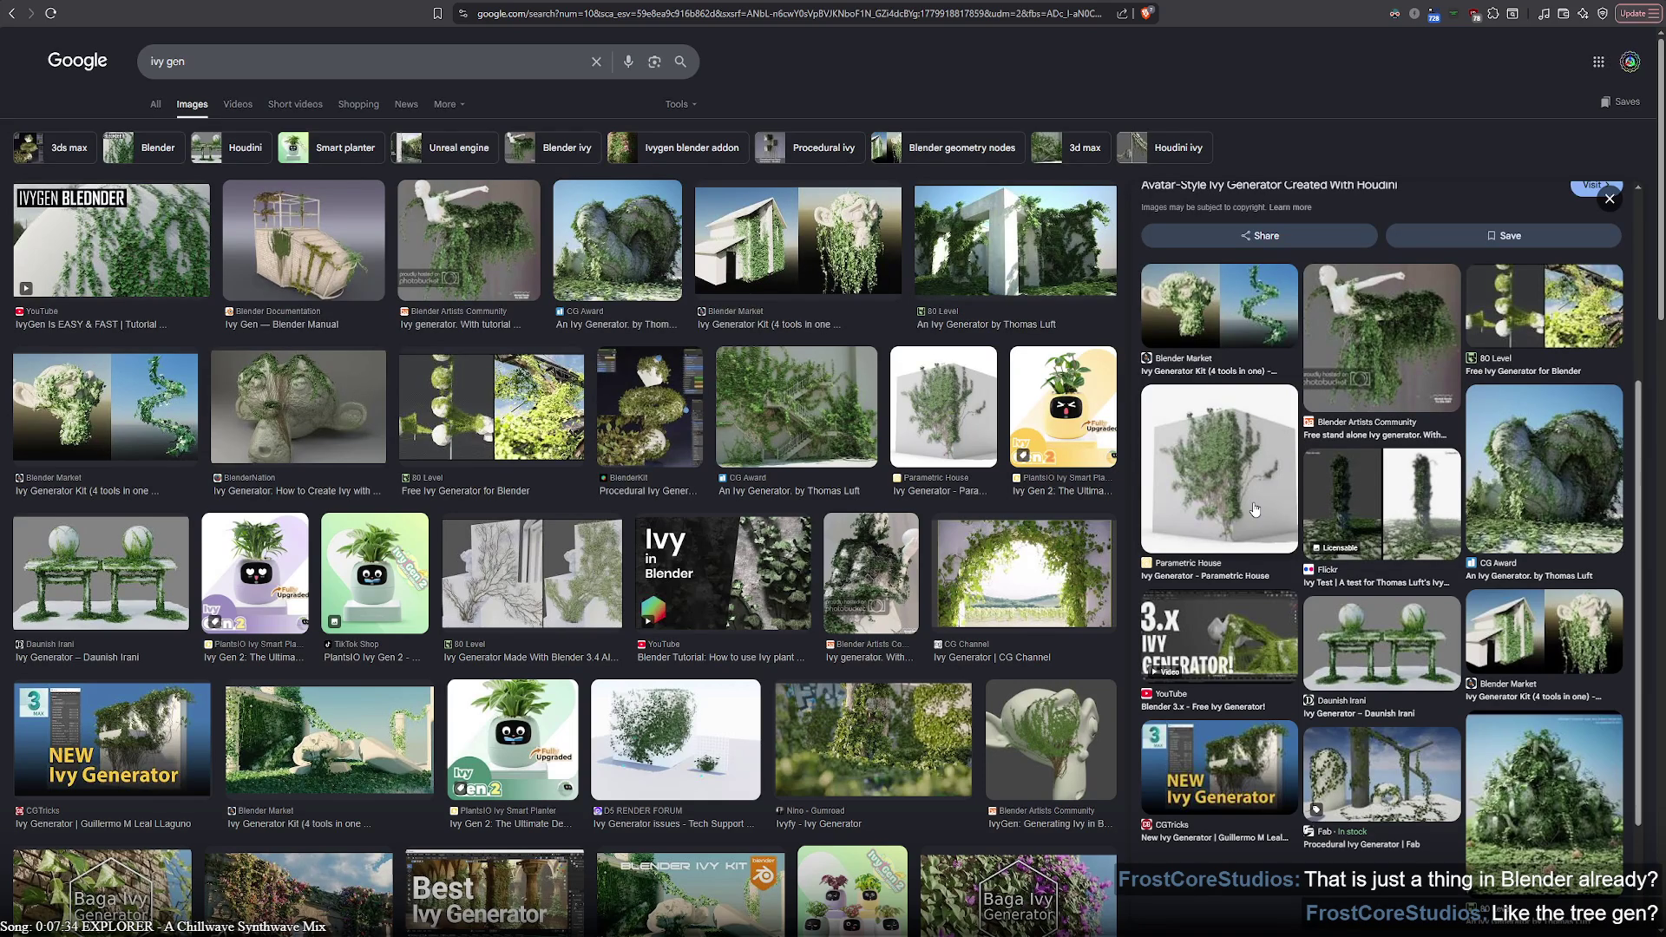
scroll(1253, 509, down, 3)
scroll(1253, 509, down, 2)
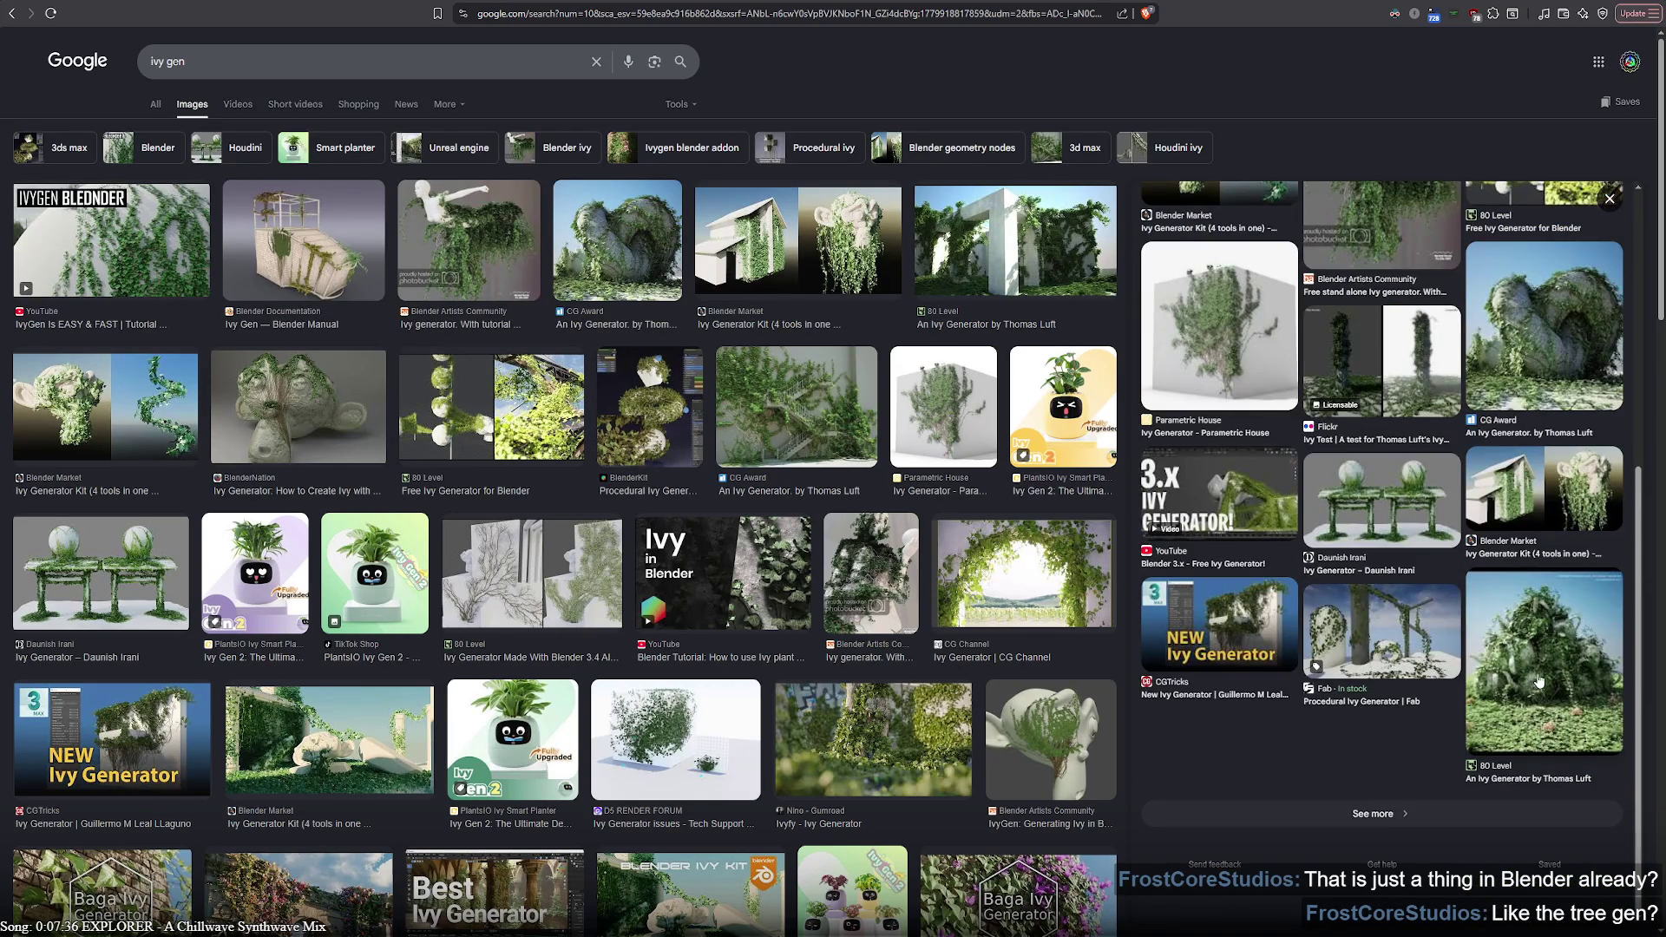
click(1536, 685)
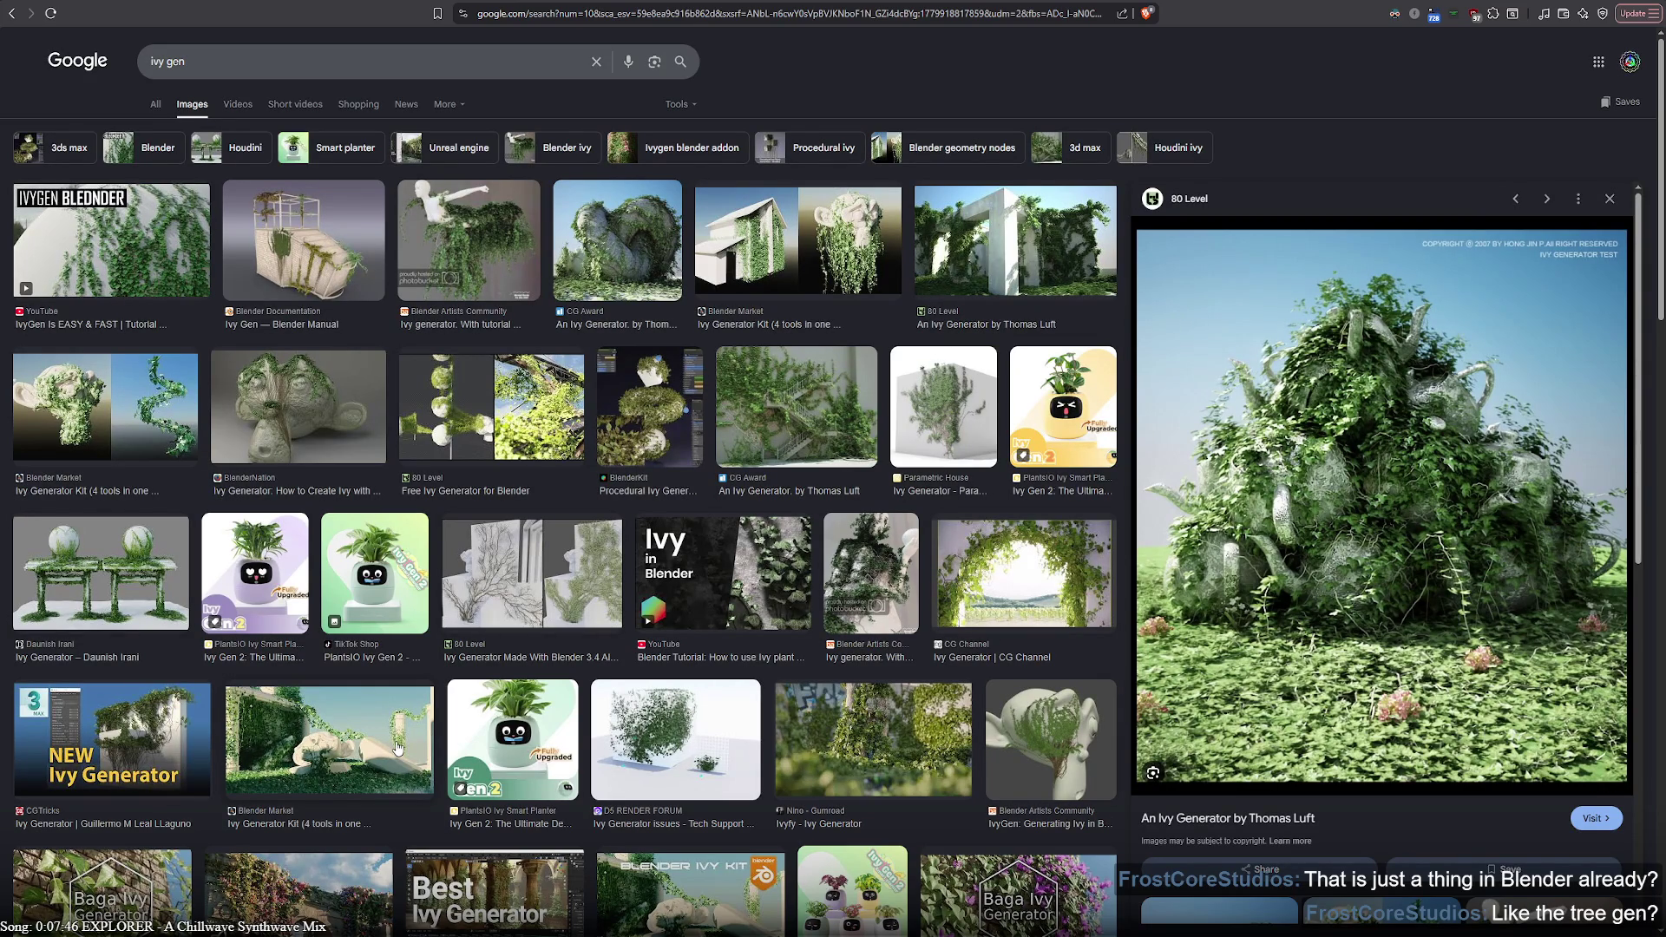
scroll(396, 747, down, 1)
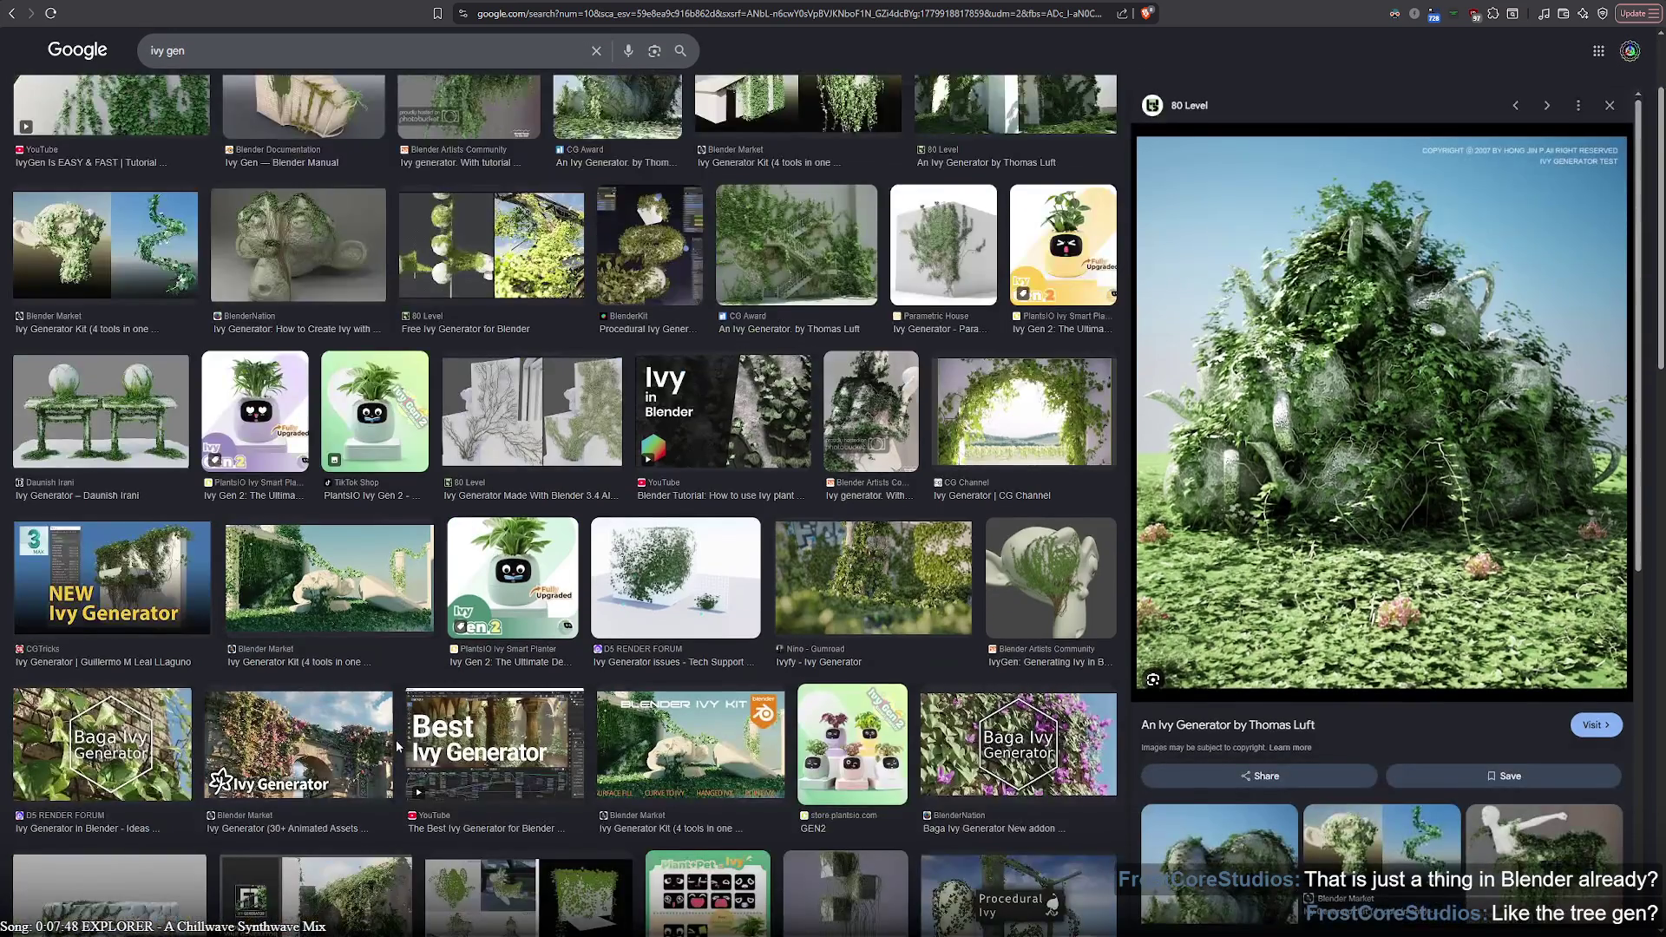
scroll(398, 749, down, 1)
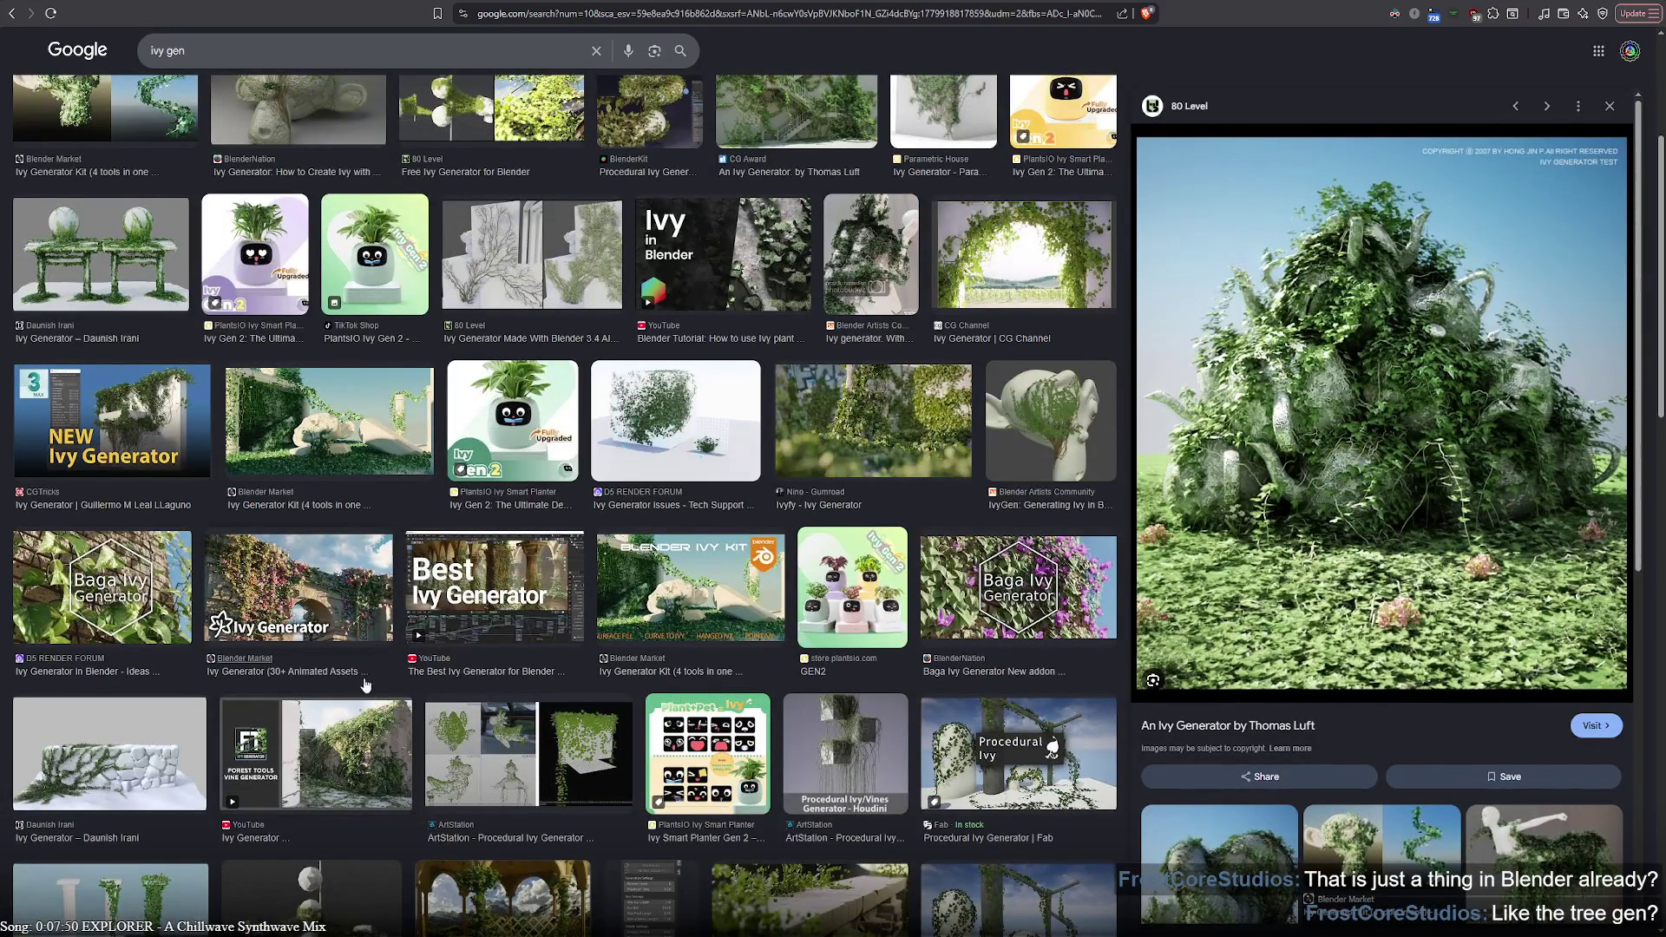
click(300, 586)
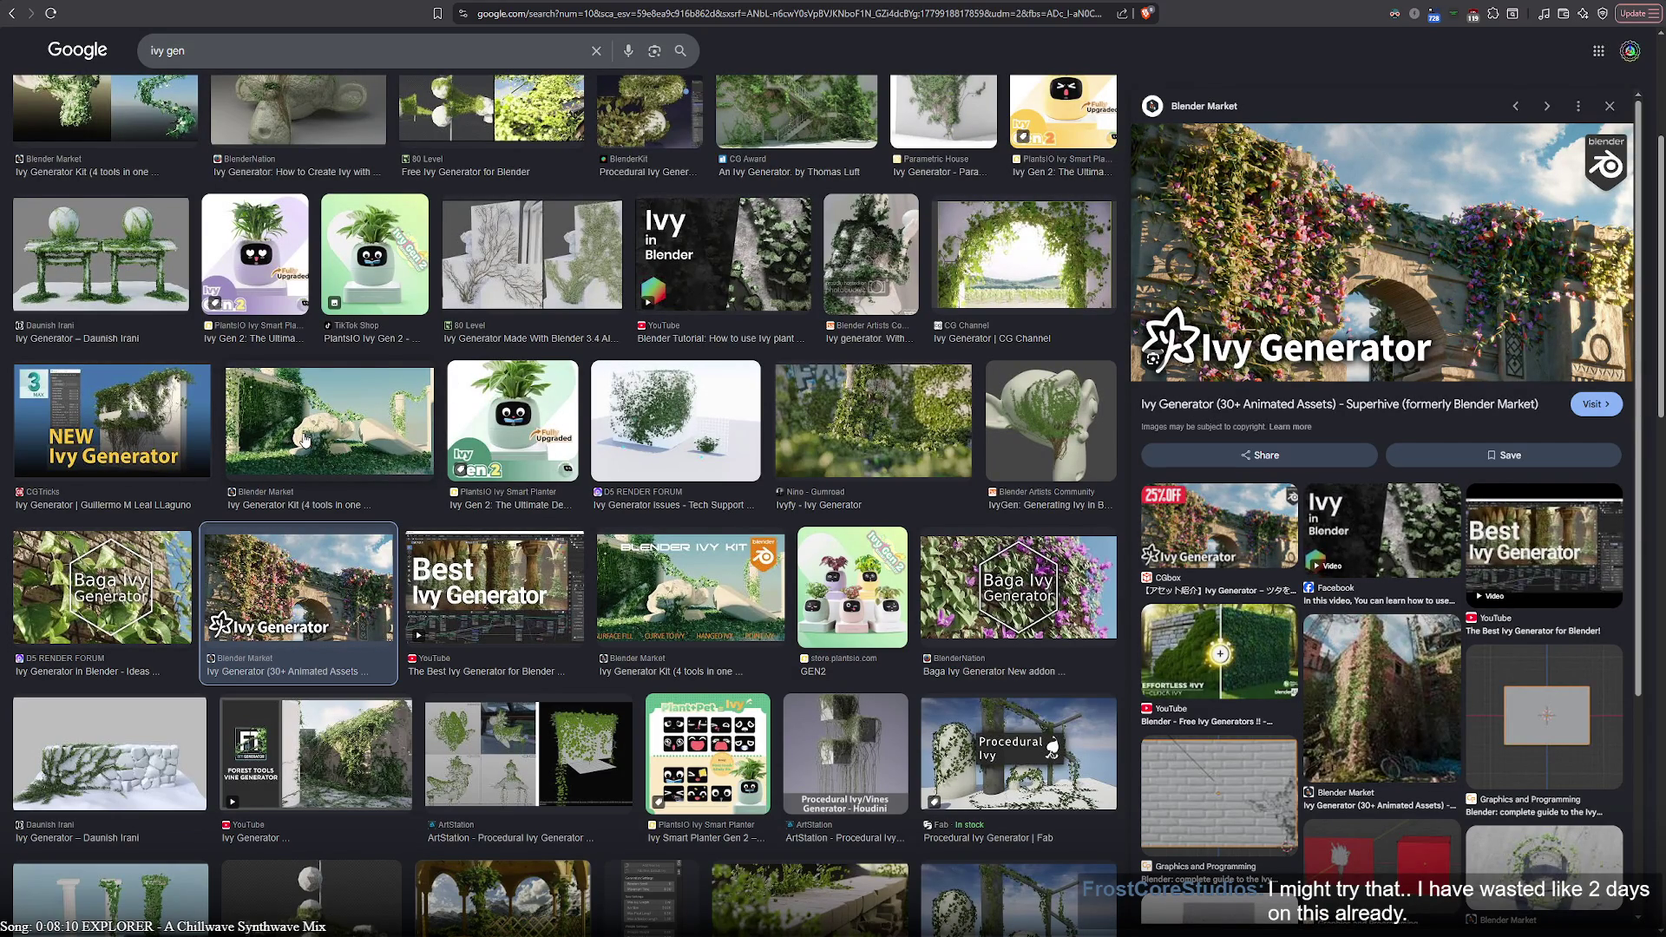
Preview the Baga, Blender 3.4, forum, ArtStation geometry nodes and Blender Ivy Gen Abstracts images
click(105, 580)
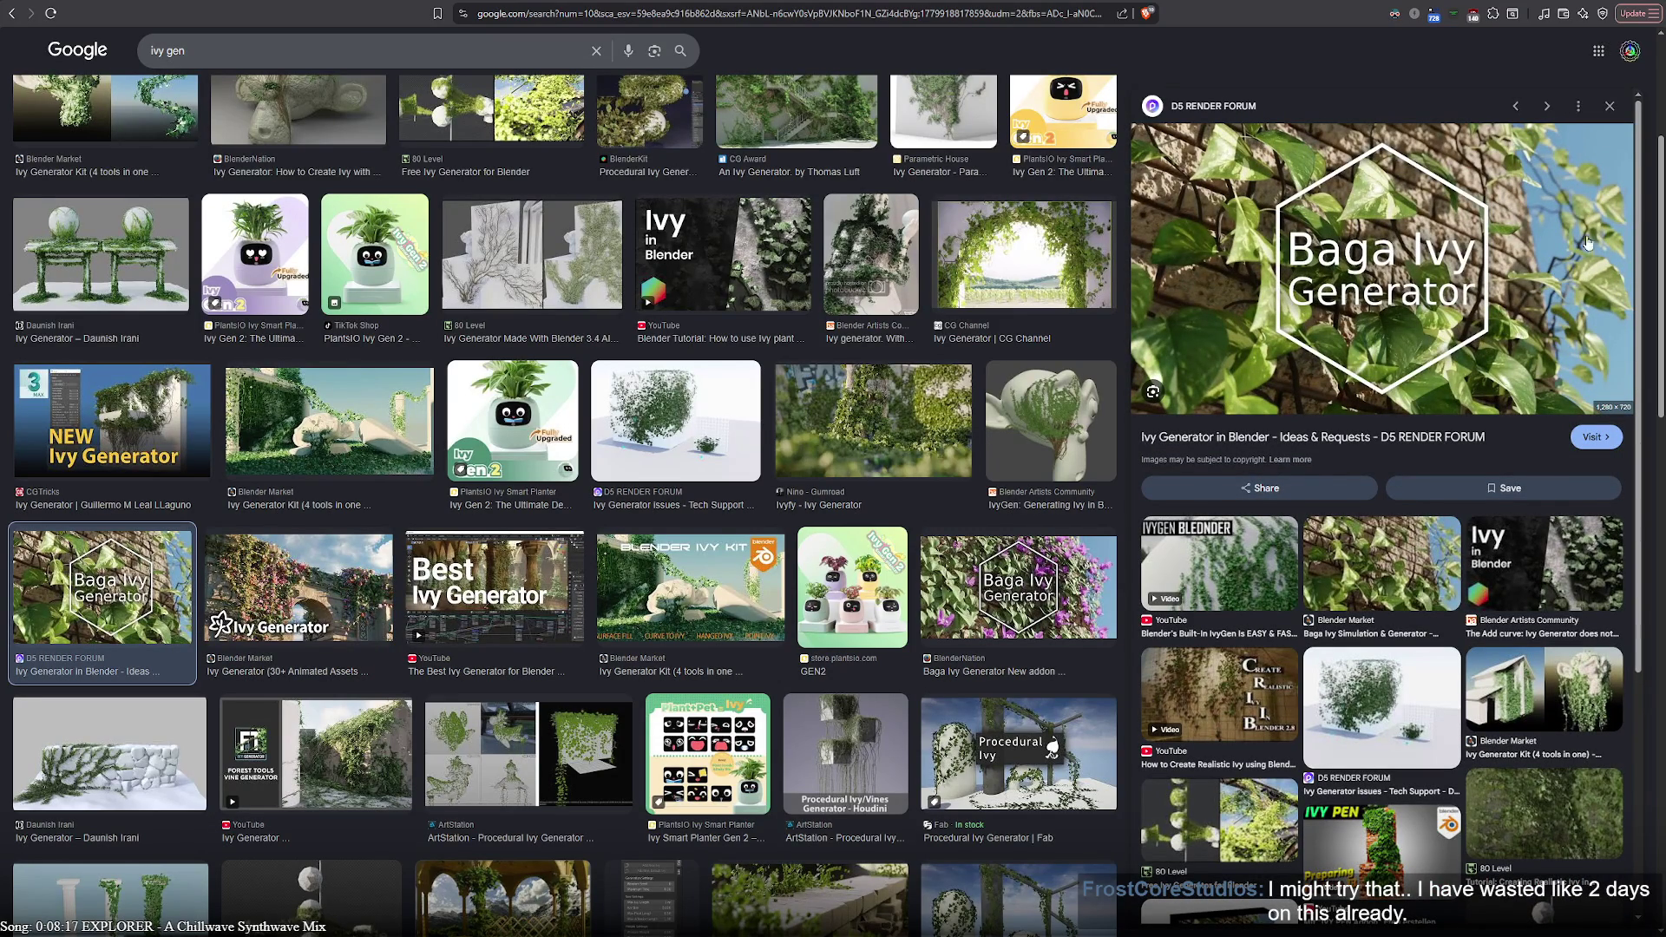
click(506, 239)
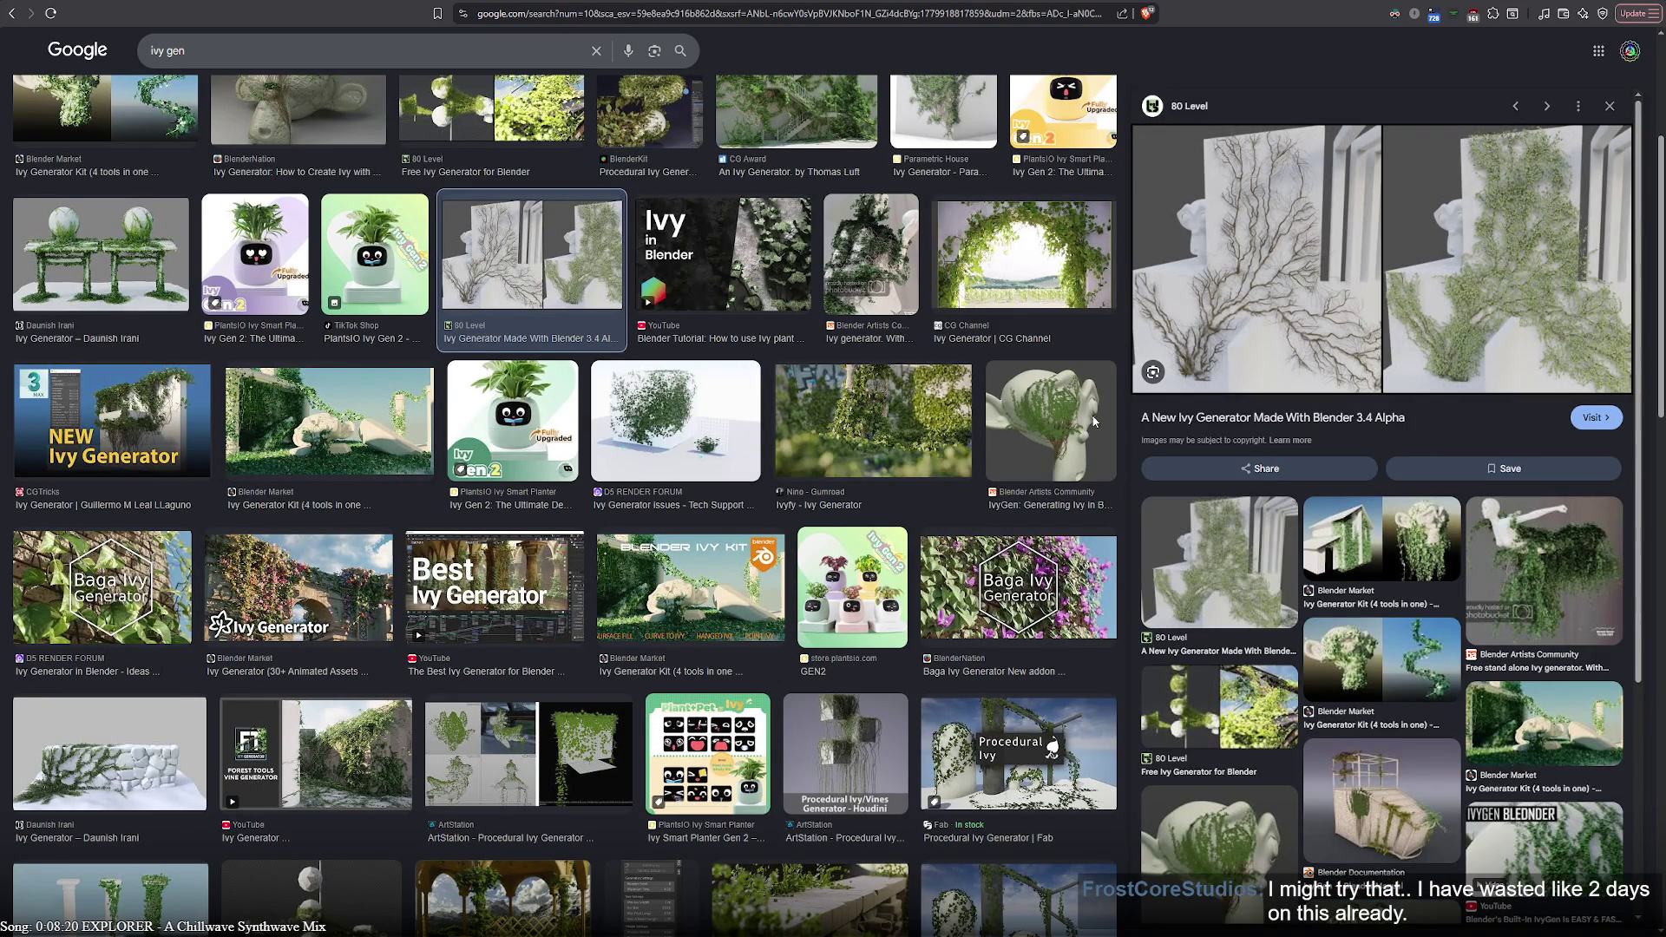
click(690, 426)
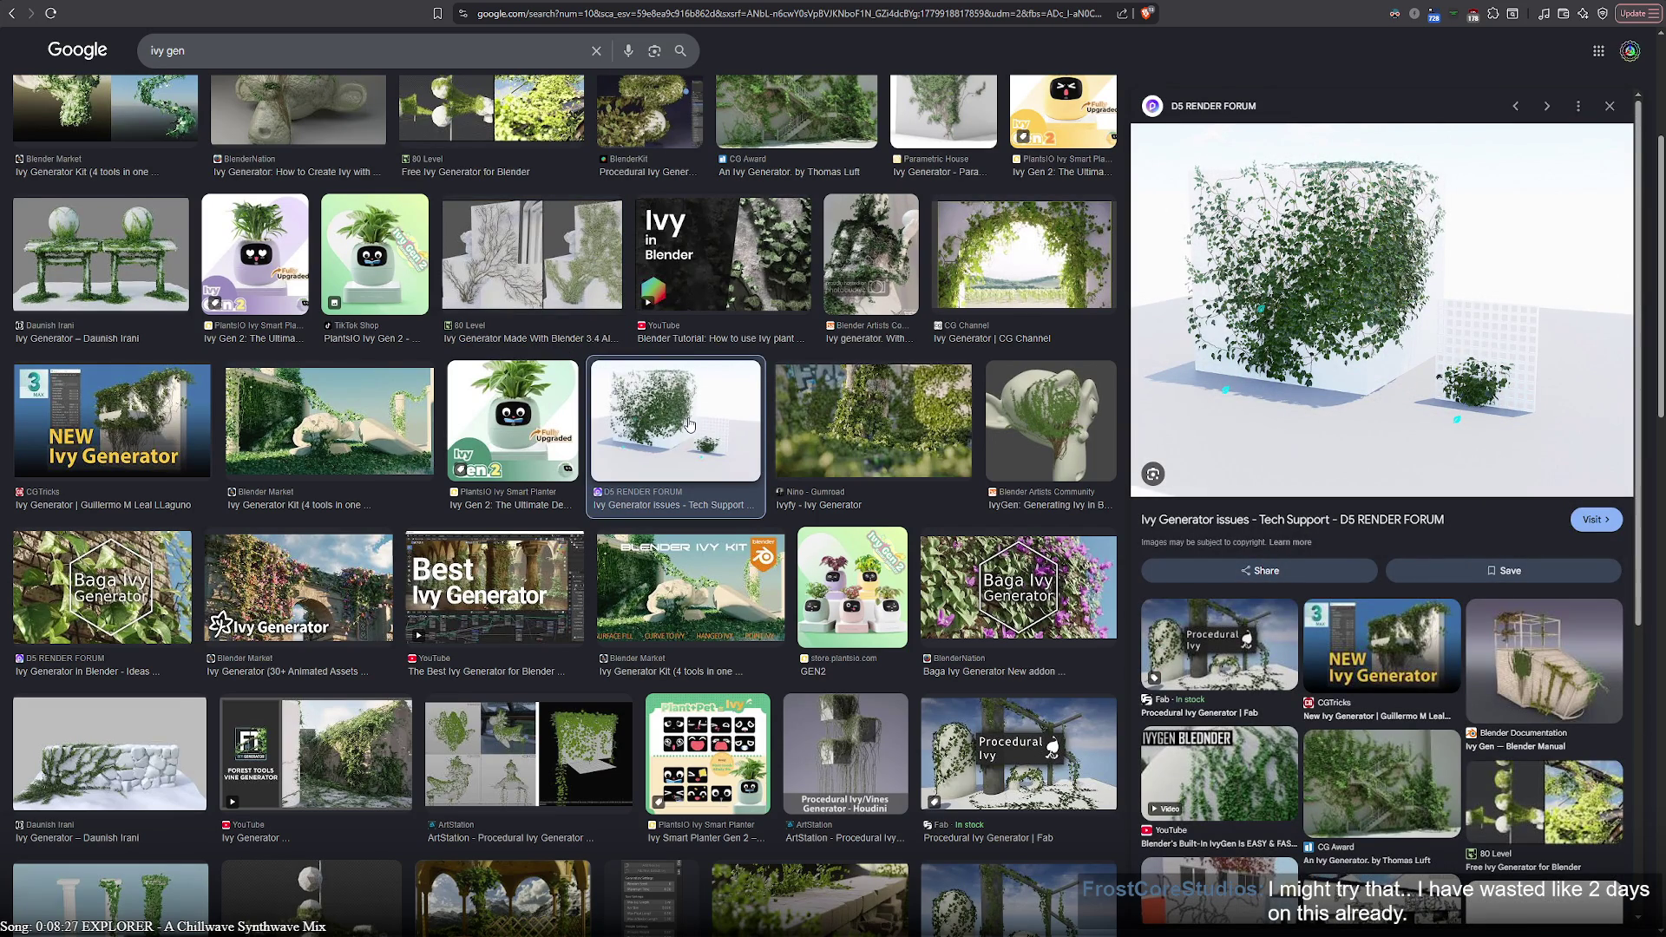
scroll(689, 425, down, 2)
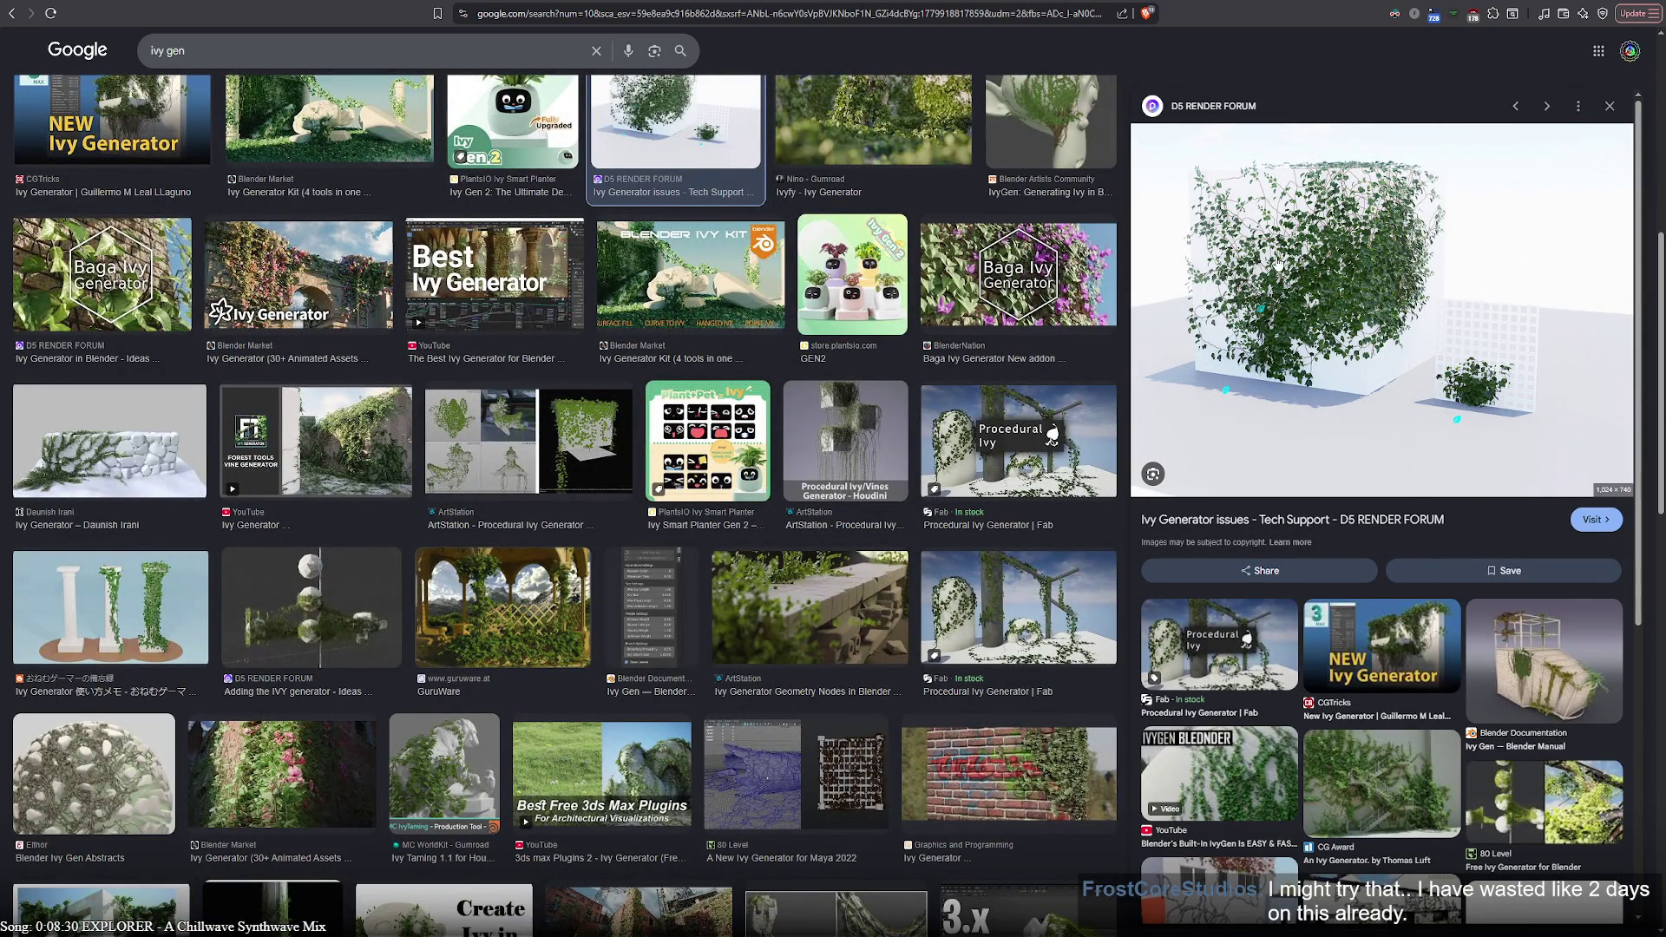
mouse_move(1382, 310)
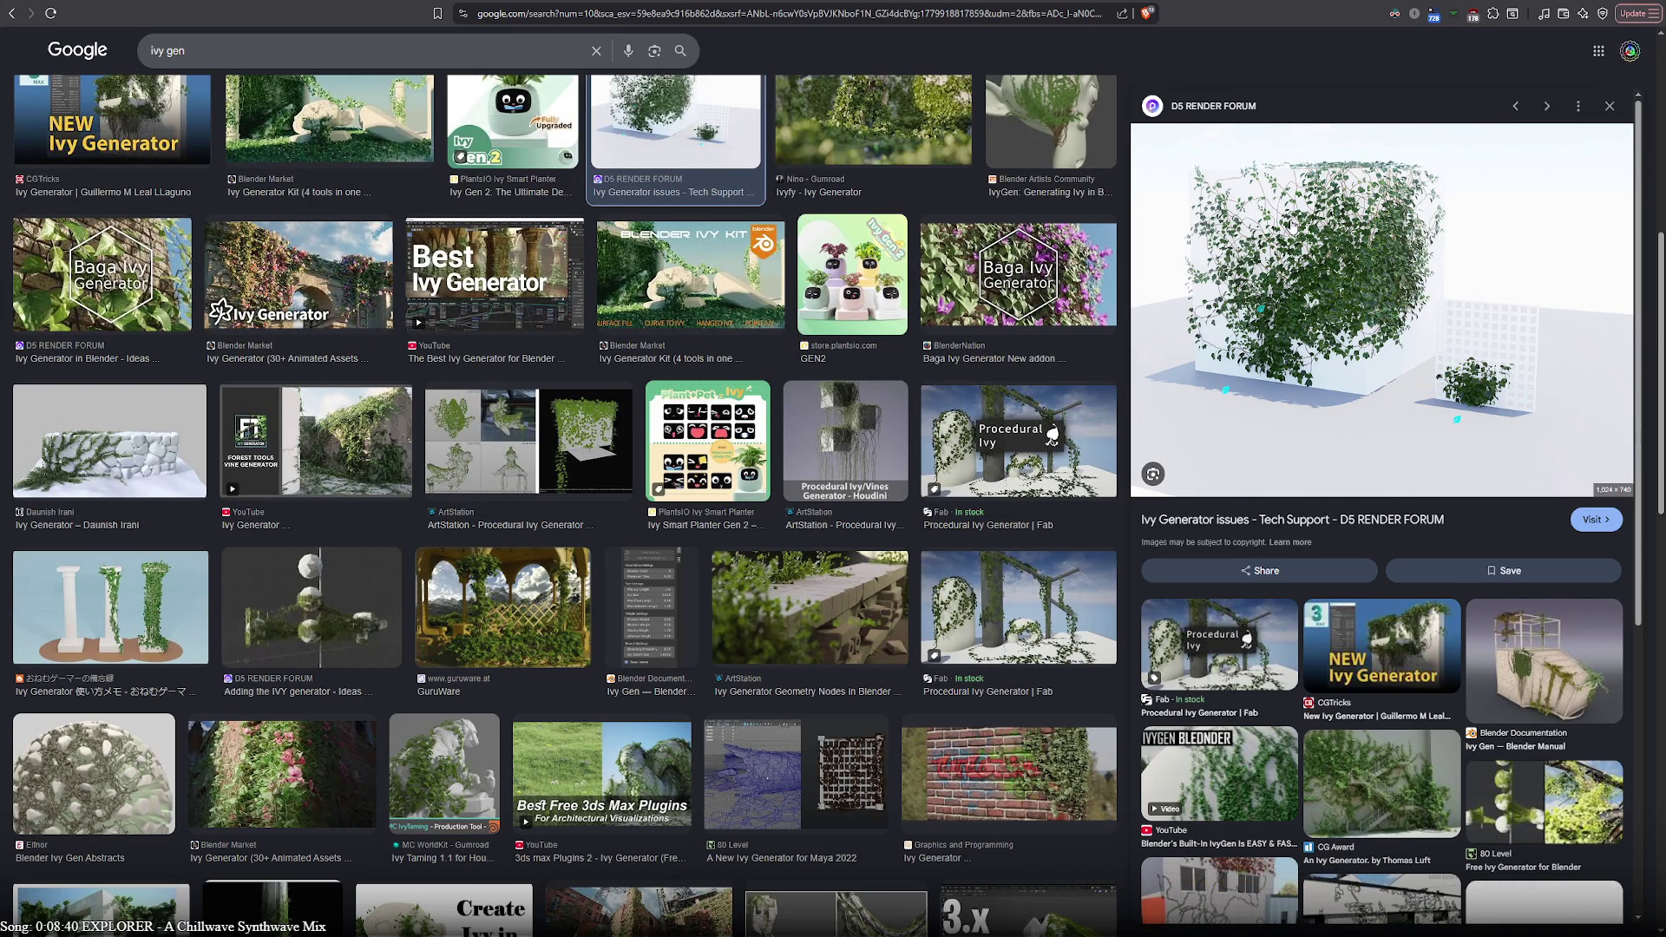
scroll(621, 506, down, 2)
click(321, 463)
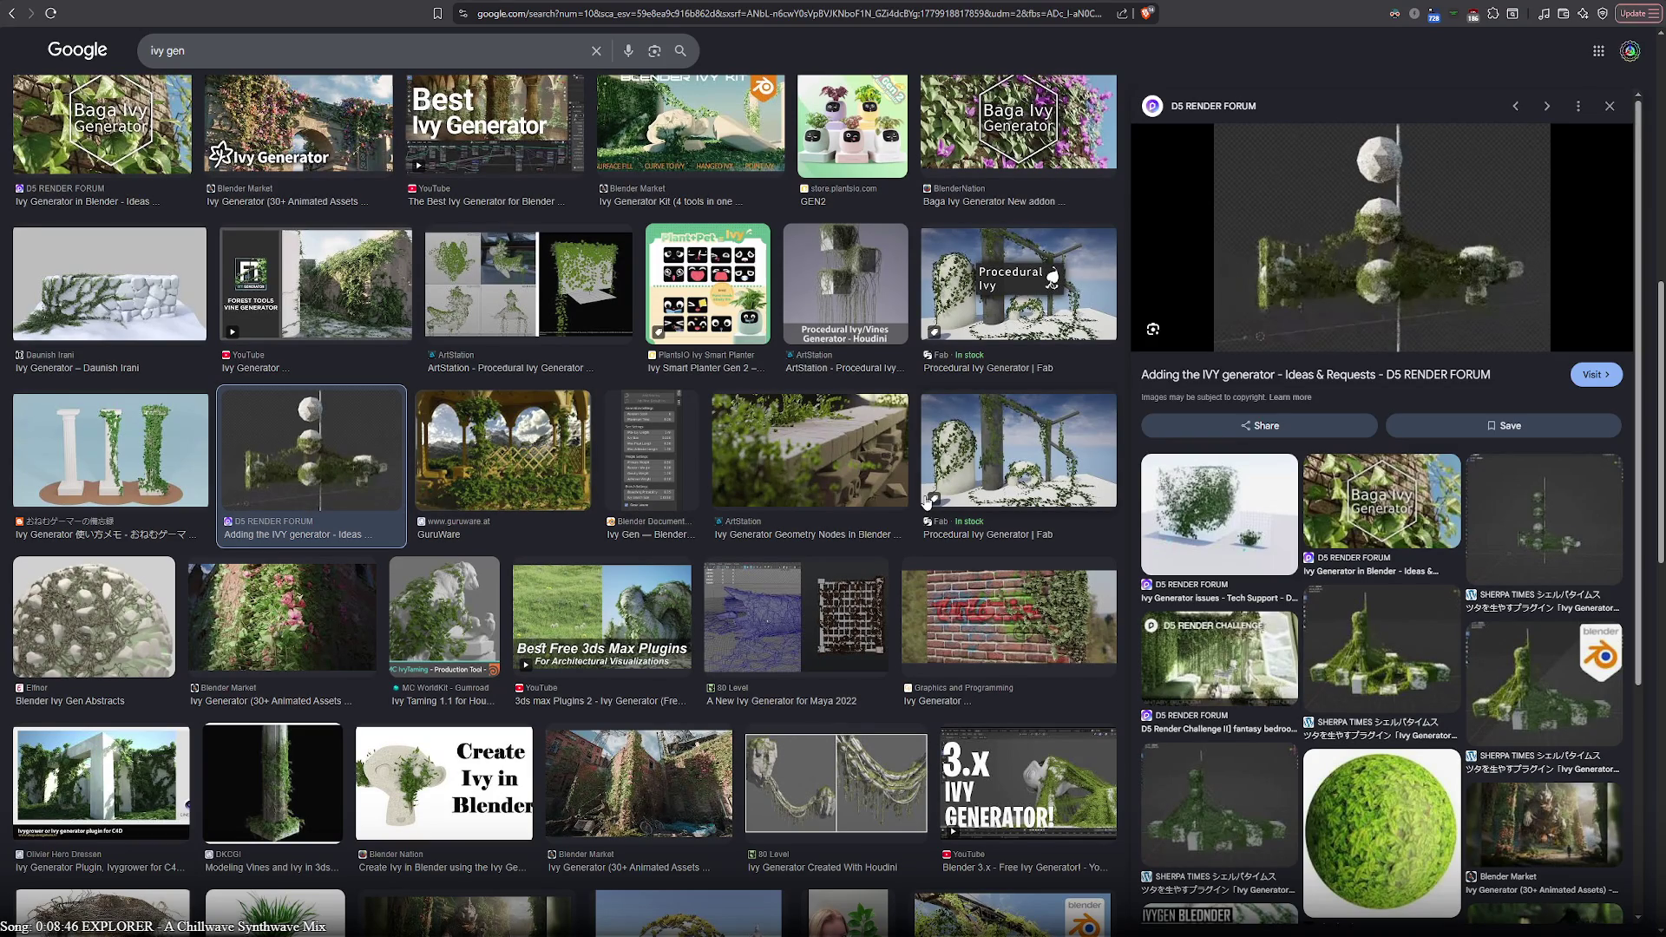
click(850, 468)
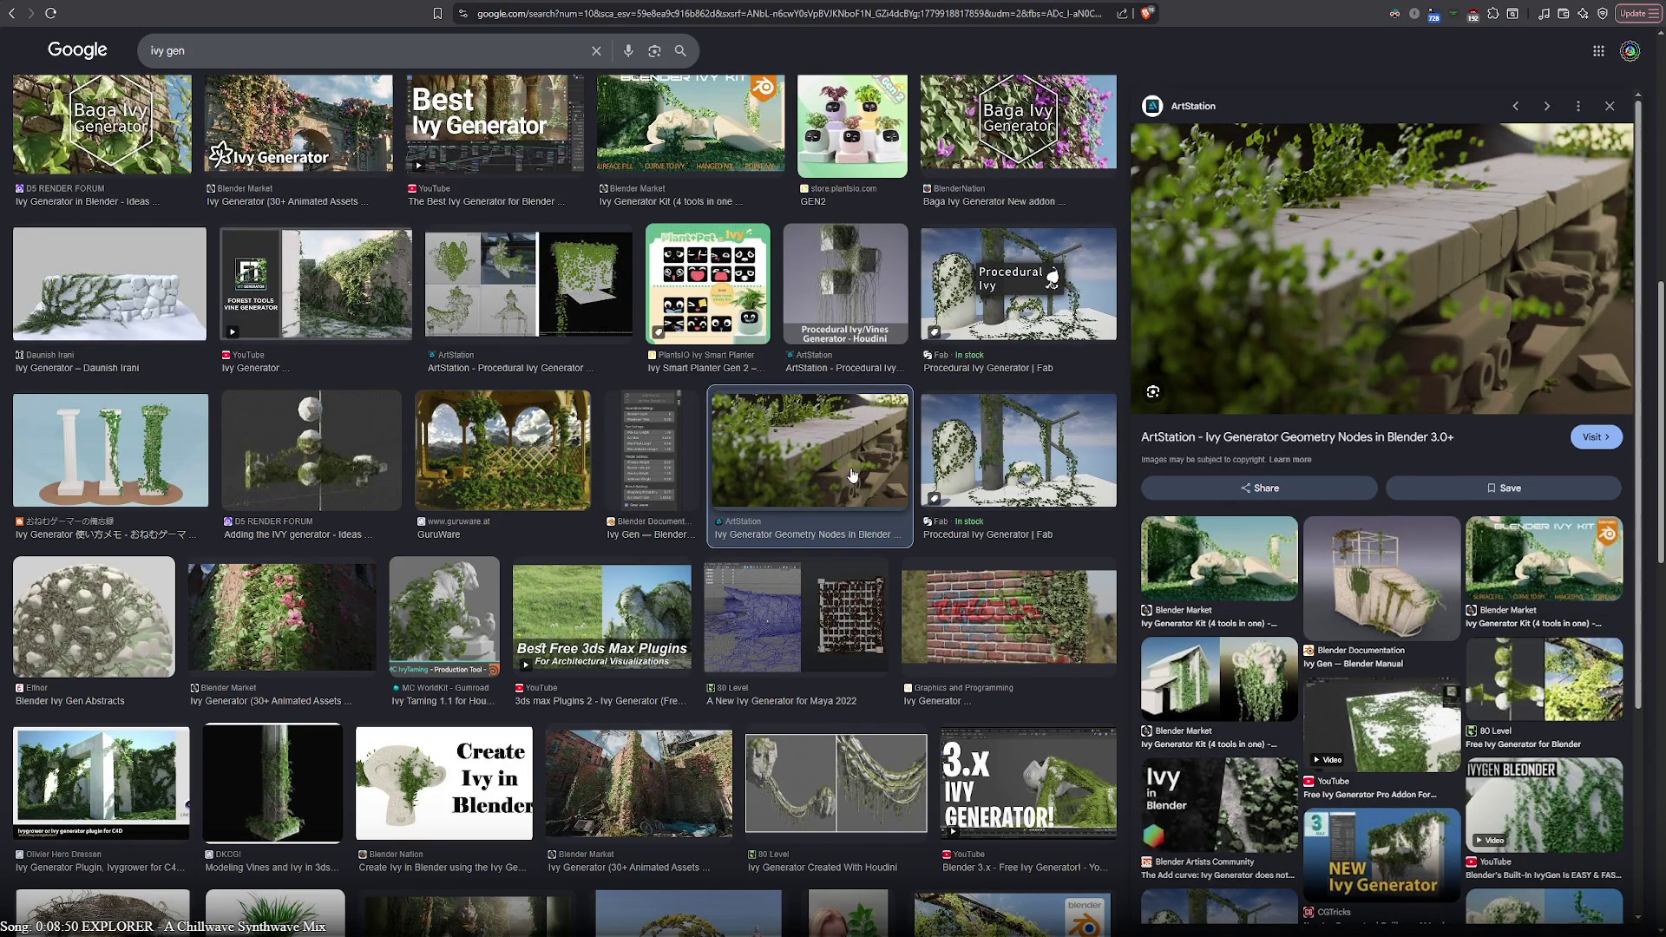
scroll(569, 519, down, 2)
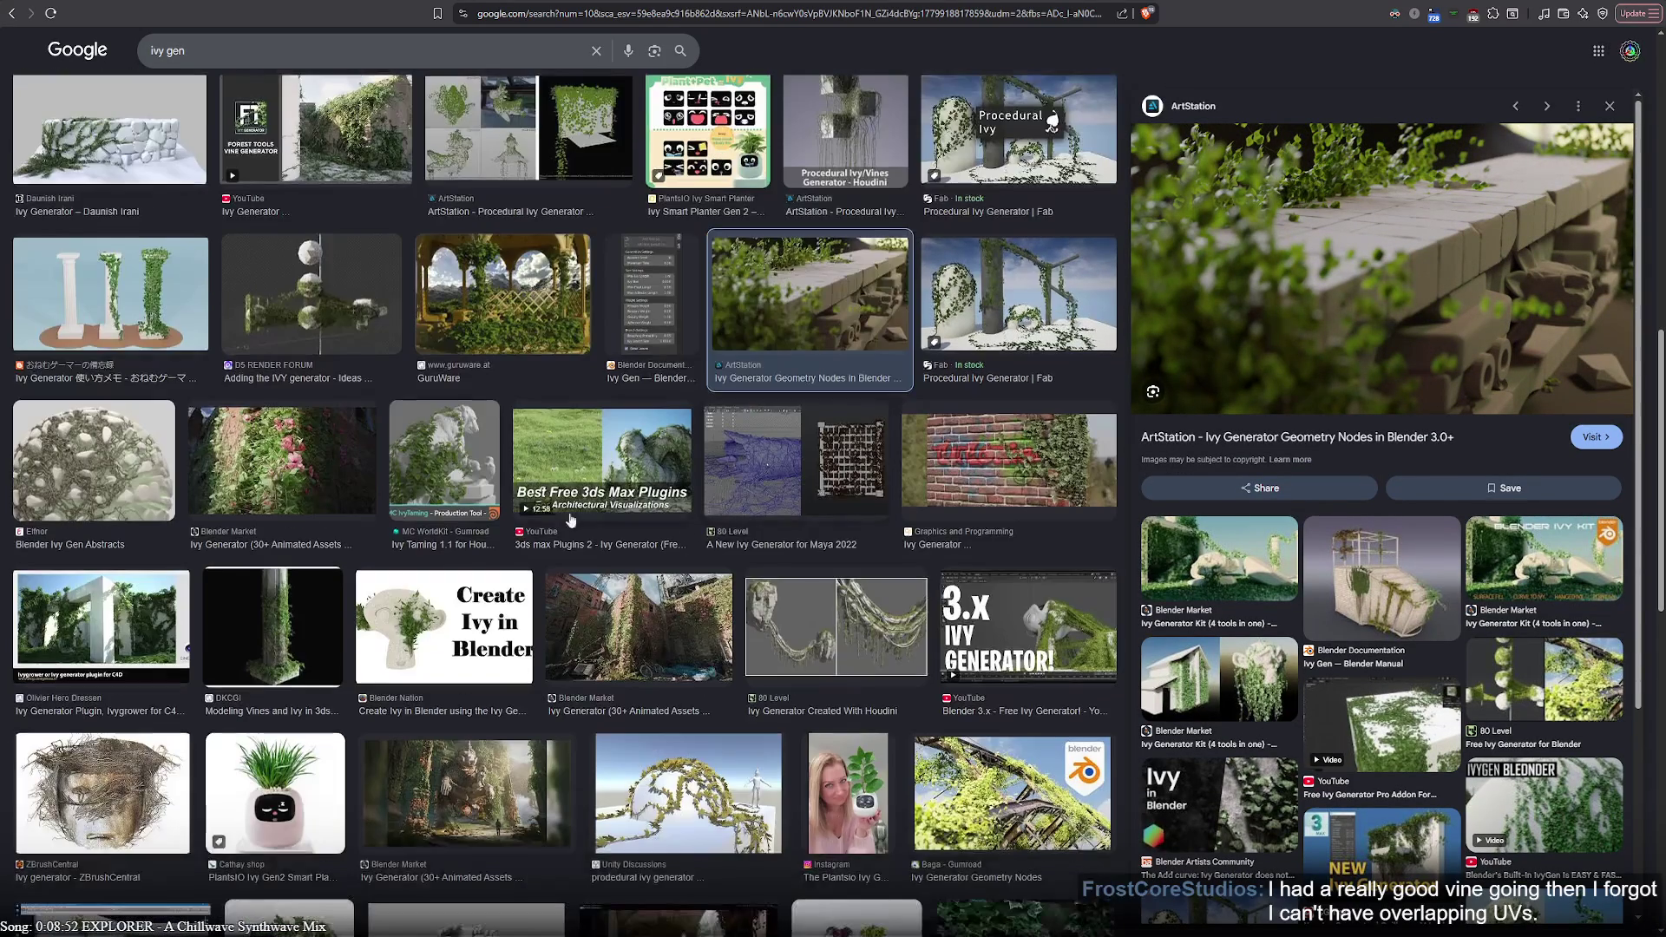
click(121, 469)
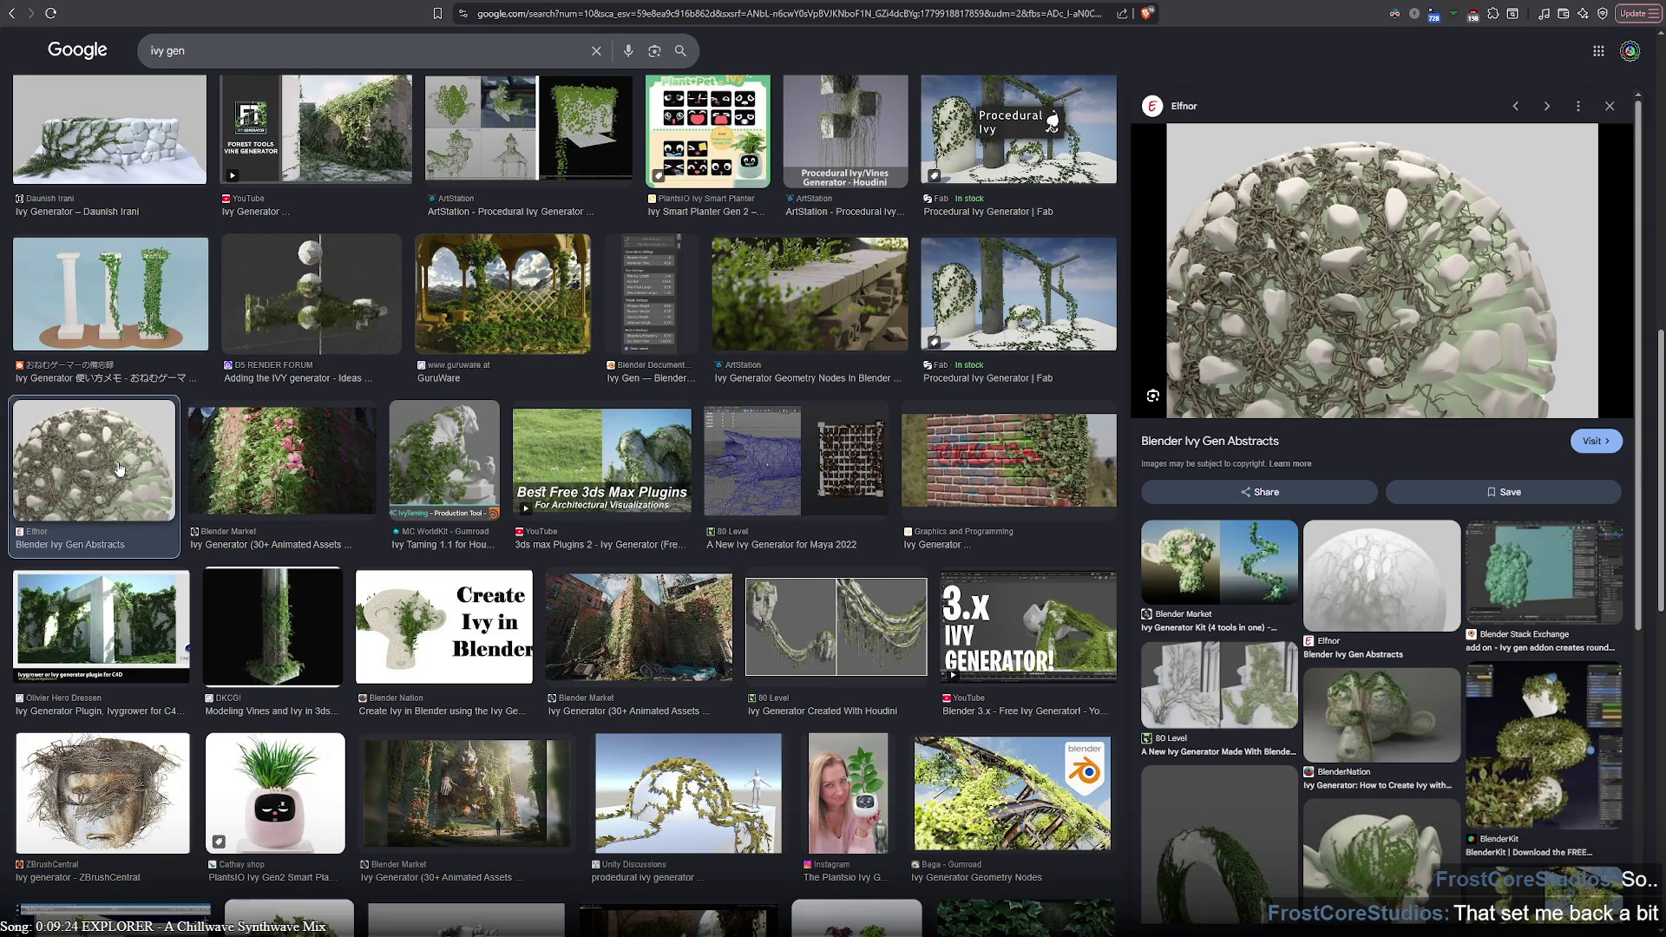
scroll(117, 469, down, 3)
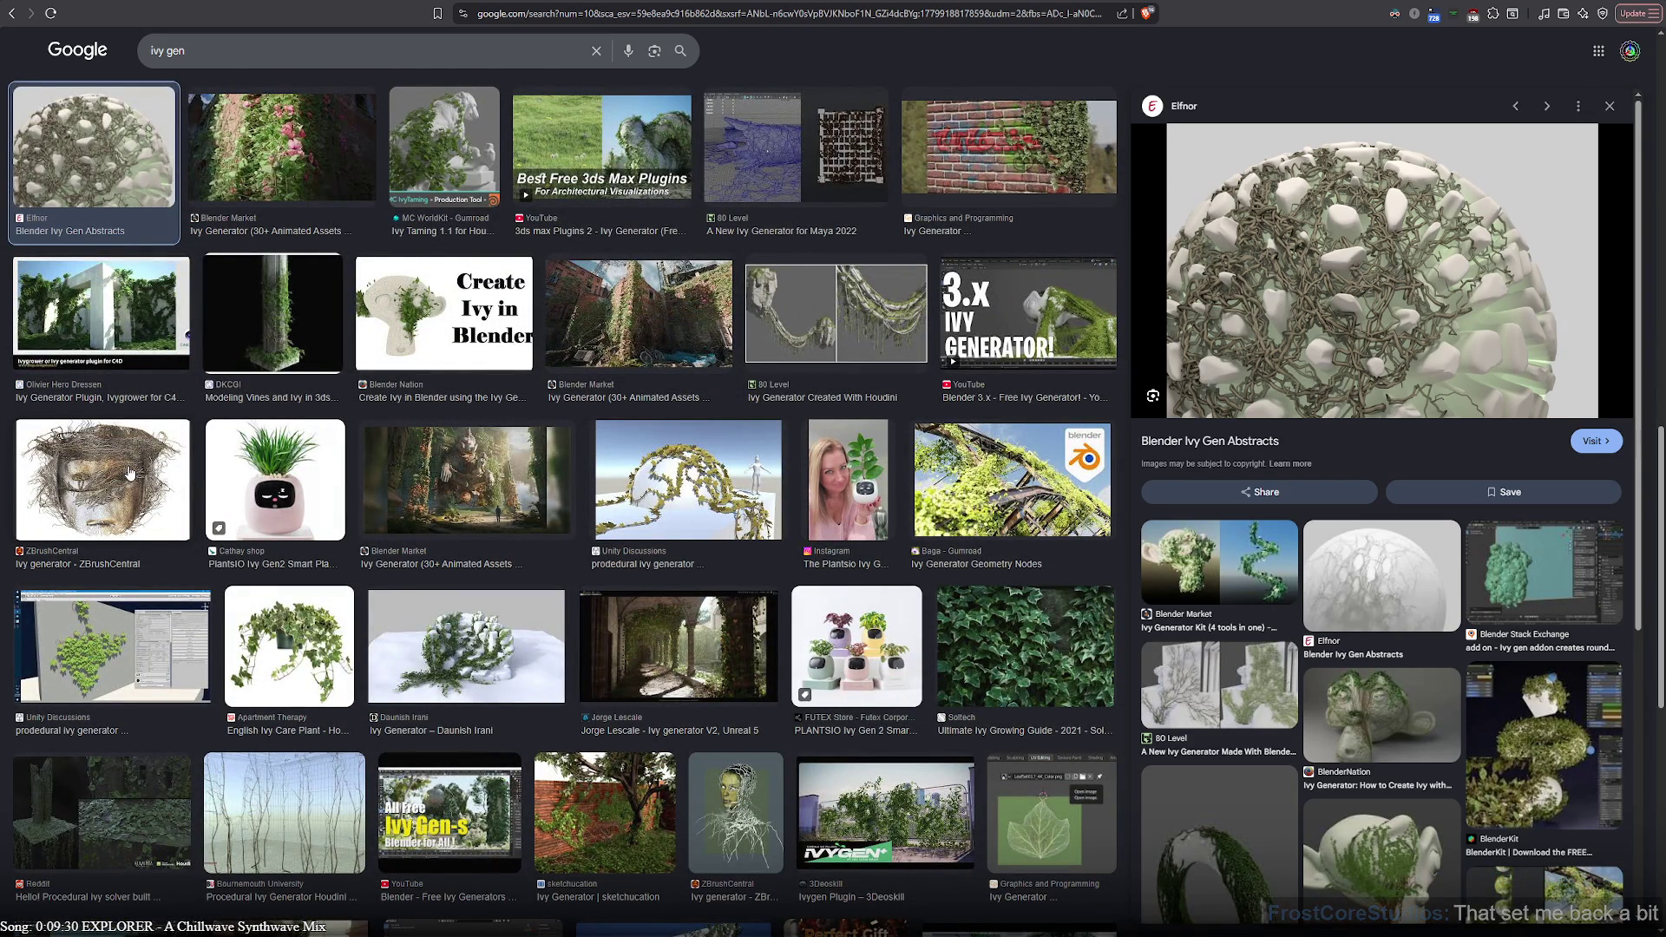
Preview Baga's Gumroad Ivy Generator Geometry Nodes and the Blender Market image, then select the old query to replace it
click(994, 469)
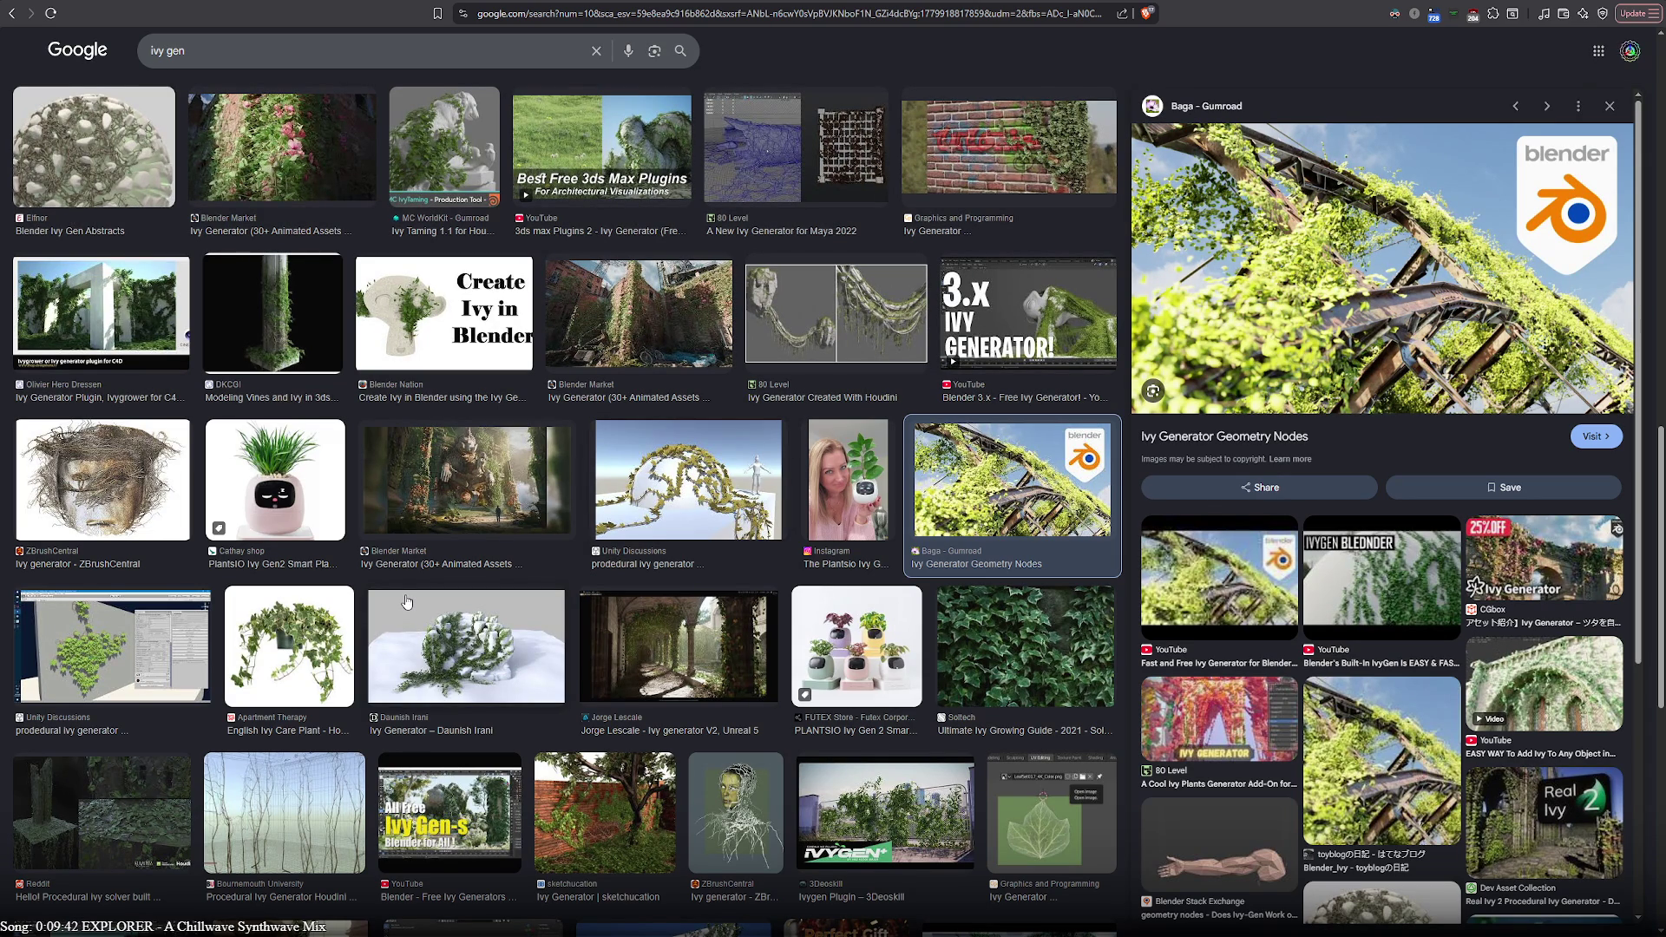
click(428, 512)
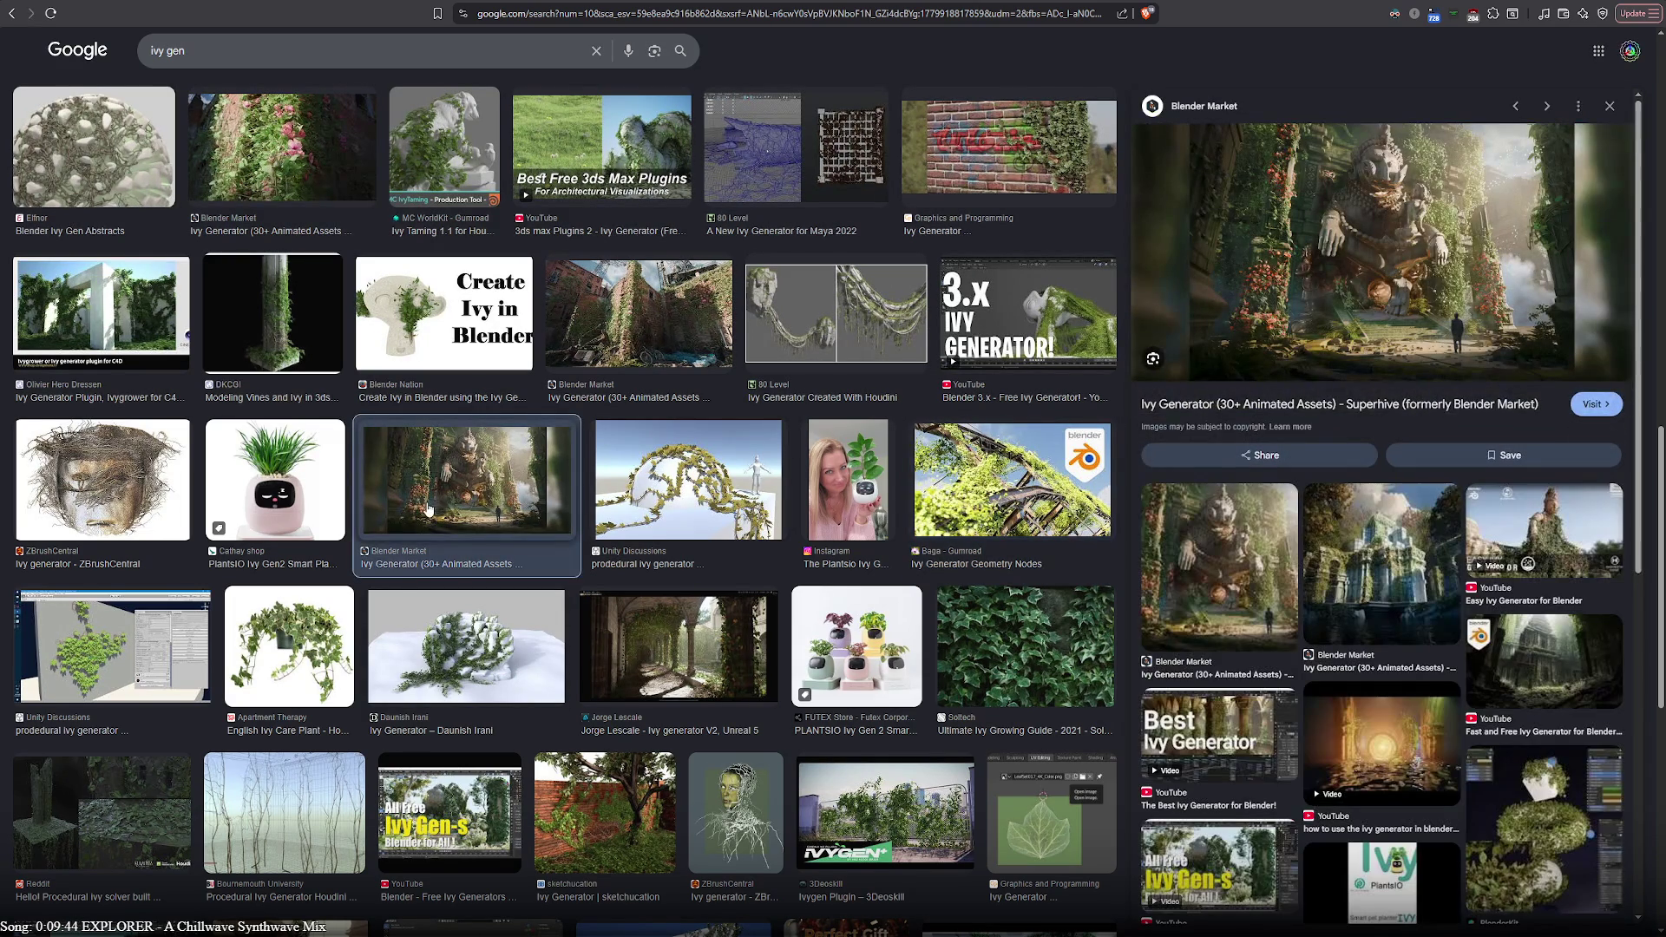
click(1040, 489)
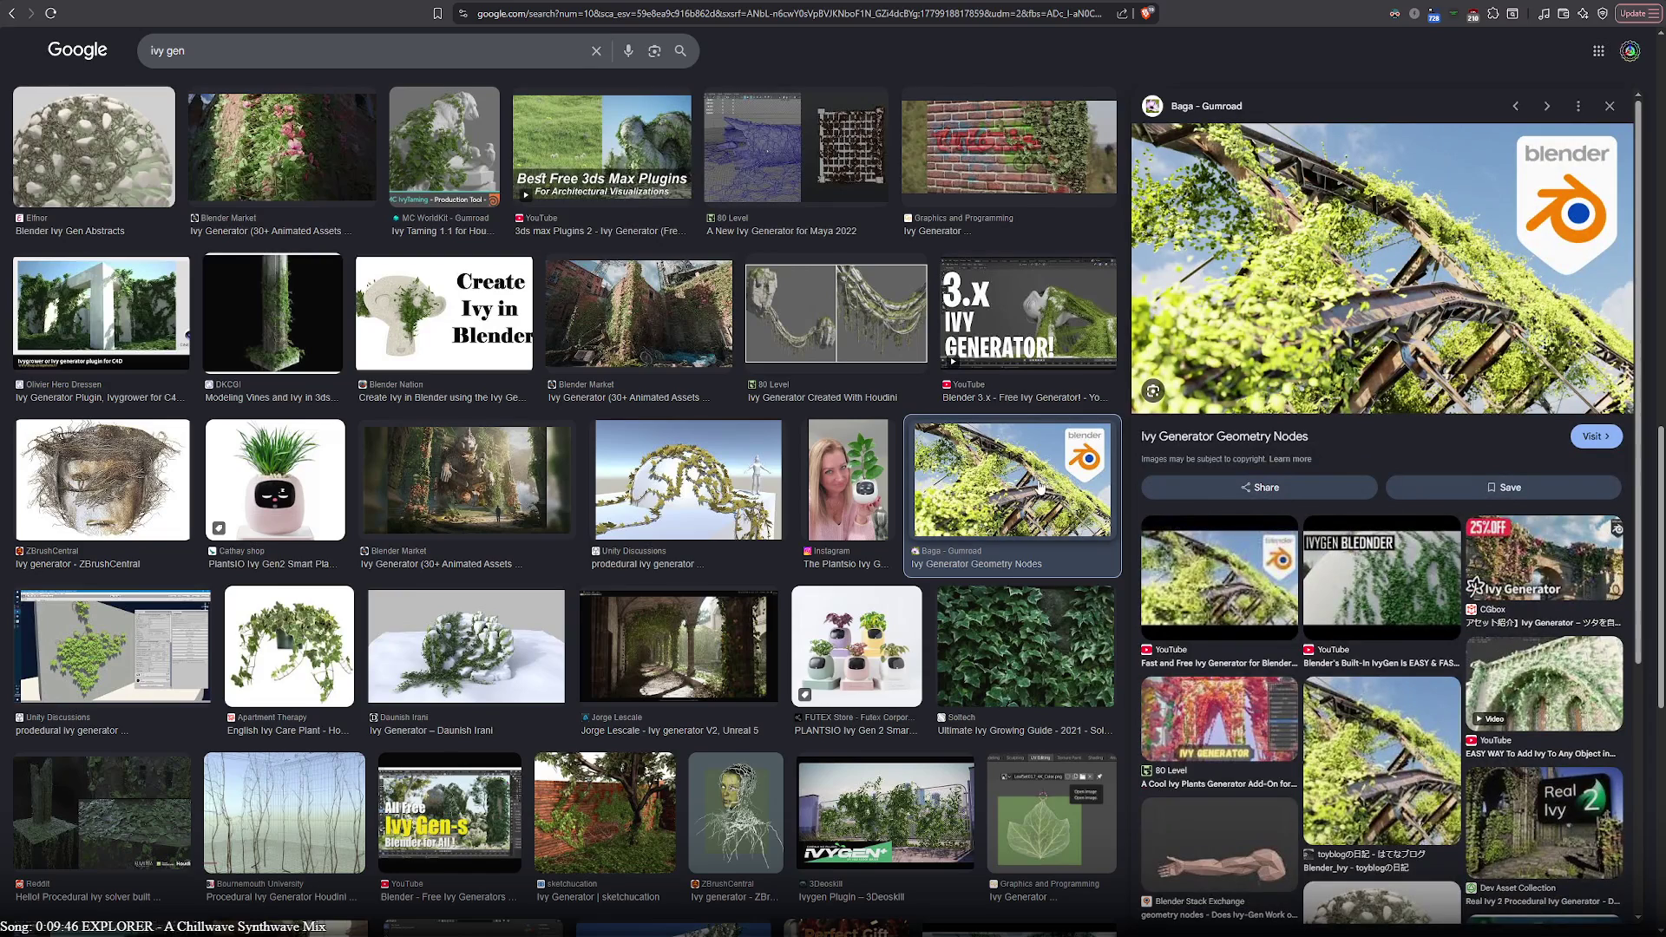
scroll(604, 678, down, 3)
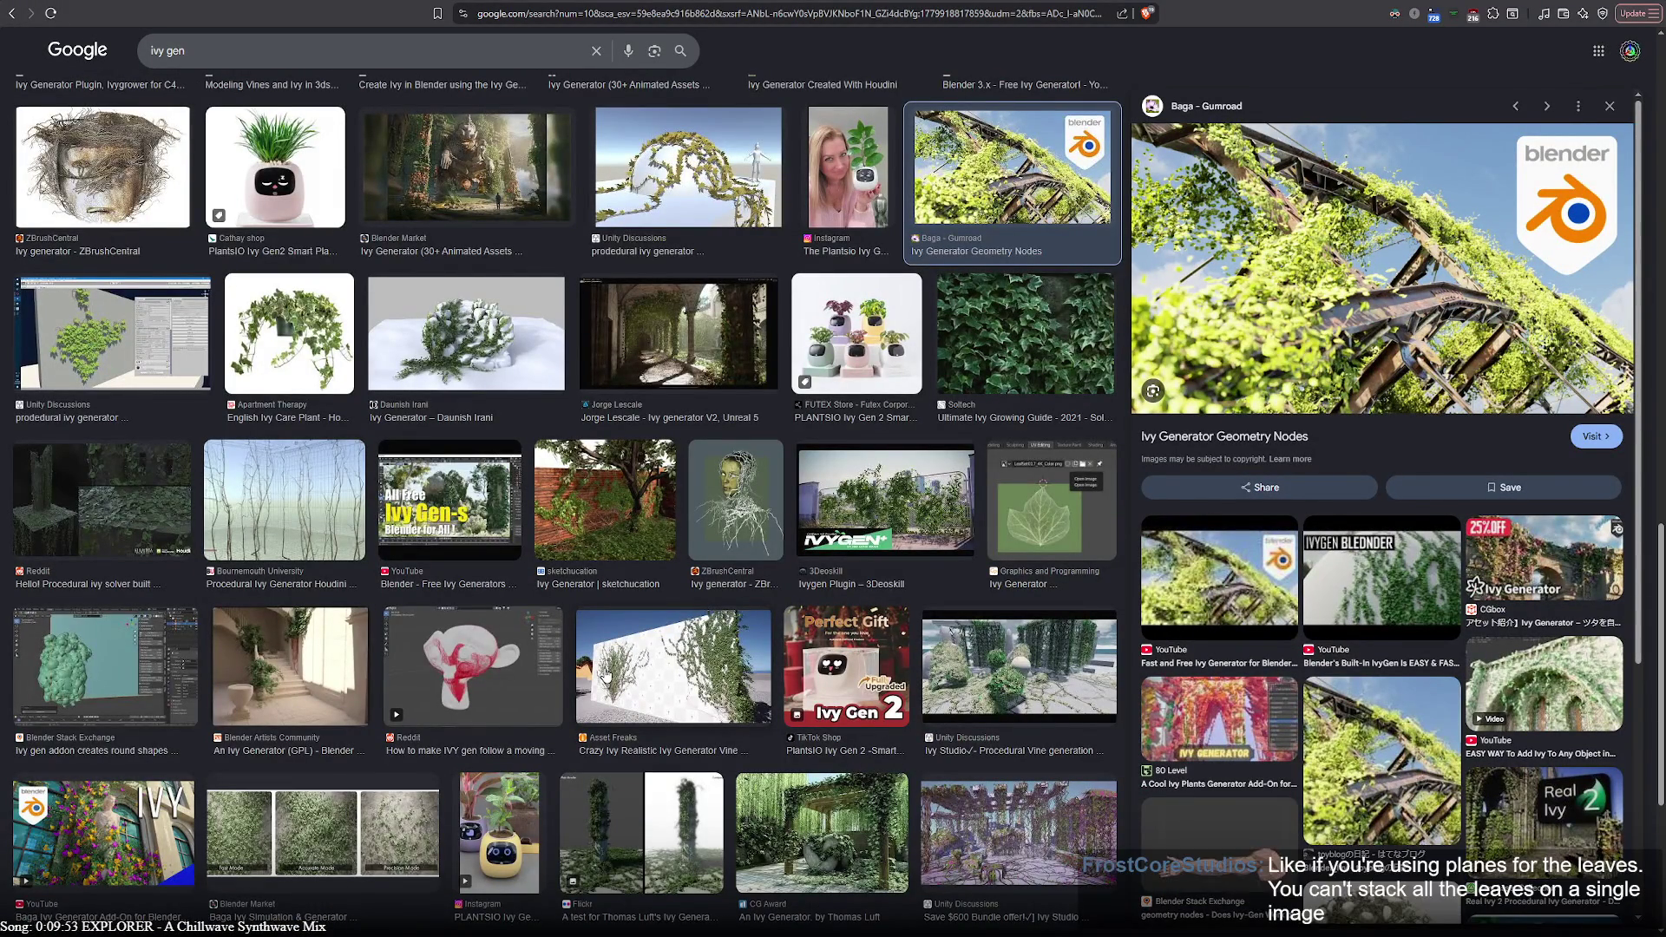
scroll(604, 677, up, 5)
scroll(605, 677, up, 5)
triple_click(154, 61)
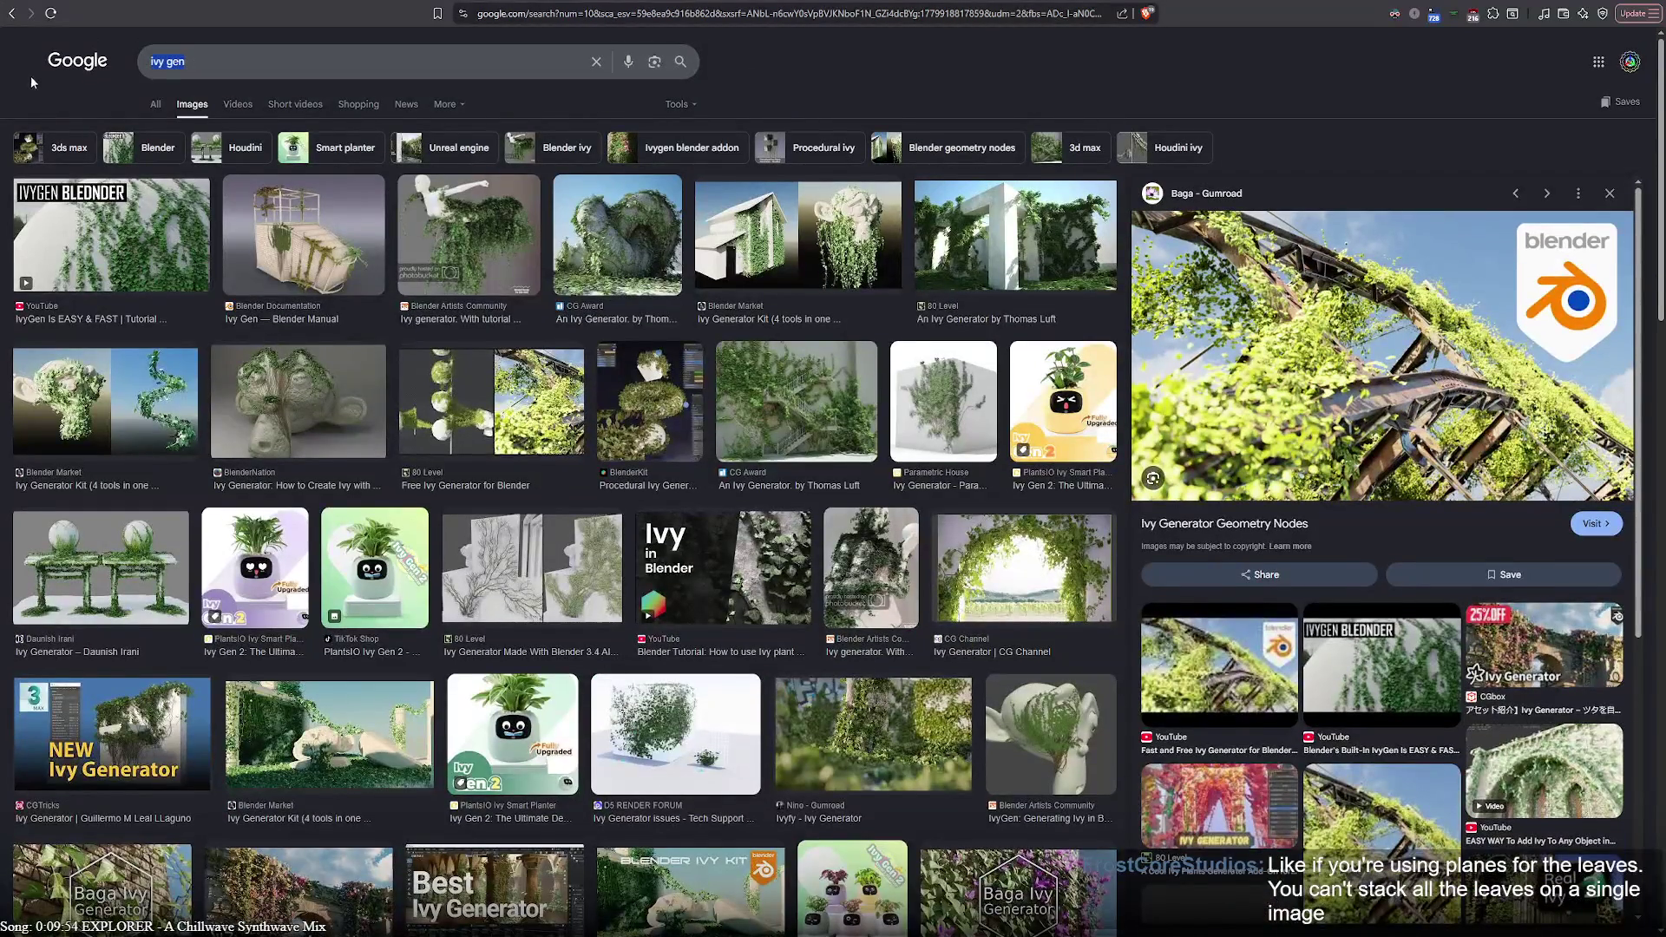
text(blender uv packer)
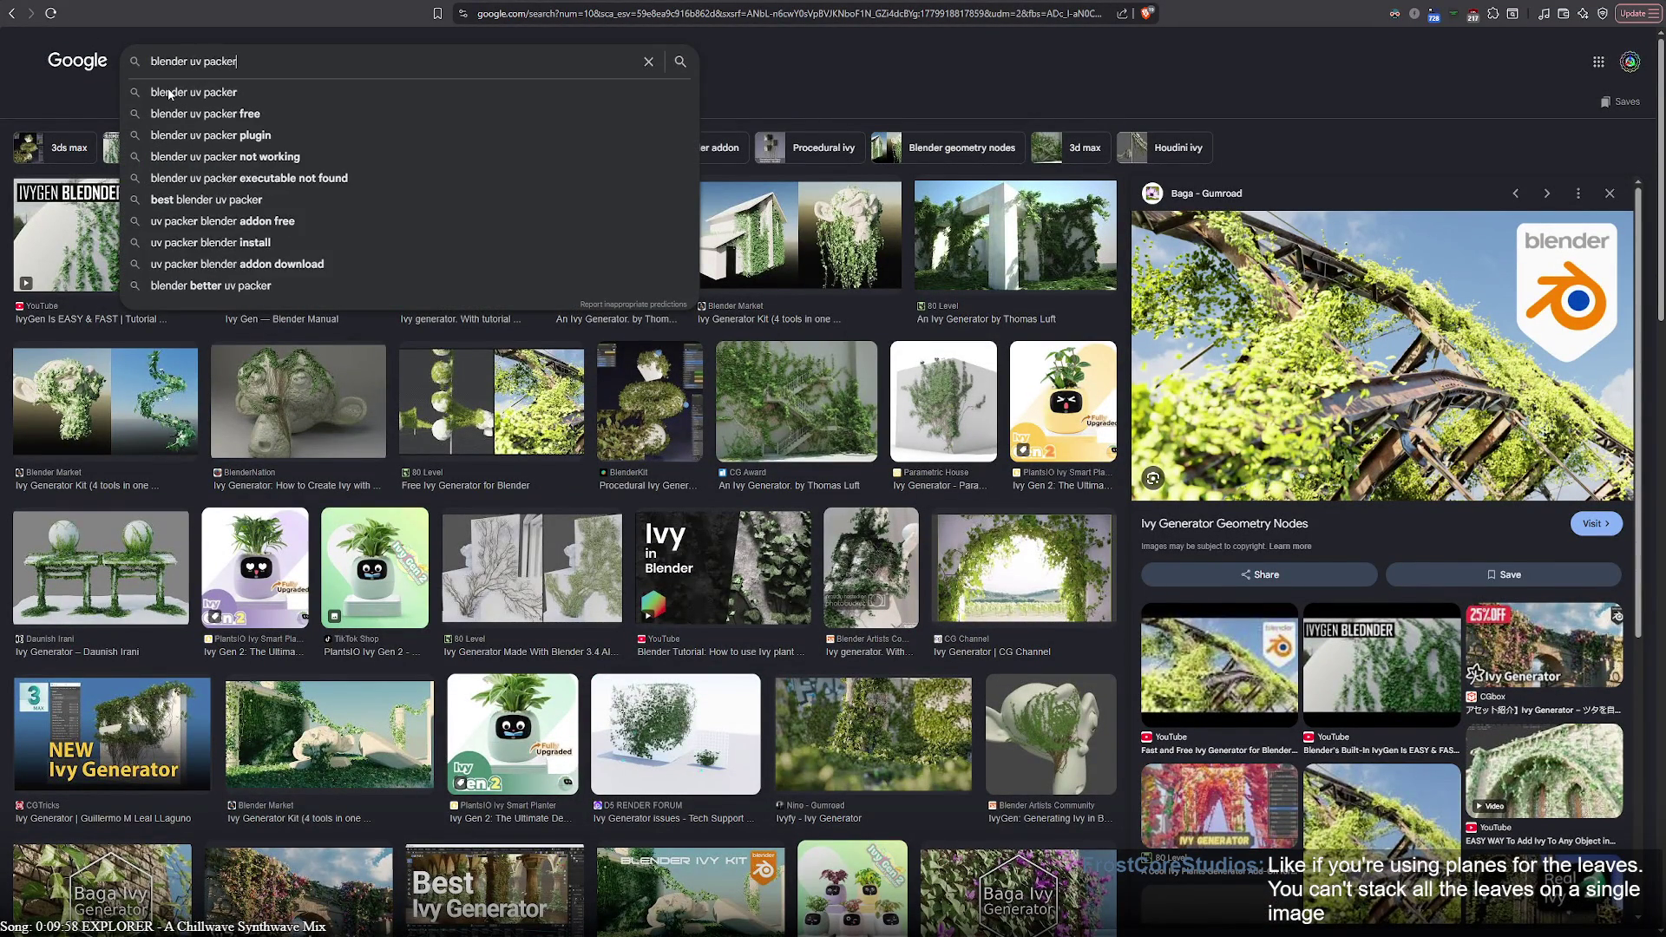
Search 'blender uv packer' in web results and open the UV-Packer for Blender page
key(Return)
click(156, 104)
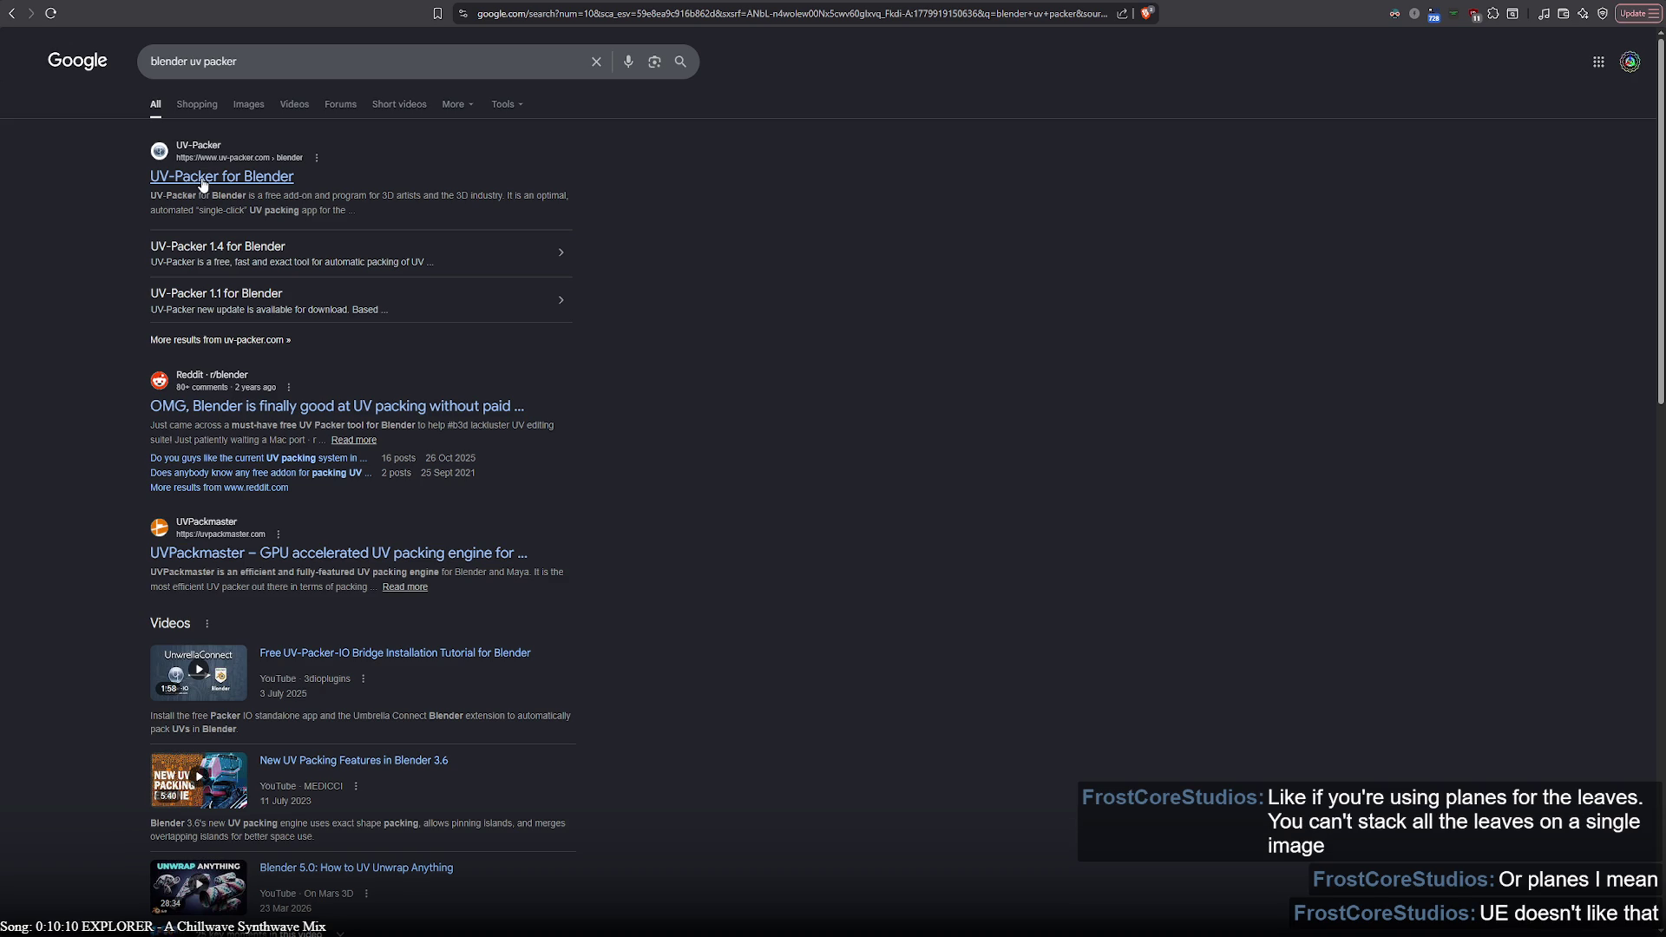
click(202, 184)
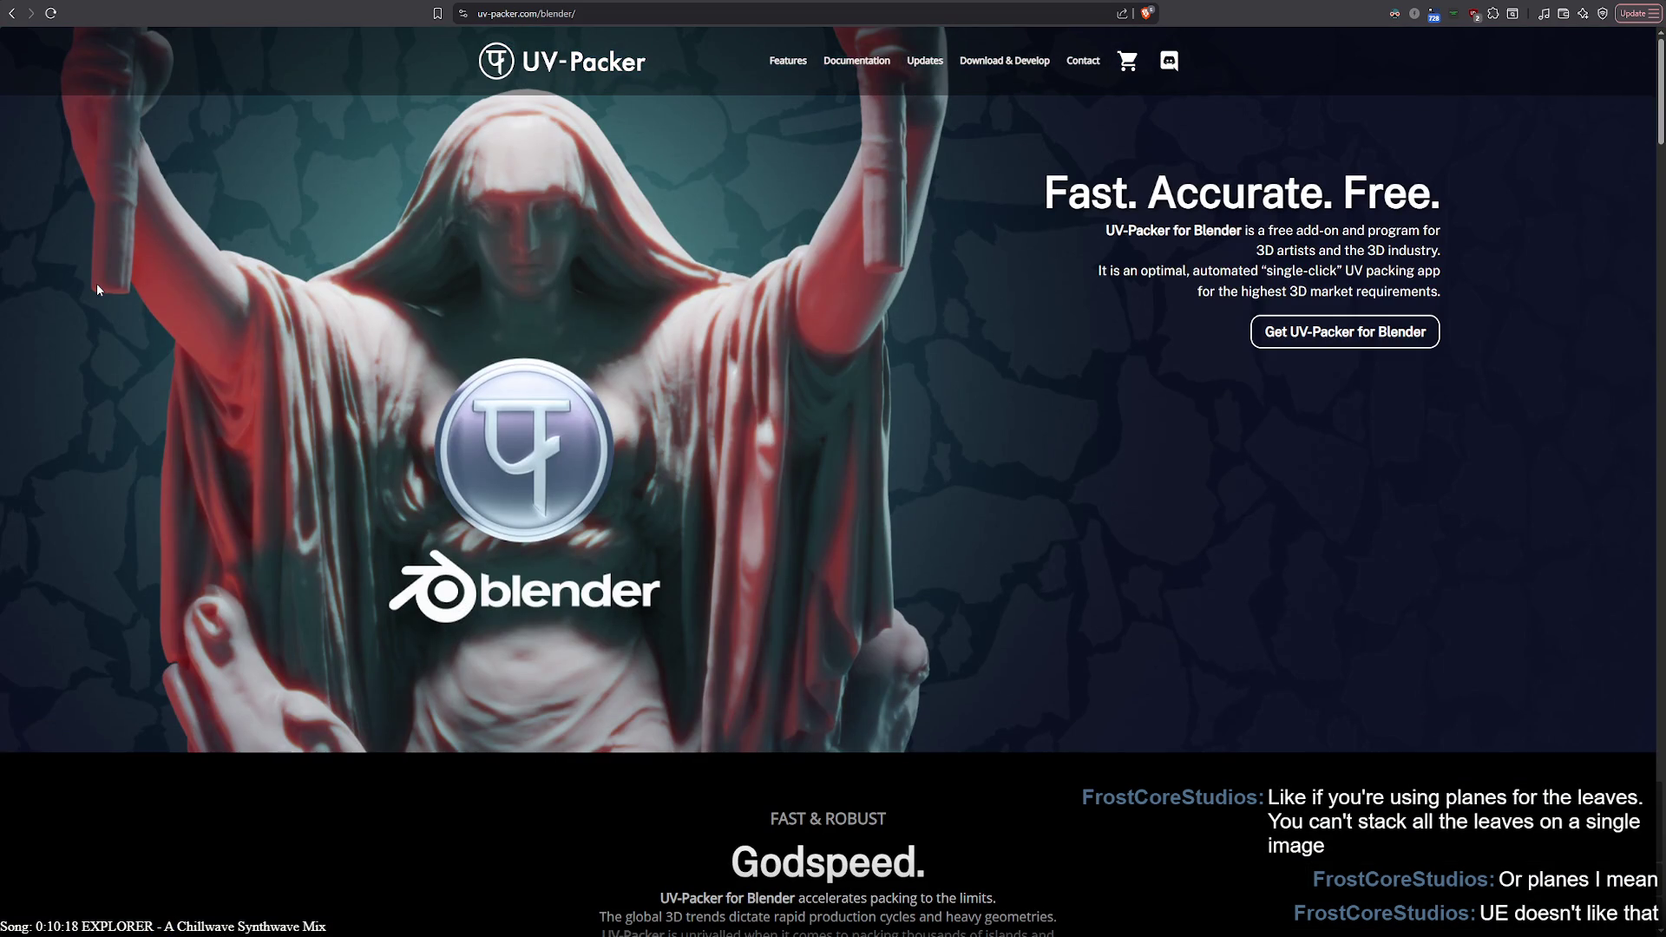
scroll(223, 224, down, 7)
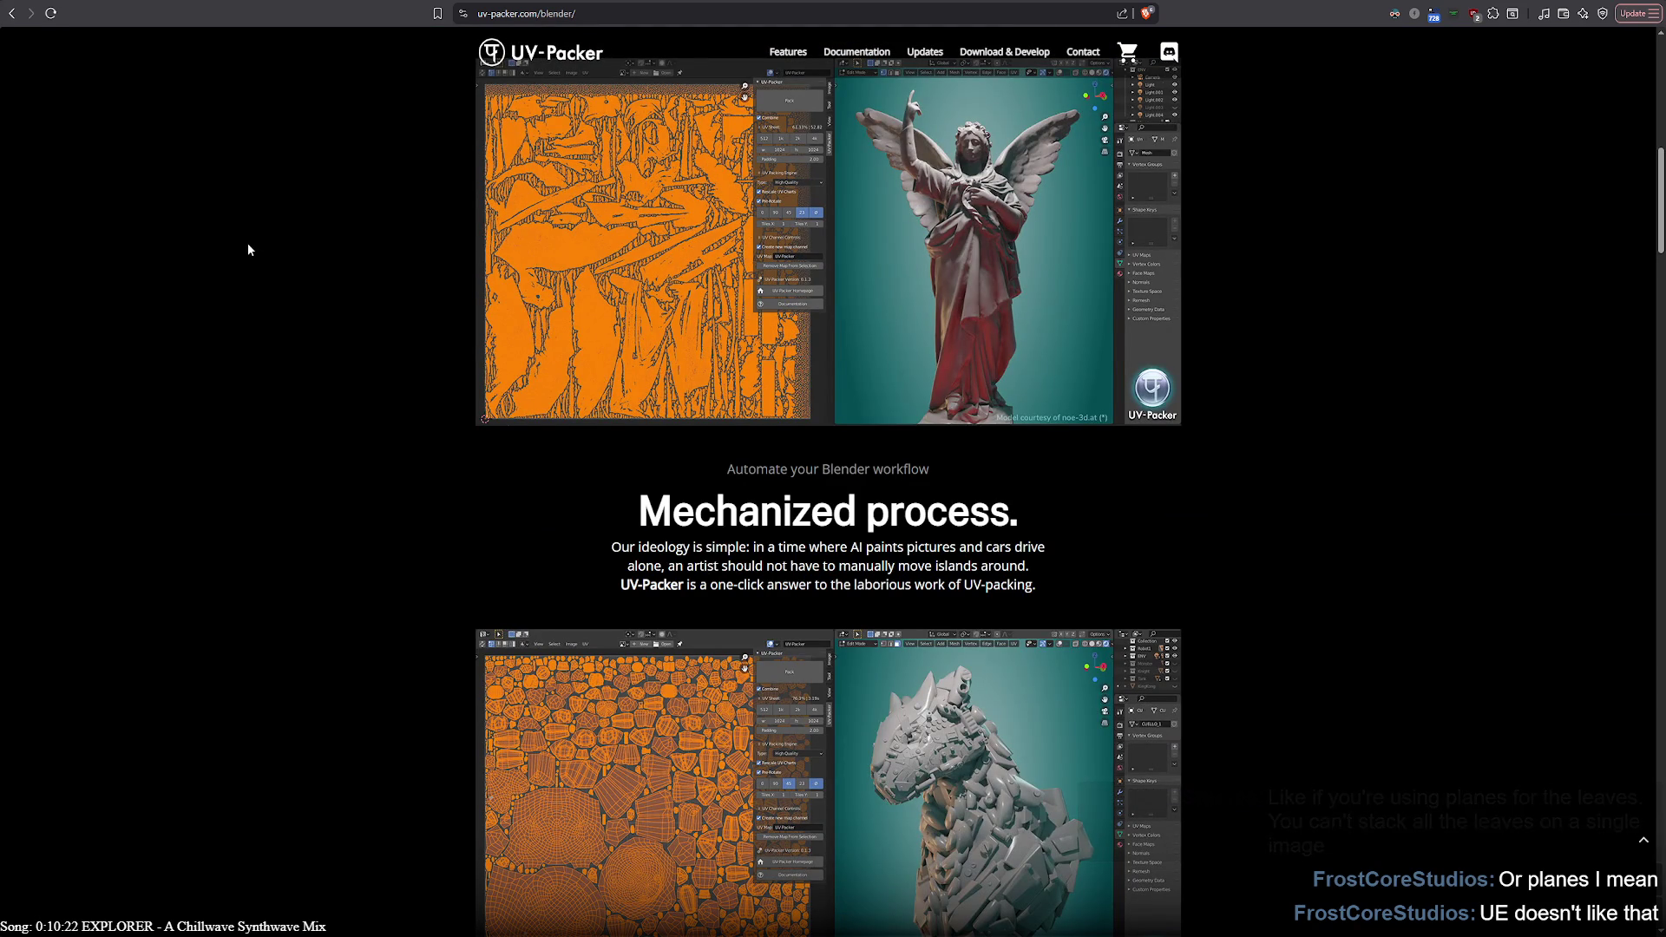
scroll(266, 260, up, 3)
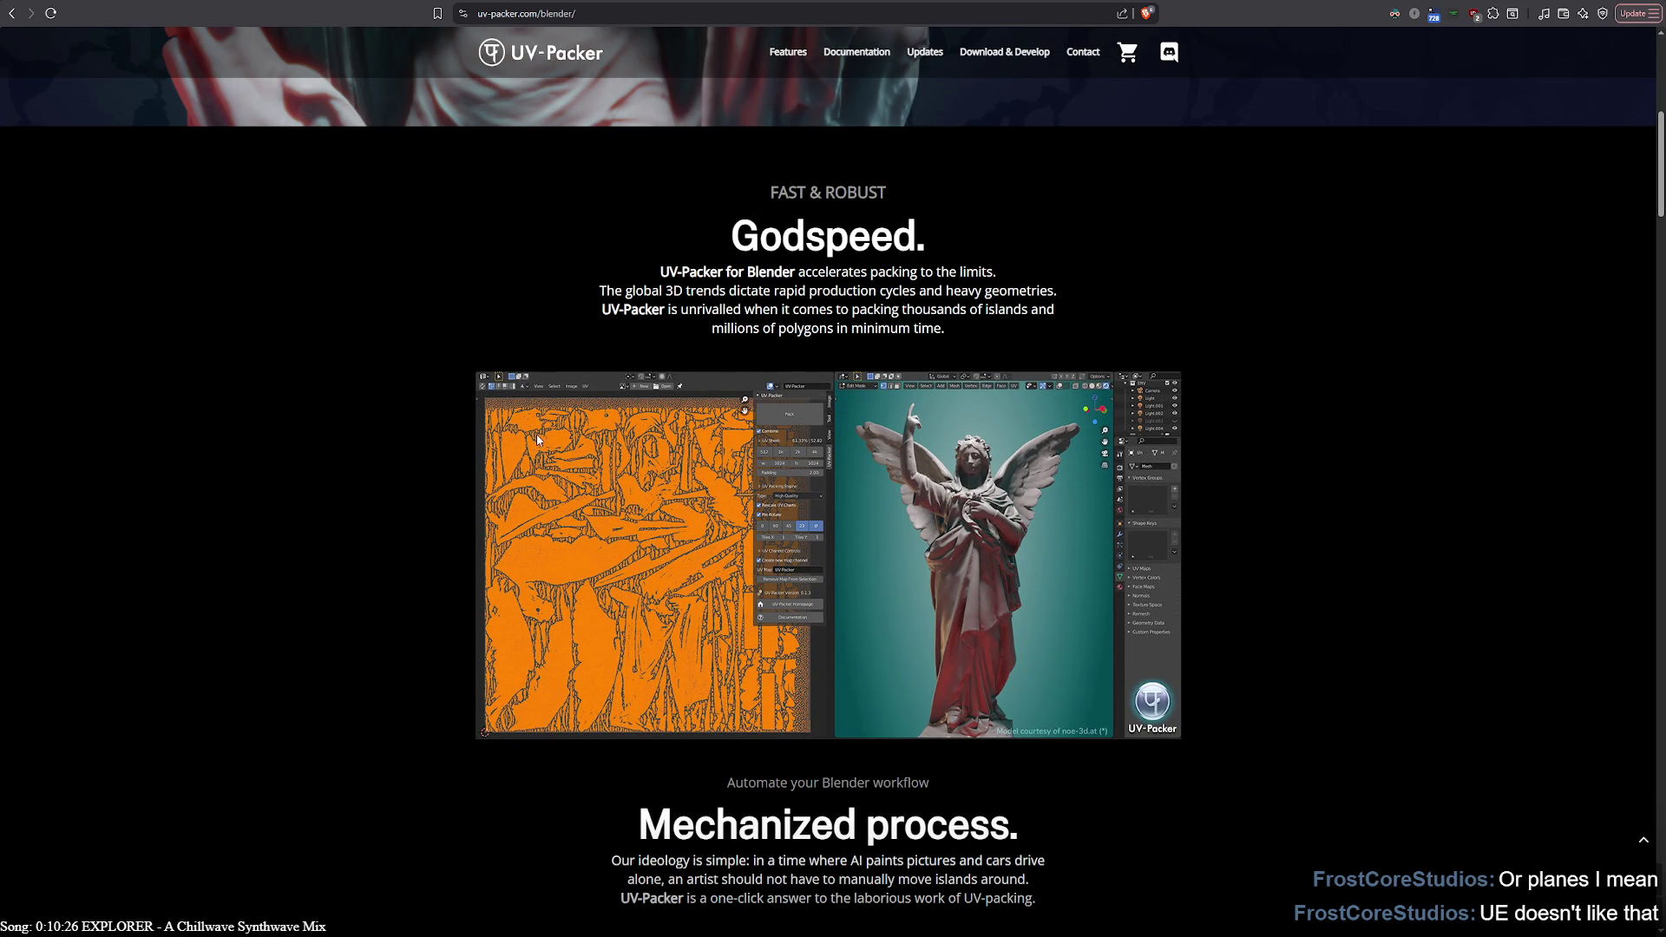
scroll(338, 459, up, 5)
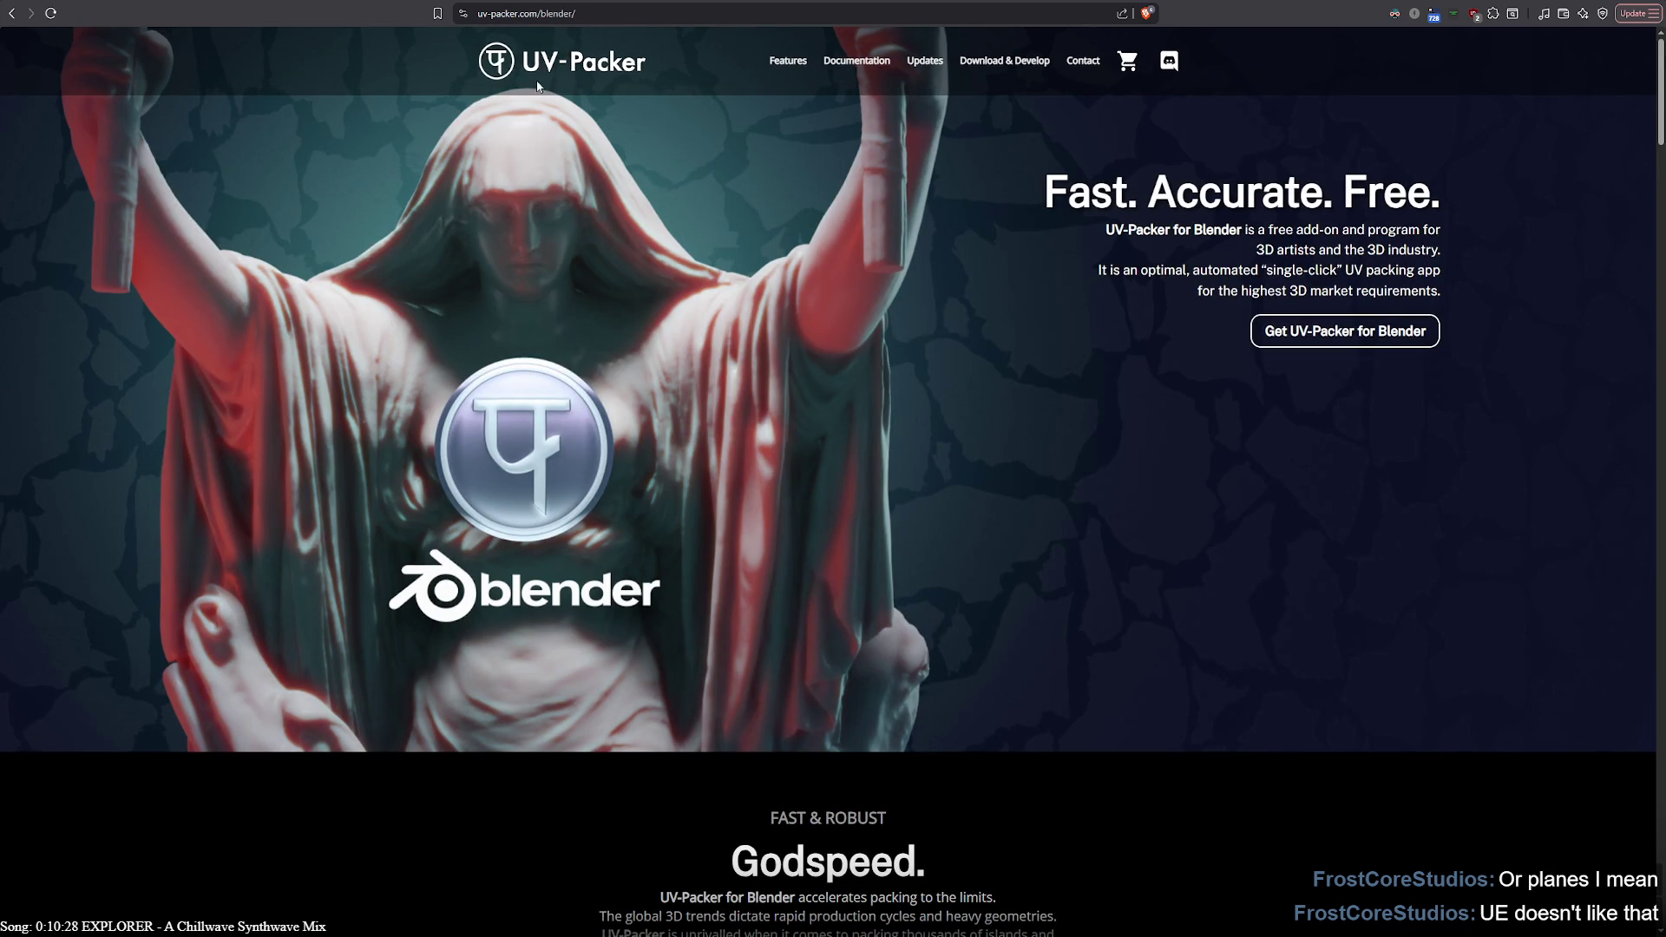
scroll(506, 444, down, 5)
scroll(347, 519, down, 2)
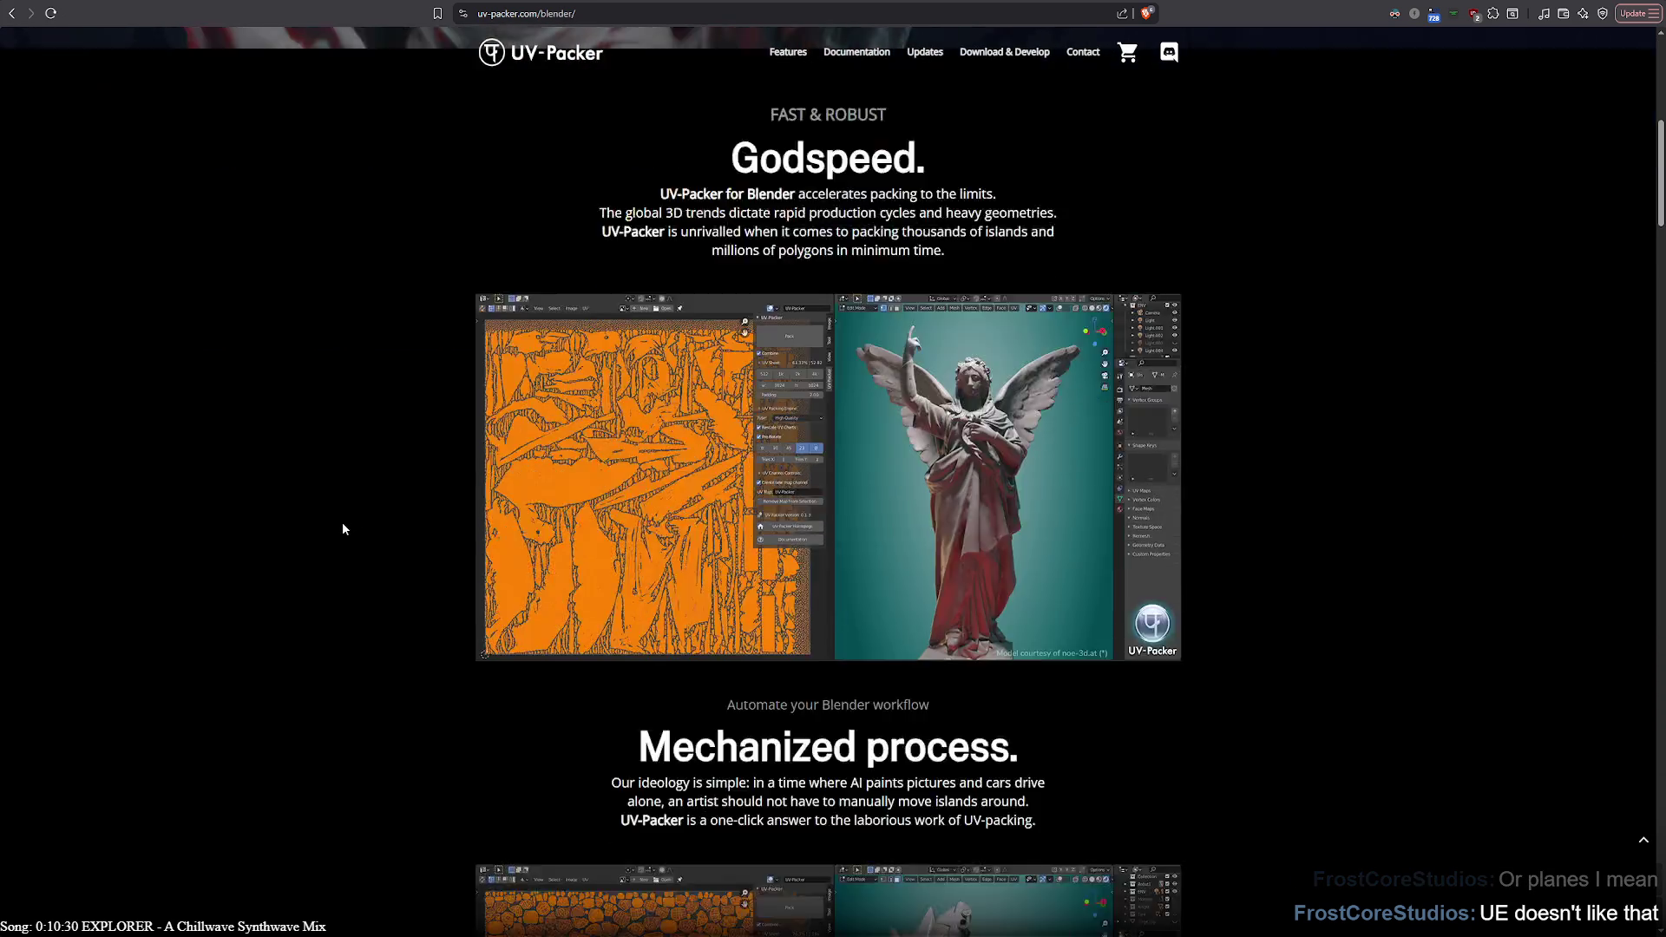
scroll(343, 523, down, 3)
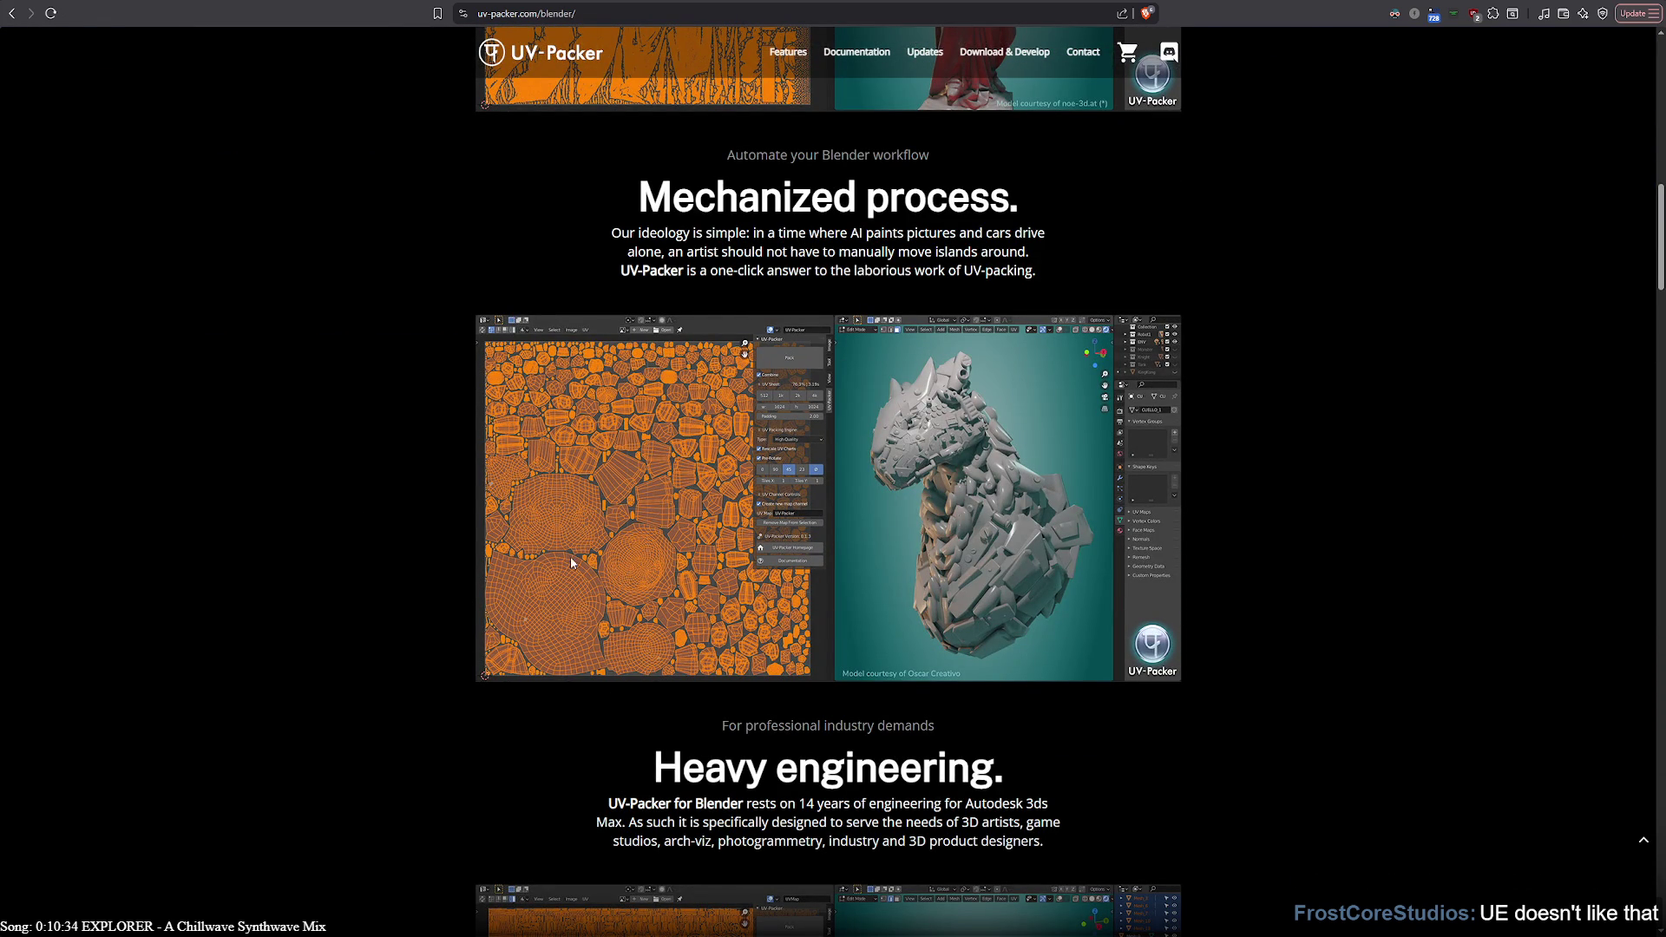
scroll(559, 598, up, 3)
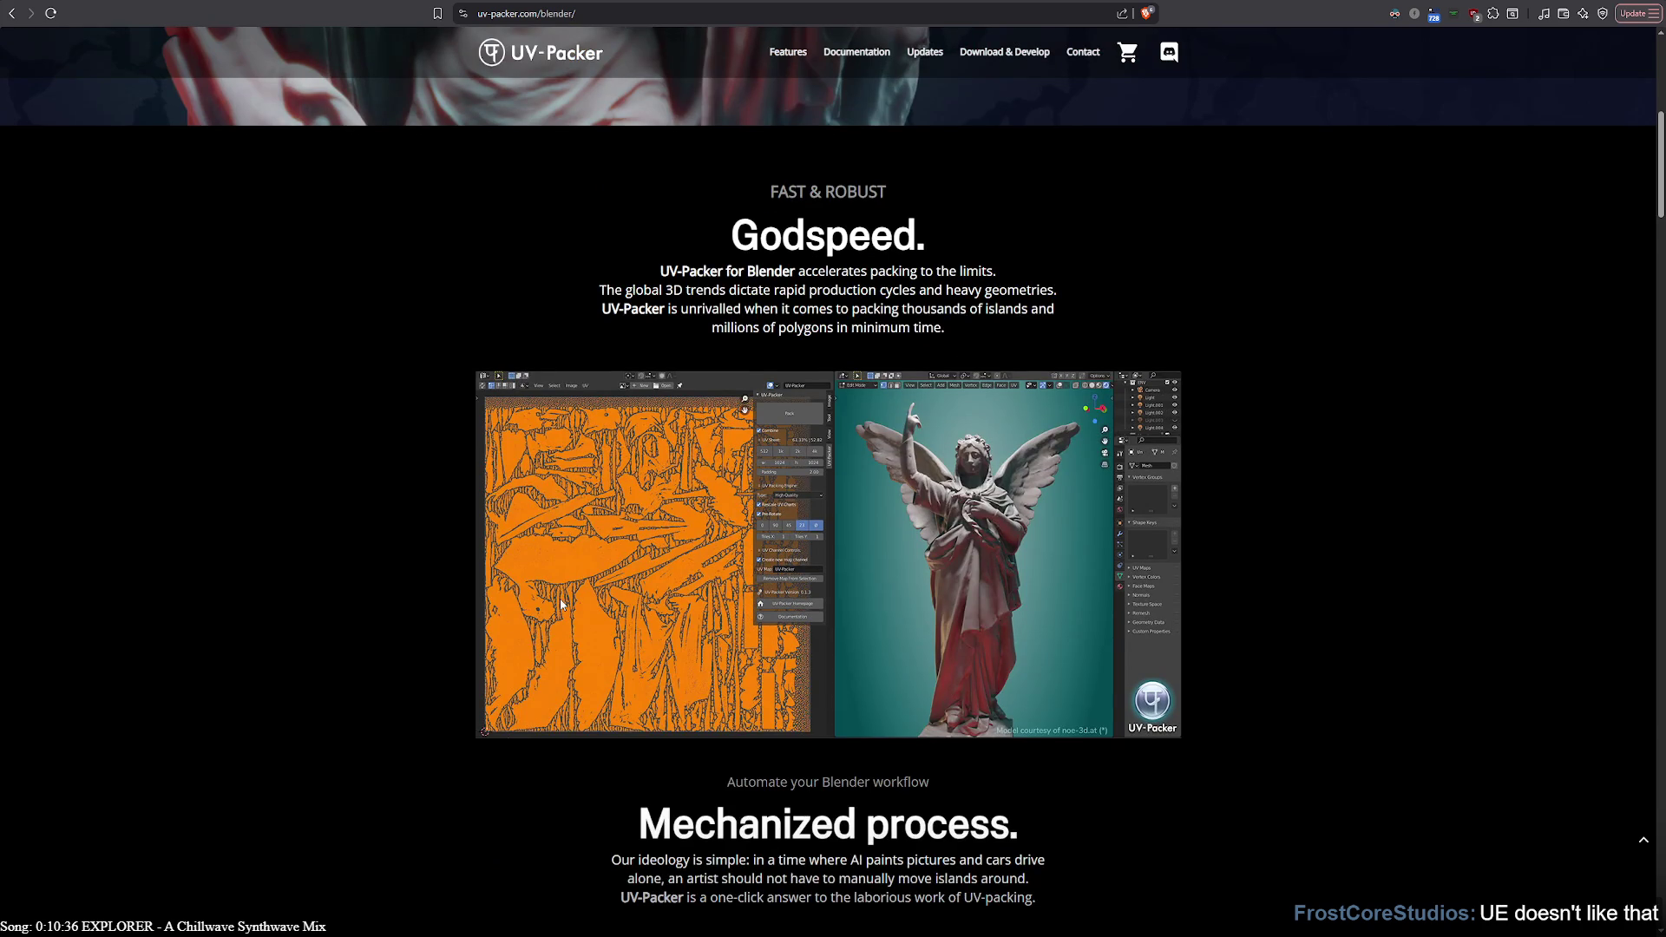
scroll(618, 592, down, 3)
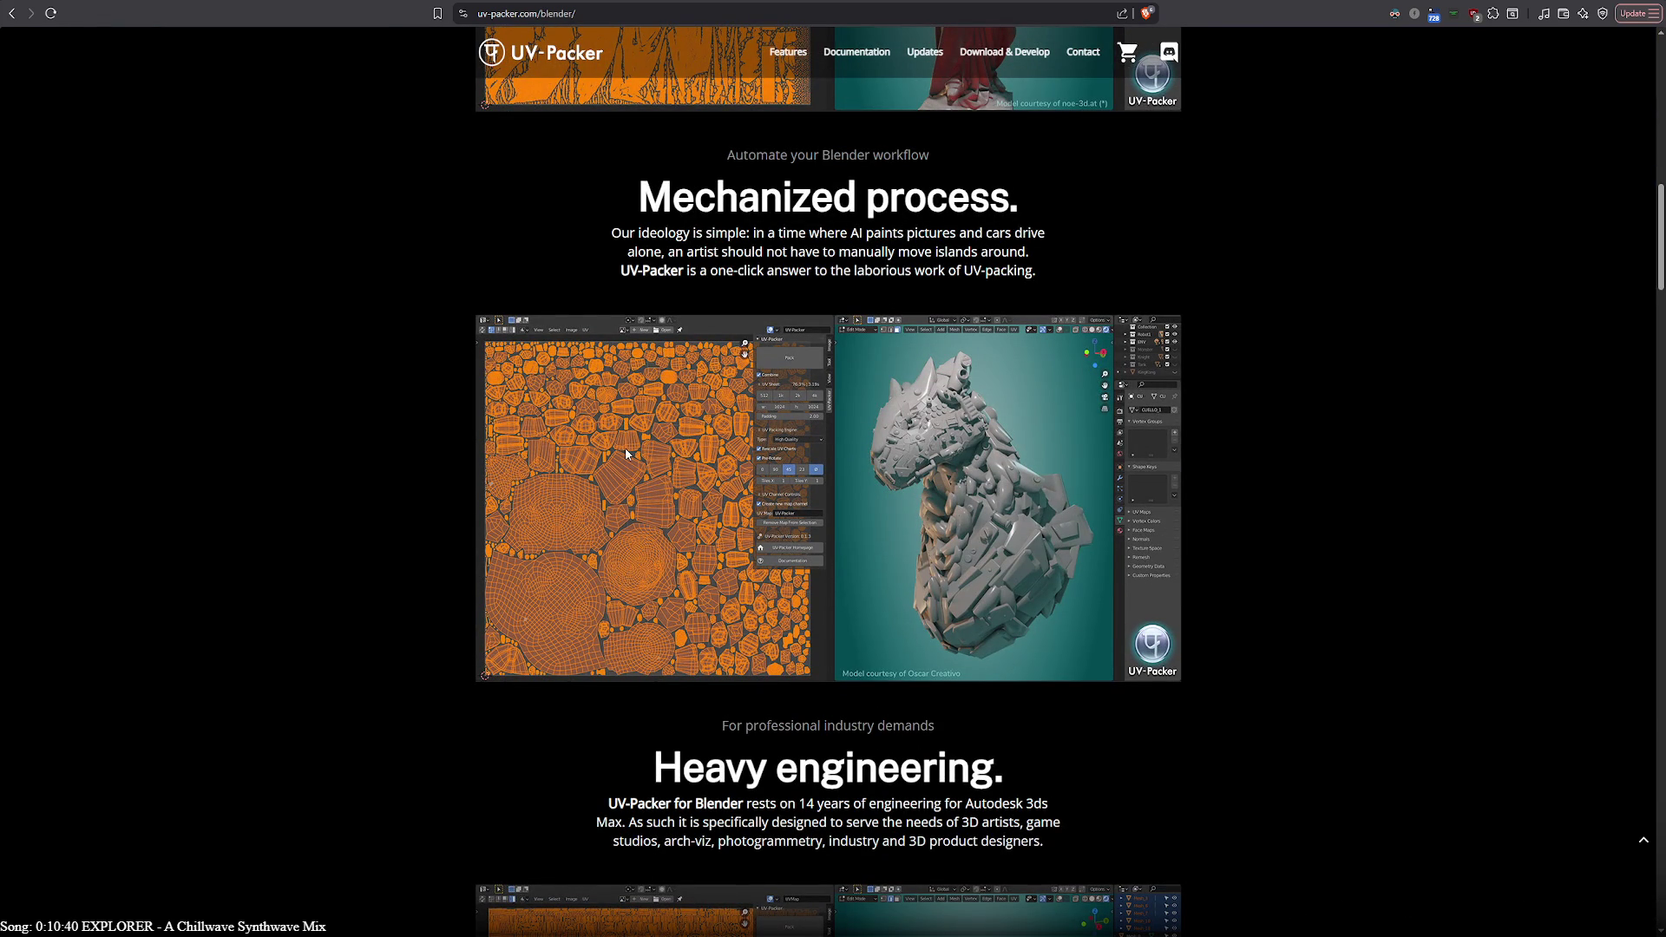
scroll(534, 540, down, 3)
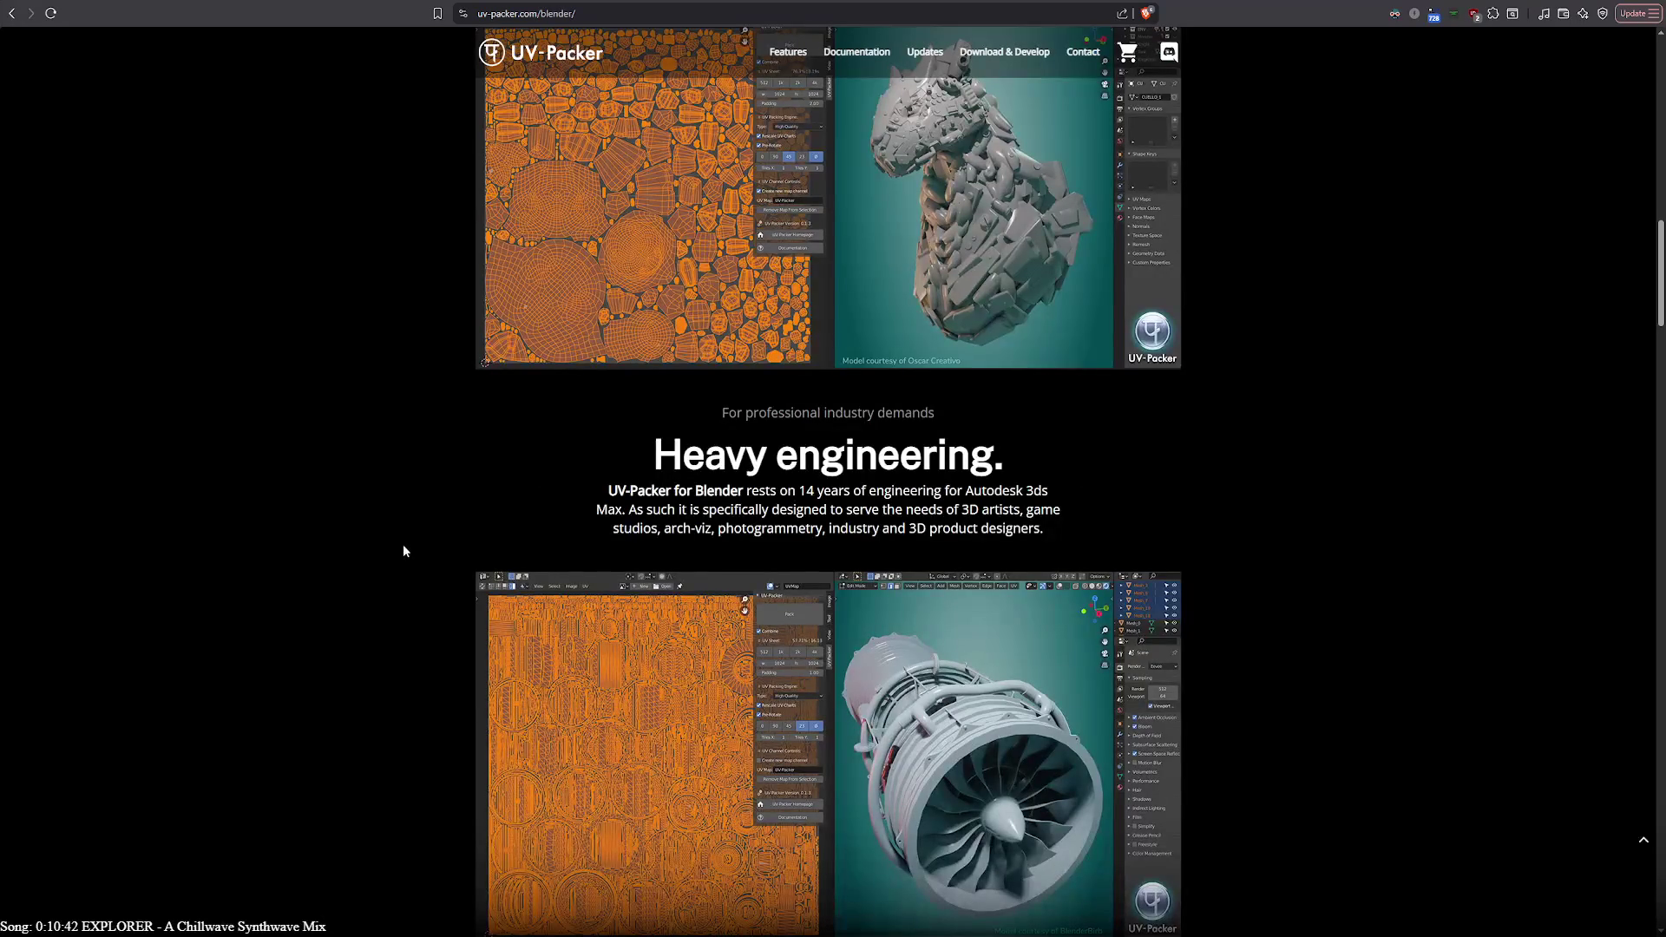
scroll(439, 481, down, 3)
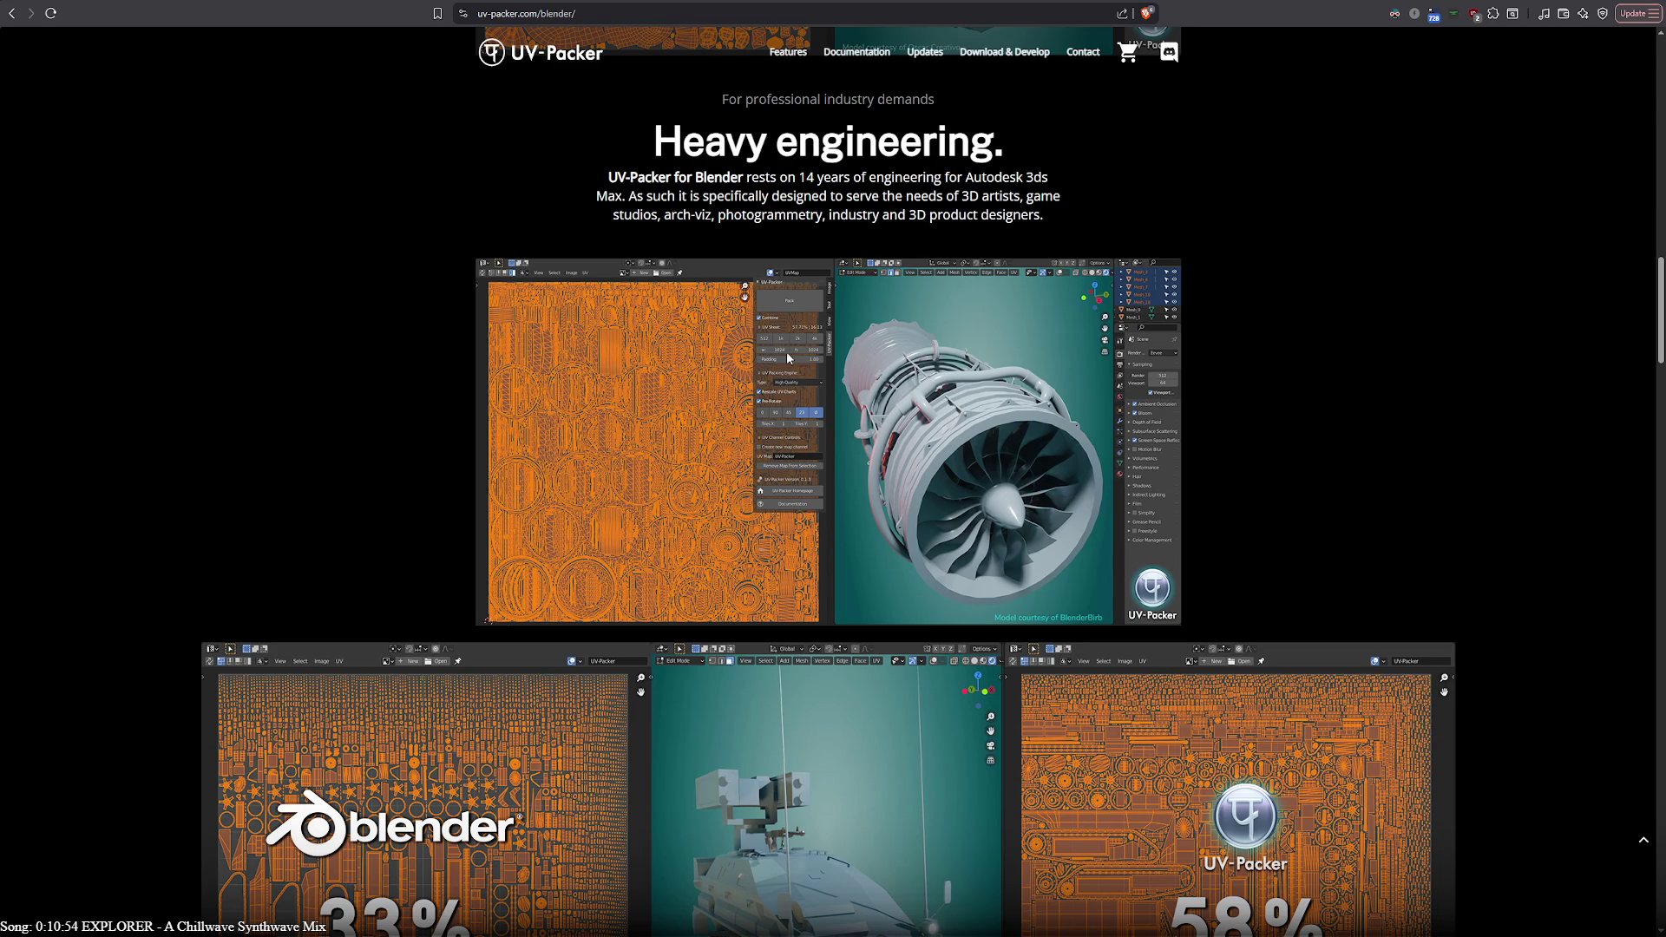
scroll(721, 453, down, 3)
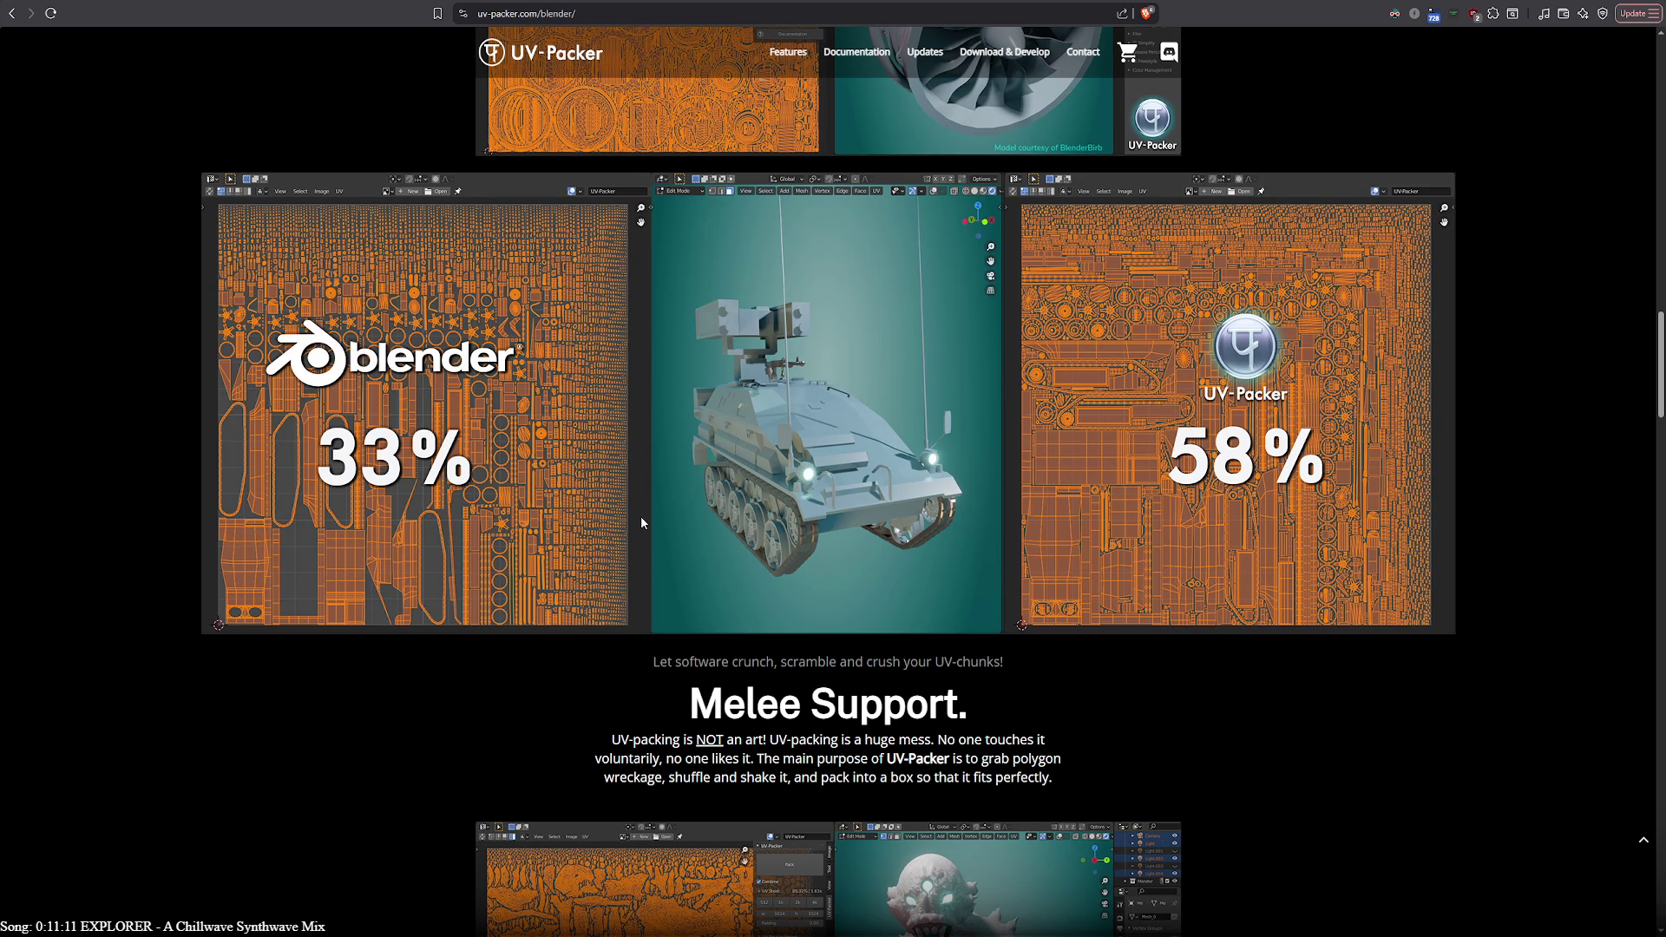
scroll(366, 675, down, 2)
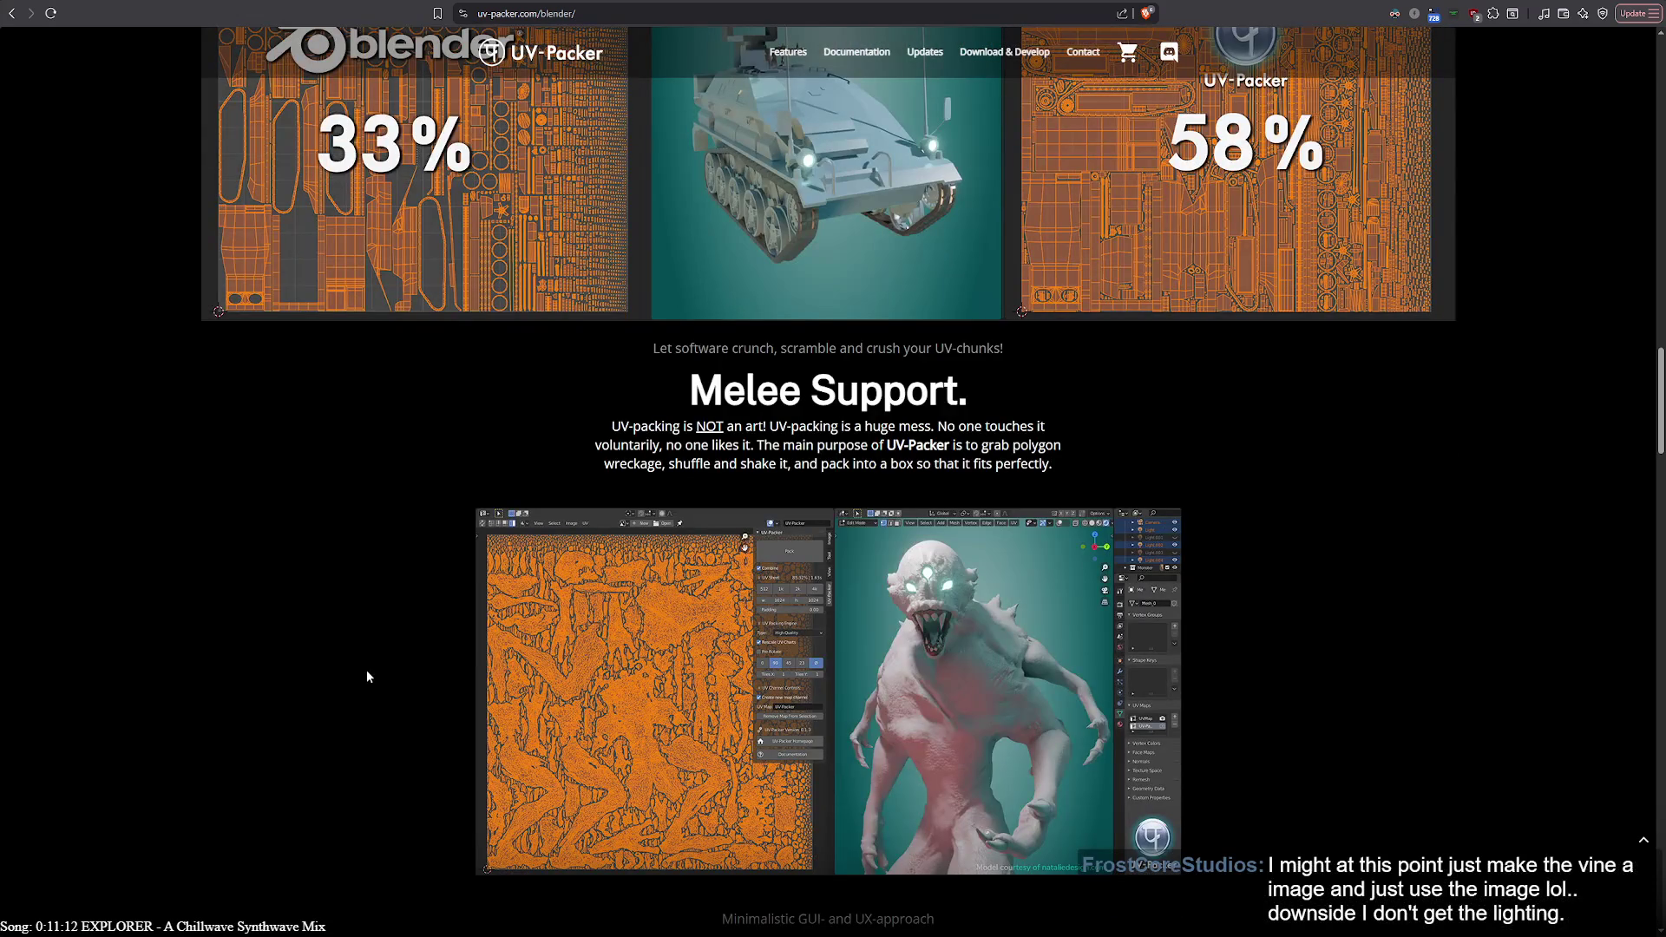
scroll(366, 676, down, 1)
scroll(366, 675, down, 4)
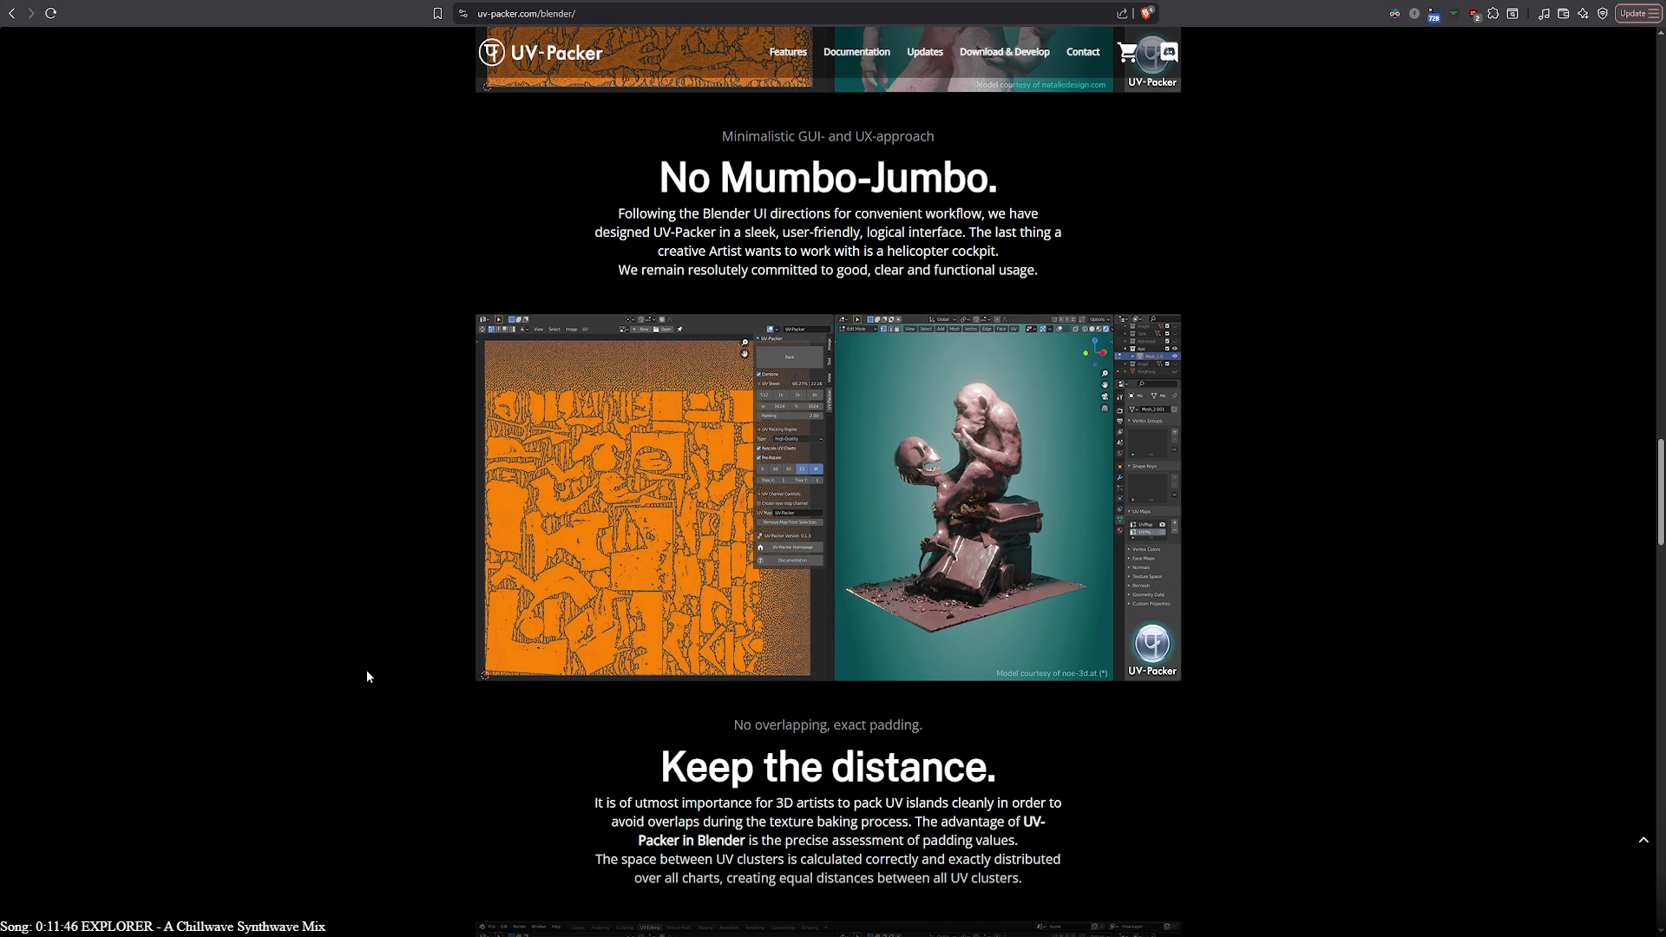
scroll(367, 672, down, 2)
scroll(367, 672, down, 3)
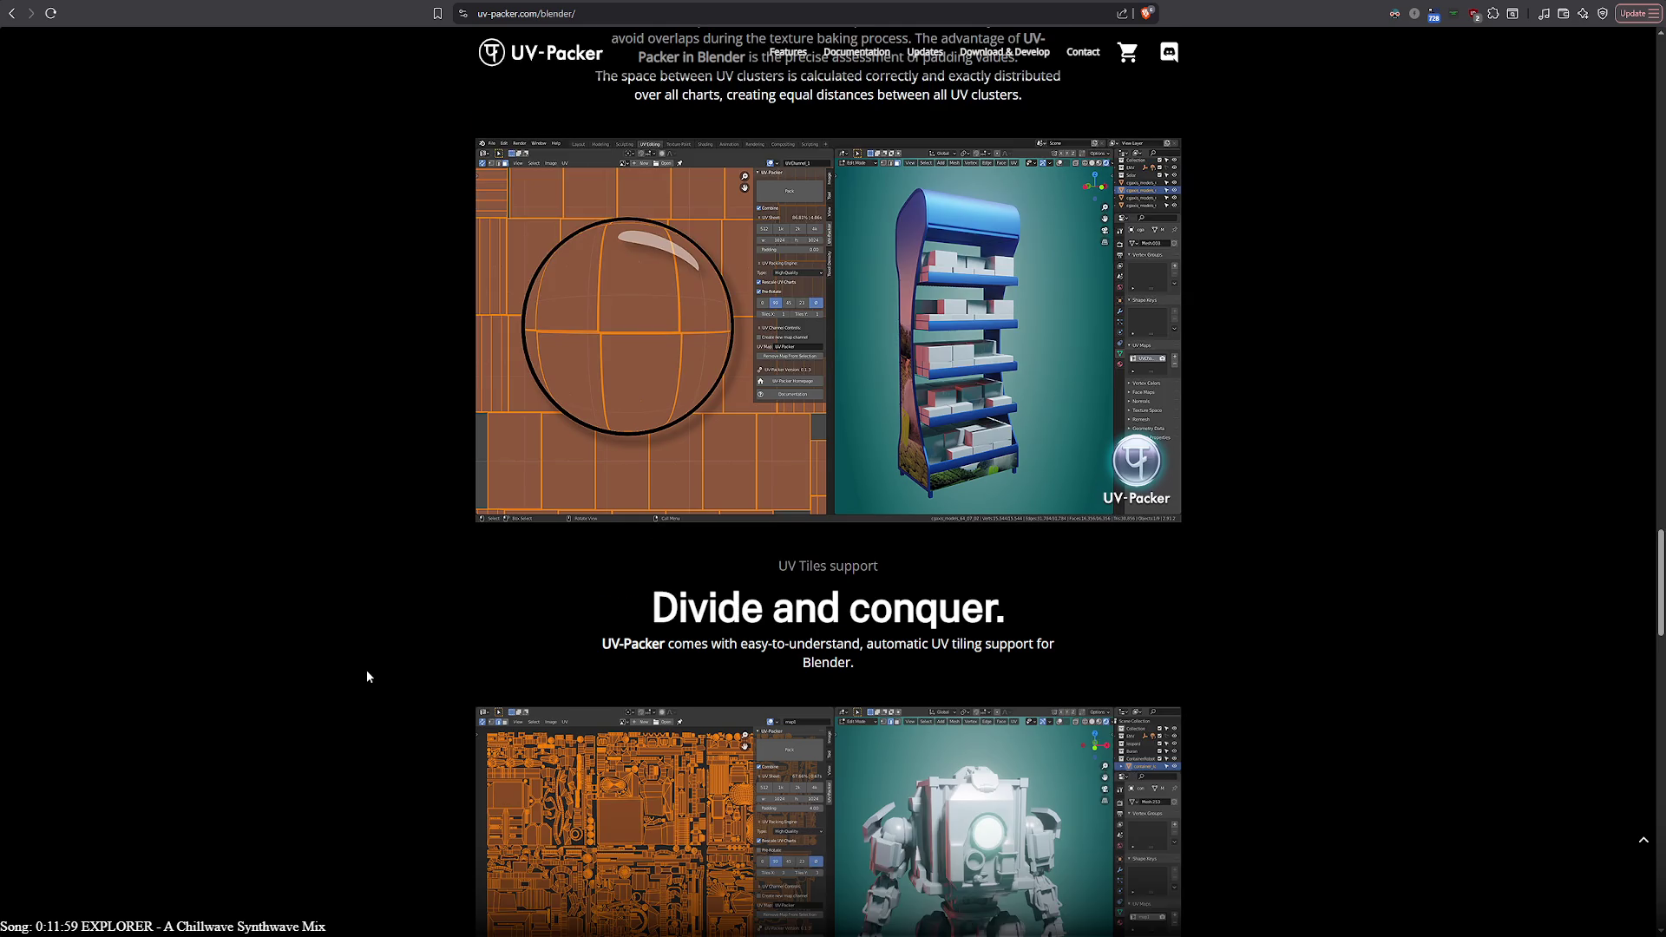
scroll(365, 674, down, 1)
scroll(365, 674, down, 3)
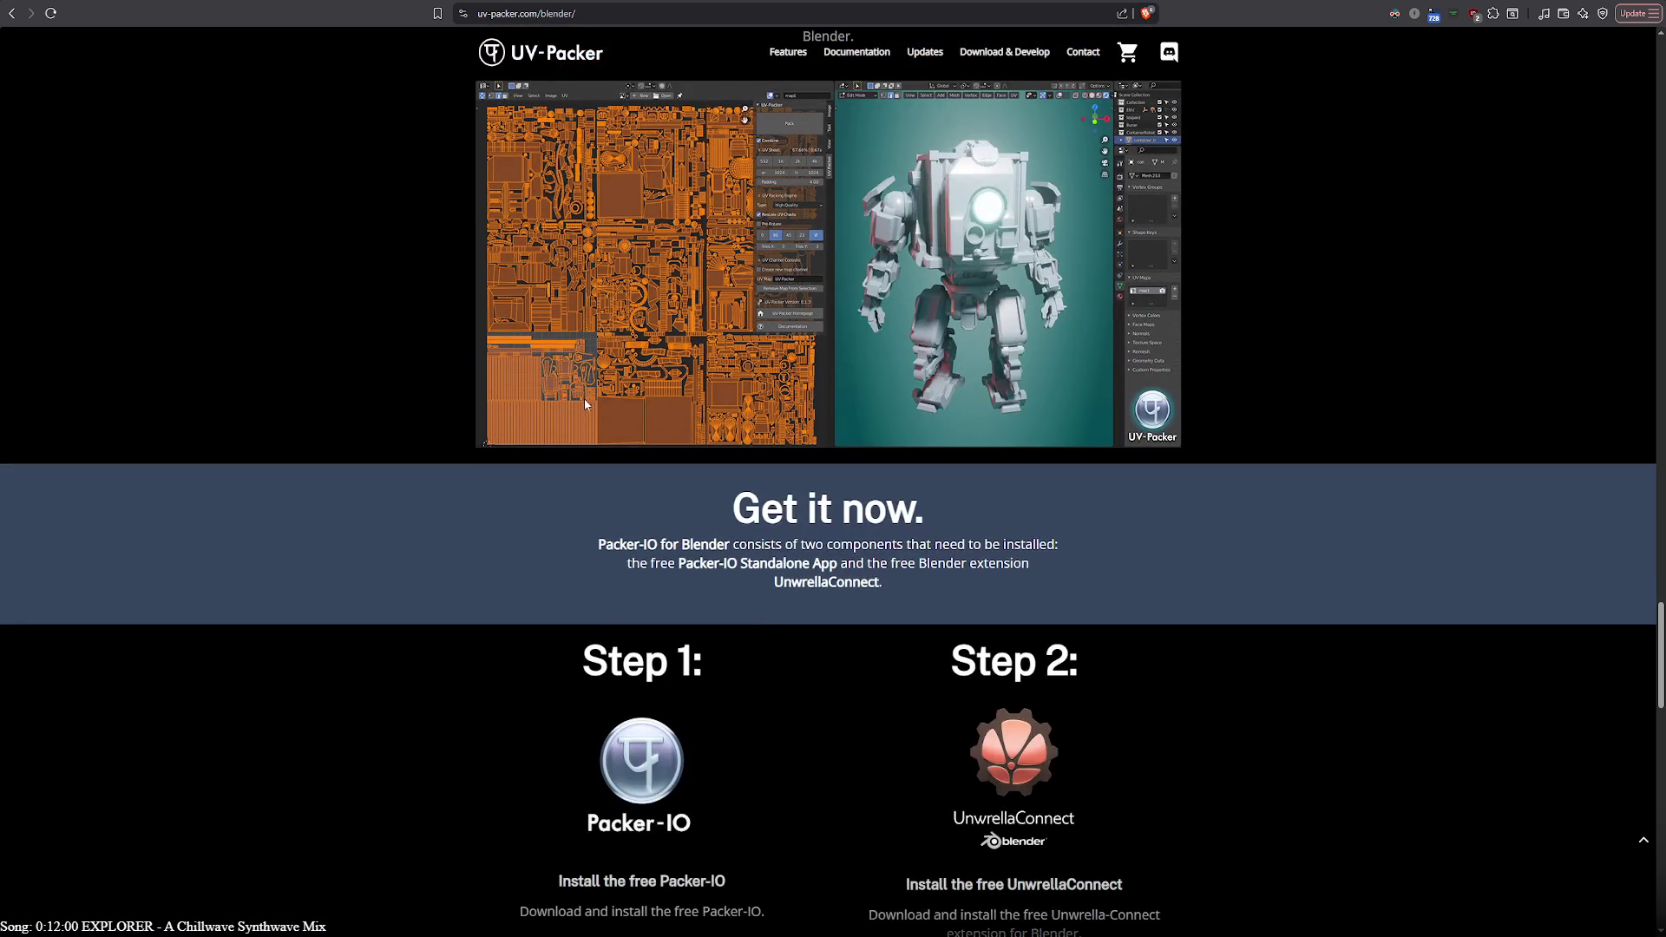
scroll(480, 777, down, 1)
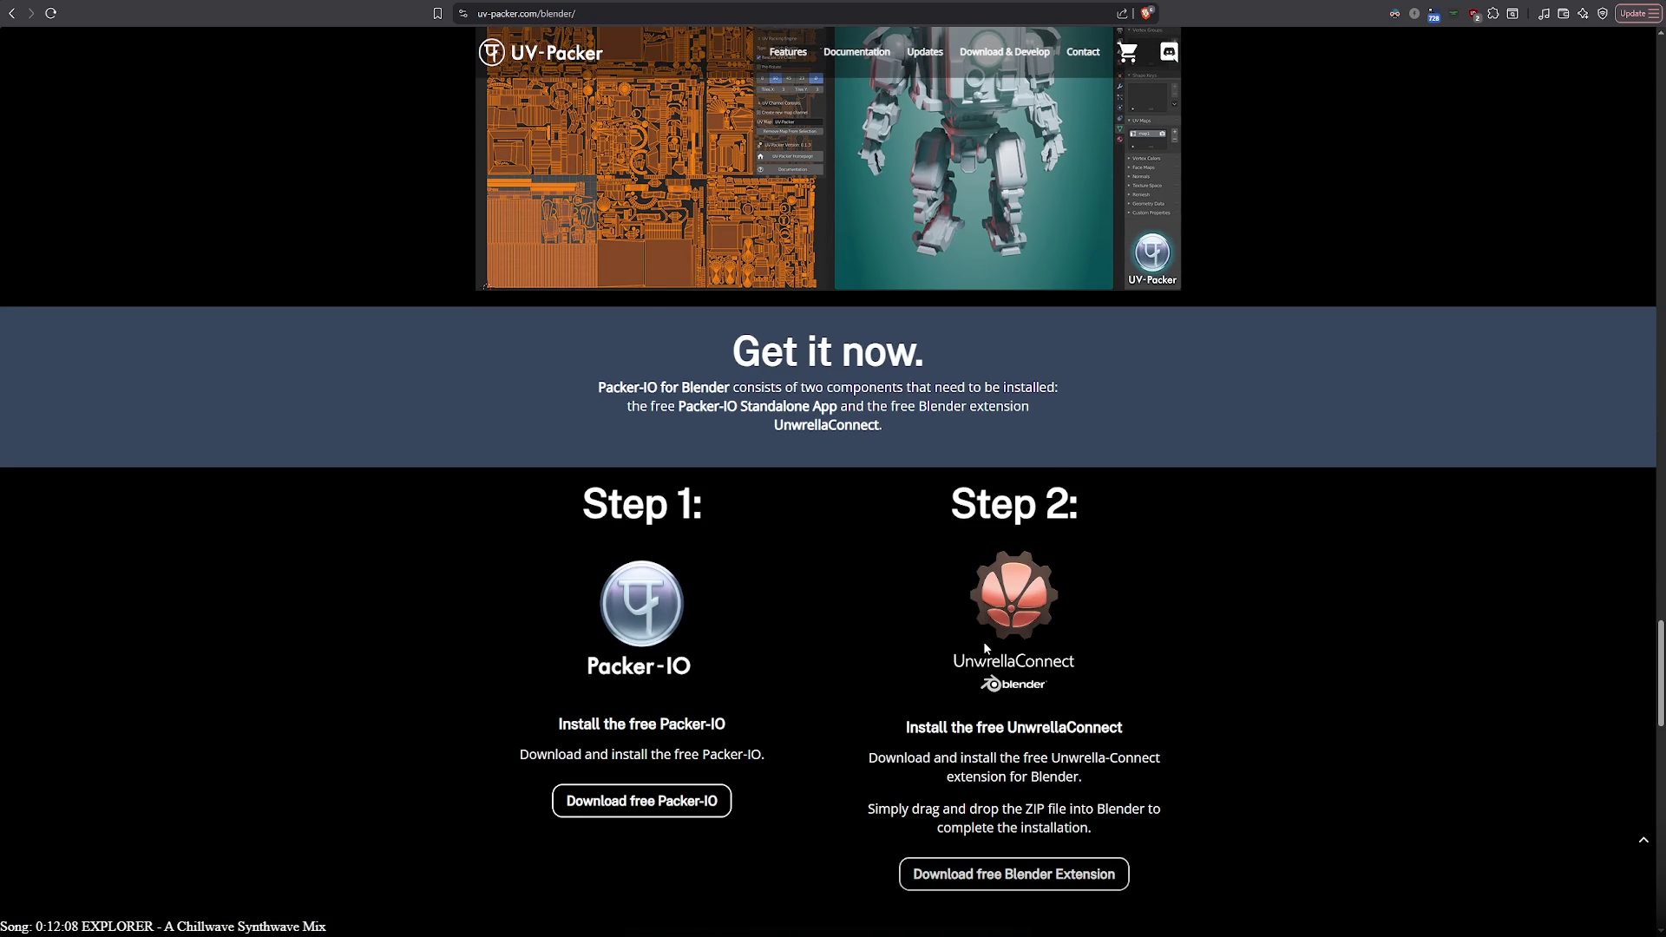
Jump to the UV-Packer page's download instructions, then switch to the dice-roll spreadsheet
key(Home)
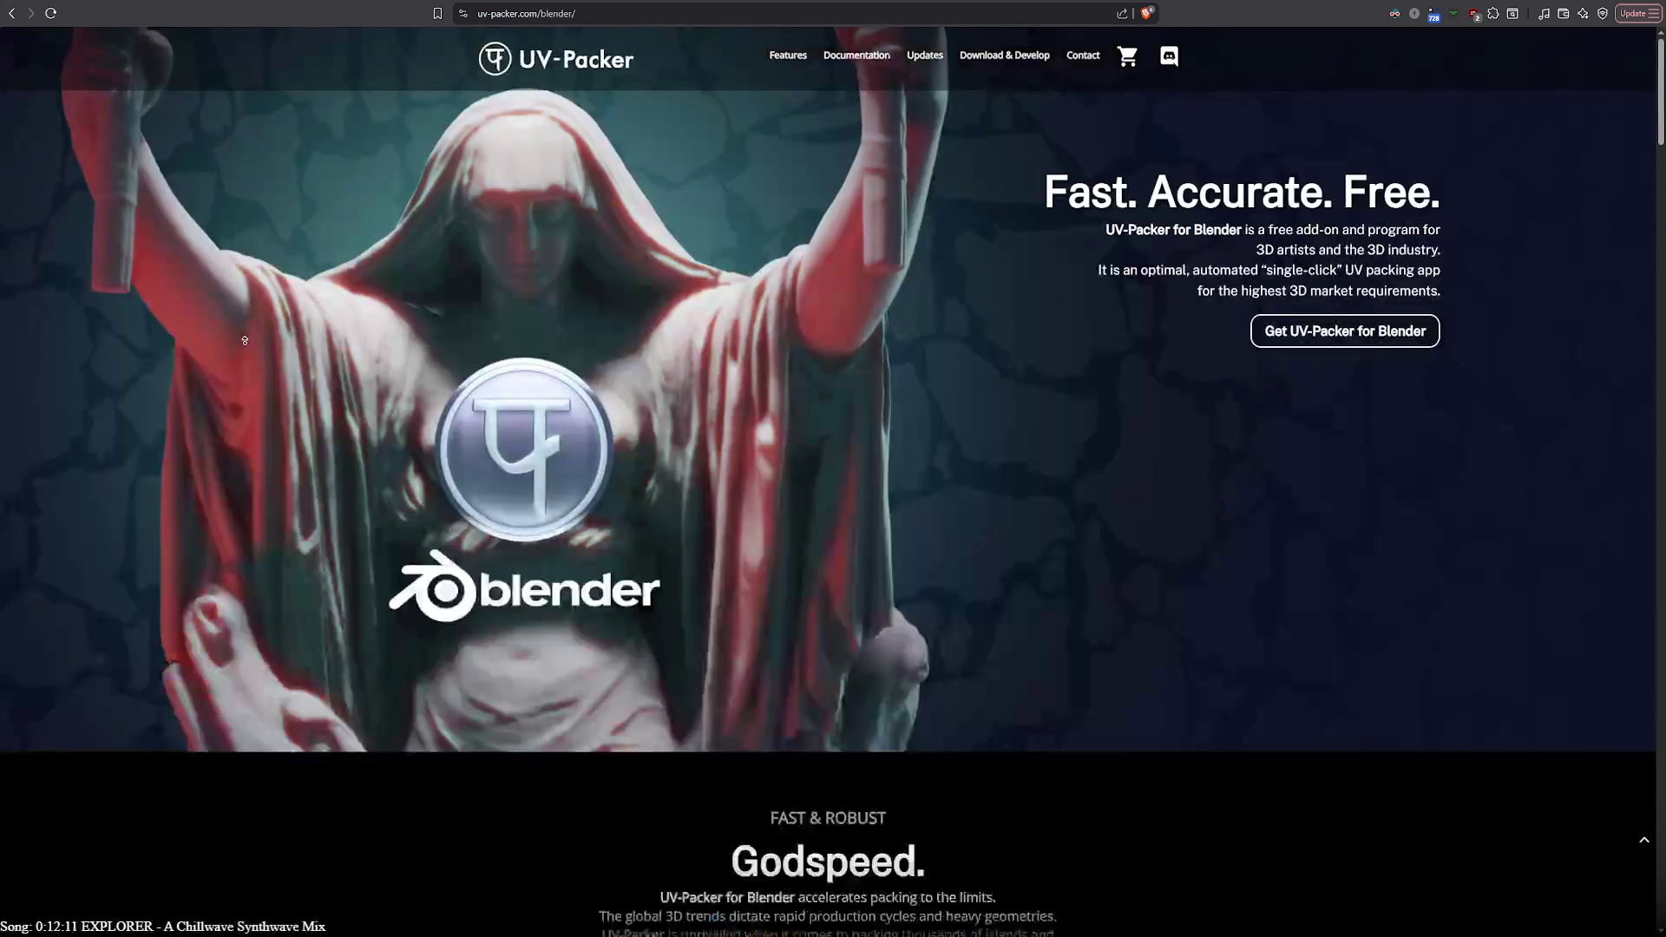
click(1298, 325)
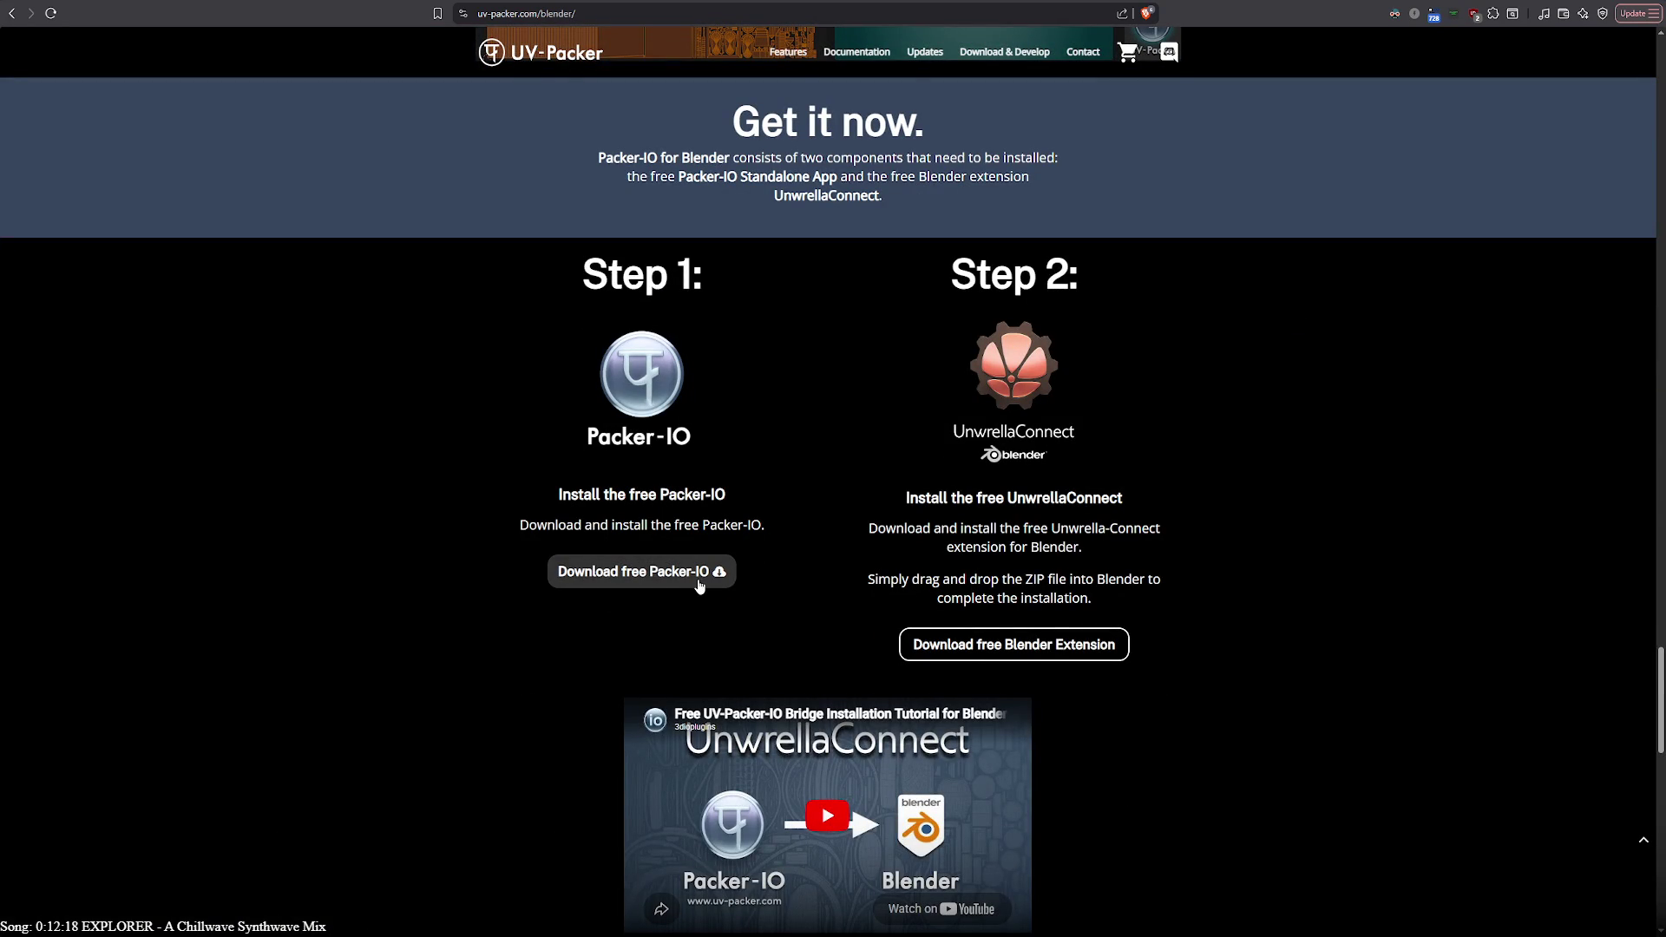
scroll(419, 636, down, 1)
scroll(420, 637, down, 2)
scroll(420, 636, down, 1)
scroll(419, 637, down, 1)
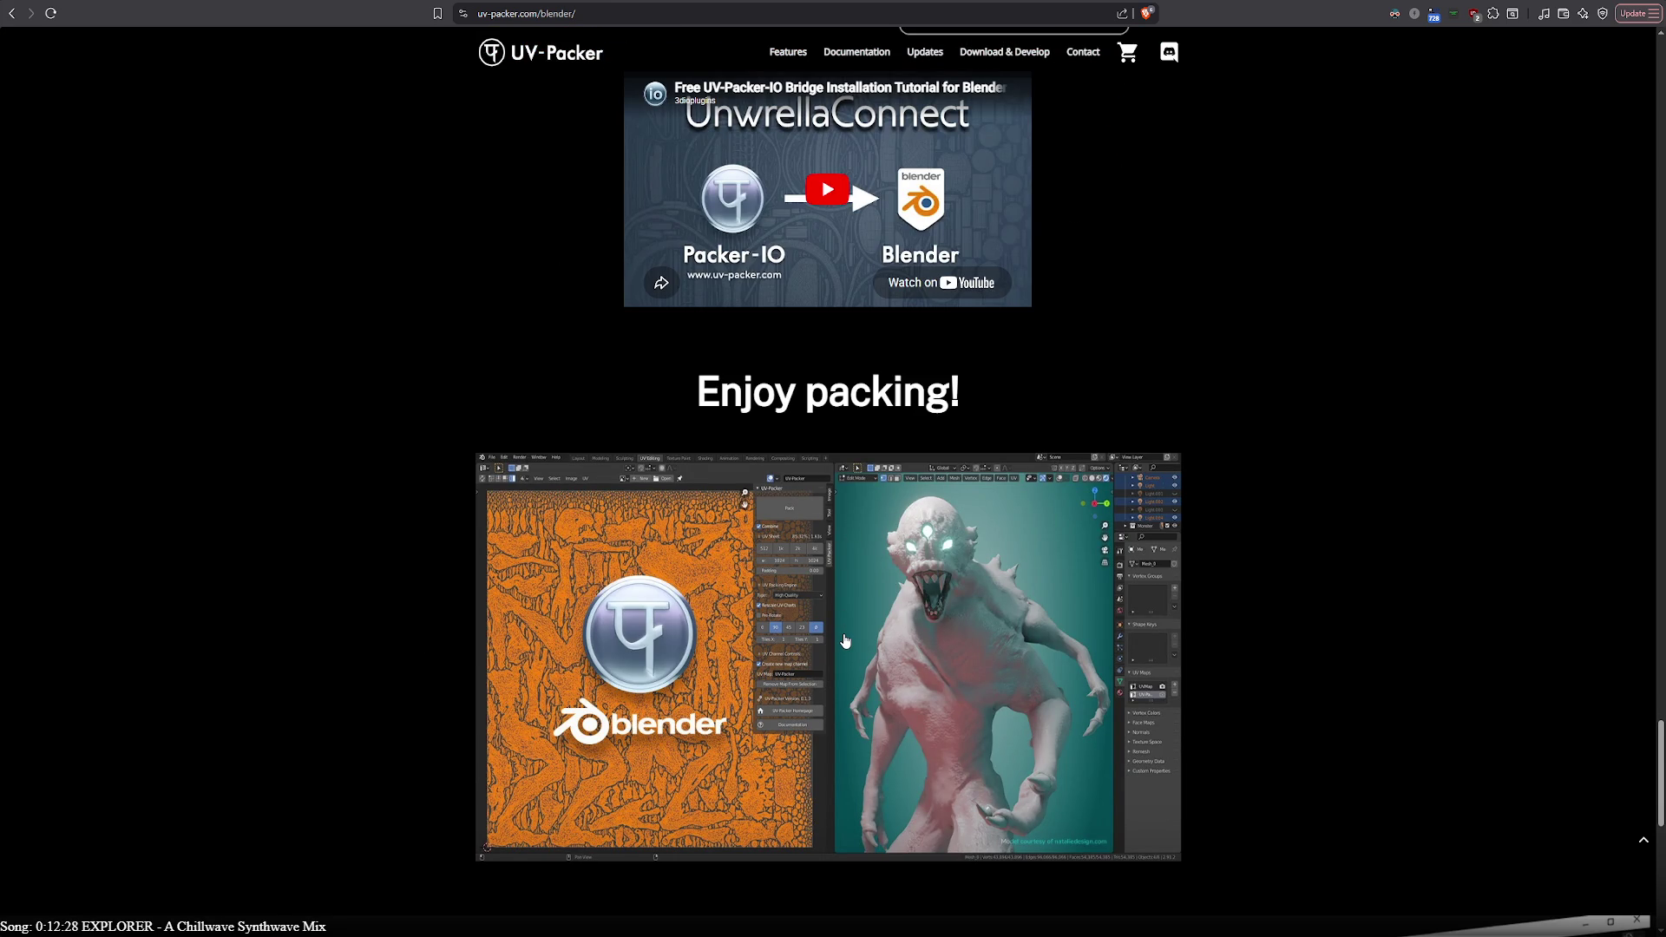
scroll(843, 642, down, 3)
scroll(844, 638, down, 2)
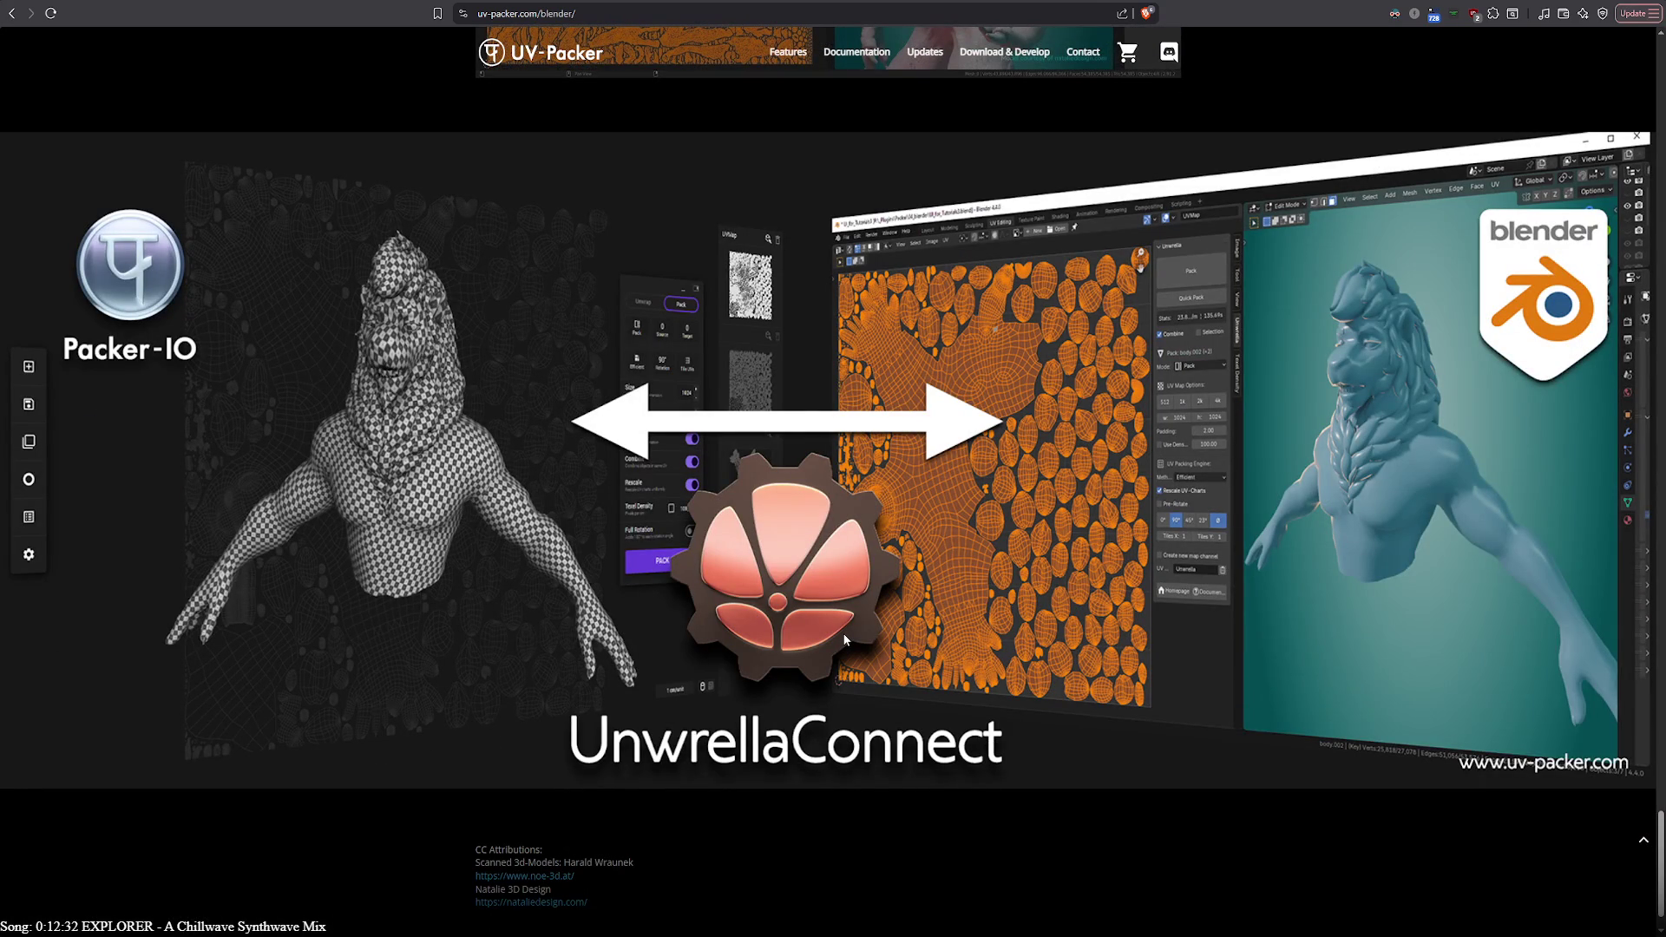
scroll(843, 633, down, 1)
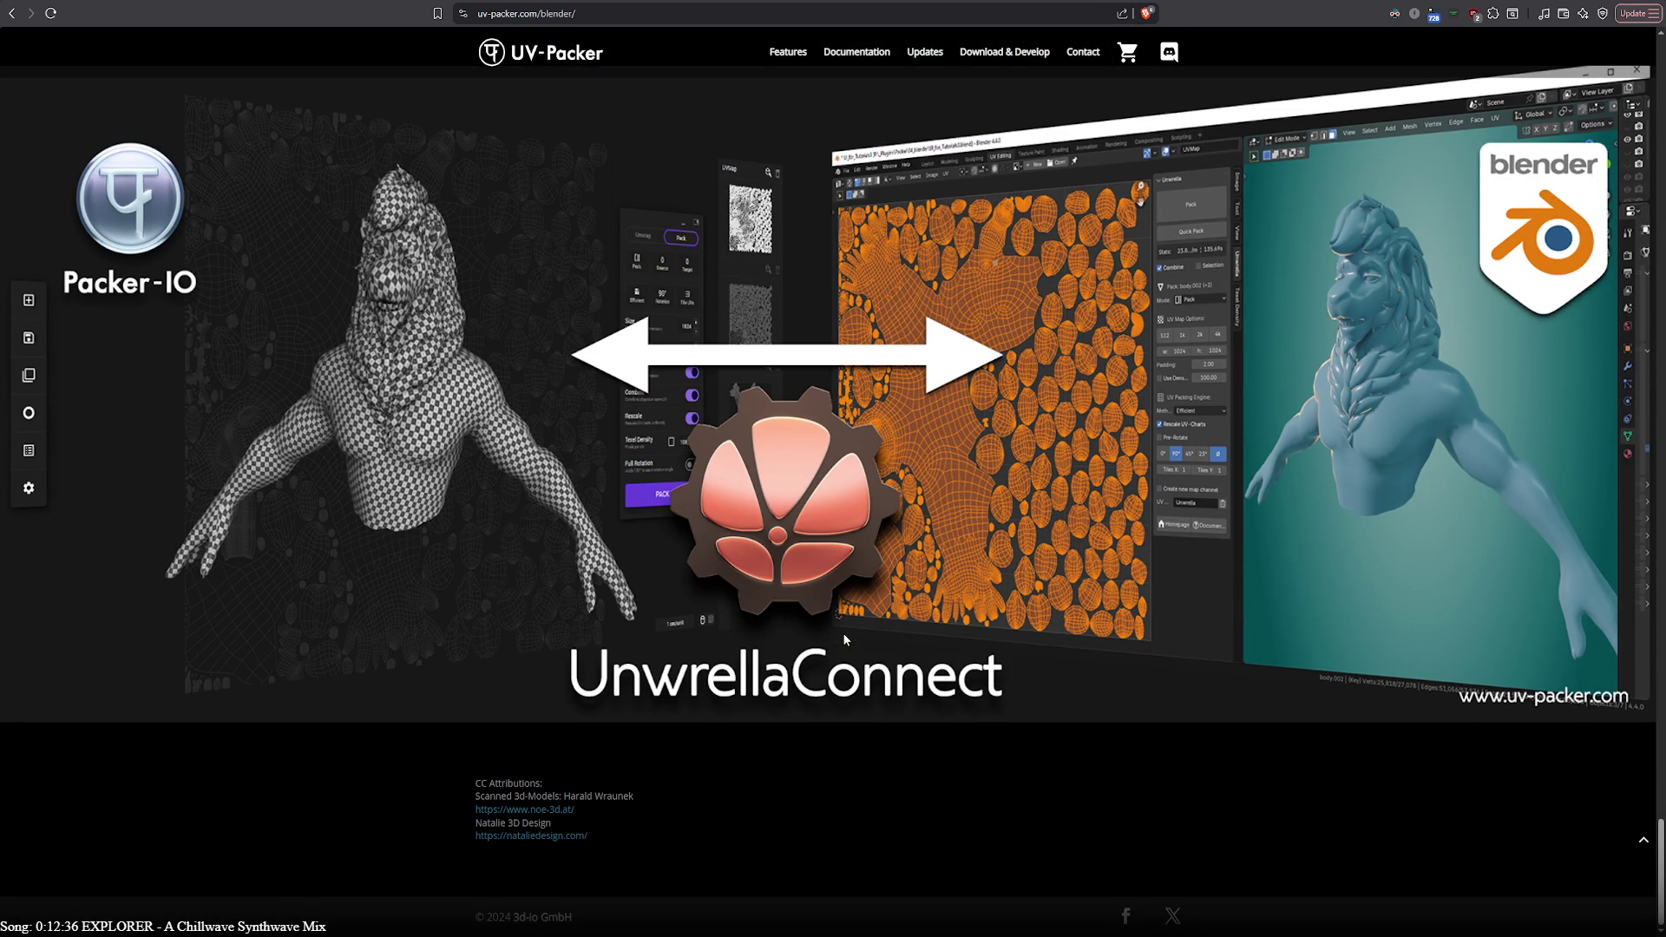
key(ctrl+Tab)
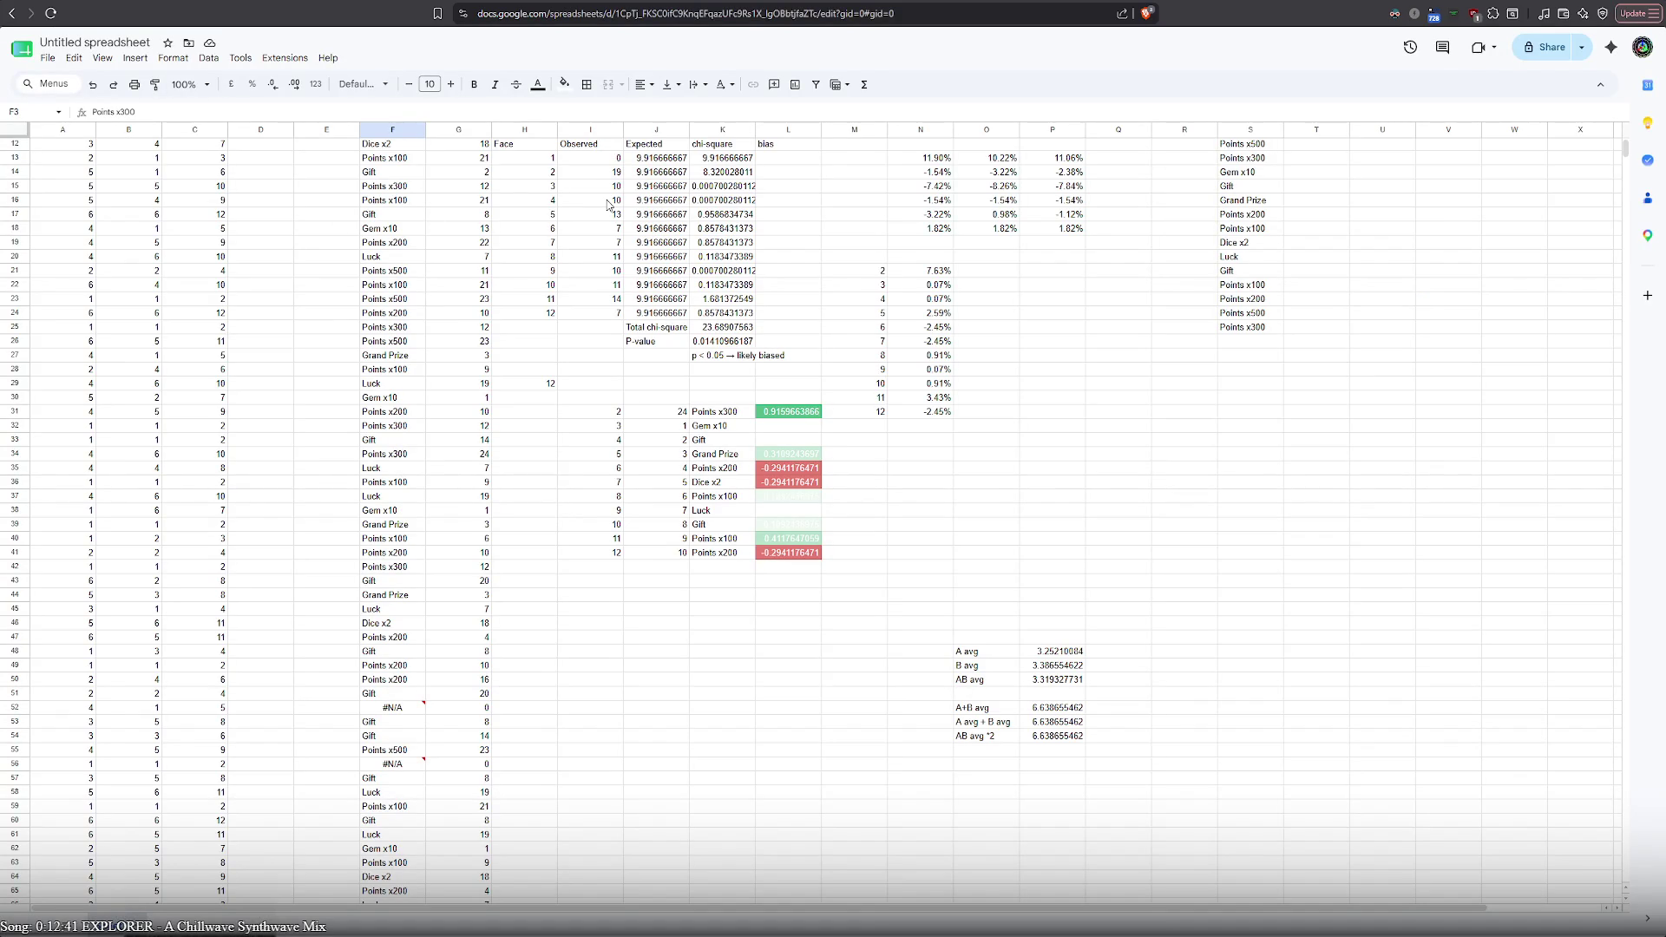
Turn on dark mode and move the chi-square and bias tables block three columns right
click(1397, 16)
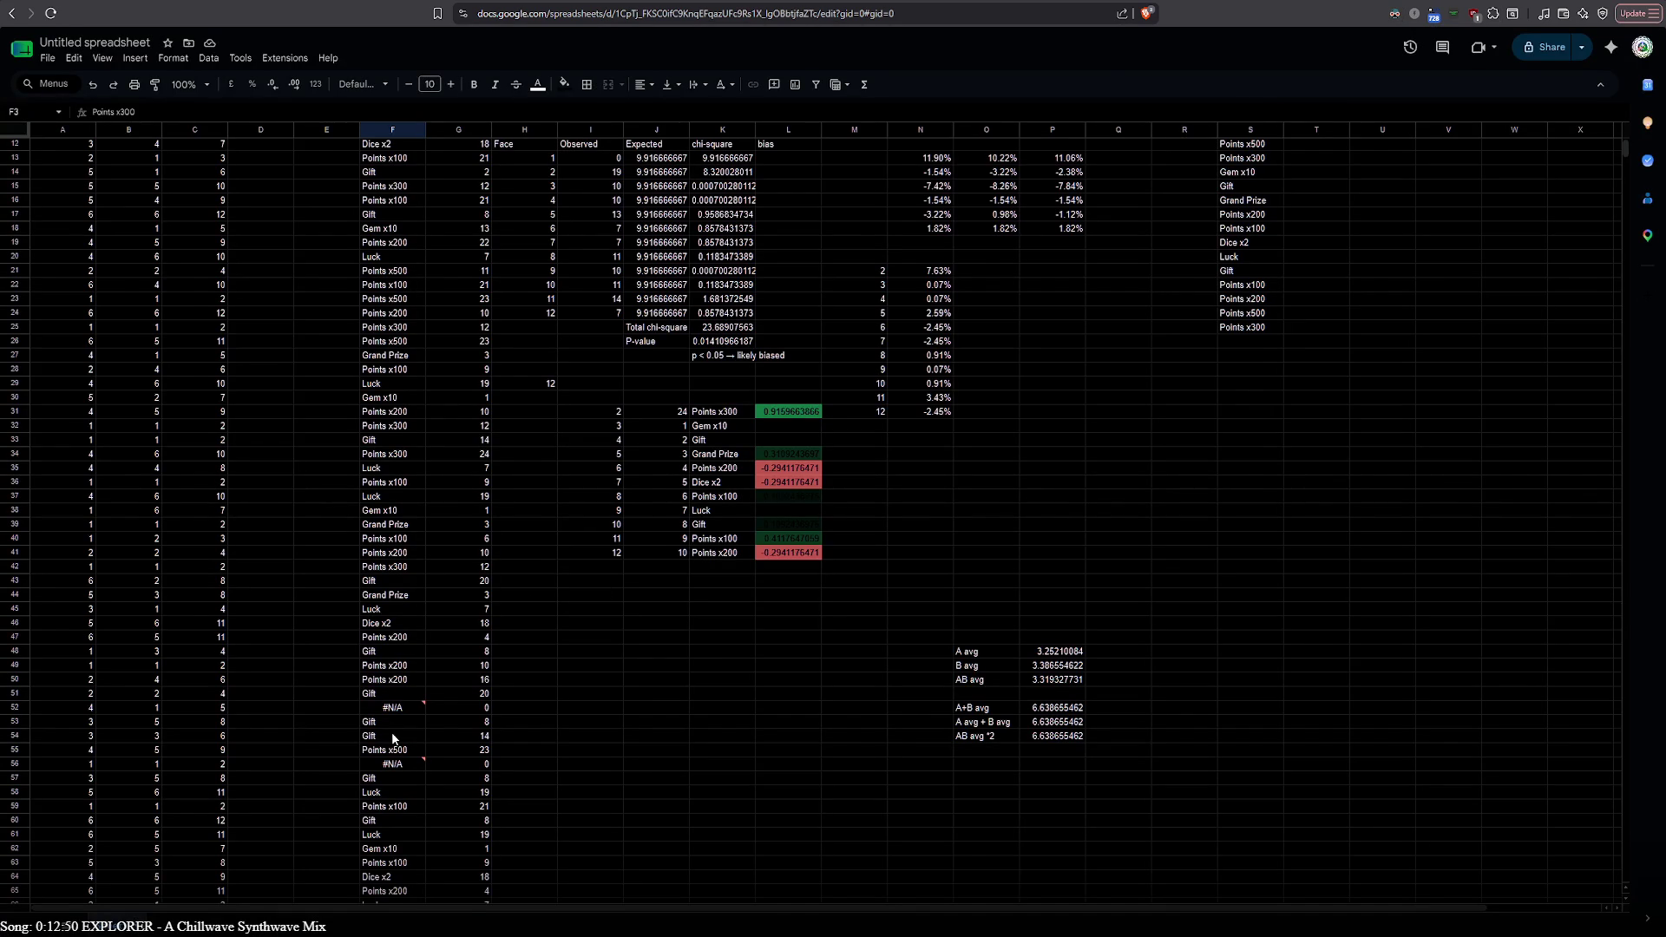
scroll(392, 738, up, 3)
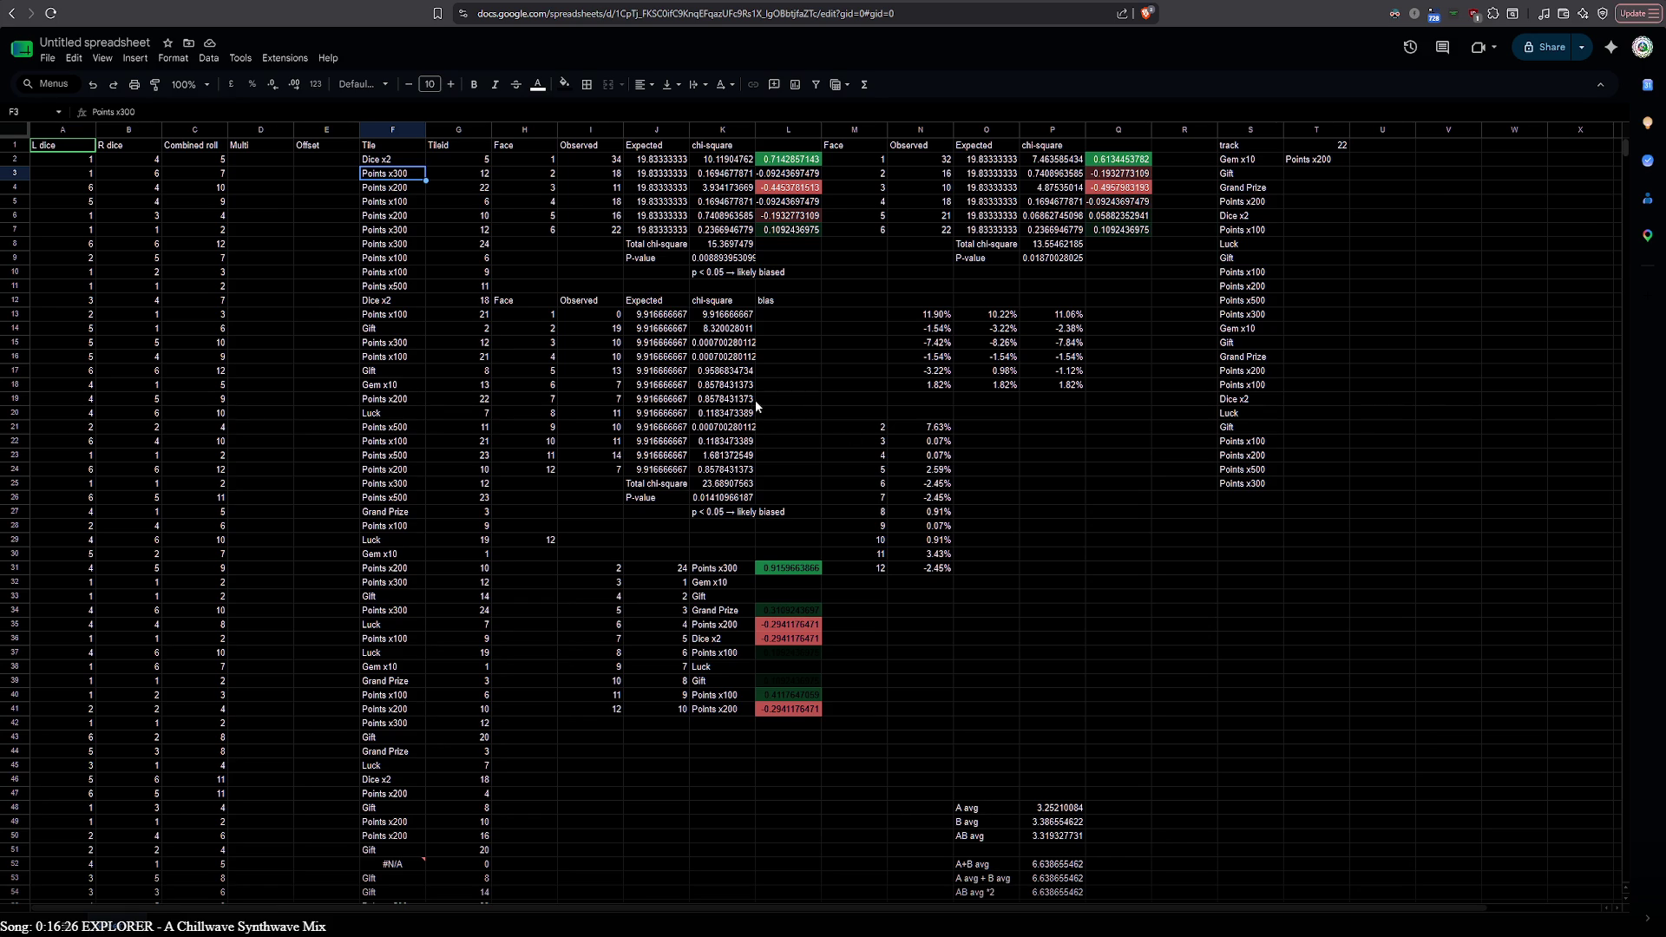
drag(510, 150, 1374, 580)
scroll(875, 534, down, 4)
scroll(1388, 601, up, 4)
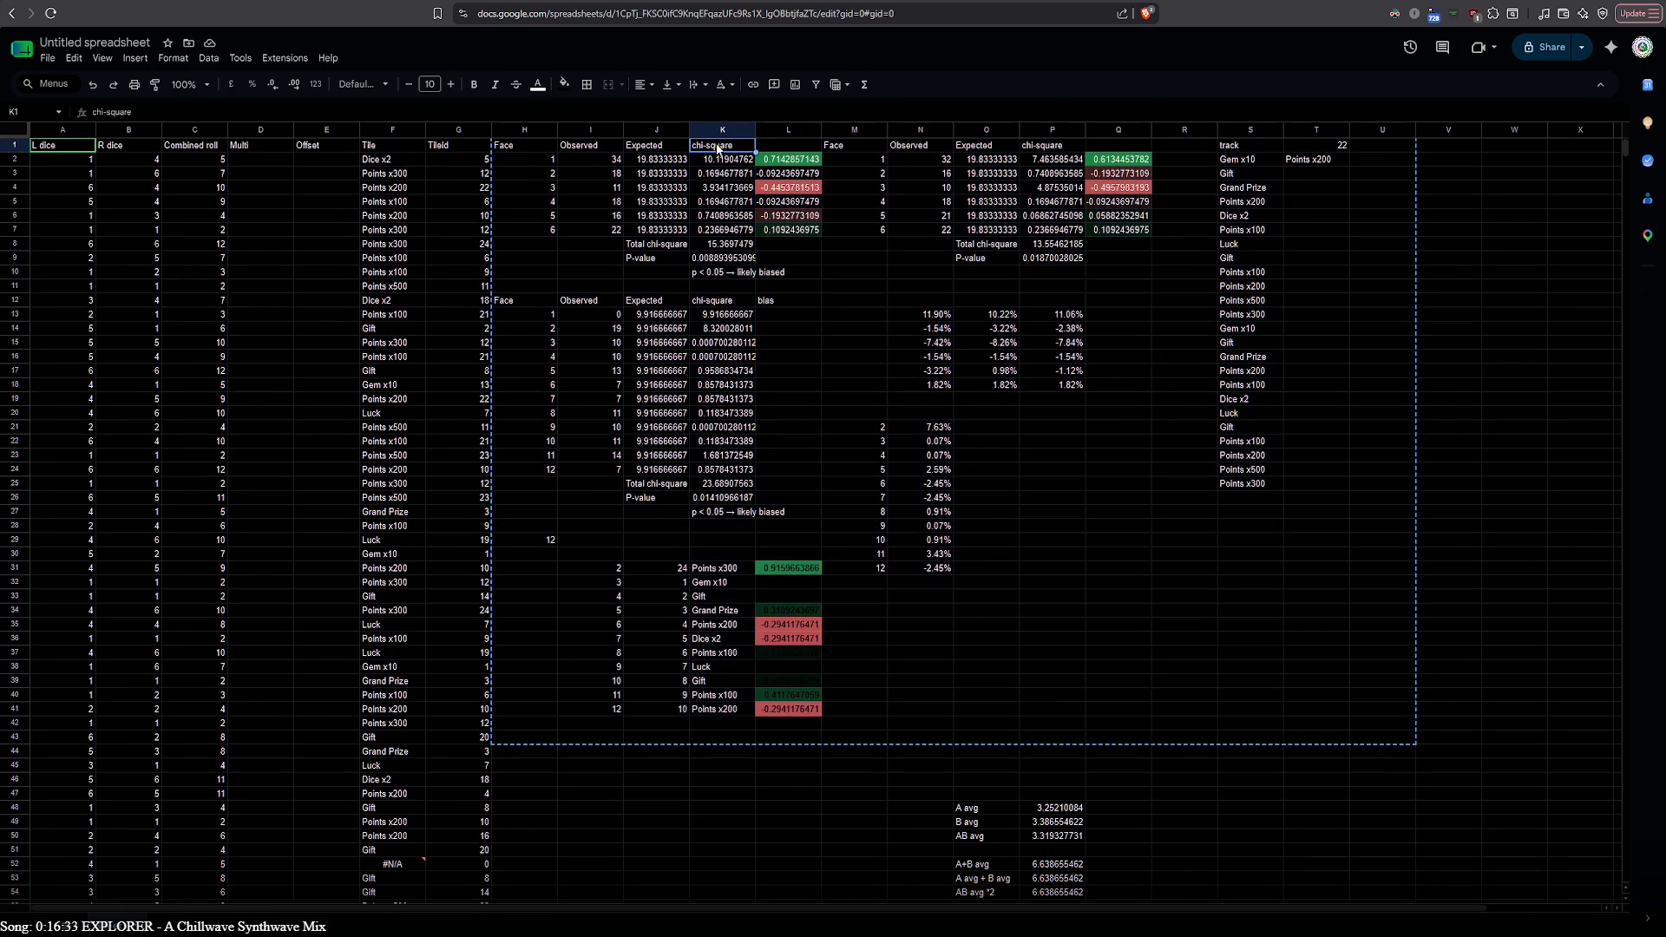
drag(526, 146, 724, 147)
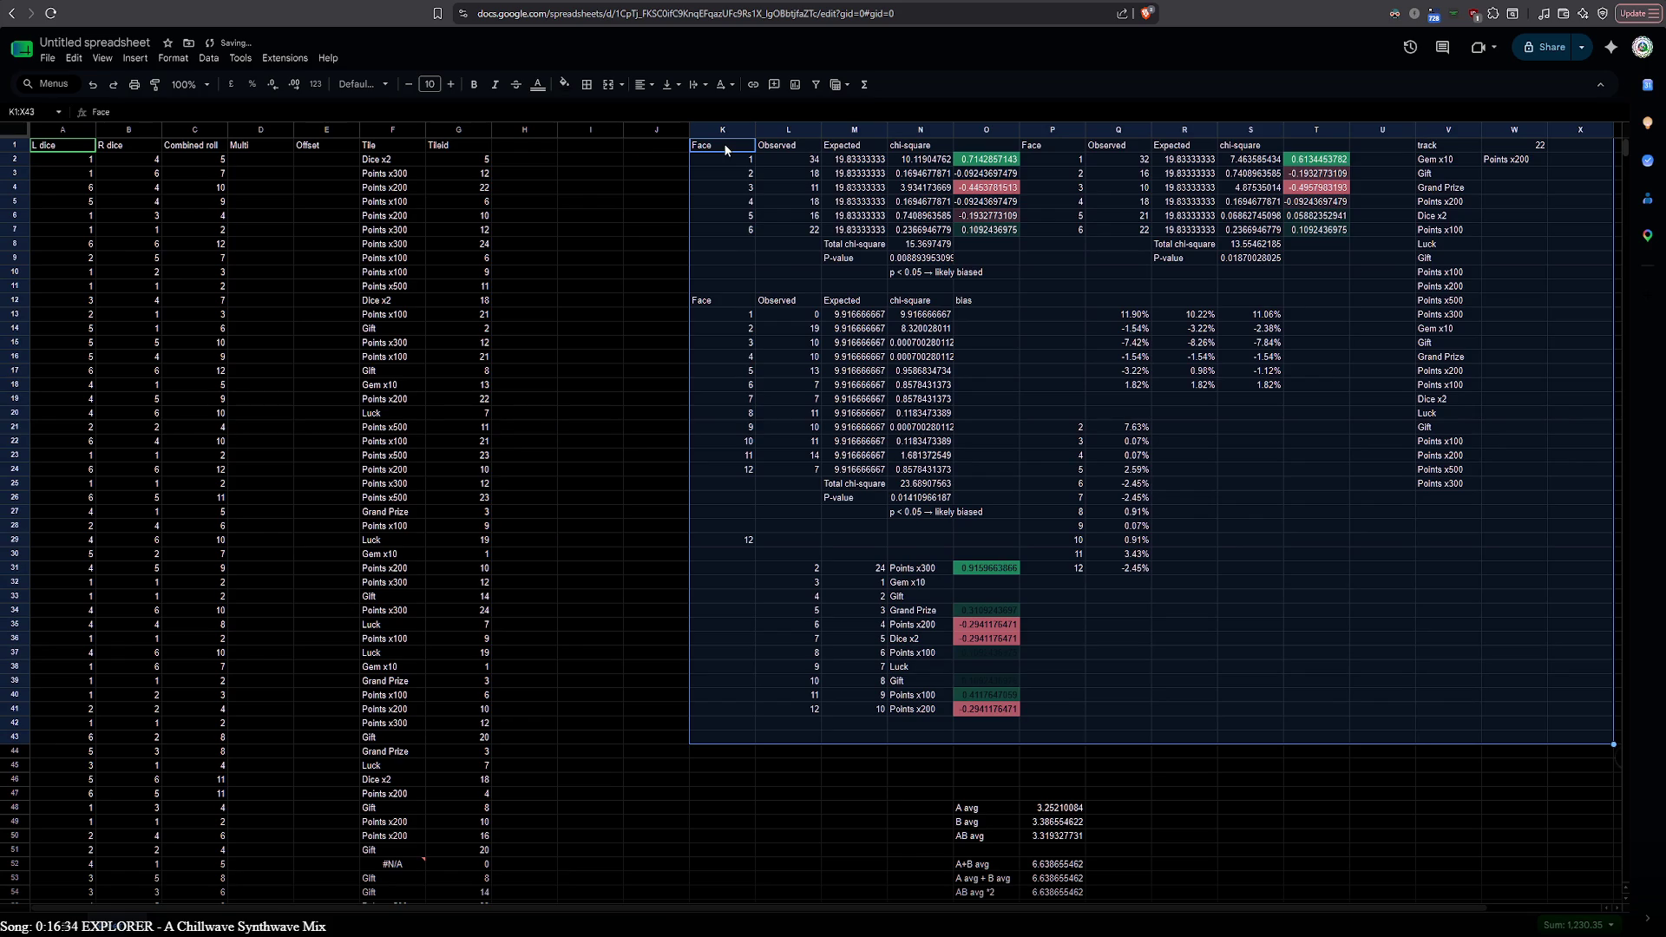
Move the face-count and chi-square tables block further right so it begins at column O
key(ctrl+c)
drag(955, 157, 1220, 157)
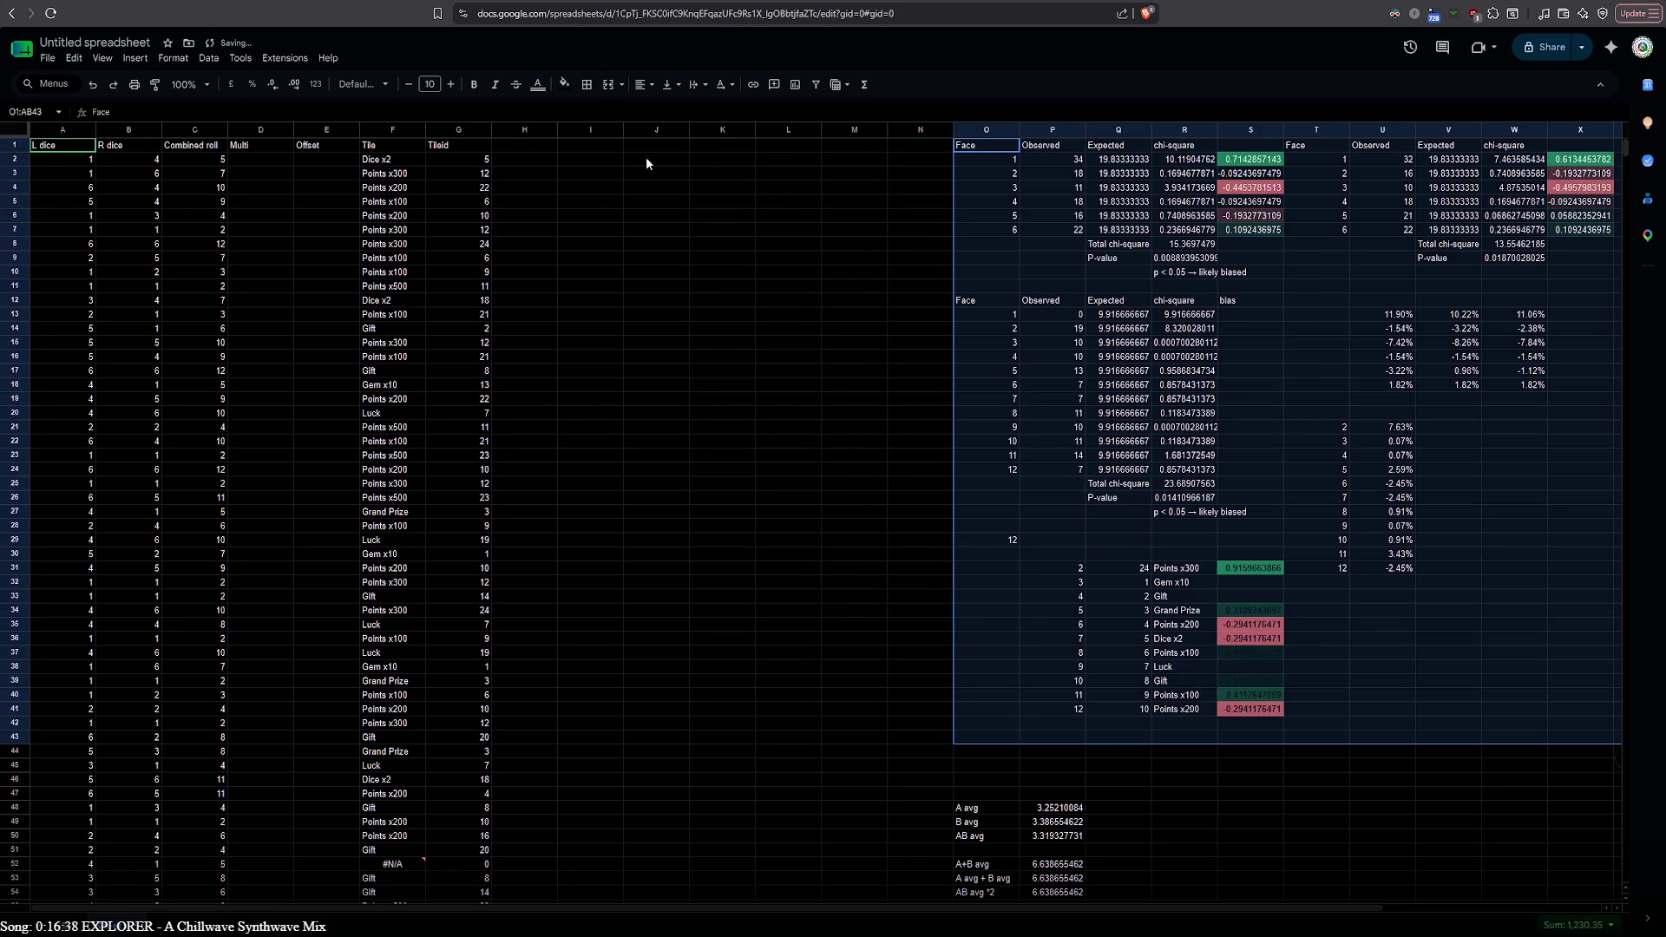
click(533, 148)
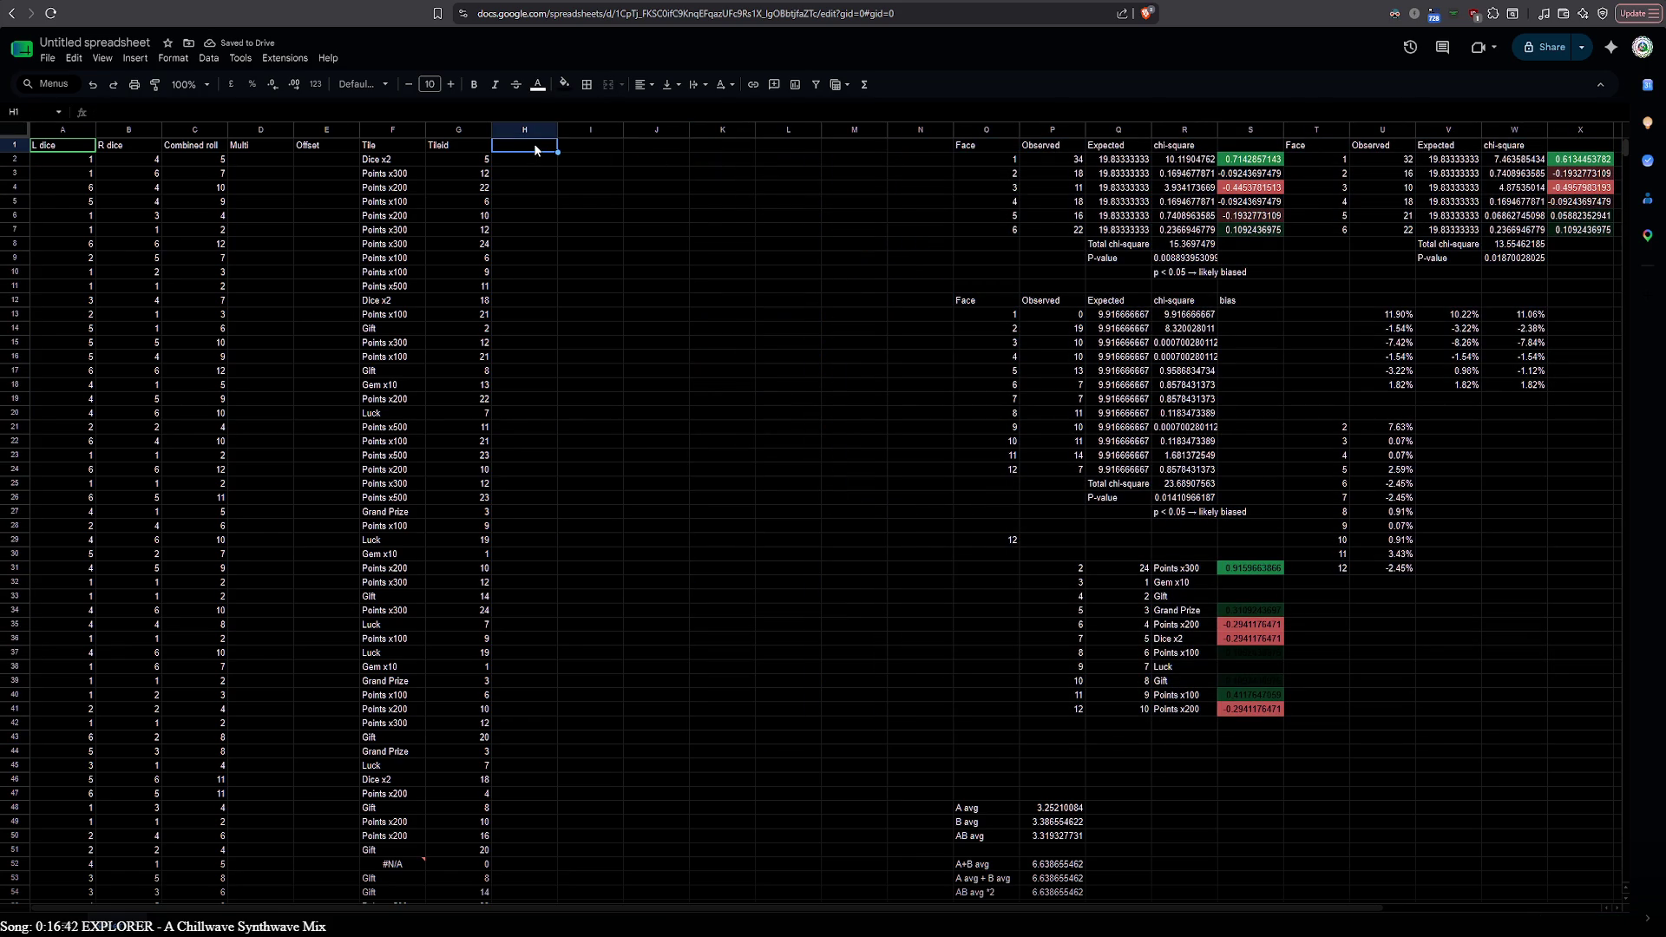
Cut the tile-id column G and paste it into column M
click(457, 147)
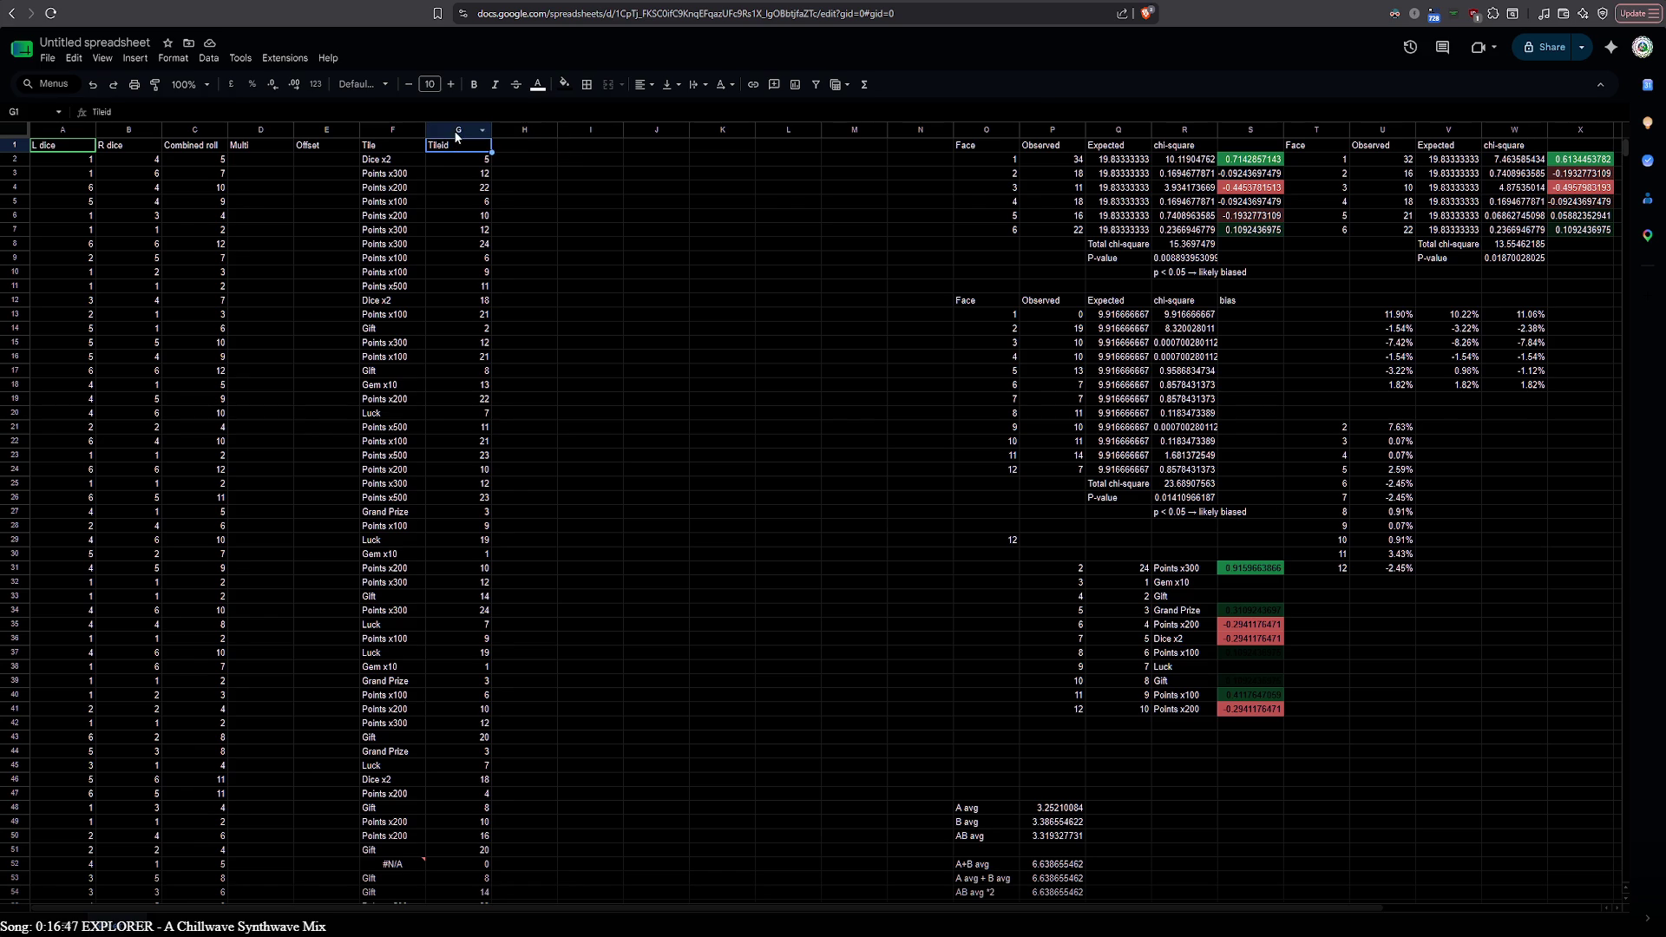
click(456, 131)
key(ctrl+x)
click(855, 132)
key(ctrl+v)
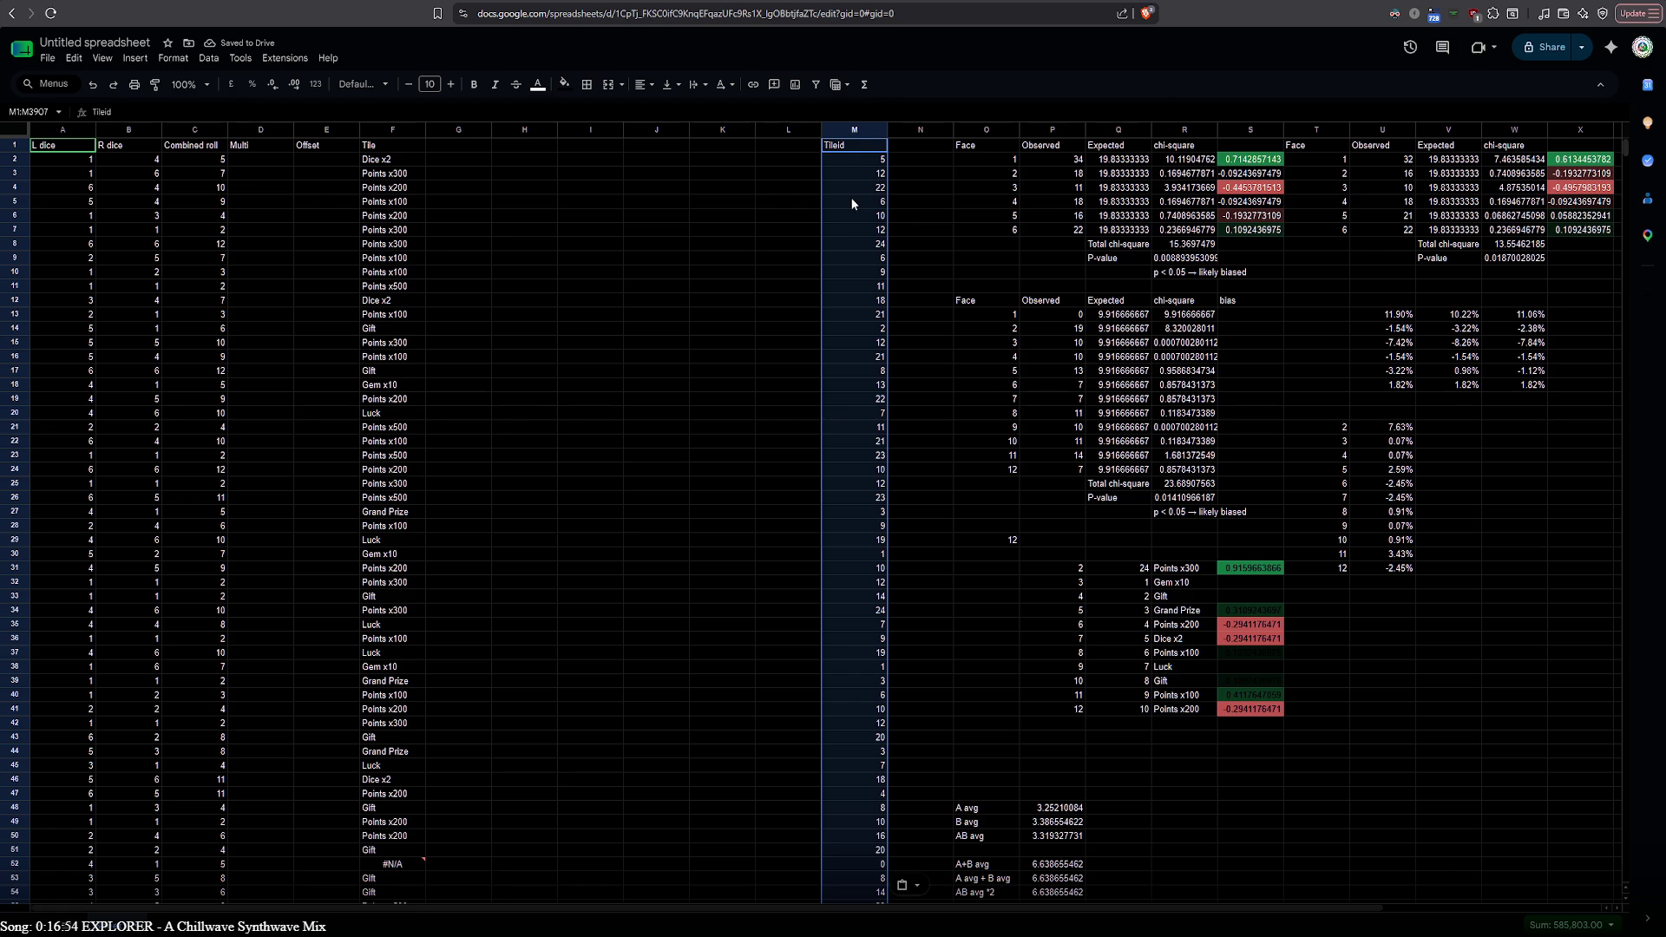
click(1235, 132)
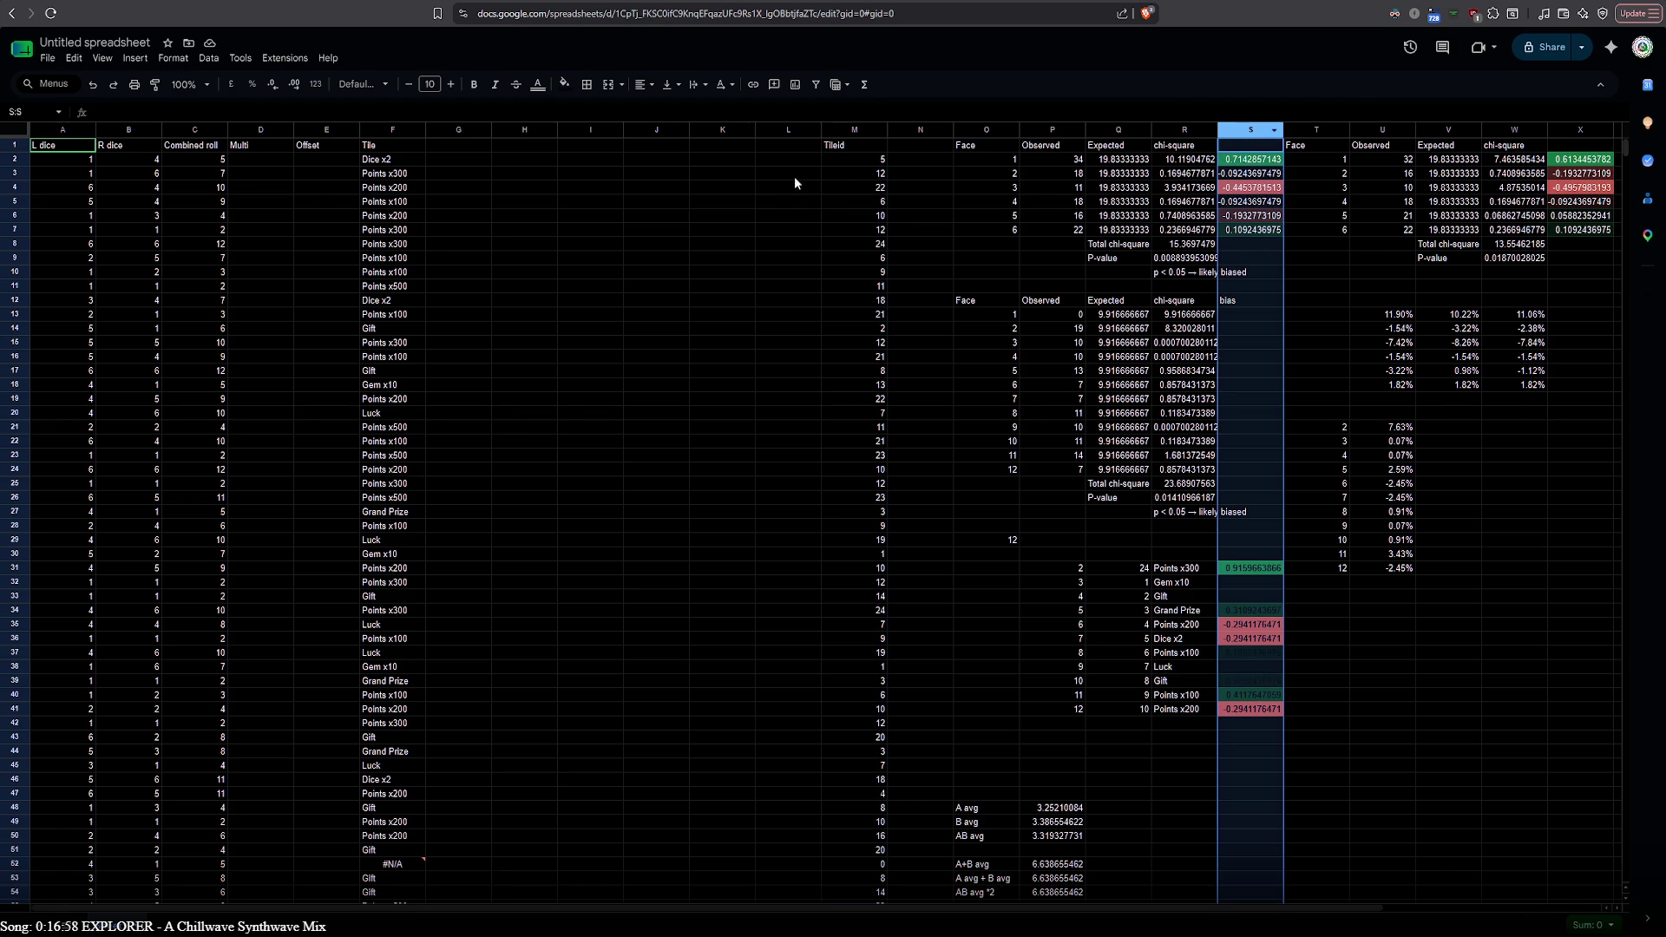
Move the coloured chi-square values from S2:S7 into G2:G7
click(1227, 159)
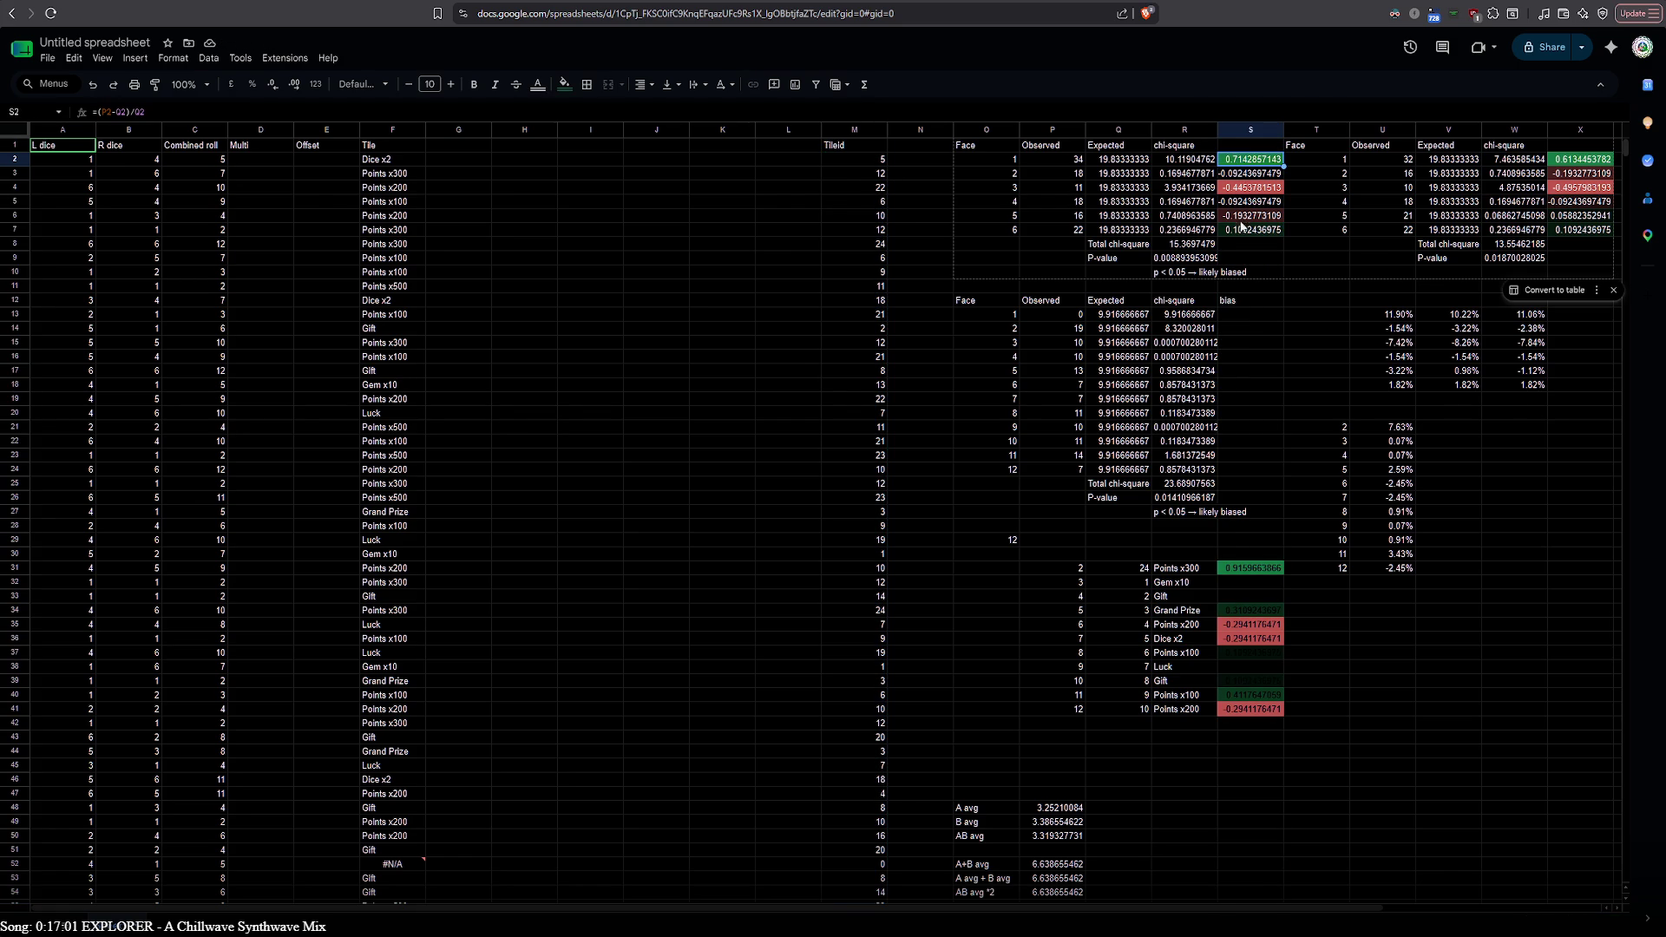
drag(1240, 224, 1239, 230)
key(ctrl+x)
click(444, 161)
key(ctrl+v)
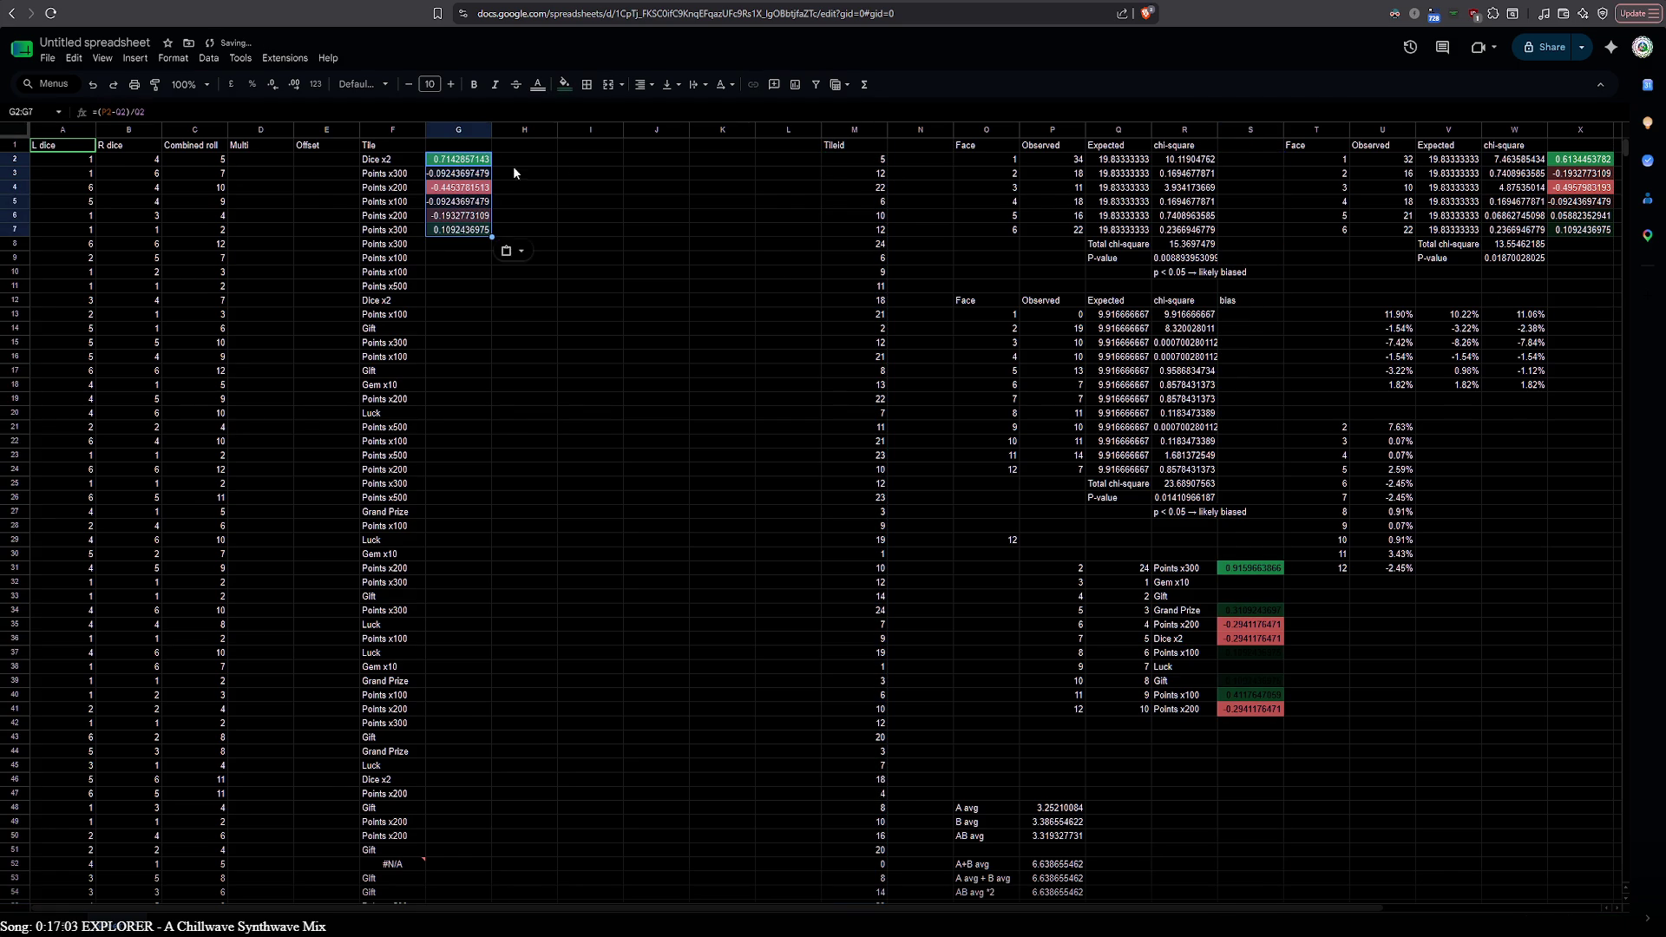
Label headers G1 and H1, shortening them to 'L die' and 'R die'
click(475, 148)
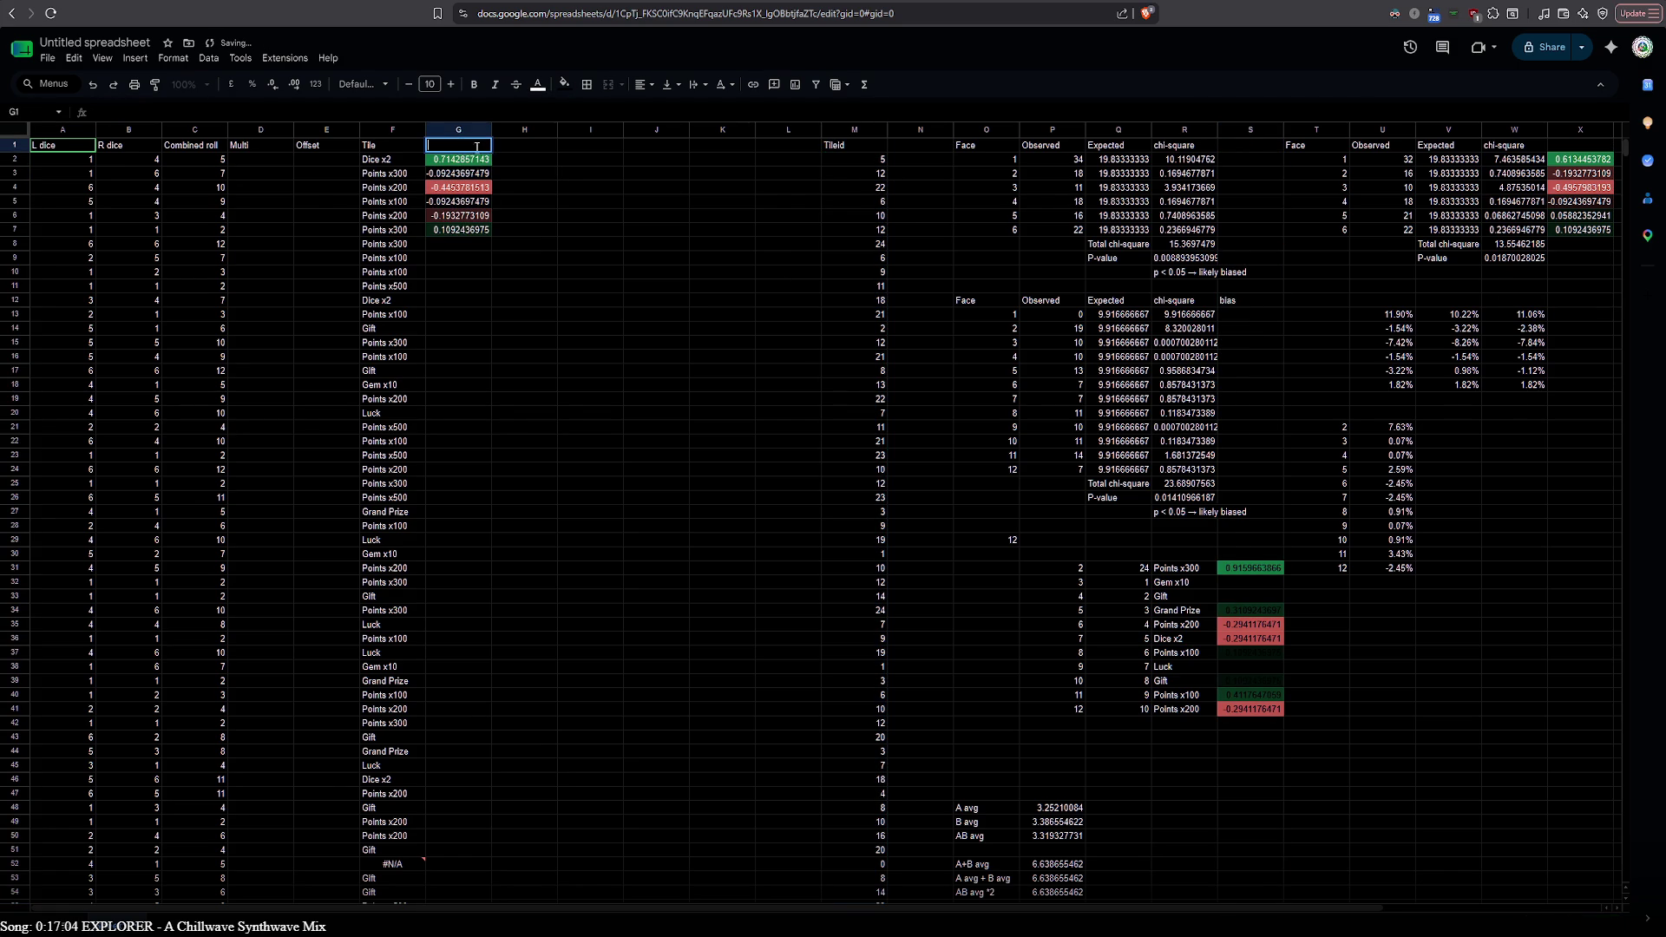
text(Lef)
text( dide)
text(ie)
text(ce)
click(504, 148)
text(ight)
text(R d)
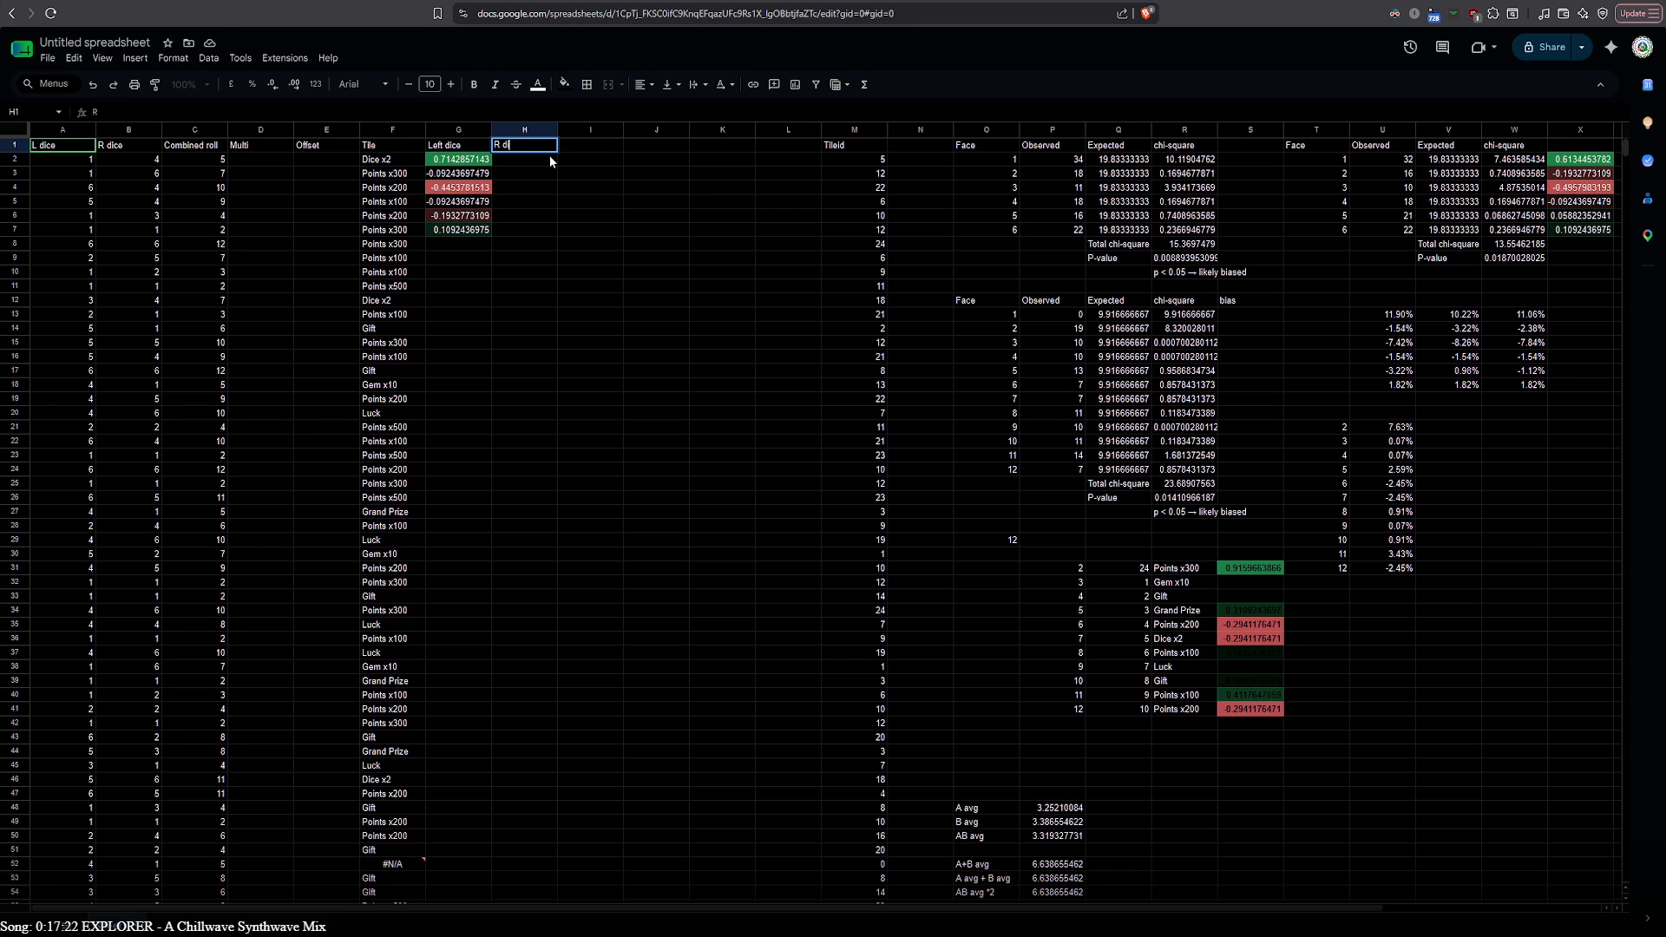
text(ice)
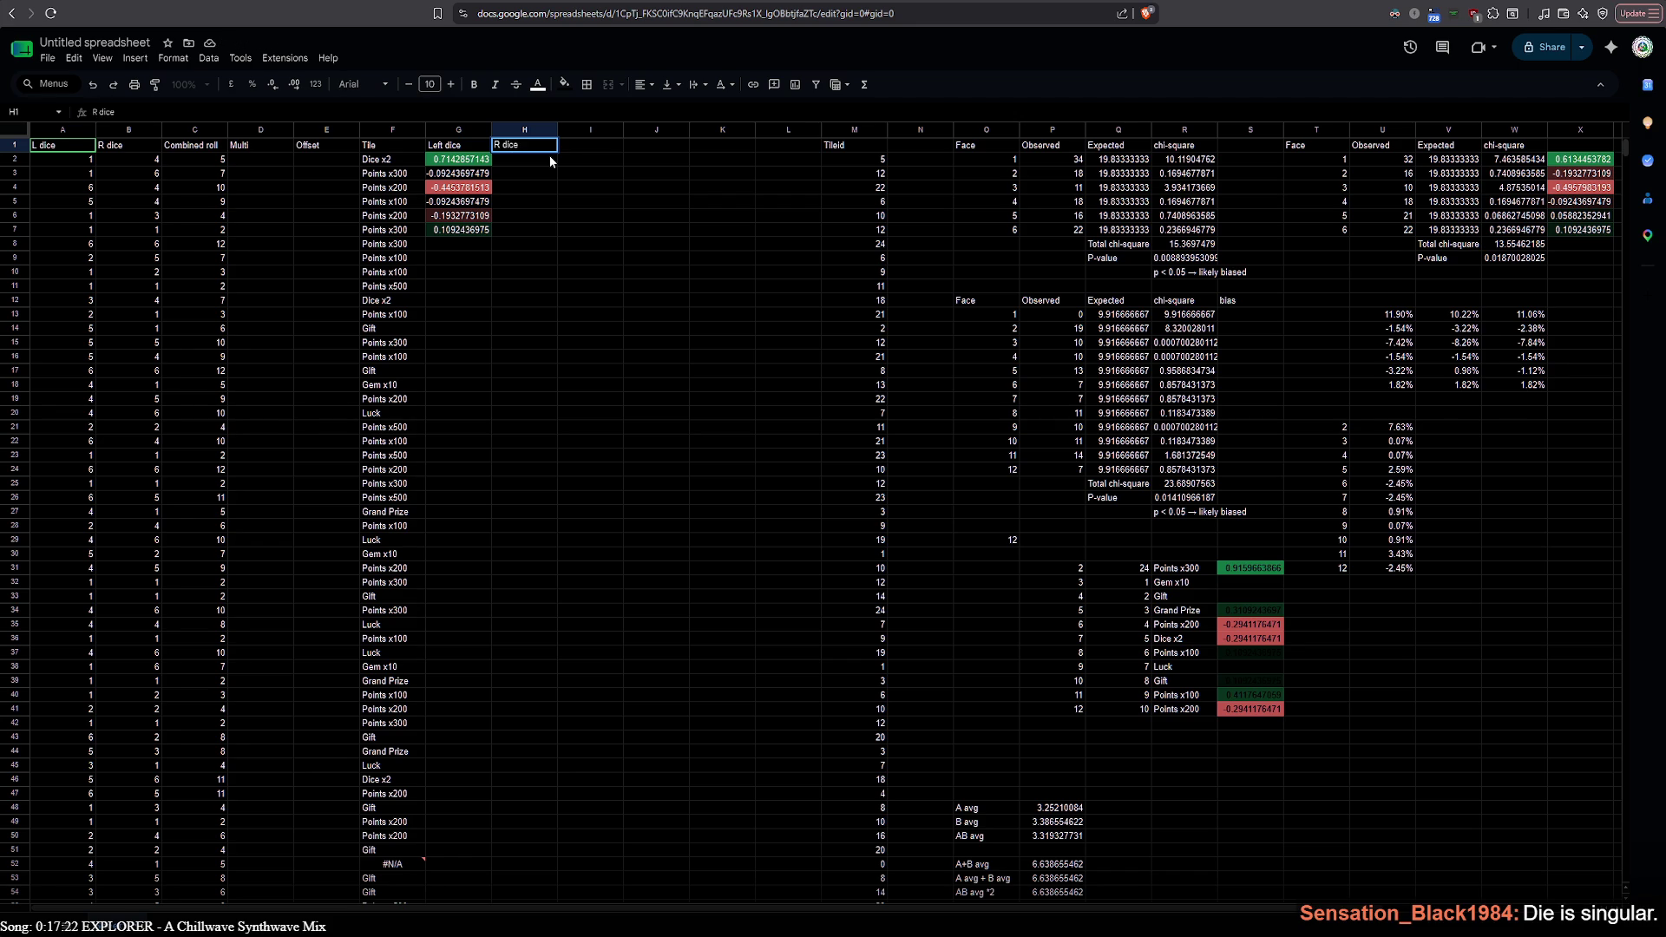
click(429, 150)
double_click(442, 145)
key(BackSpace)
key(BackSpace)
key(BackSpace)
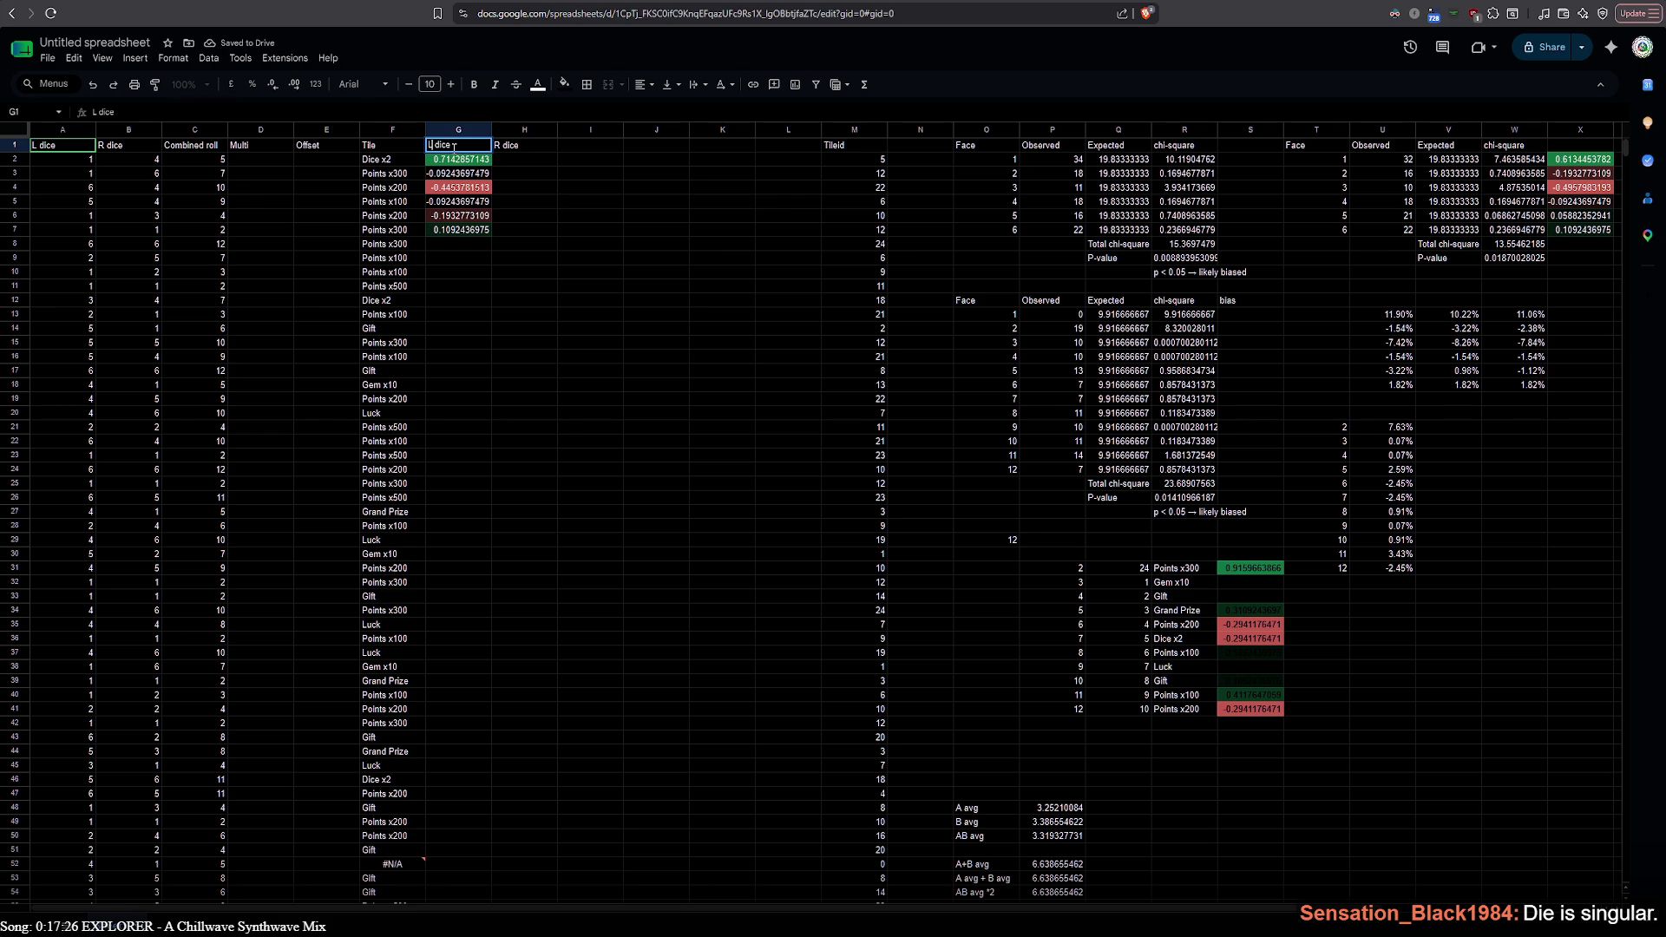
key(BackSpace)
key(BackSpace)
text(i)
key(shift+Left)
key(shift+Left)
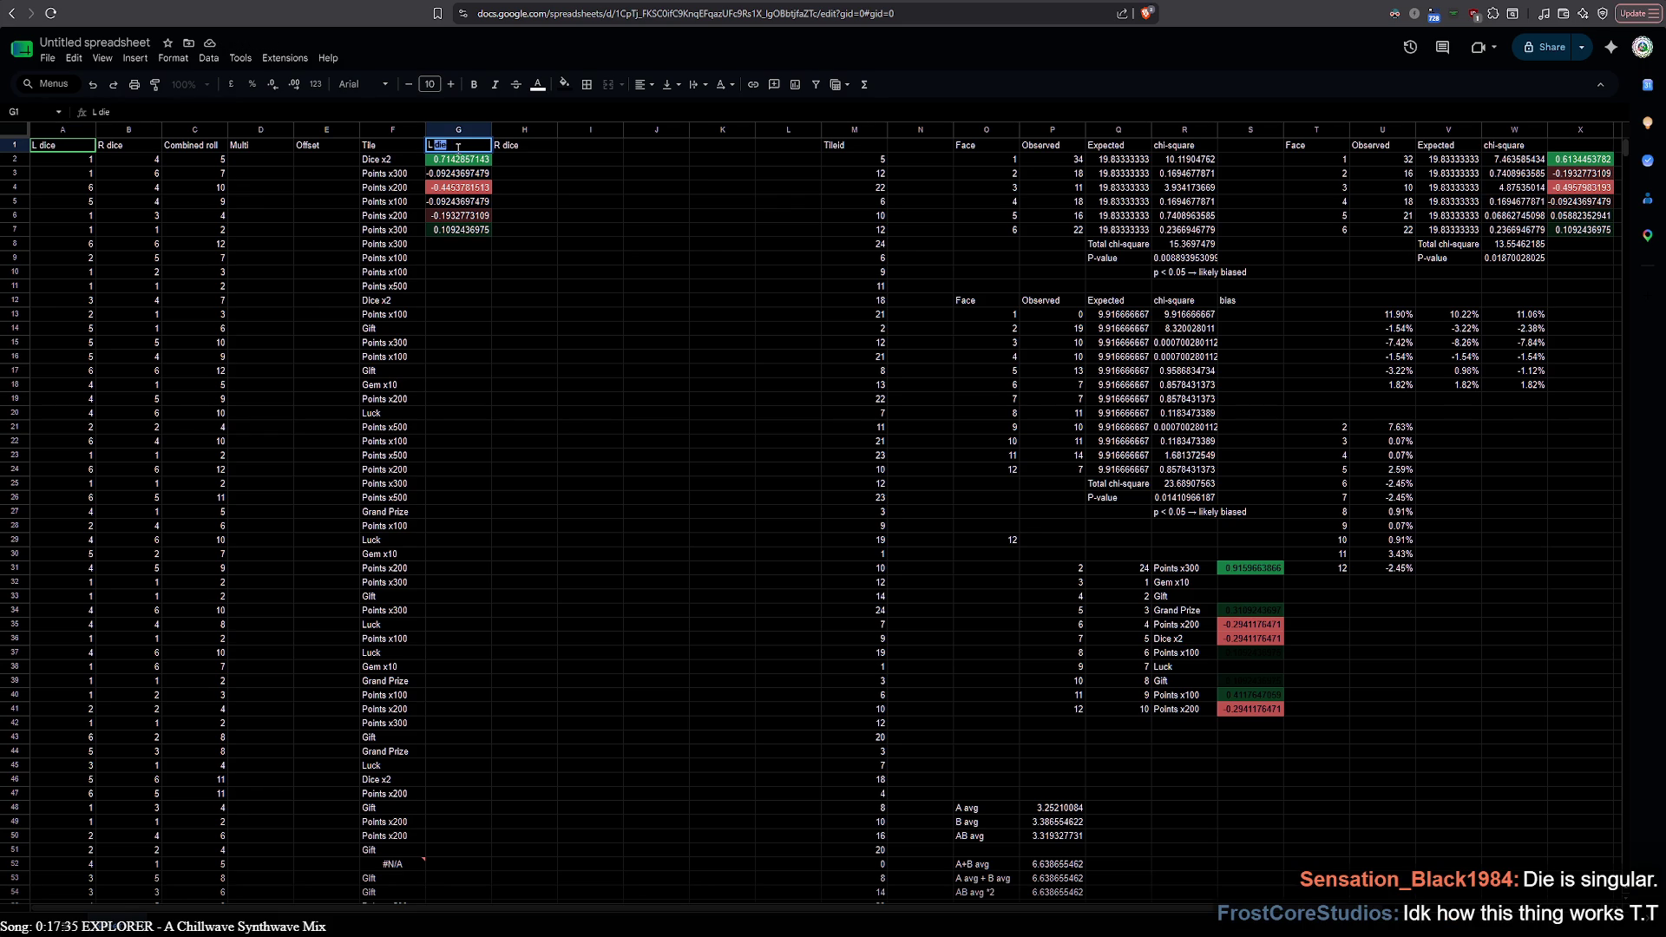
key(Tab)
key(Return)
key(Left)
key(BackSpace)
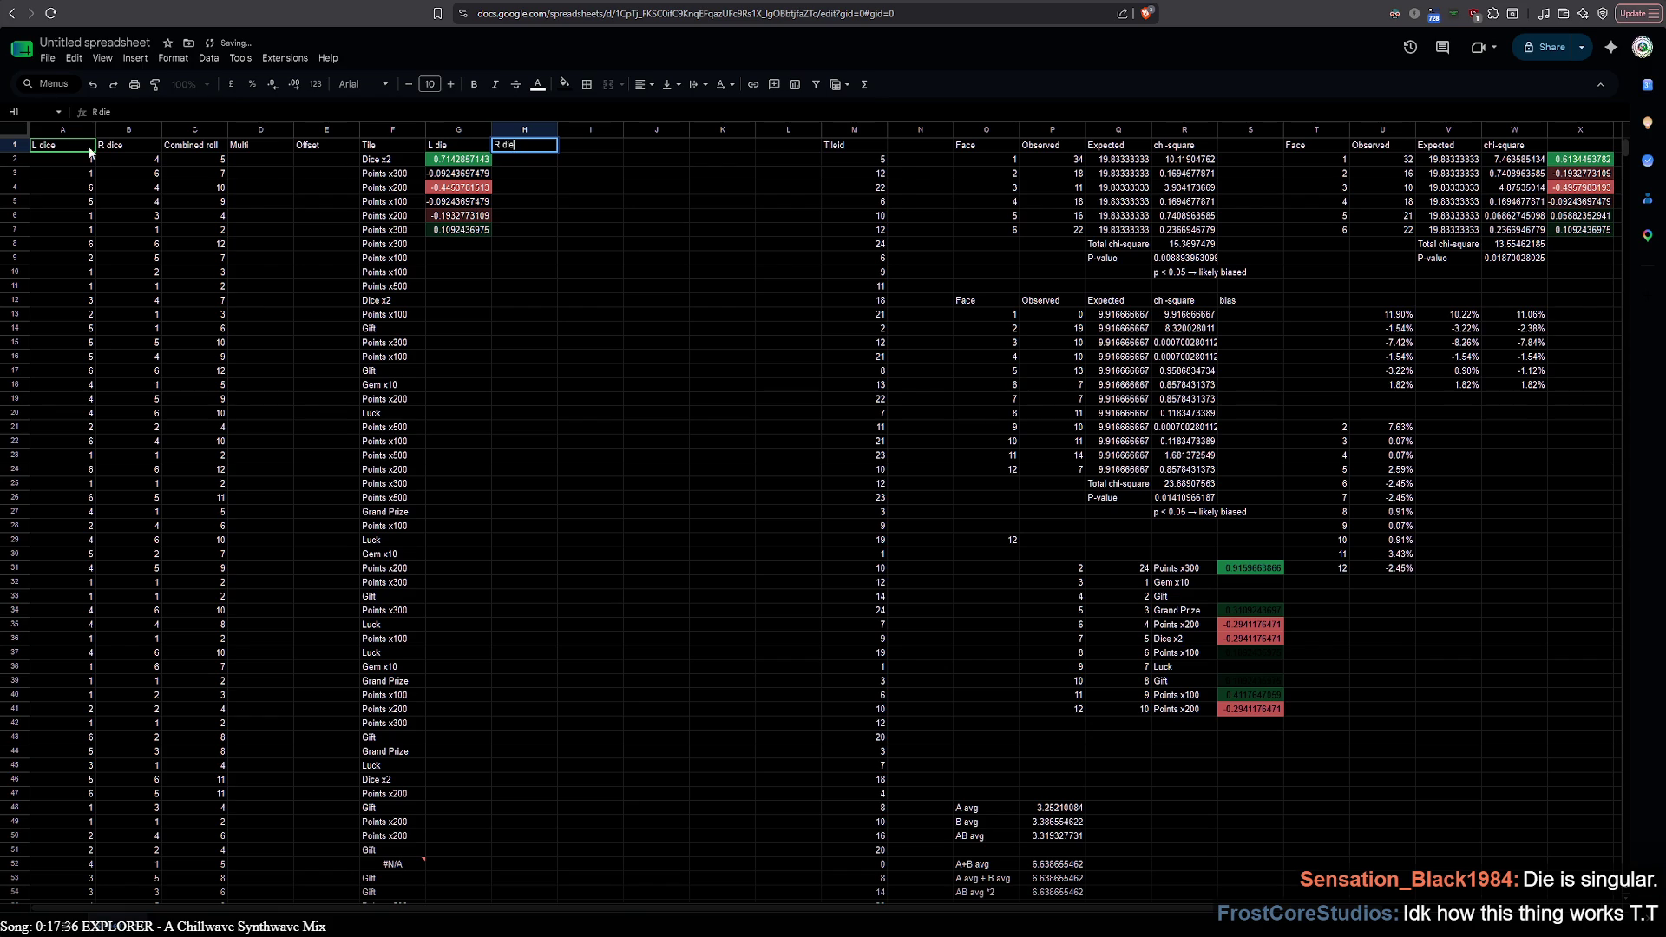
Rename A1 and B1 from dice to 'L die' and 'R die' and review the roll columns
double_click(49, 147)
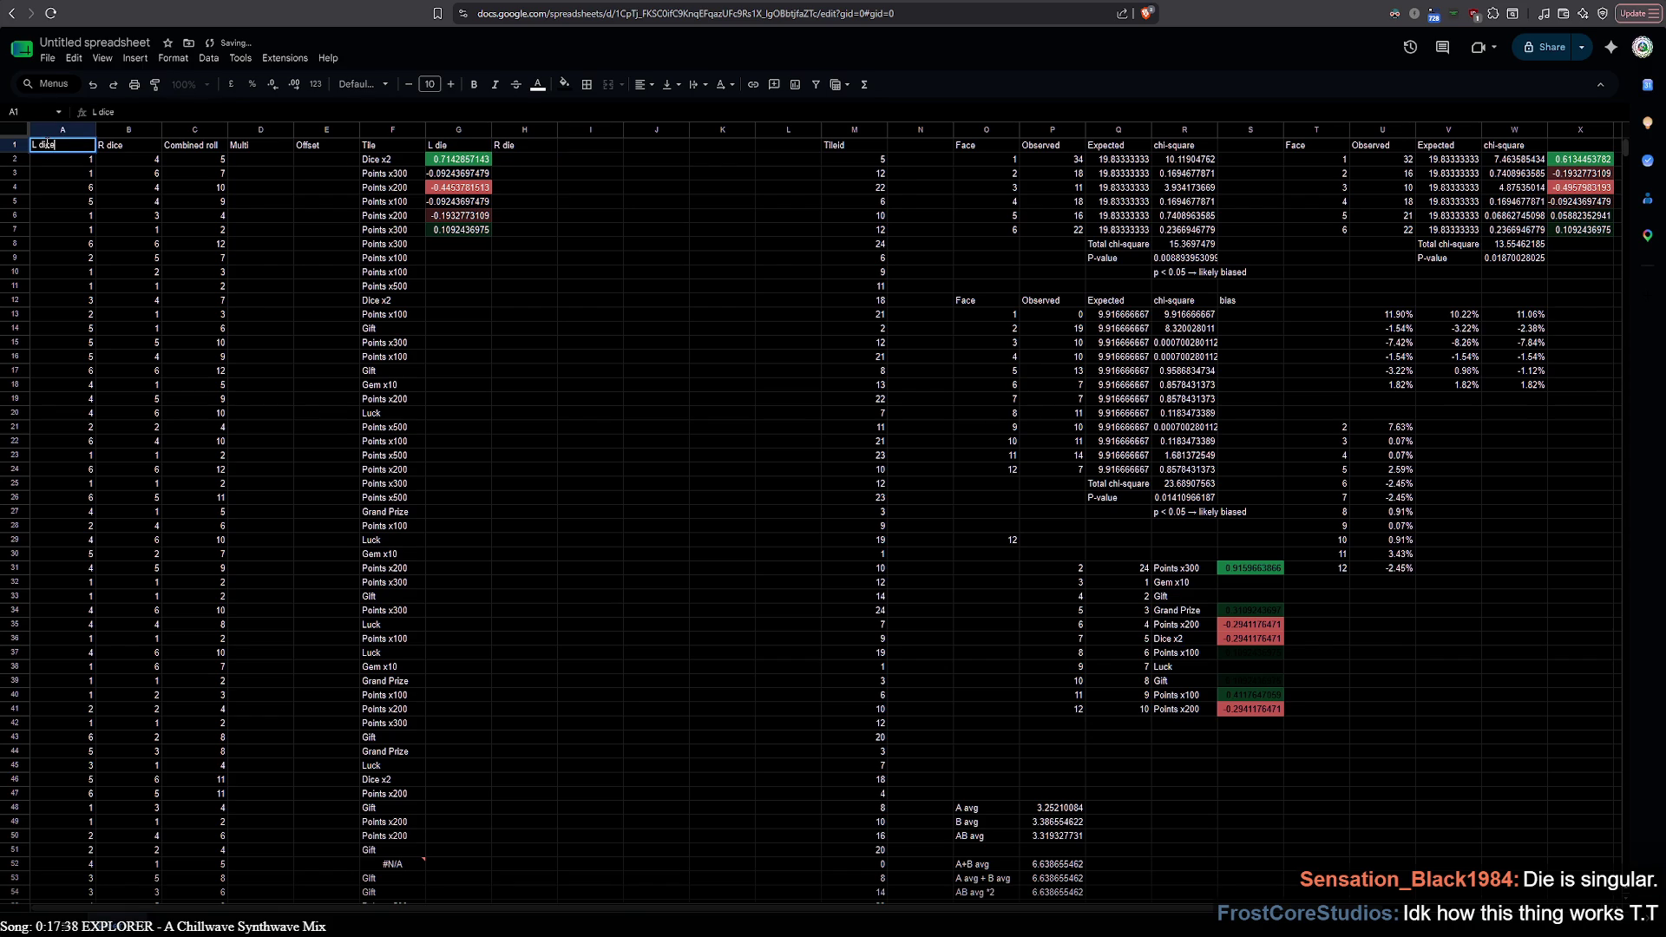
key(Left)
key(BackSpace)
double_click(114, 144)
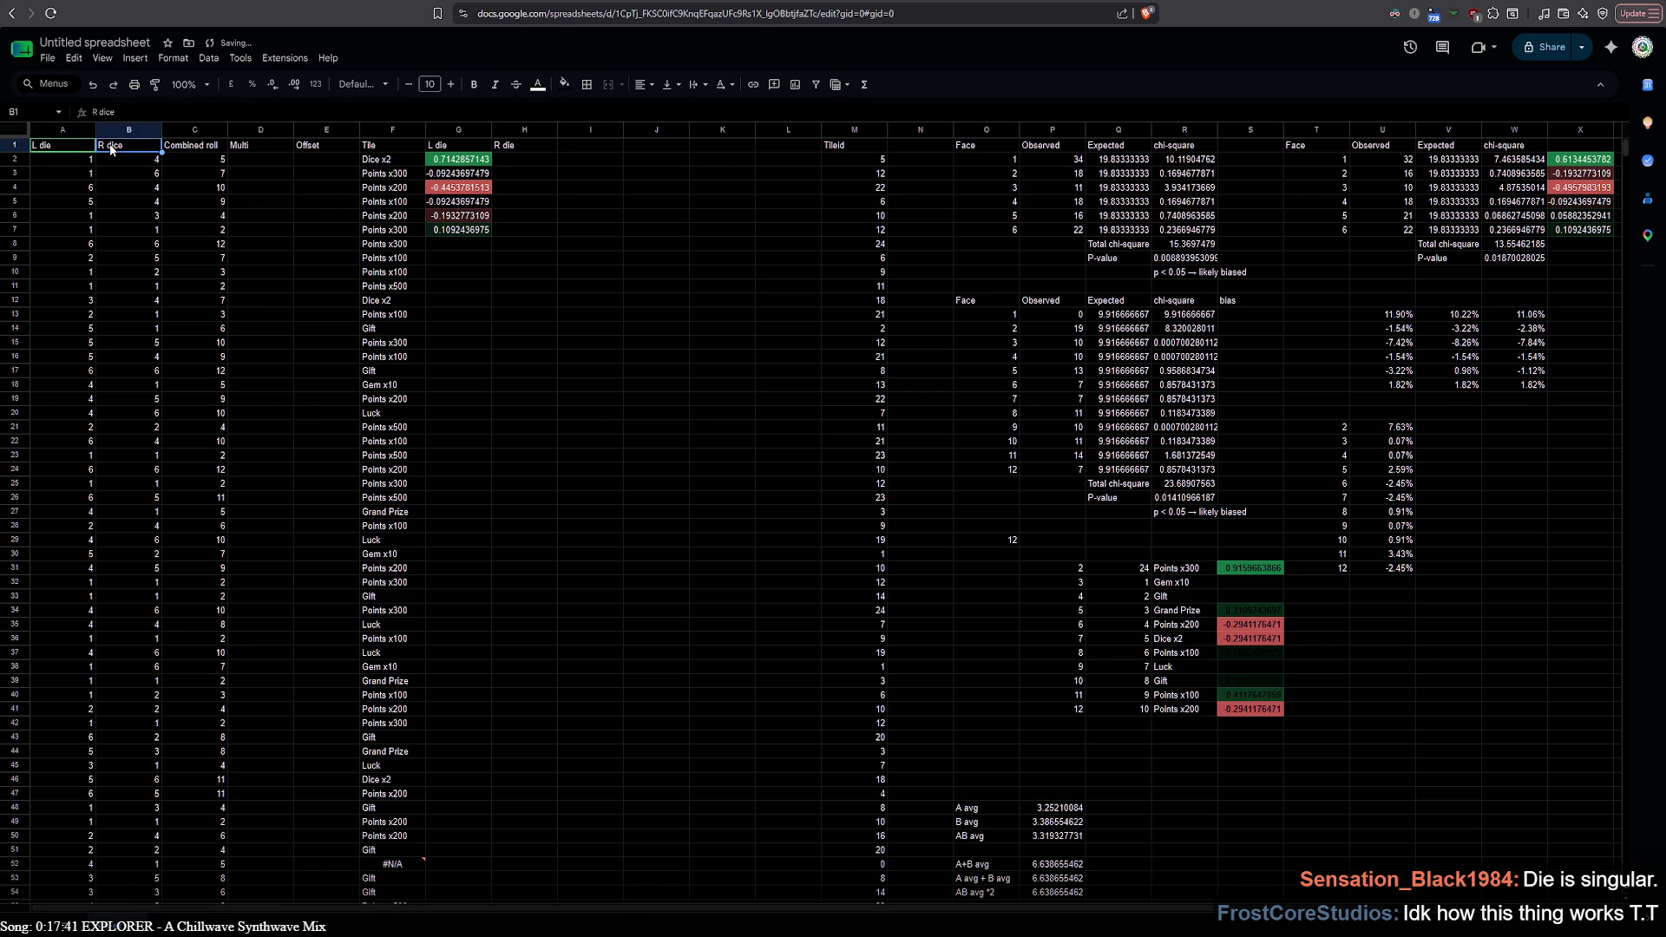
key(Left)
key(BackSpace)
click(193, 147)
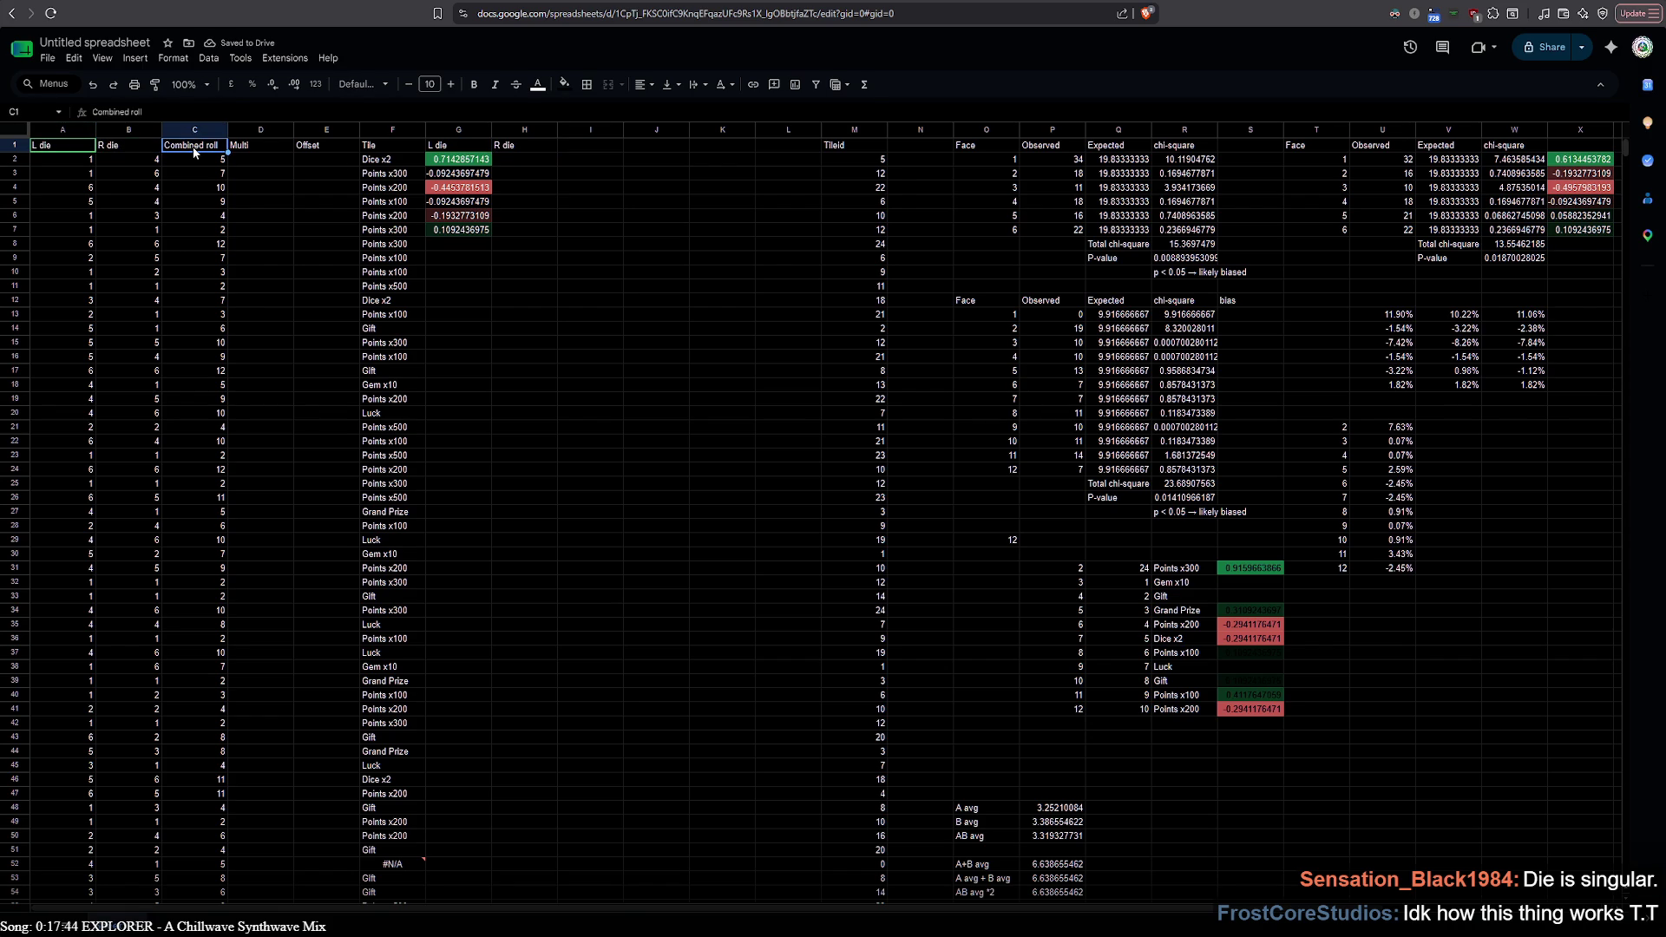
click(68, 149)
click(54, 167)
click(54, 164)
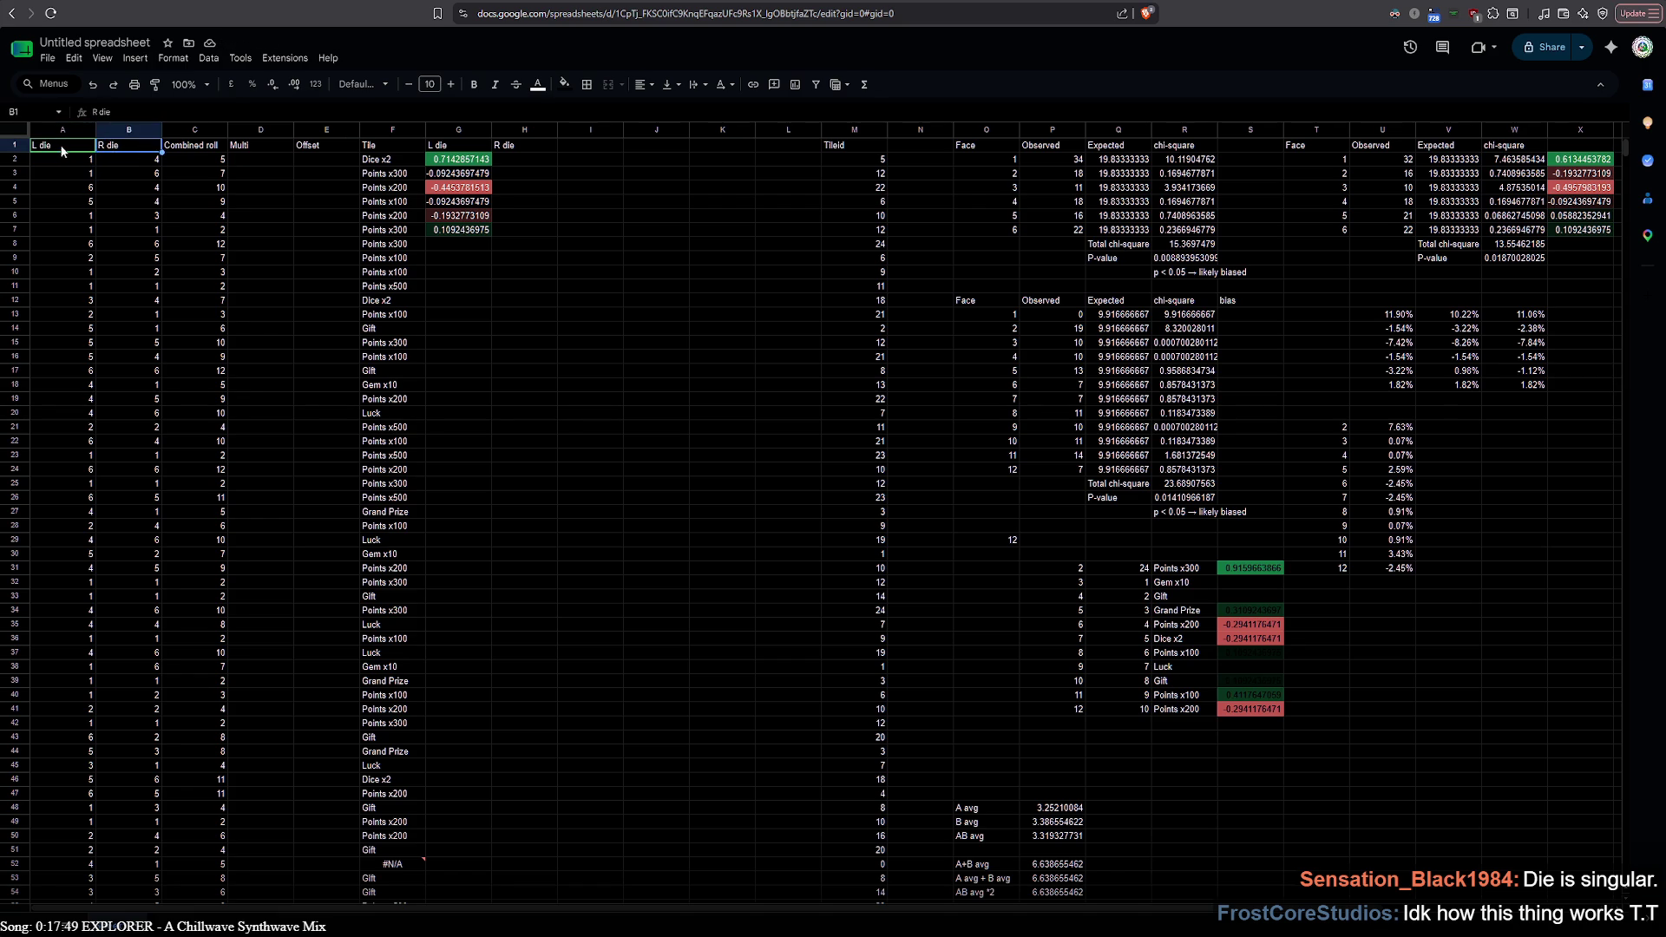
Step back through the die header renames and toggle the sheet theme with the shortcut
click(573, 173)
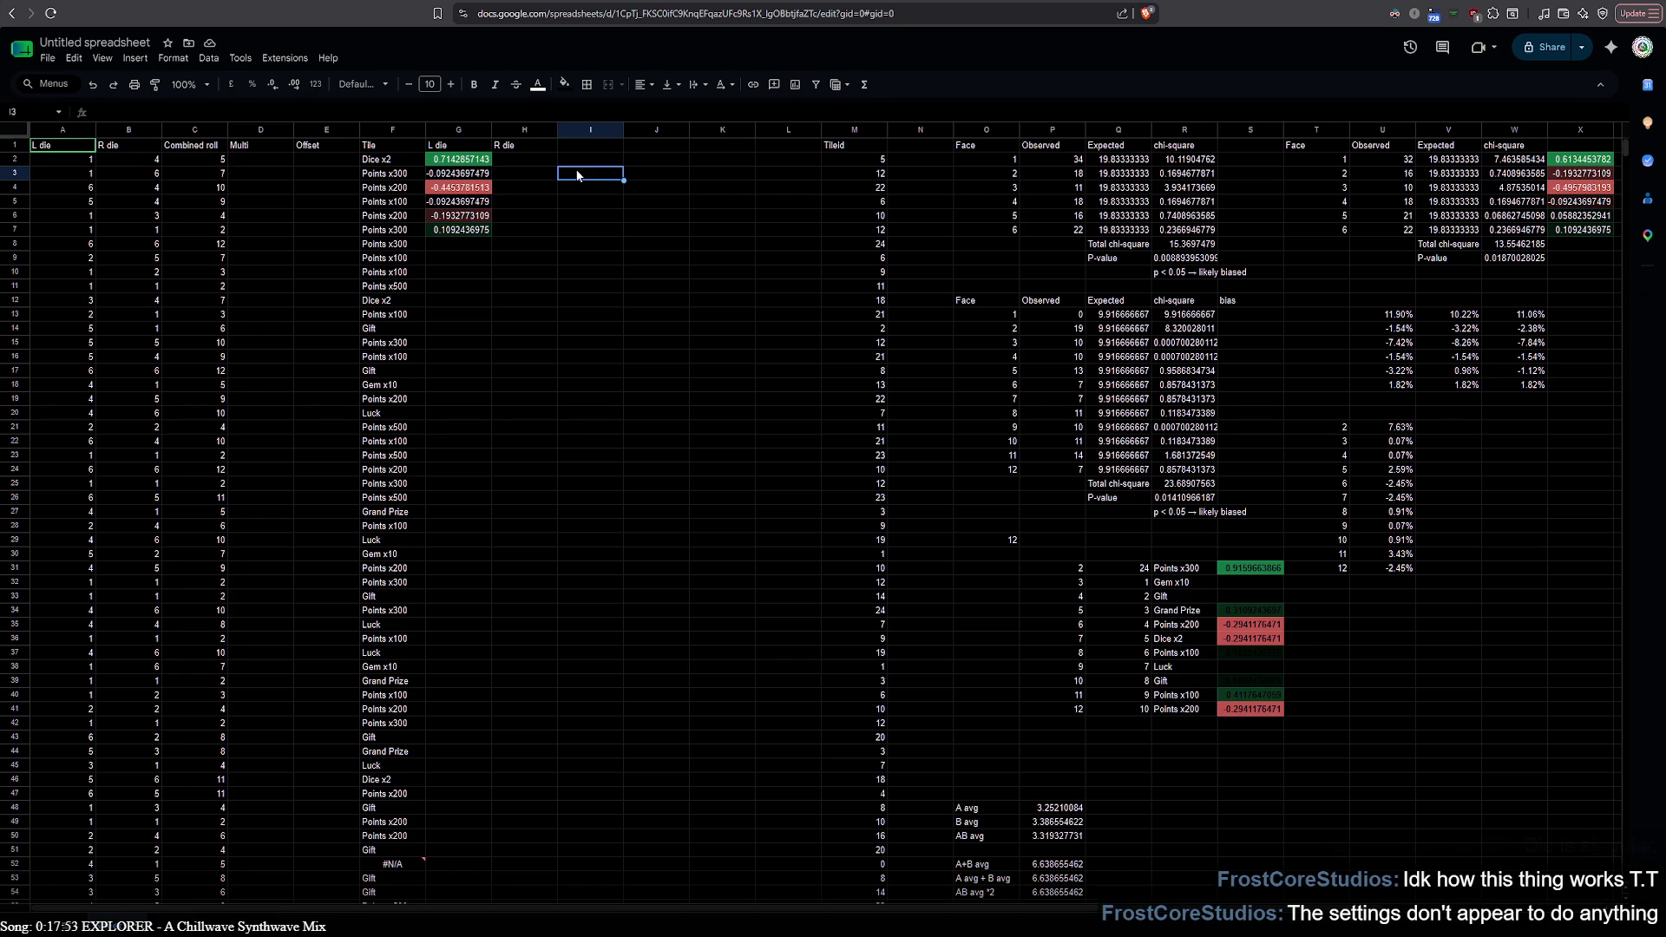
click(72, 148)
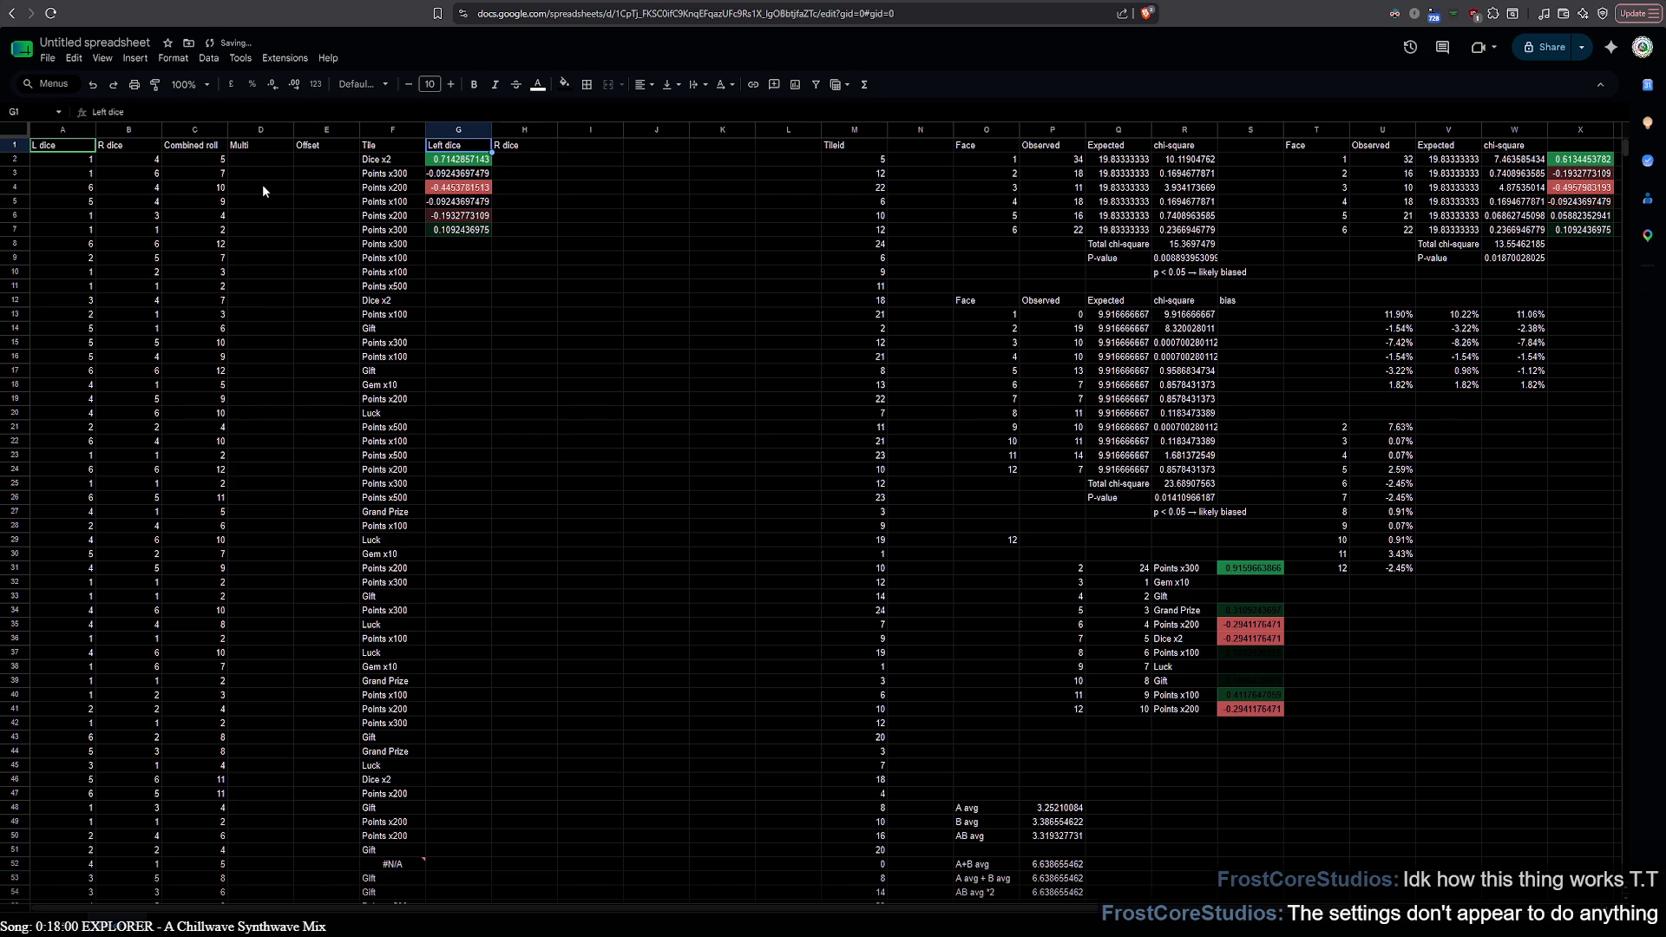
key(ctrl+z)
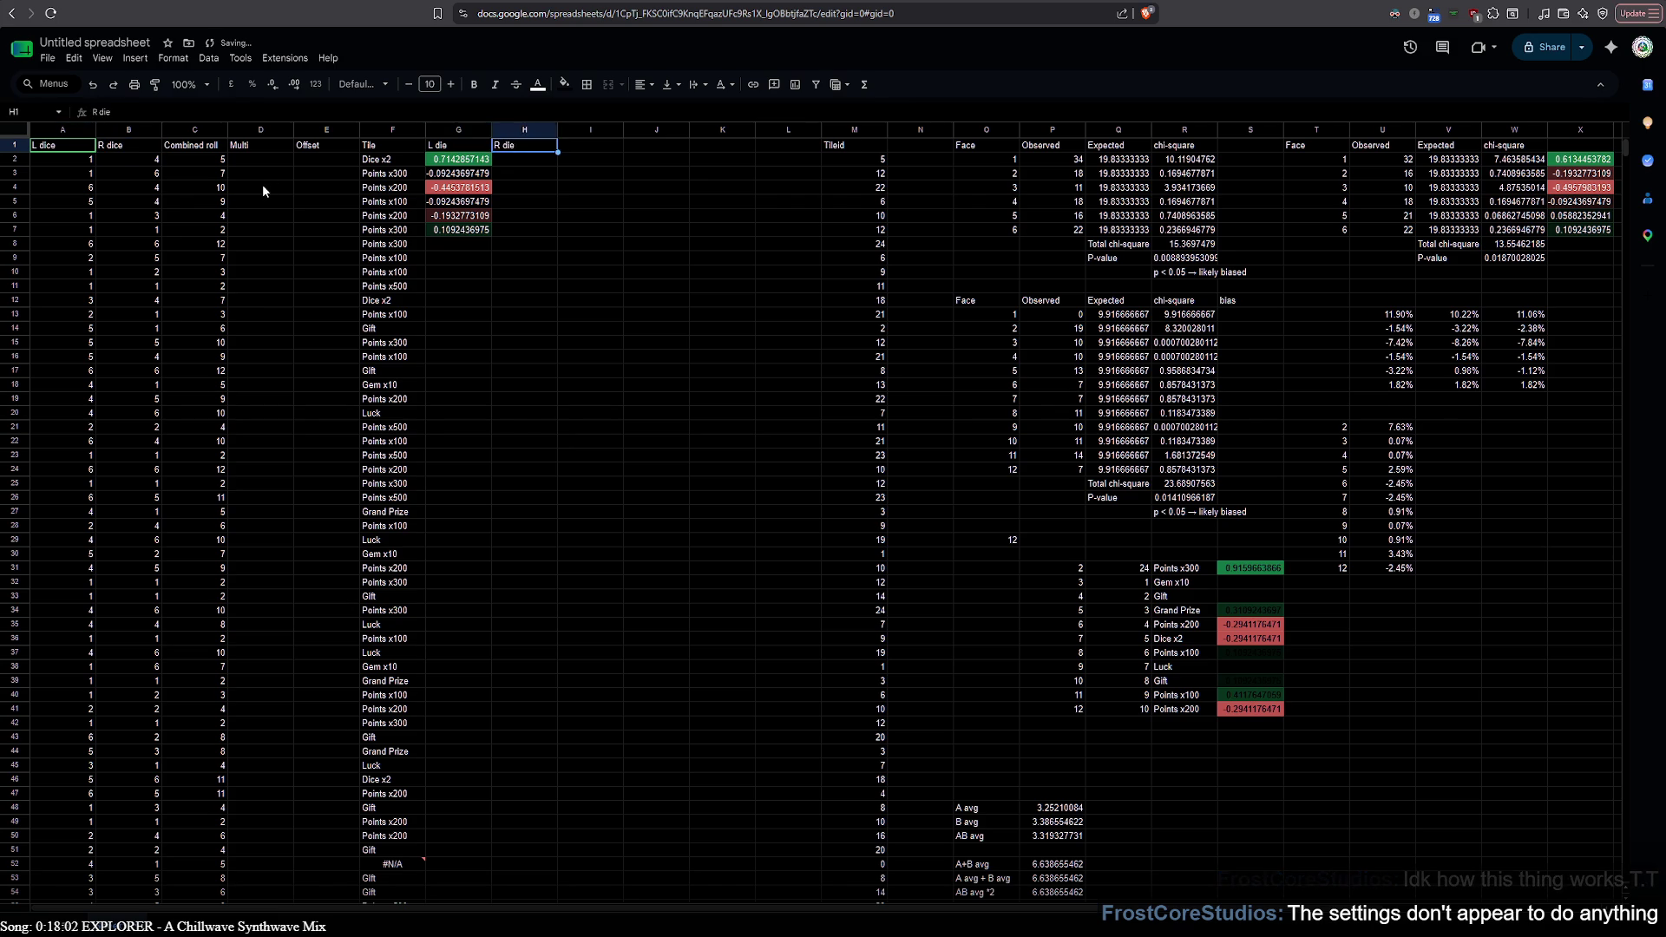
key(ctrl+z)
key(ctrl+z)
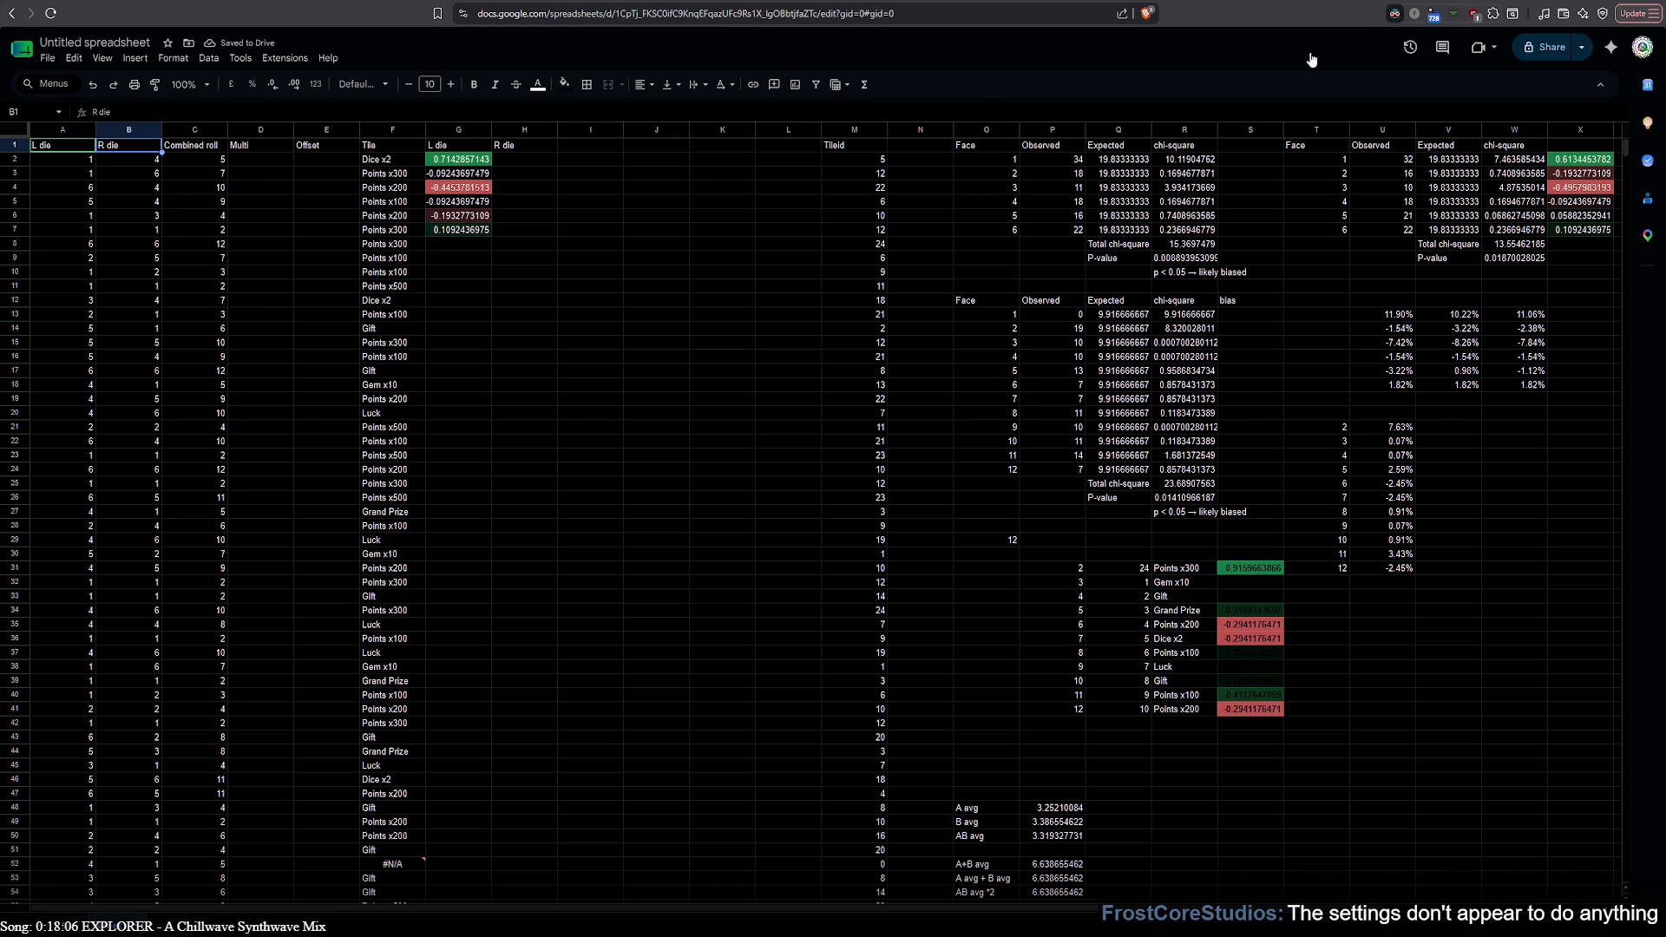
key(alt+shift+d)
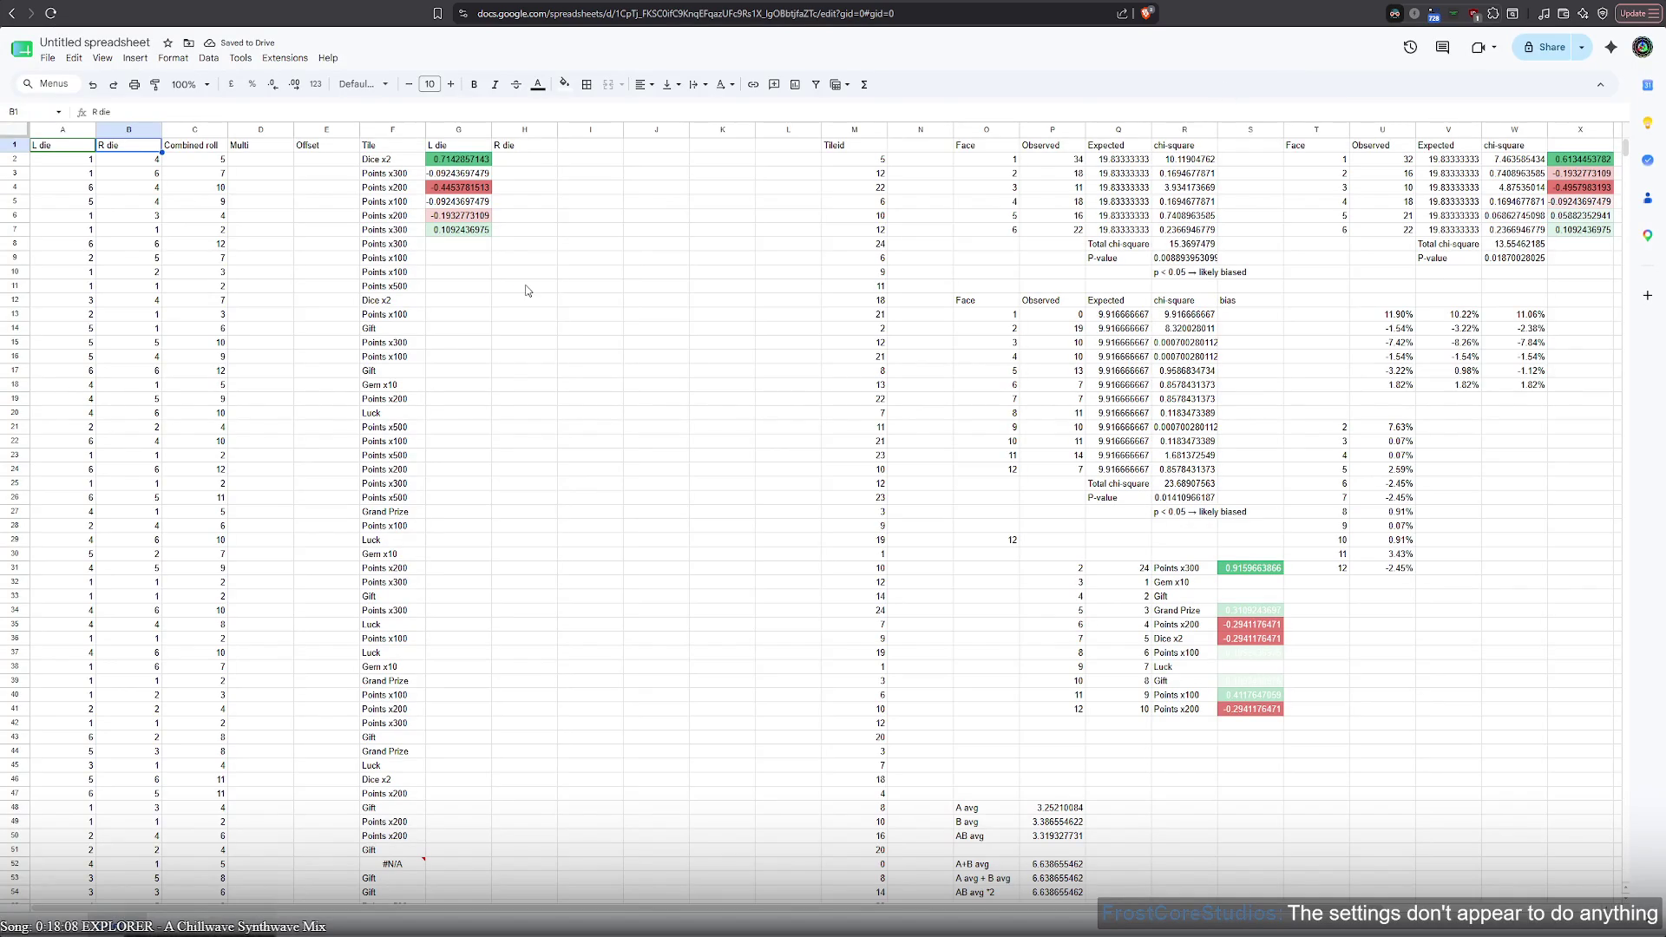
click(528, 290)
Undo back to the bias-column insertion, switch to dark theme and select the empty R die column
key(ctrl+z)
key(ctrl+z)
key(ctrl+z)
key(ctrl+z)
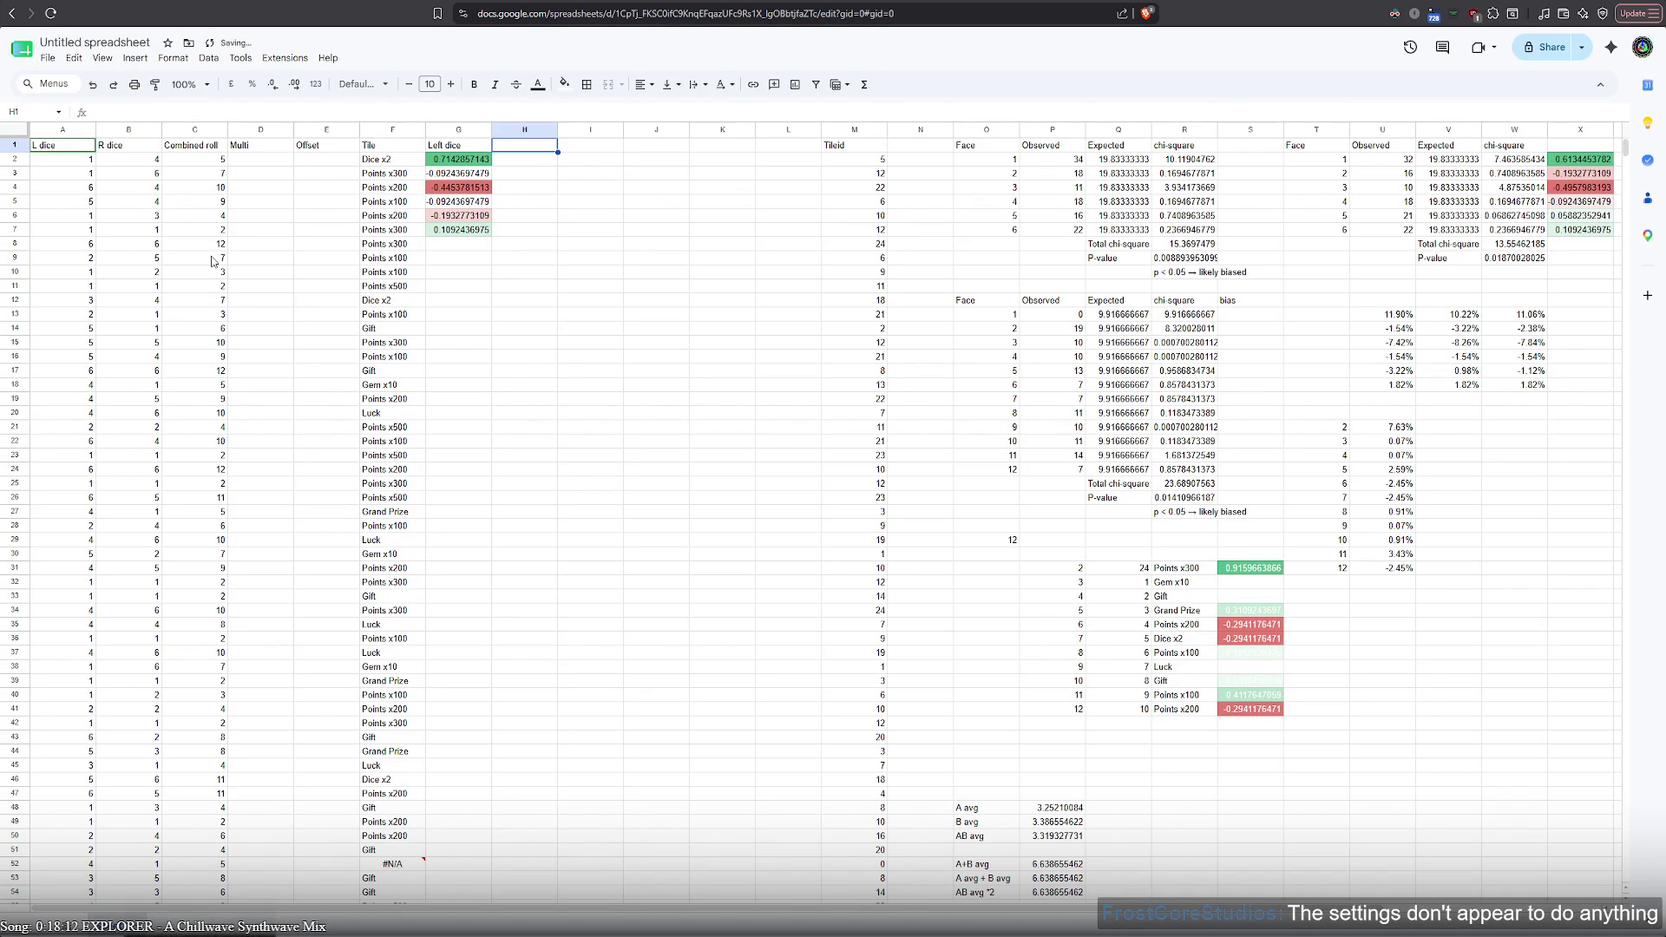
key(ctrl+z)
key(ctrl+z)
key(ctrl+z)
key(ctrl+z)
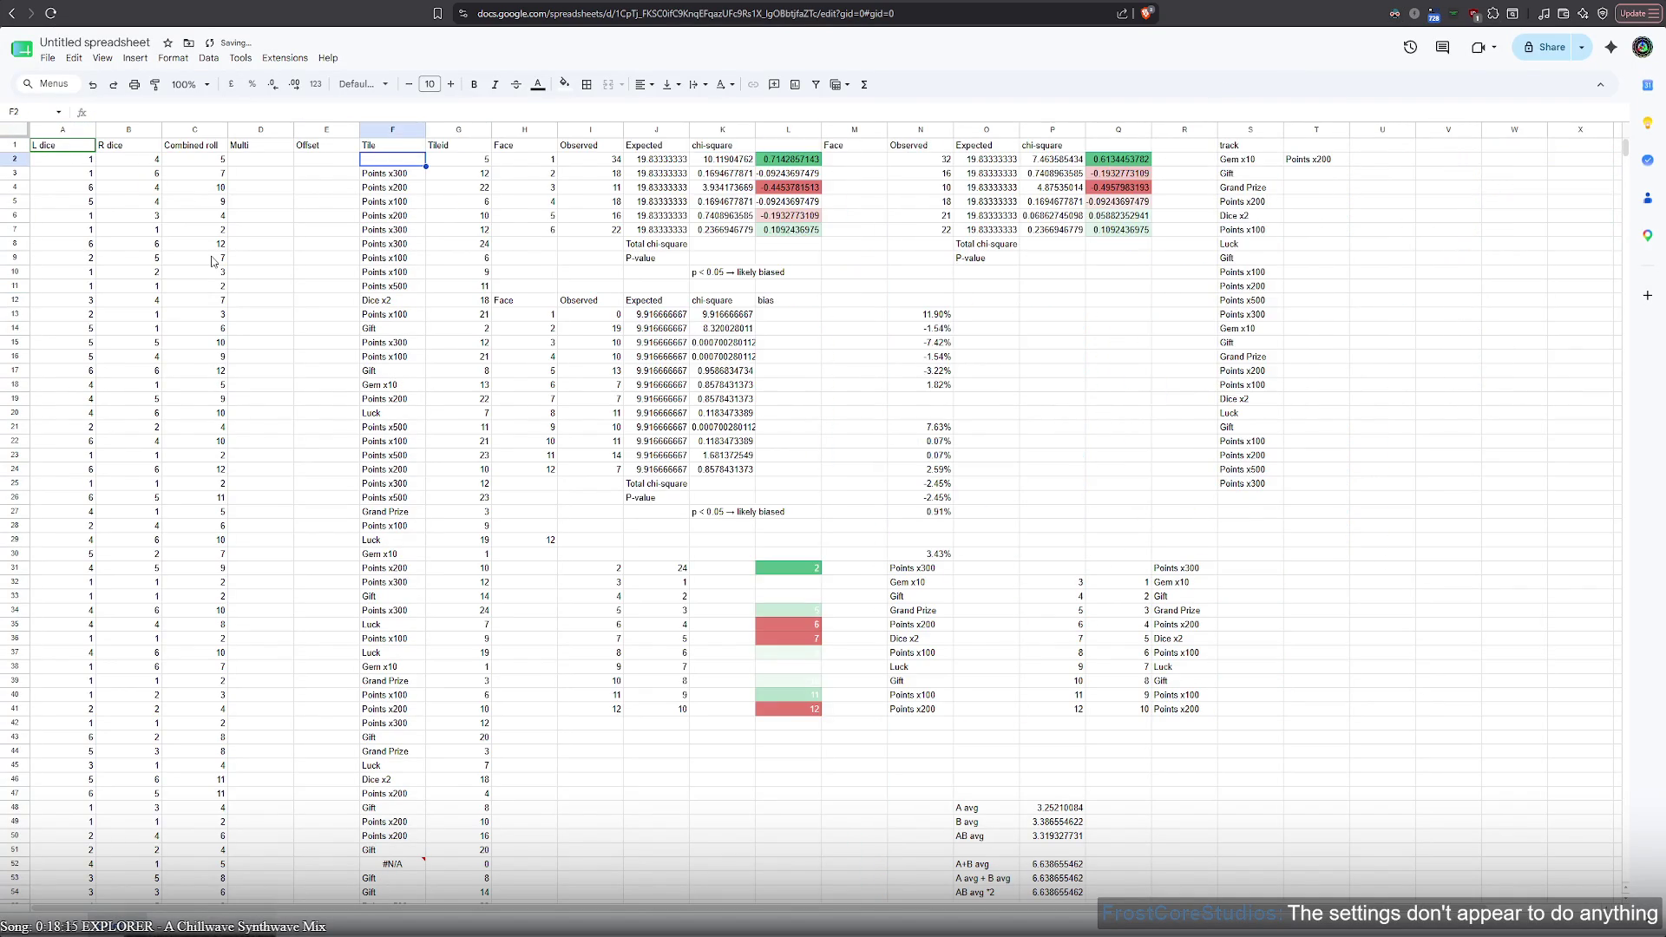
key(ctrl+z)
key(ctrl+z)
key(ctrl+z)
key(ctrl+z)
key(ctrl+z)
key(ctrl+z)
key(ctrl+z)
key(ctrl+z)
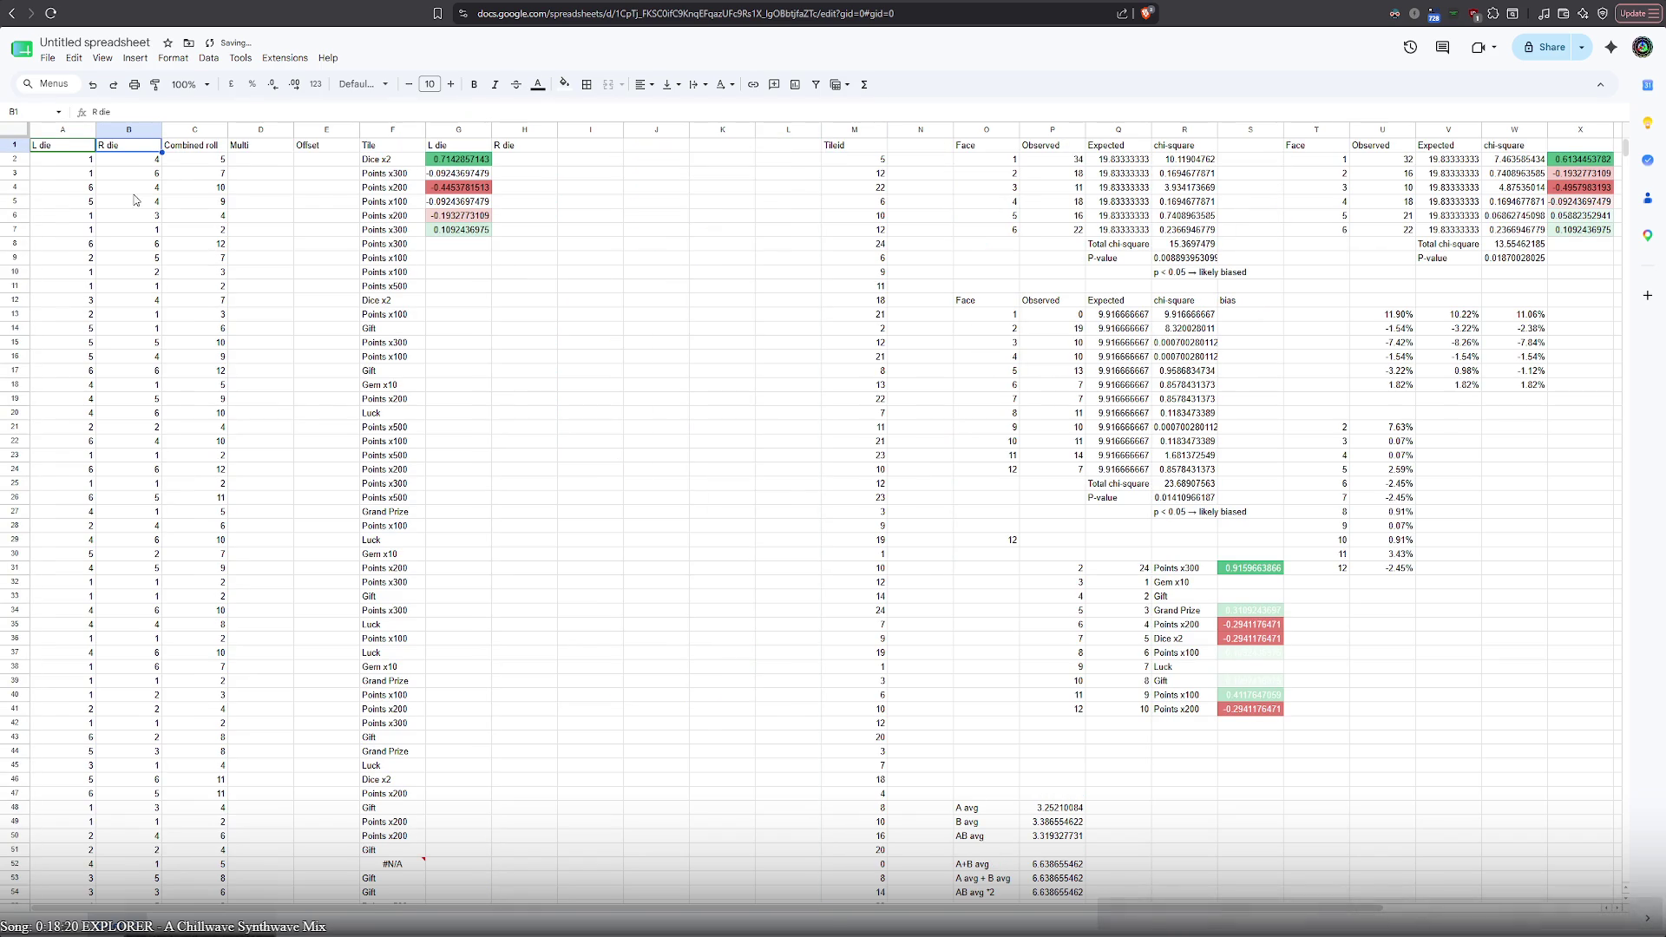
click(79, 150)
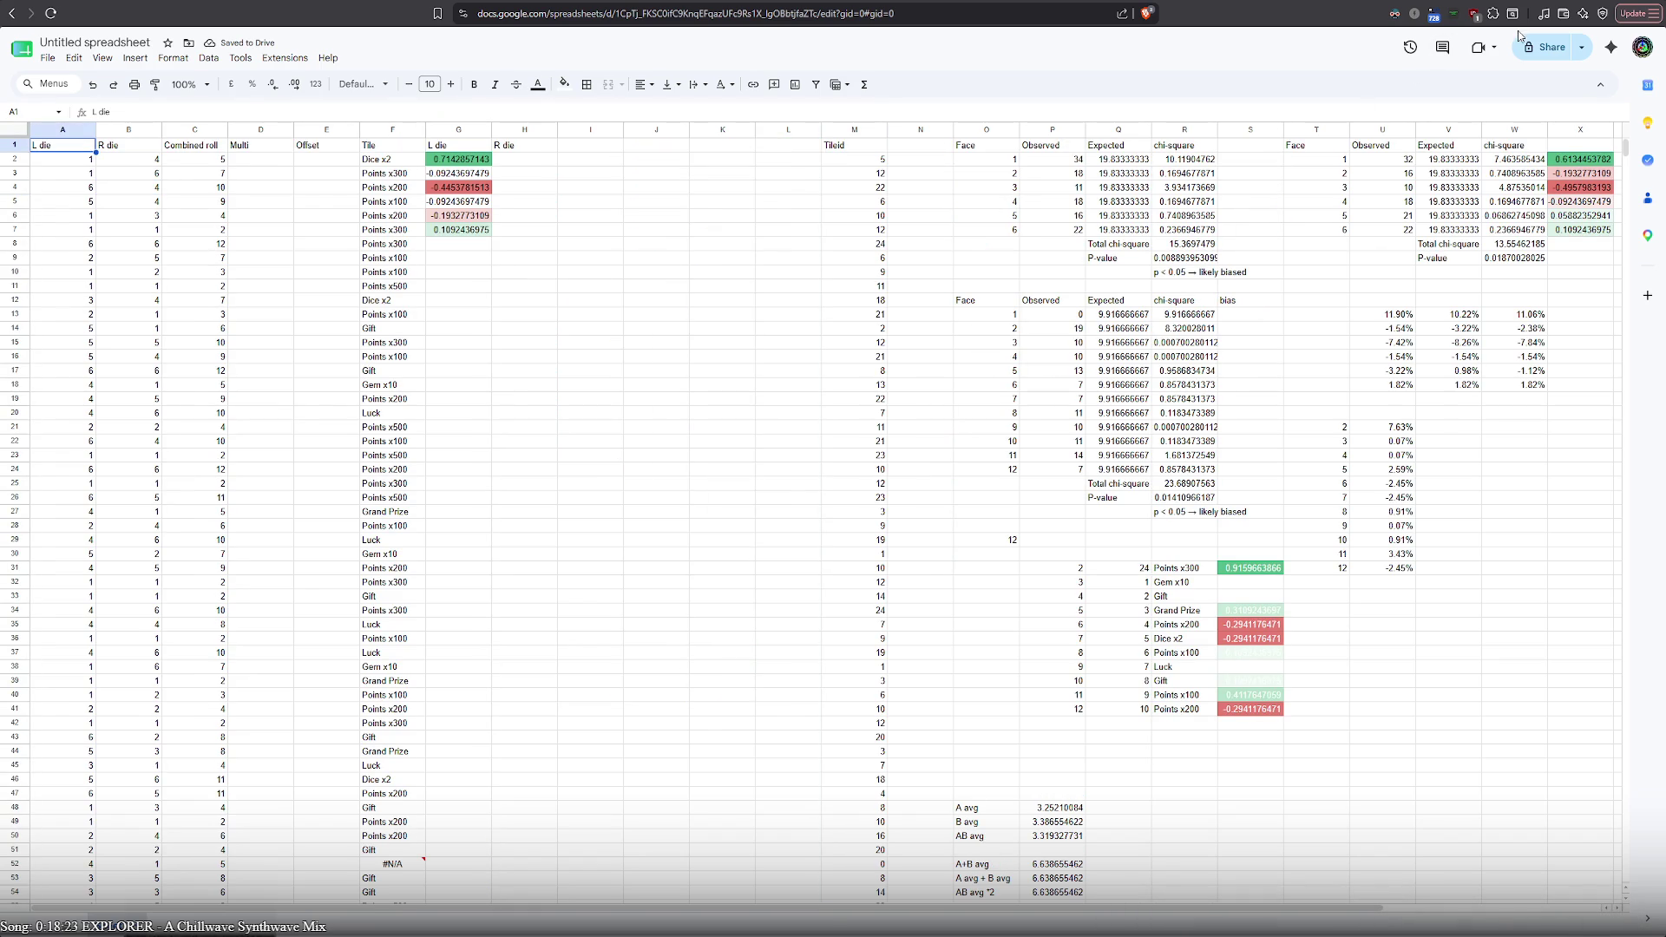
key(alt+shift+d)
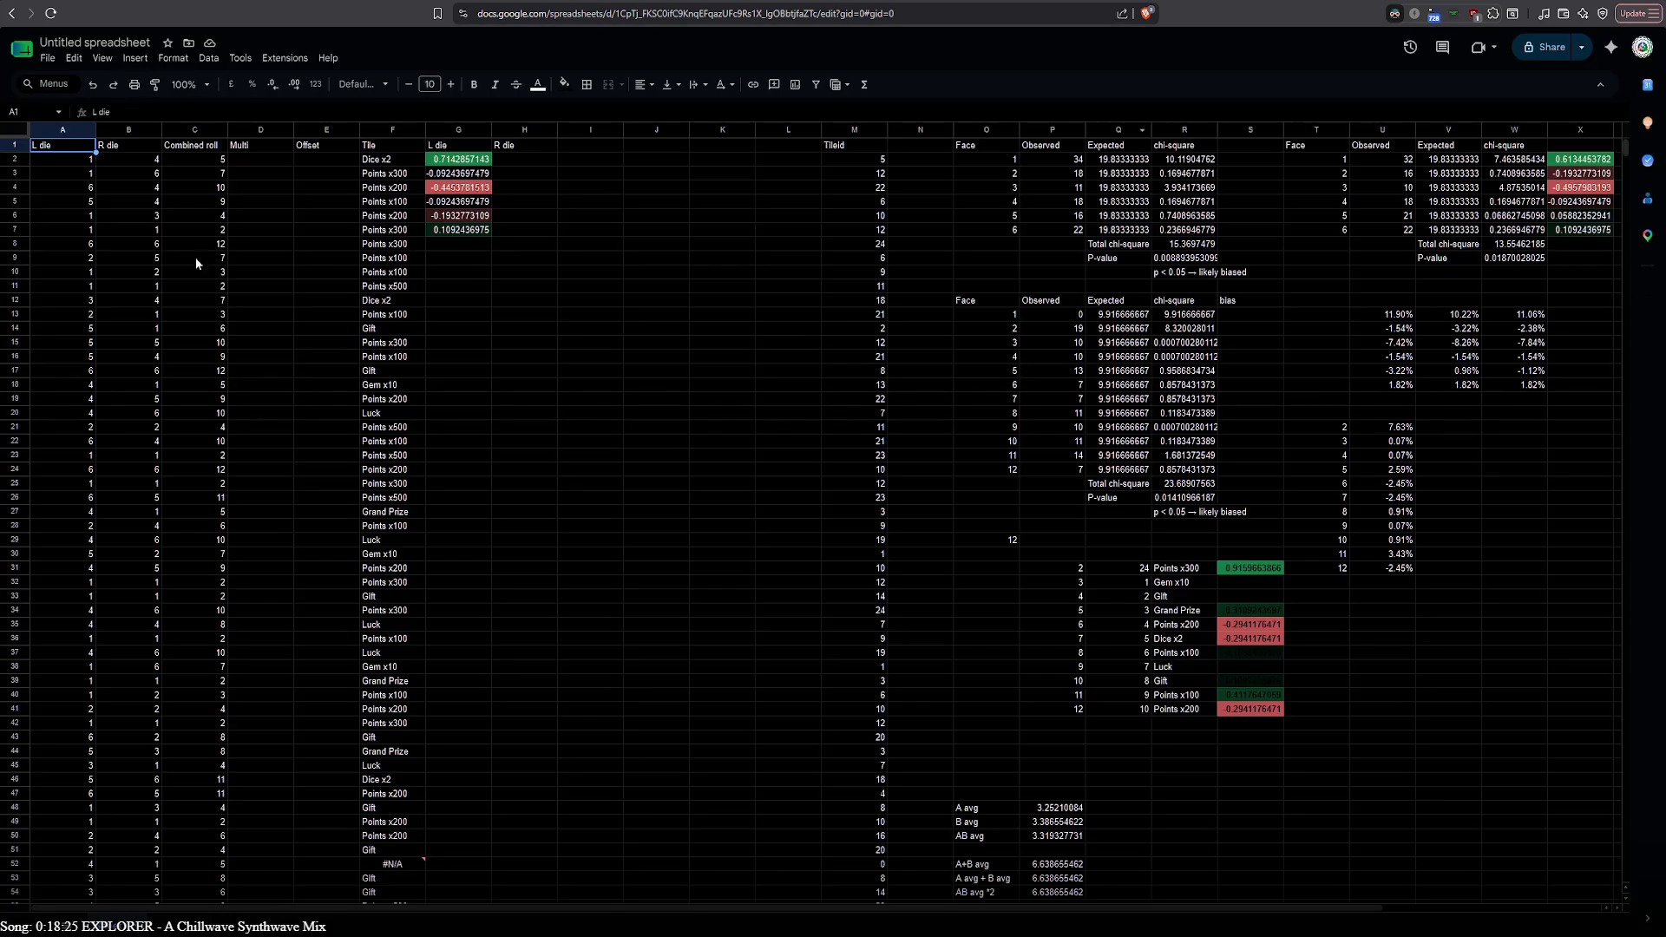
click(133, 151)
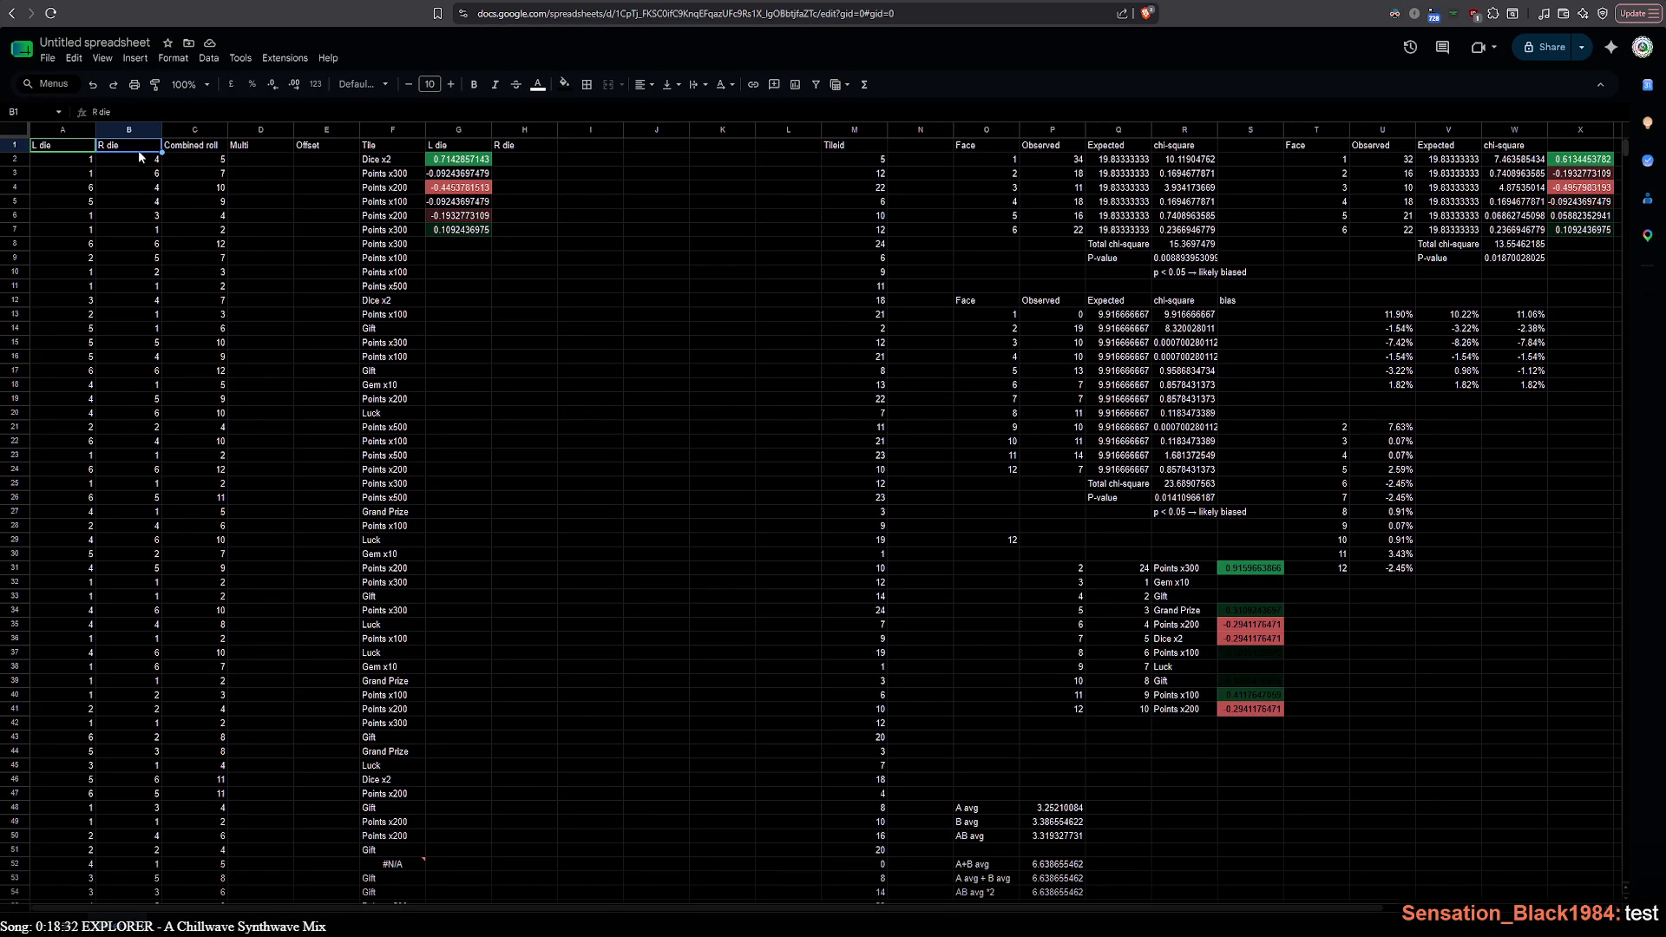
click(508, 150)
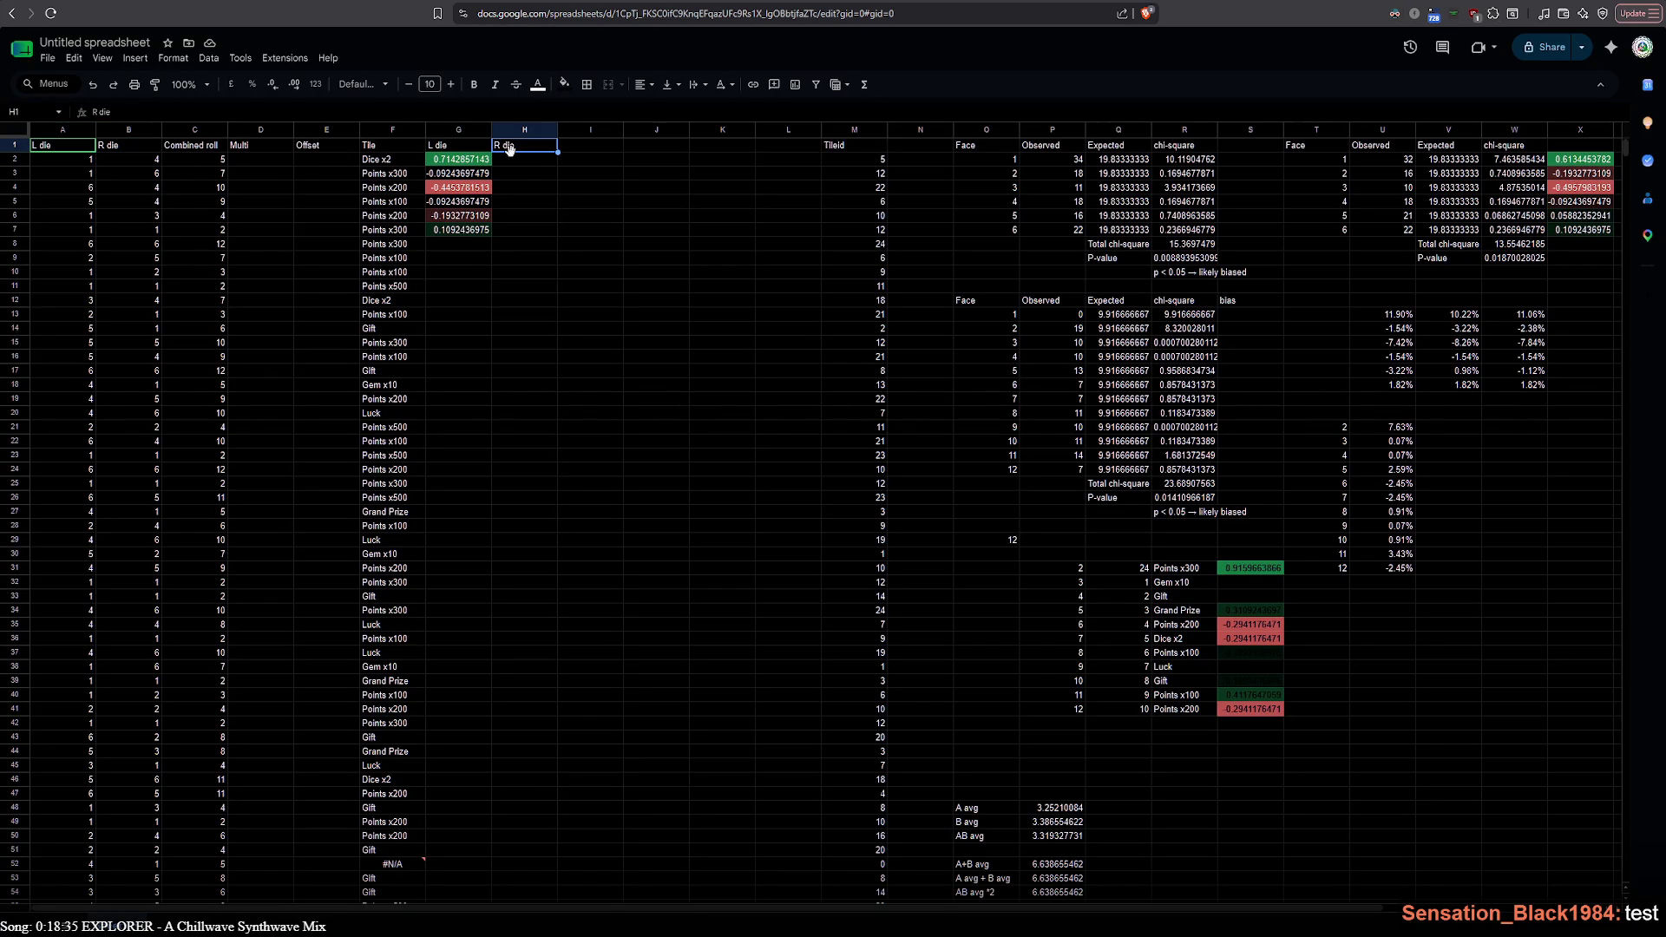
click(522, 160)
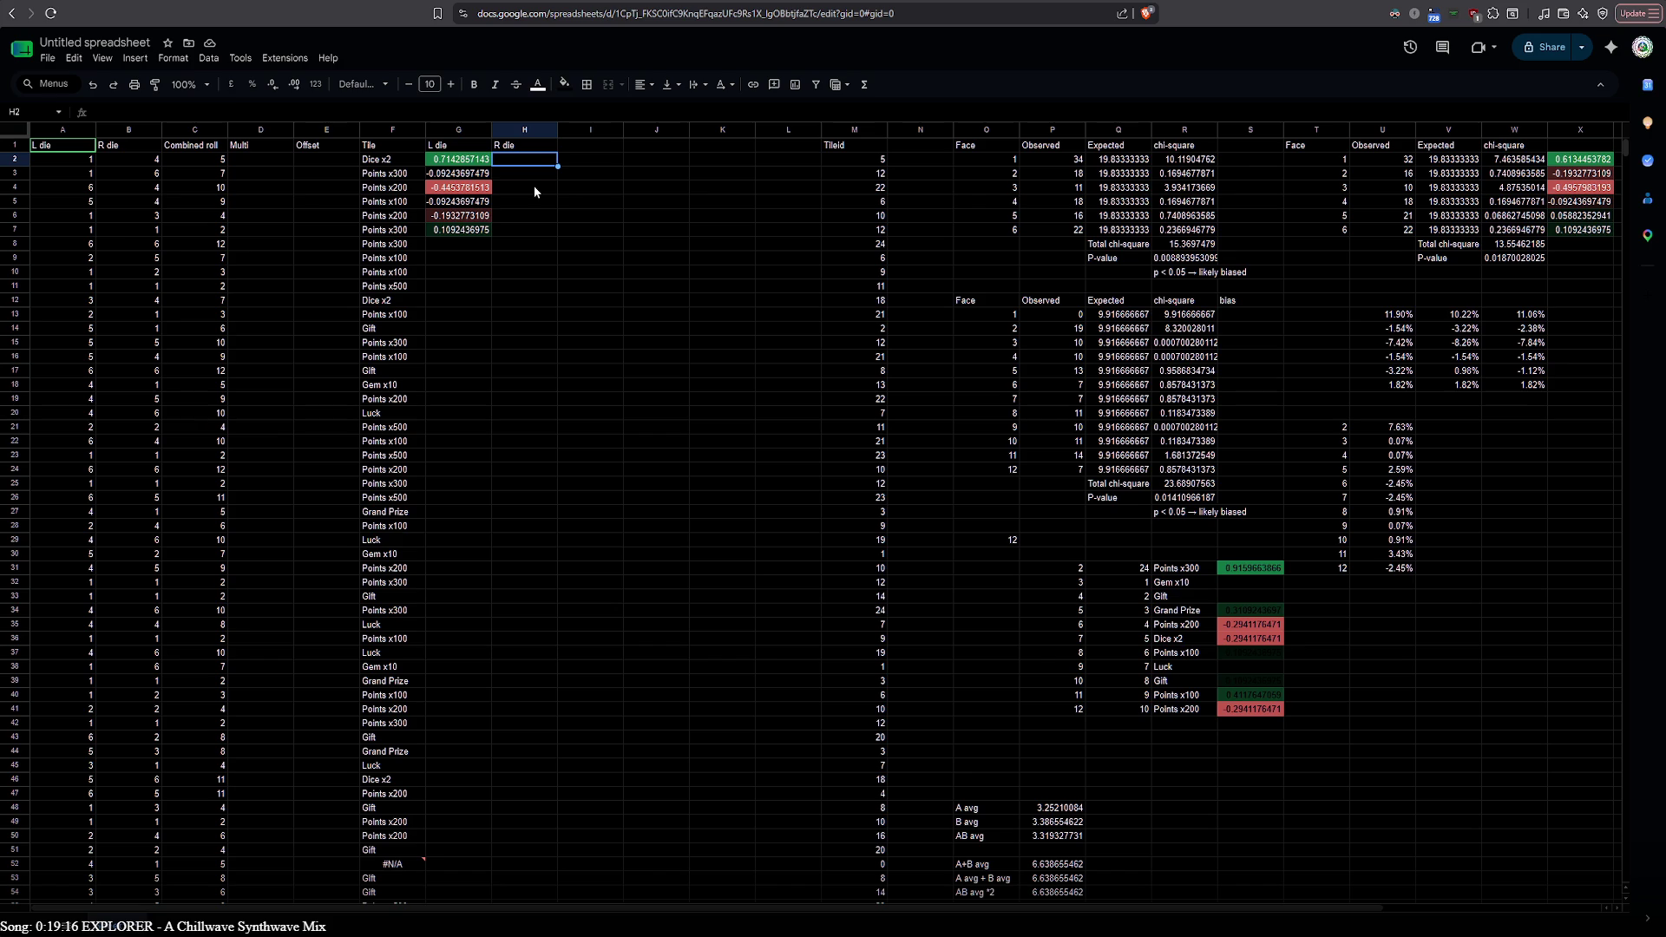
Move the right-die bias values from X2:X7 into H2:H7 and inspect the G2 formula unchanged
mouse_move(1580, 159)
mouse_down()
mouse_move(1580, 229)
mouse_move(545, 227)
mouse_up()
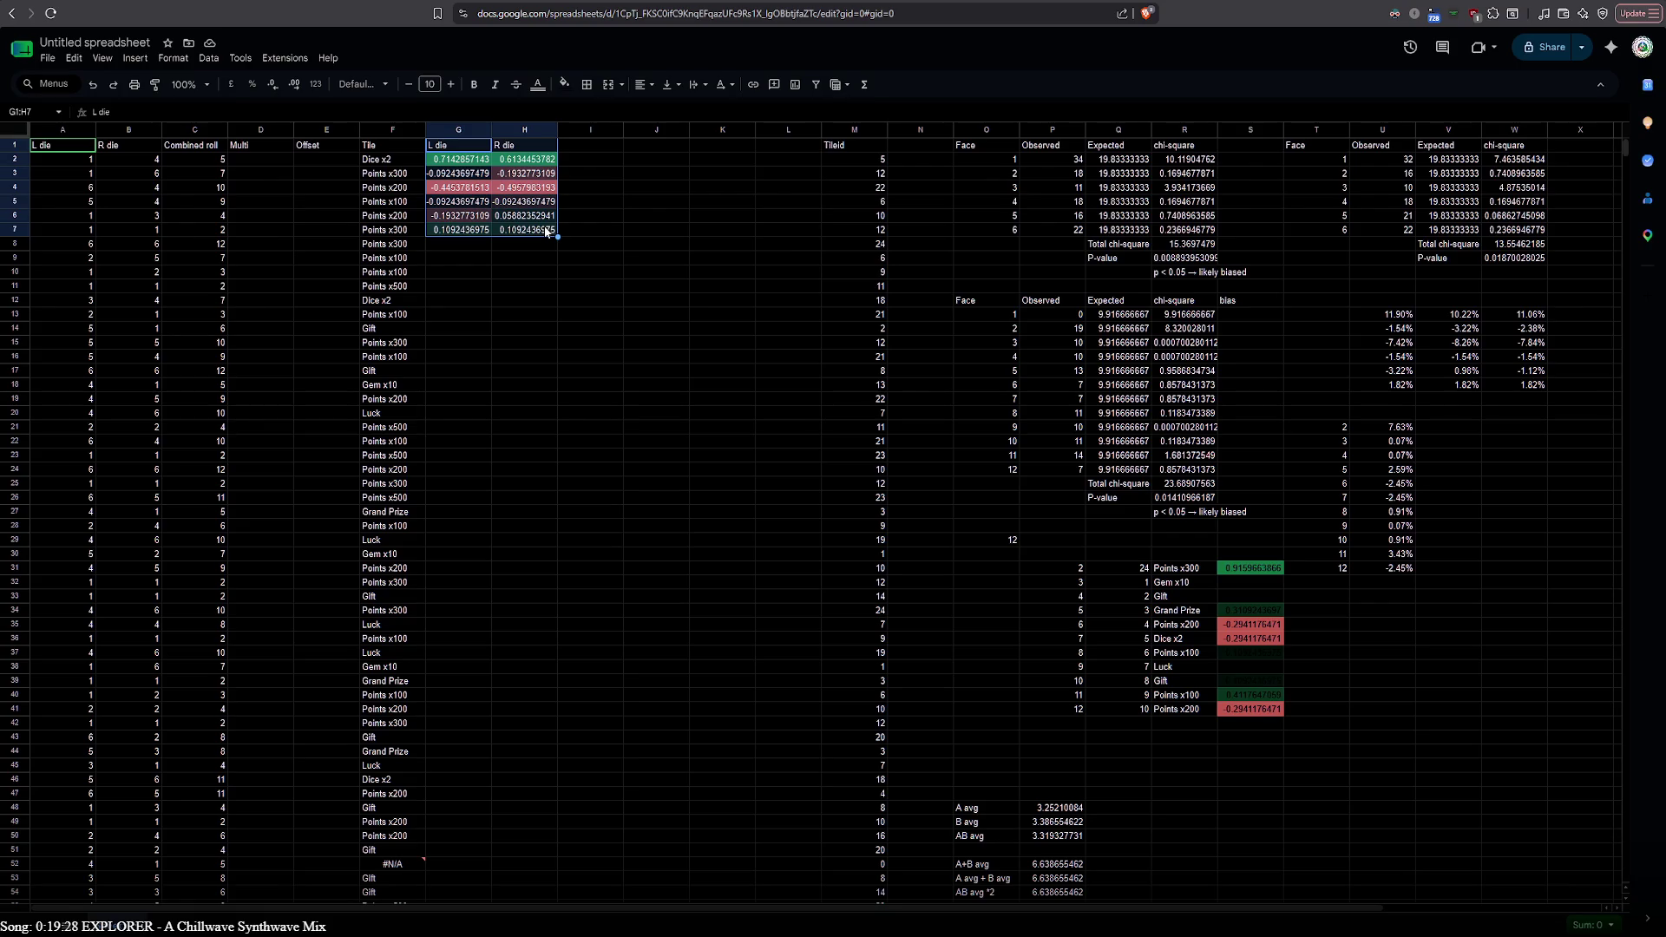
double_click(460, 165)
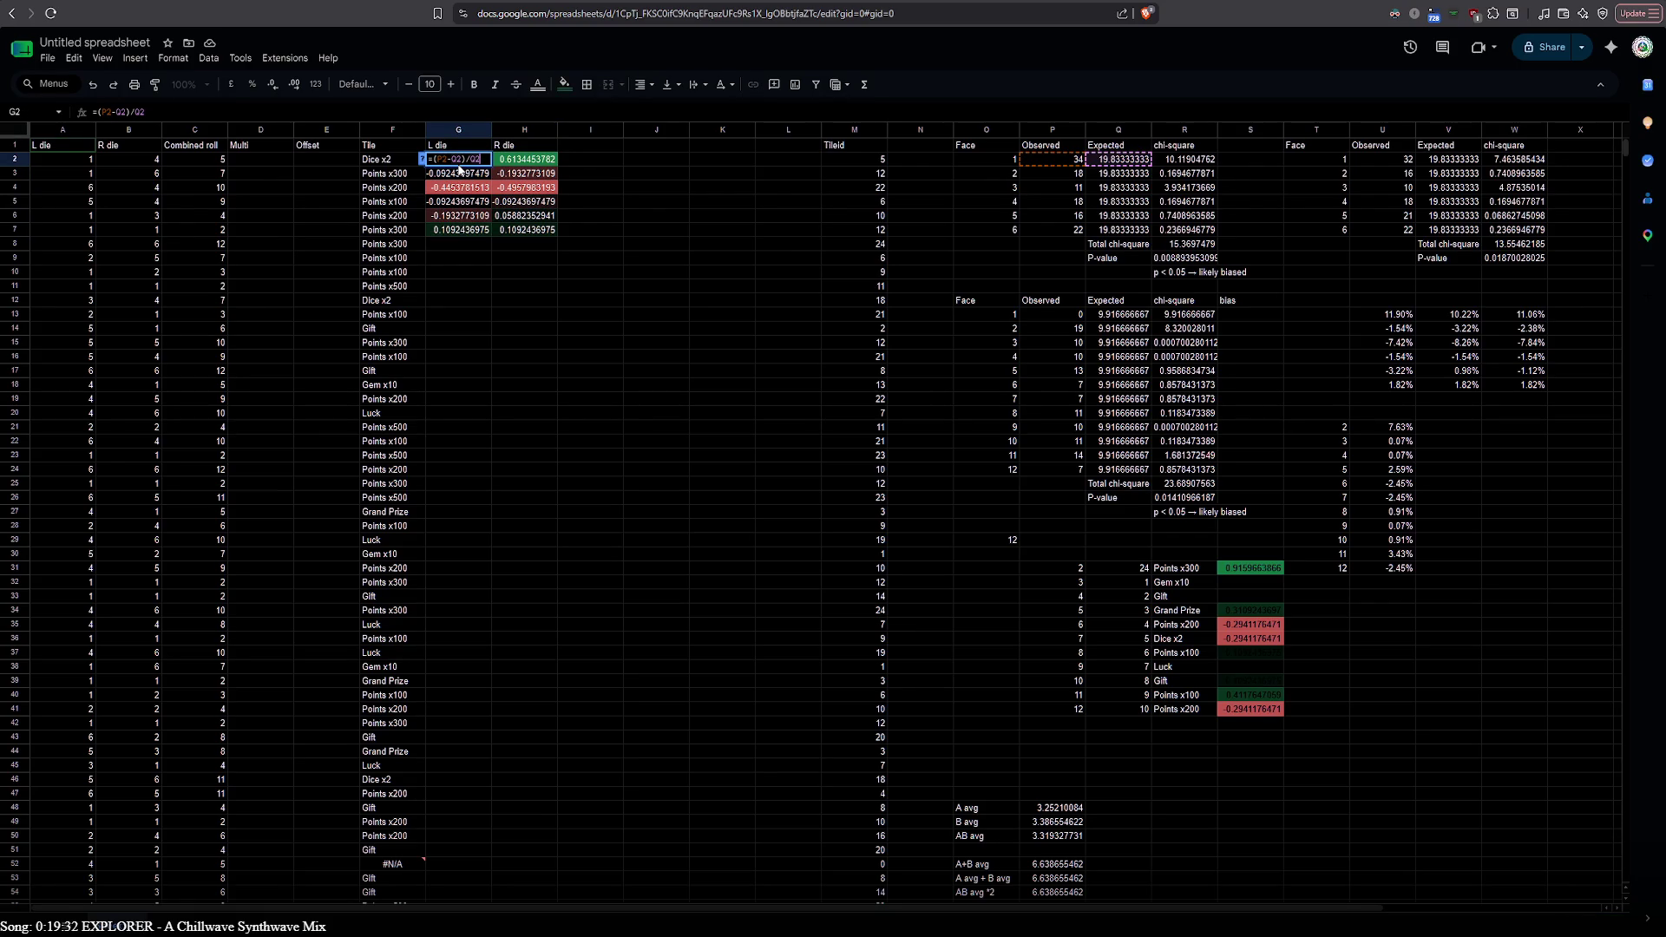
key(Escape)
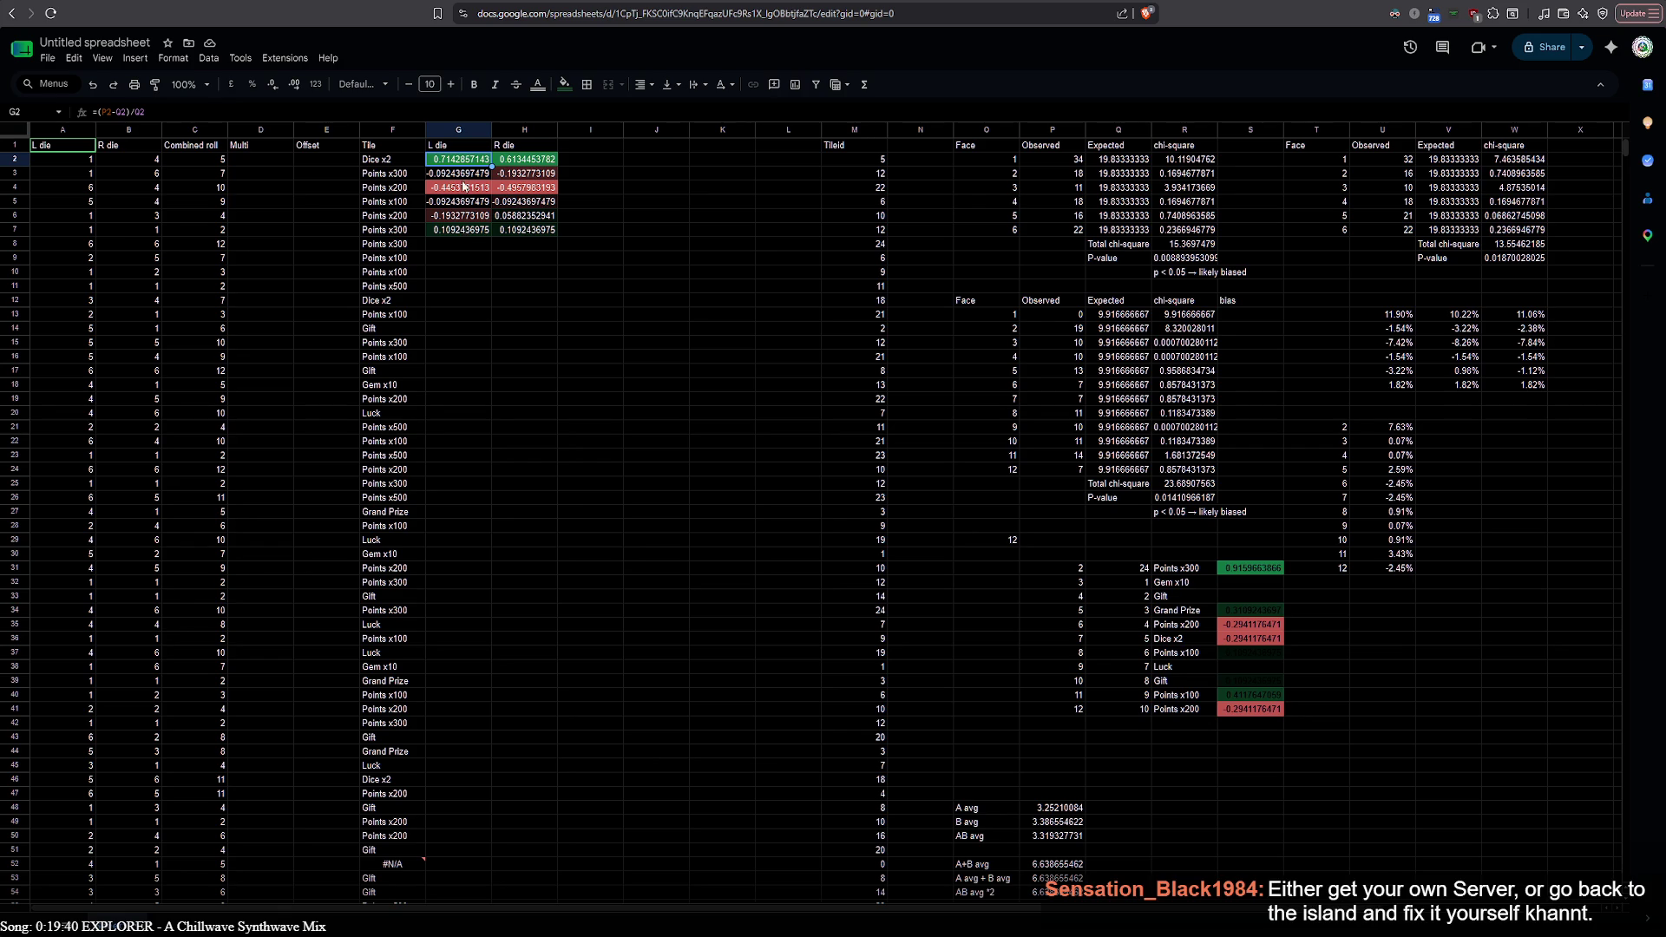
Select the bias values, then the whole L die and R die columns G and H
shift+click(518, 233)
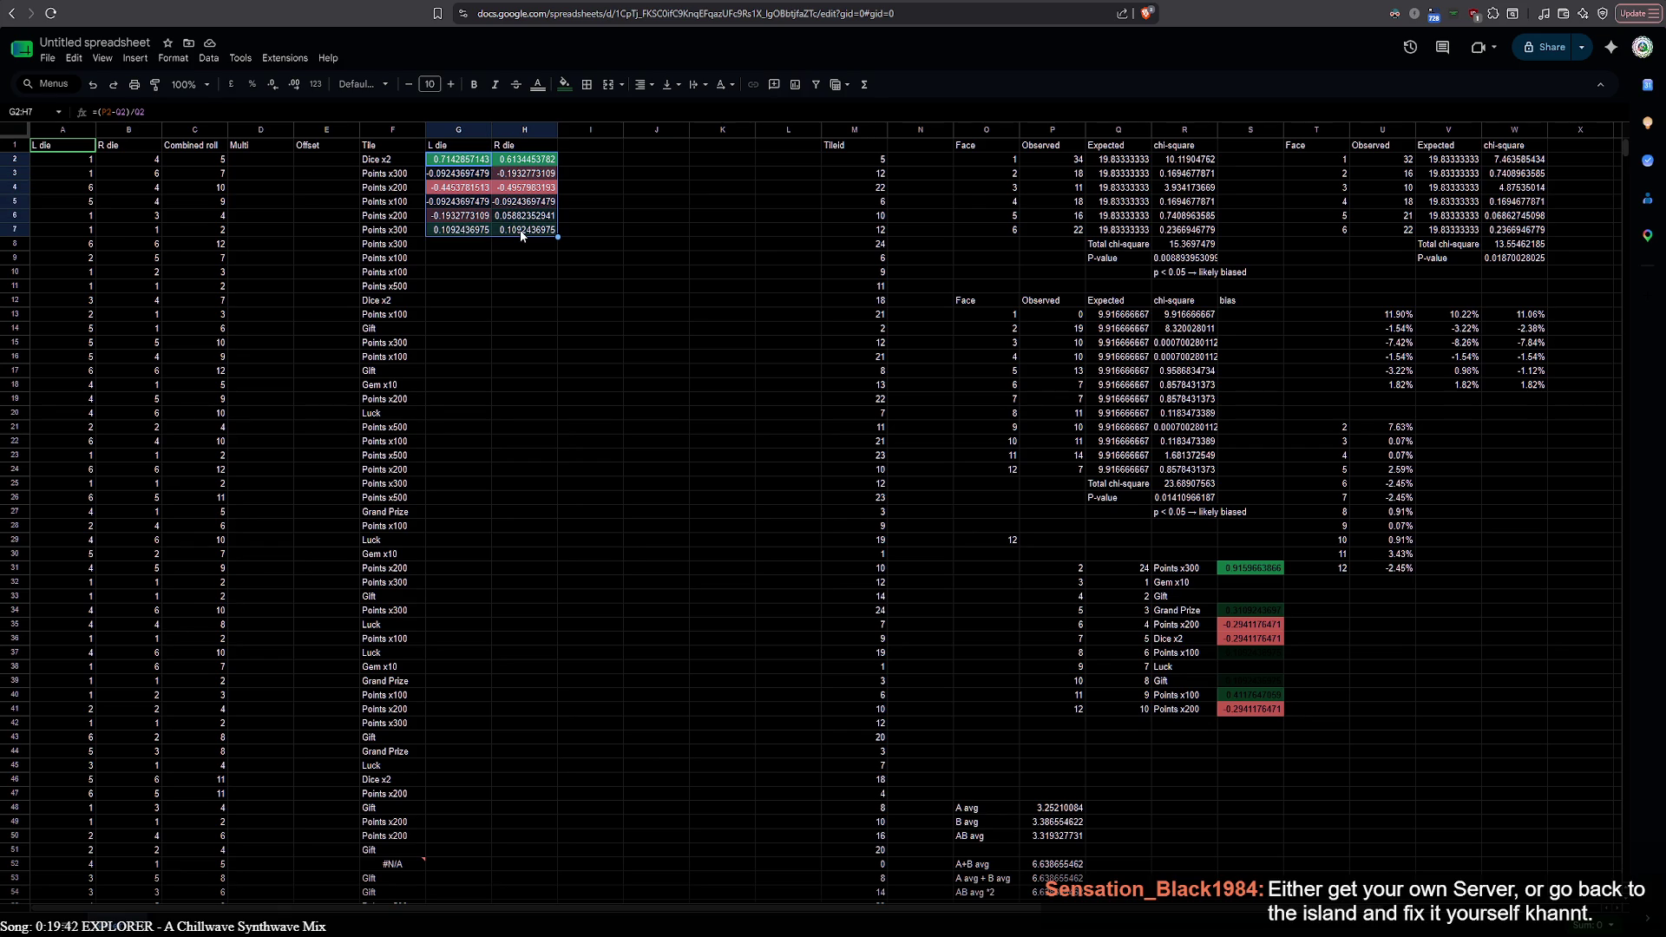
click(480, 130)
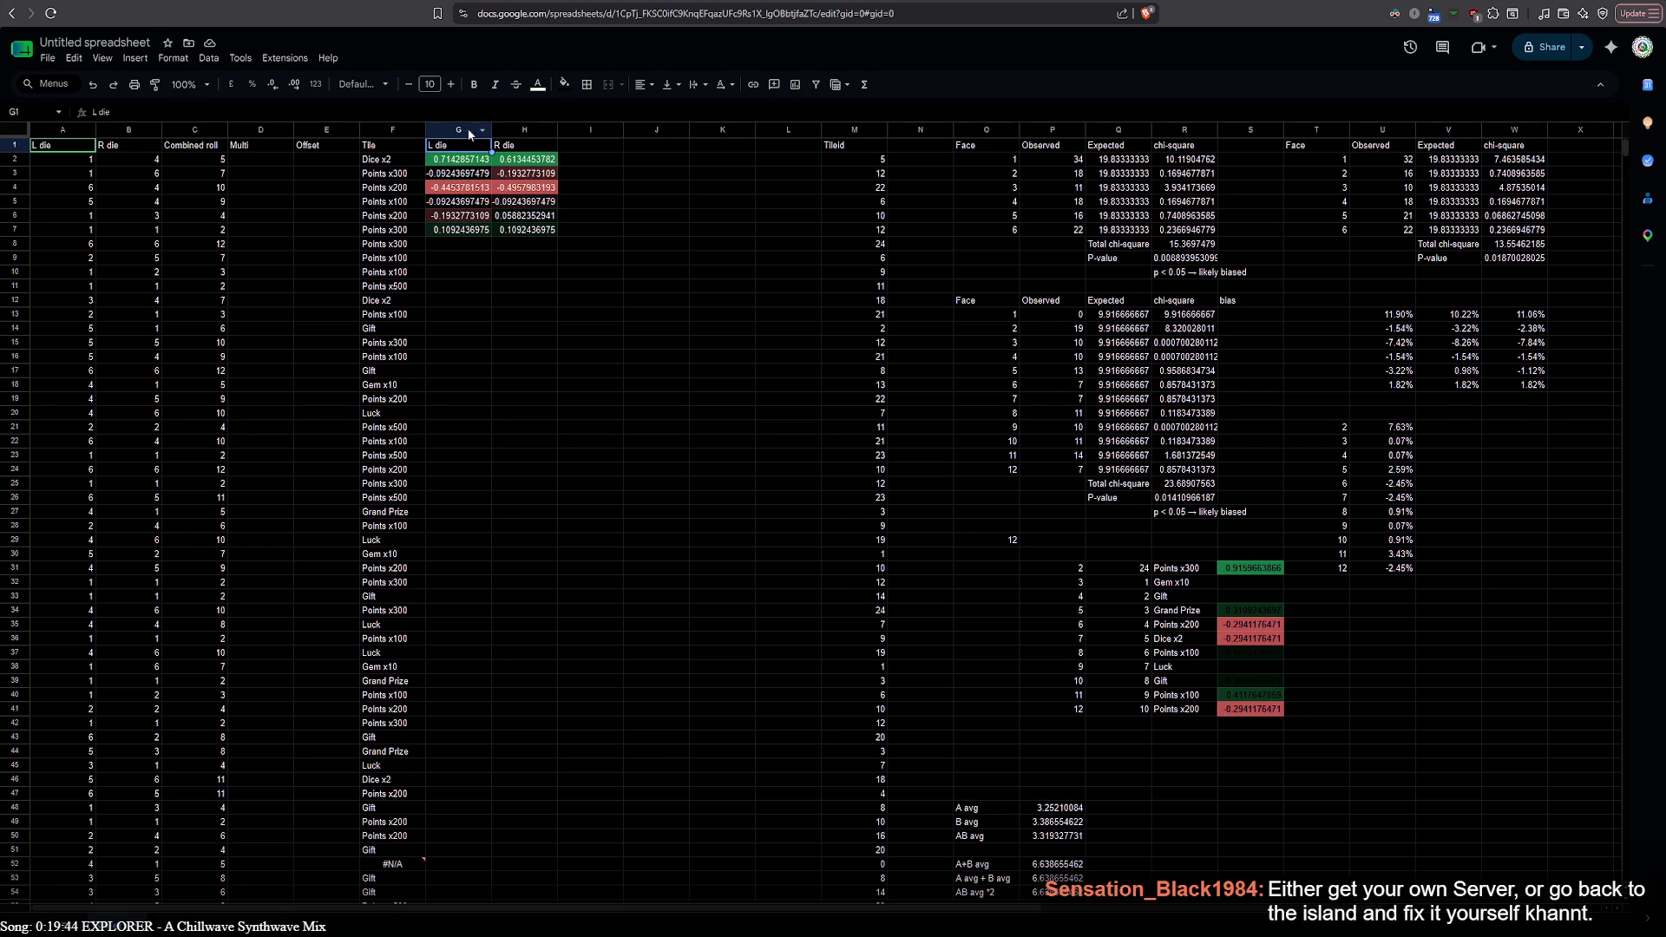
shift+click(509, 128)
scroll(654, 309, down, 5)
scroll(654, 310, down, 3)
scroll(654, 311, up, 4)
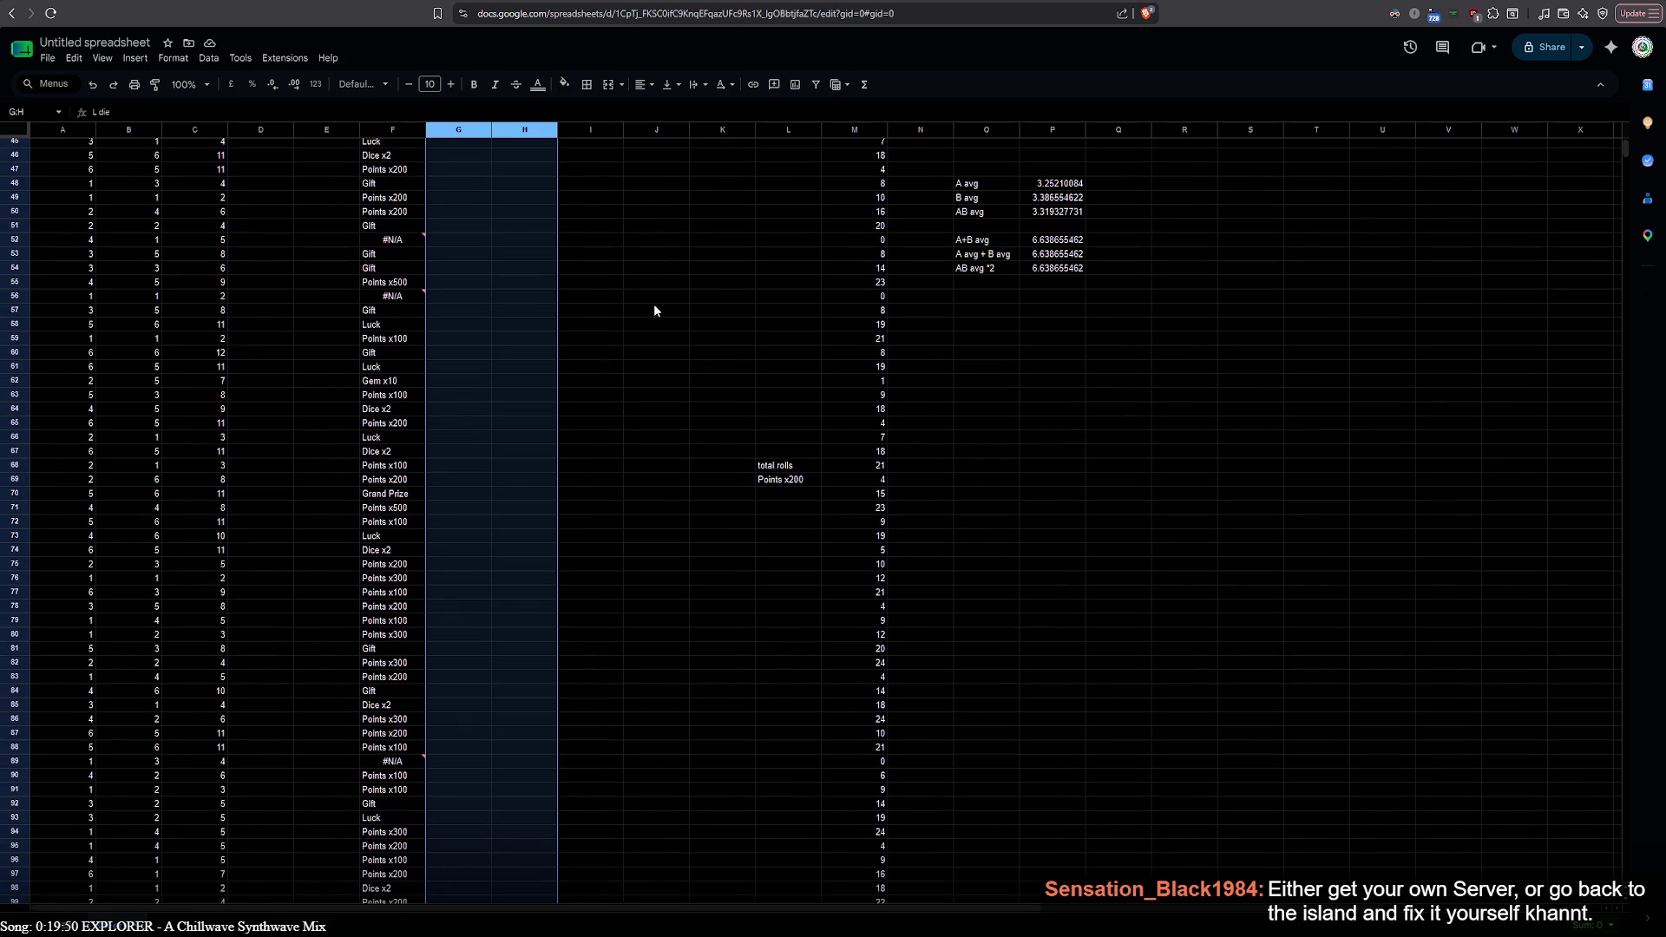
Undo six edits so headers revert to L dice/R dice and the bias columns are removed
click(834, 476)
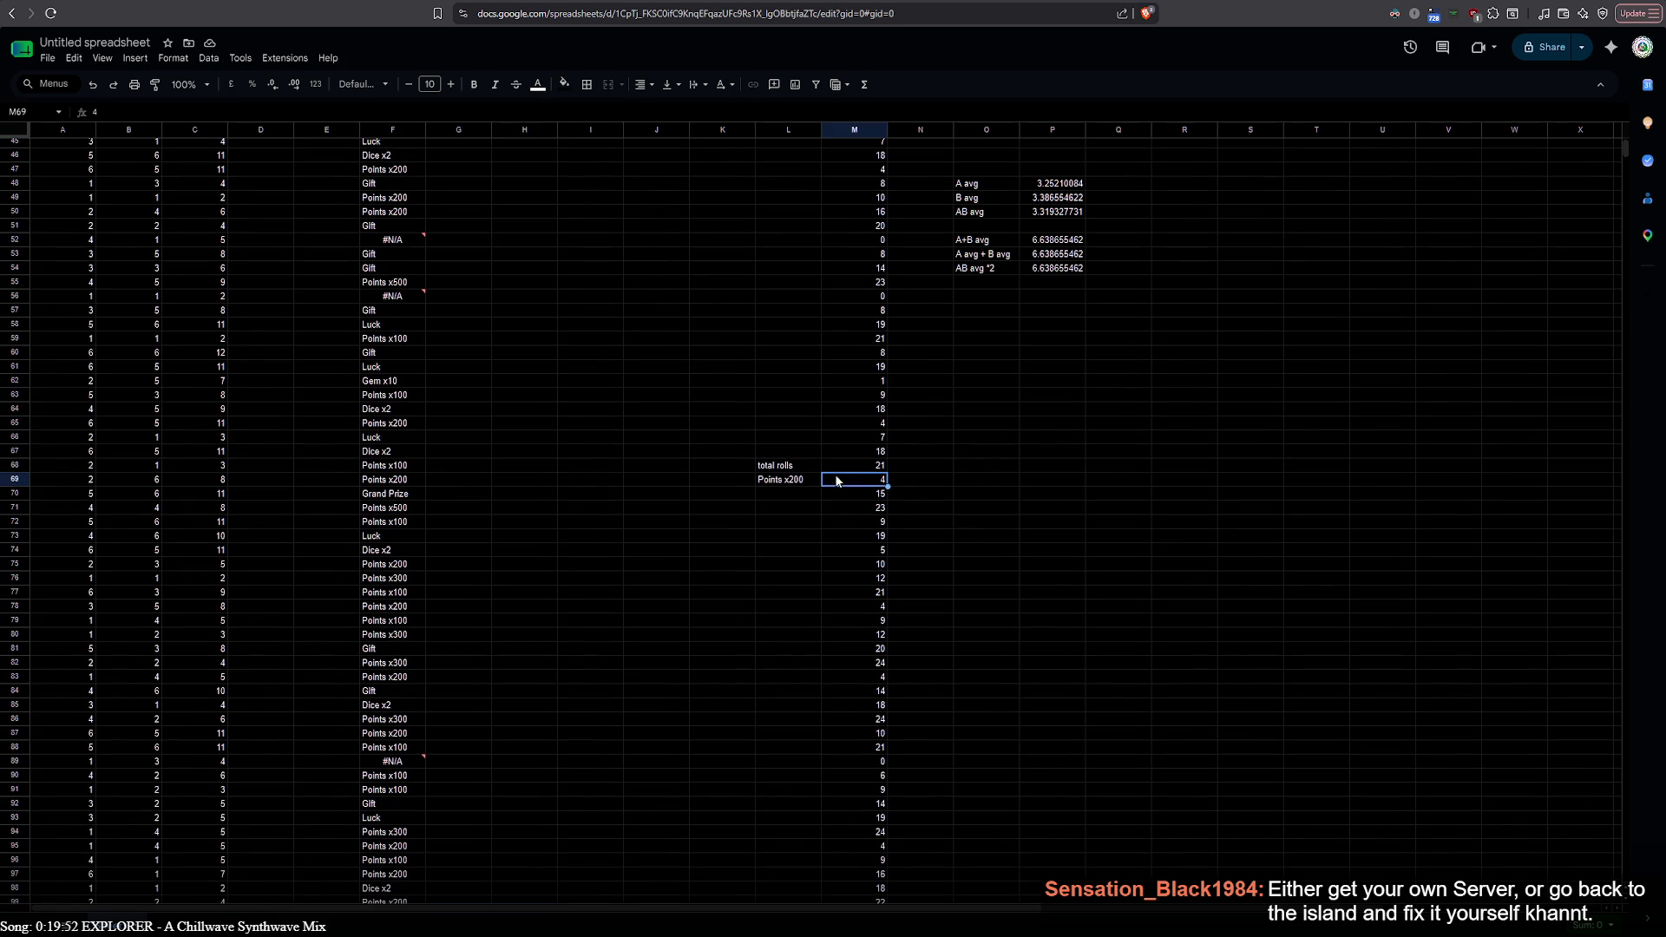
click(812, 476)
click(737, 424)
key(ctrl+z)
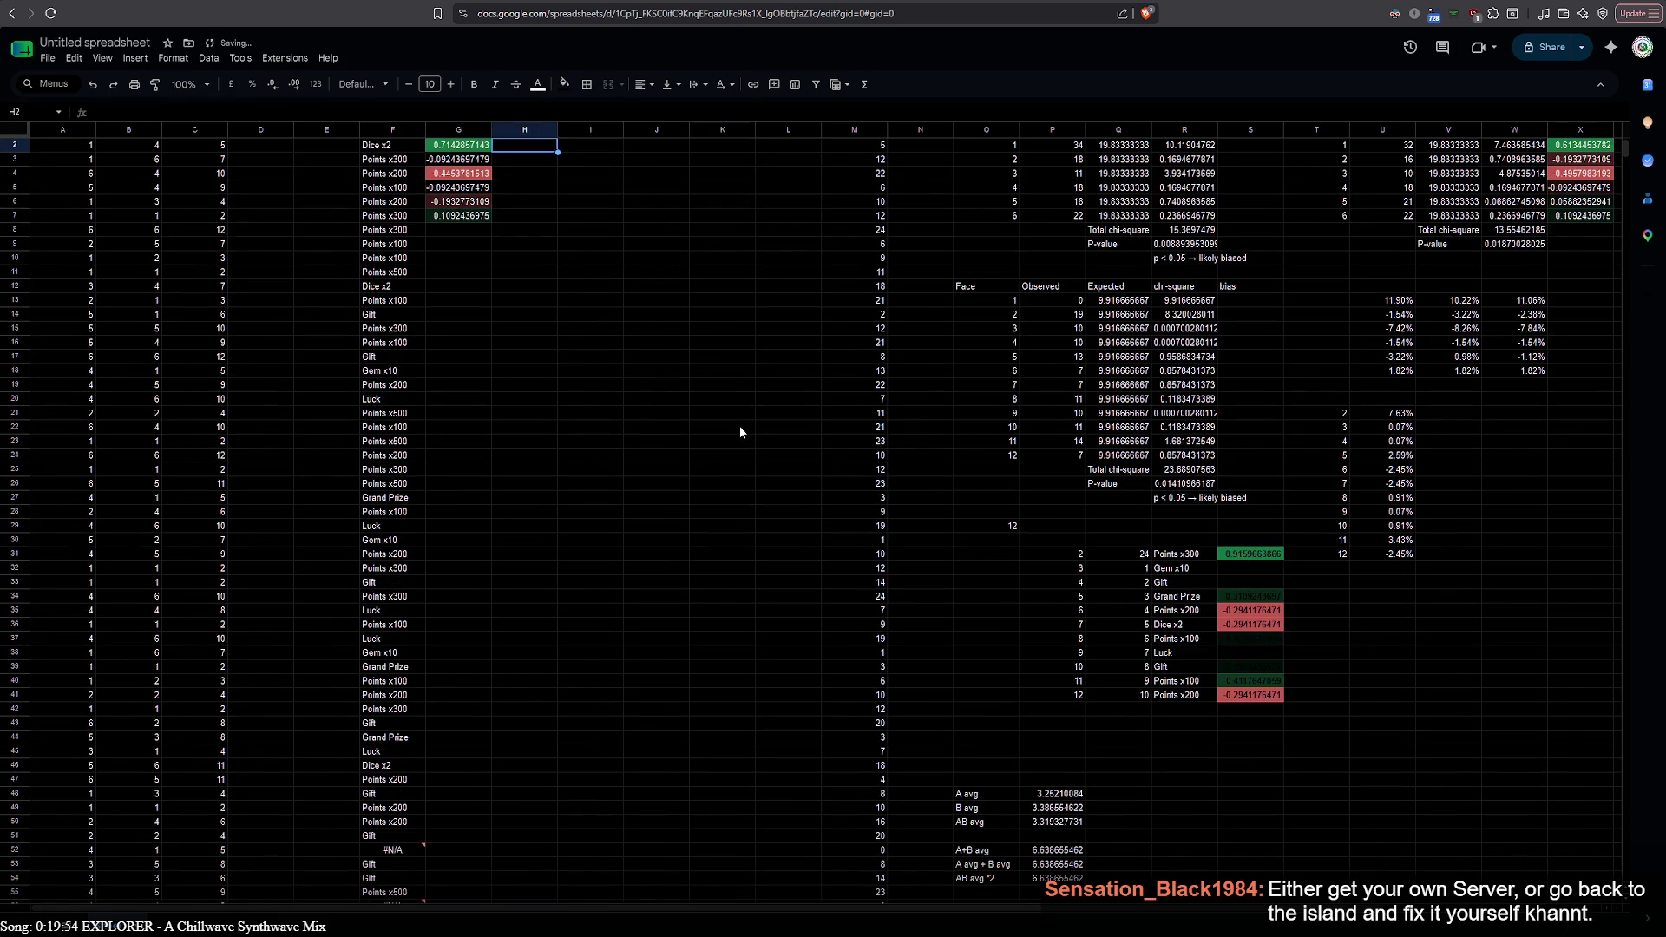
scroll(740, 431, down, 15)
key(ctrl+z)
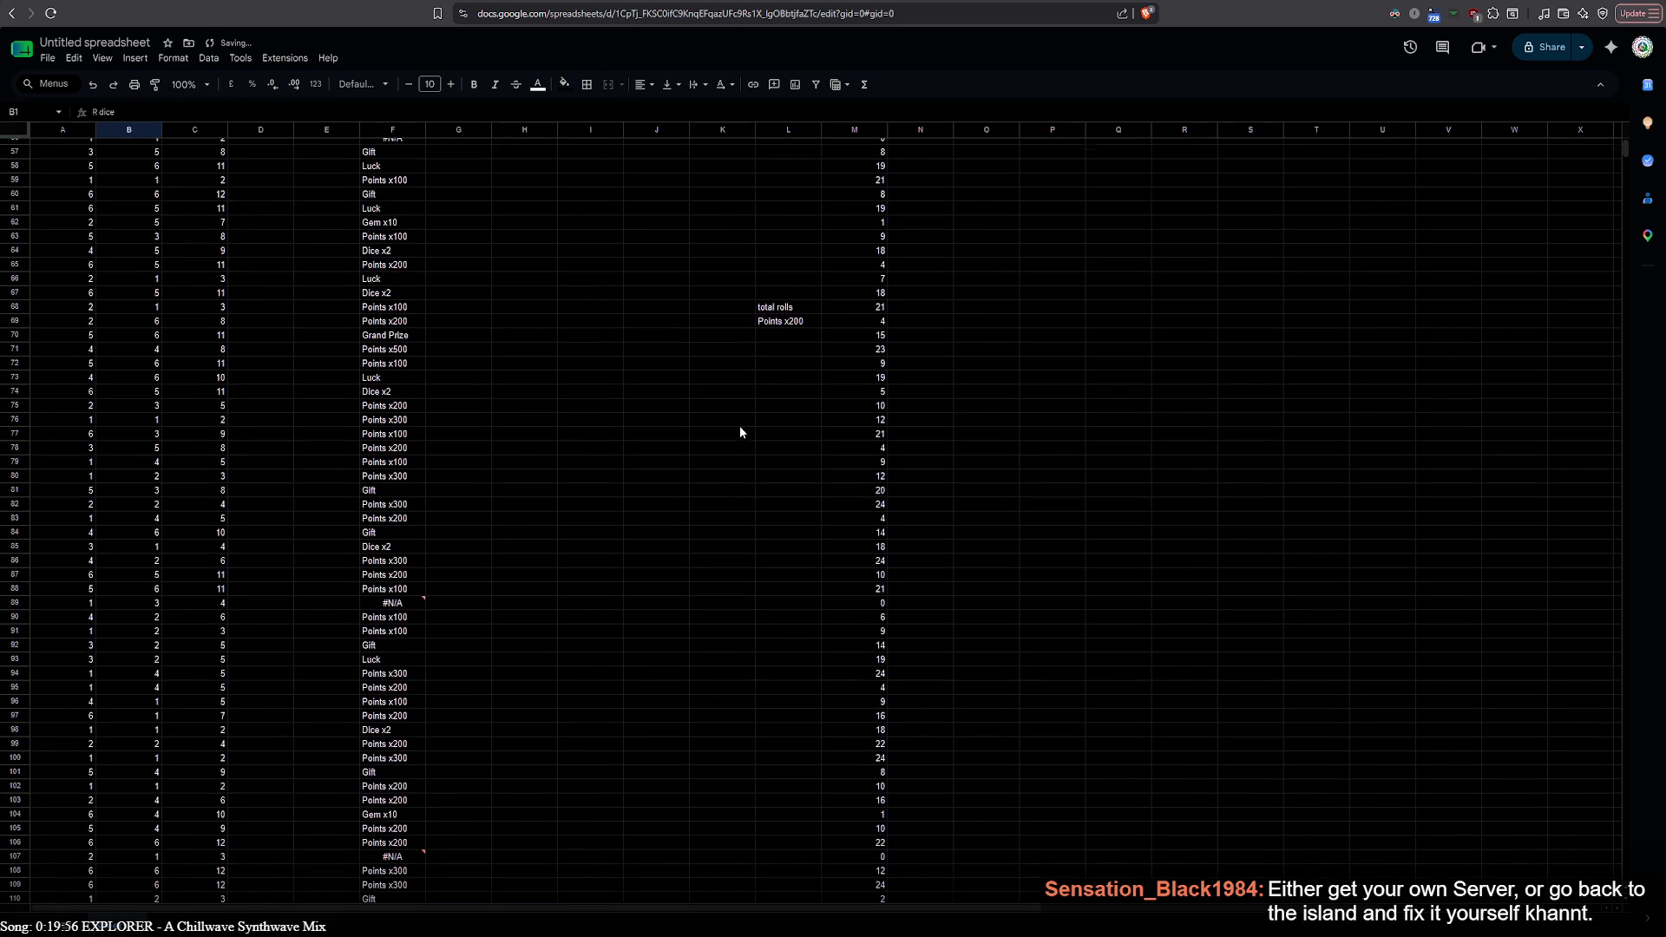
scroll(740, 426, down, 2)
key(ctrl+z)
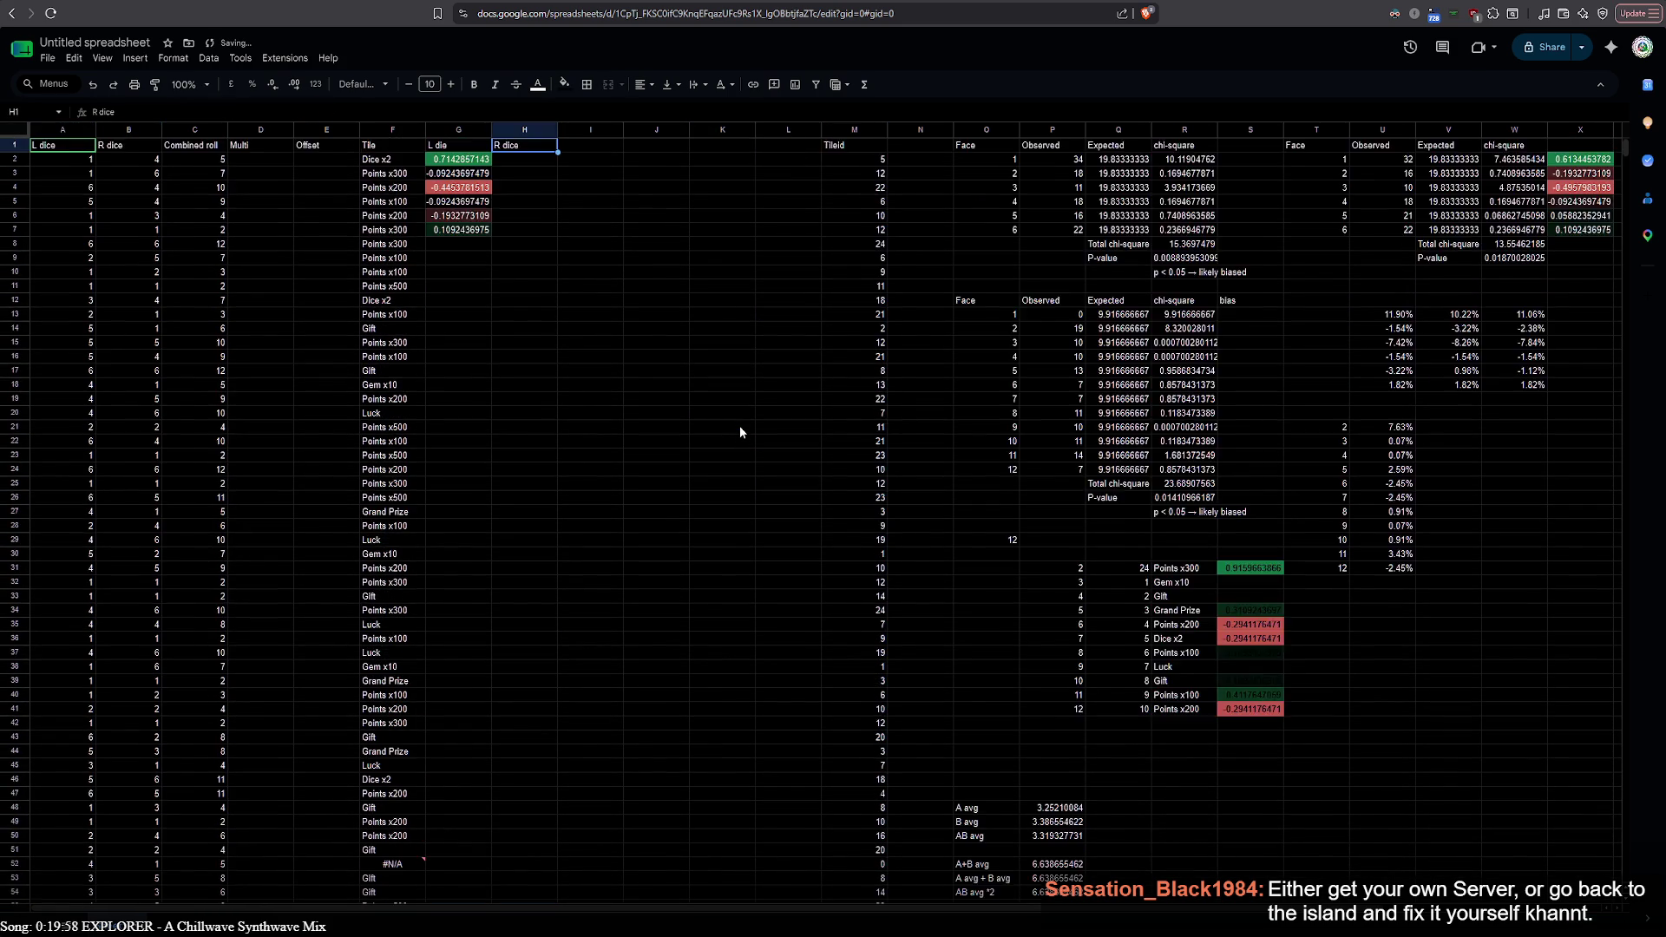
scroll(739, 425, up, 10)
scroll(739, 425, up, 5)
key(ctrl+z)
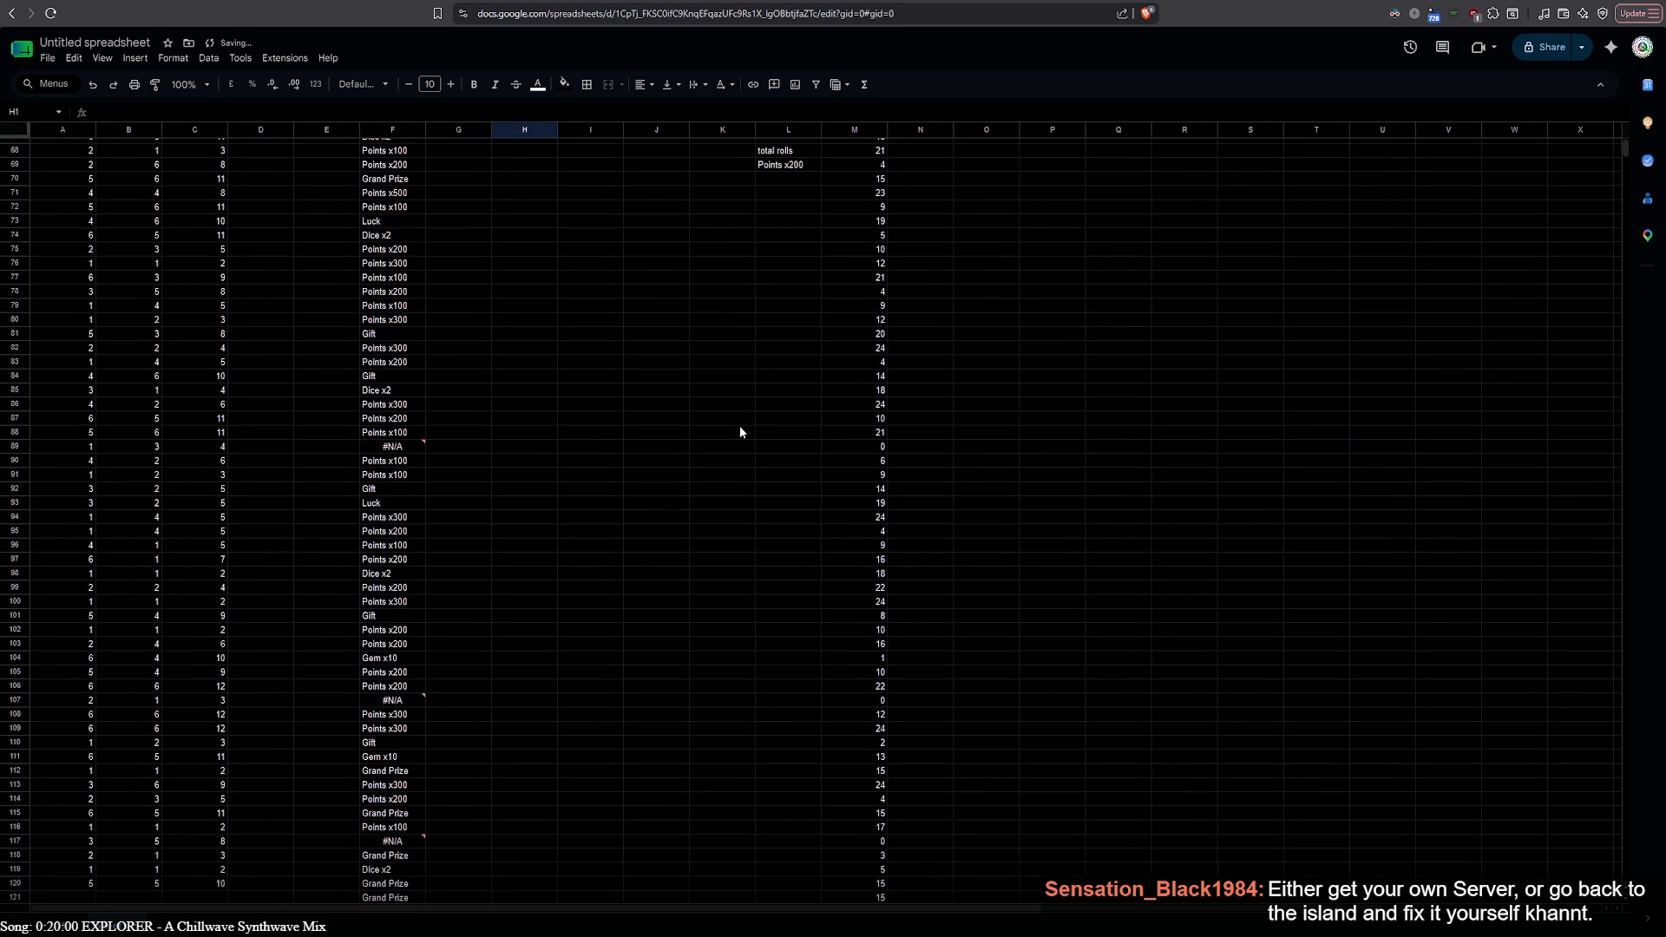
key(ctrl+z)
key(ctrl+z)
key(ctrl+z)
key(ctrl+z)
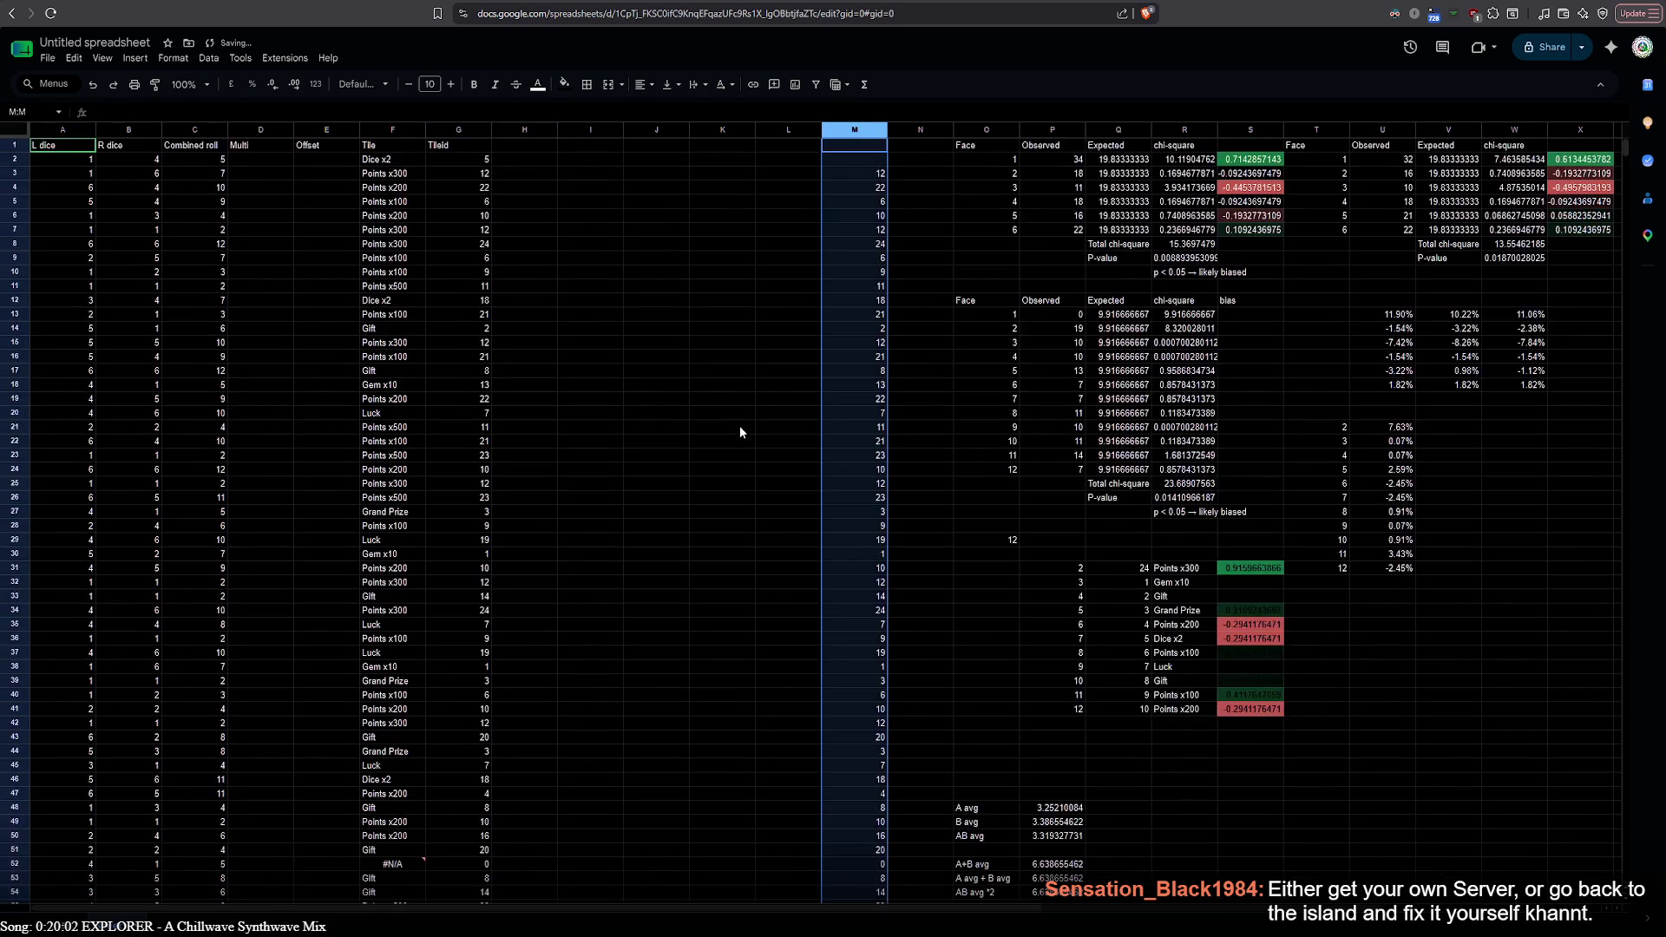
key(ctrl+z)
click(767, 447)
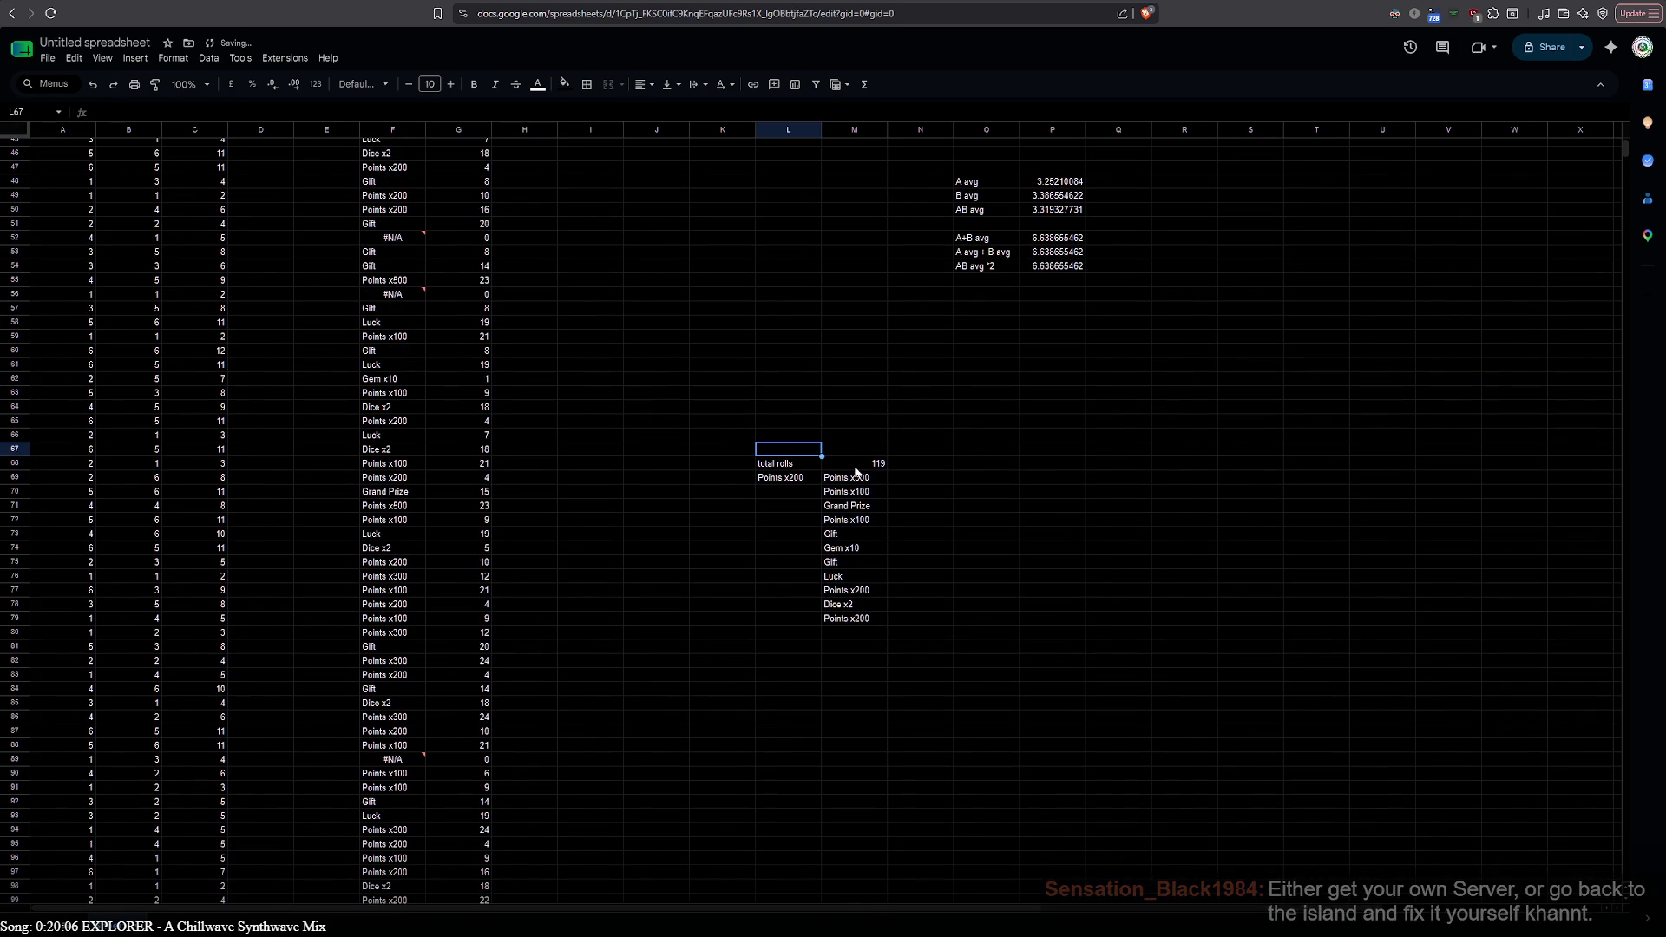
Copy the total rolls block (119) with its Points list into column R at row 67
shift+click(881, 482)
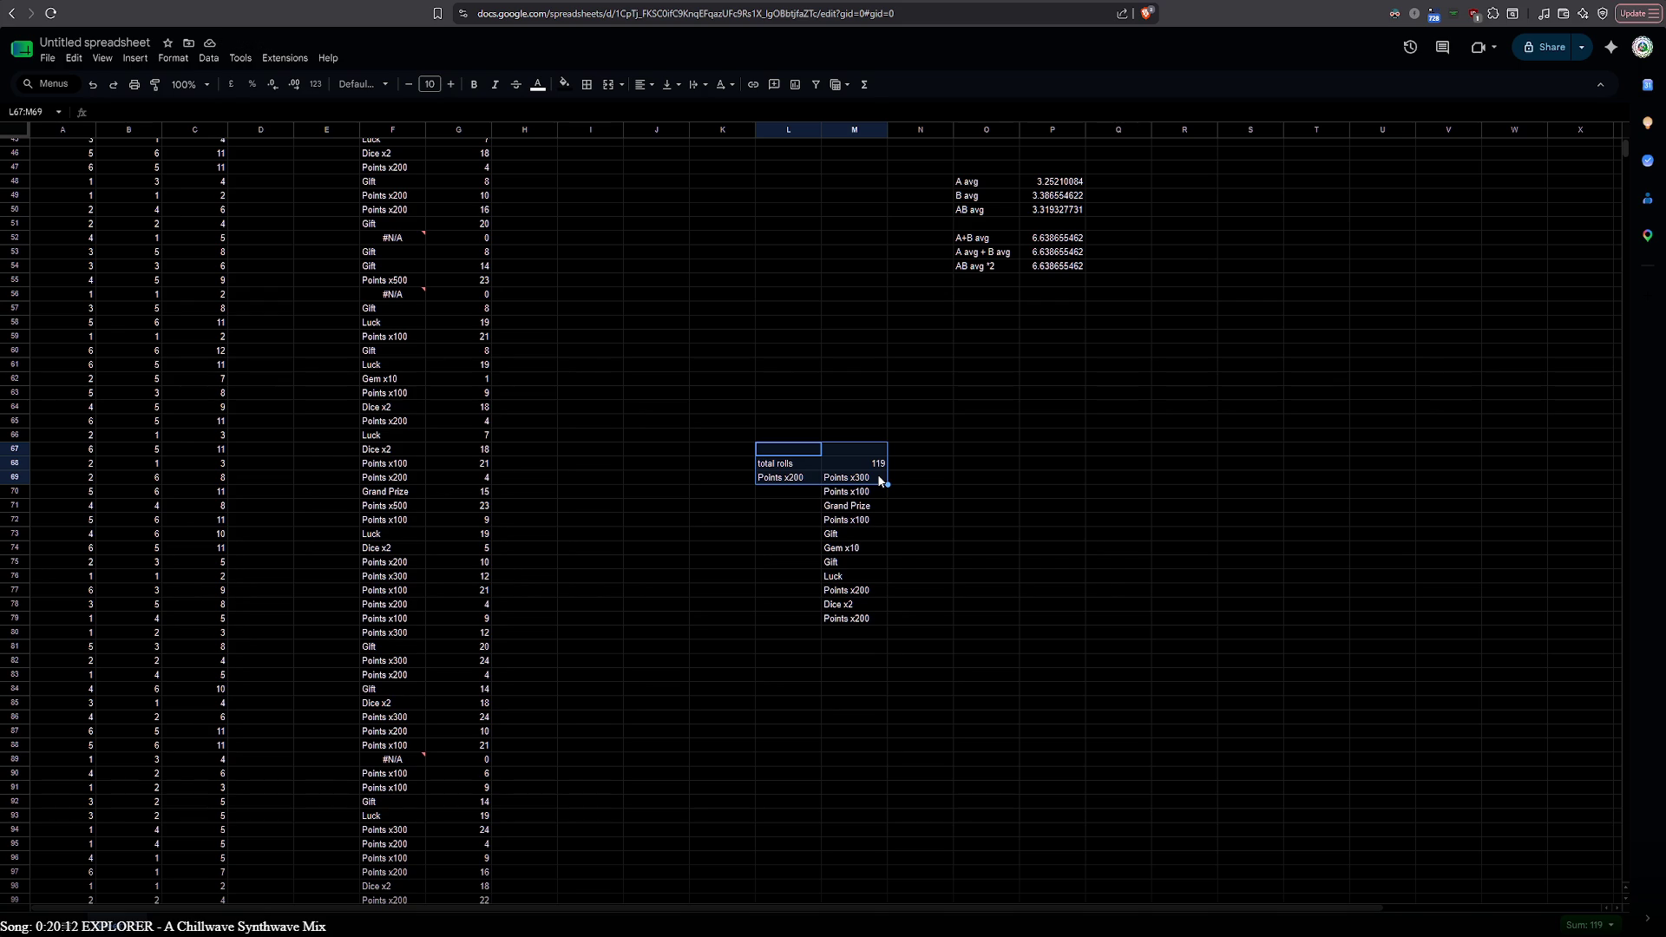
key(ctrl+c)
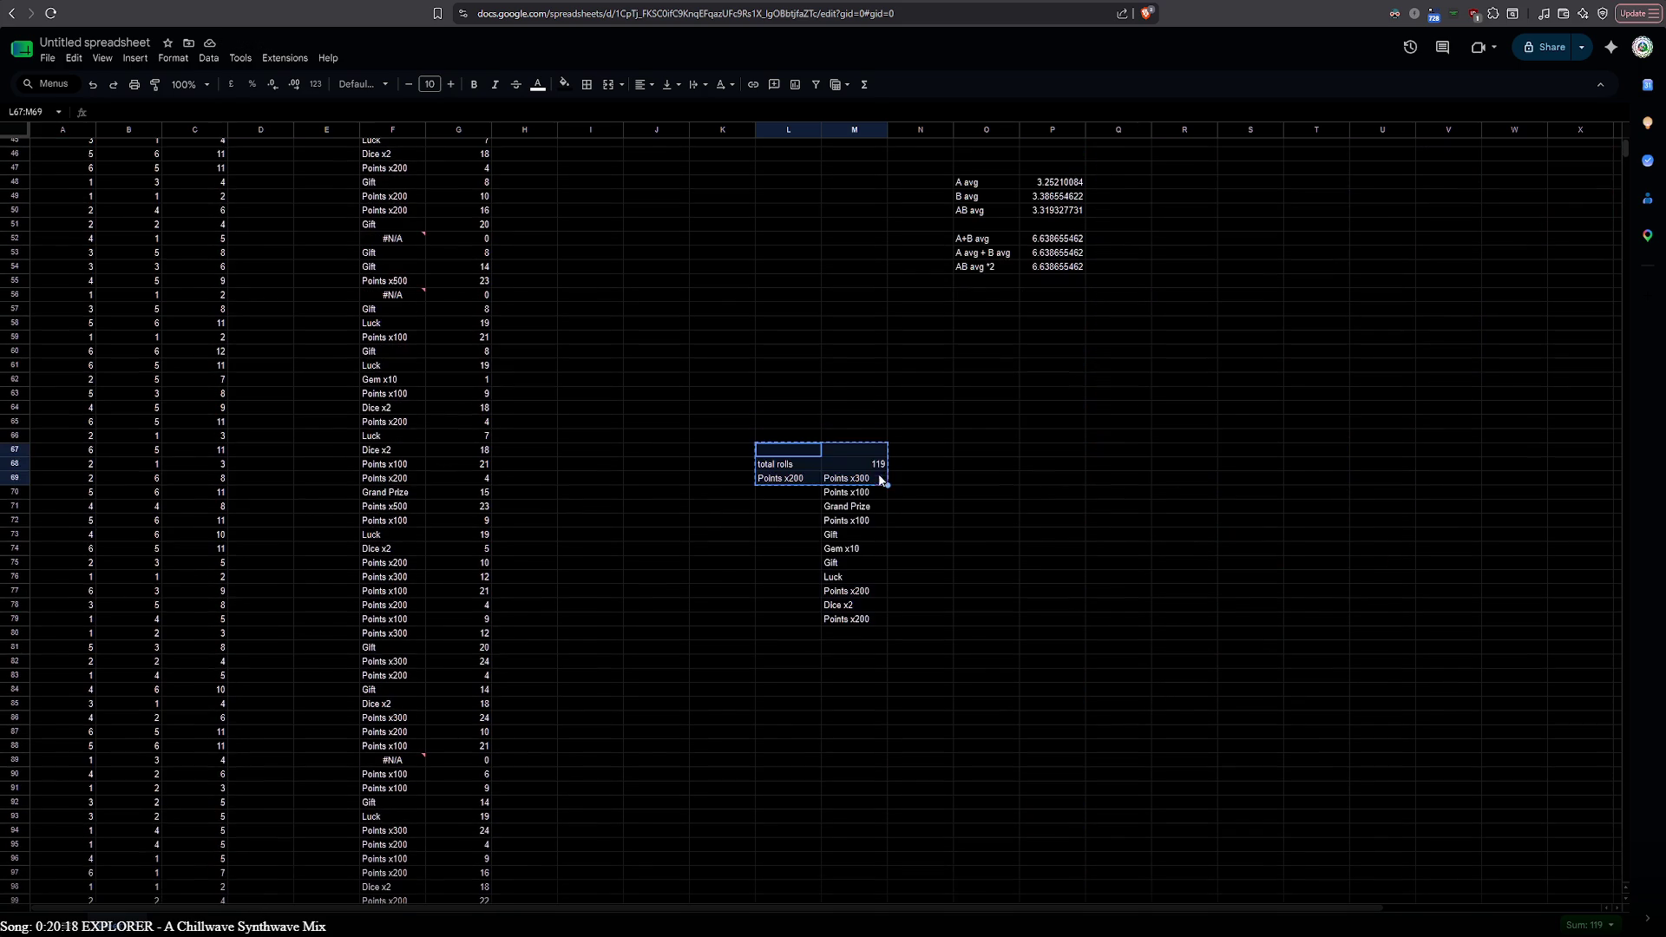
click(1166, 453)
key(ctrl+v)
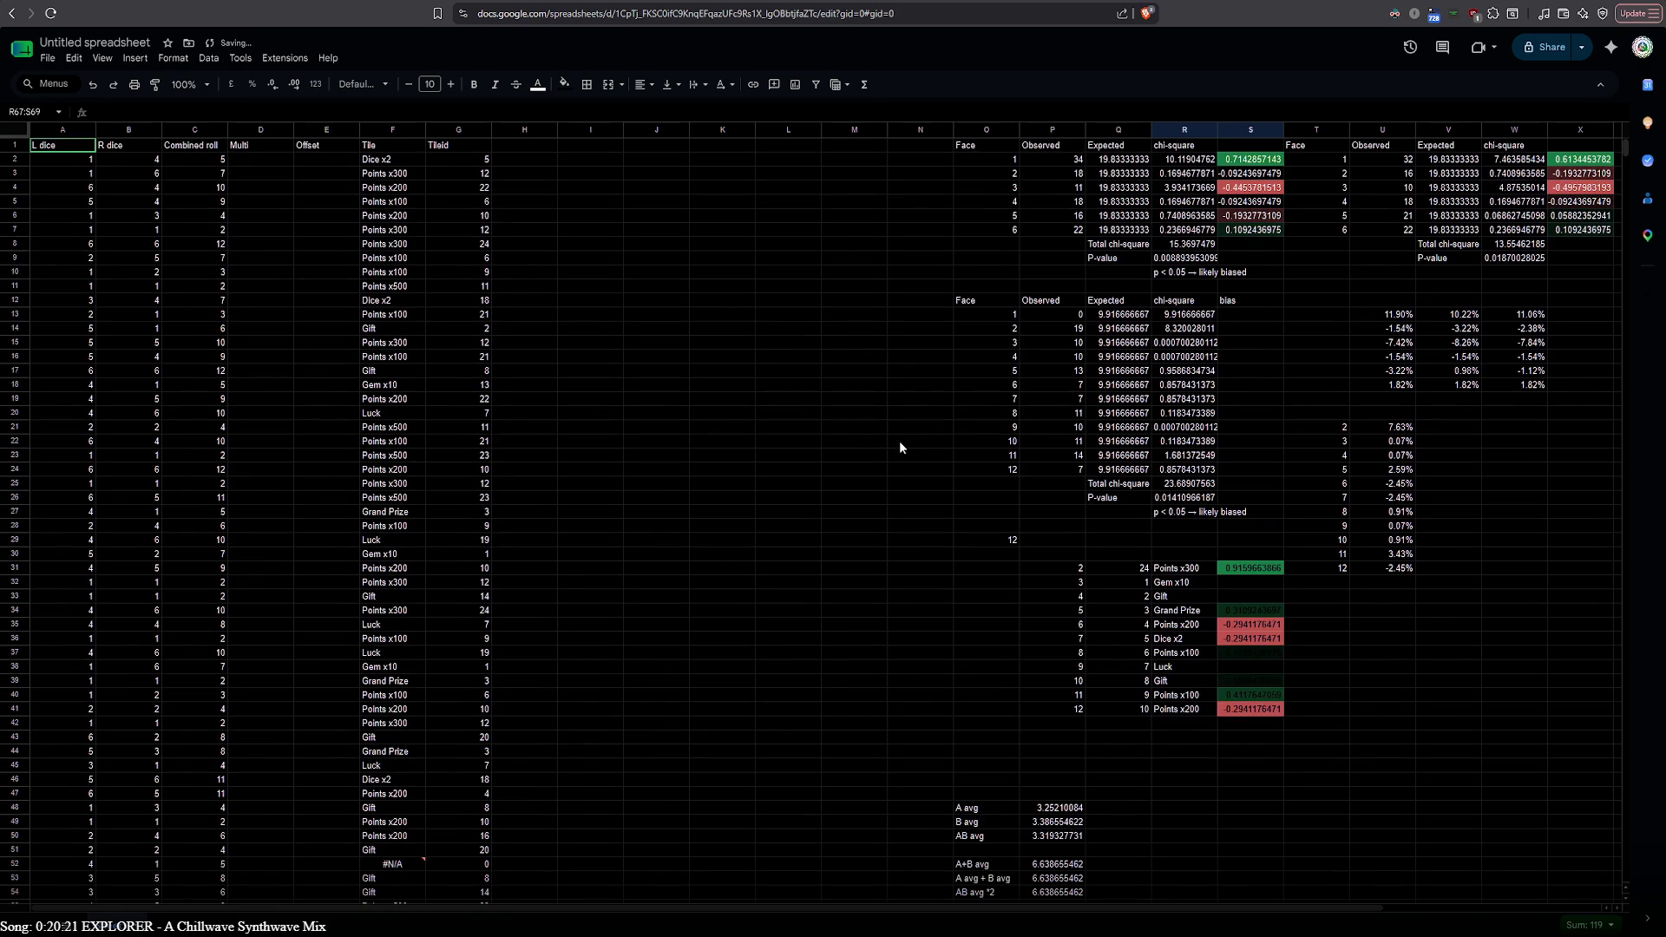
scroll(937, 442, up, 2)
Cut the pasted block and move it up to start at R46, below the face tables
key(ctrl+x)
click(1183, 311)
key(ctrl+v)
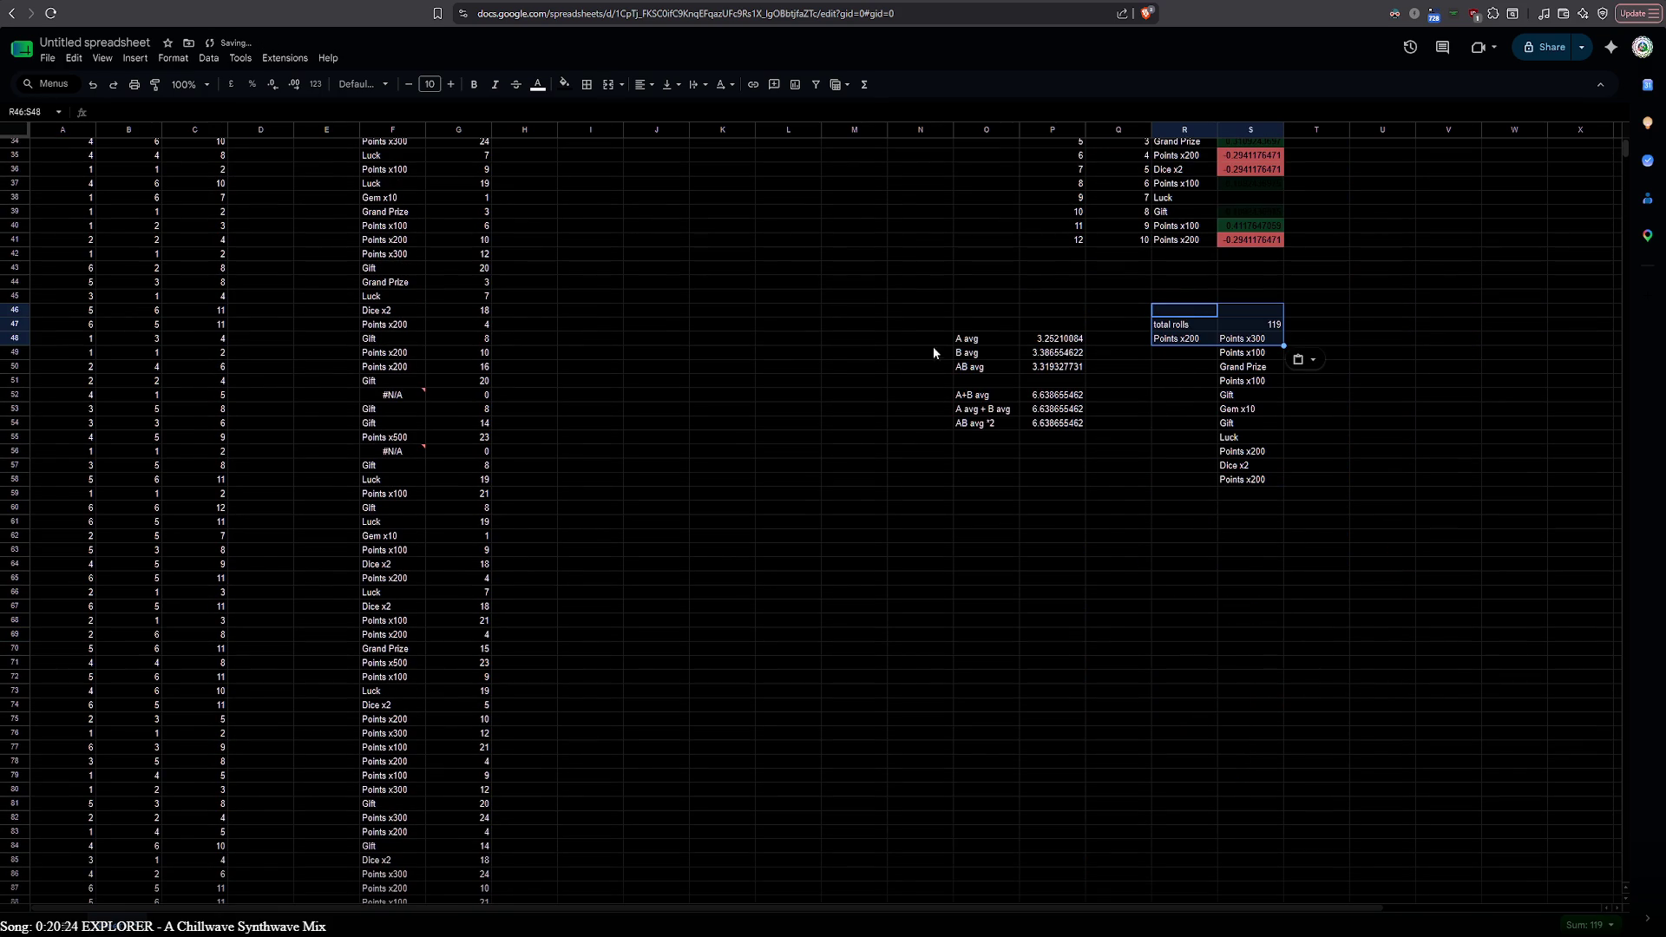
scroll(822, 364, up, 10)
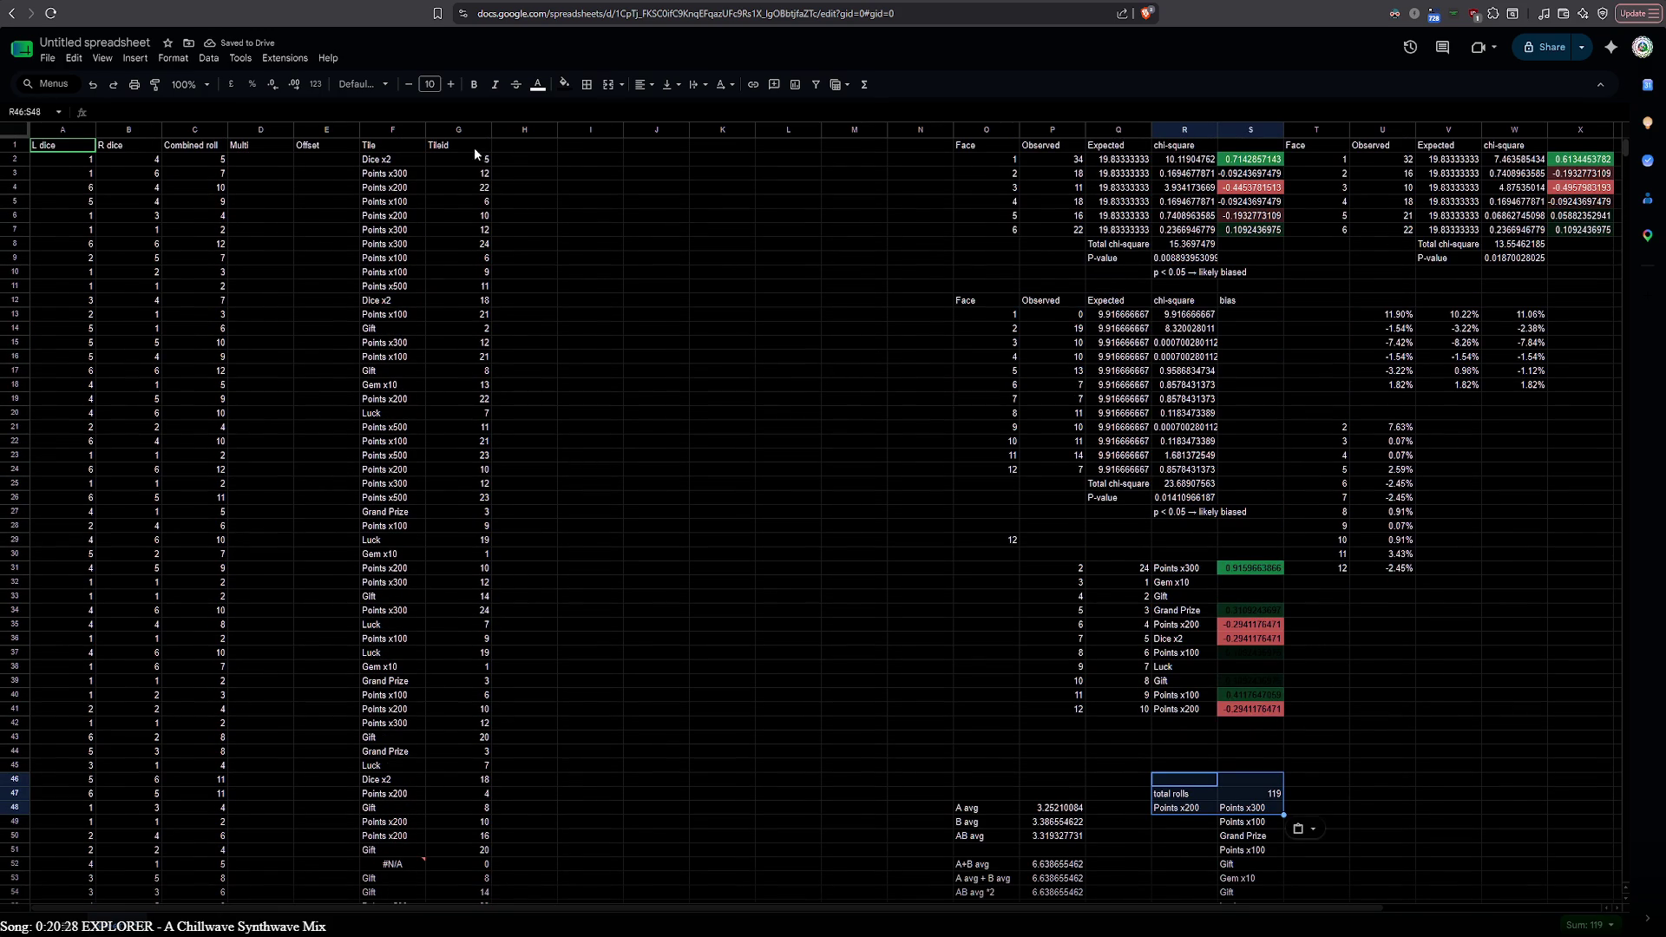
click(533, 146)
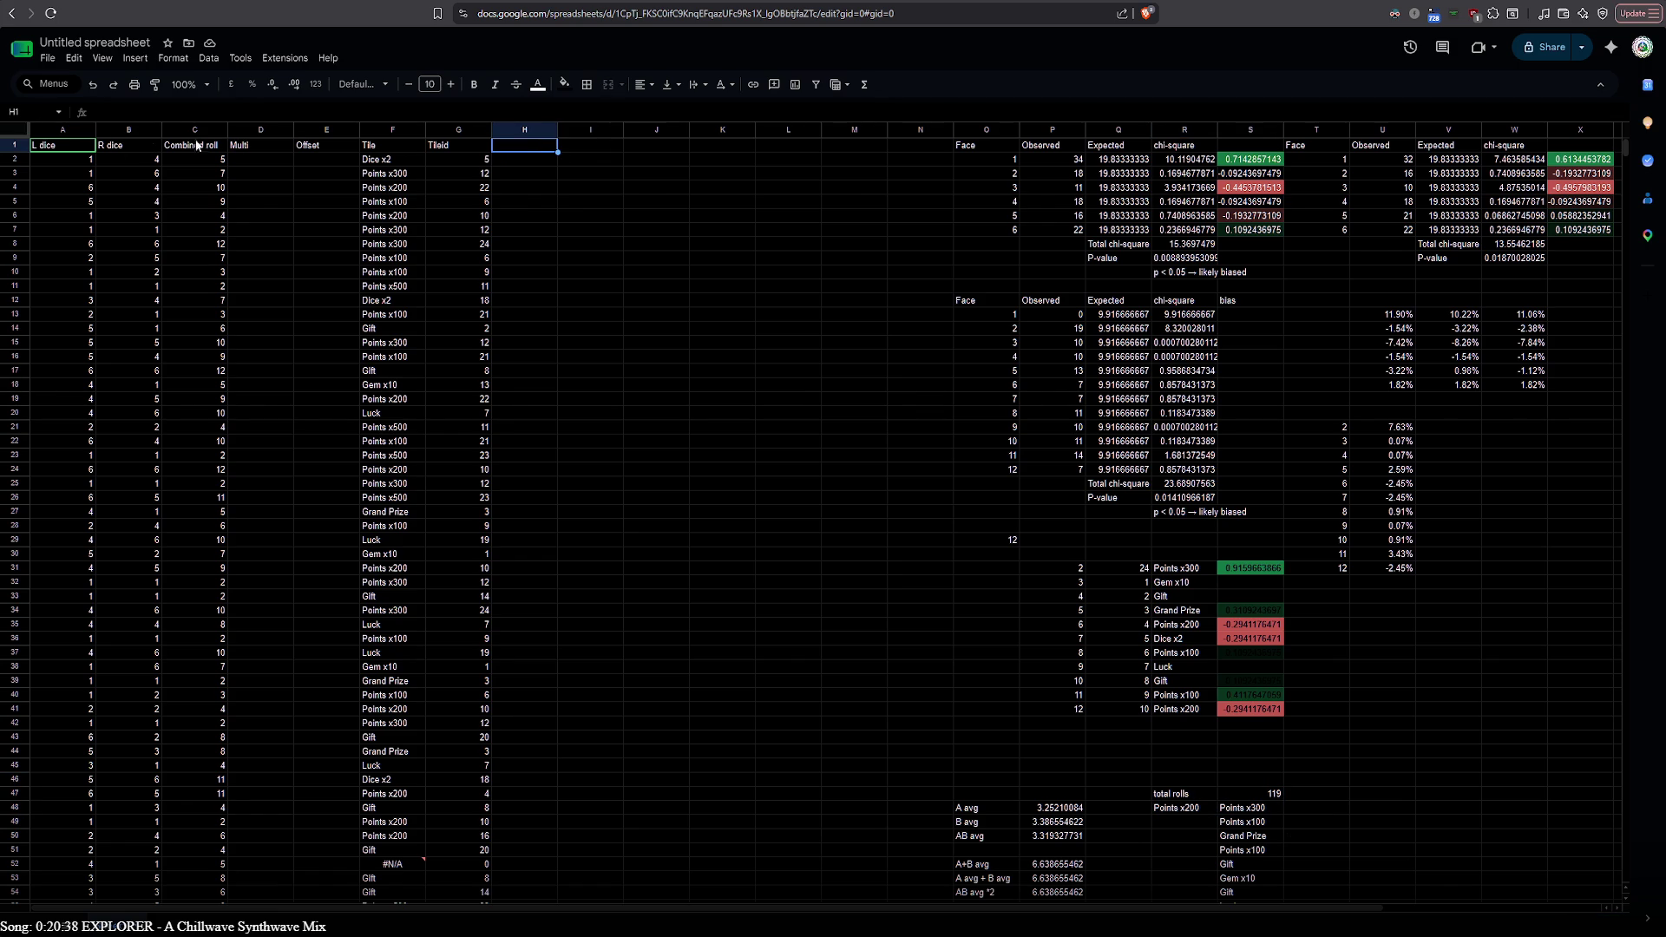
double_click(47, 145)
key(BackSpace)
key(BackSpace)
key(BackSpace)
text(ie)
double_click(53, 147)
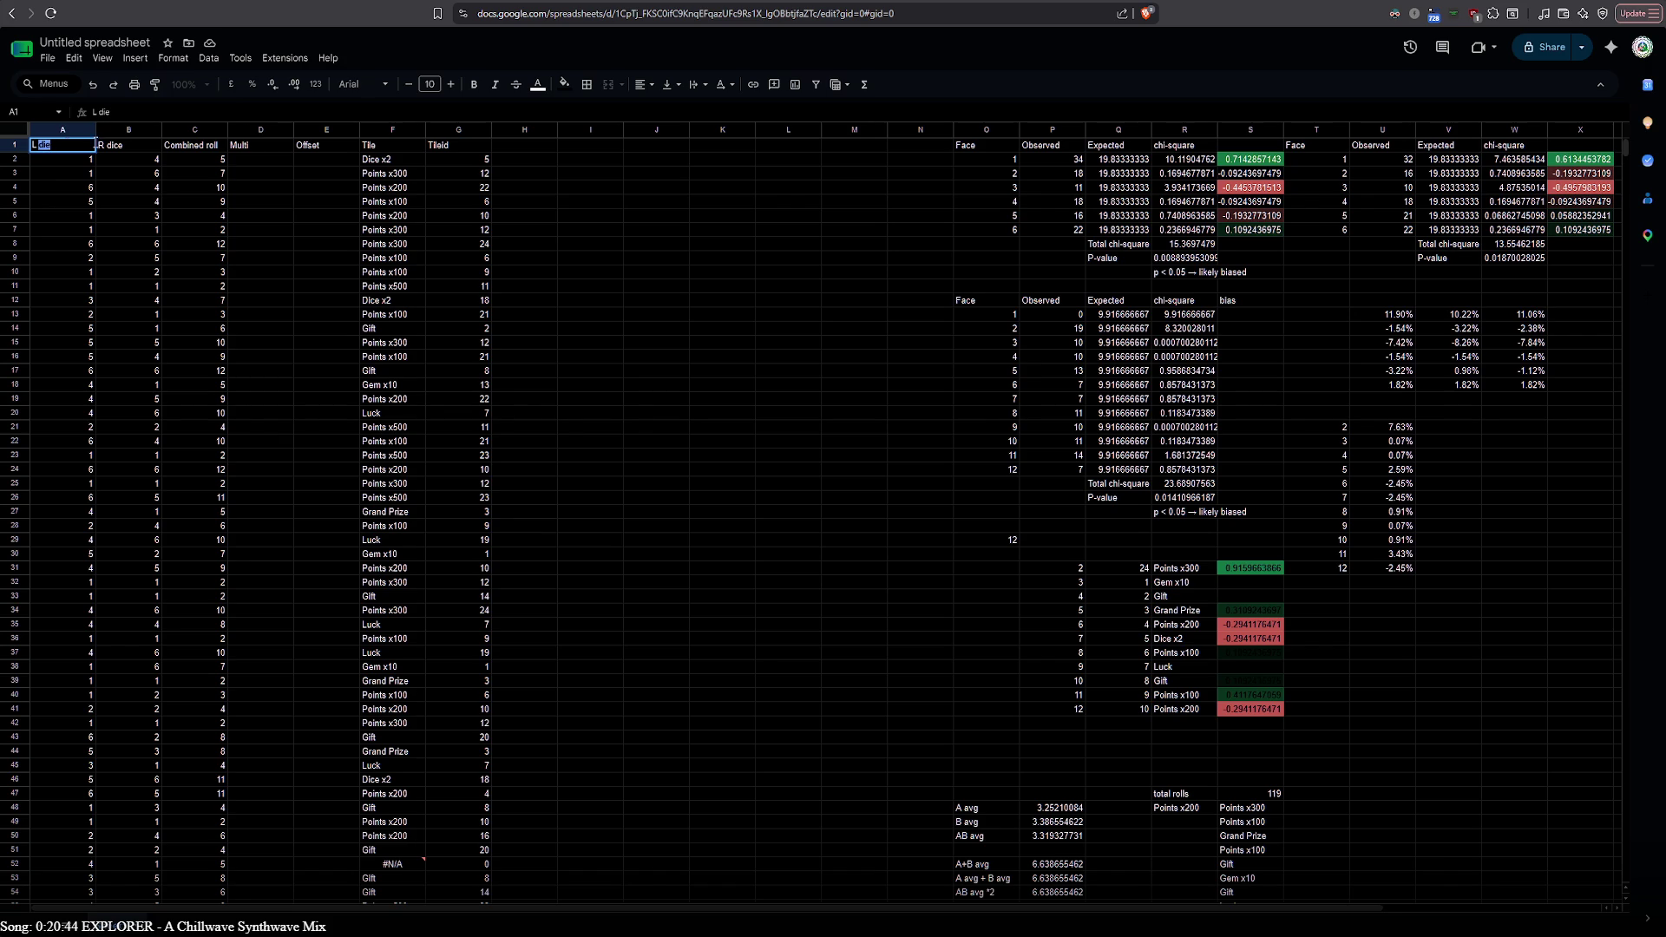
double_click(116, 144)
key(ctrl+v)
click(201, 144)
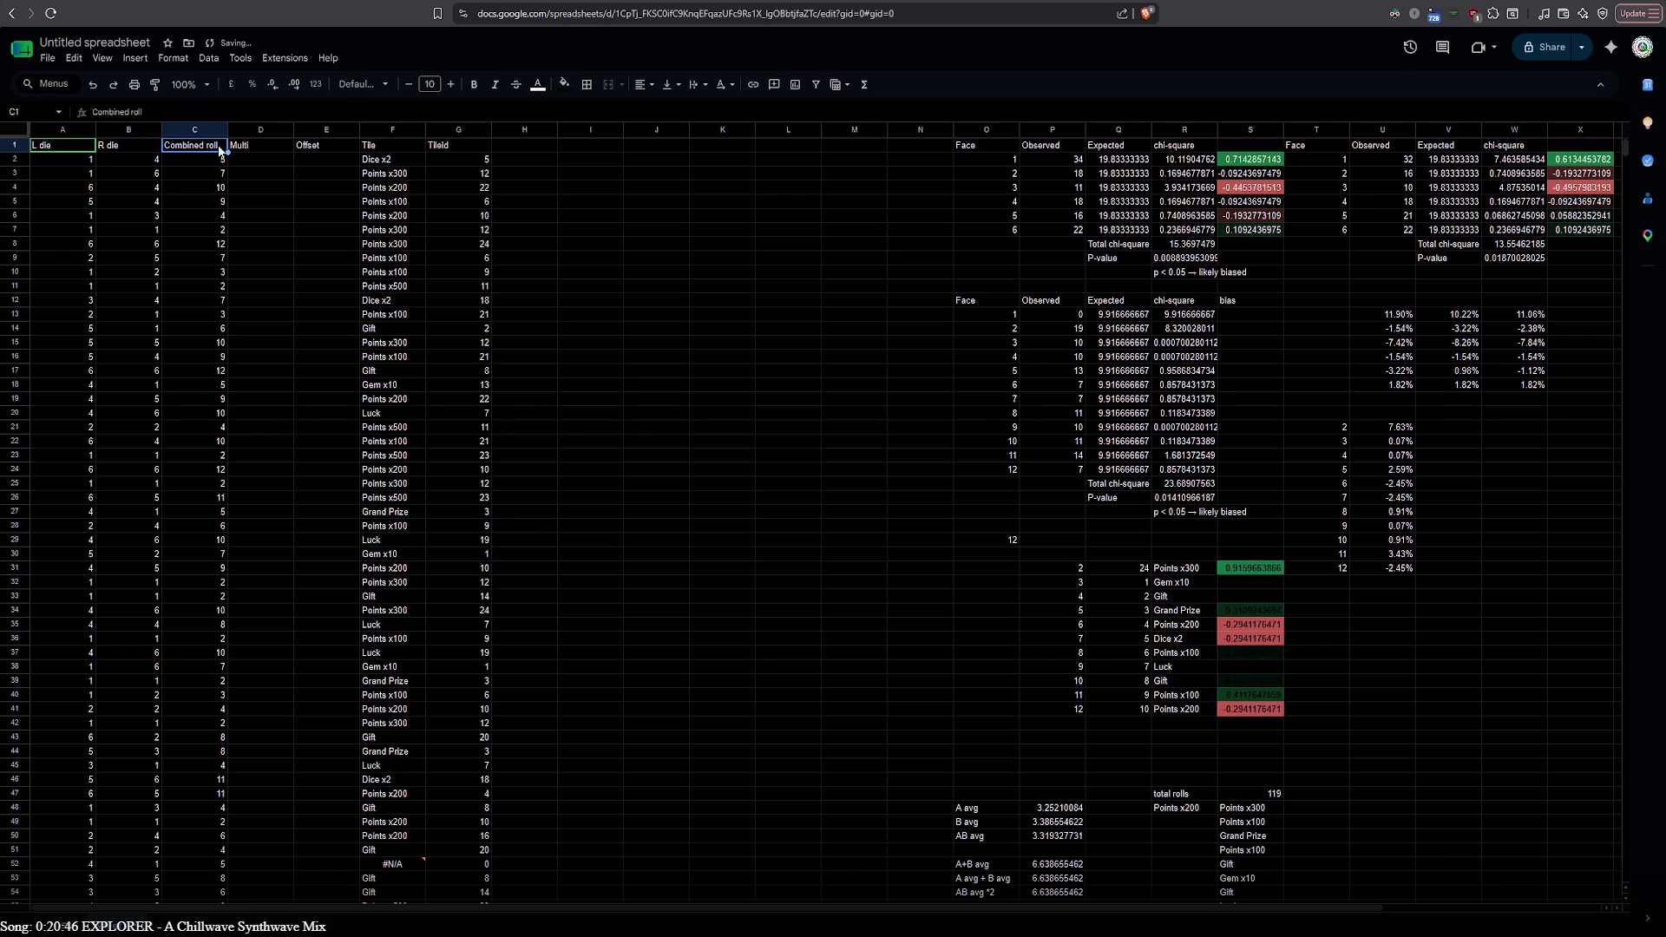
click(527, 146)
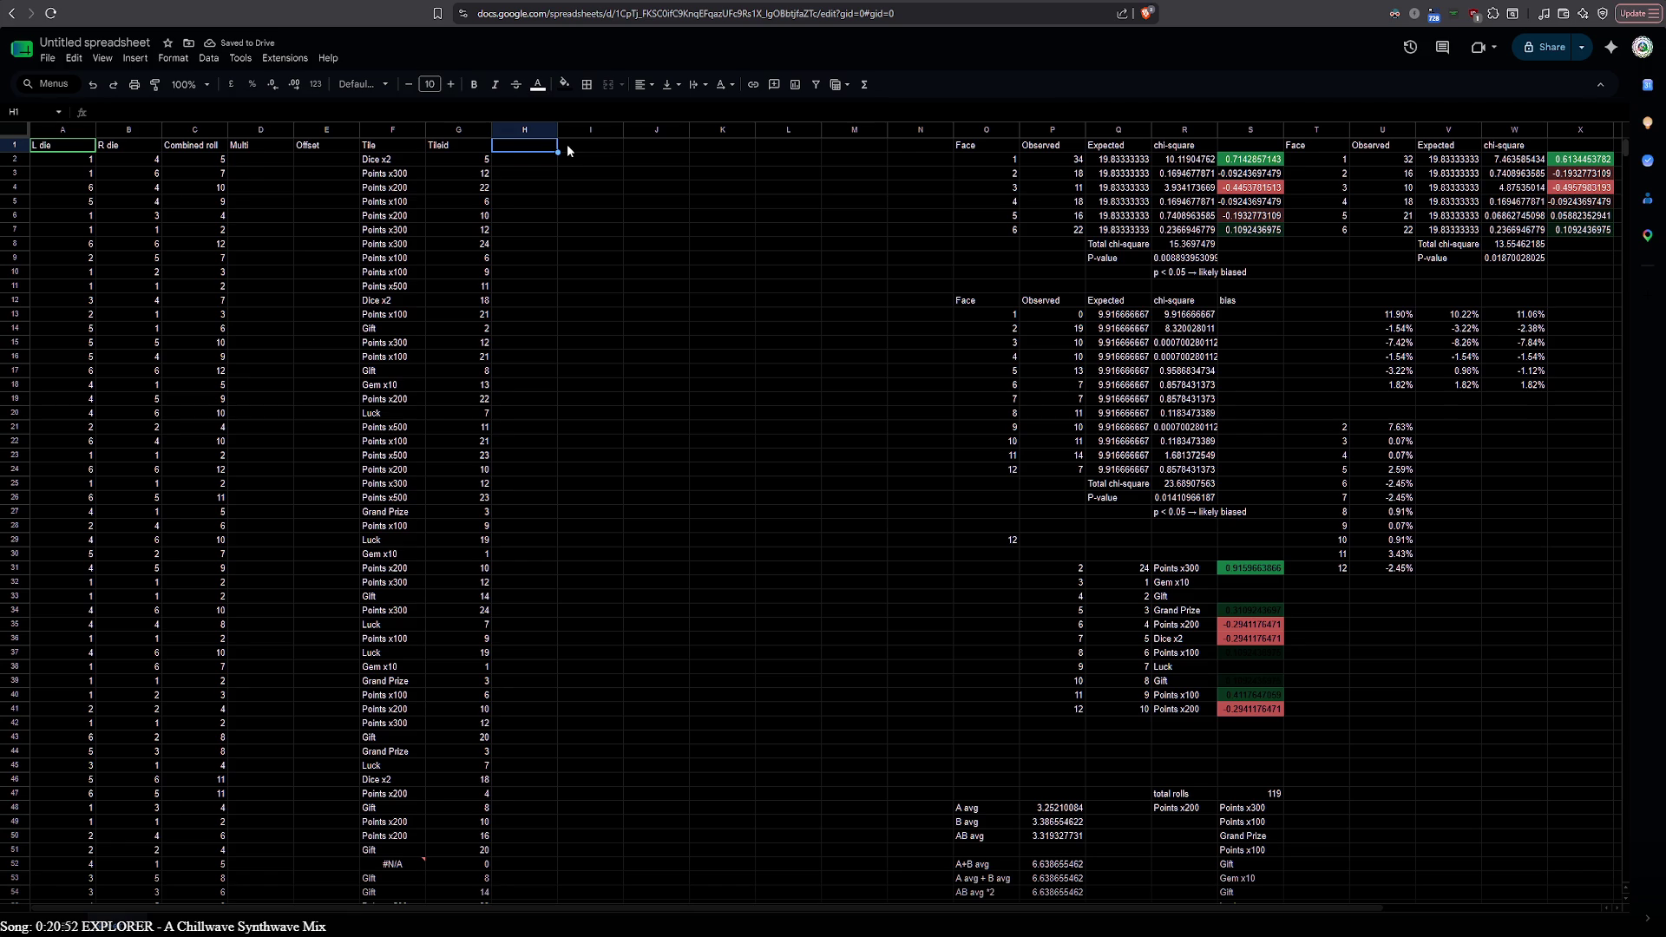
key(Return)
text(ice number)
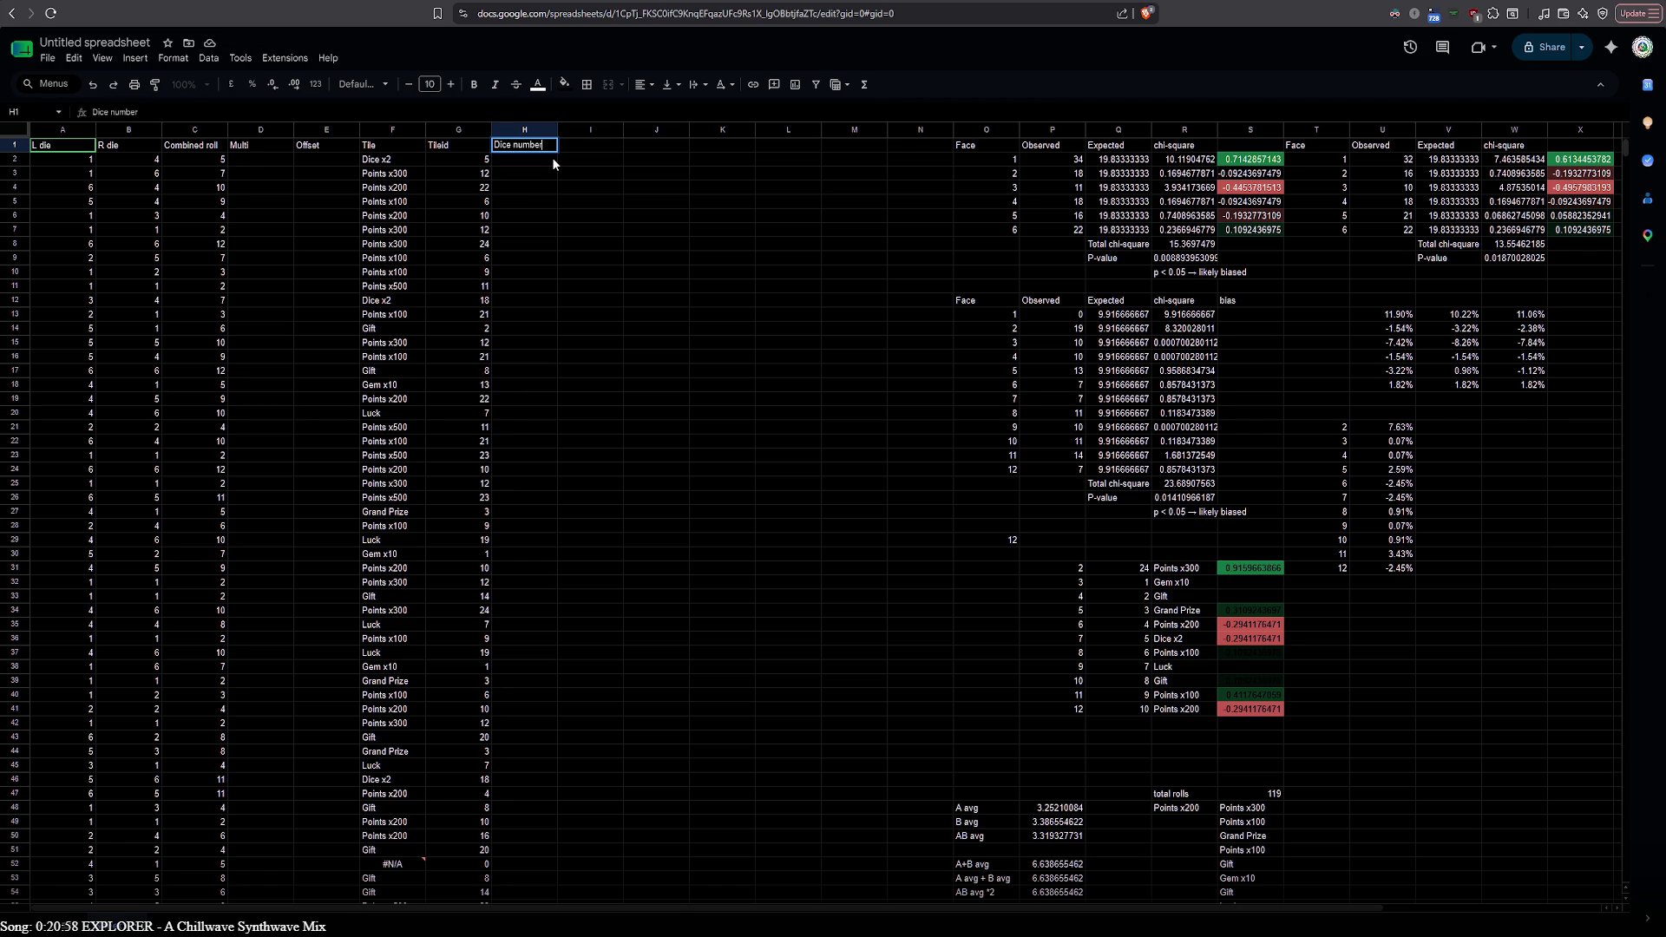
Confirm the Dice number header in H1 and enter the numbers down H2 onward
key(Return)
double_click(529, 163)
text(1)
key(Return)
text(2)
key(Return)
text(3)
key(Return)
text(4)
key(Return)
text(5)
key(Return)
text(6)
key(Return)
text(7)
key(Return)
text(8)
key(Return)
text(9)
key(Return)
text(0)
key(Return)
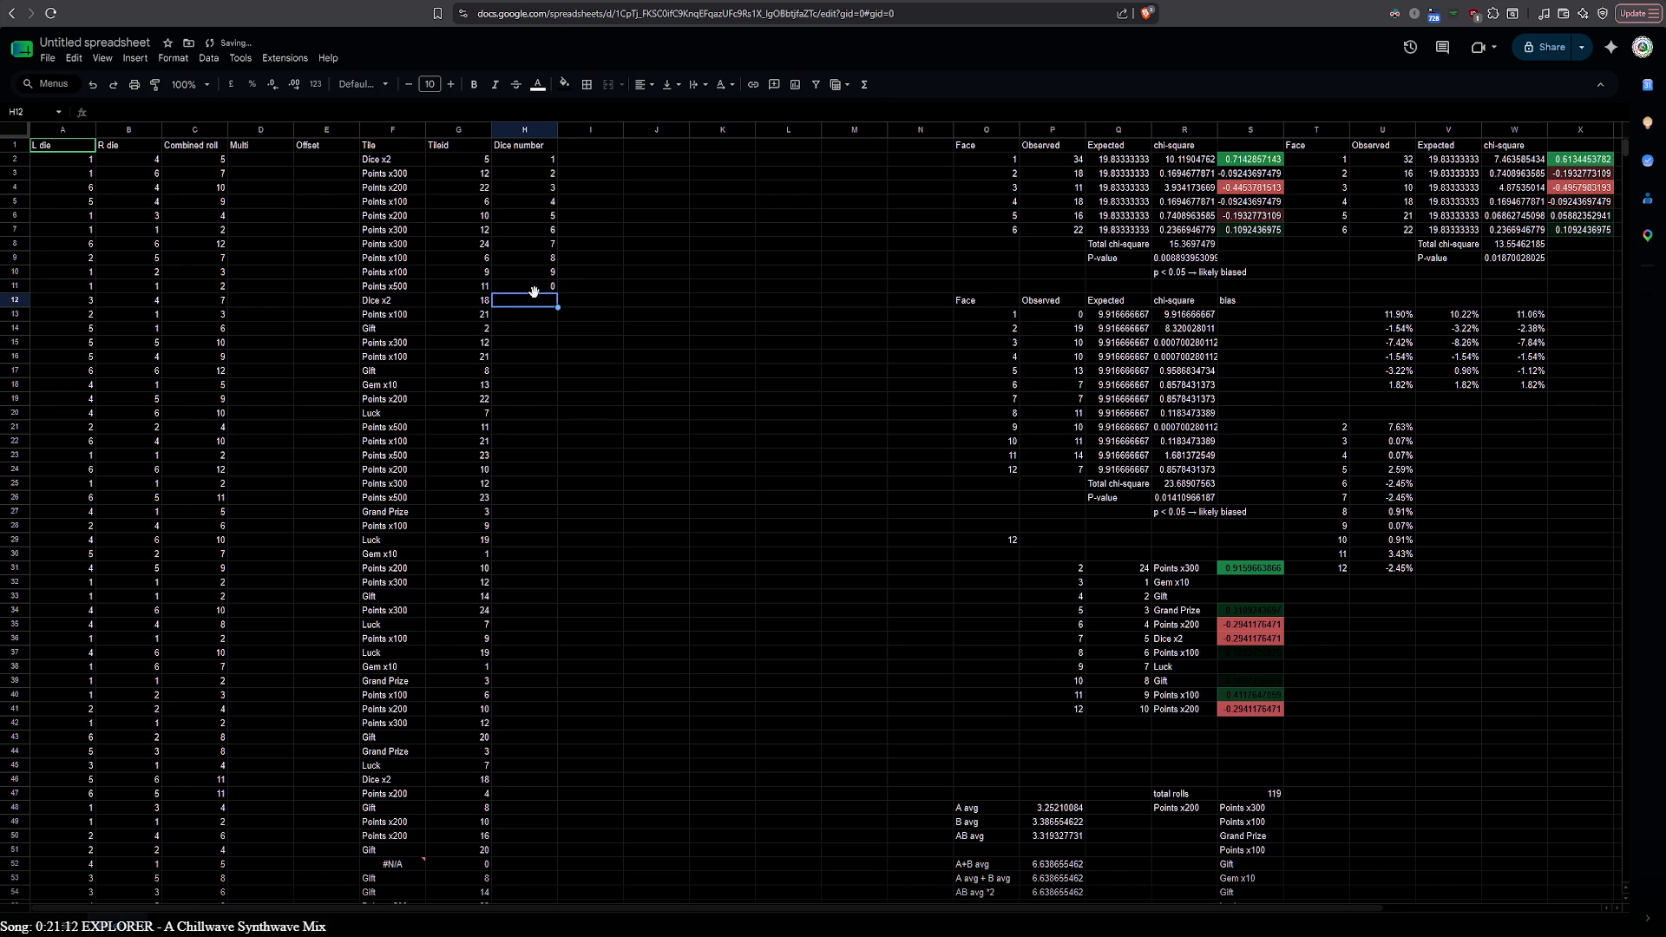
text(1)
key(Return)
text(2 3 4)
key(Return)
text(5)
key(Return)
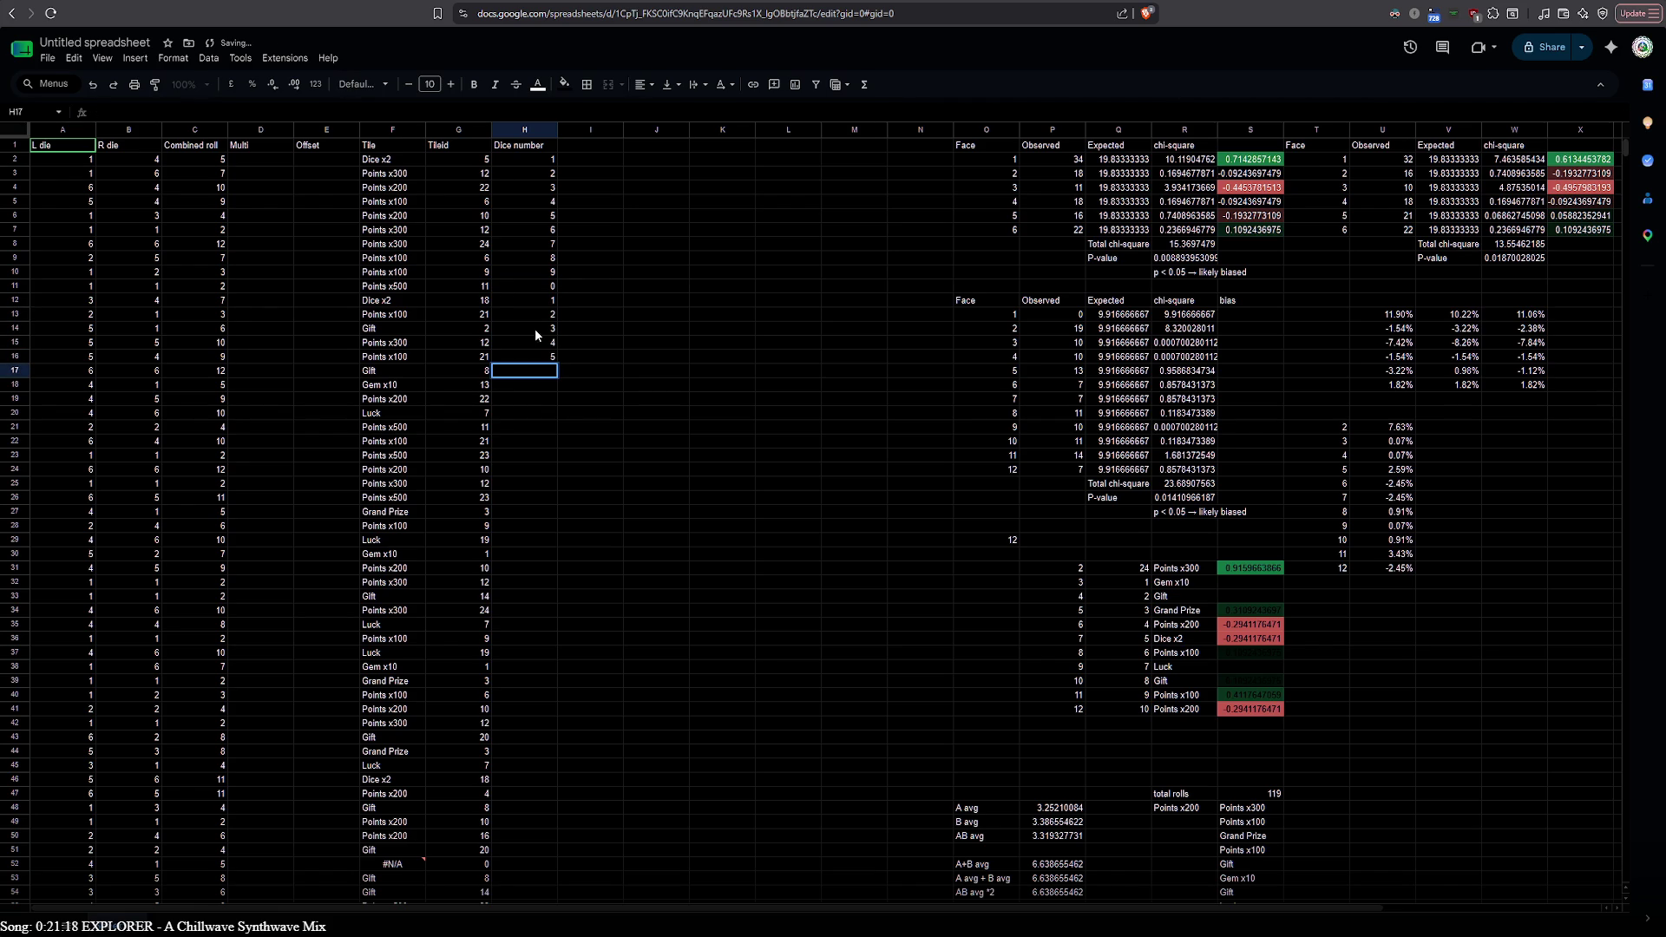
Clear the extra entries in H14:H16 and correct H11–H13 to read 10, 11, 12
shift+click(528, 328)
key(Delete)
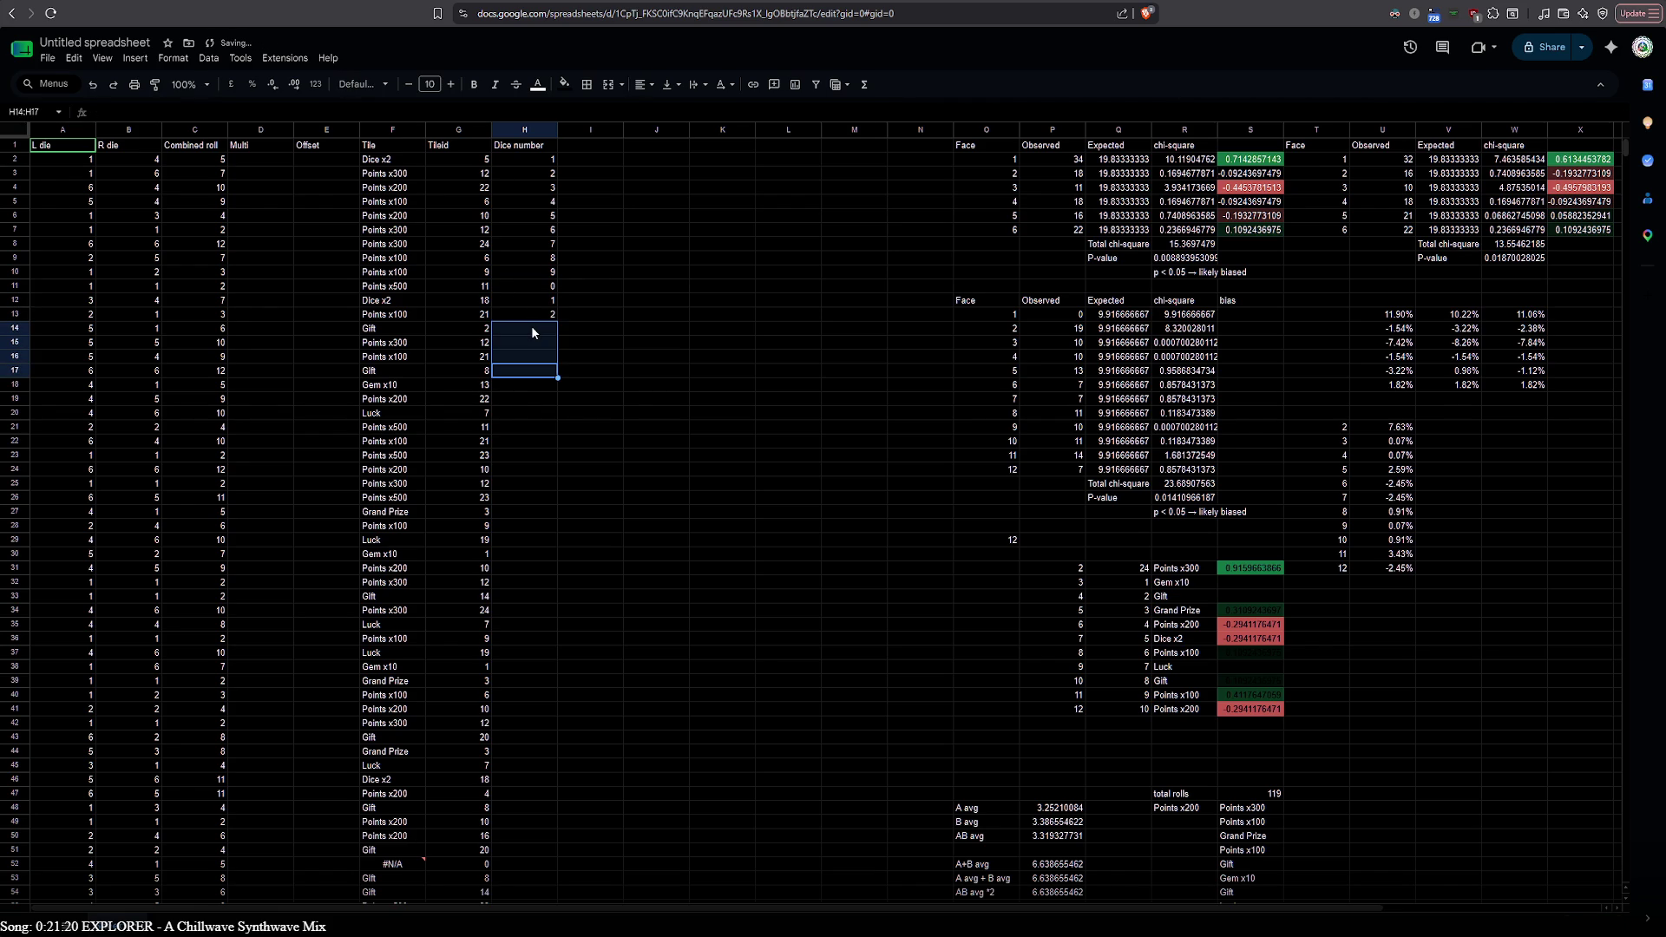
double_click(531, 315)
text(1)
click(538, 304)
double_click(538, 304)
text(1)
double_click(547, 285)
text(1)
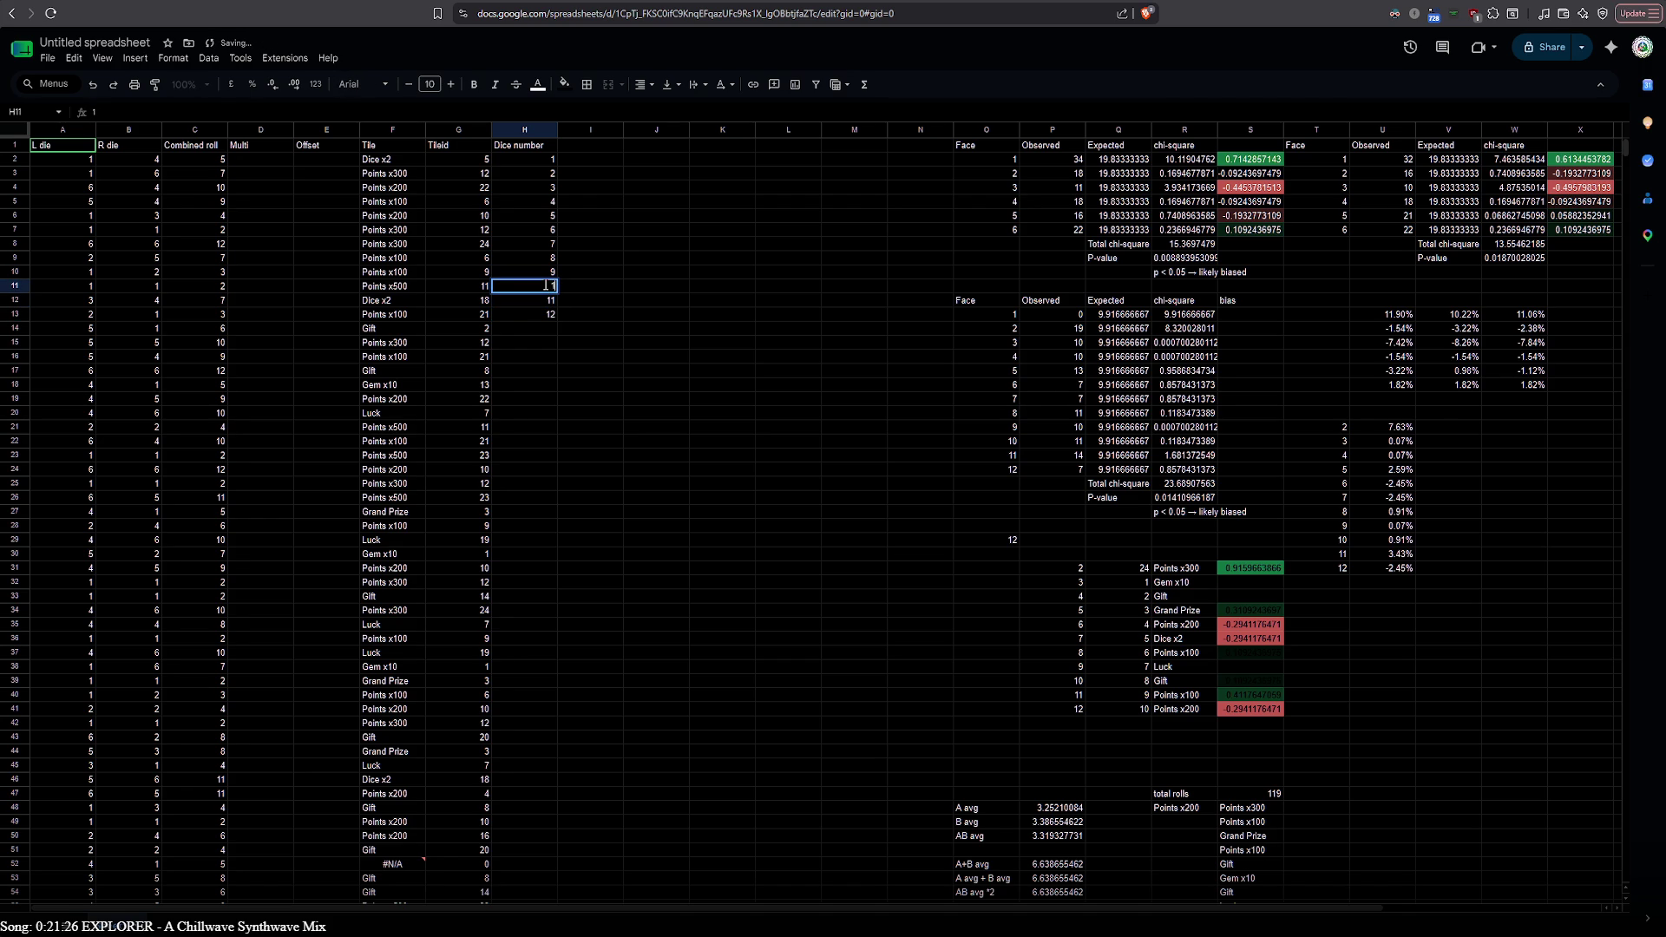
text(0)
key(Return)
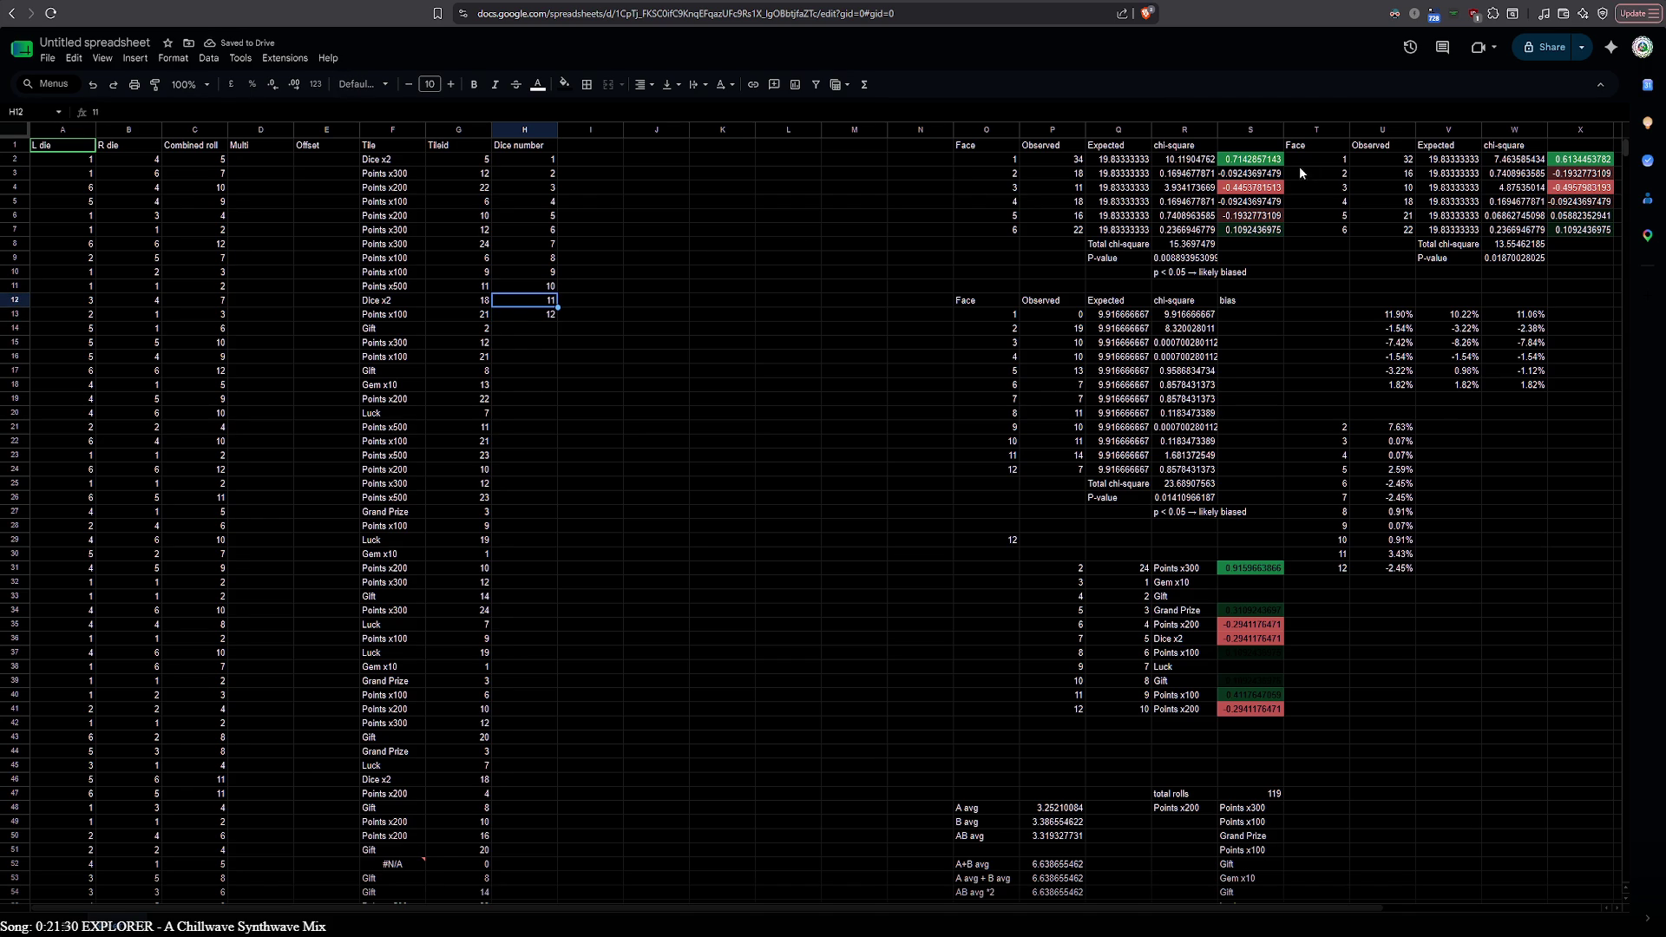
click(1234, 568)
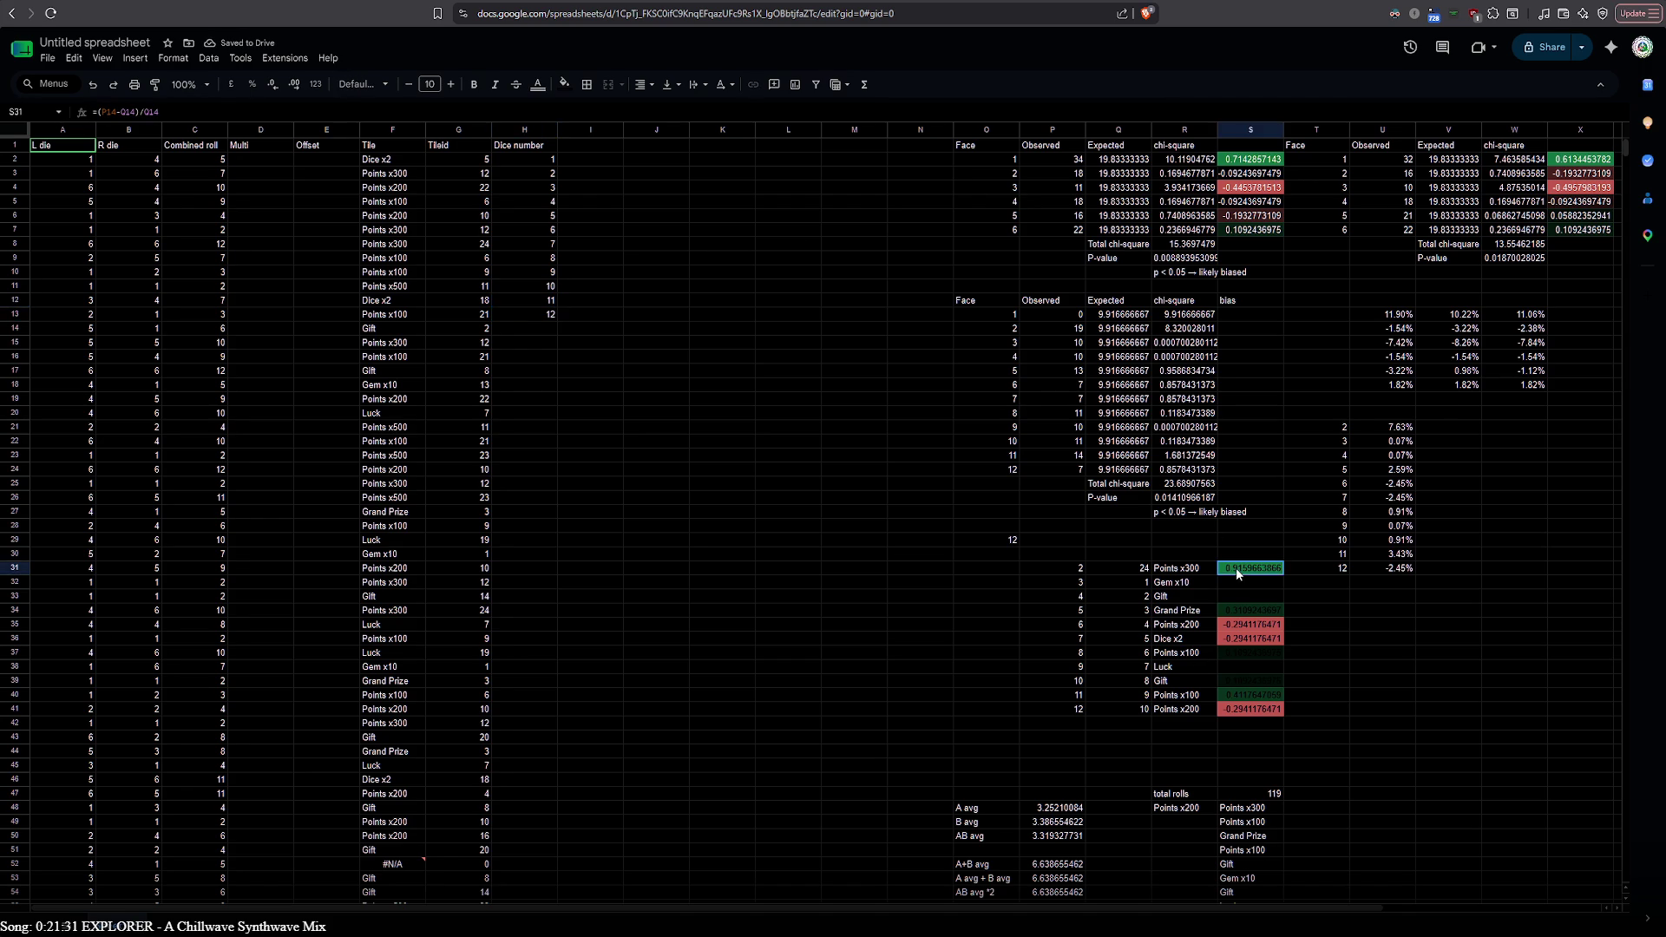
Copy the coloured bias values S31:S41 into column I from I3
shift+click(1260, 710)
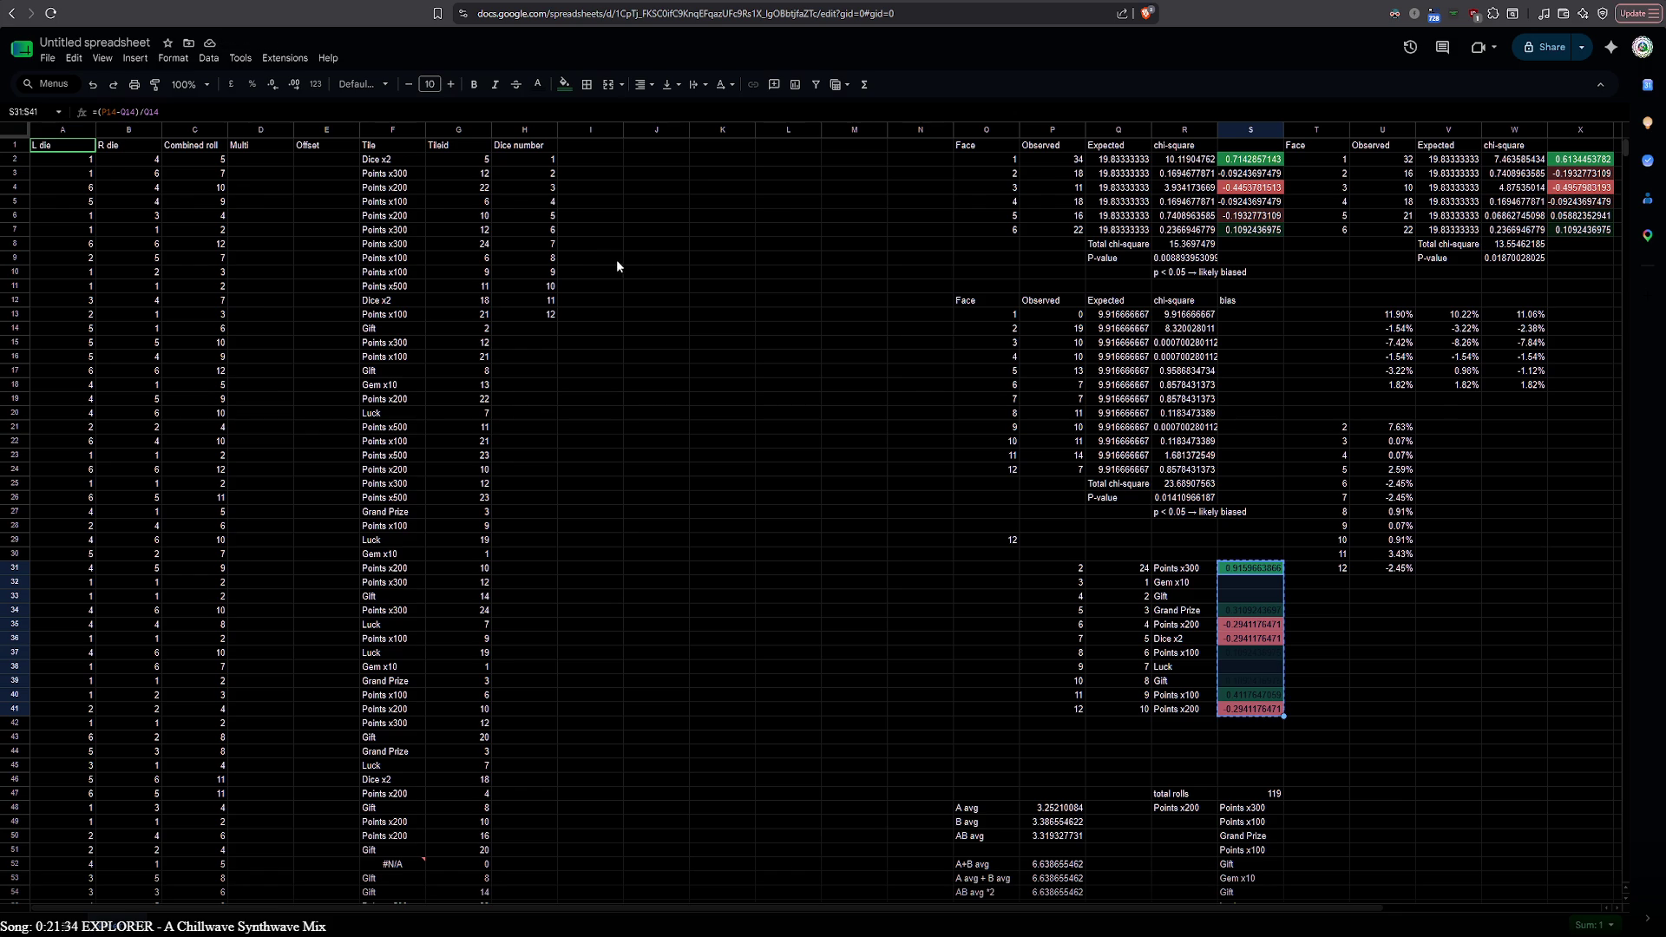
click(577, 178)
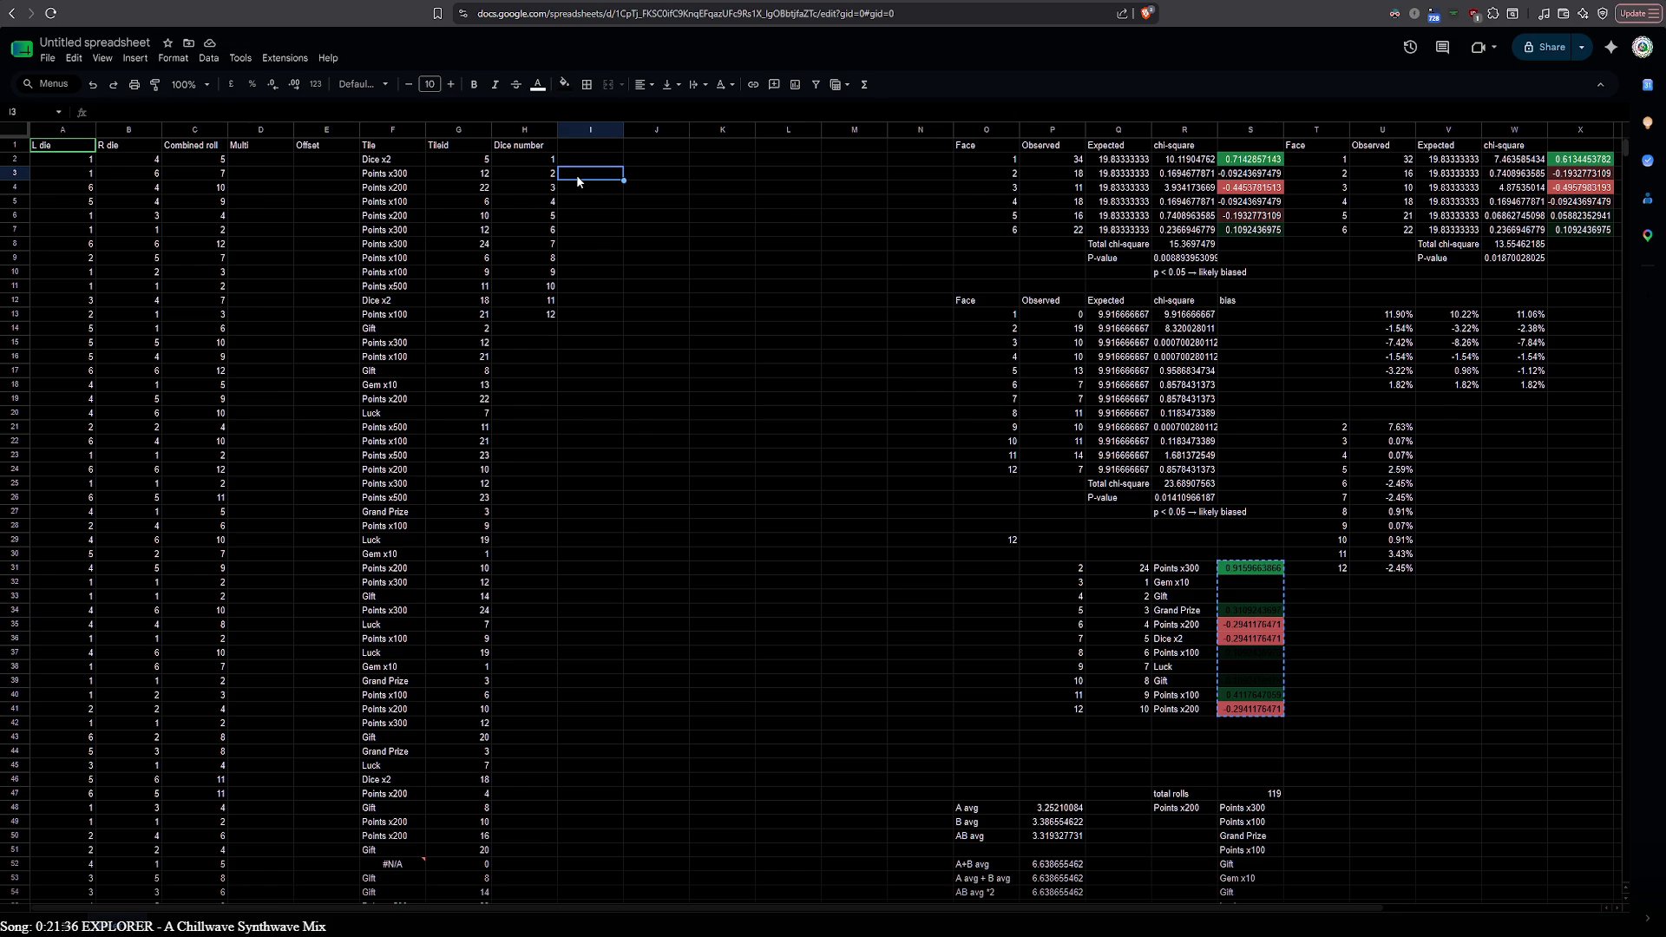
key(ctrl+v)
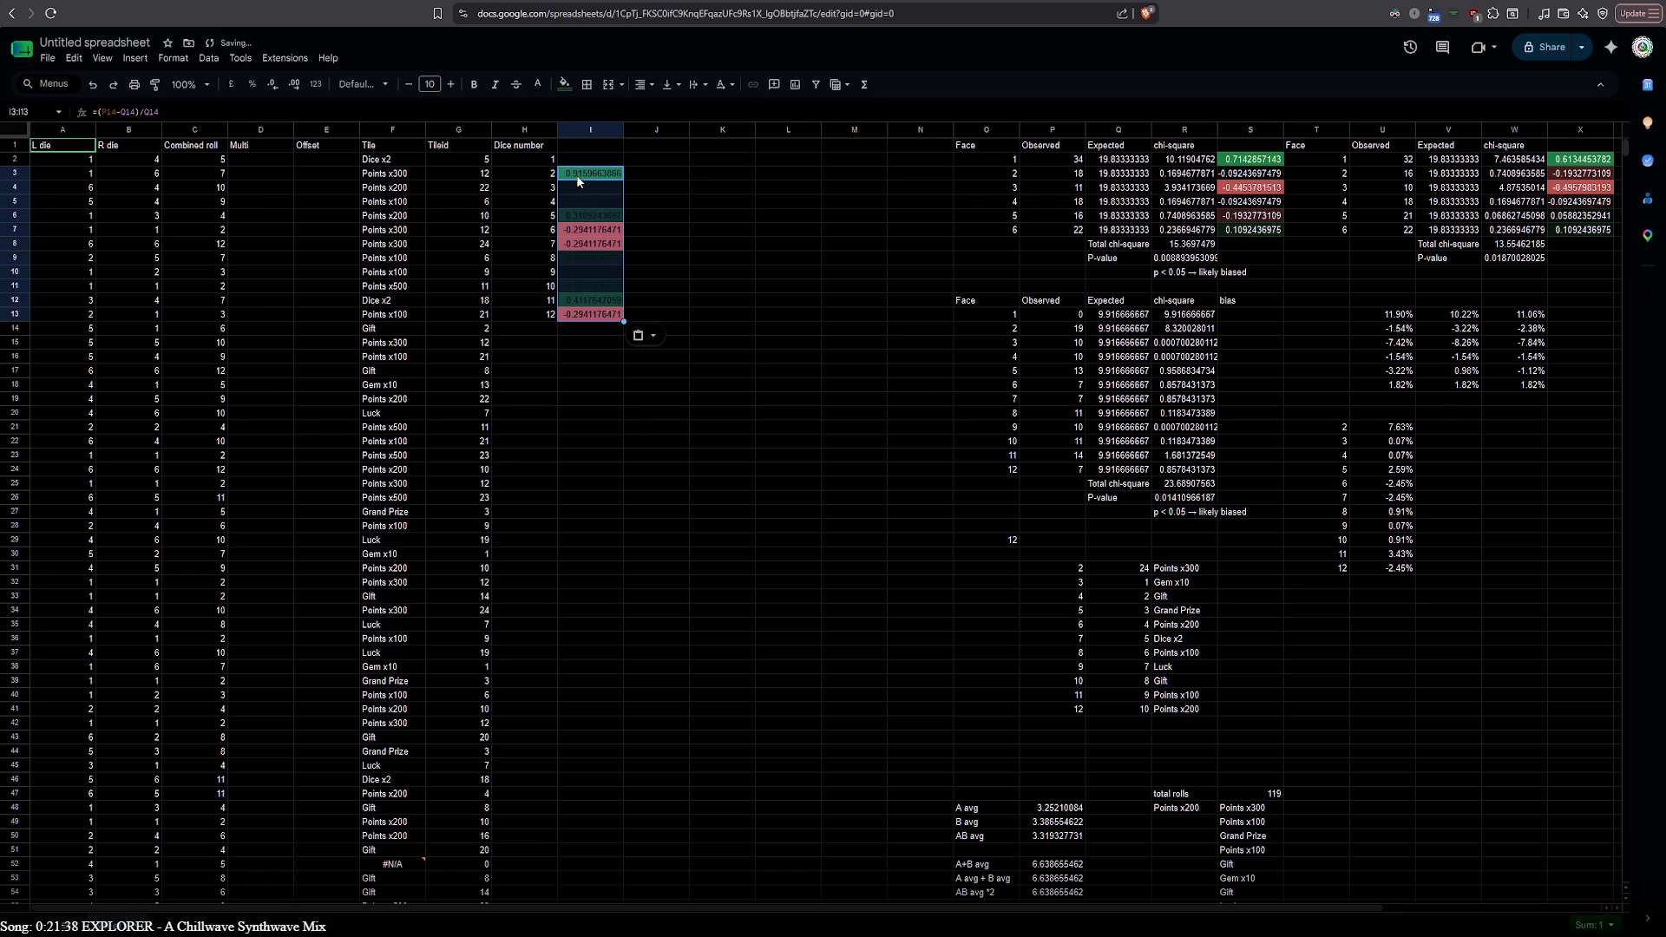
Move the chi-square columns S2:S7 and X2:X7 into J2:J7 and K2:K7
drag(1250, 160, 1240, 231)
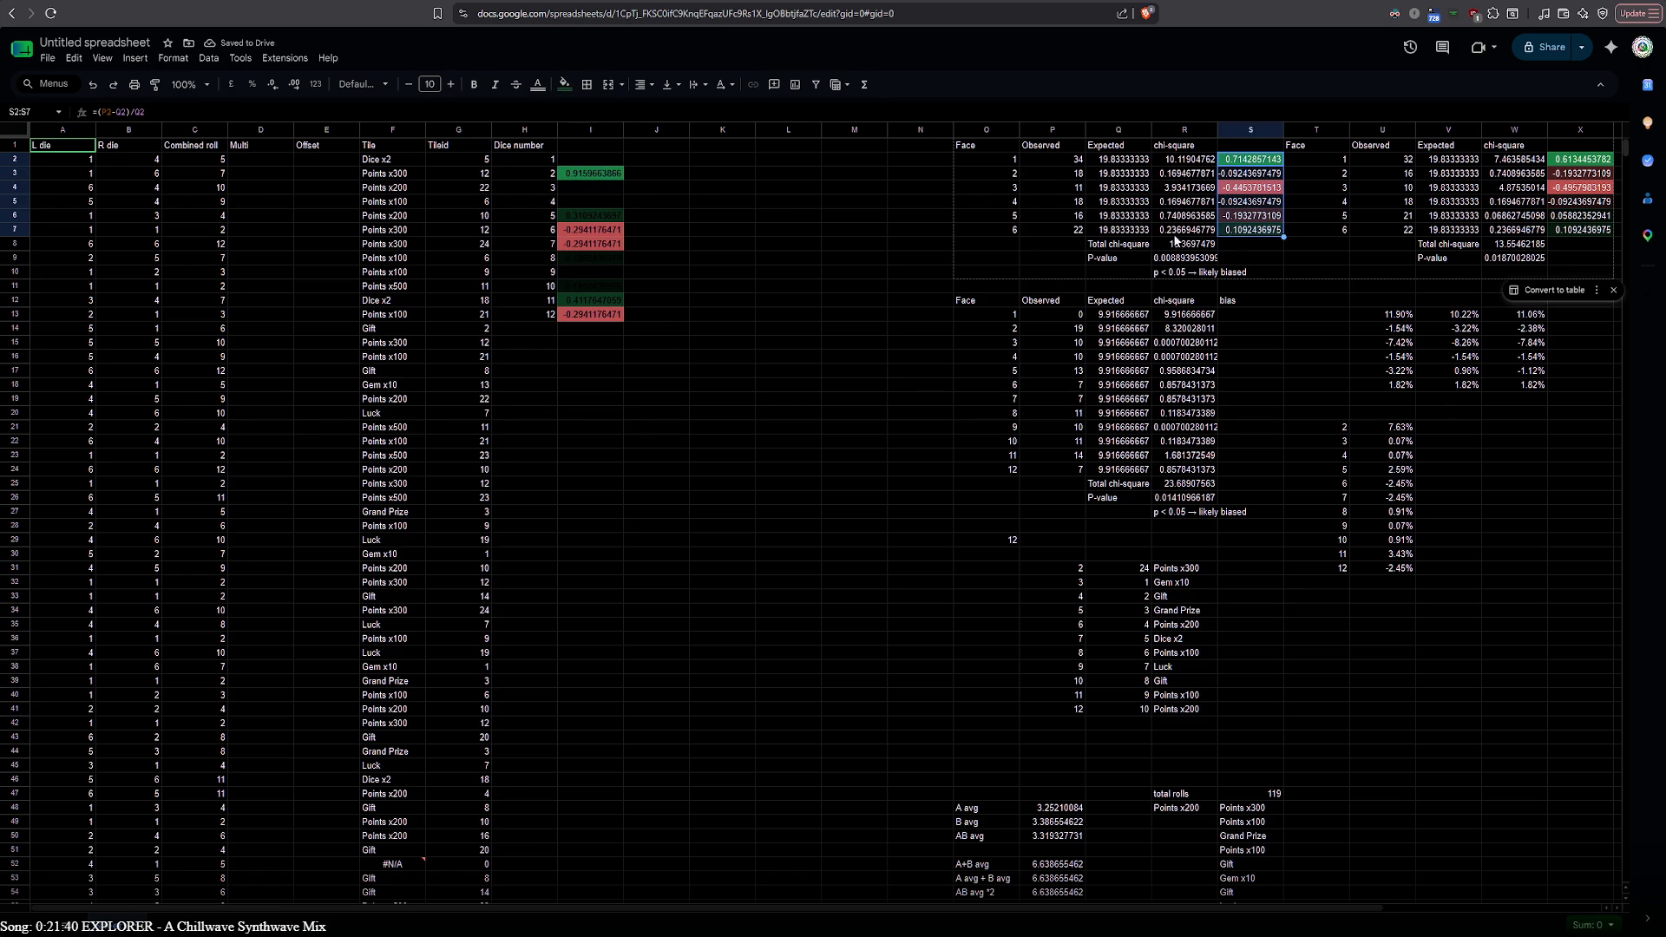
key(ctrl+x)
click(647, 158)
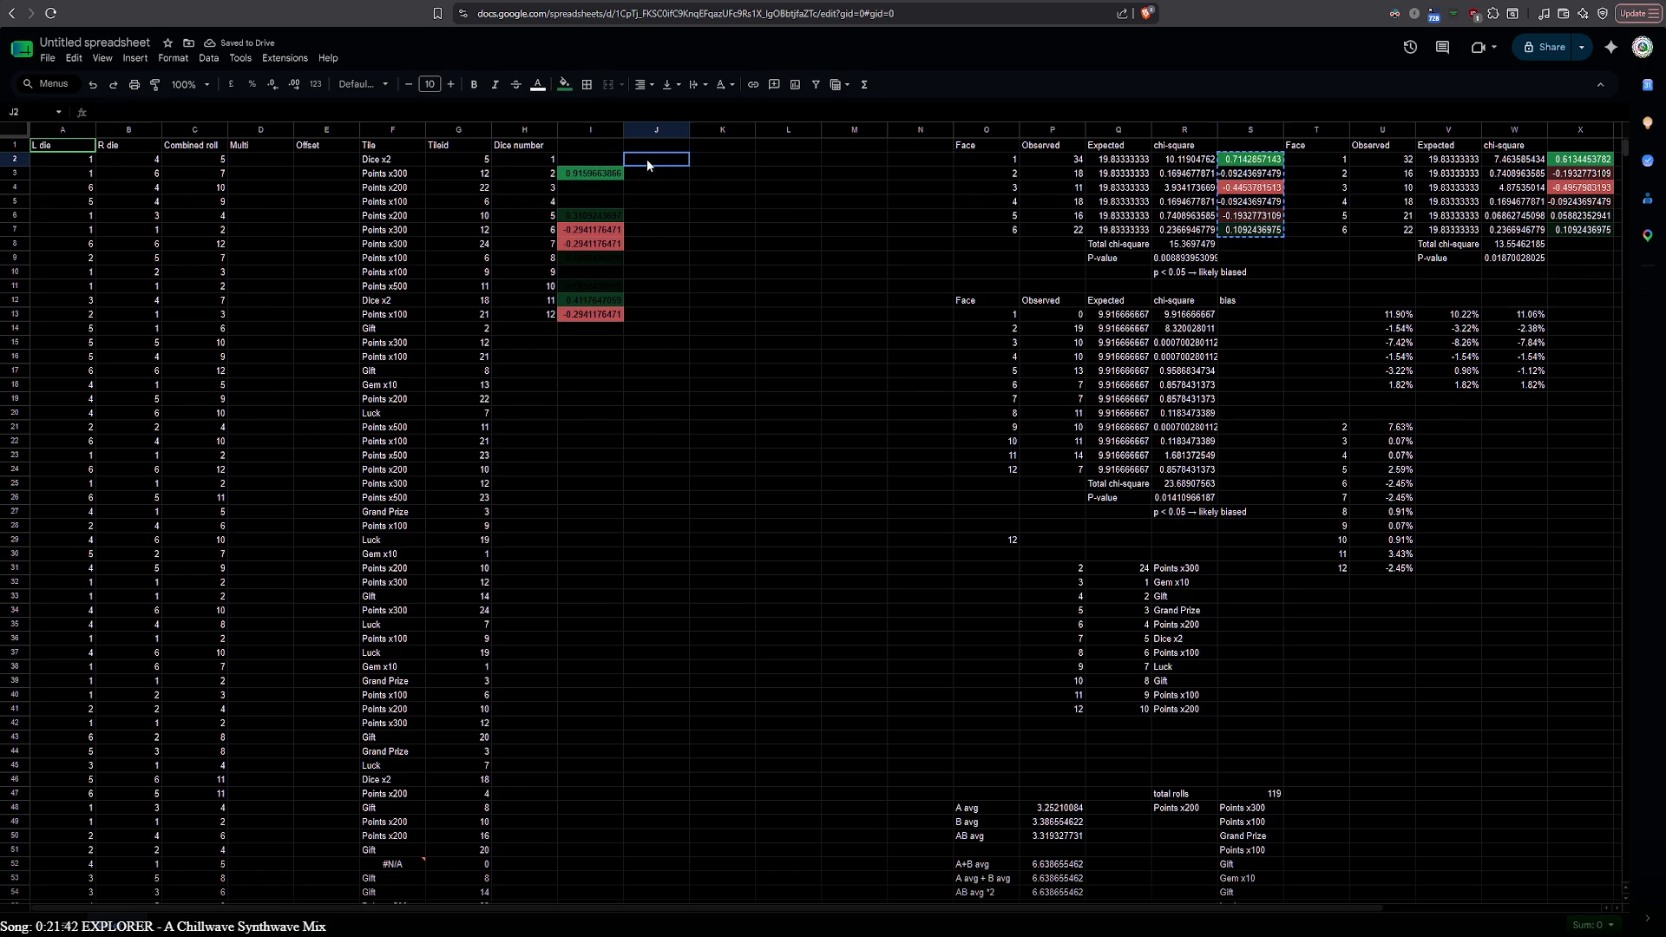
key(ctrl+v)
drag(1581, 159, 1580, 231)
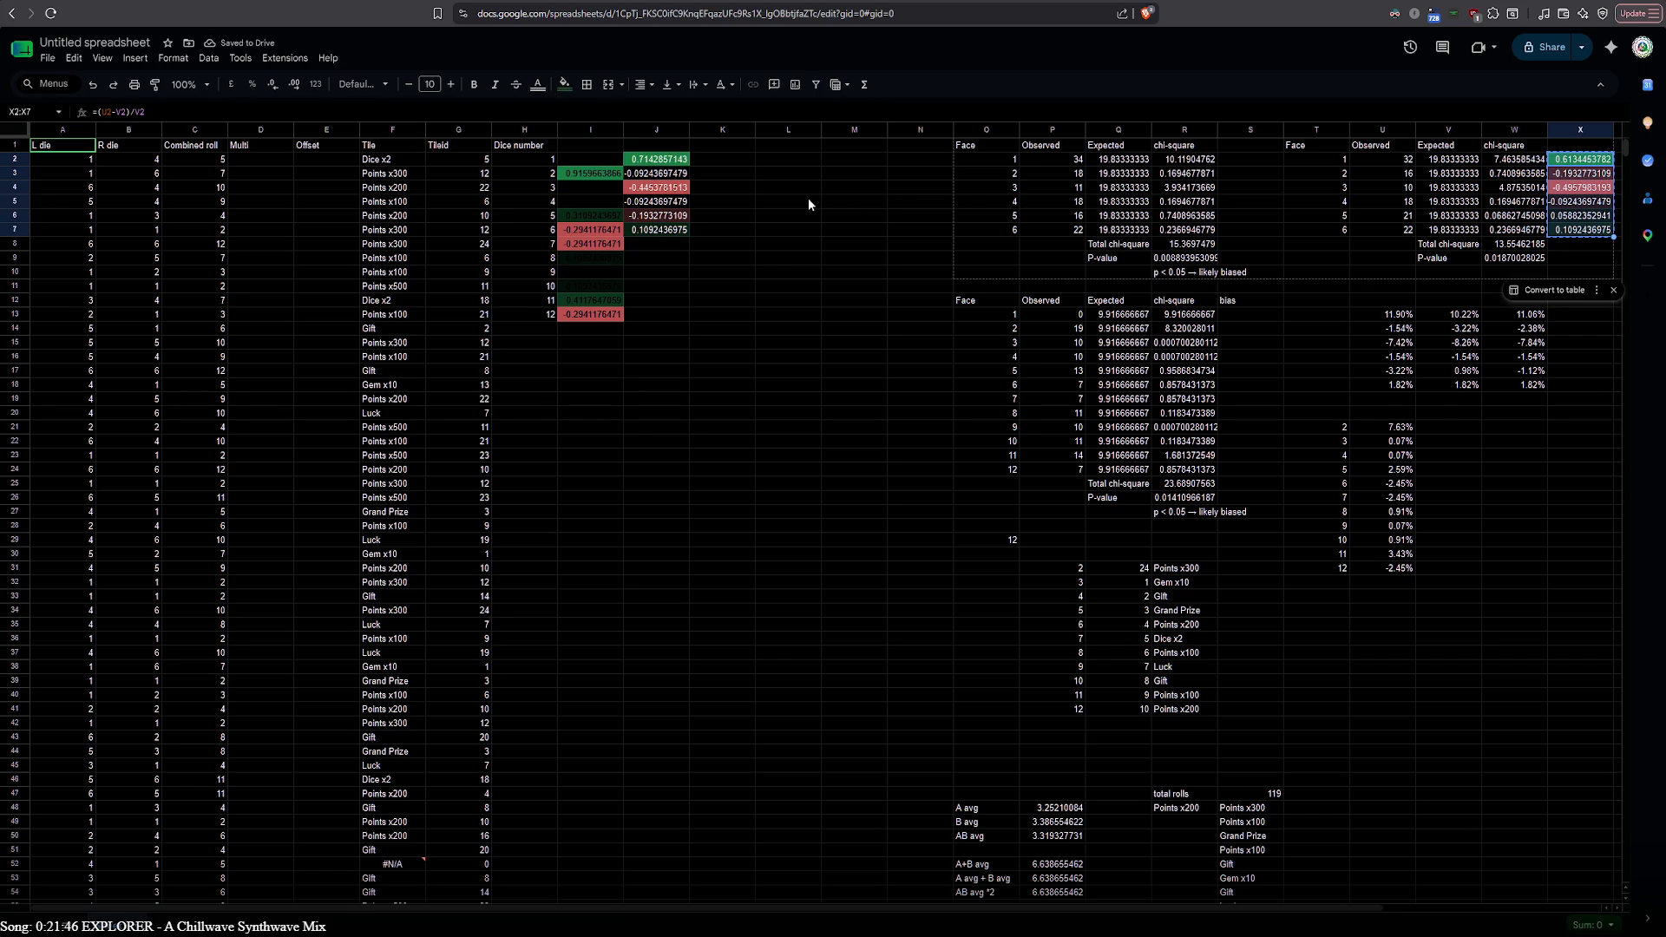
key(ctrl+x)
click(710, 160)
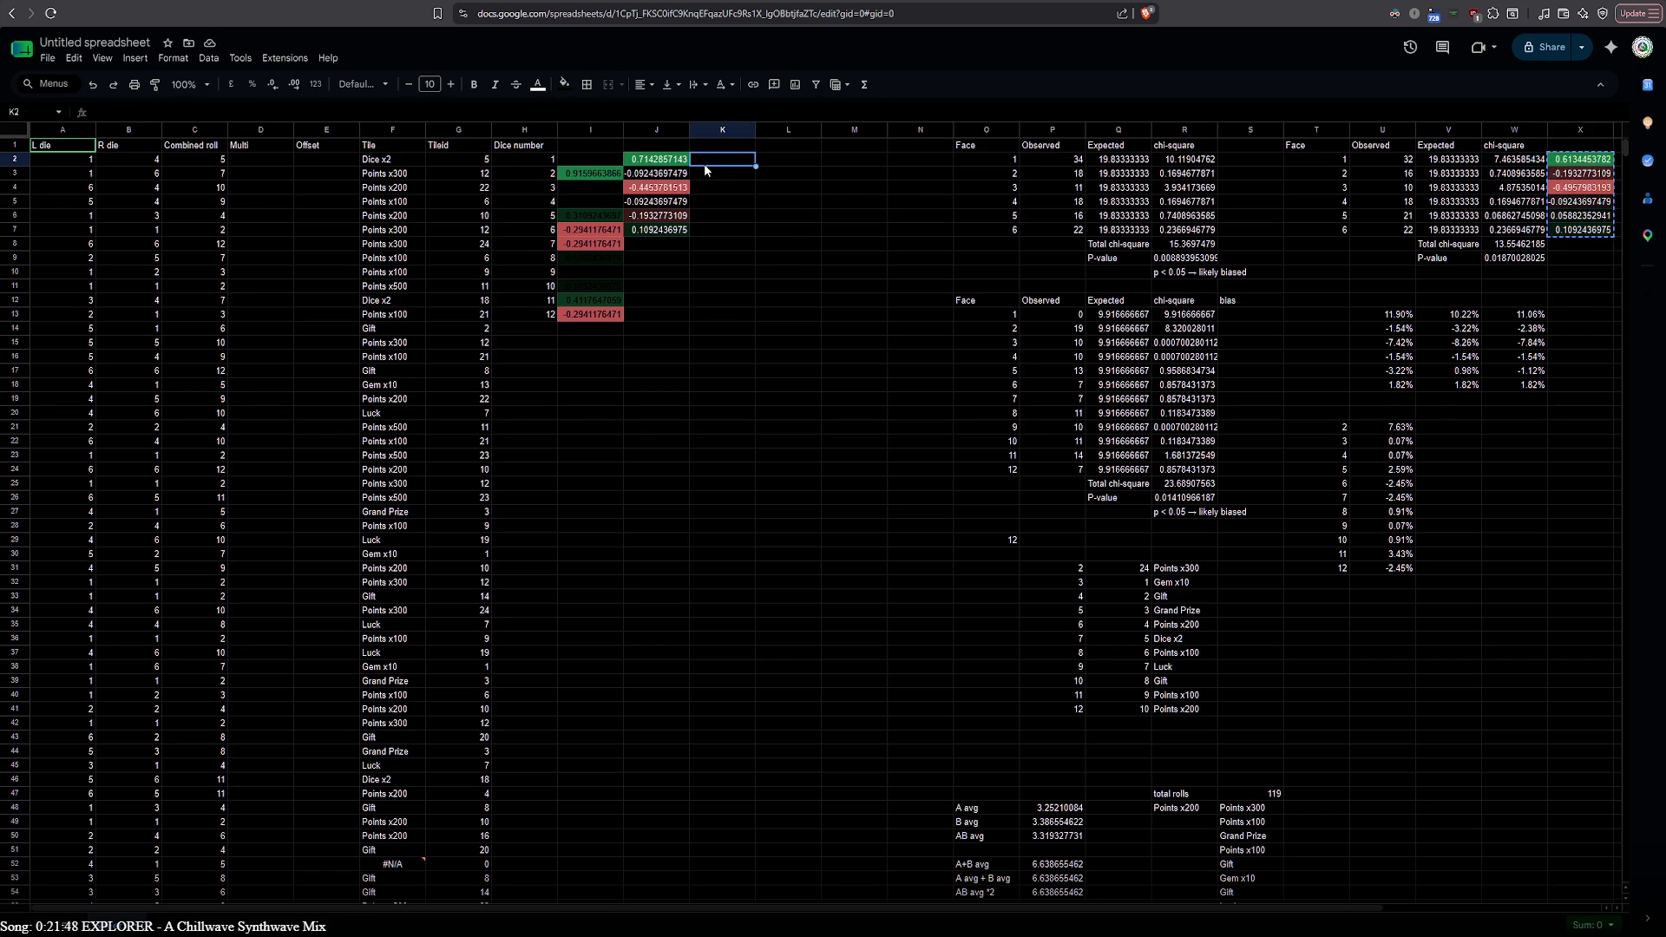
key(ctrl+v)
Select the moved chi-square values J2:K7 for recolouring
click(678, 265)
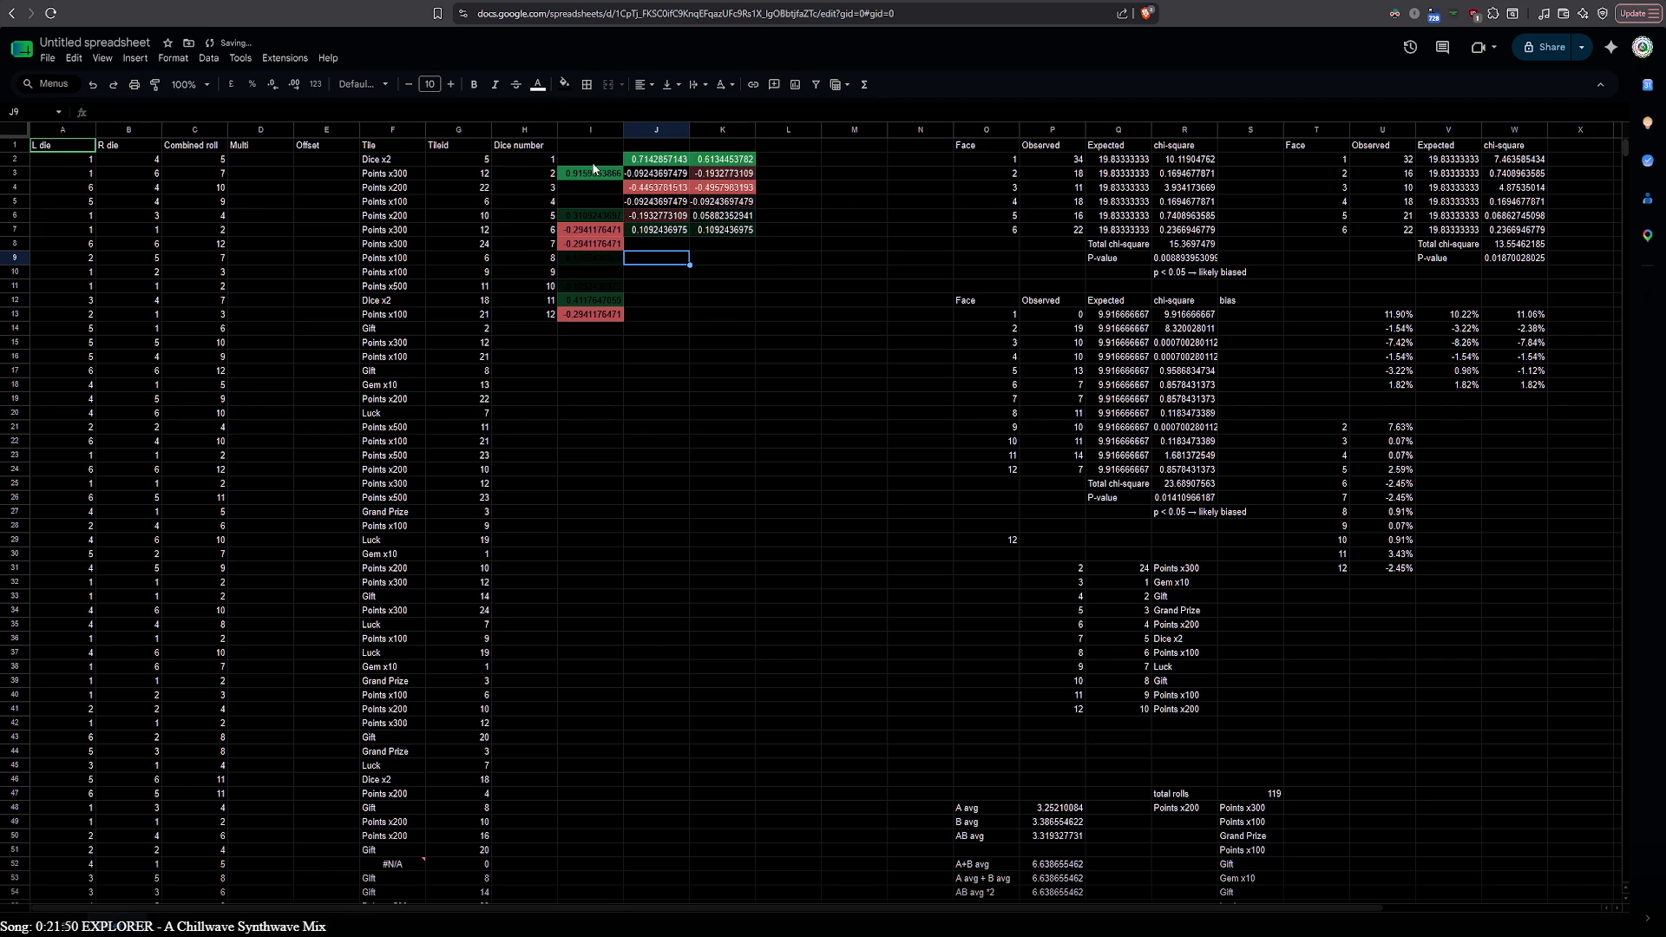
drag(656, 160, 724, 229)
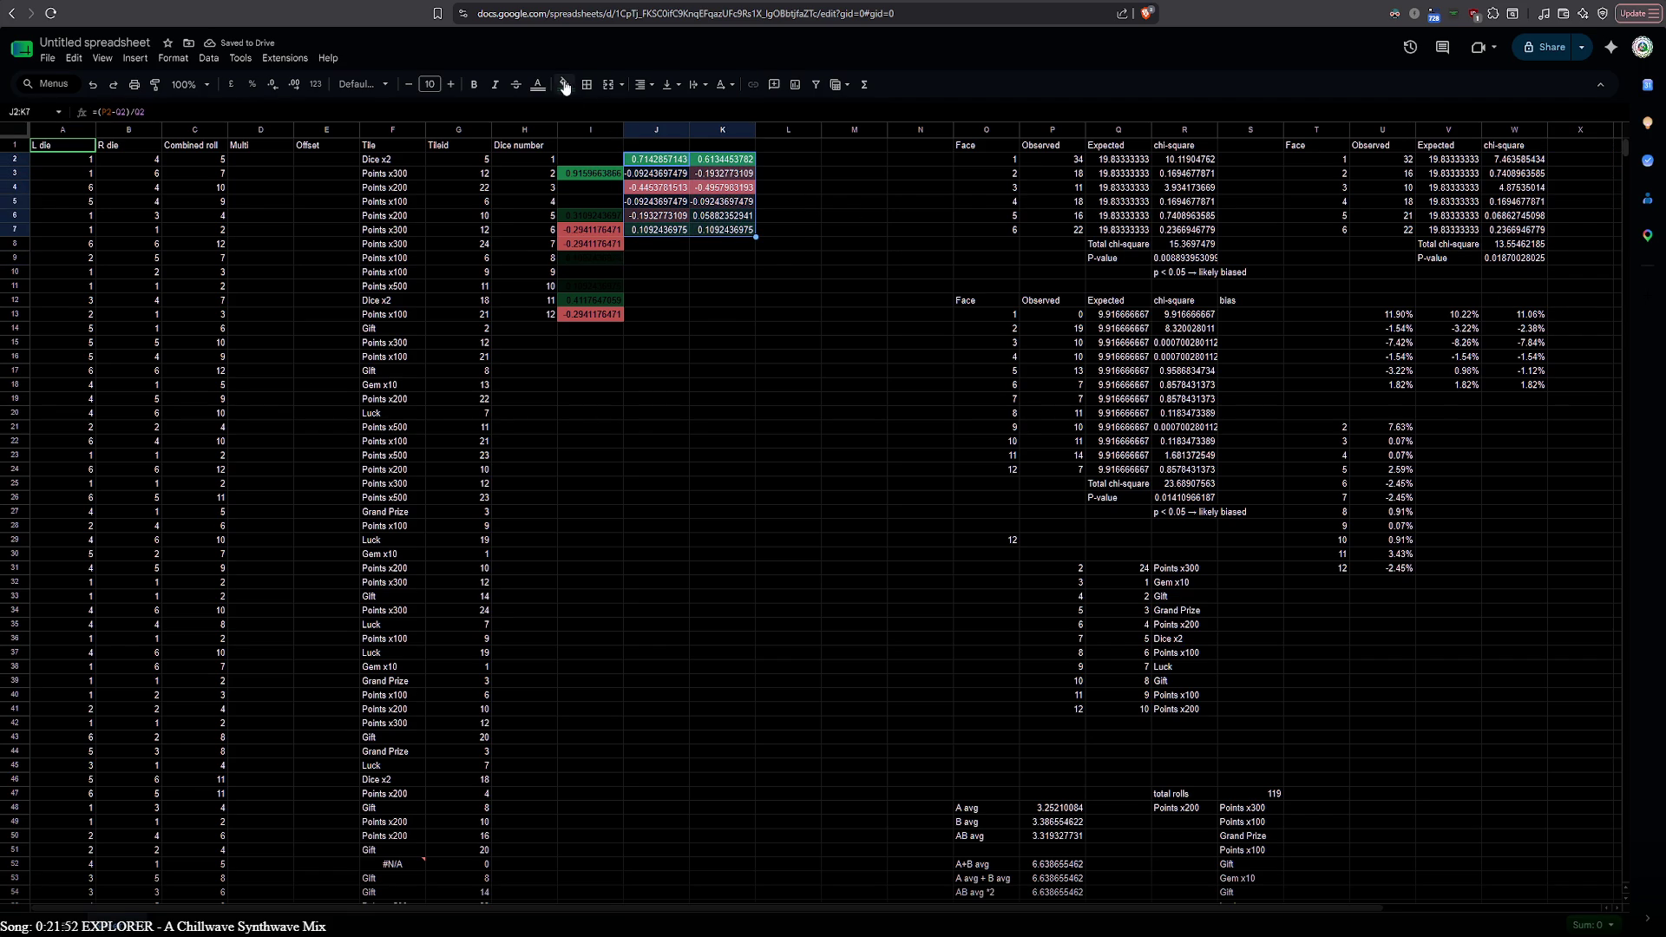
click(537, 85)
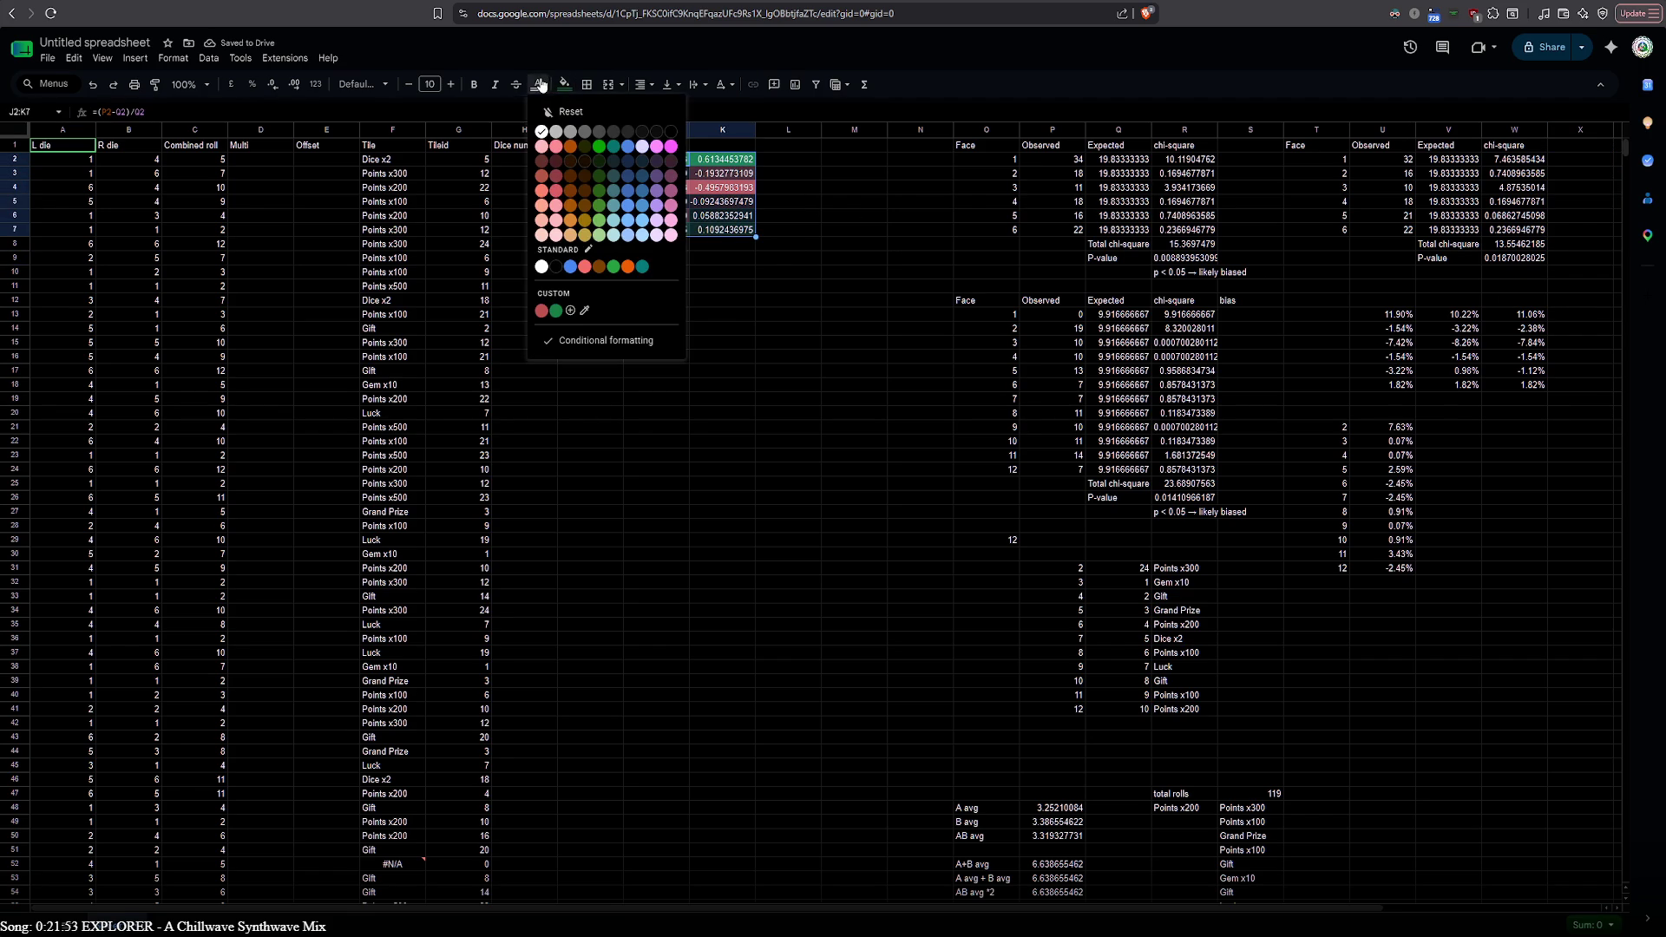
Give the chi-square values in J2:K7 a dark text colour and select I1 for a header
click(674, 131)
click(781, 176)
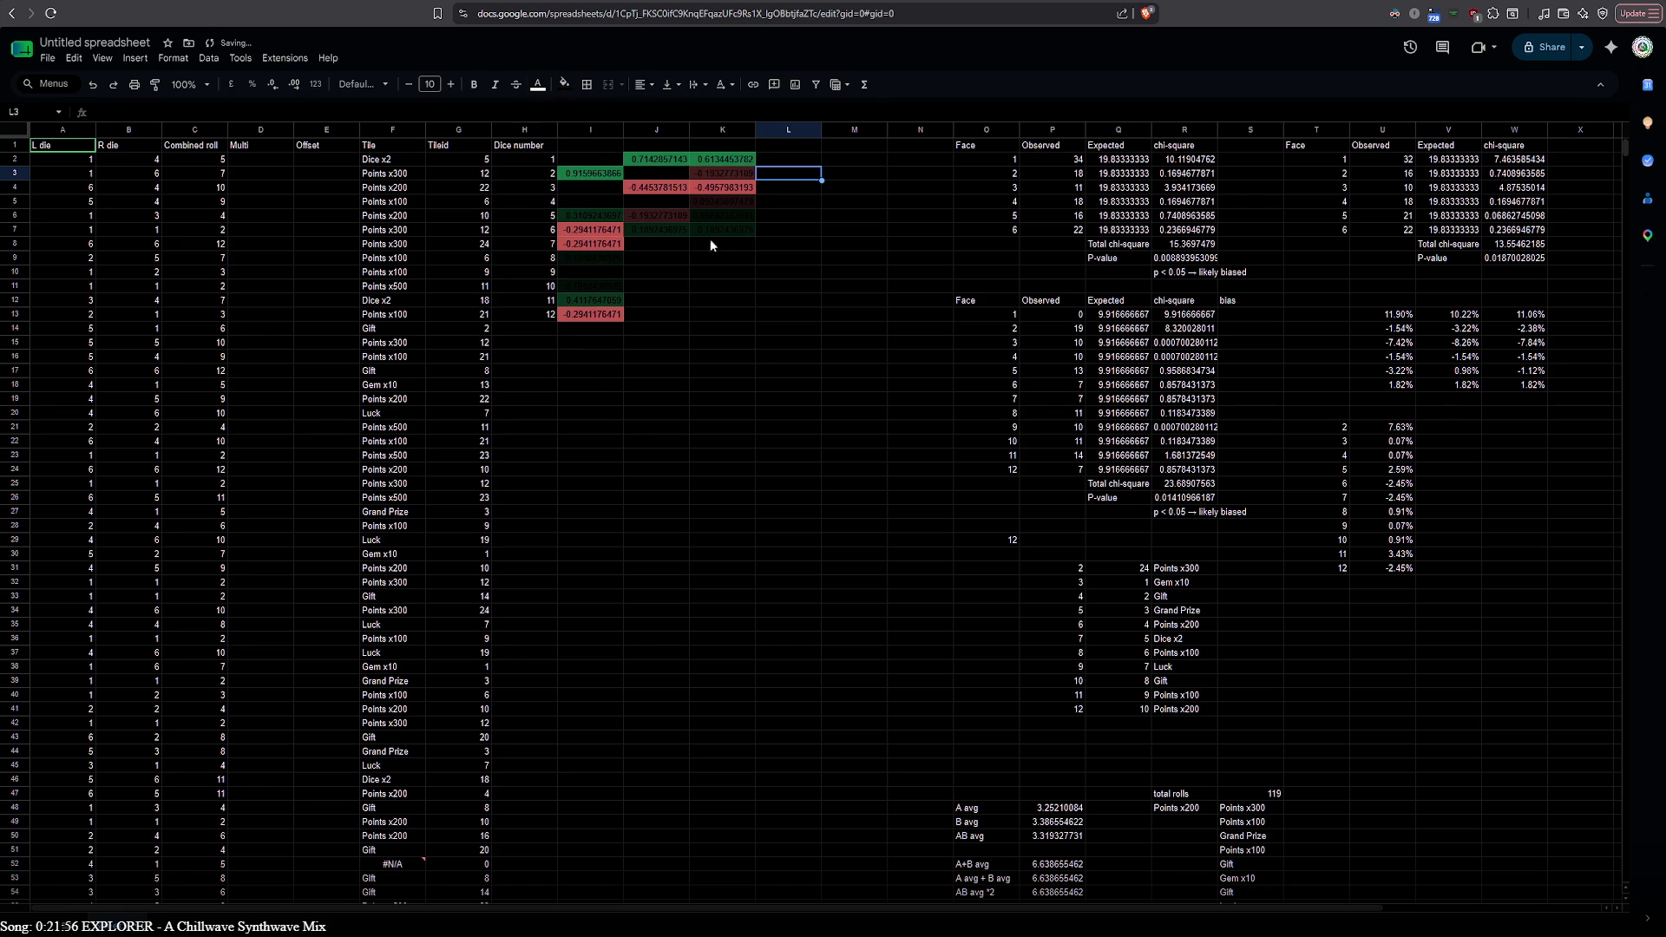
click(554, 185)
click(586, 147)
text(C)
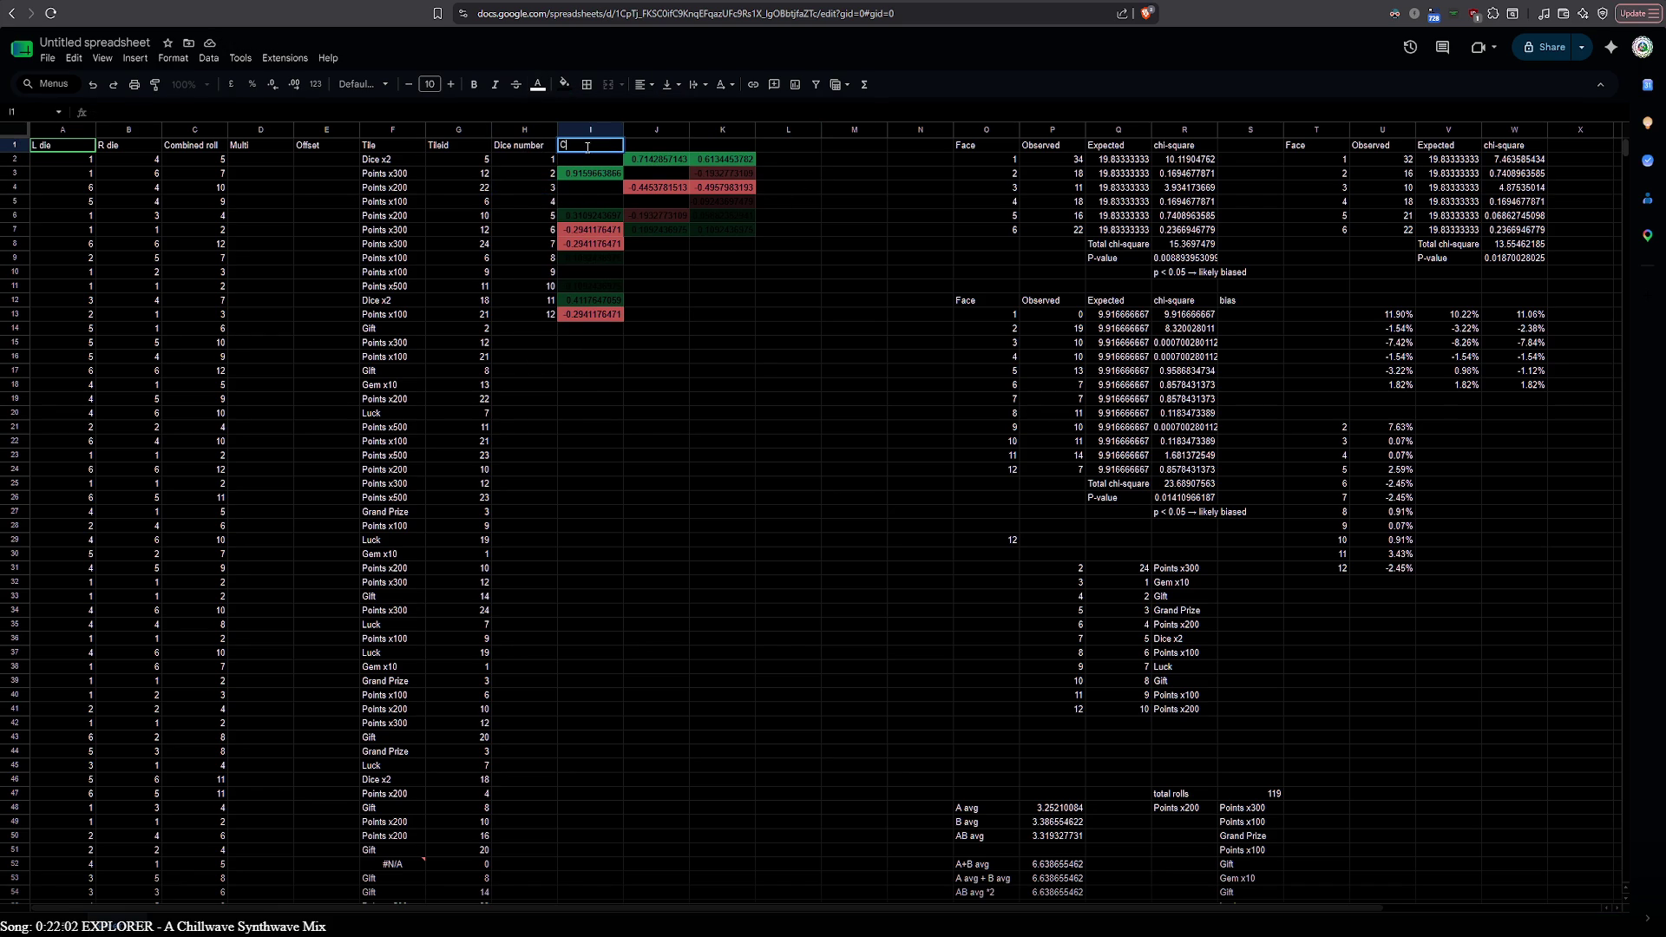
text(ombinne)
Enter the headers Combined Bias, Left Bias and Right Bias in I1, J1 and K1
key(BackSpace)
key(BackSpace)
key(BackSpace)
text(ined b)
text(S)
text(ias)
key(shift+Left)
key(shift+Left)
key(shift+Left)
key(shift+Left)
key(Return)
click(645, 146)
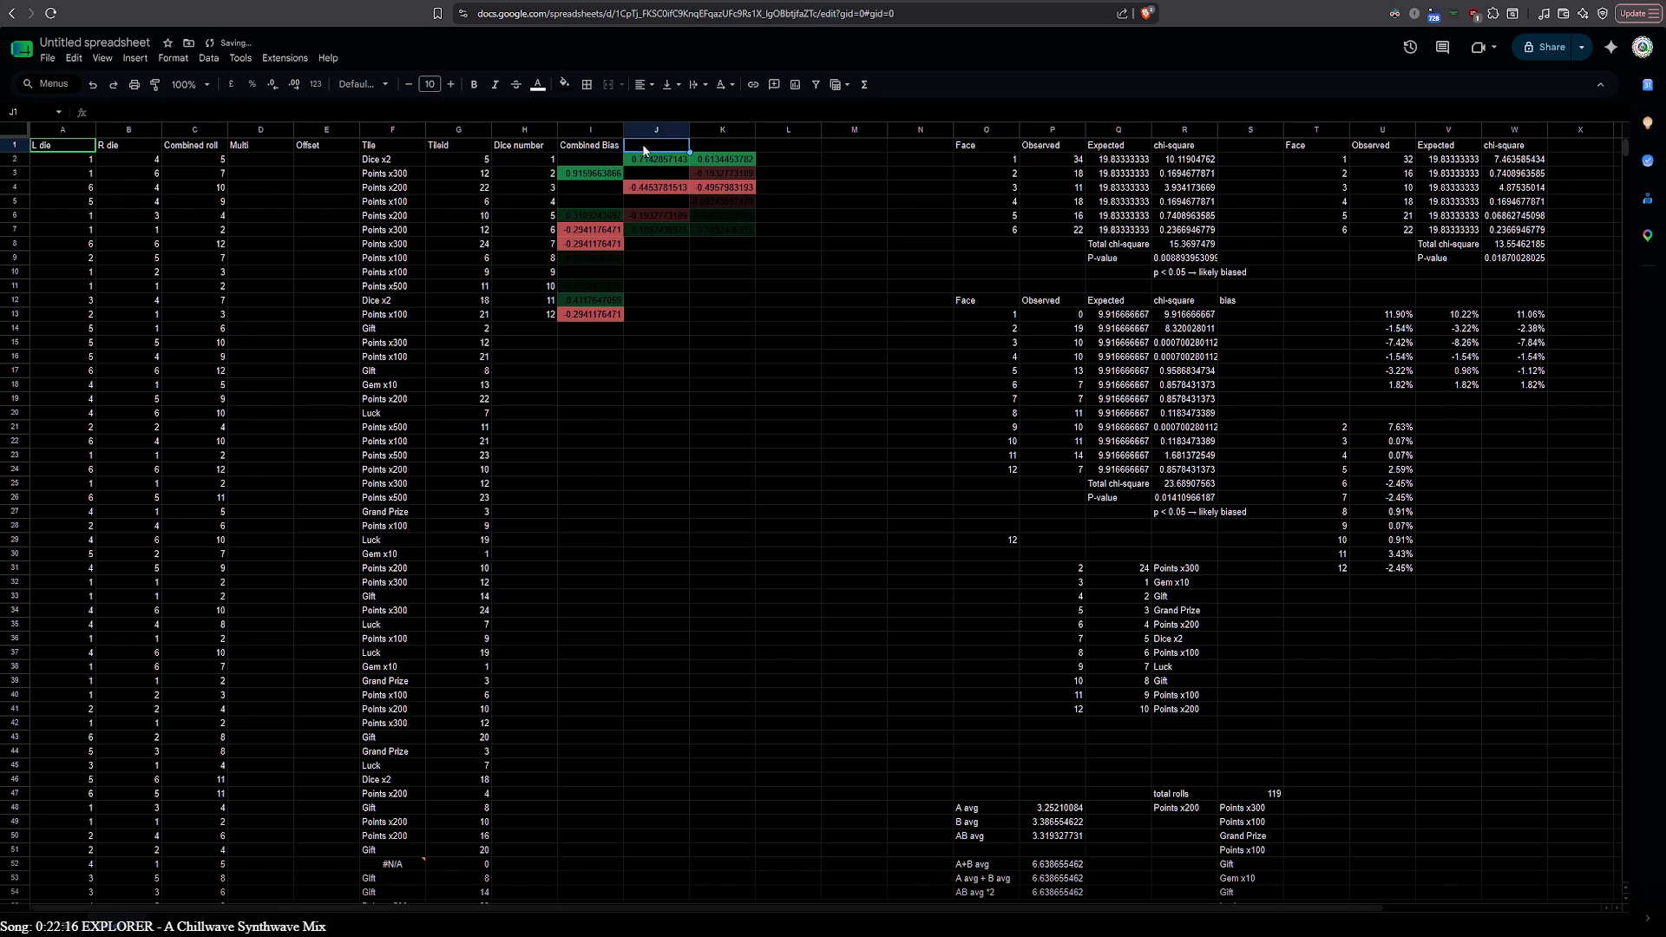
text(Left Bias)
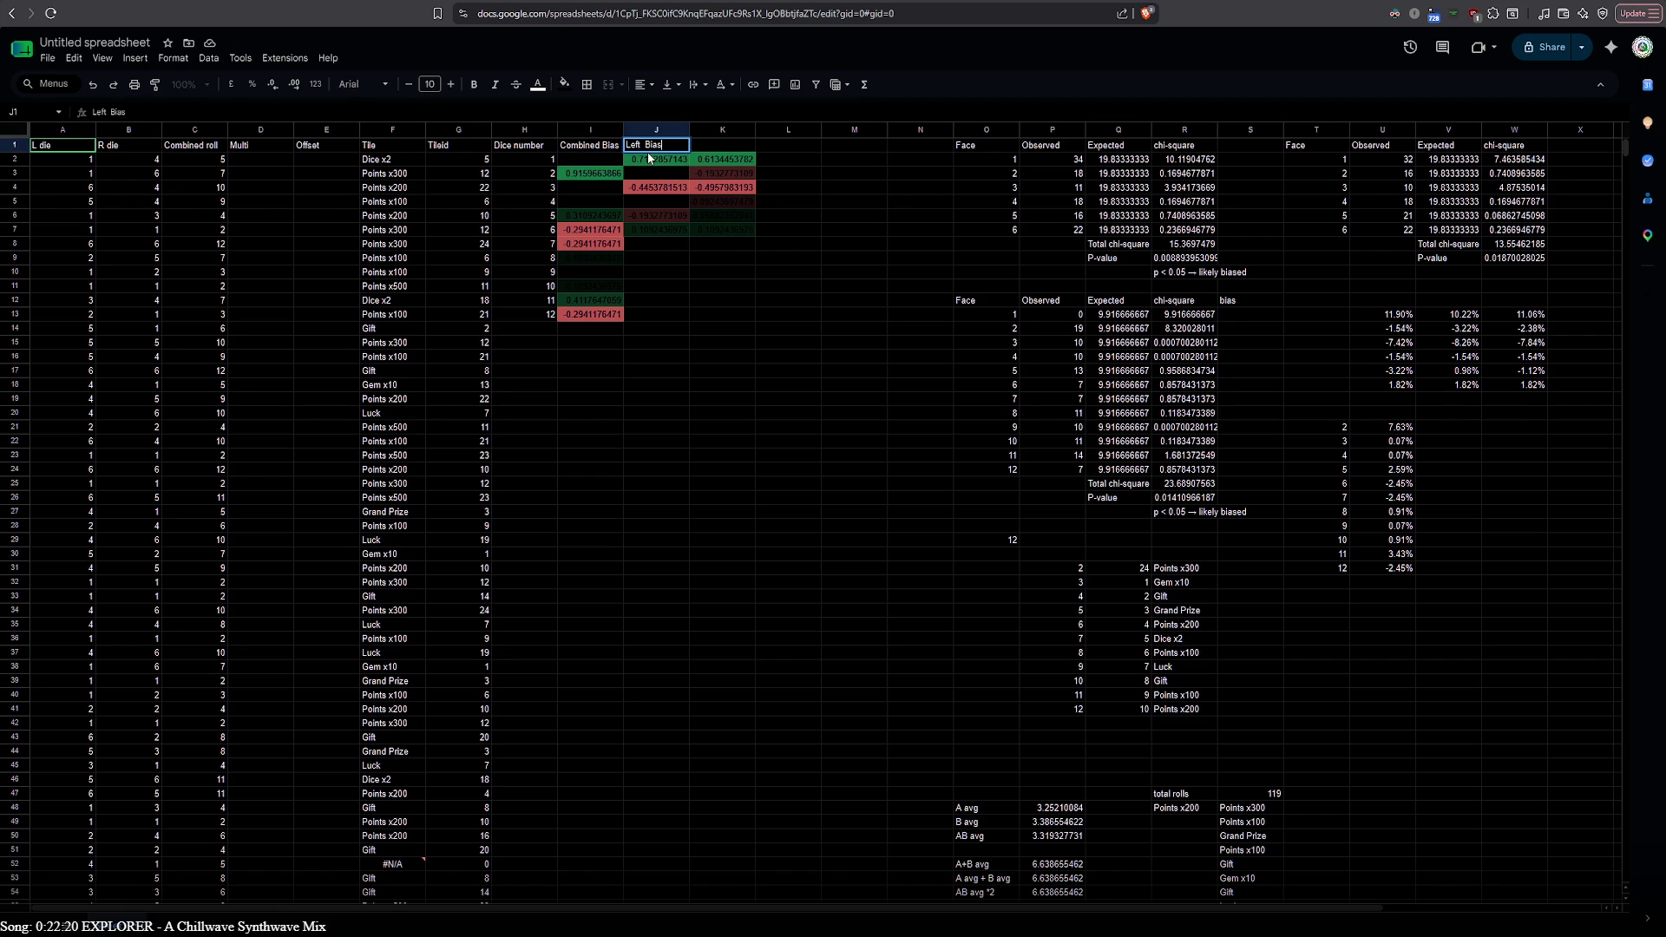
key(Tab)
double_click(706, 146)
text(ght)
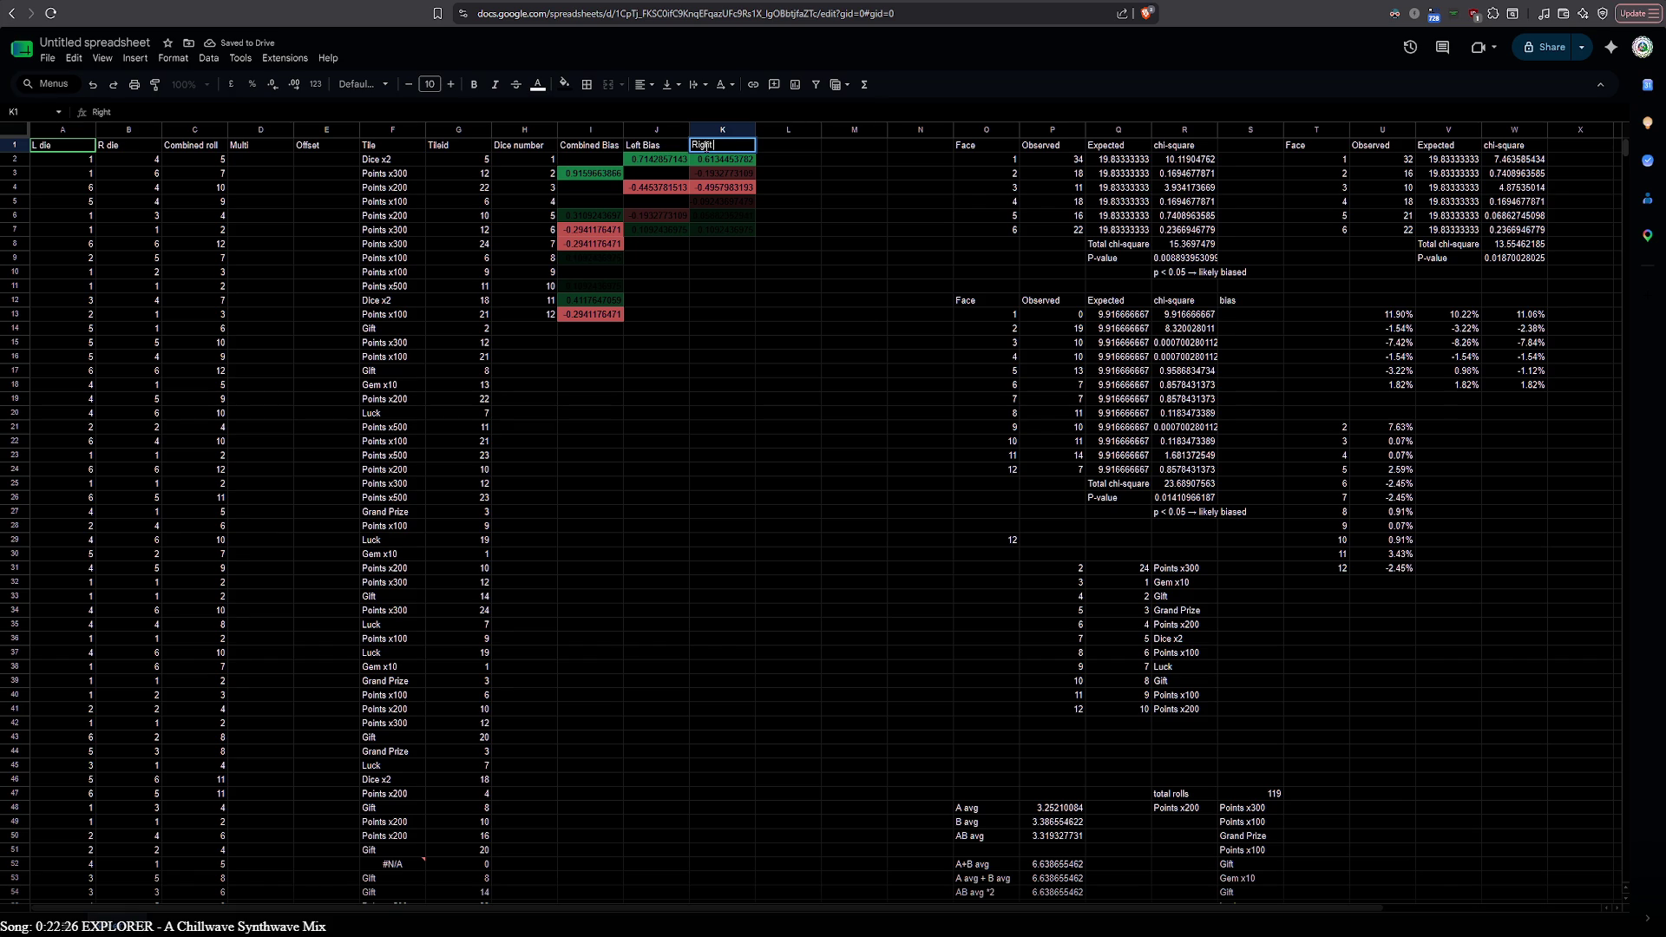
text( Bias)
key(Return)
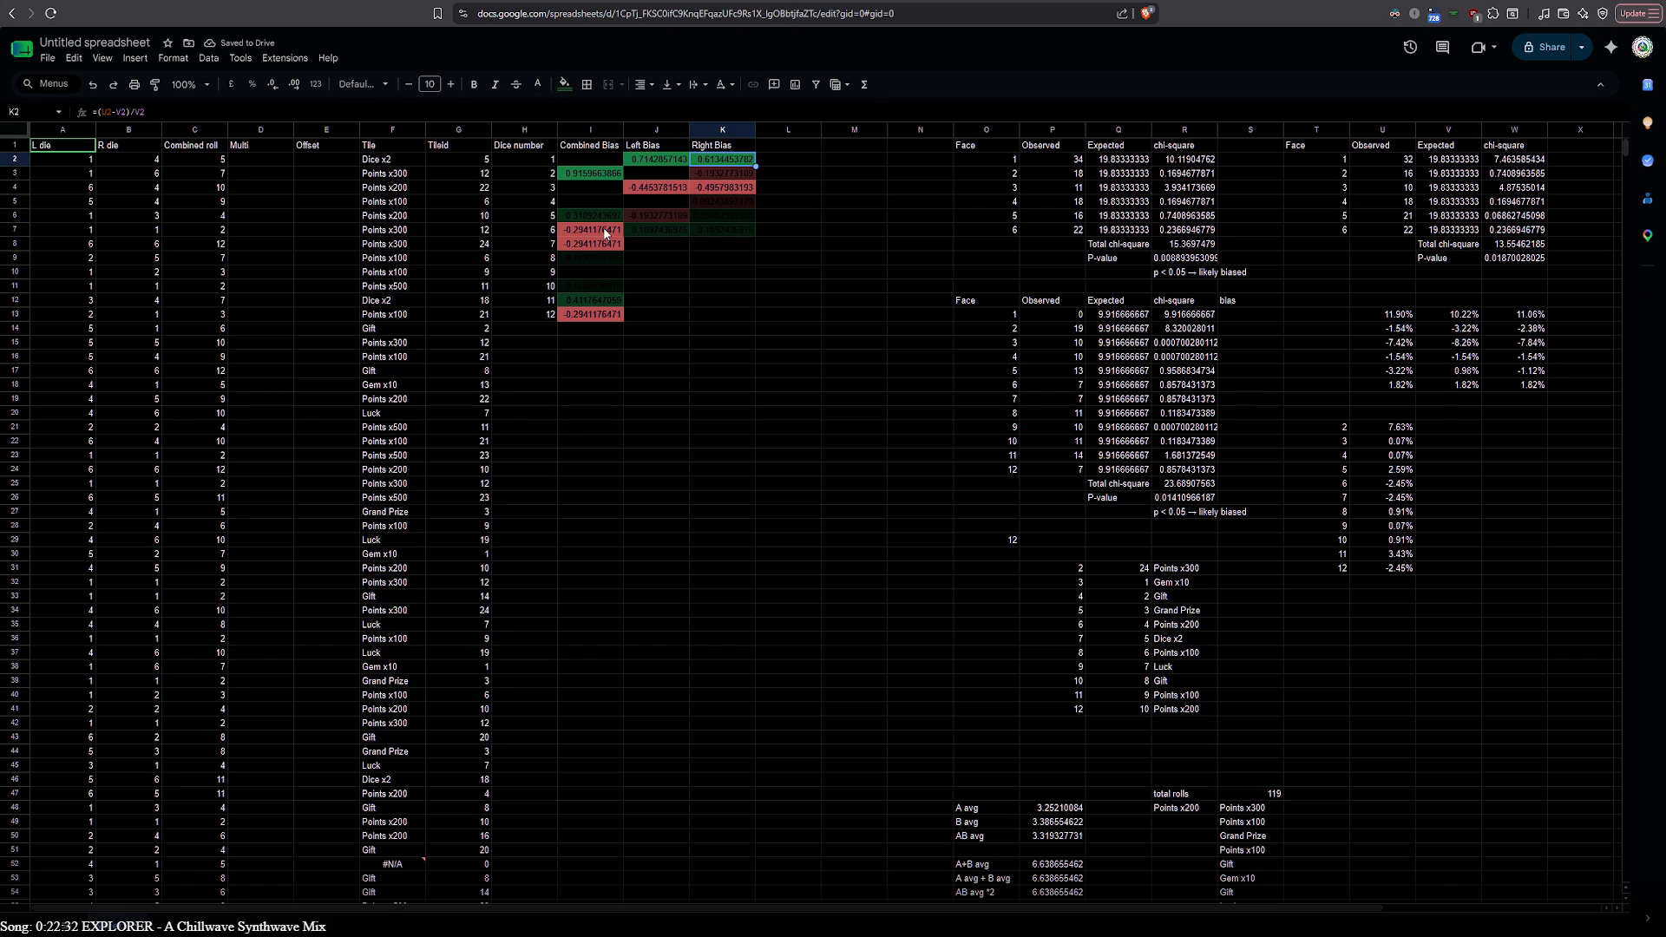
click(582, 161)
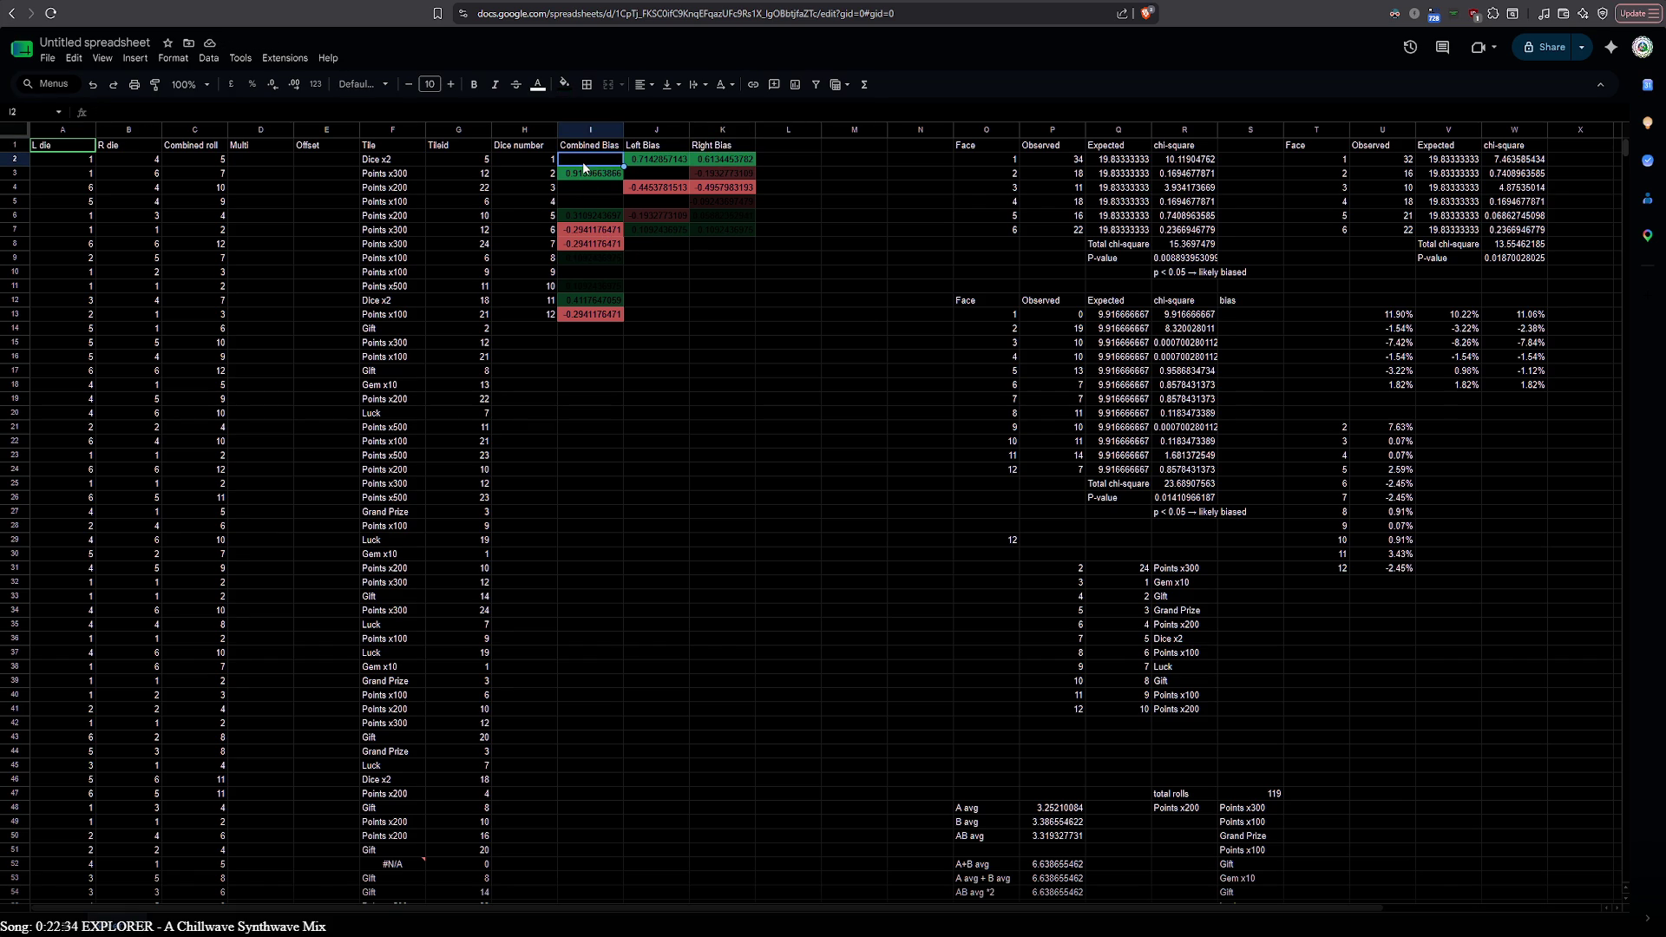
Add bottom borders under rows 2, 3 and 4 of the bias table across I:K
shift+click(738, 158)
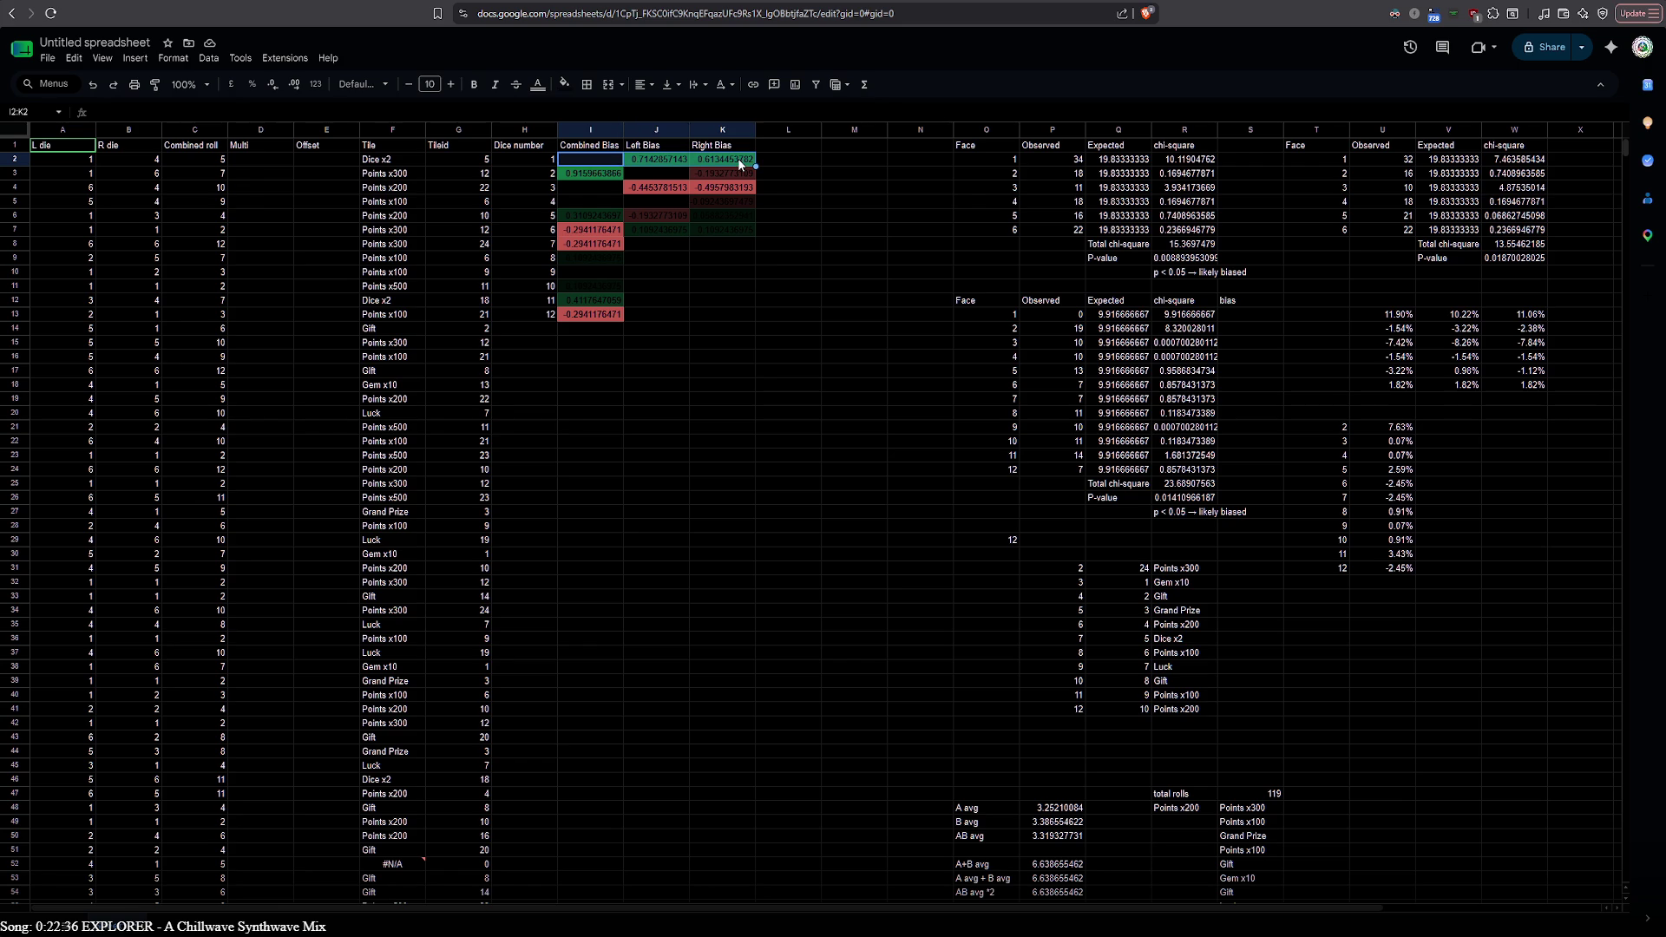
click(588, 87)
click(660, 141)
drag(608, 171, 723, 172)
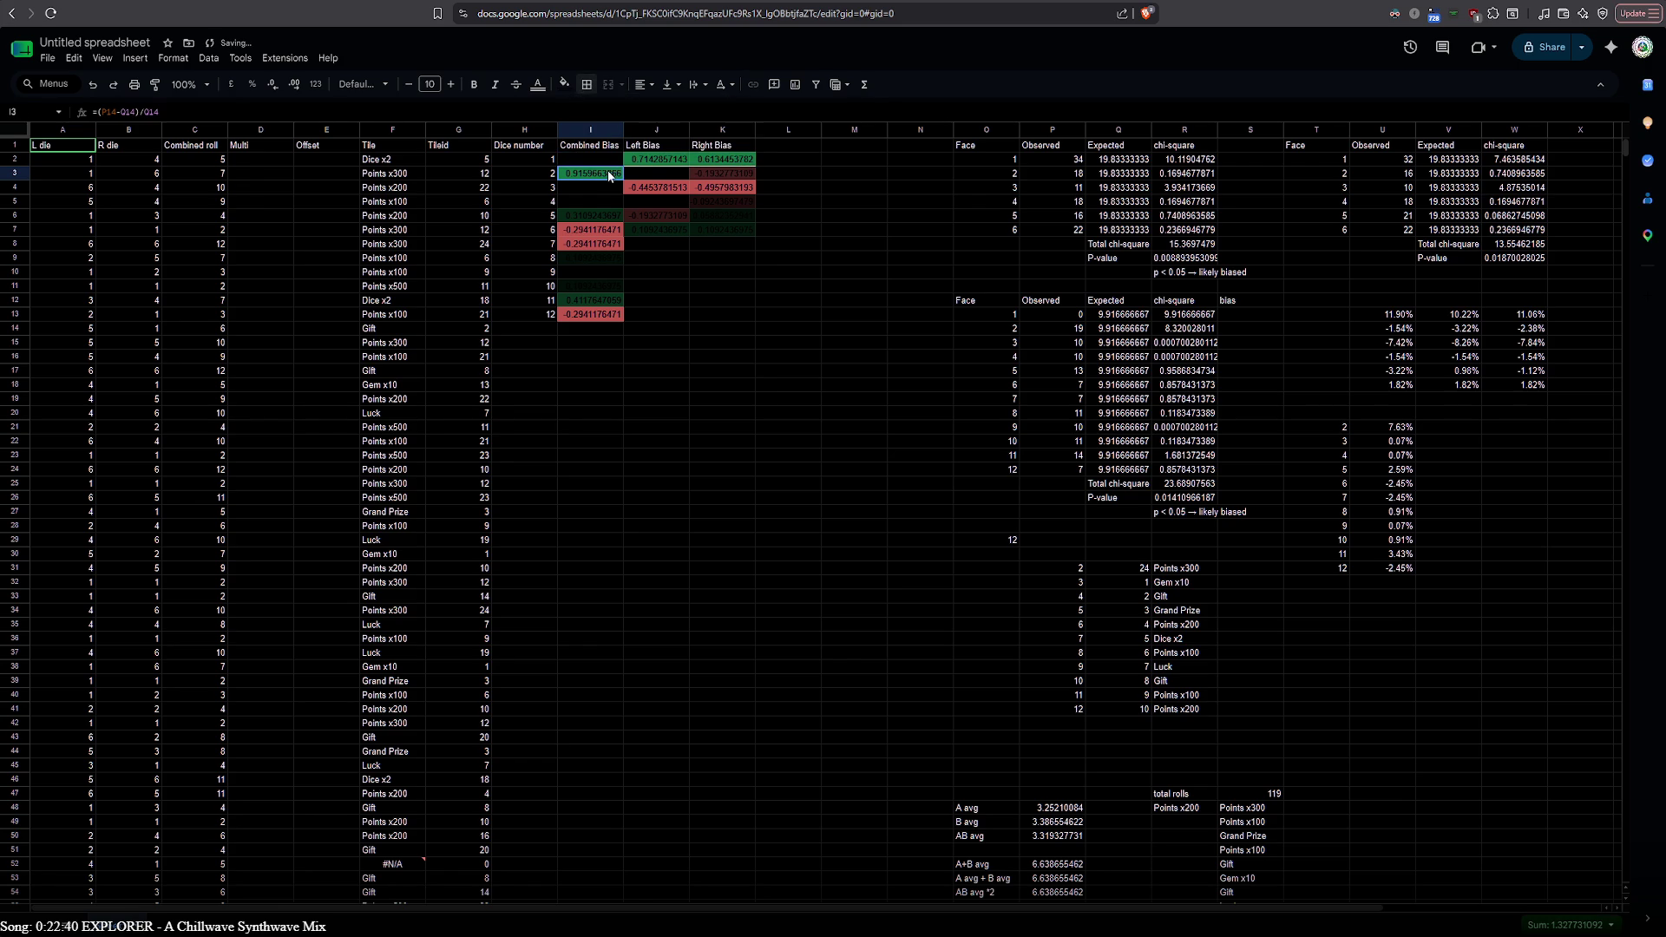
click(583, 88)
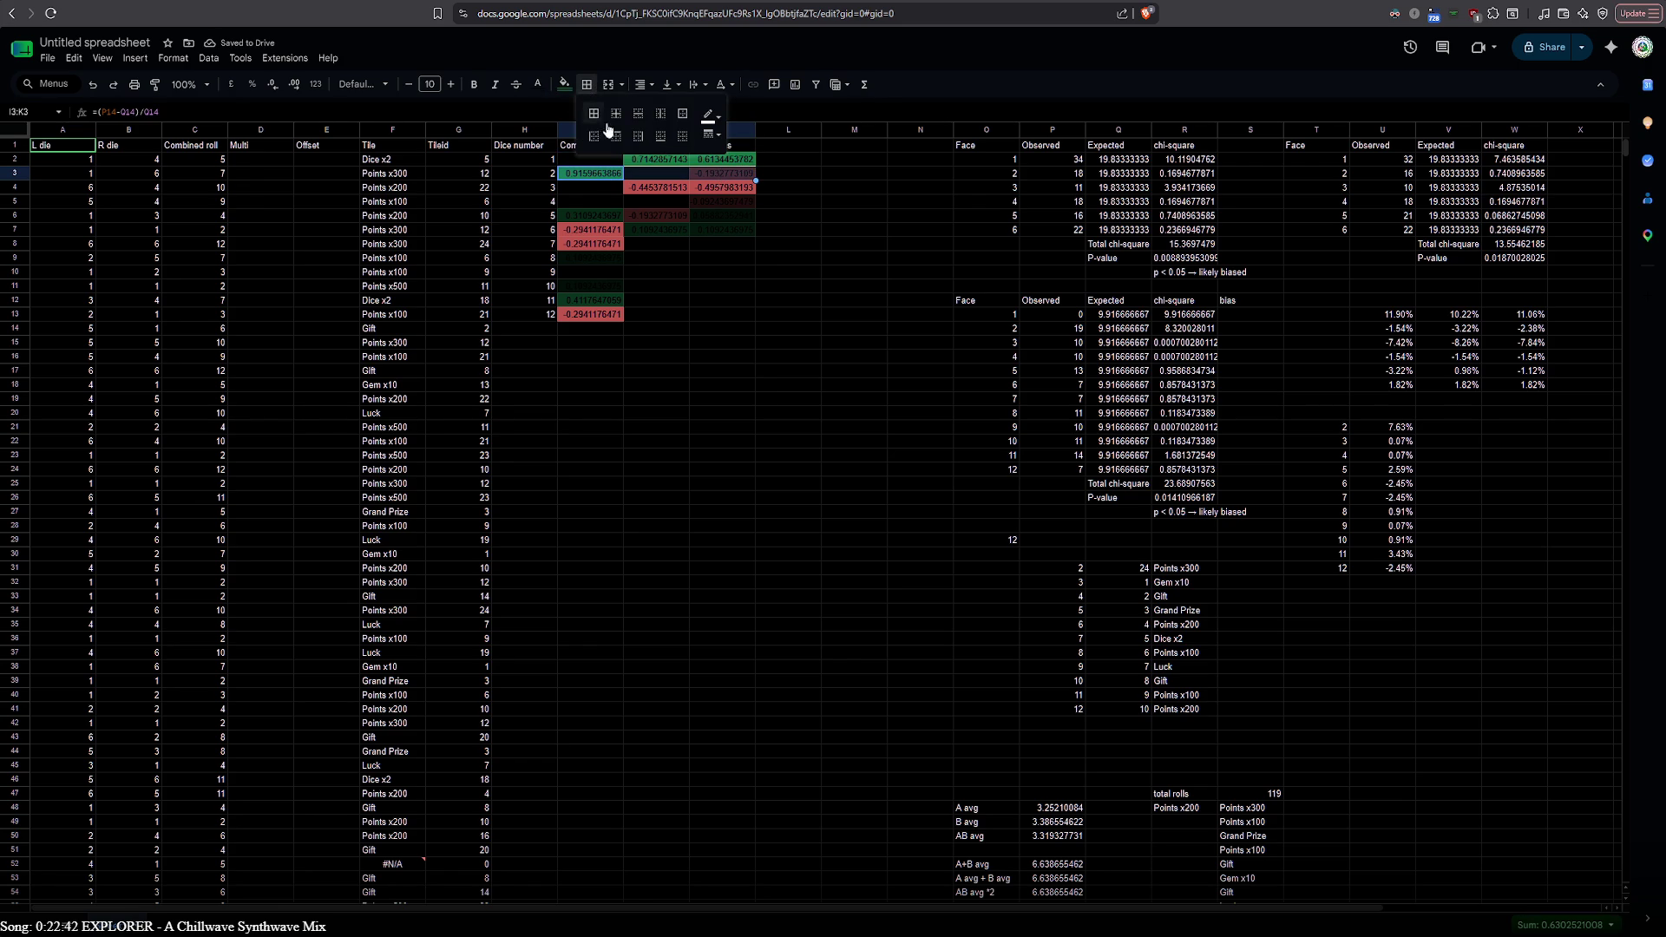
click(660, 138)
drag(595, 192, 717, 187)
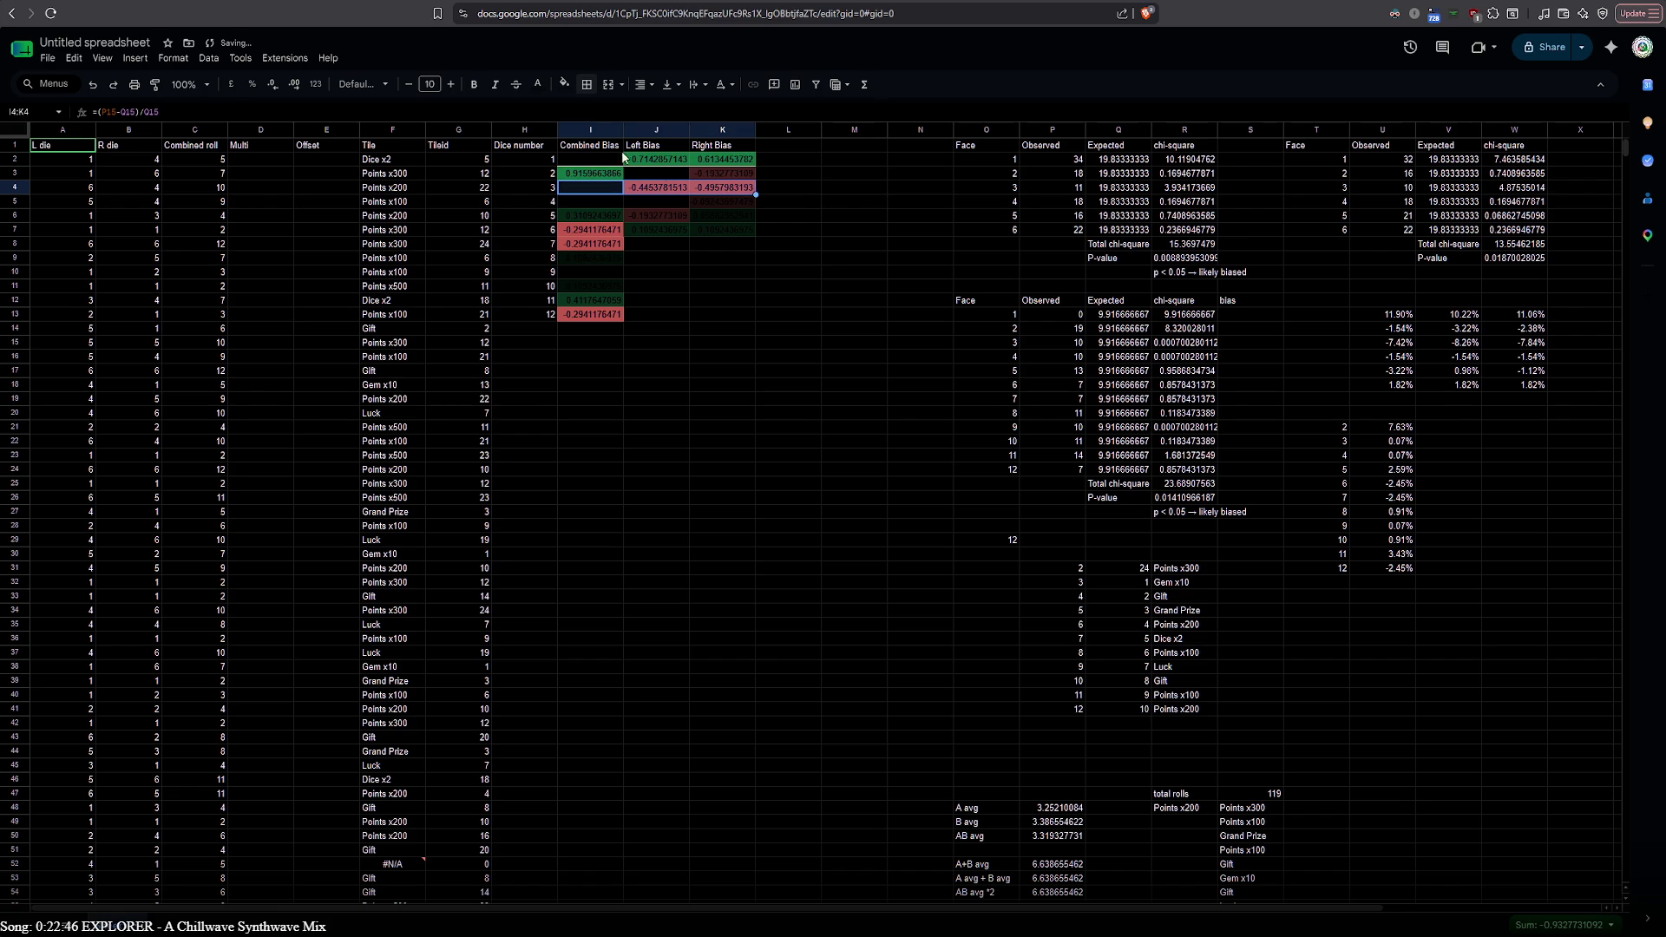
click(586, 87)
click(658, 137)
Add bottom borders under rows 5, 6 and 7 of the bias table across I:K
click(612, 205)
drag(617, 206, 723, 201)
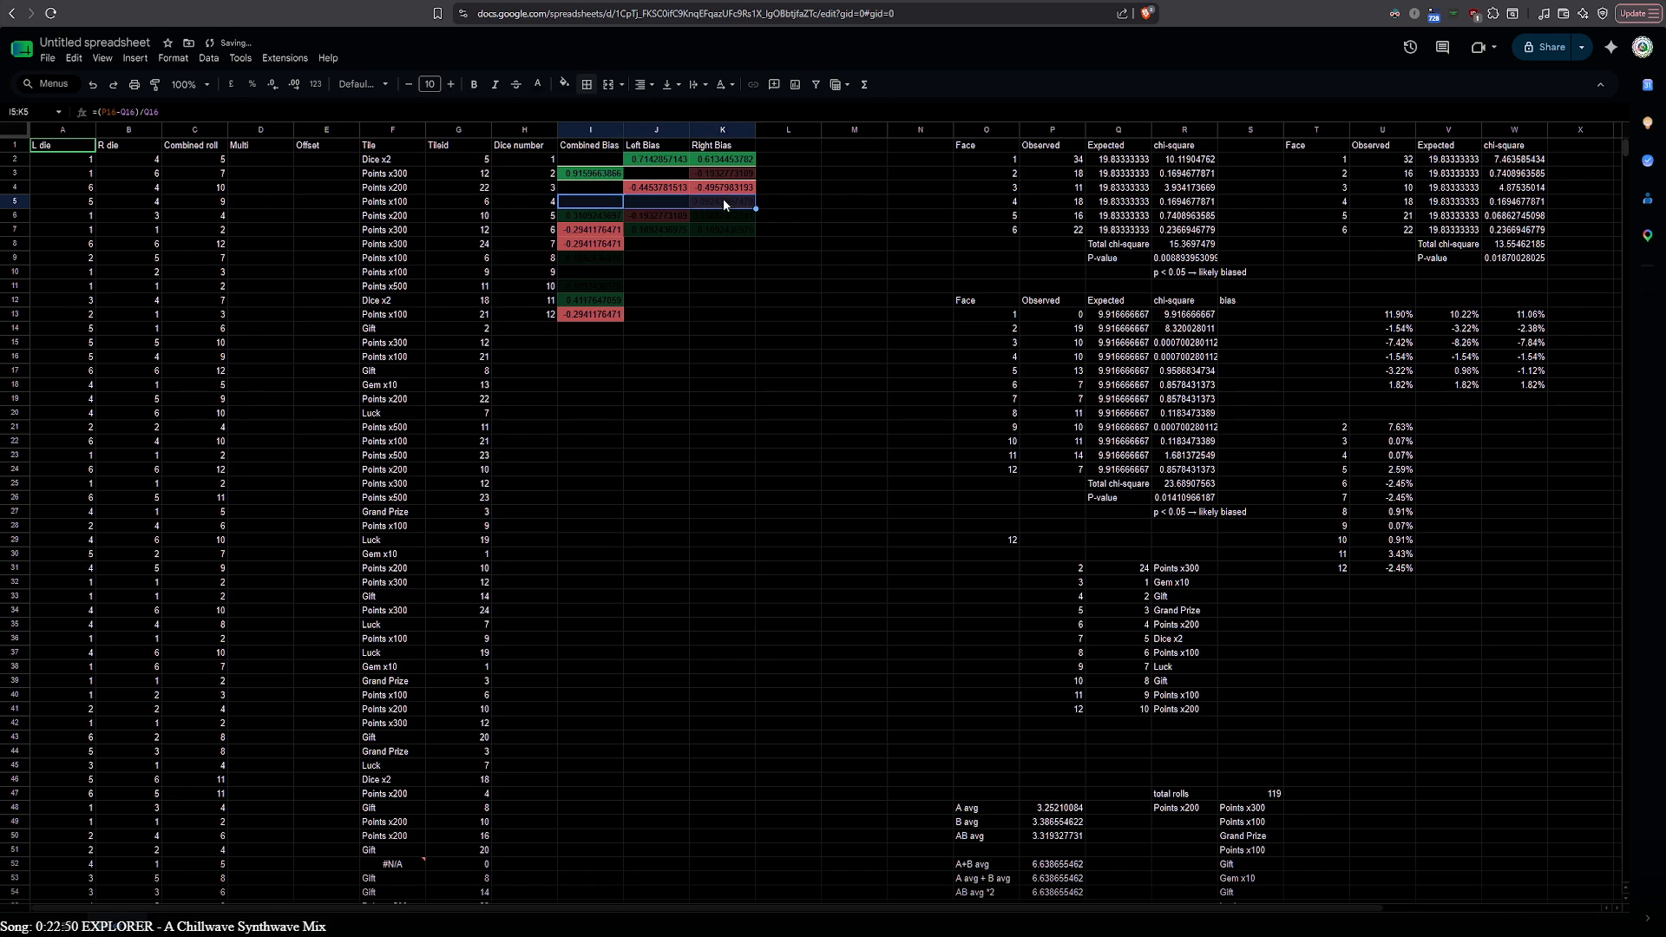
click(588, 86)
click(638, 137)
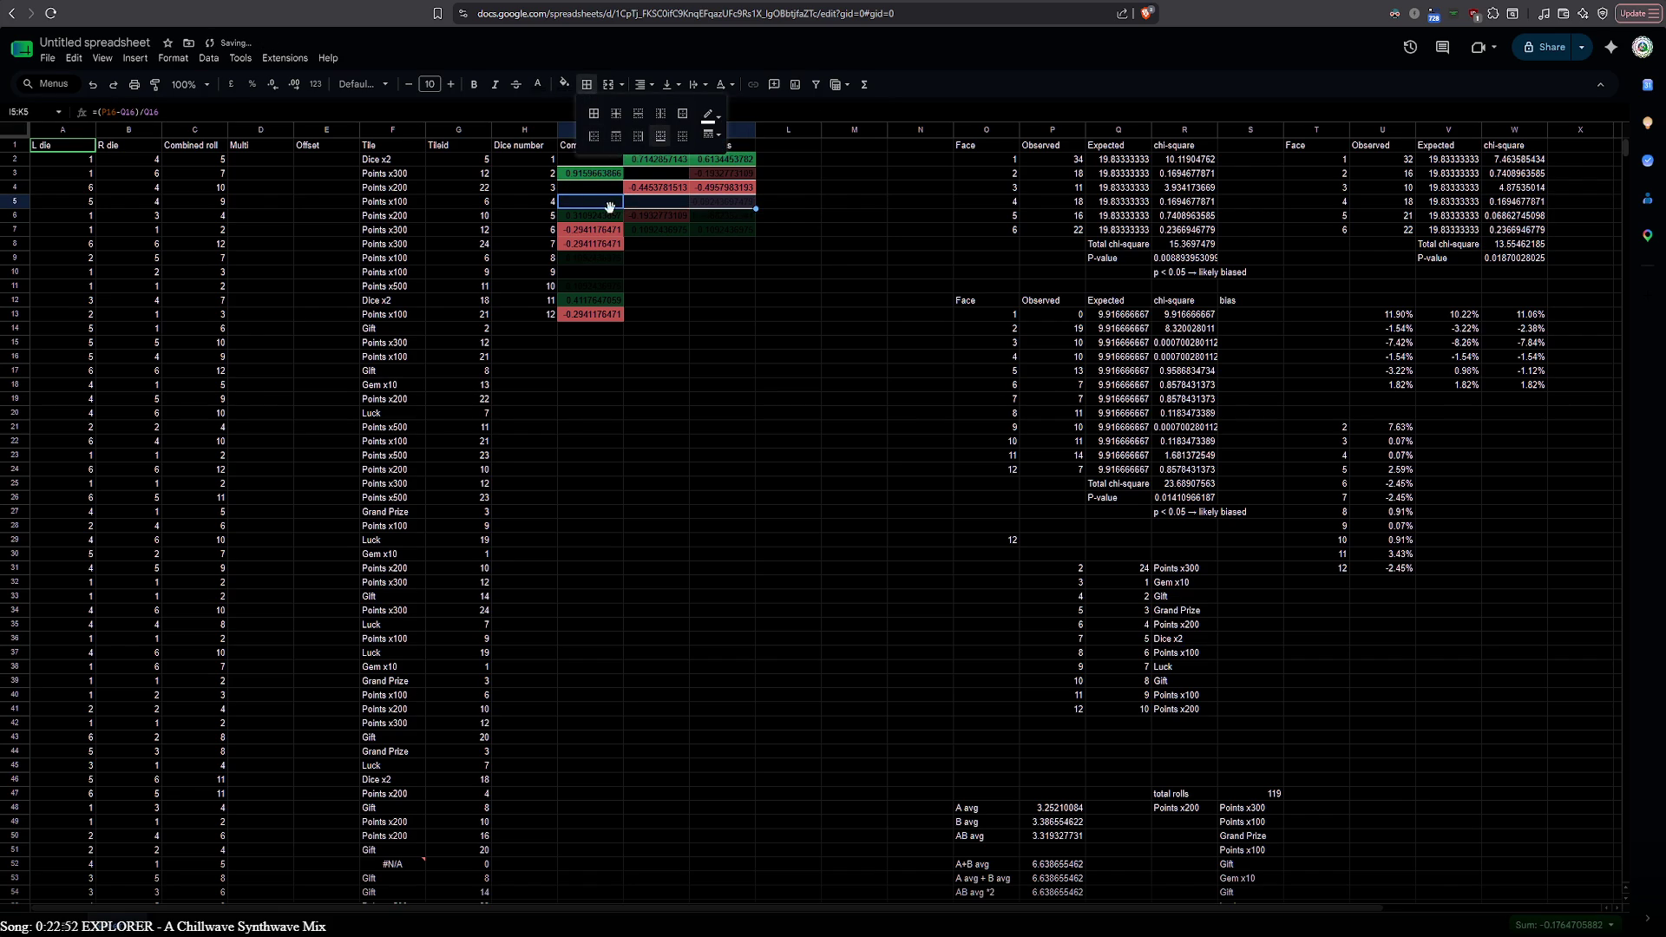
drag(612, 216, 717, 218)
click(588, 85)
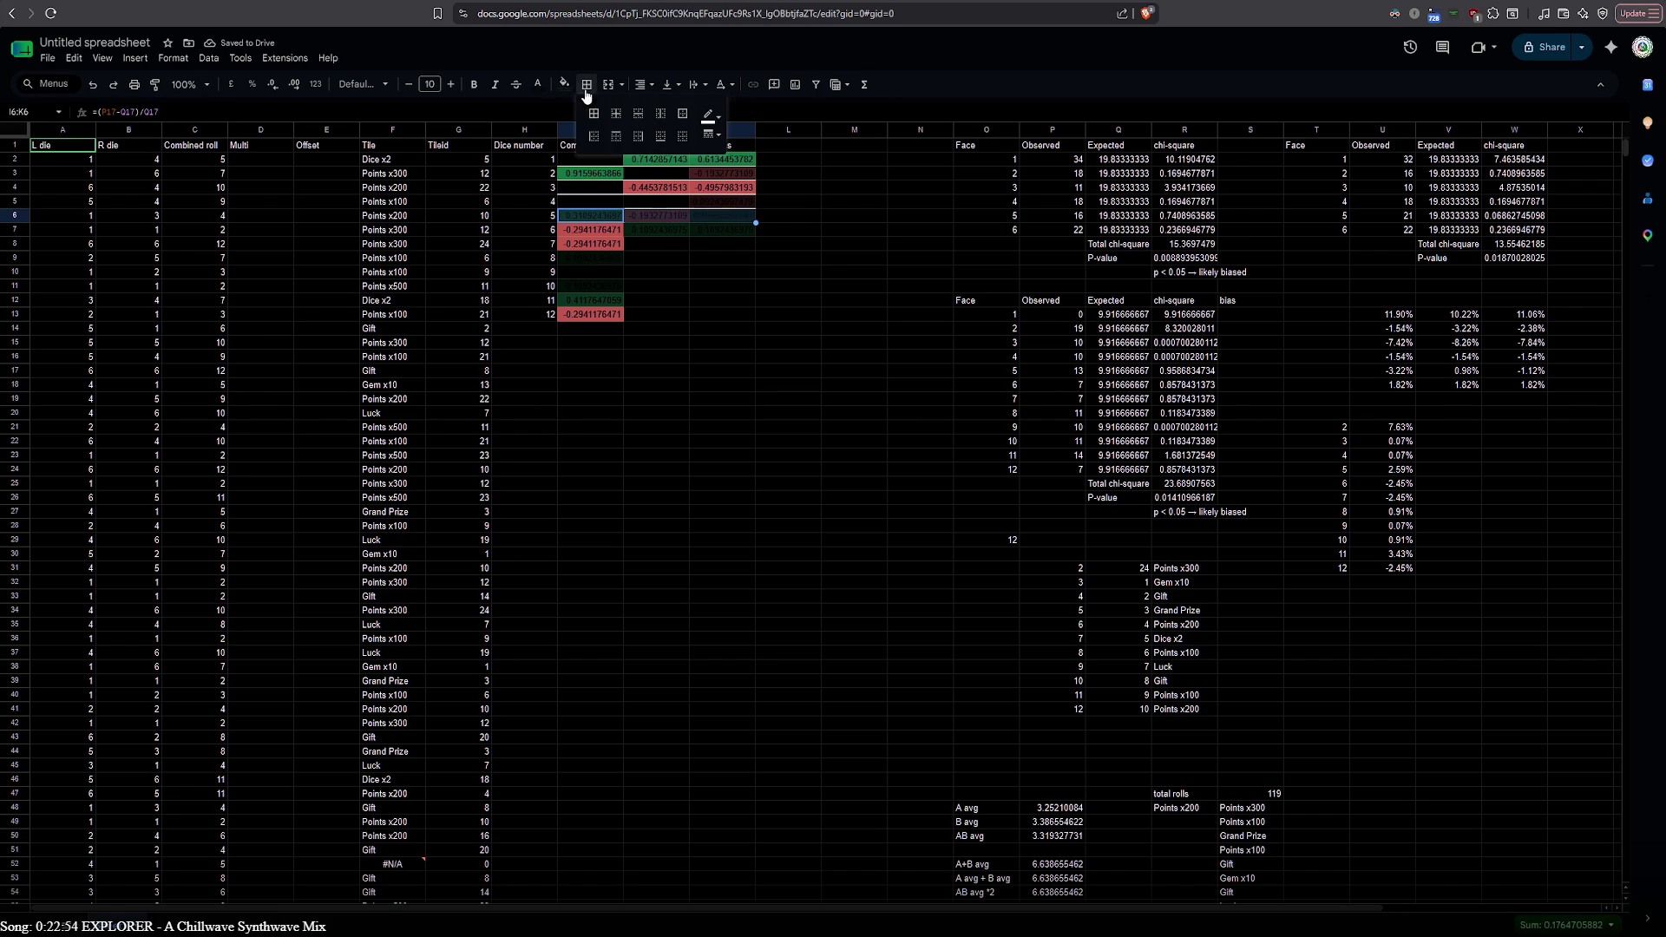
click(657, 141)
drag(599, 231, 736, 227)
click(587, 85)
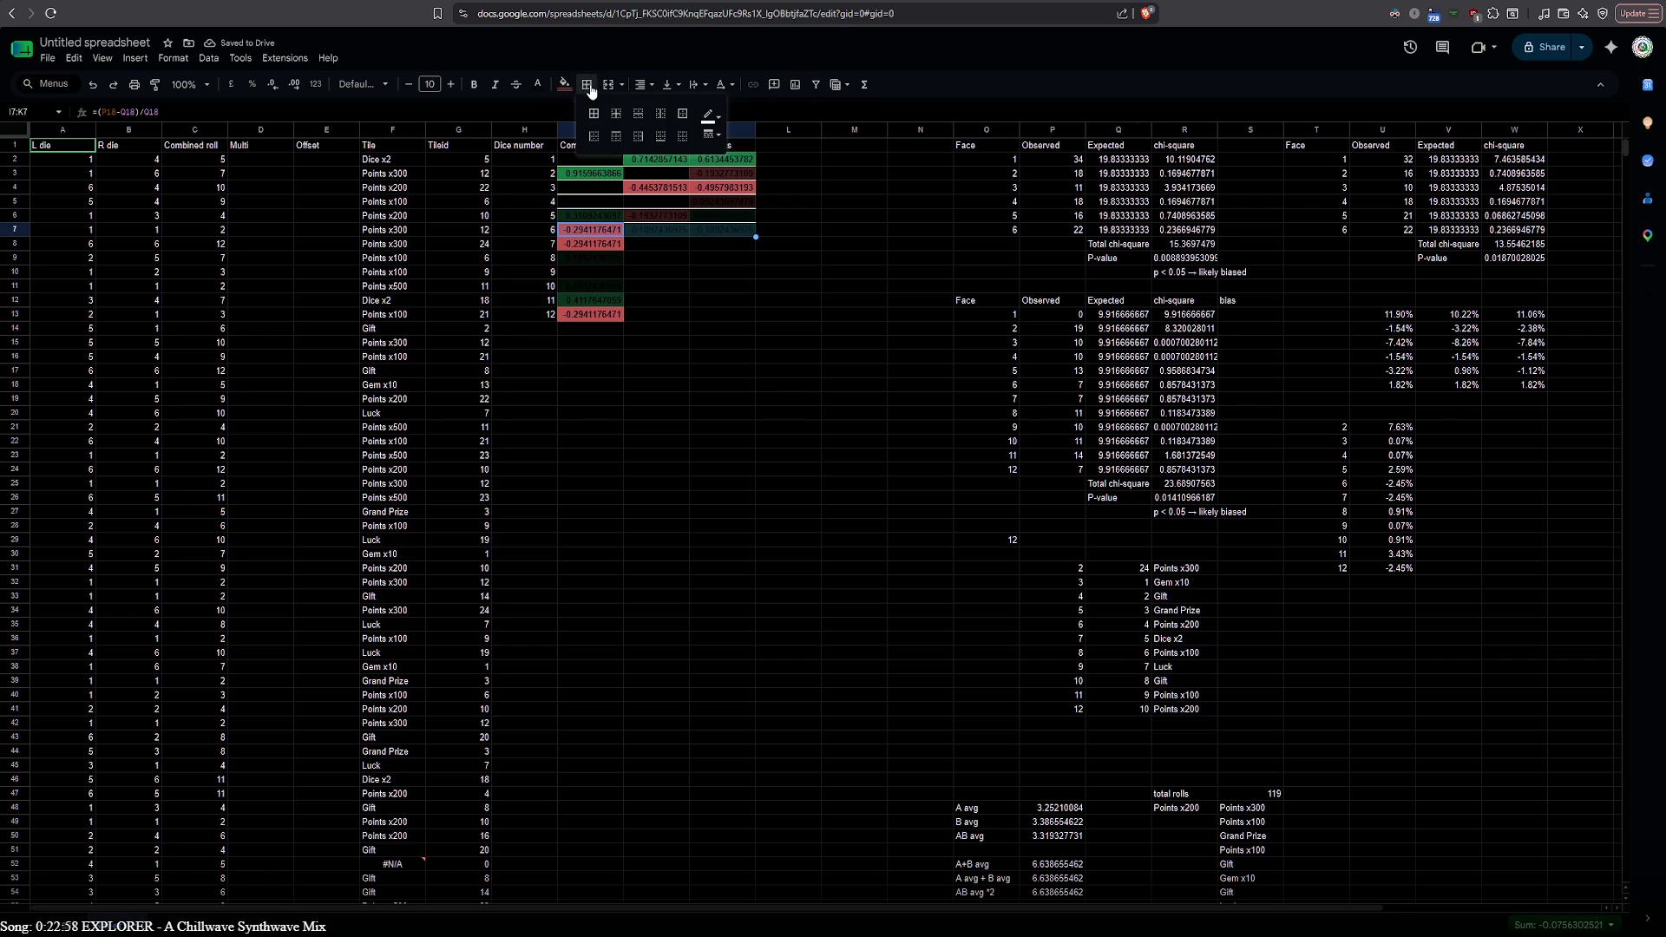
click(661, 139)
Add bottom borders under the Dice number cells H2, H3 and H4
click(530, 161)
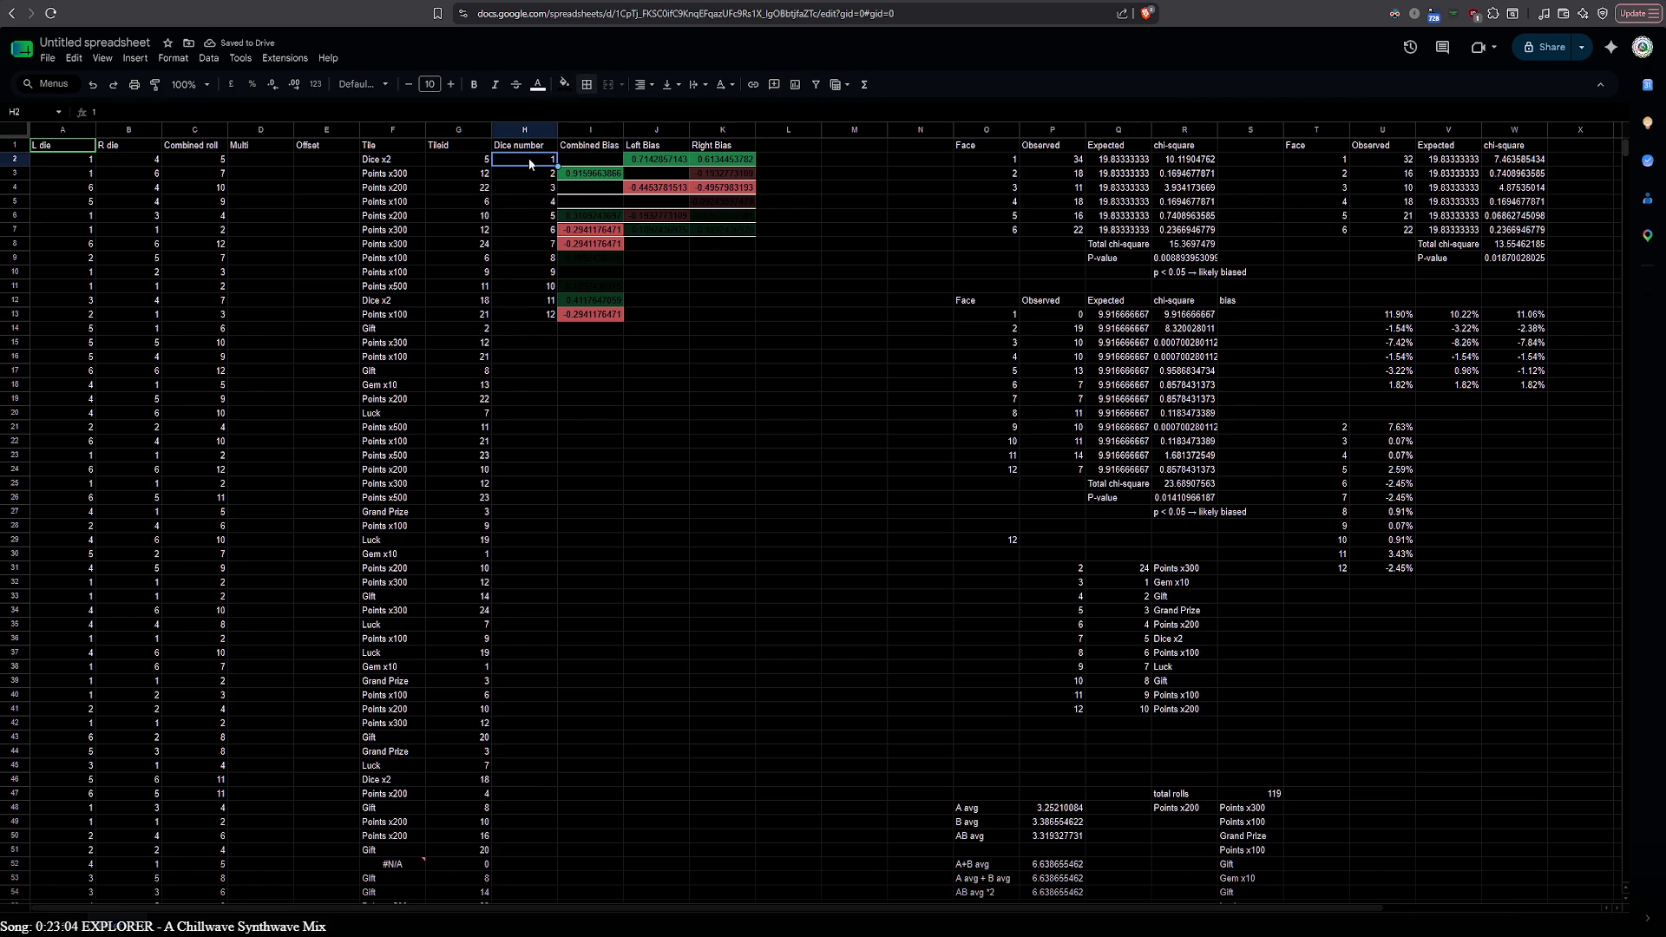
click(588, 85)
click(661, 135)
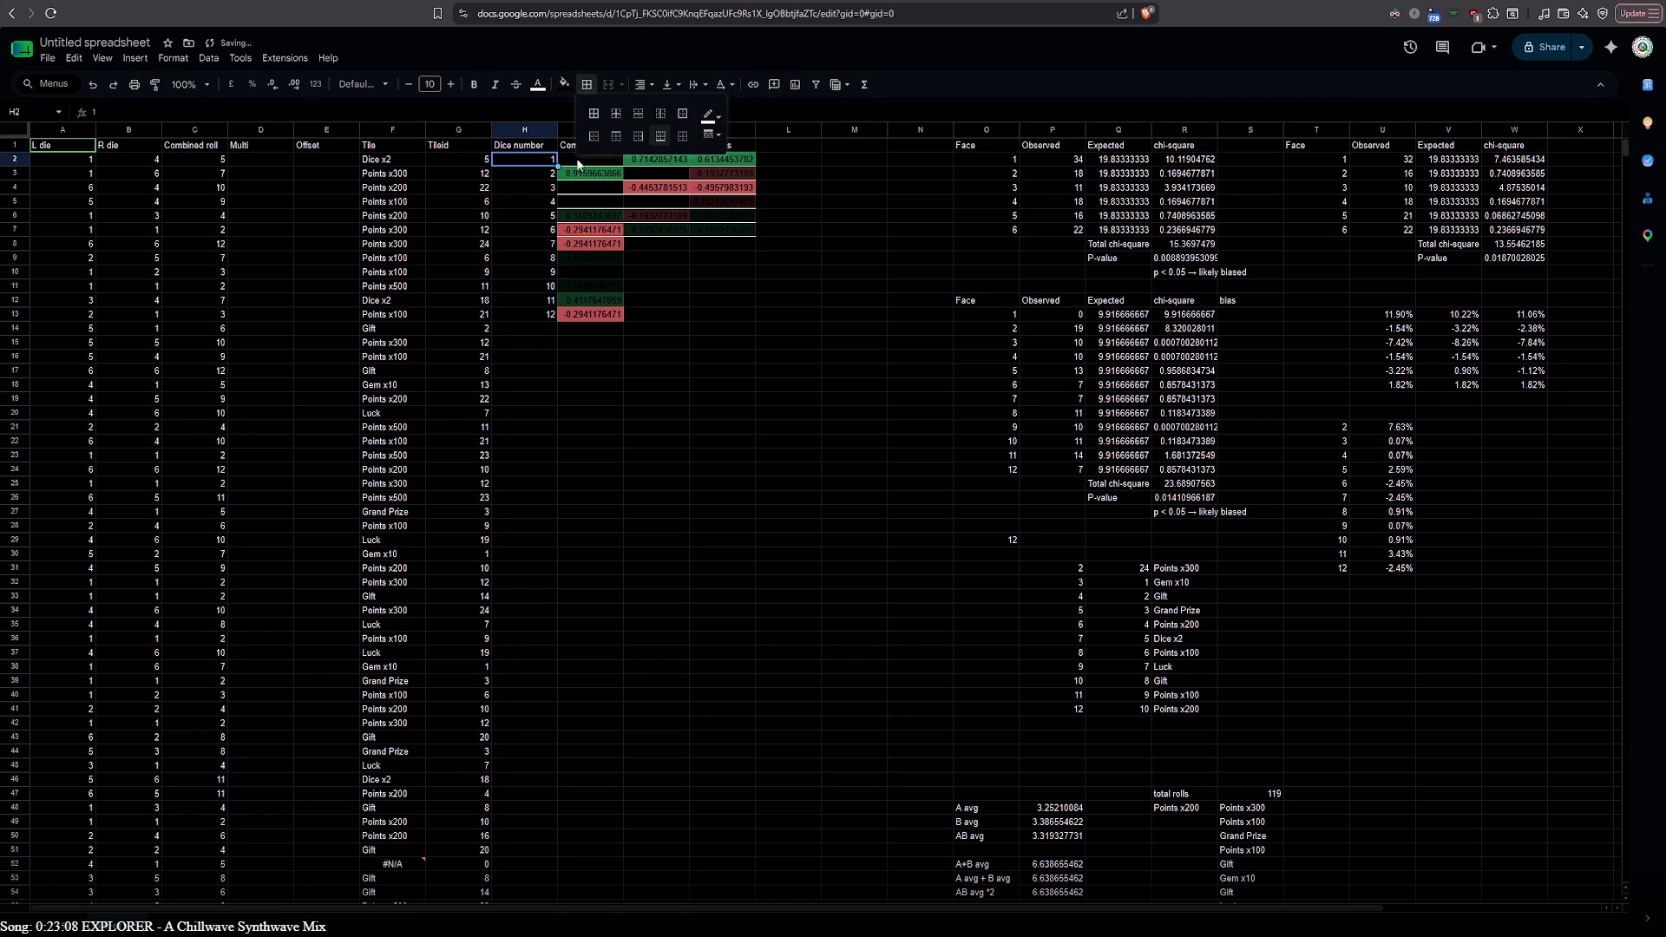
click(519, 173)
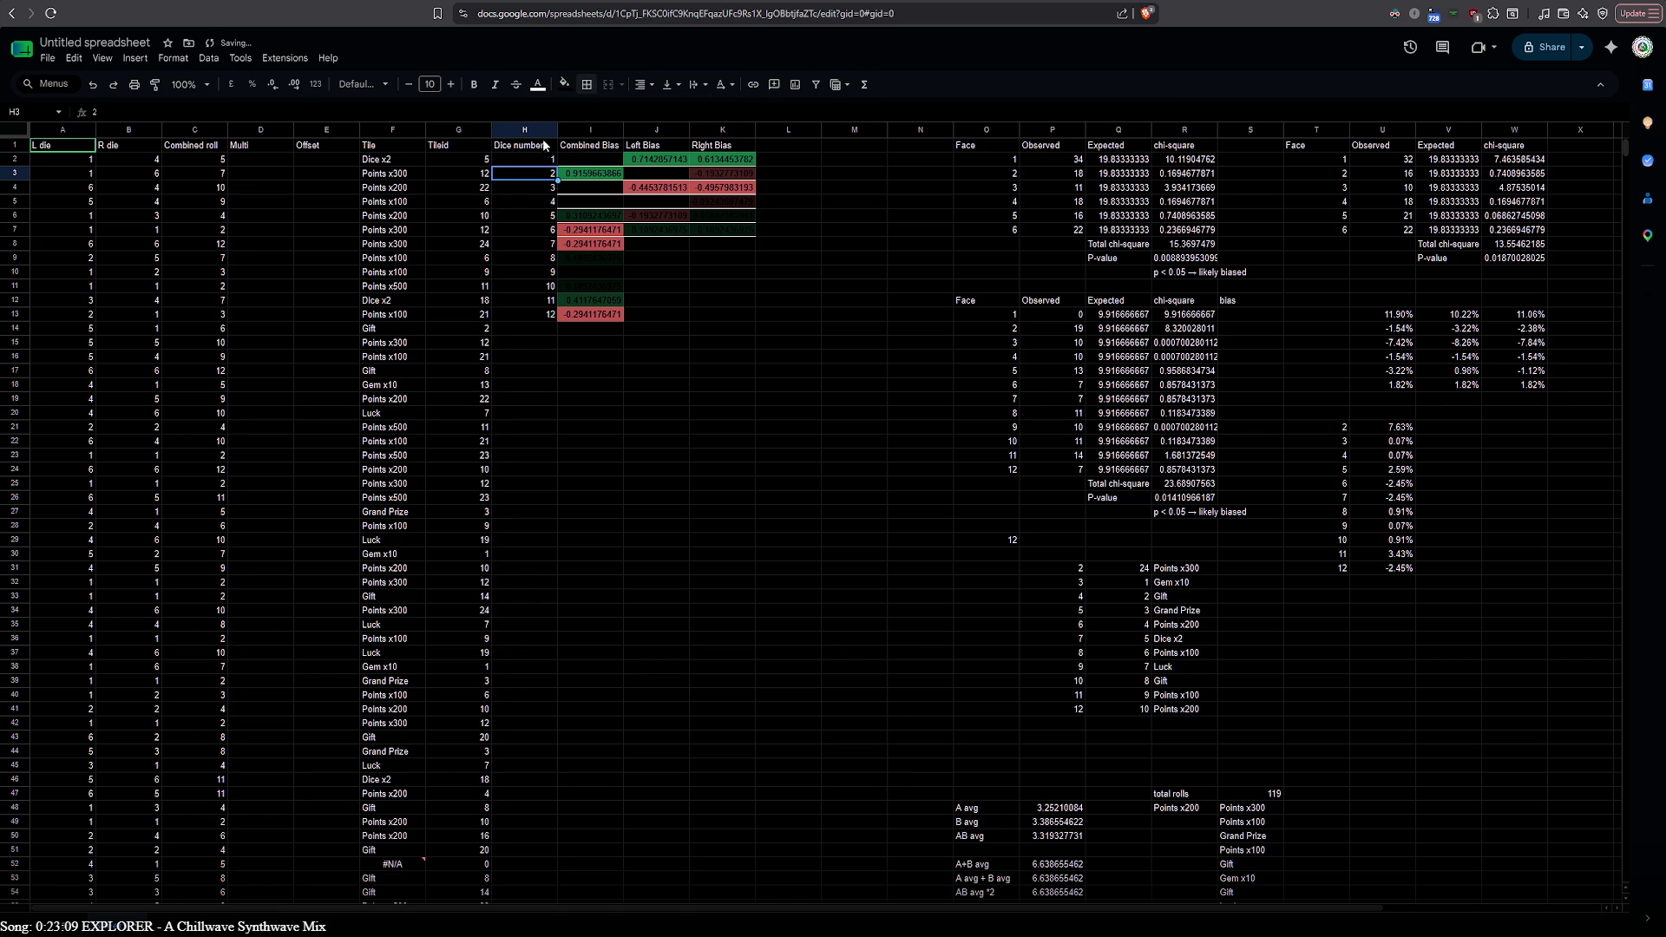
click(588, 85)
click(661, 135)
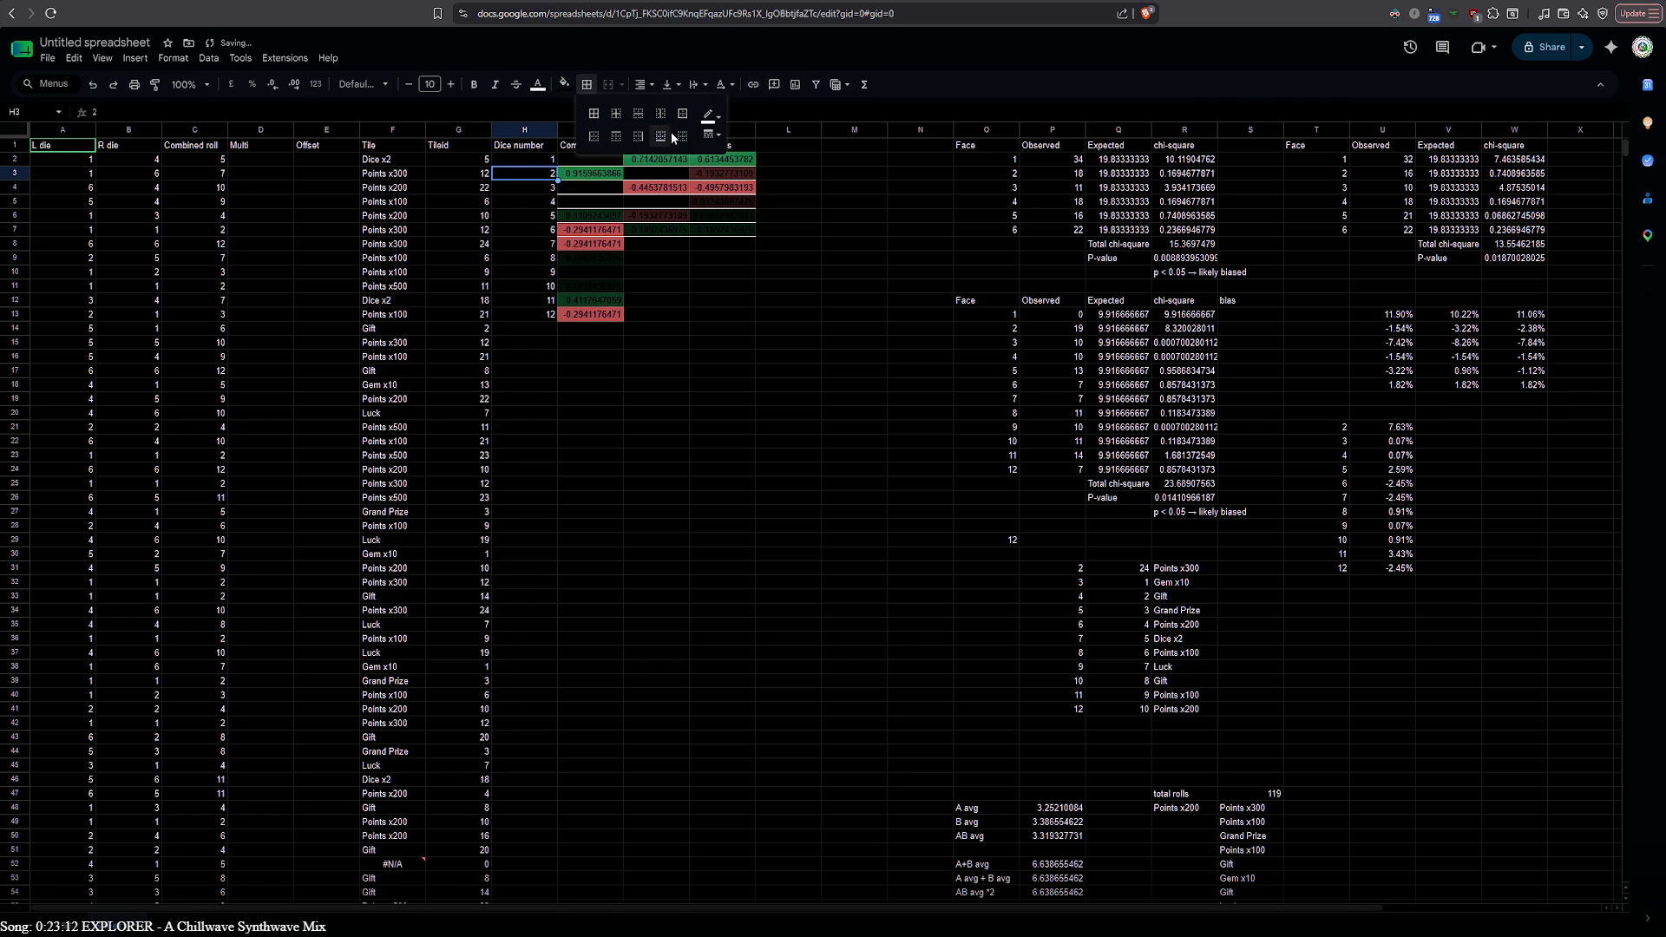
click(512, 189)
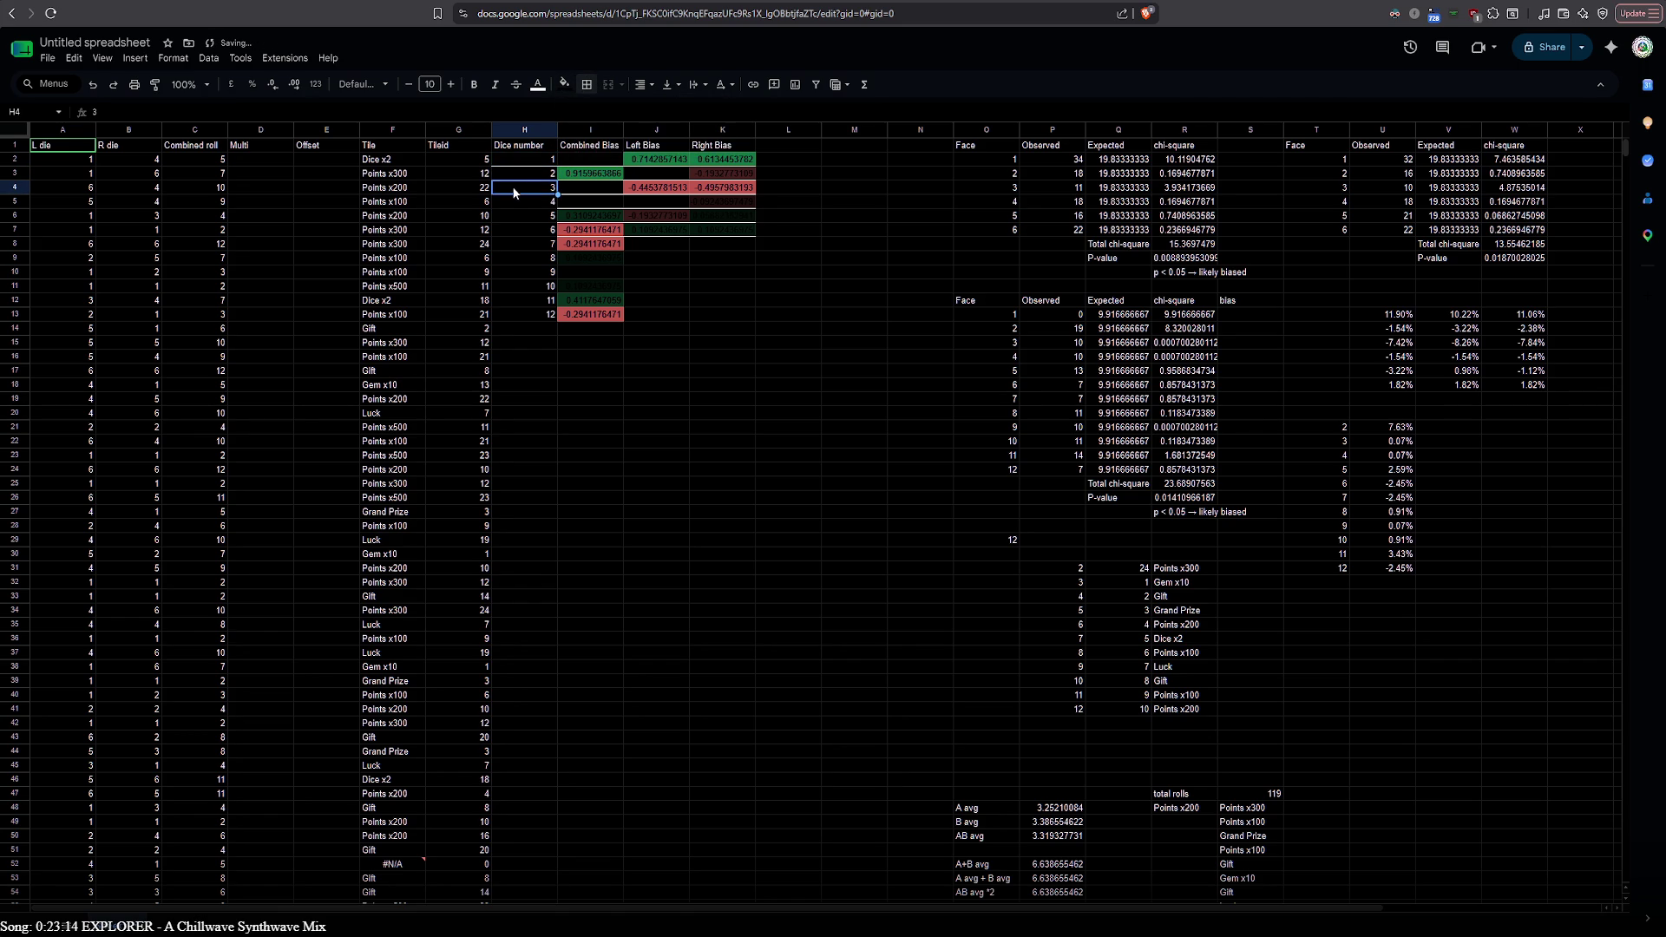
click(517, 222)
click(530, 187)
click(587, 84)
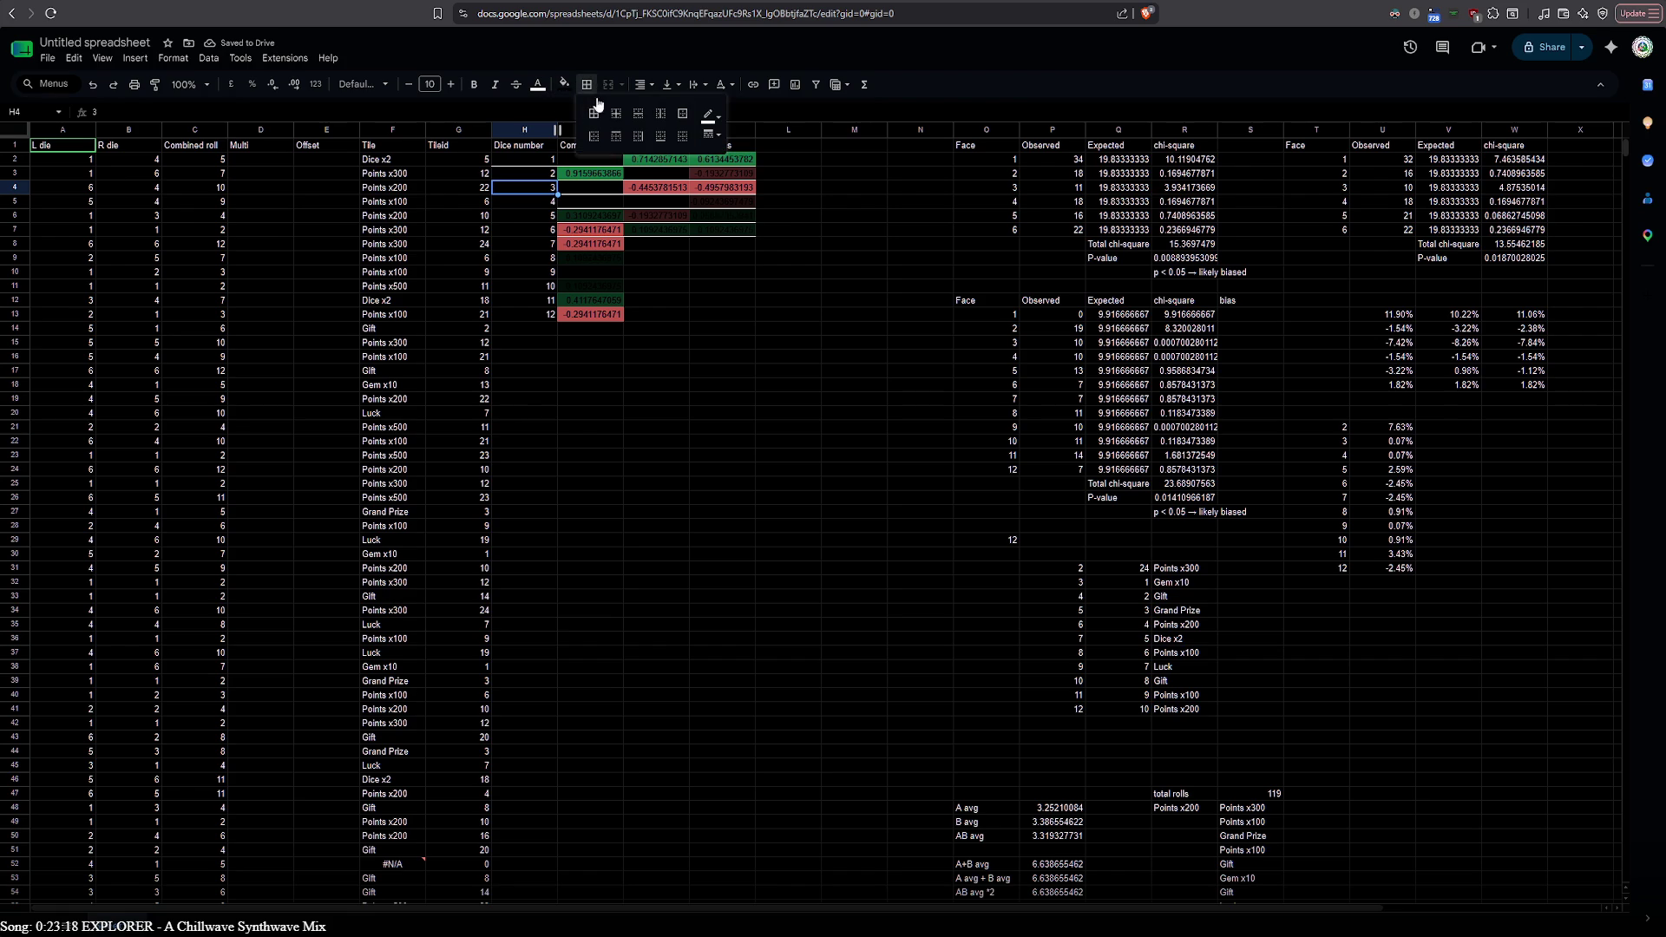
click(660, 141)
key(Down)
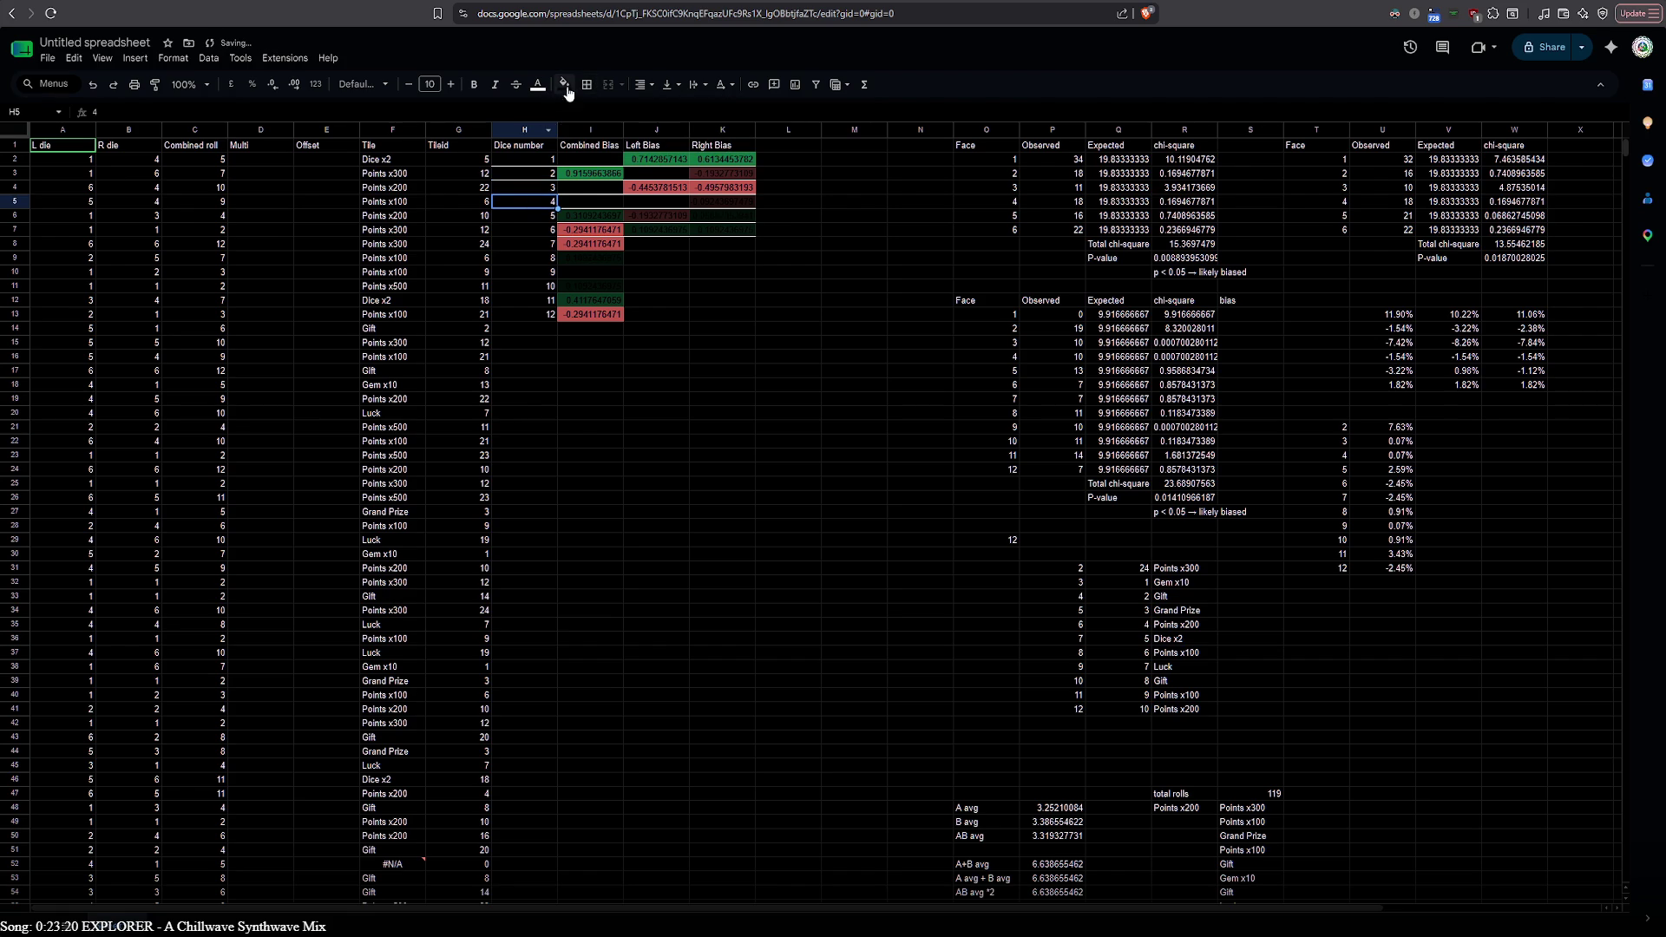
Reapply bottom borders on rows 2 and 3 across H:K using a thicker line style
click(524, 164)
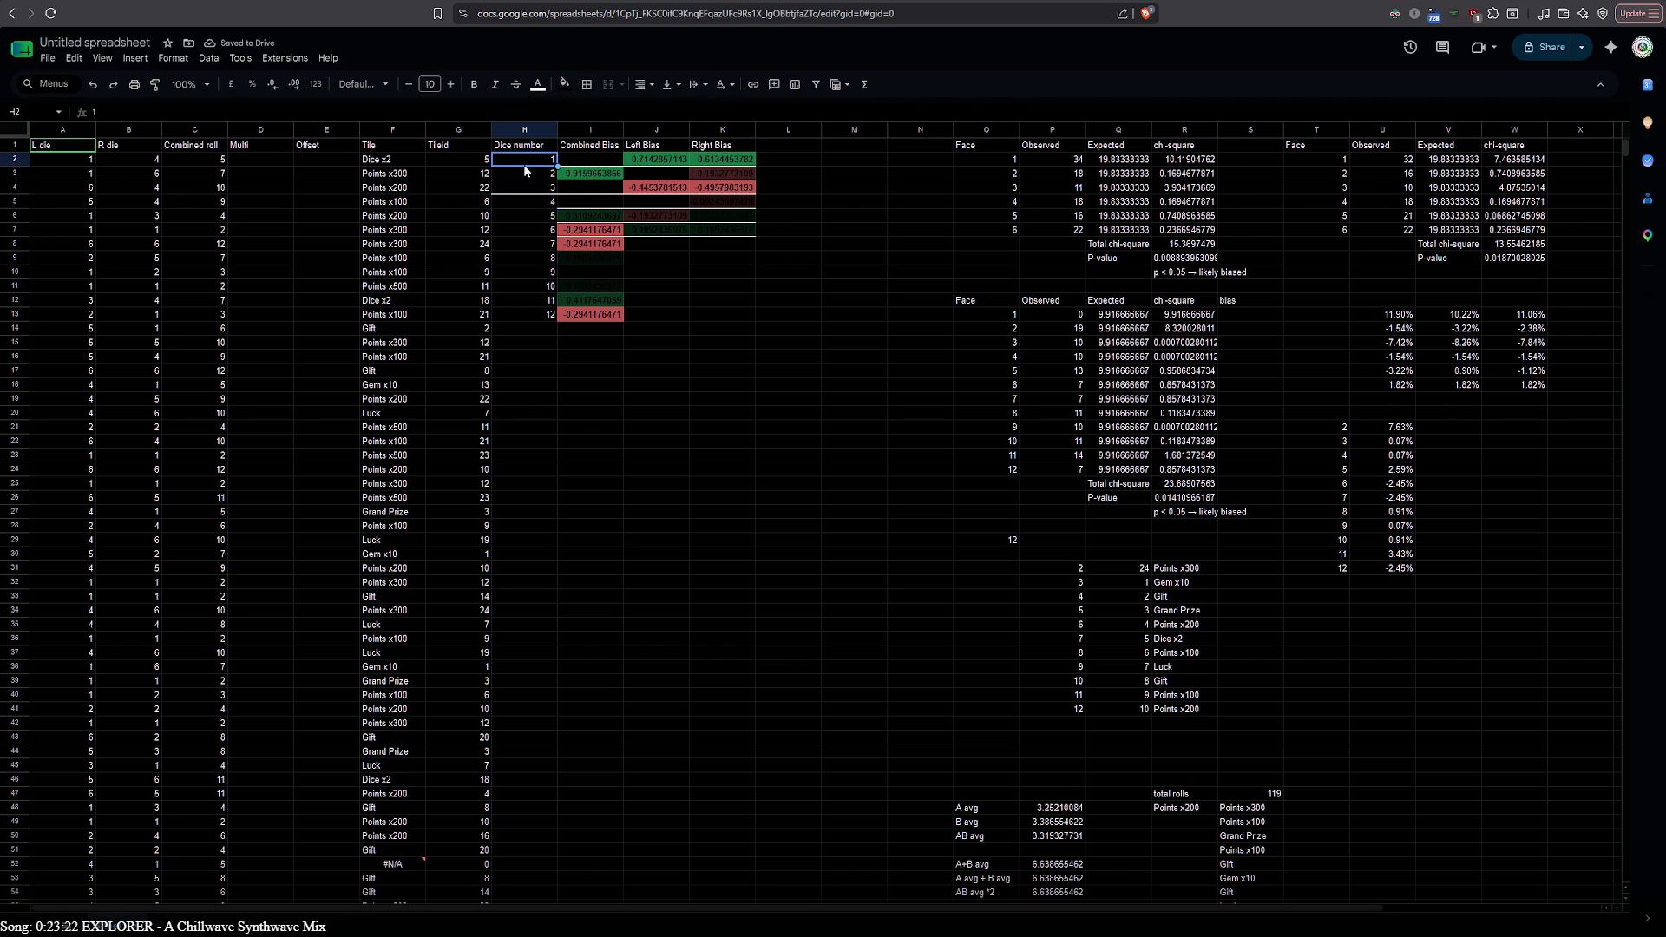
drag(678, 161, 700, 162)
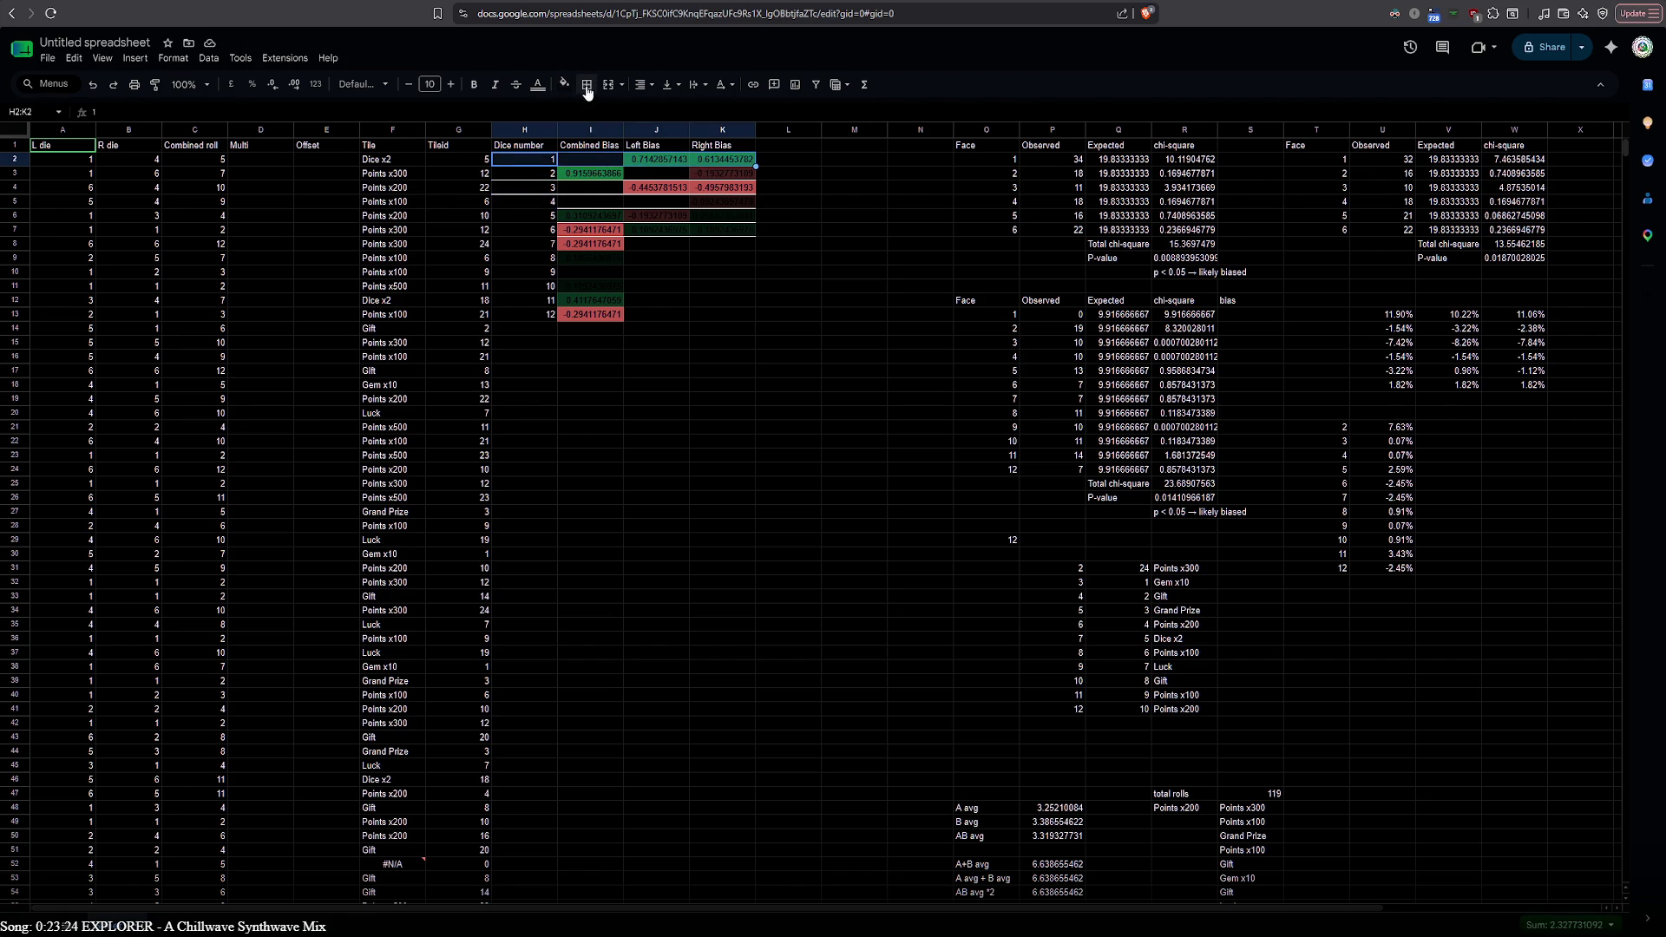
click(587, 88)
click(709, 136)
click(728, 201)
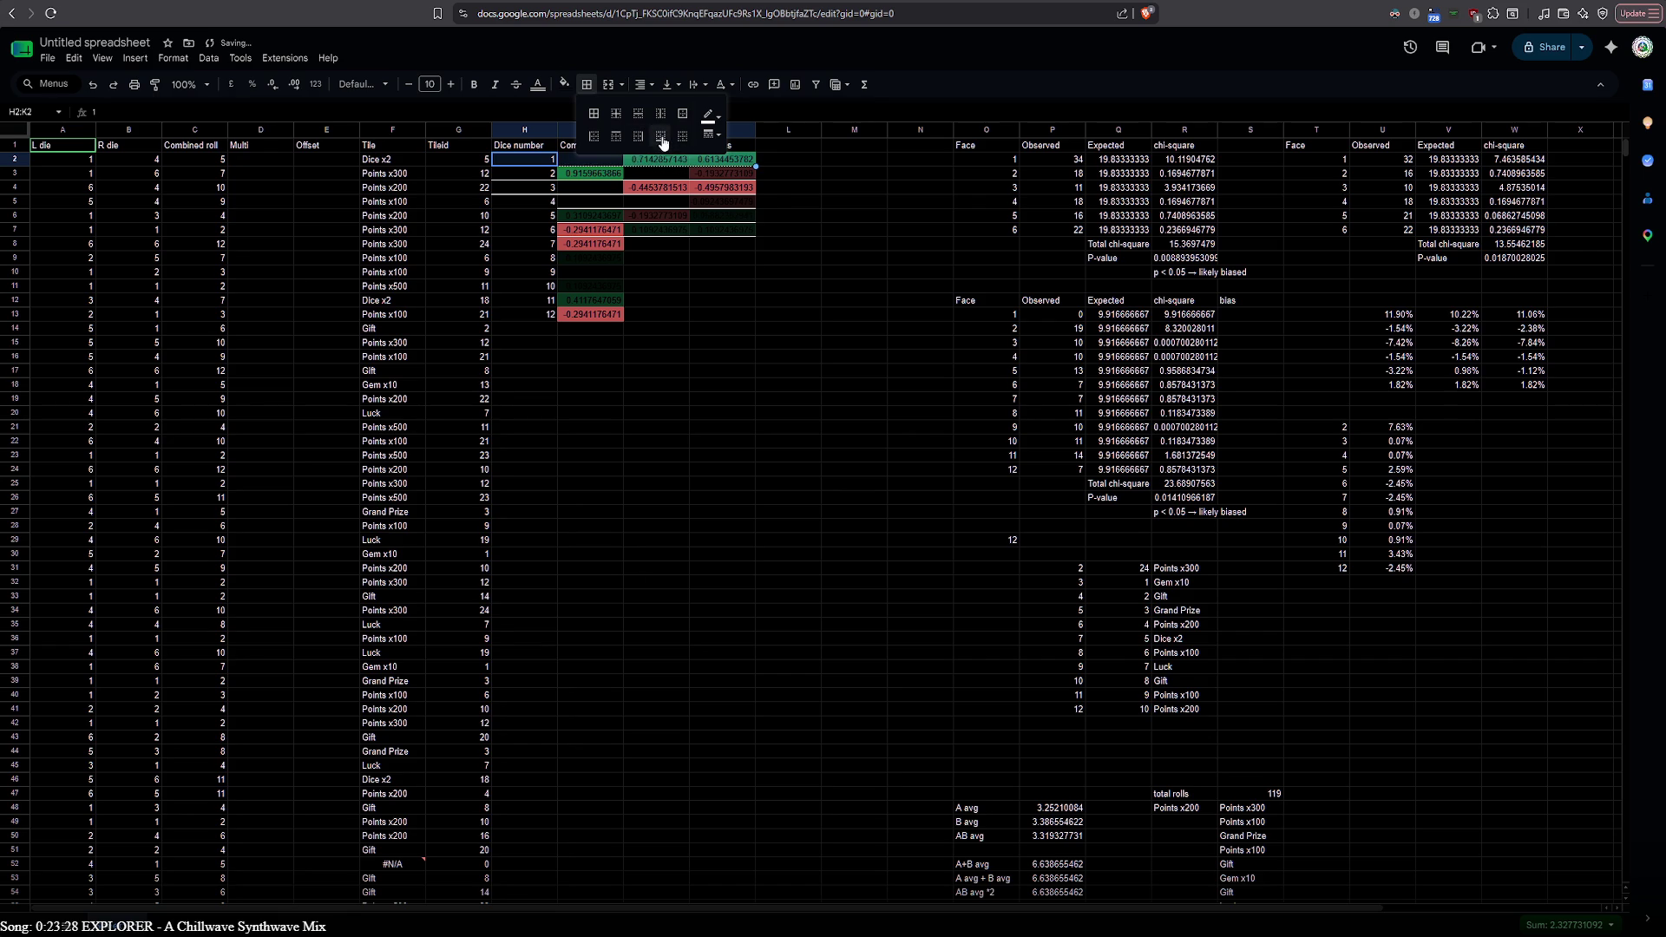
click(537, 172)
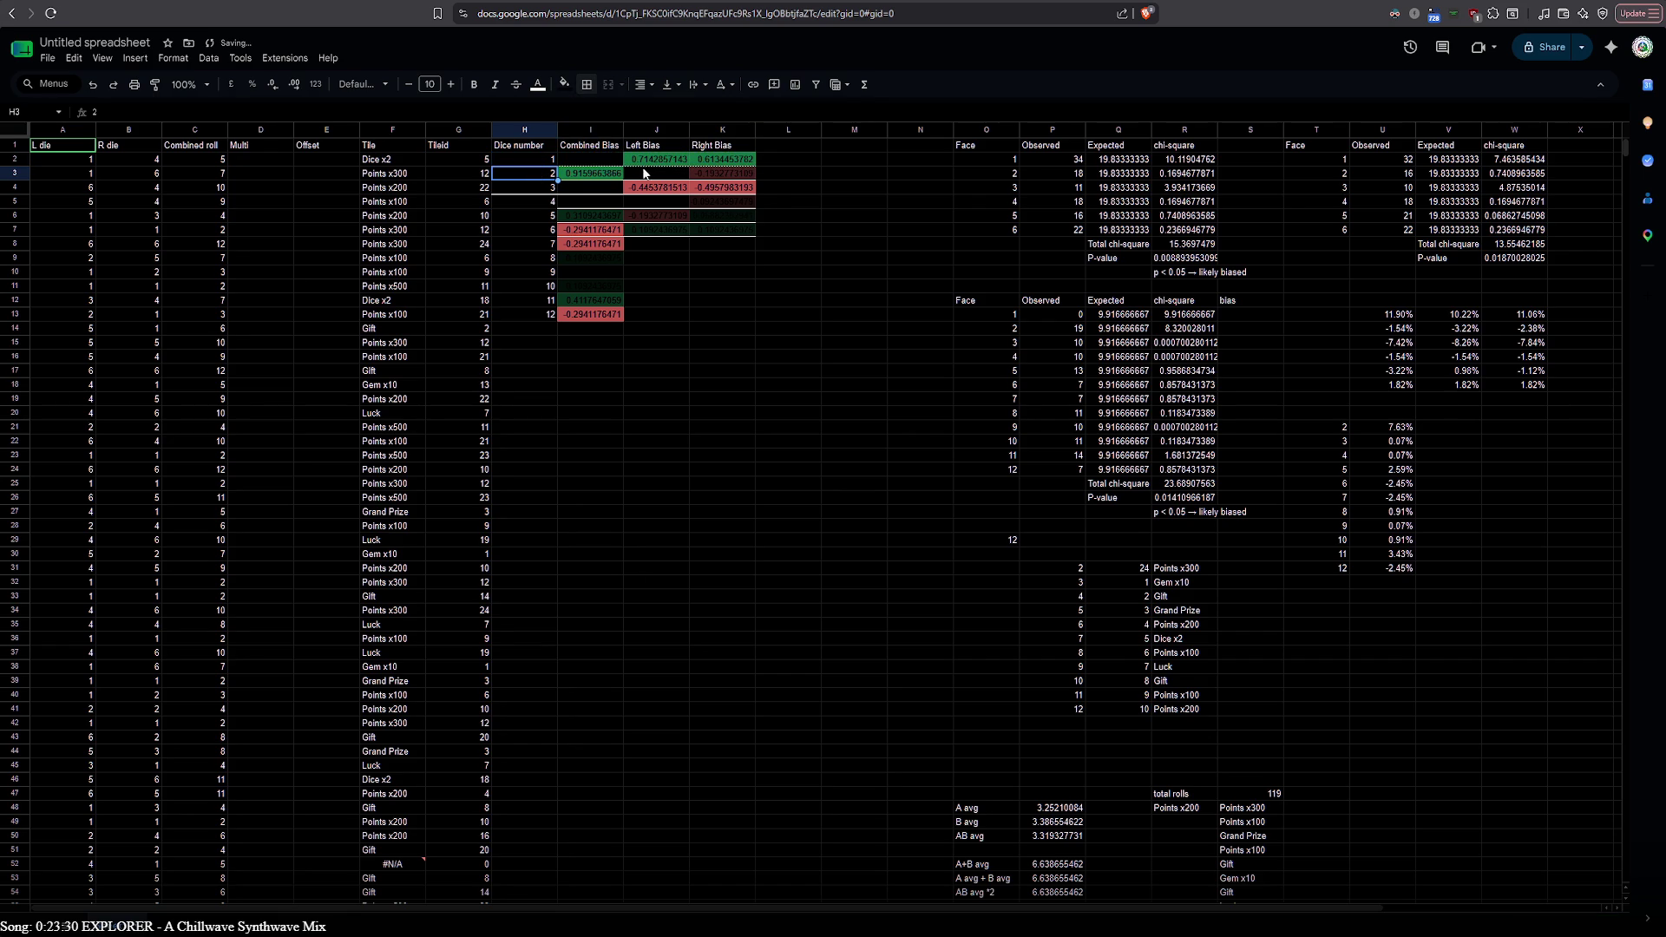
shift+click(691, 171)
click(587, 84)
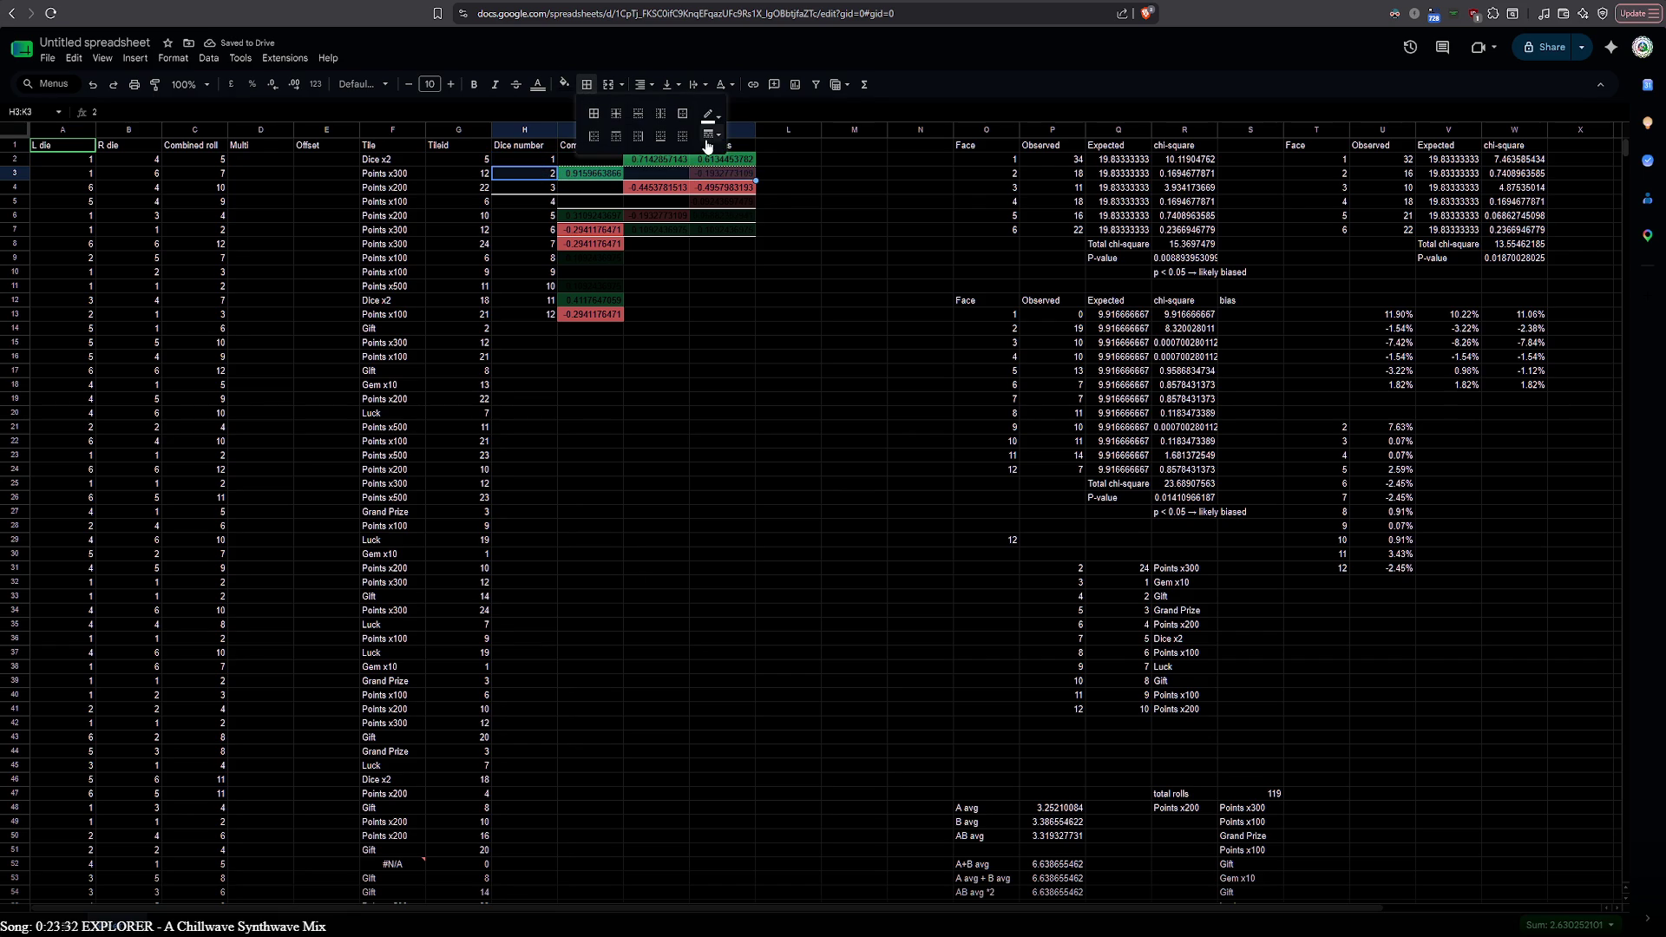
click(708, 145)
click(736, 193)
click(660, 134)
Apply the thicker bottom border to rows 4 and 5 across H:K
click(535, 188)
shift+click(692, 187)
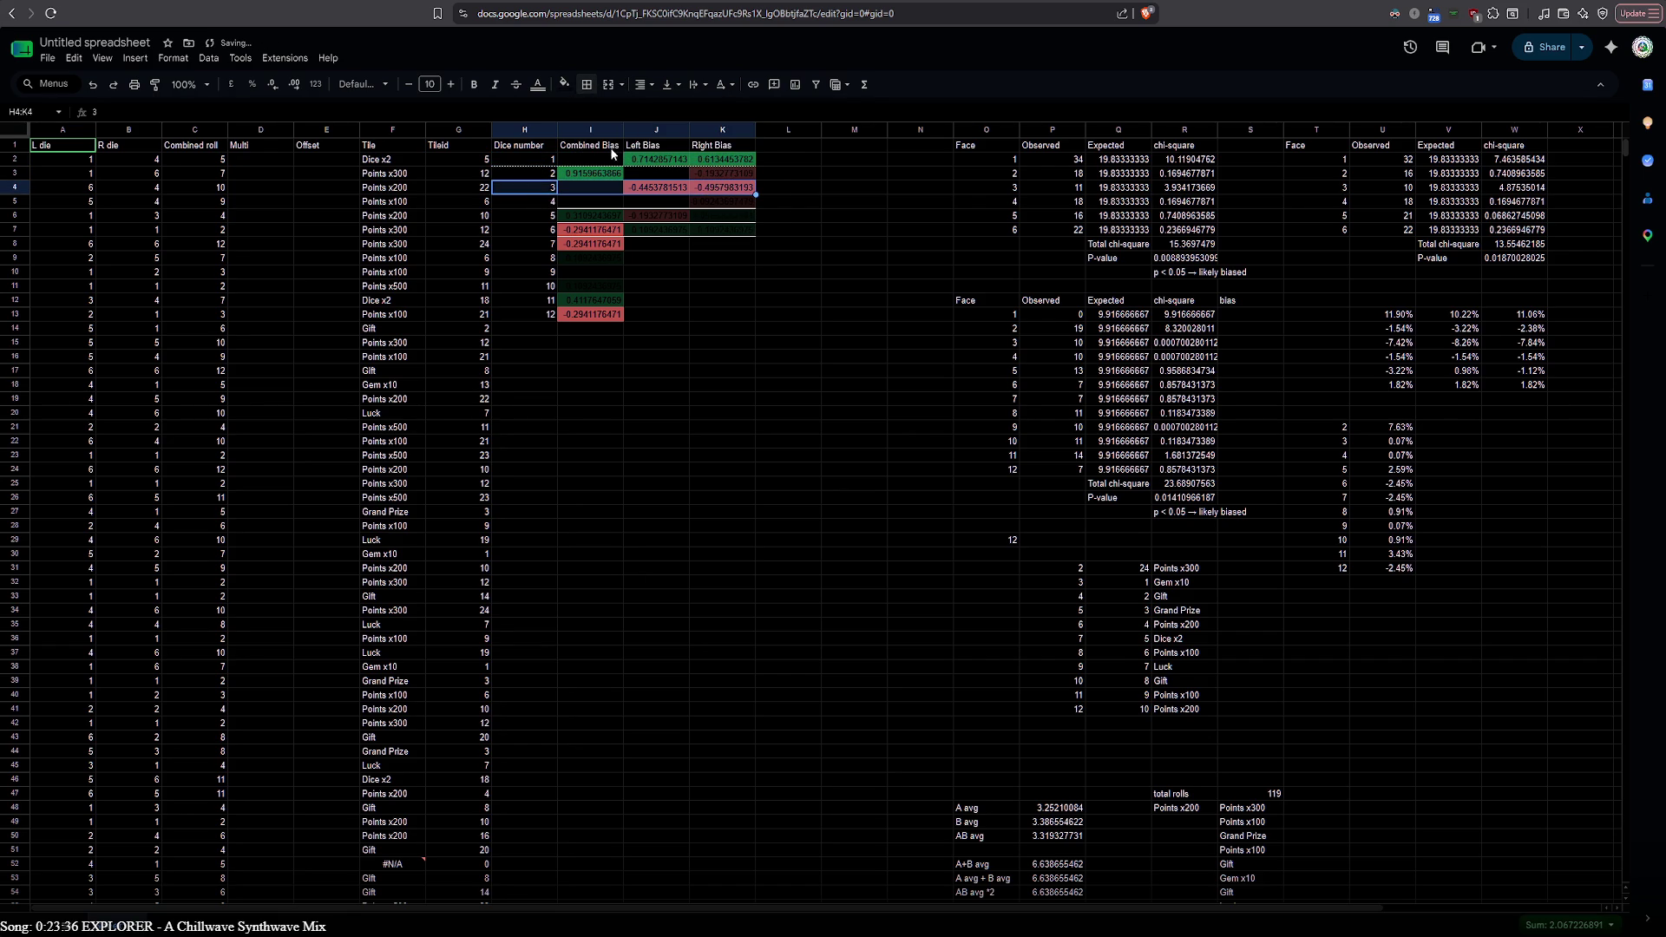
click(588, 85)
click(642, 140)
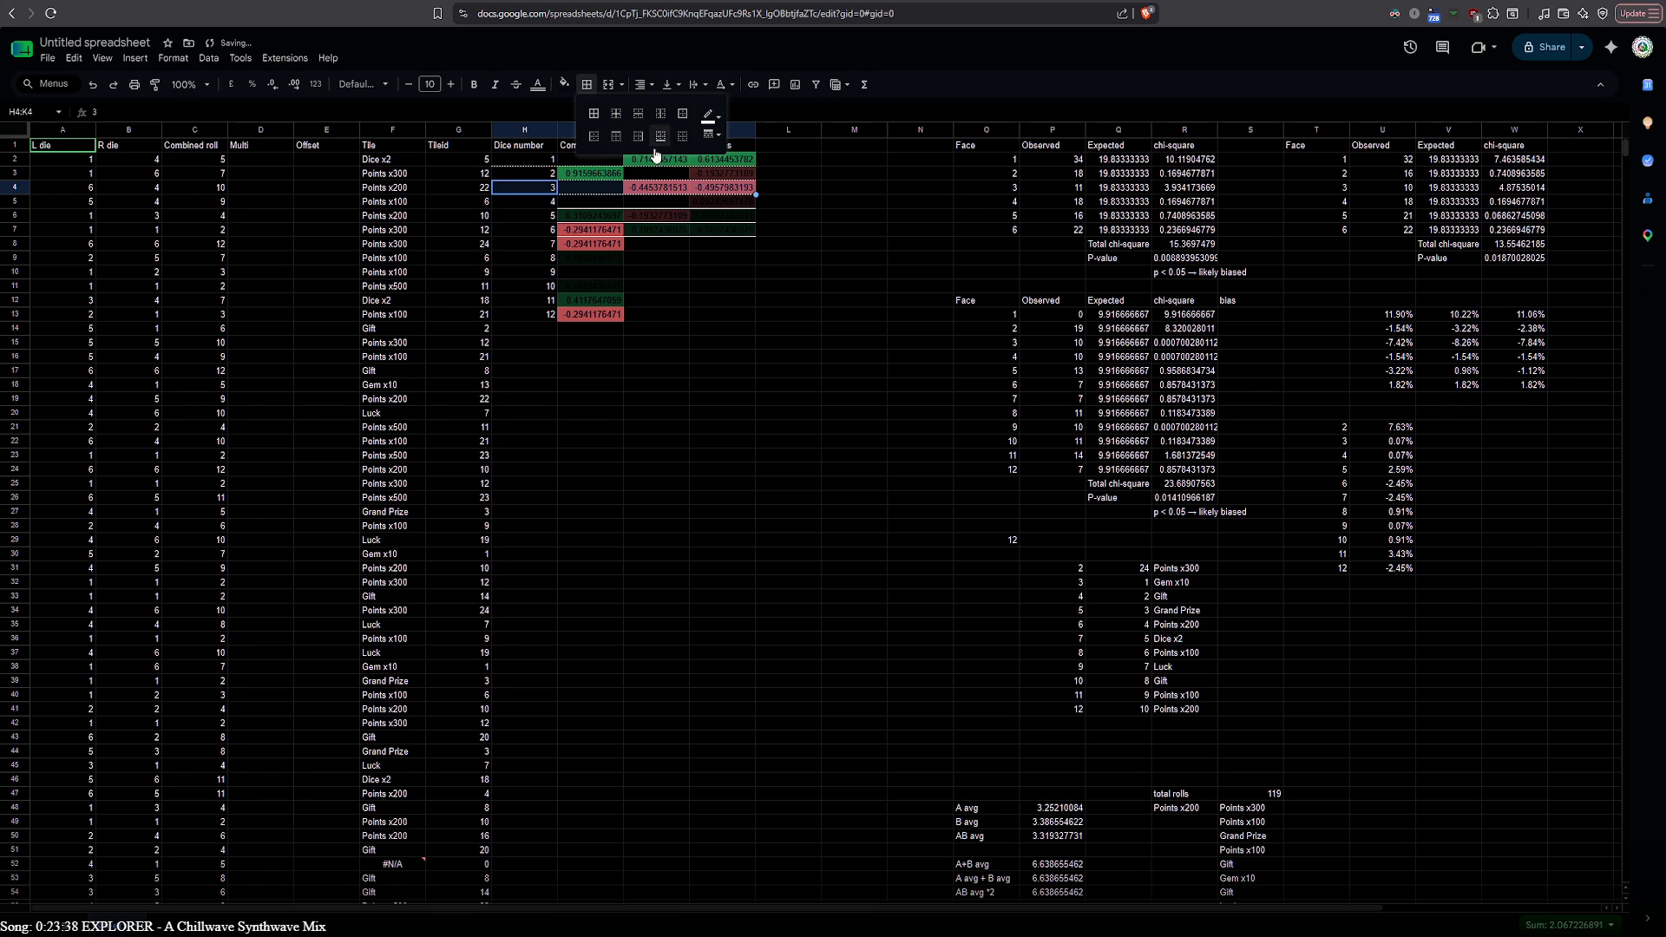
shift+click(728, 201)
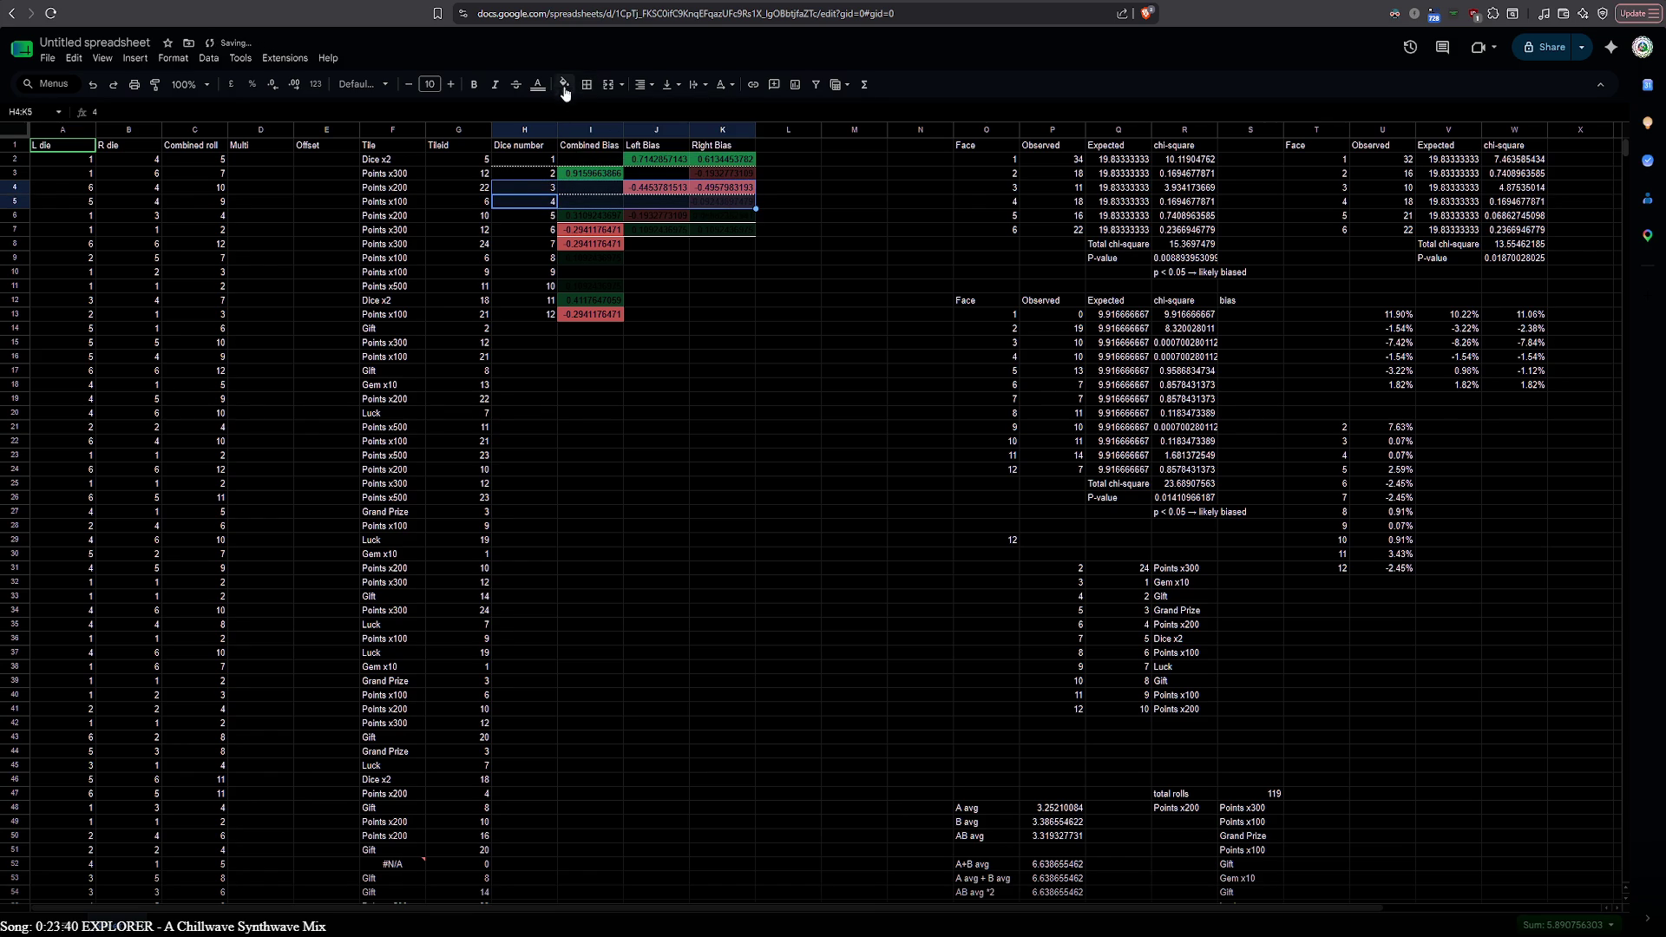
click(590, 85)
Apply the thicker bottom border to rows 6 and 7 across H:K
click(534, 211)
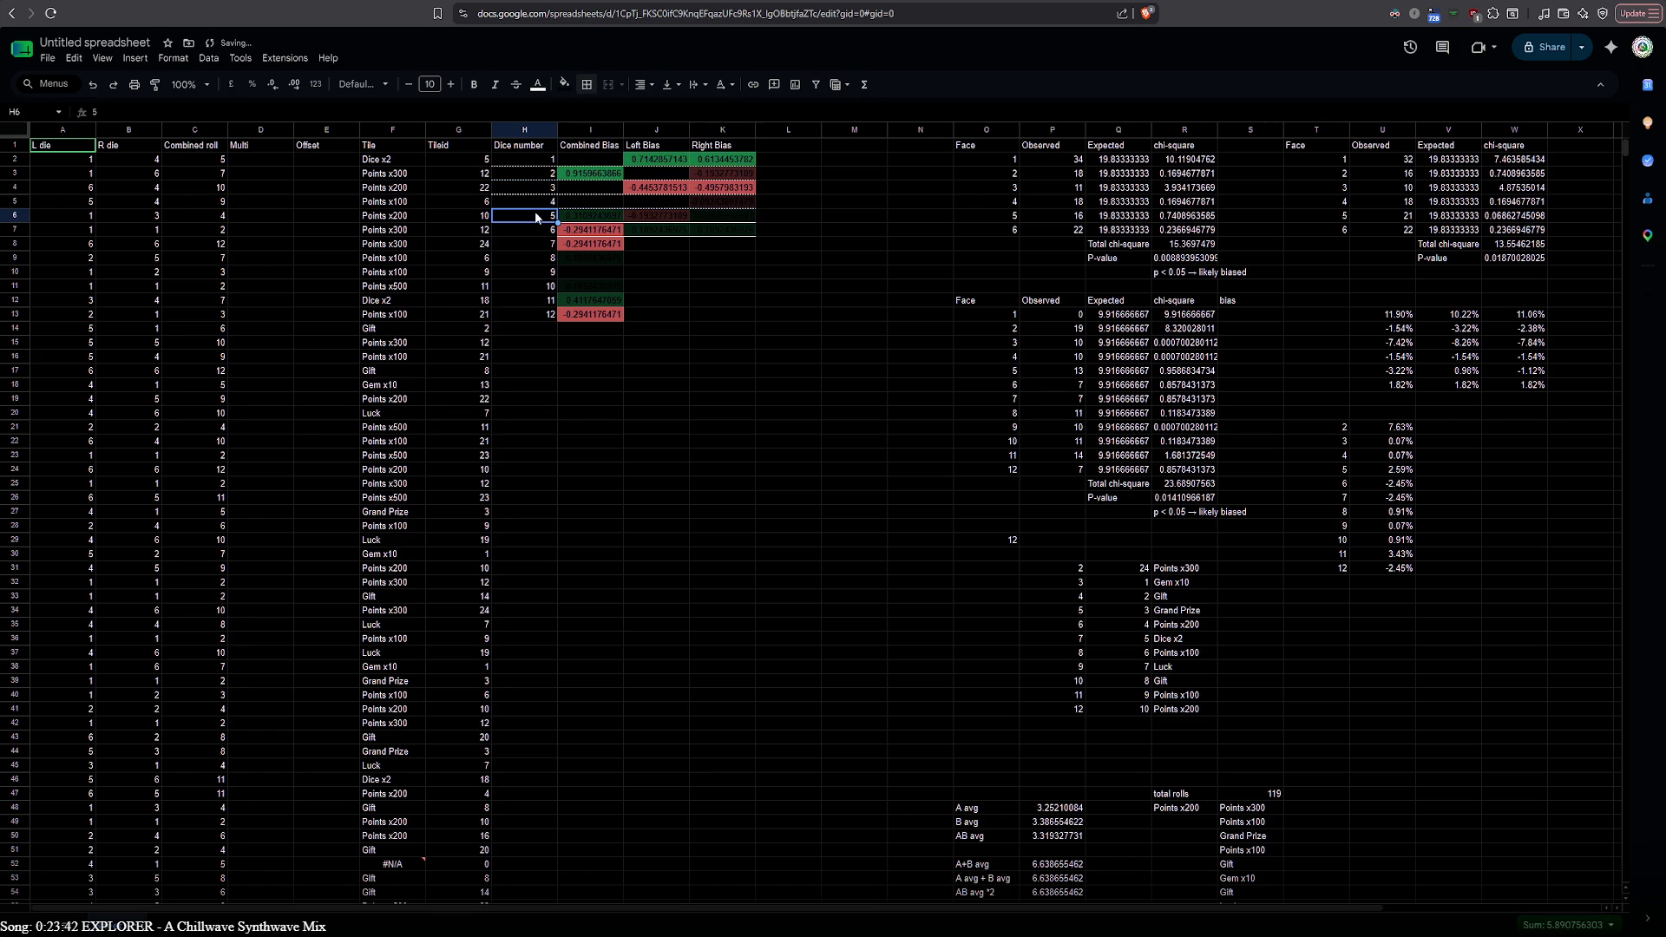
shift+click(722, 214)
click(582, 86)
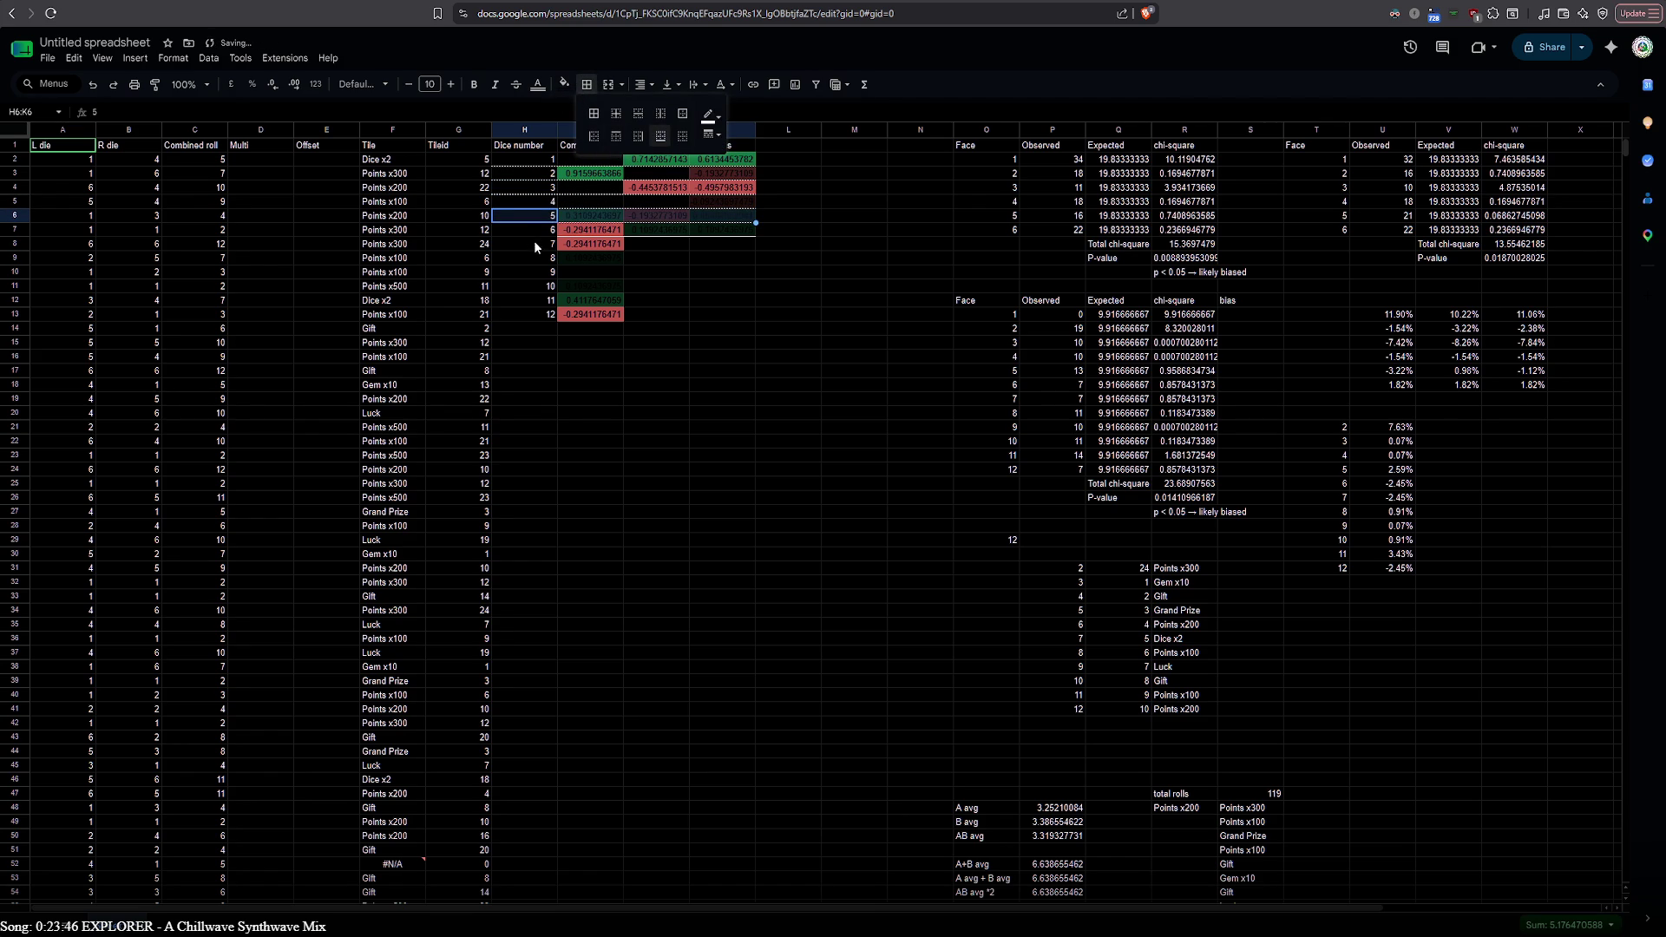
click(532, 224)
shift+click(716, 230)
click(589, 86)
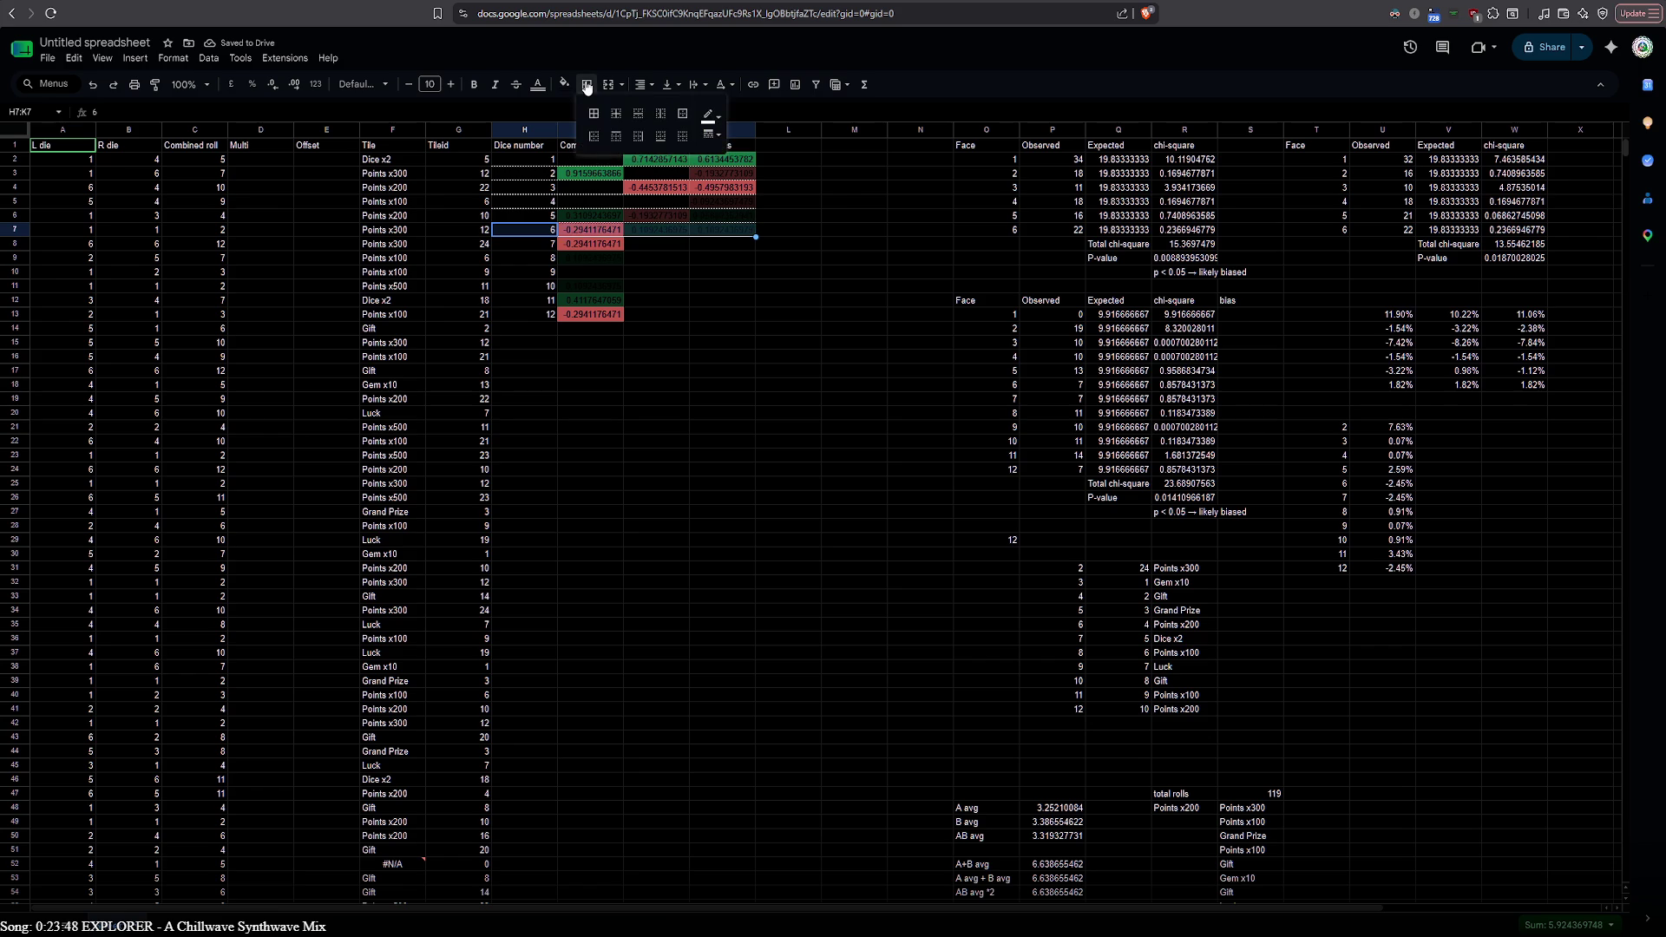
click(661, 135)
Apply bottom borders to rows 8, 9 and 10 of the table across H:K
click(527, 243)
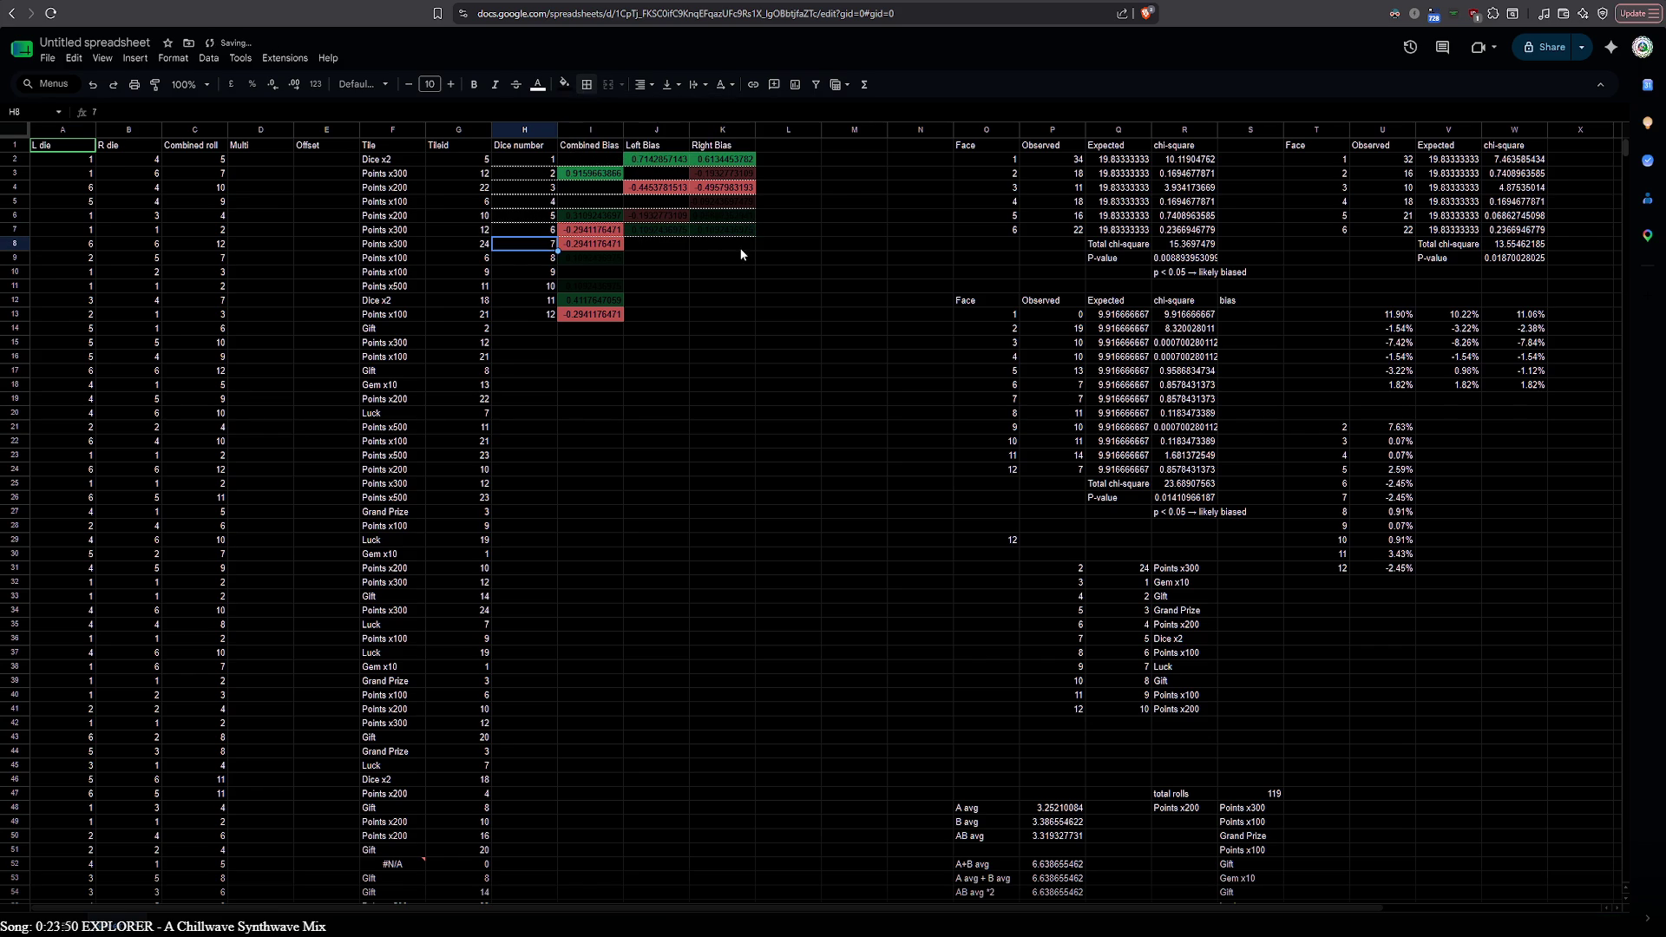
shift+click(744, 247)
click(586, 85)
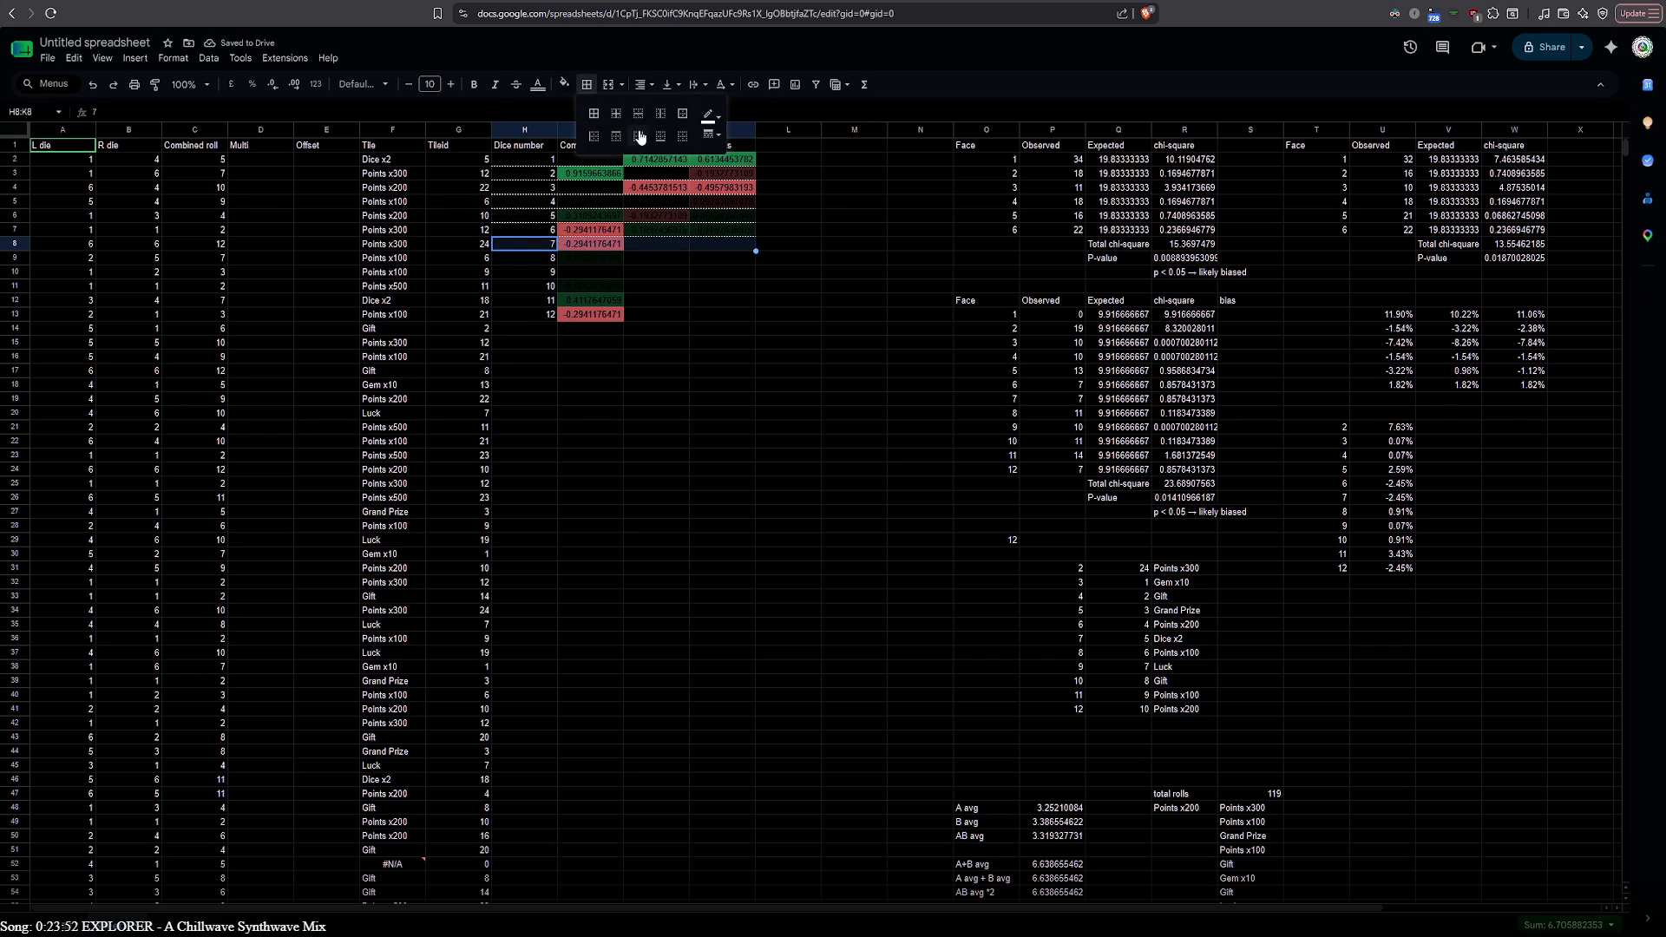
click(660, 136)
click(544, 261)
shift+click(698, 259)
click(586, 85)
click(659, 136)
click(545, 276)
shift+click(732, 273)
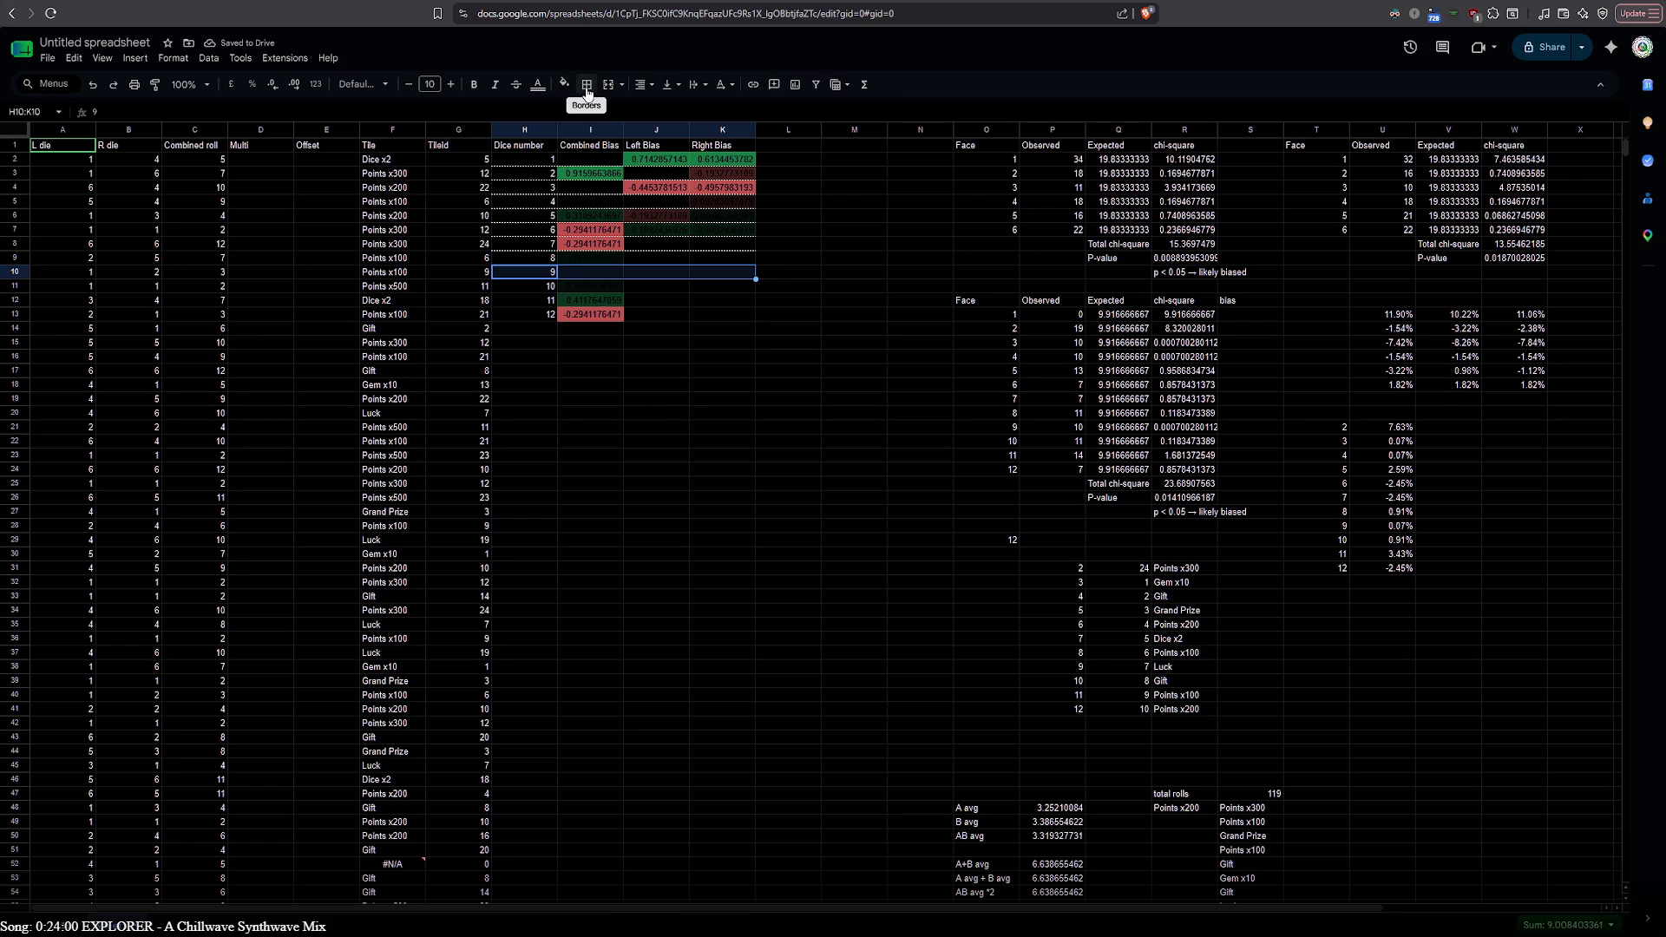
click(675, 233)
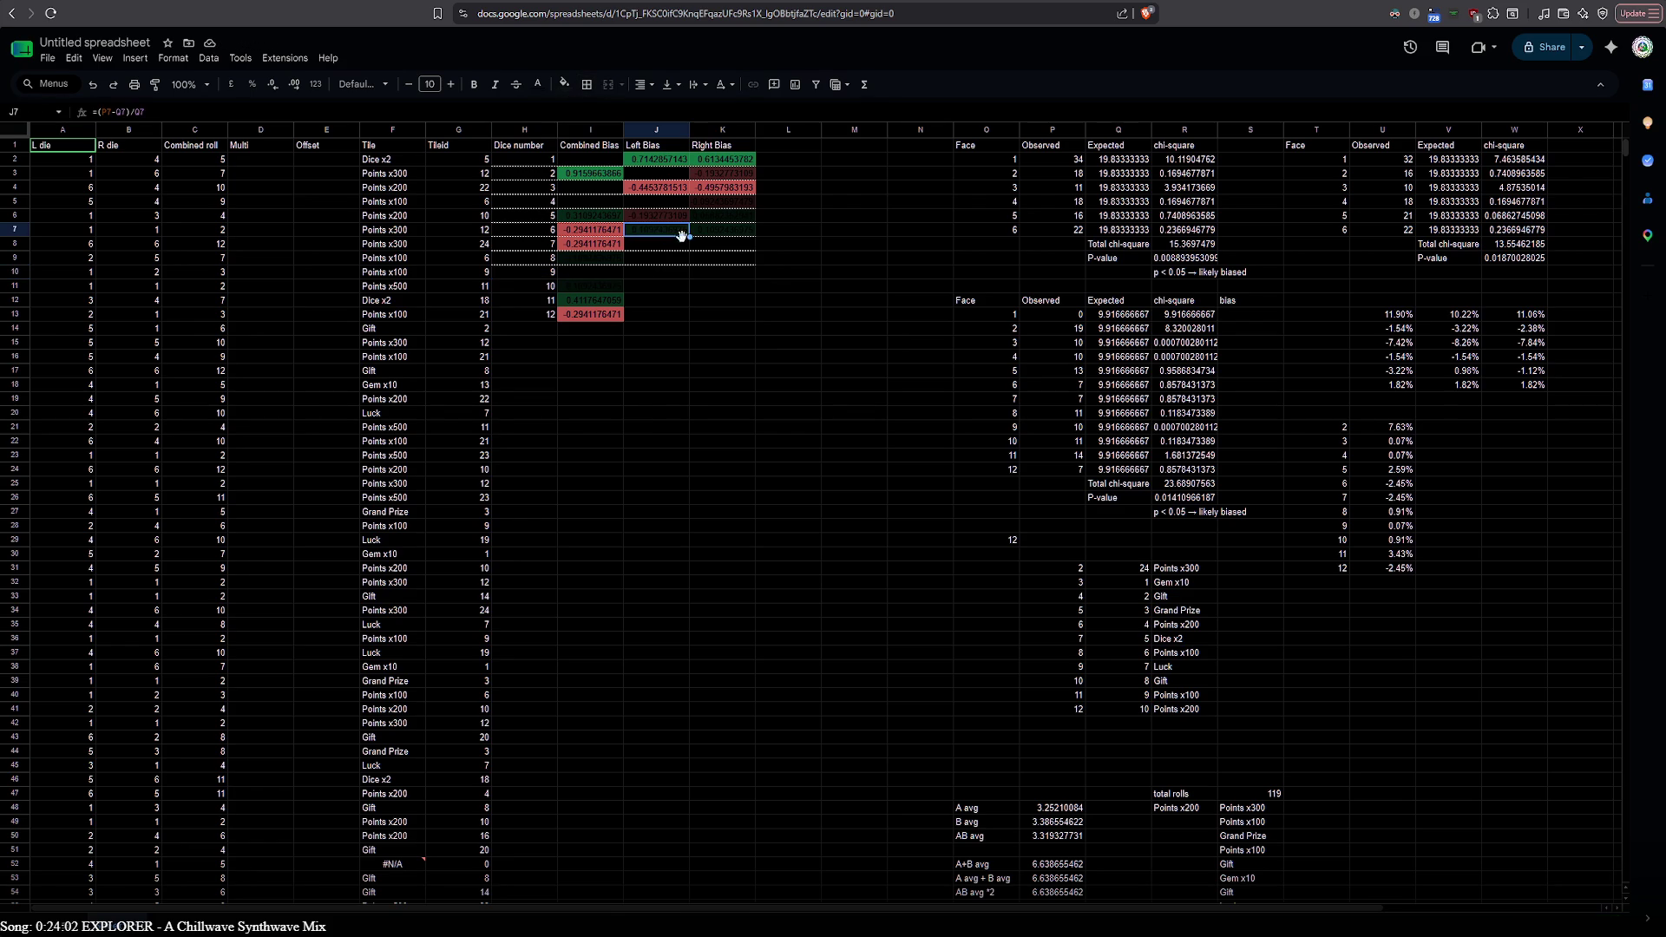
Add a bottom border under cells J8:K8
click(663, 248)
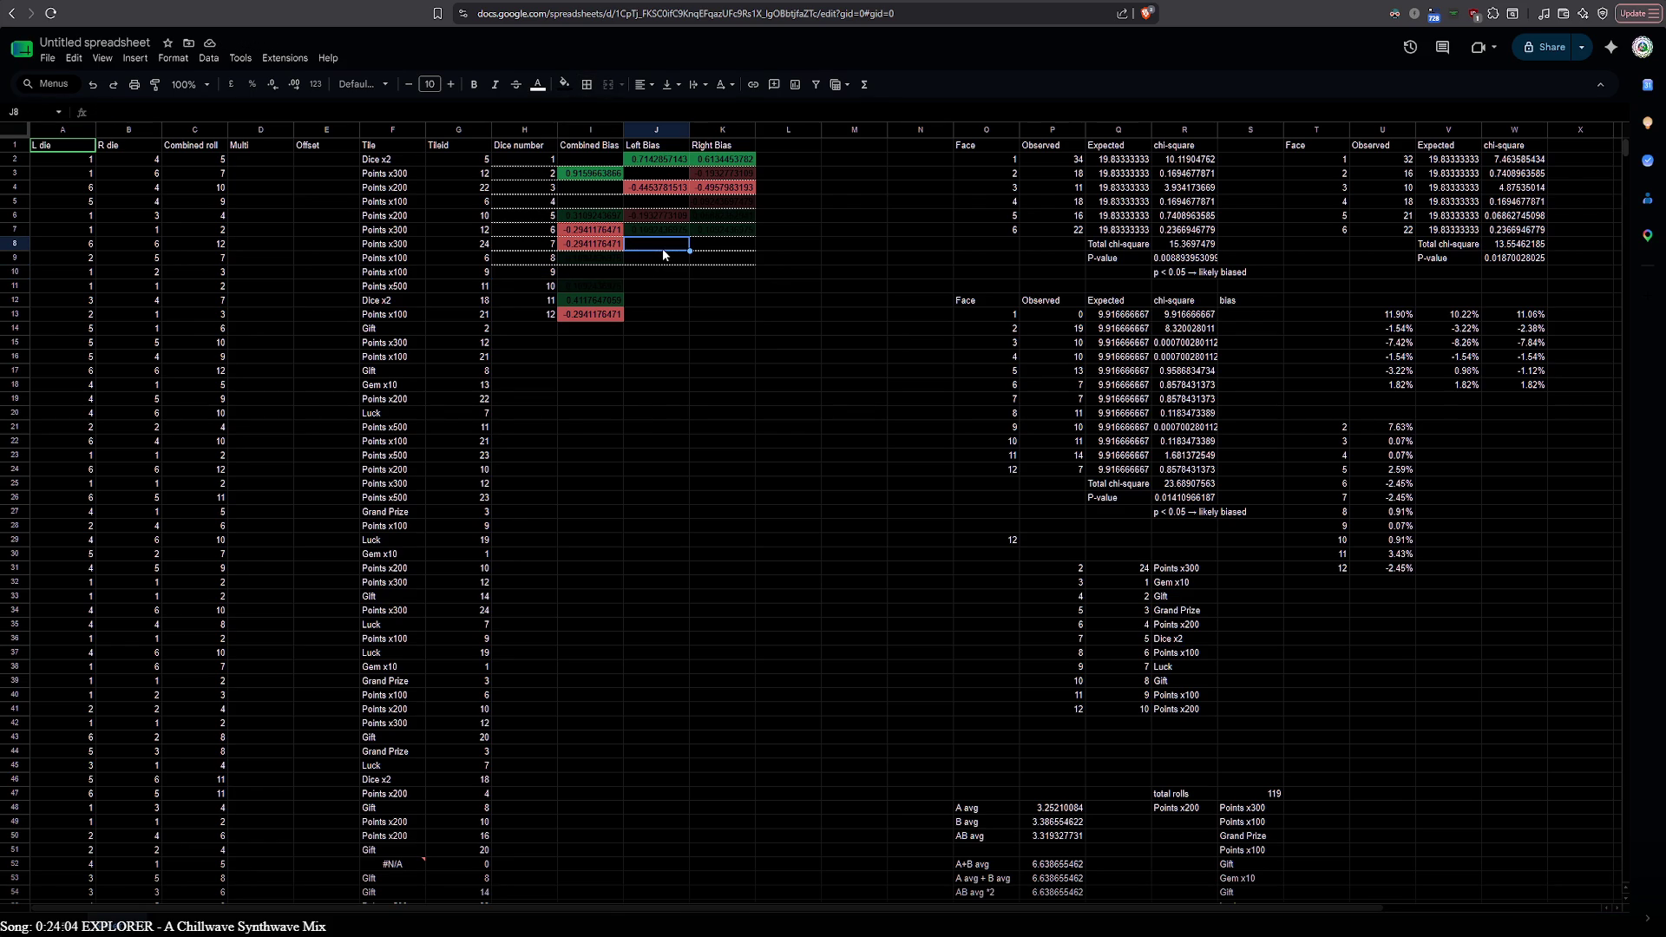
shift+click(715, 248)
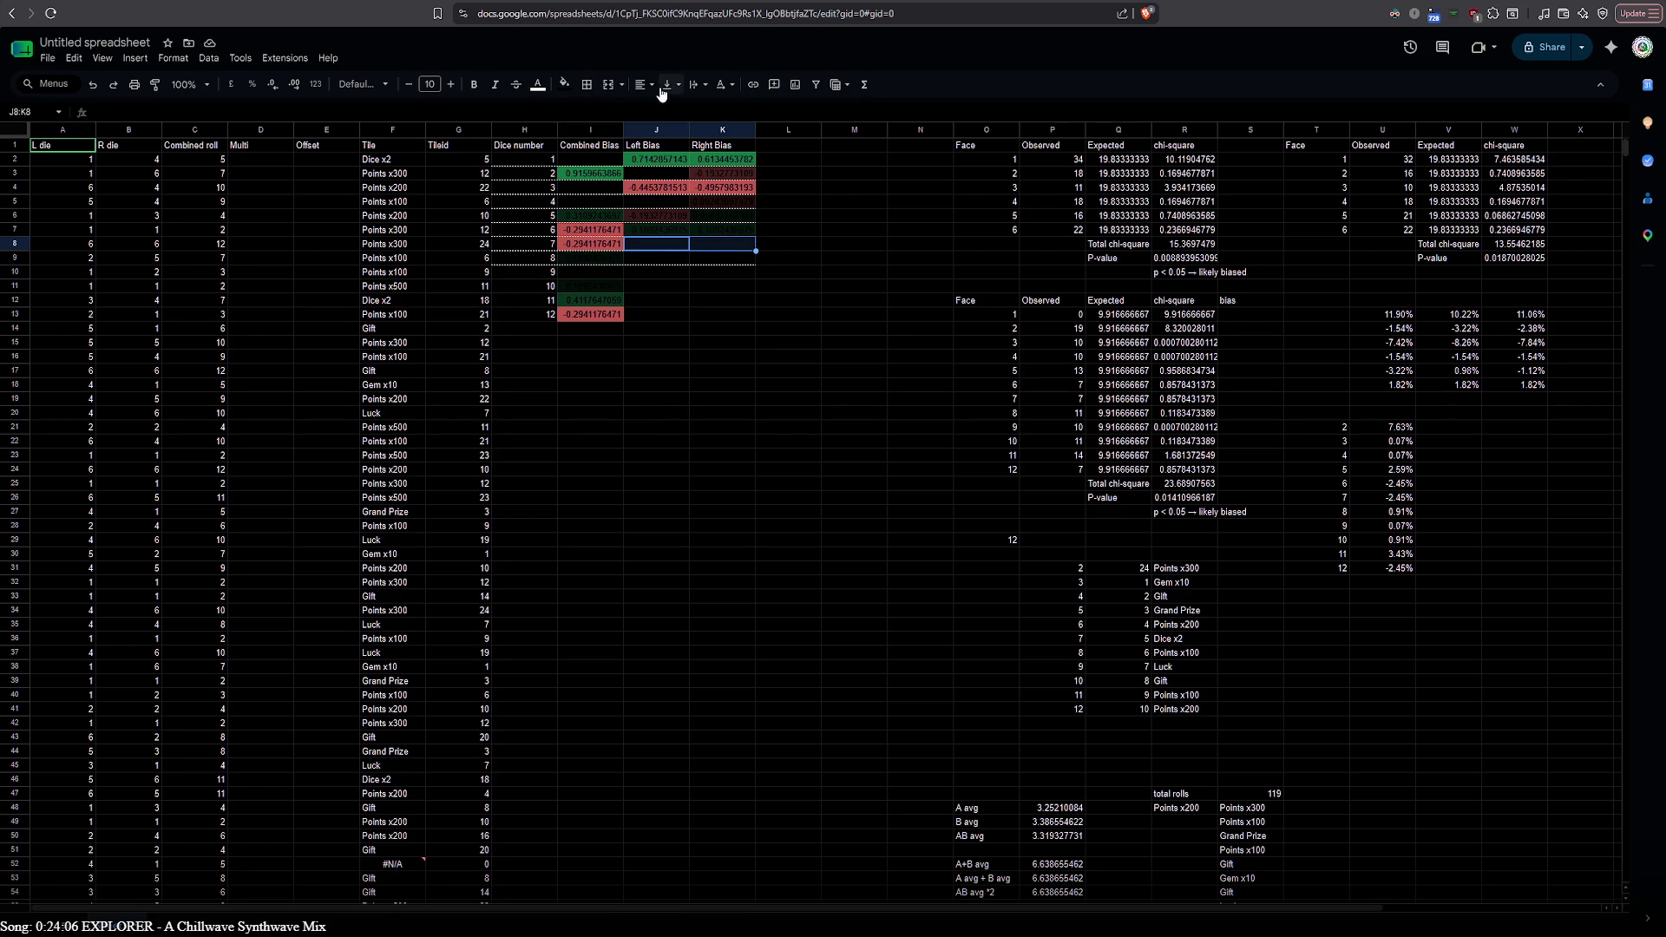
click(592, 89)
click(660, 135)
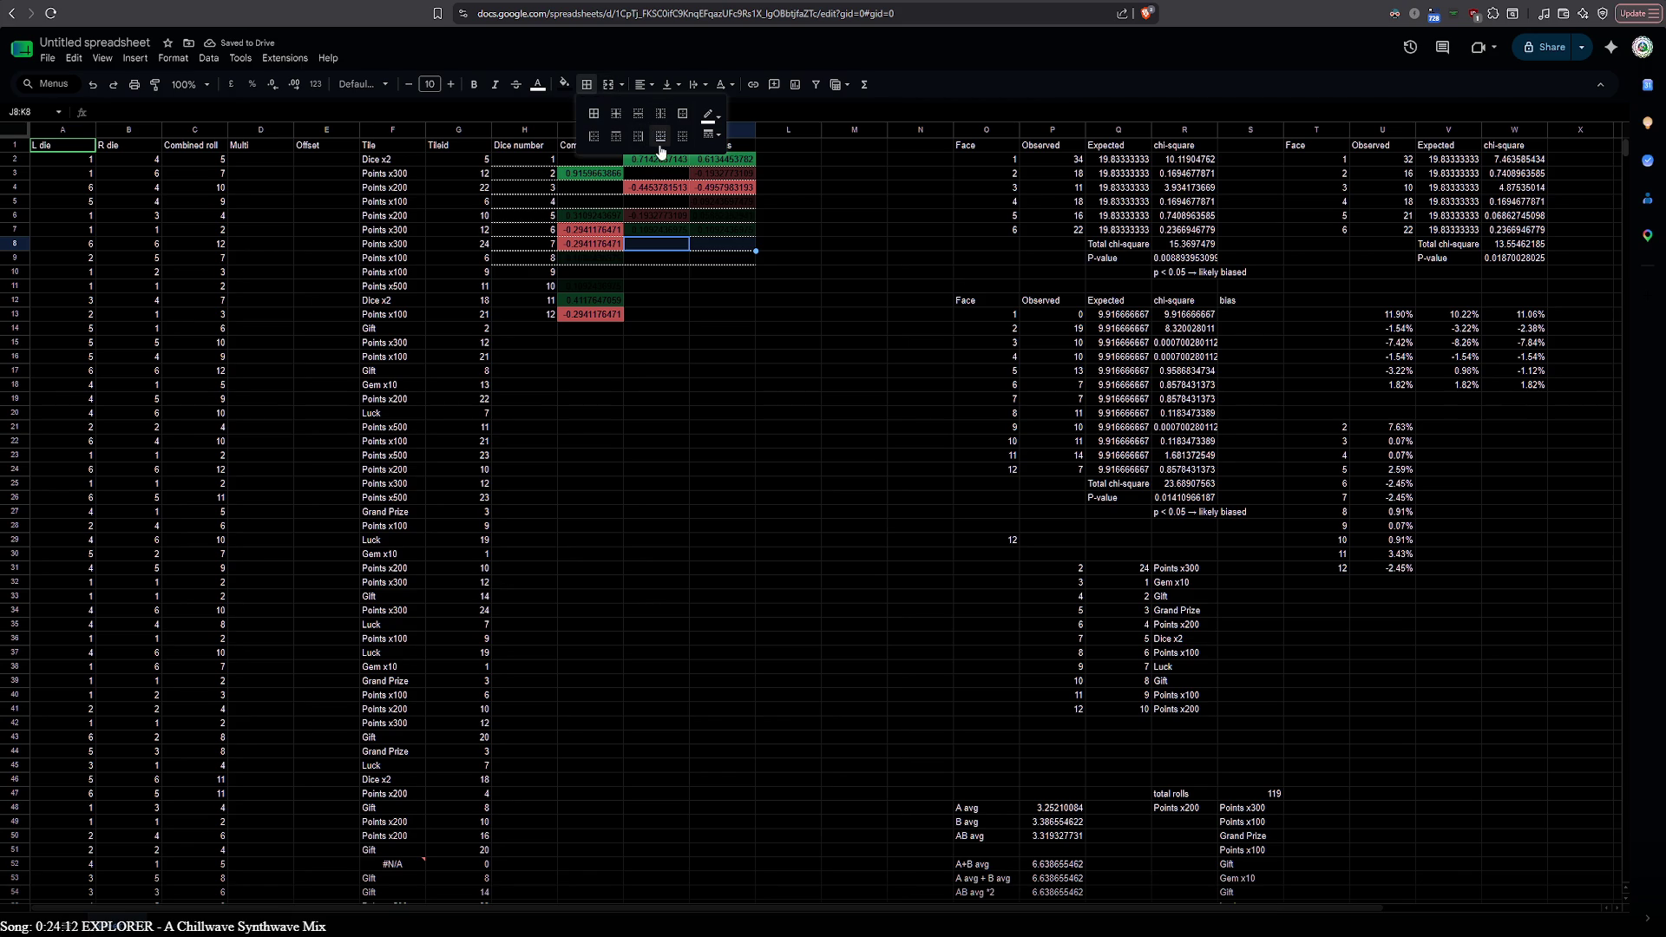
click(656, 260)
Undo an accidental merge of J9:K9, then add a bottom border under J9:K9
drag(656, 260, 713, 262)
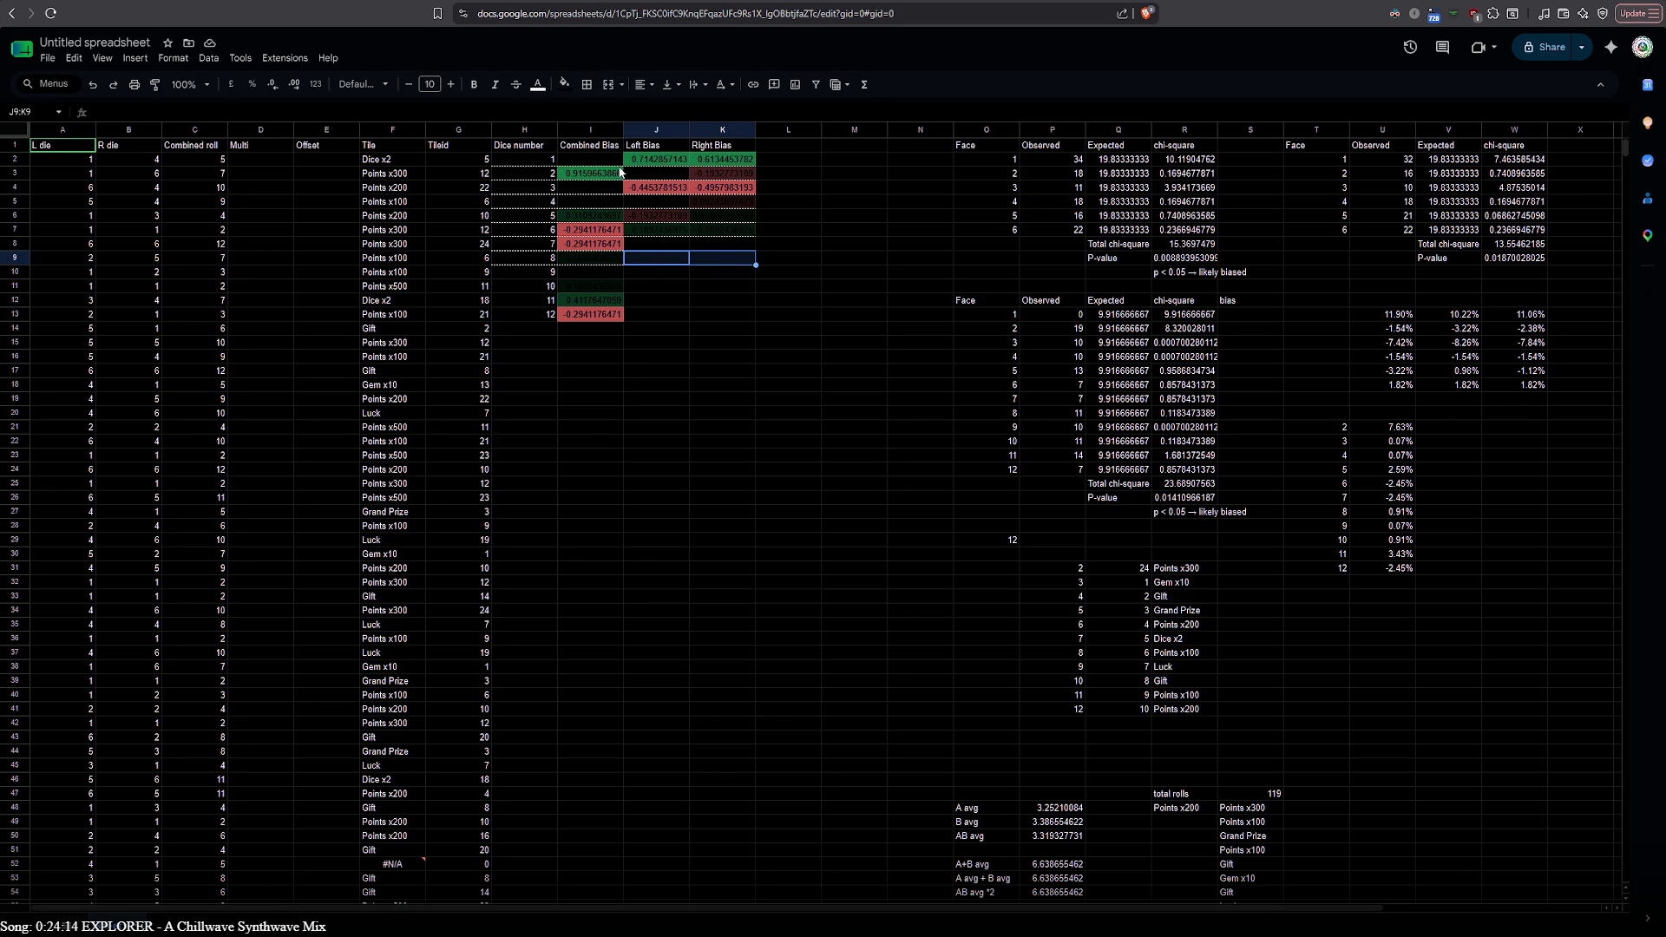
click(608, 85)
click(608, 84)
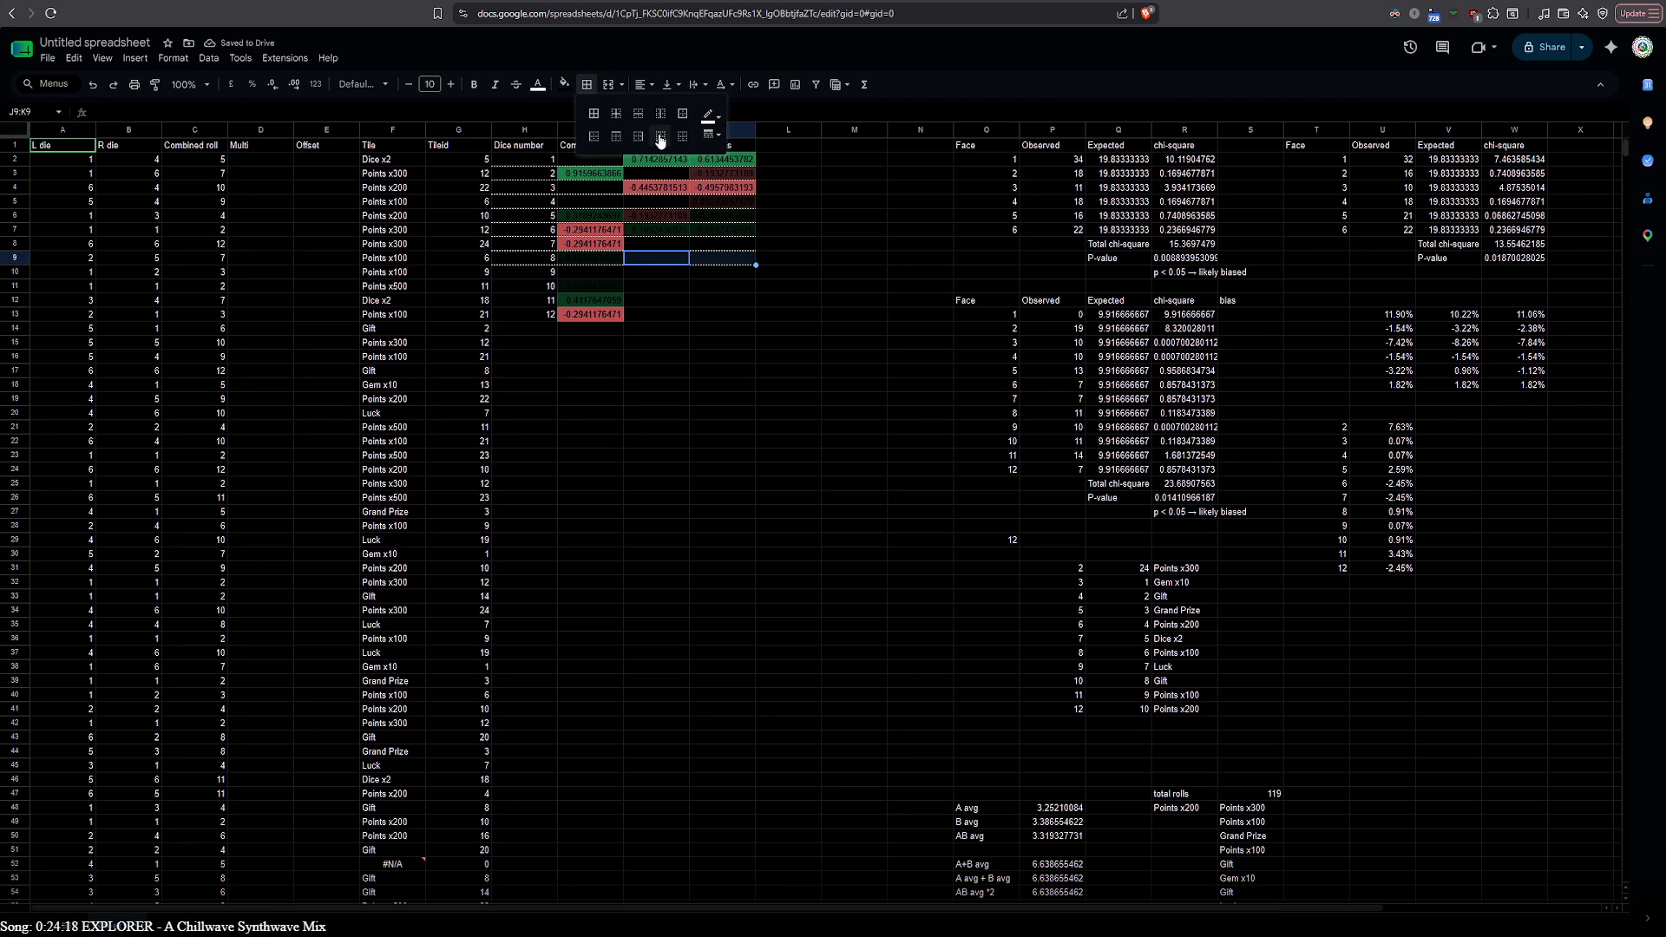
click(670, 260)
shift+click(708, 253)
click(585, 85)
click(660, 140)
click(738, 279)
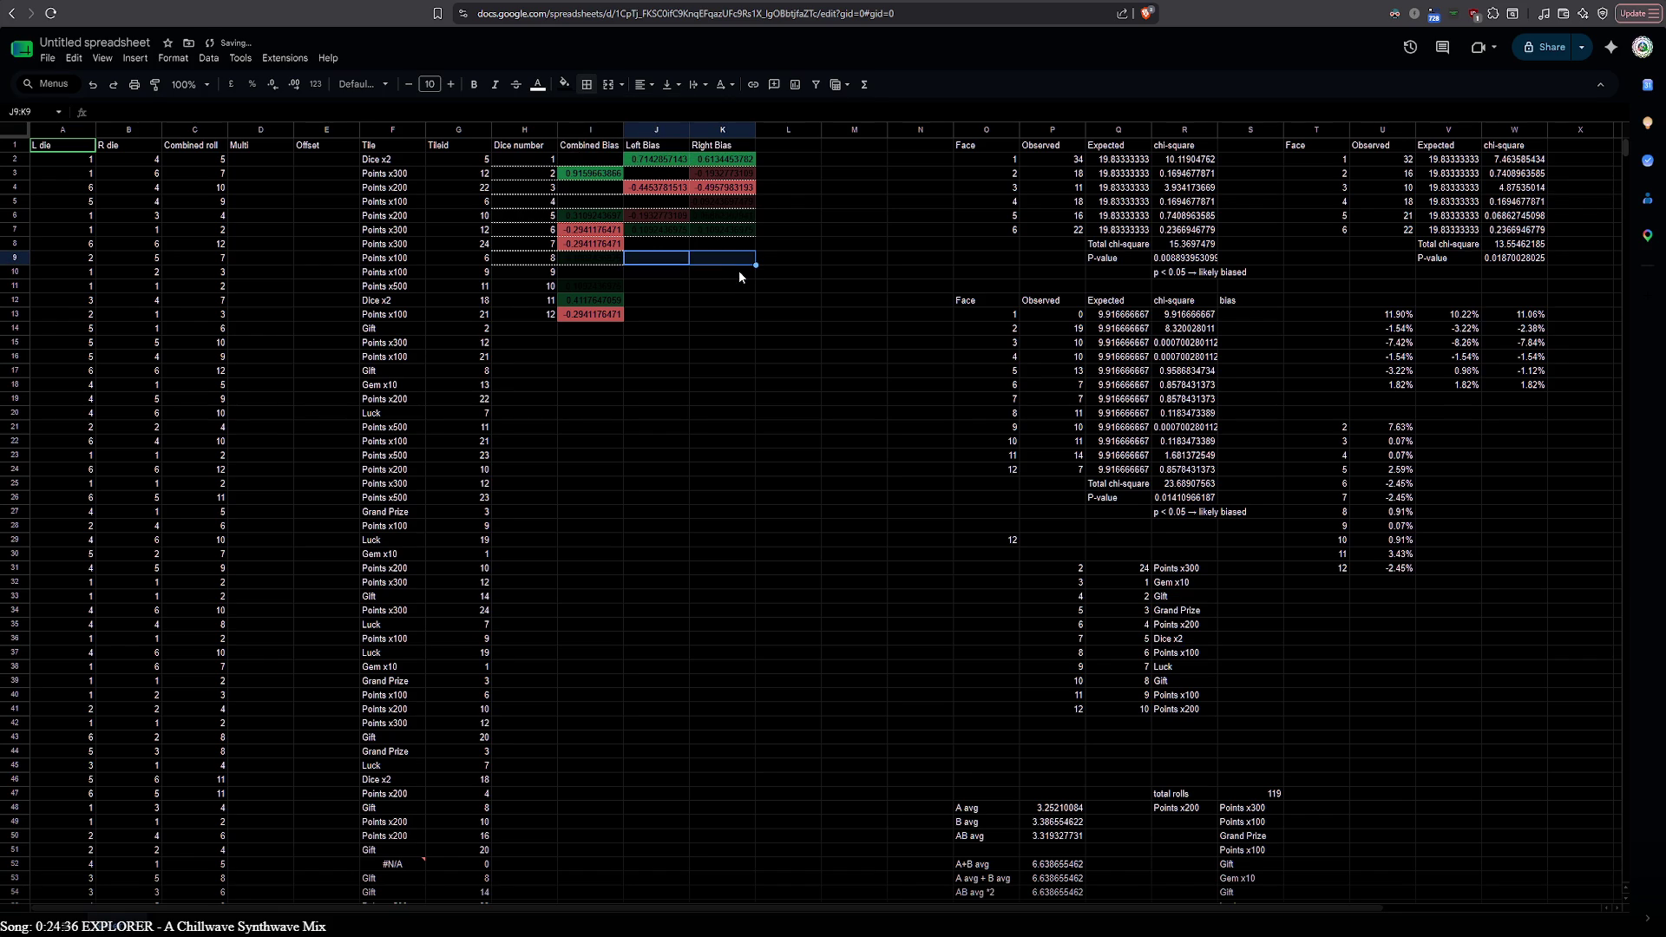
Check the I8 bias formula, then add a bottom border under row 7 across H:K
key(Up)
key(shift+Left)
key(shift+Left)
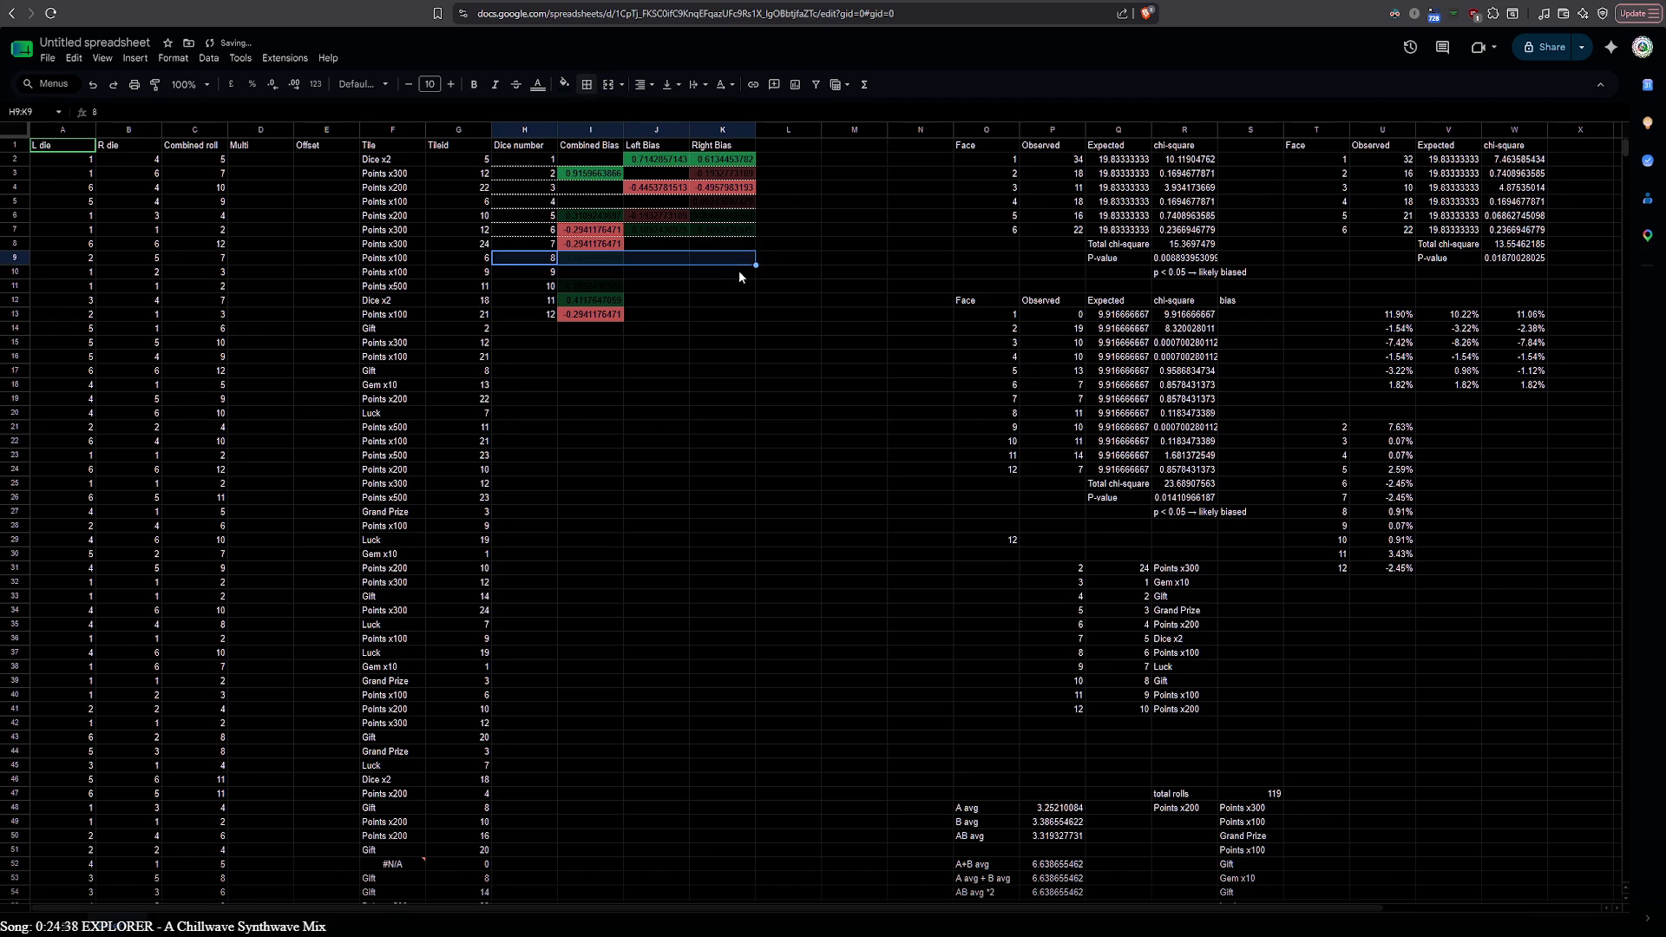
key(Up)
key(Up)
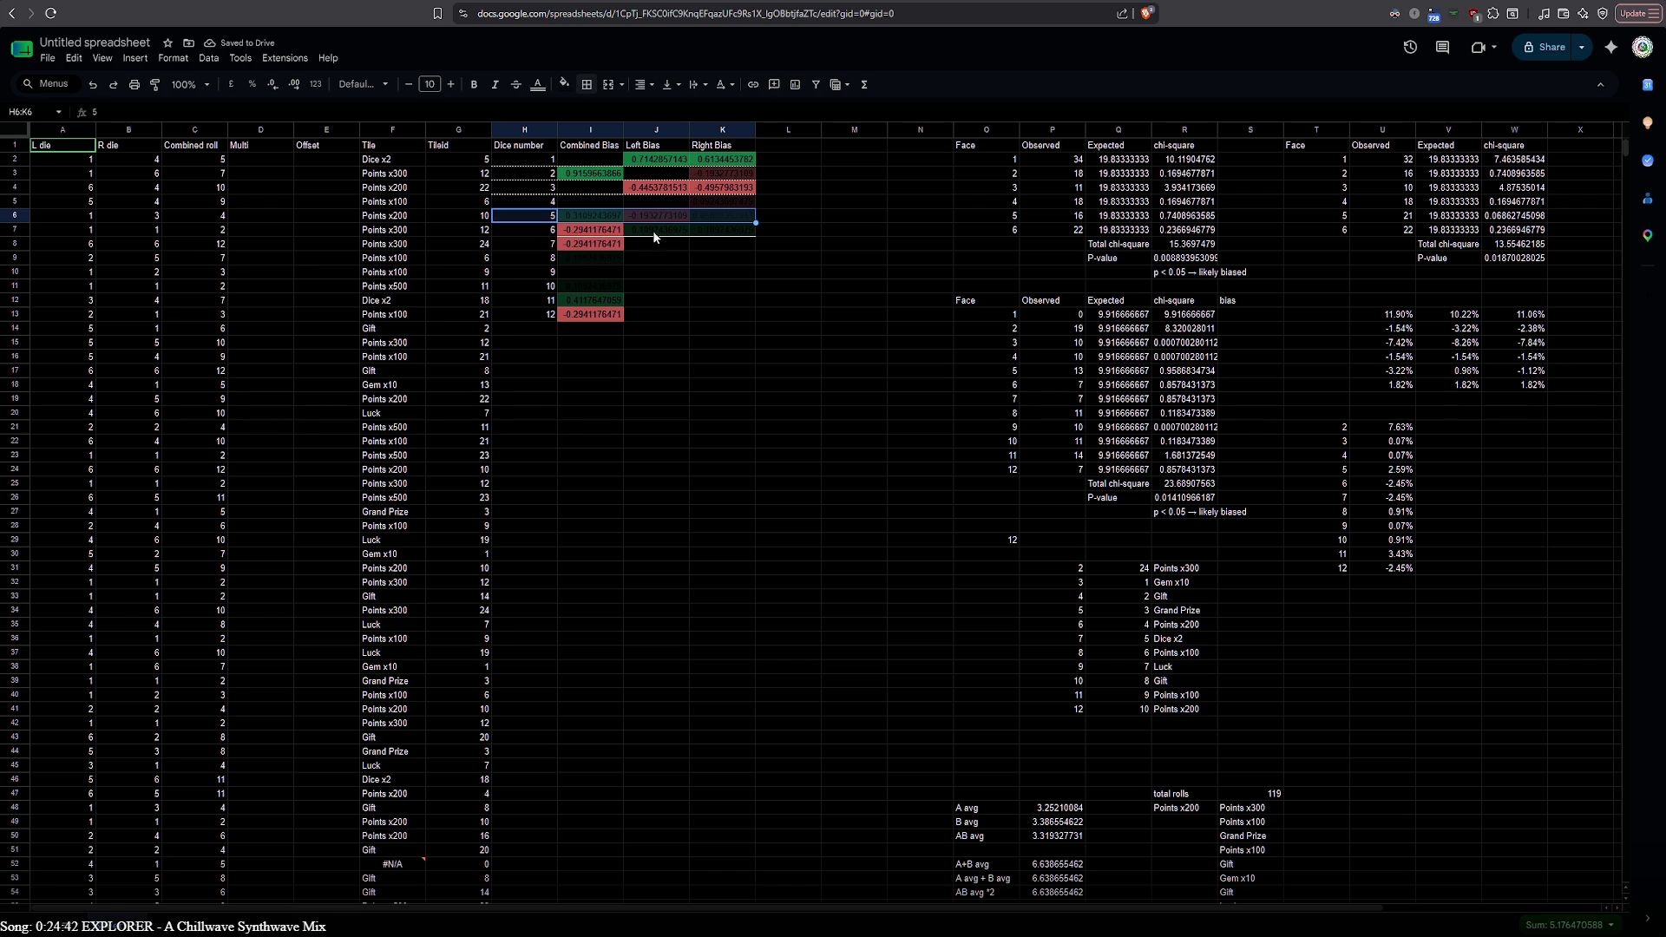
key(Down)
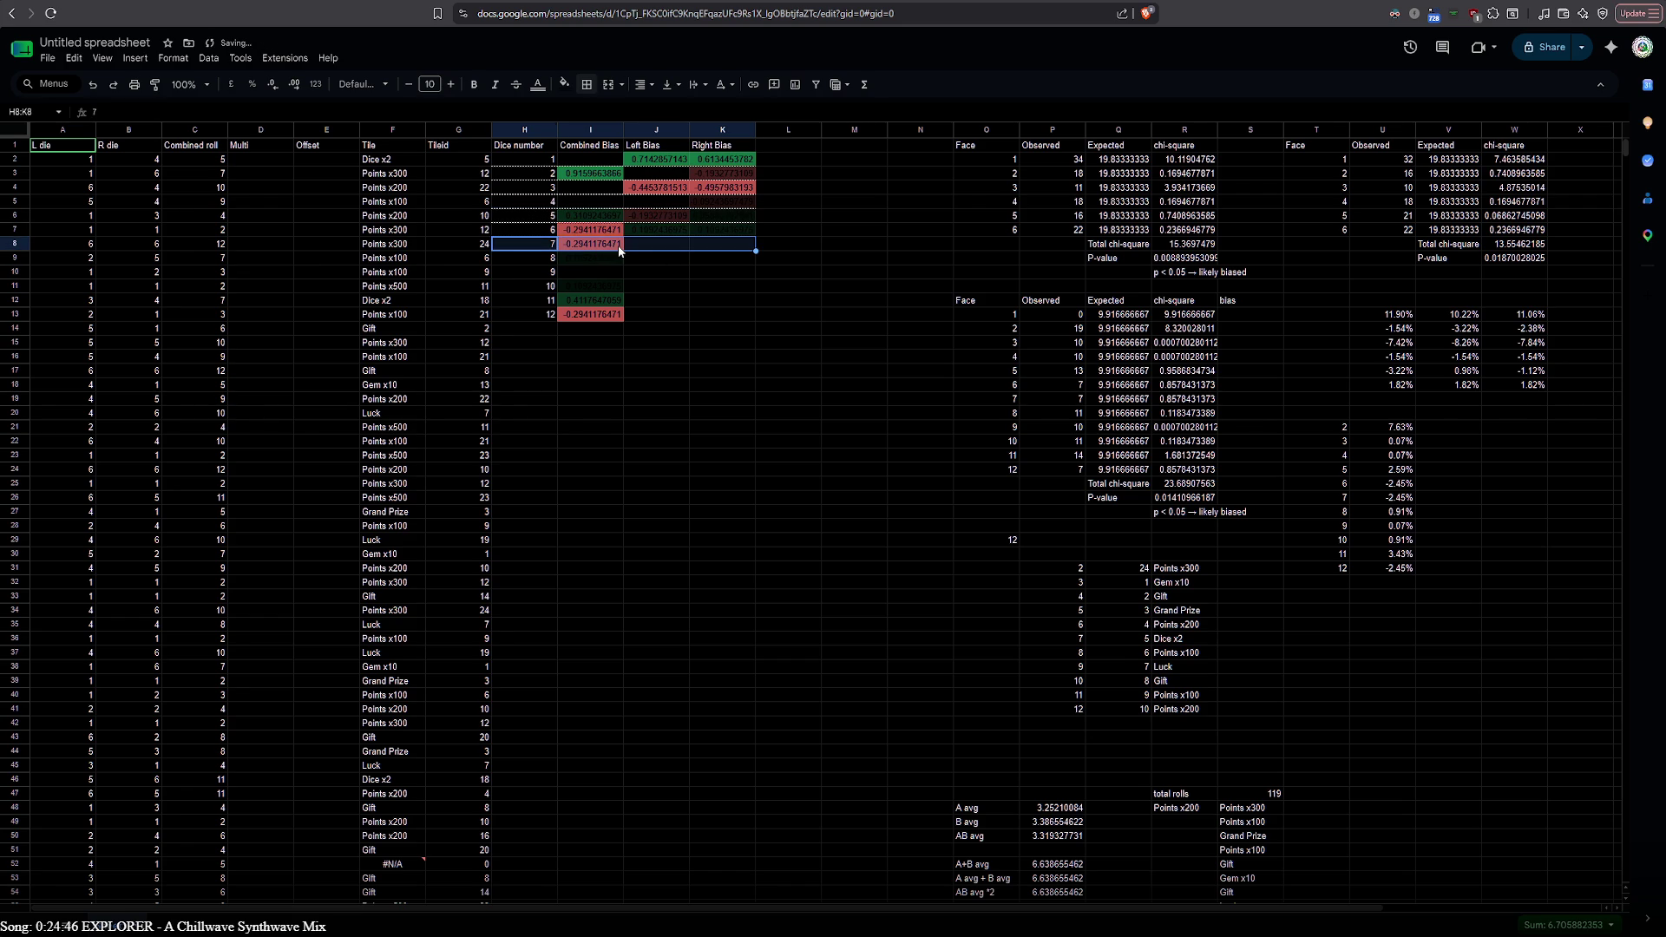
click(619, 246)
click(636, 244)
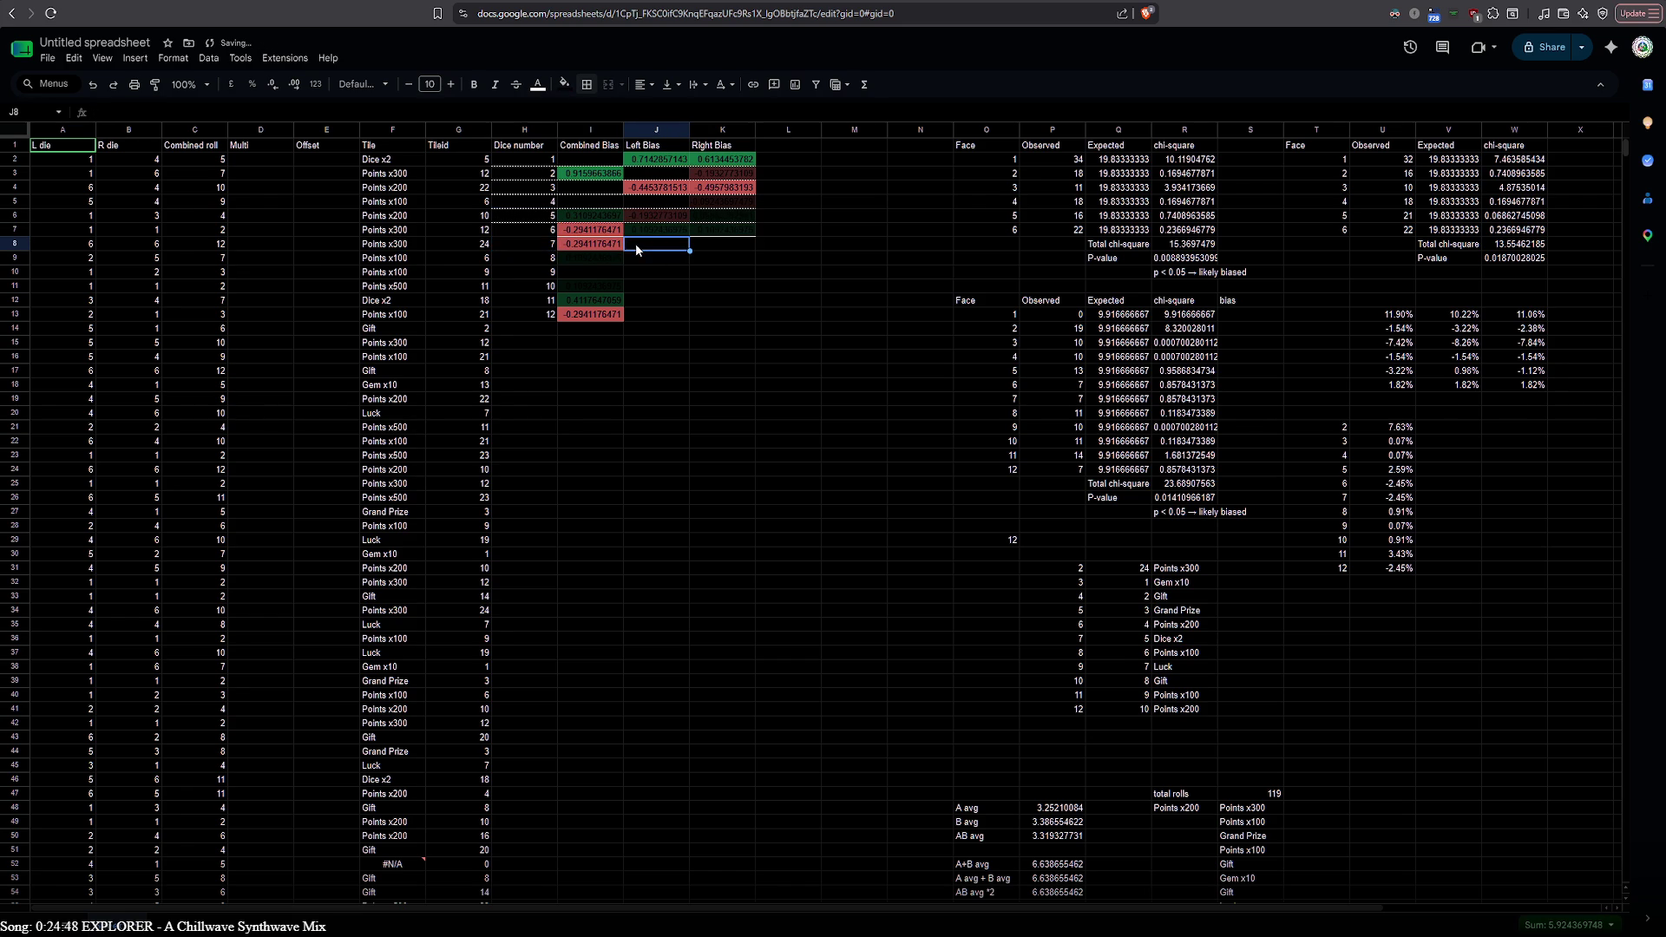
click(572, 243)
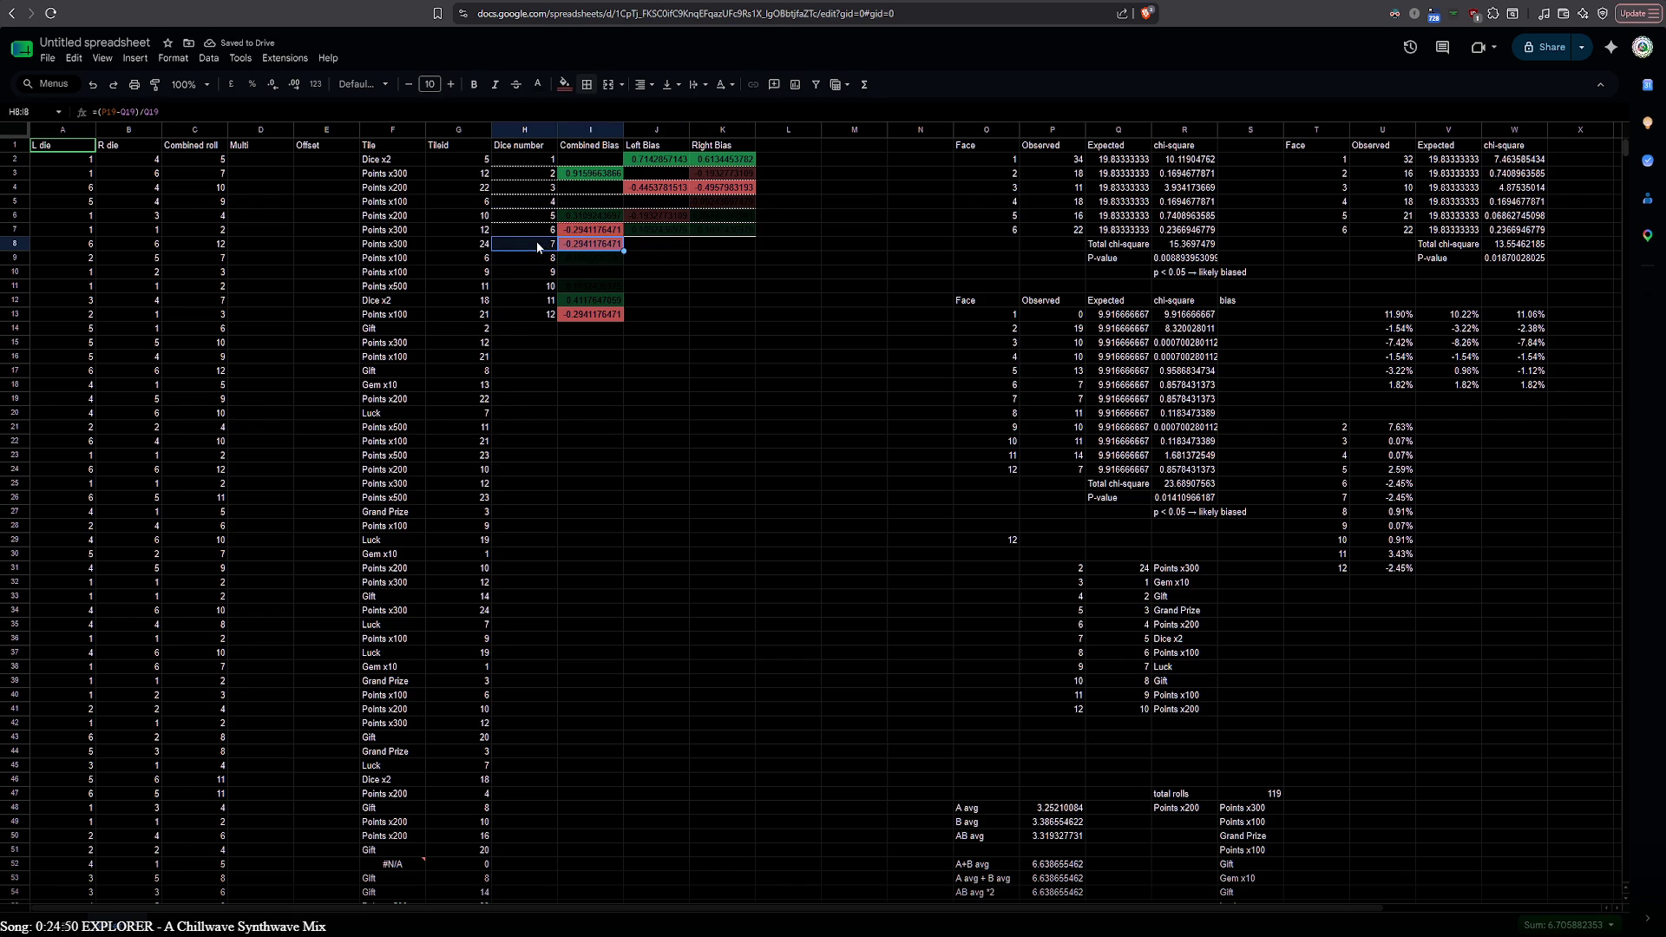
key(Up)
drag(736, 239, 736, 238)
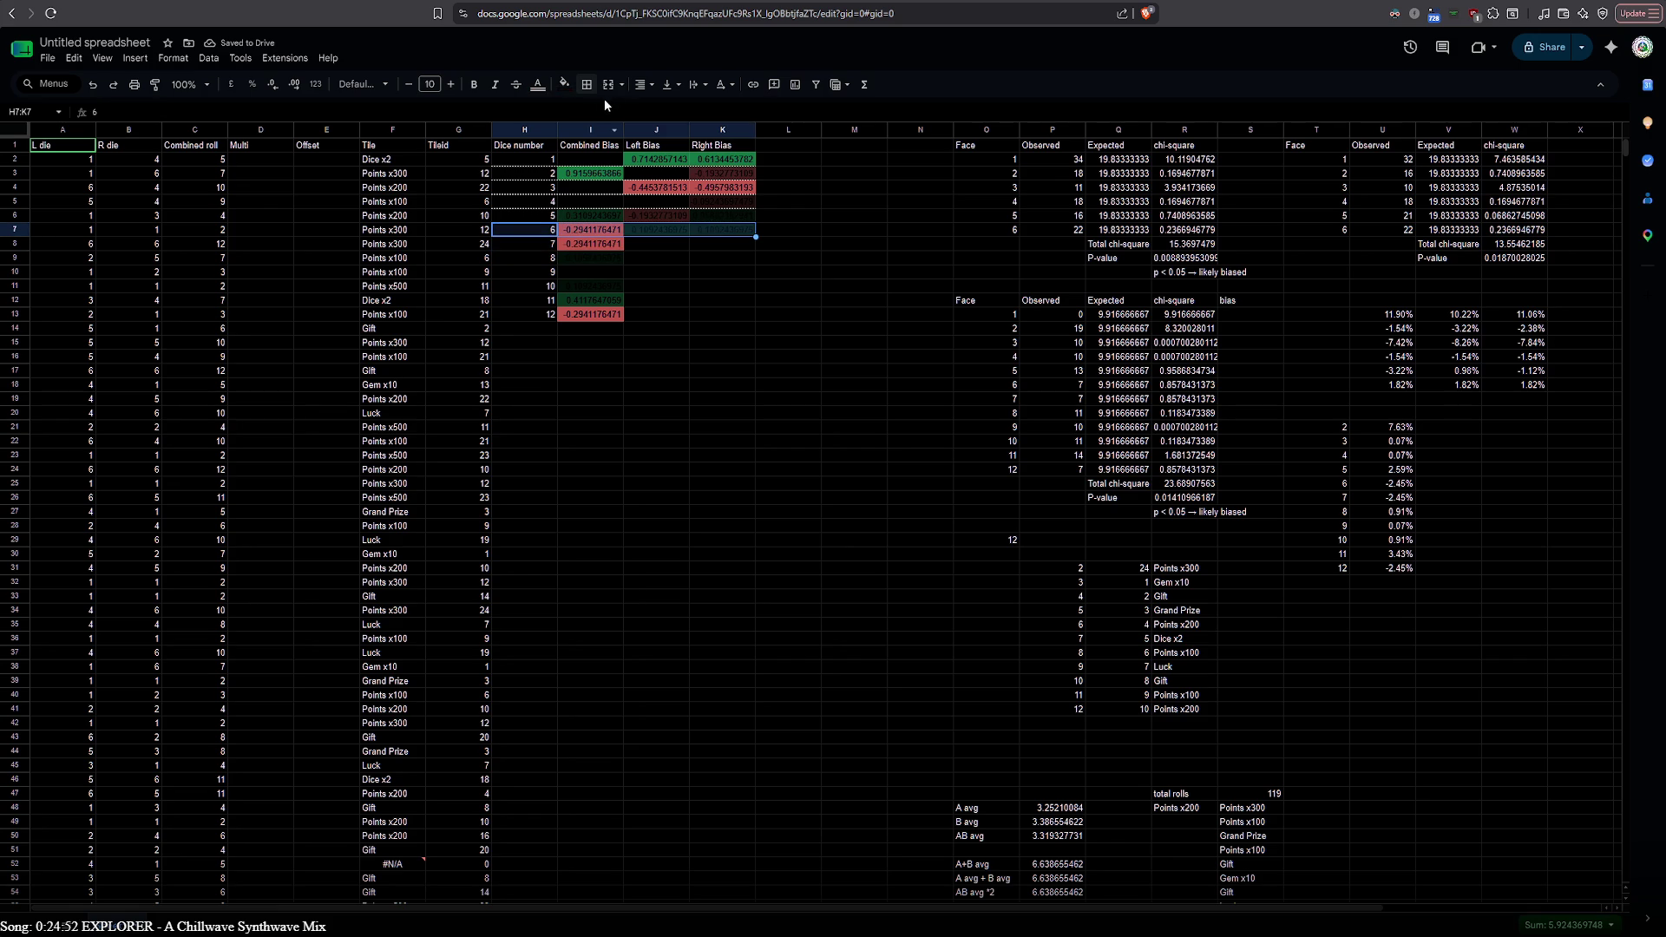
click(587, 83)
click(660, 136)
click(534, 246)
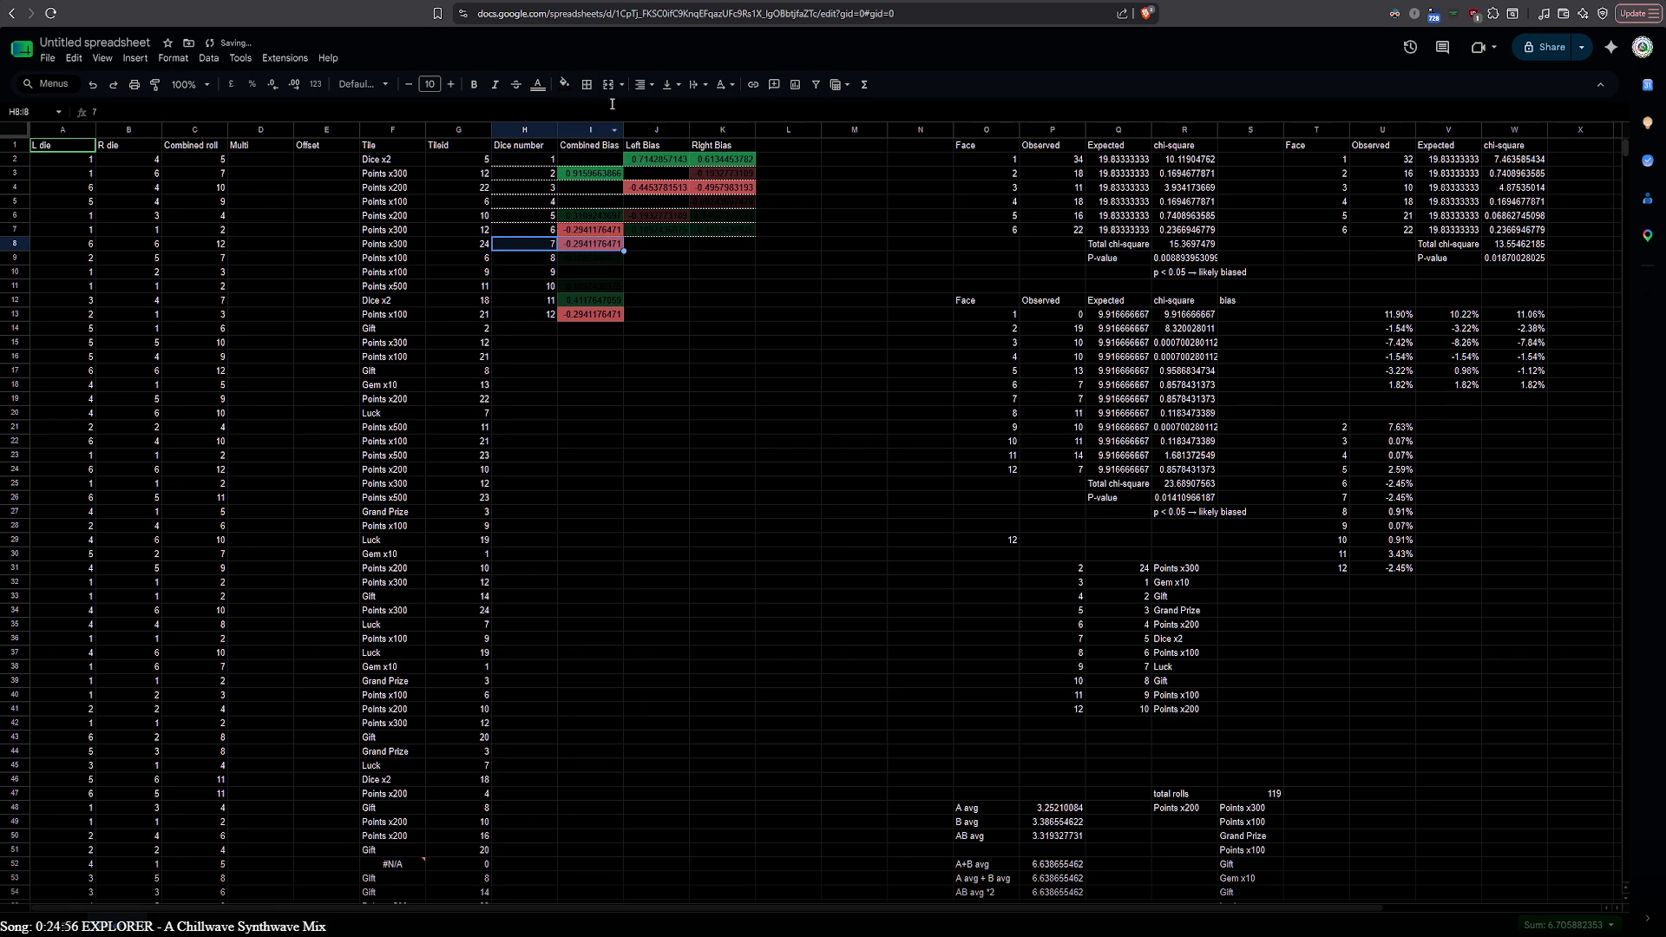
Add bottom borders under rows 8, 9 and 10 of the table
click(586, 84)
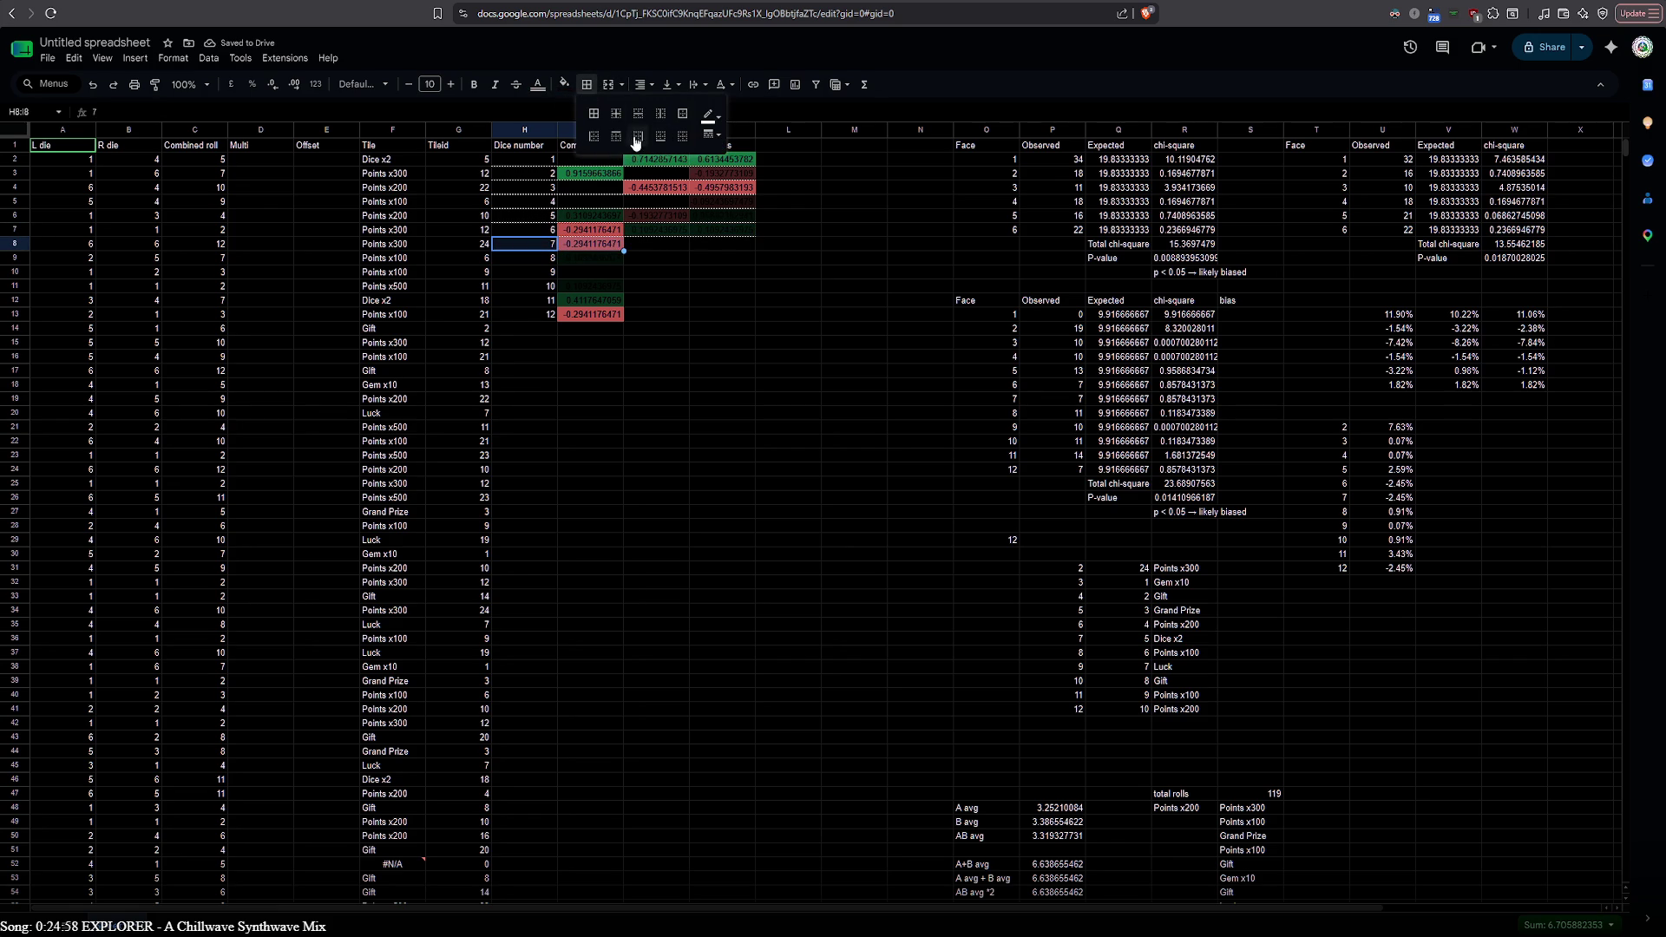
click(638, 136)
click(545, 260)
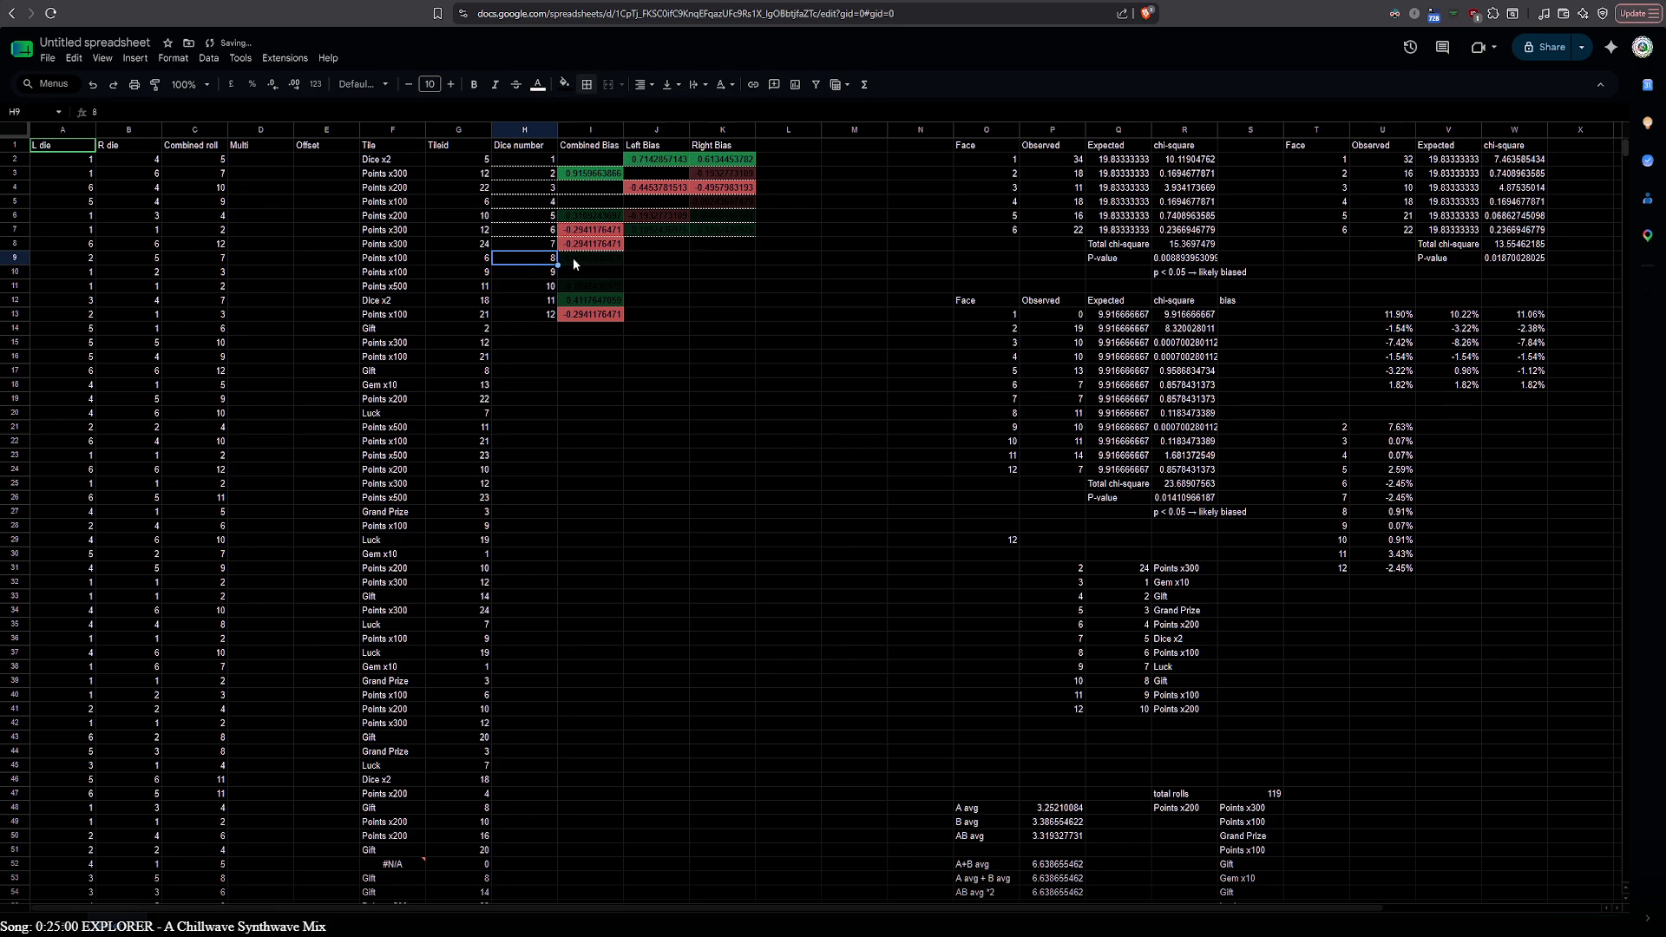
click(581, 85)
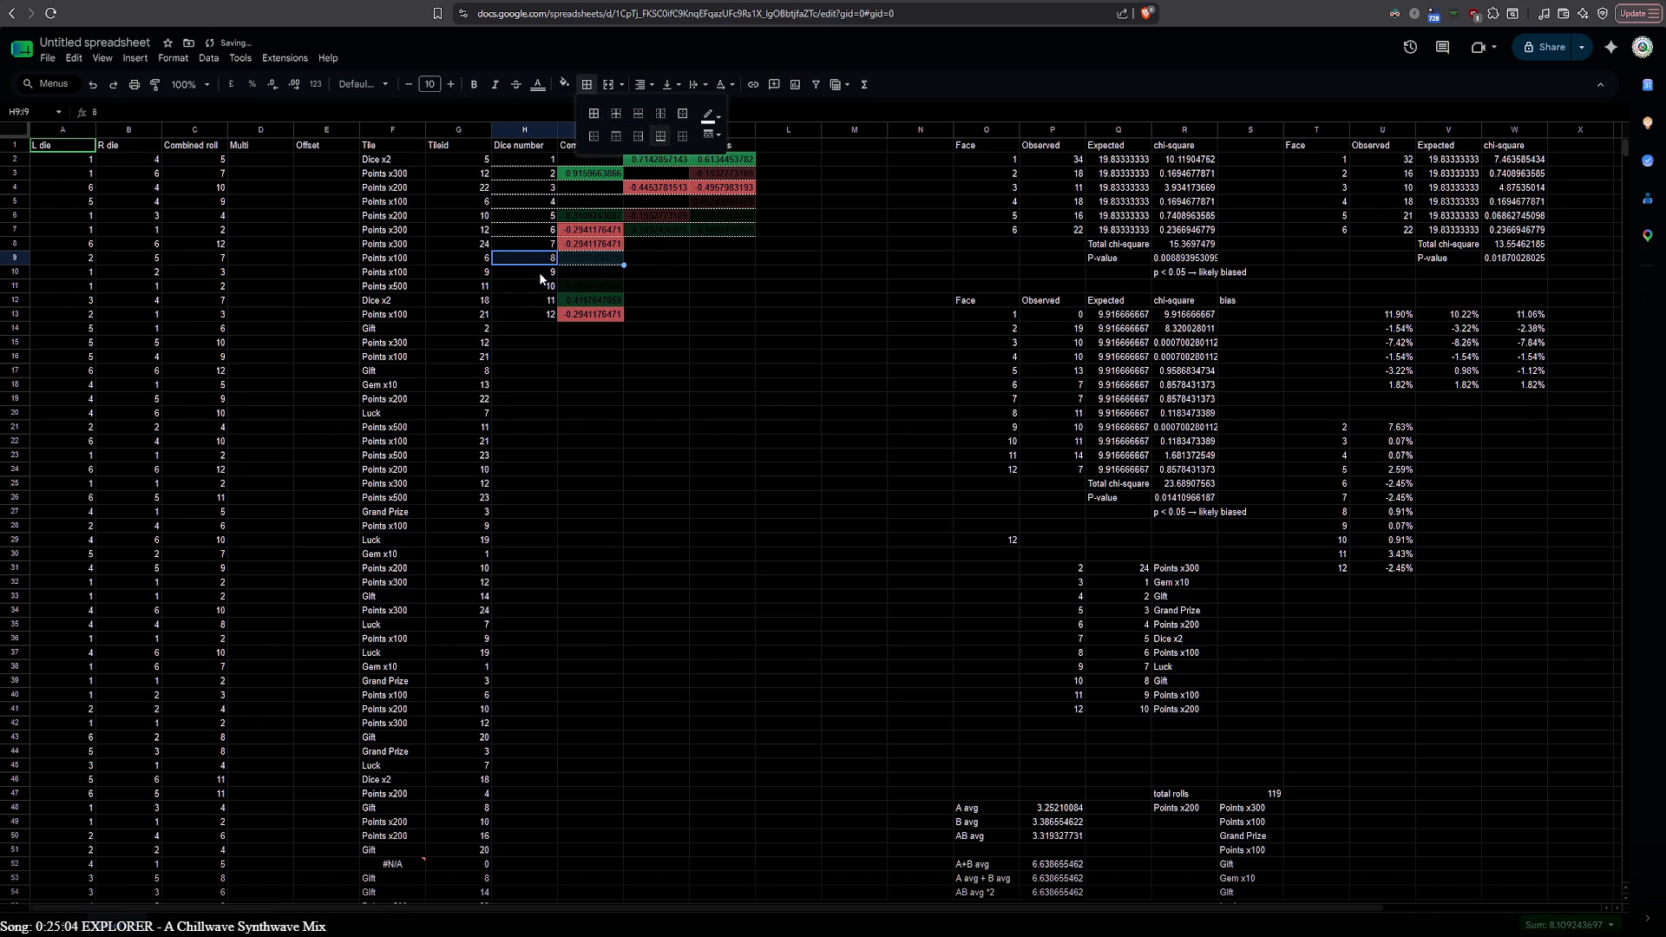
click(541, 277)
shift+click(579, 268)
click(581, 86)
click(661, 138)
Add bottom borders under rows 11 and 12 of the table
click(540, 286)
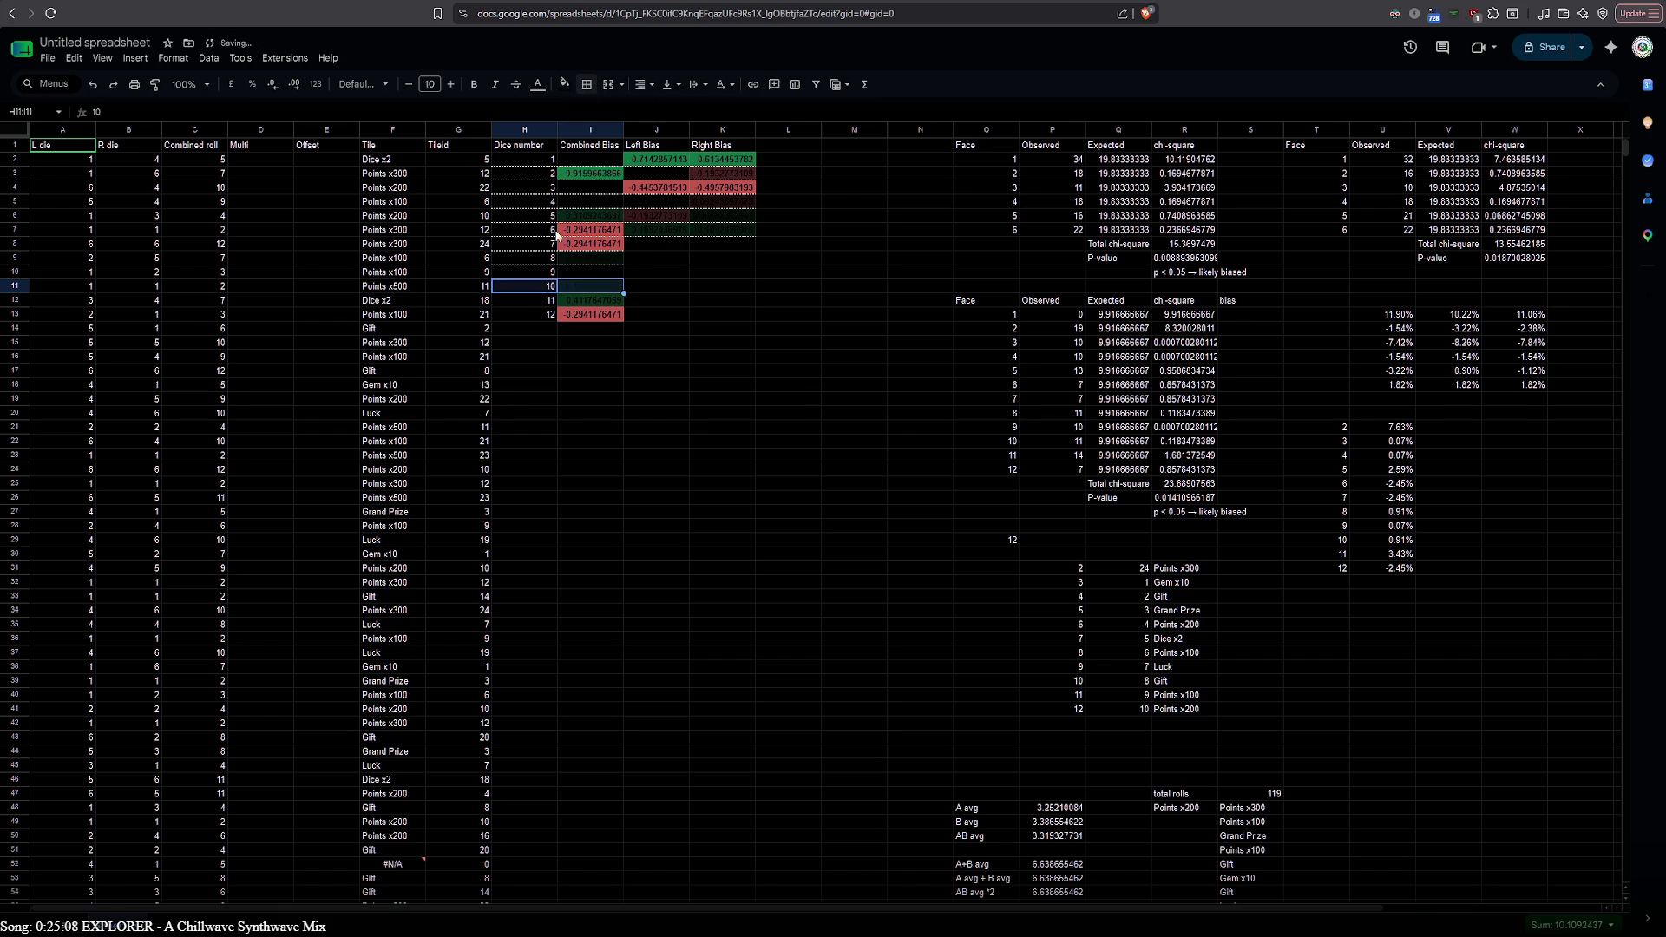
click(583, 86)
click(660, 137)
click(547, 301)
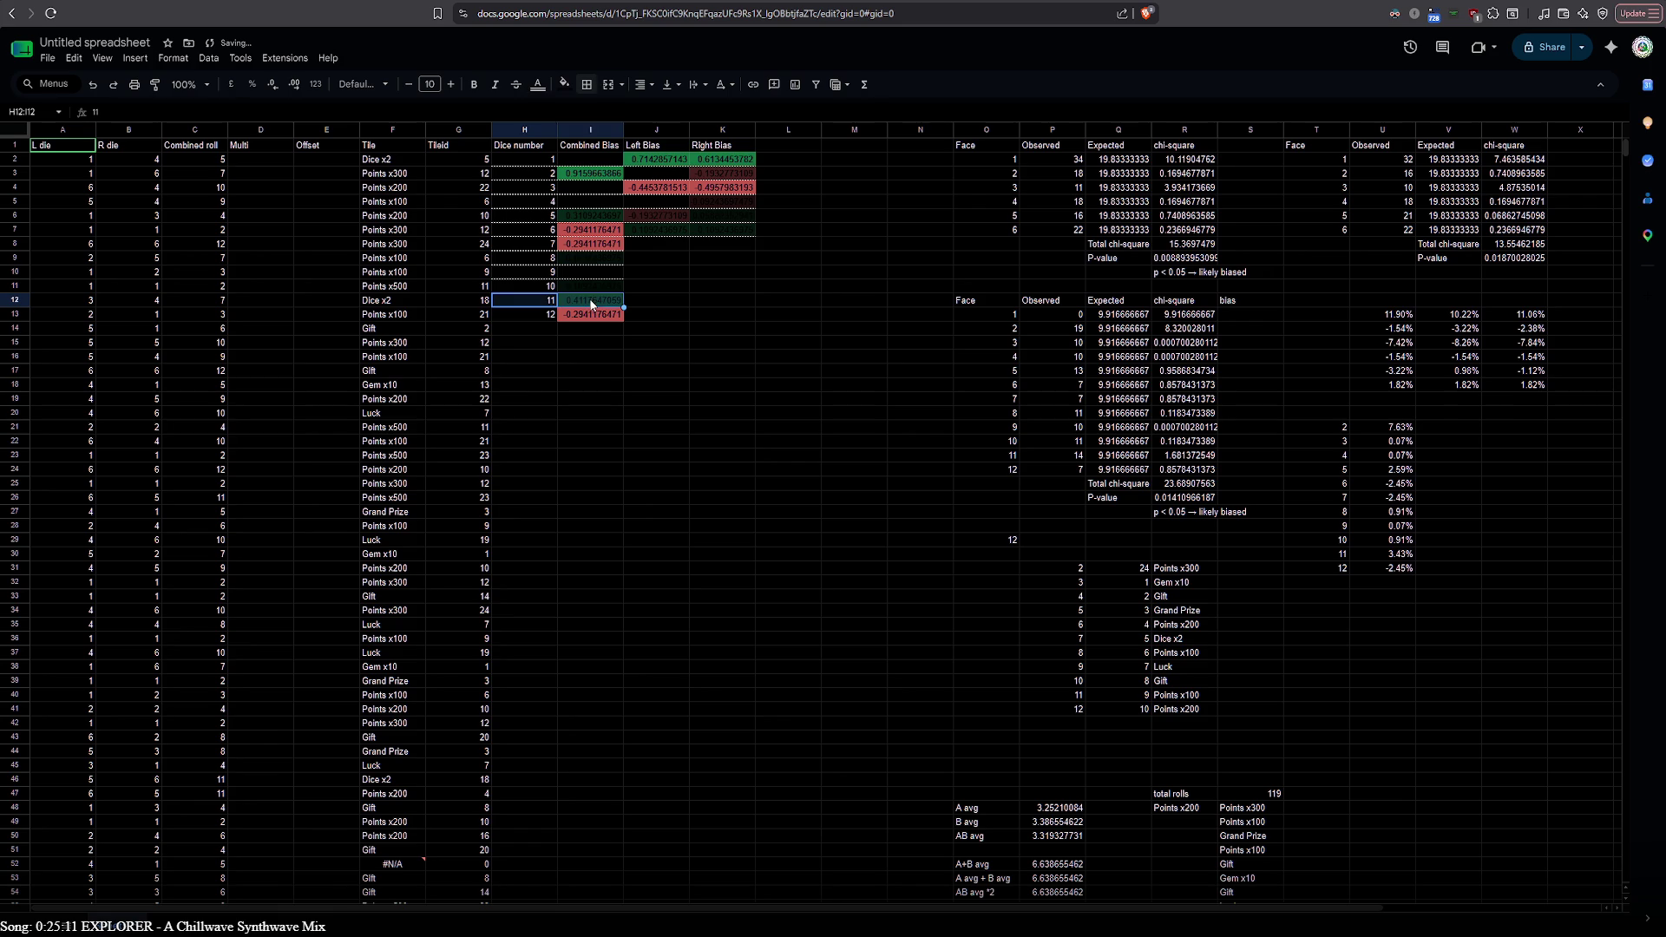
click(588, 85)
click(665, 143)
click(527, 315)
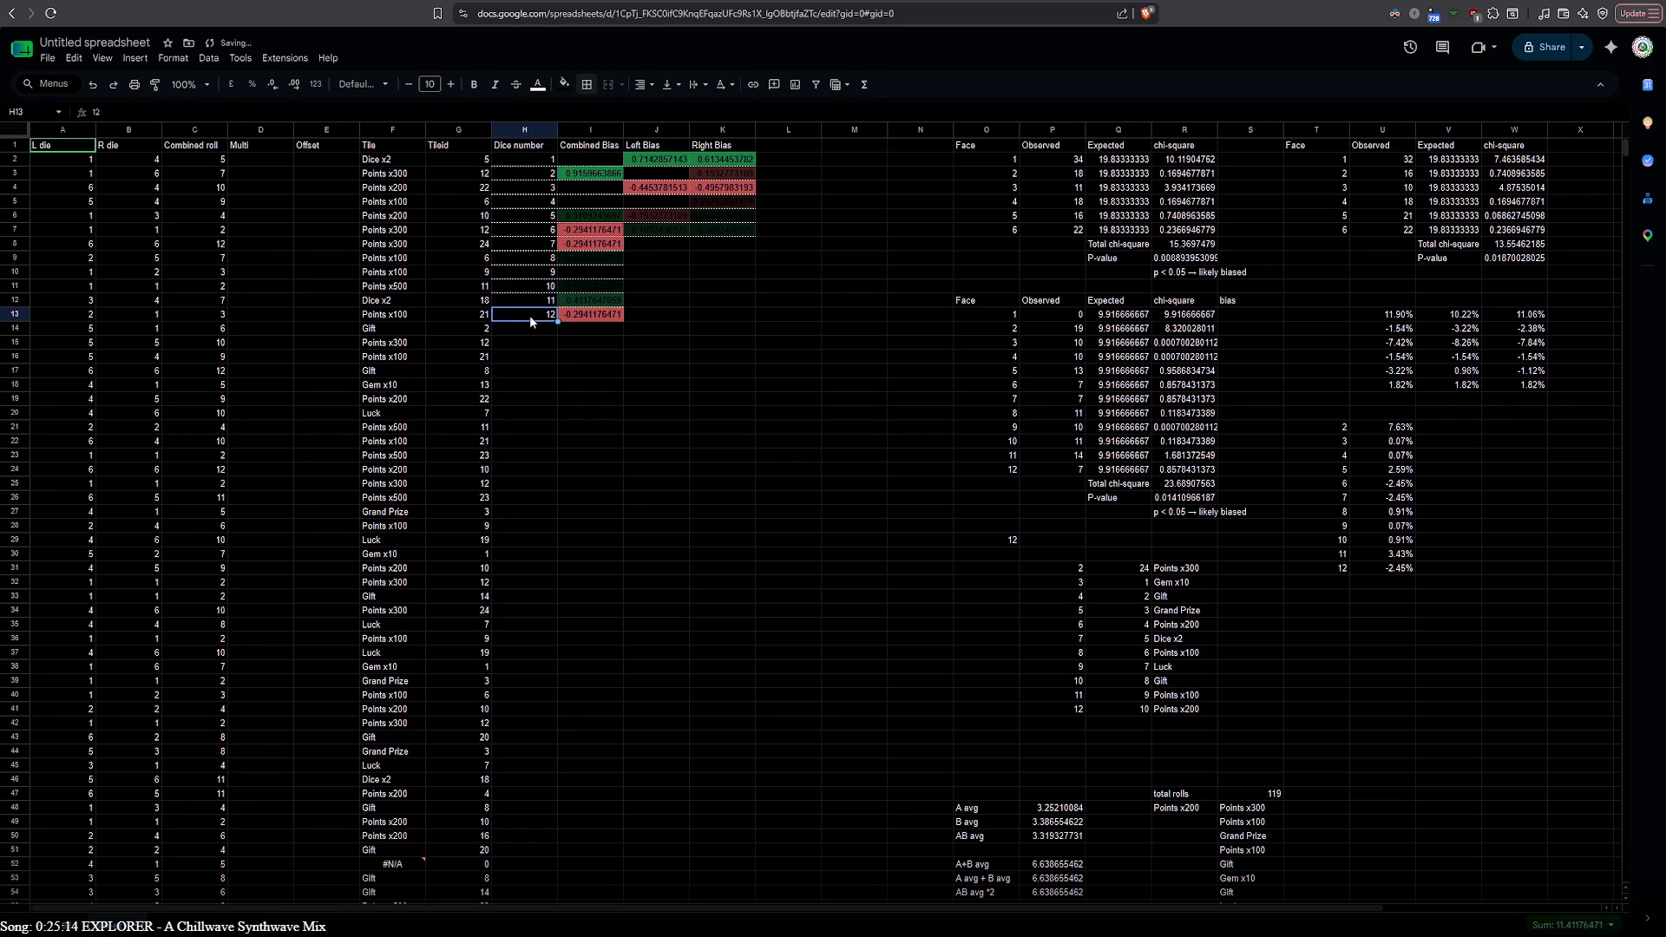
click(587, 86)
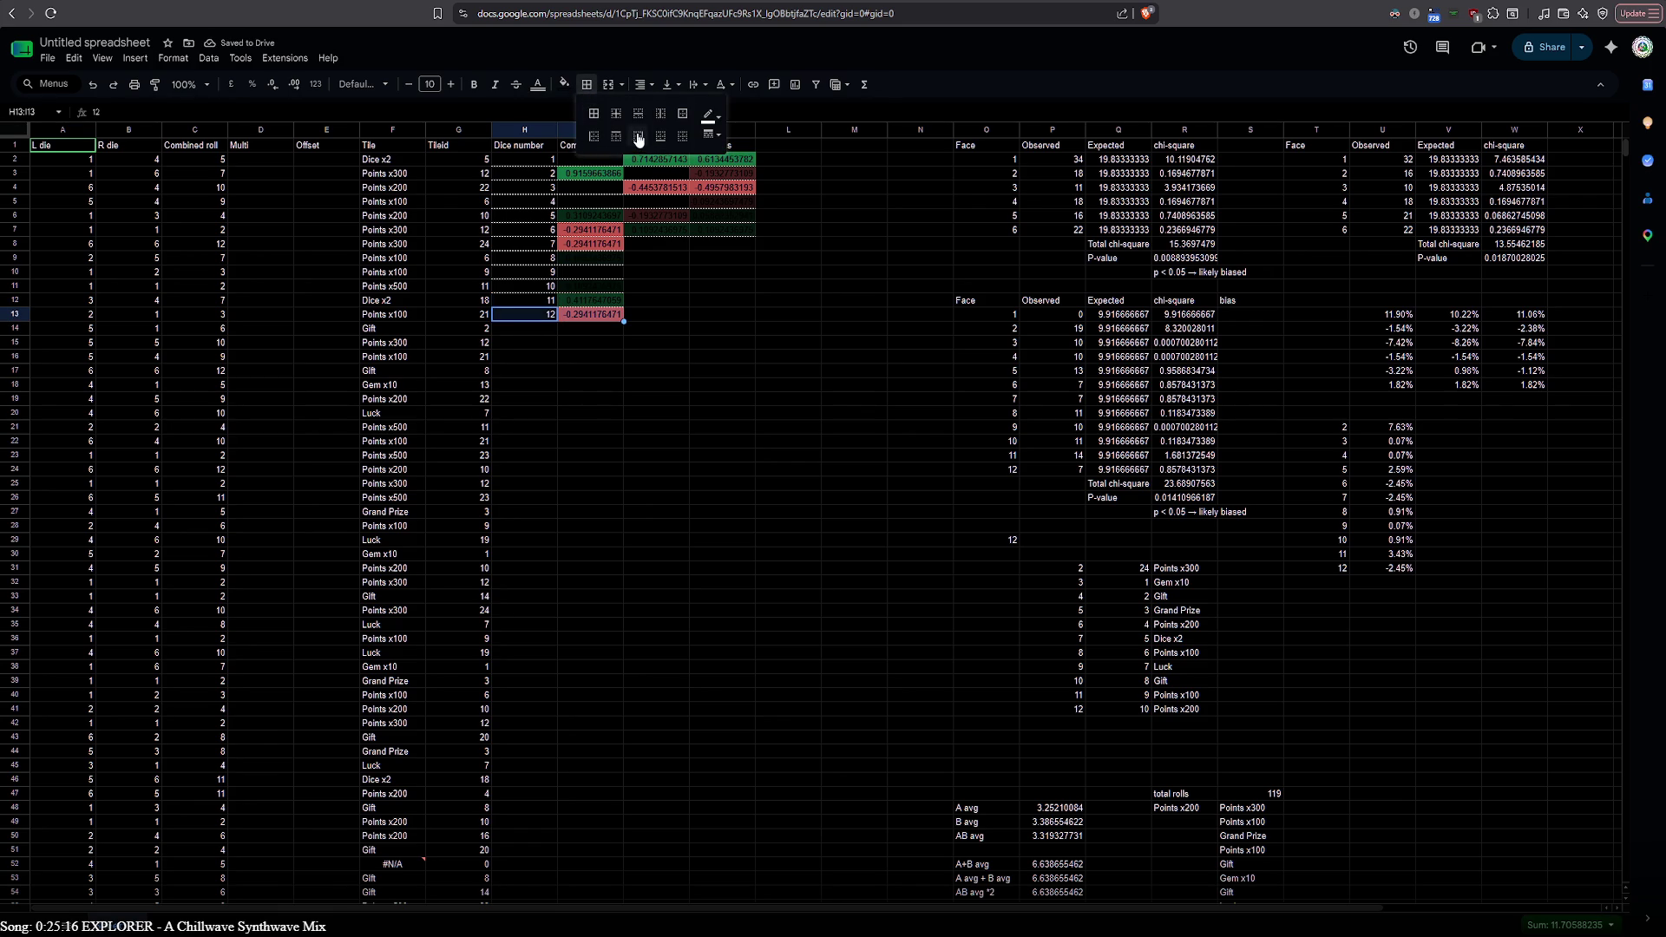
click(657, 385)
Reapply the row 12 border, add one under the last row 13, and deselect the table
click(542, 302)
click(590, 85)
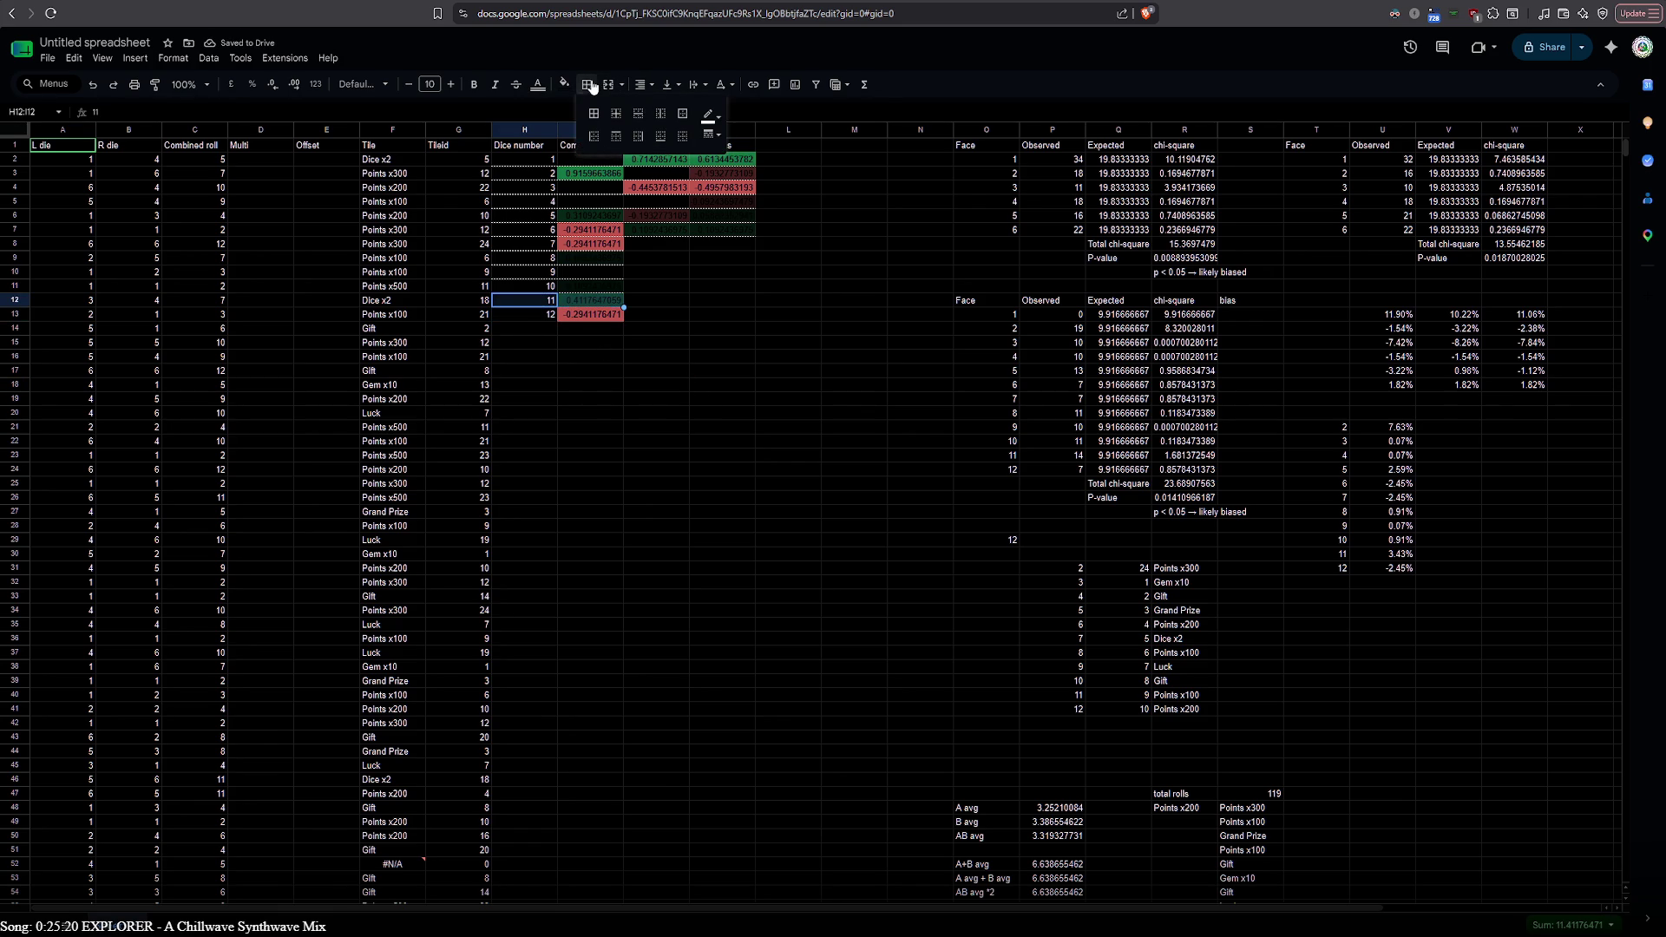
click(660, 136)
click(536, 320)
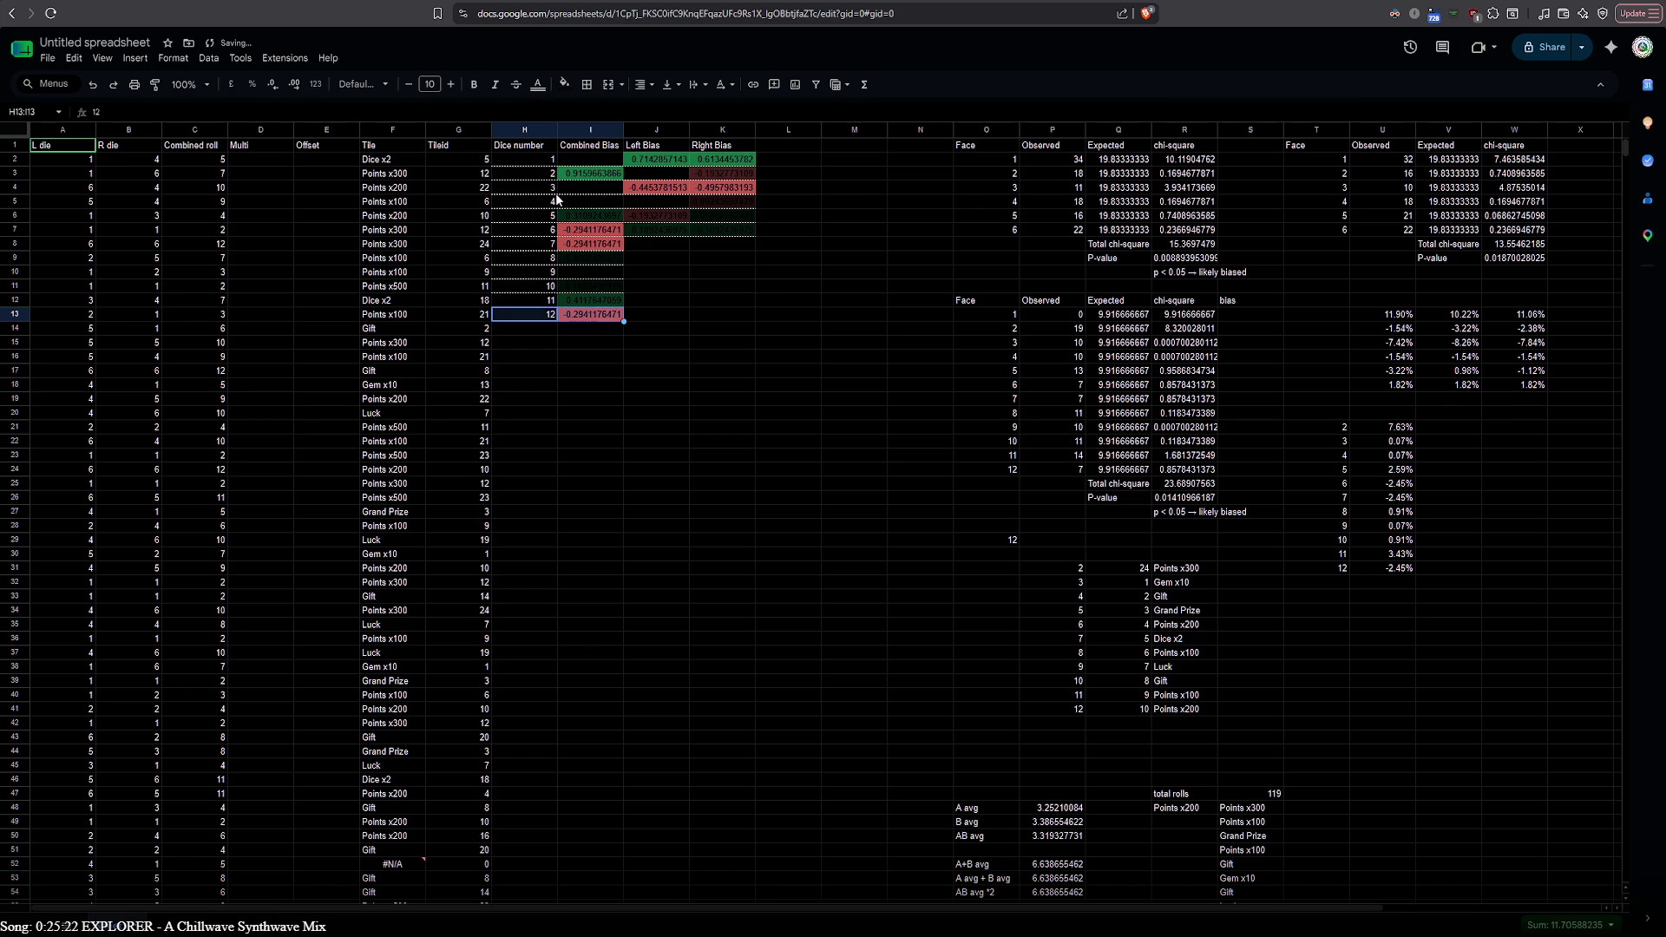
click(587, 86)
click(663, 135)
click(662, 386)
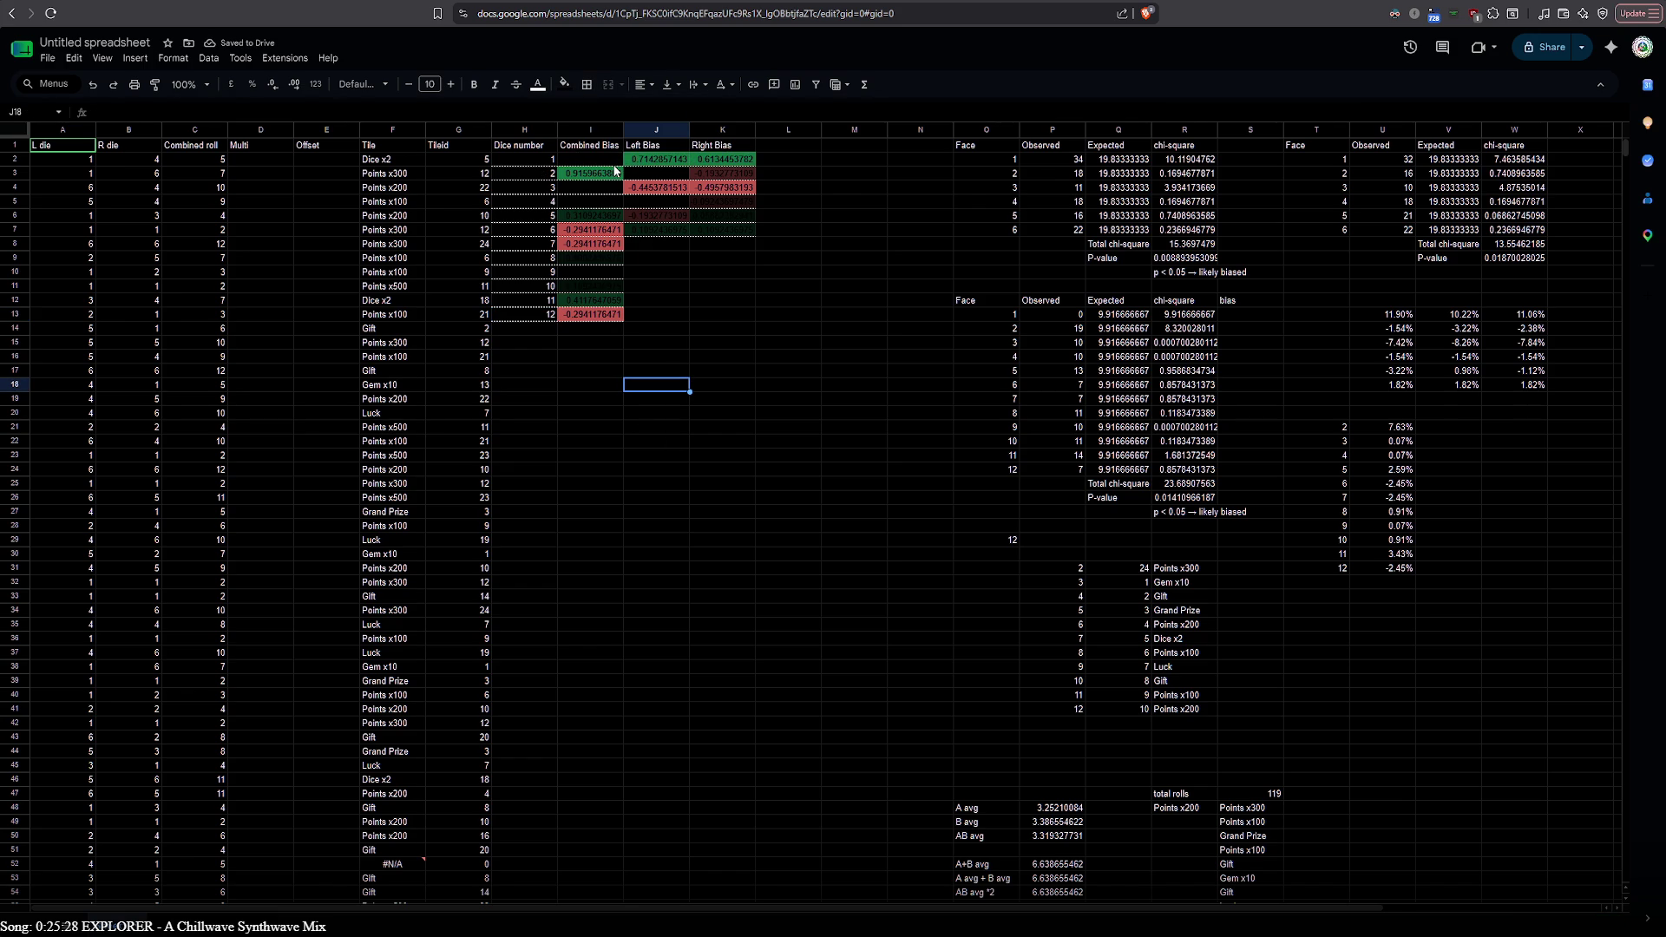
click(786, 273)
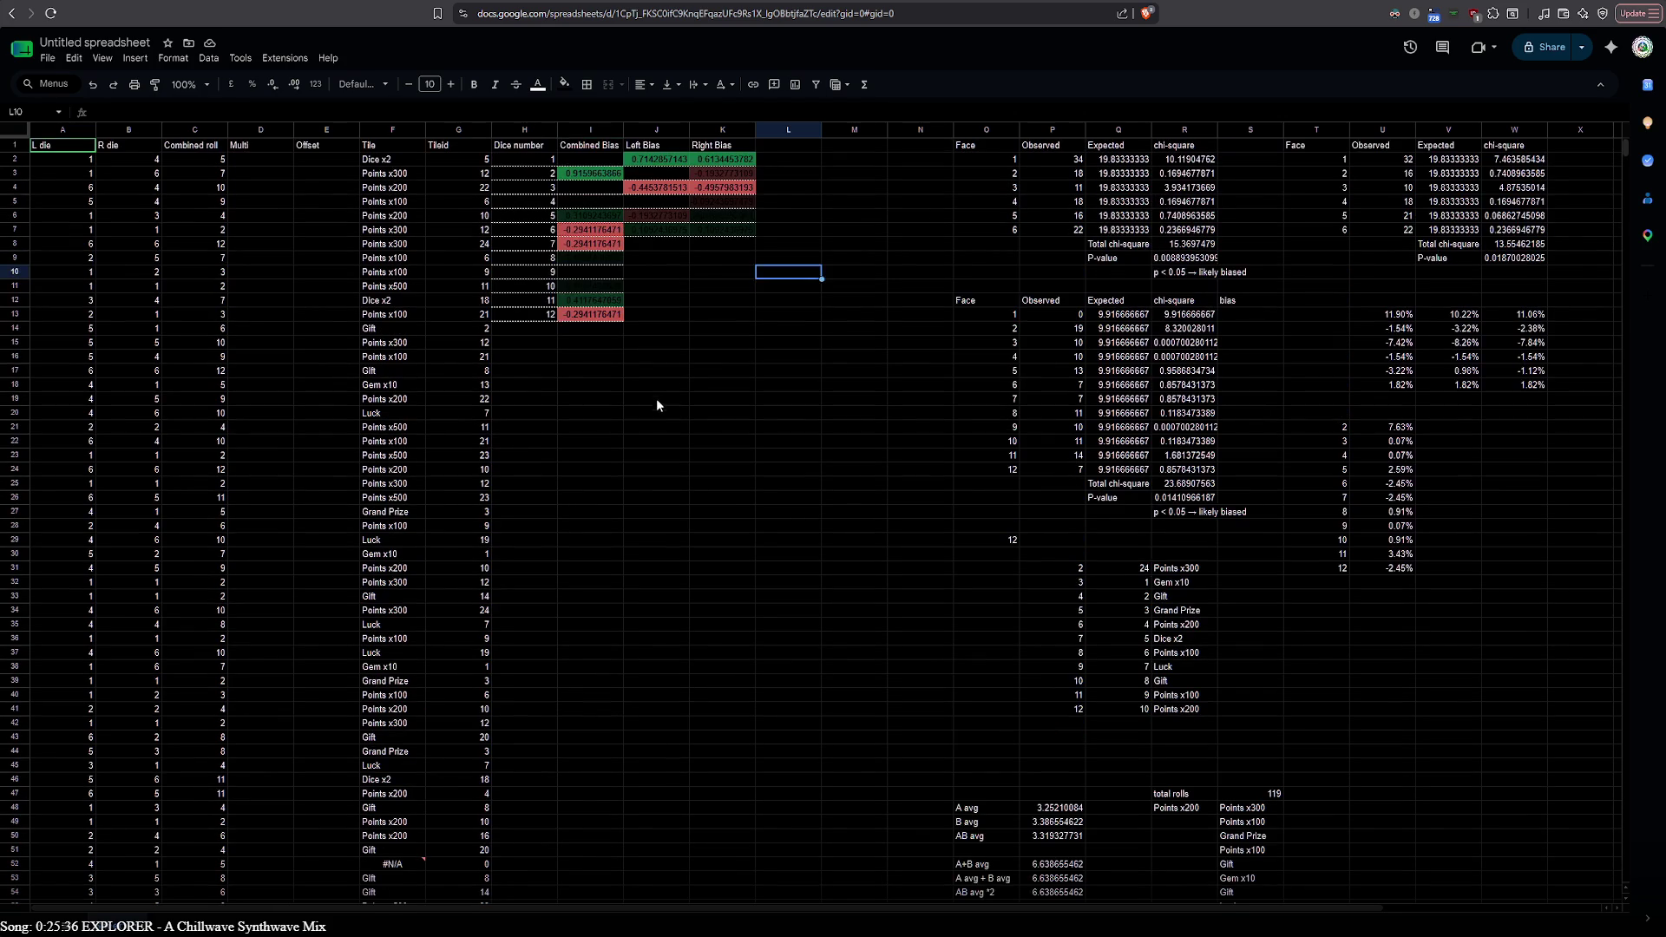
click(602, 414)
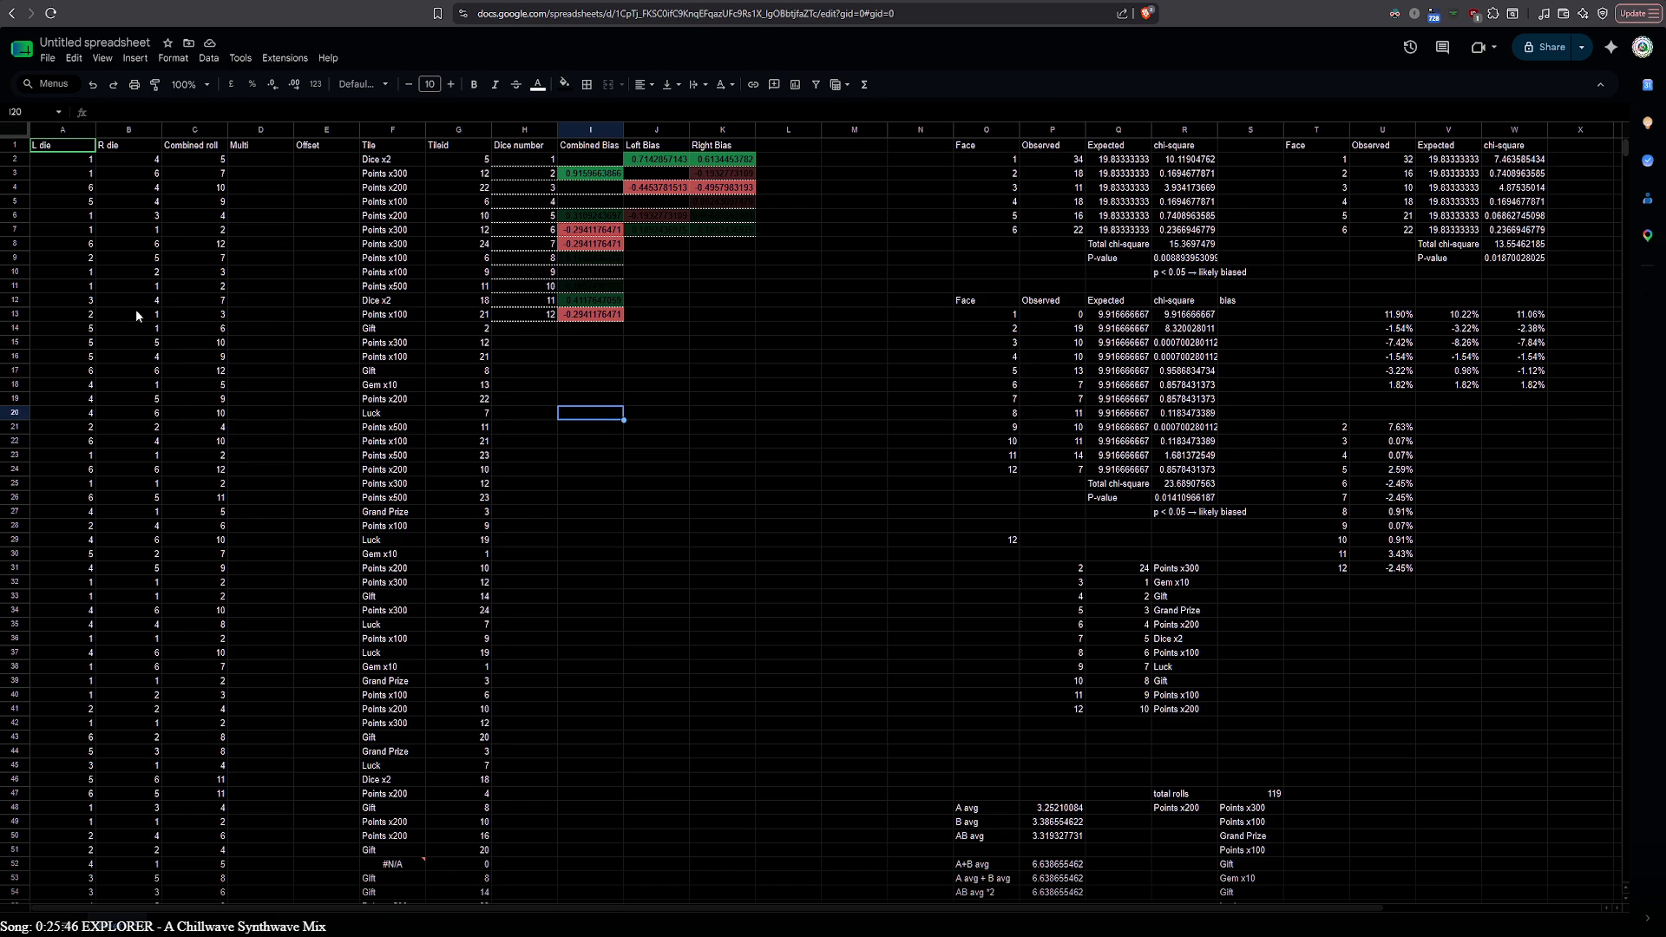
scroll(135, 299, down, 5)
scroll(136, 273, down, 10)
scroll(134, 276, up, 3)
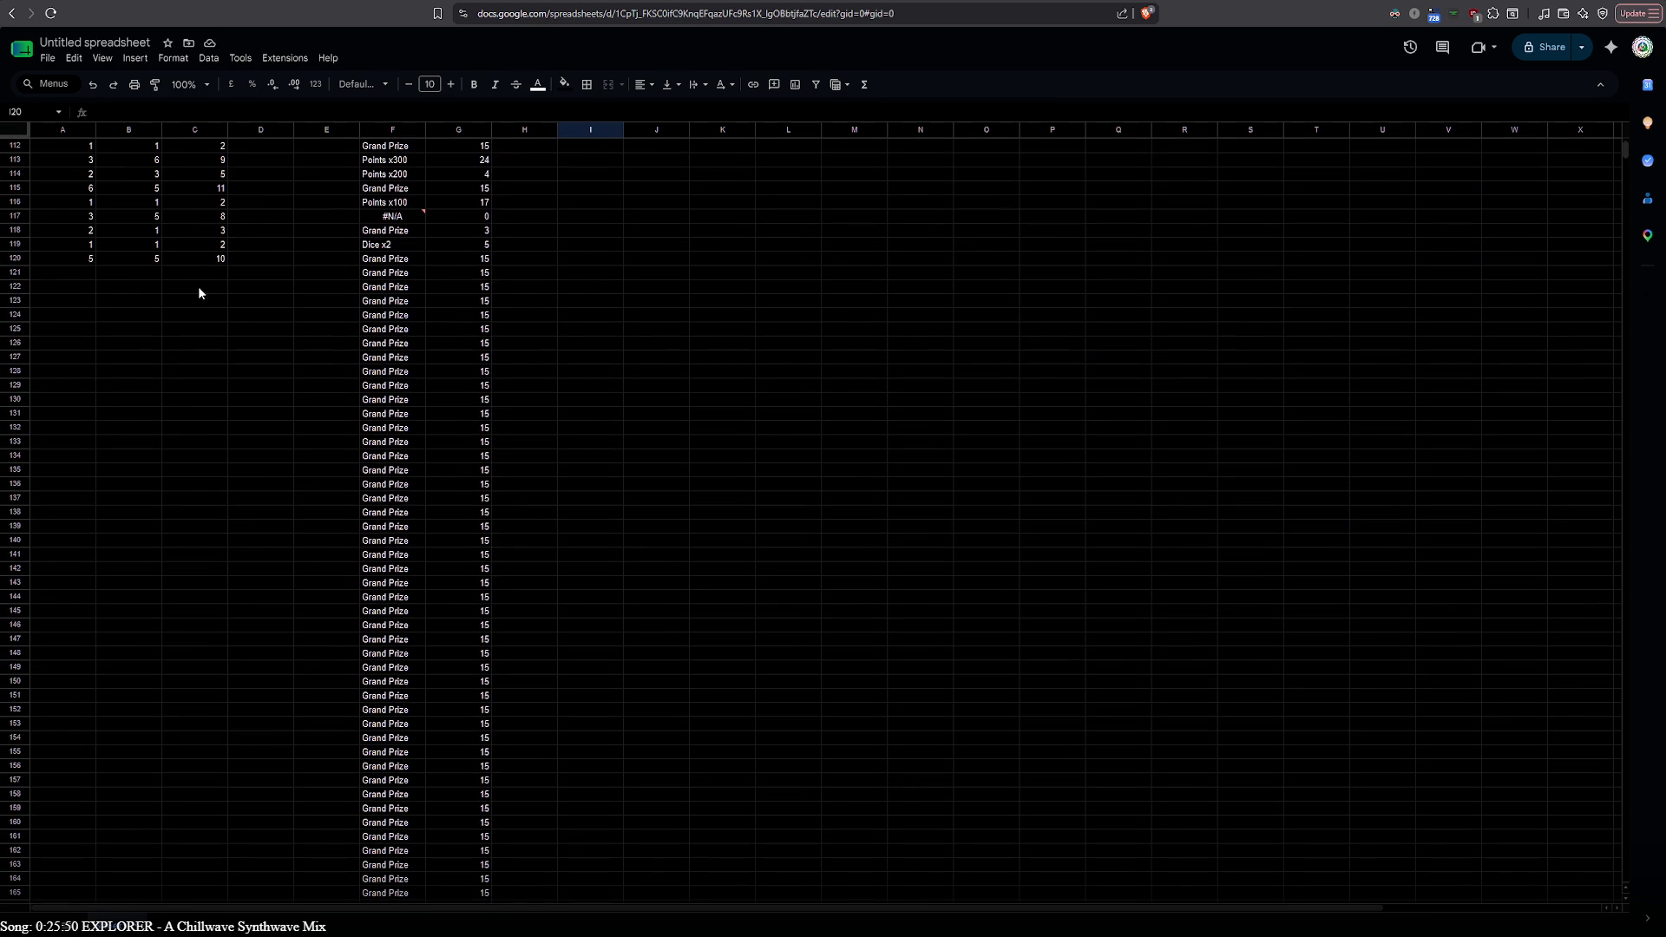
Inspect the #N/A tile cell, then review the SEQUENCE and VLOOKUP parts of the F2 ARRAYFORMULA
click(391, 205)
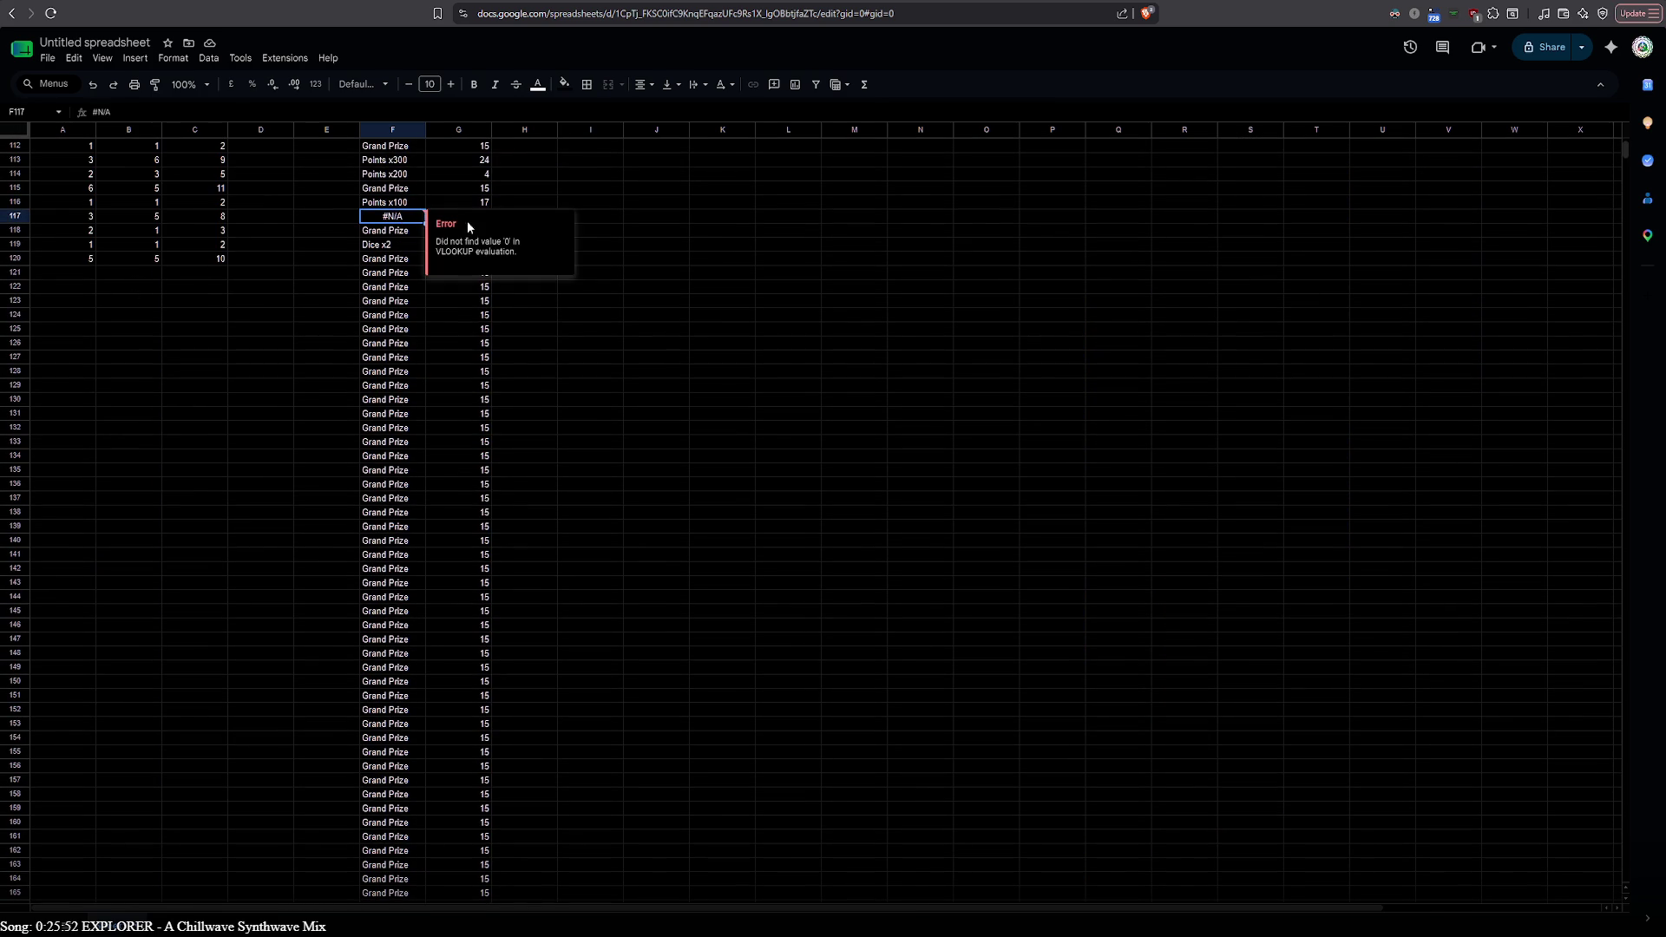
click(664, 216)
scroll(612, 260, up, 12)
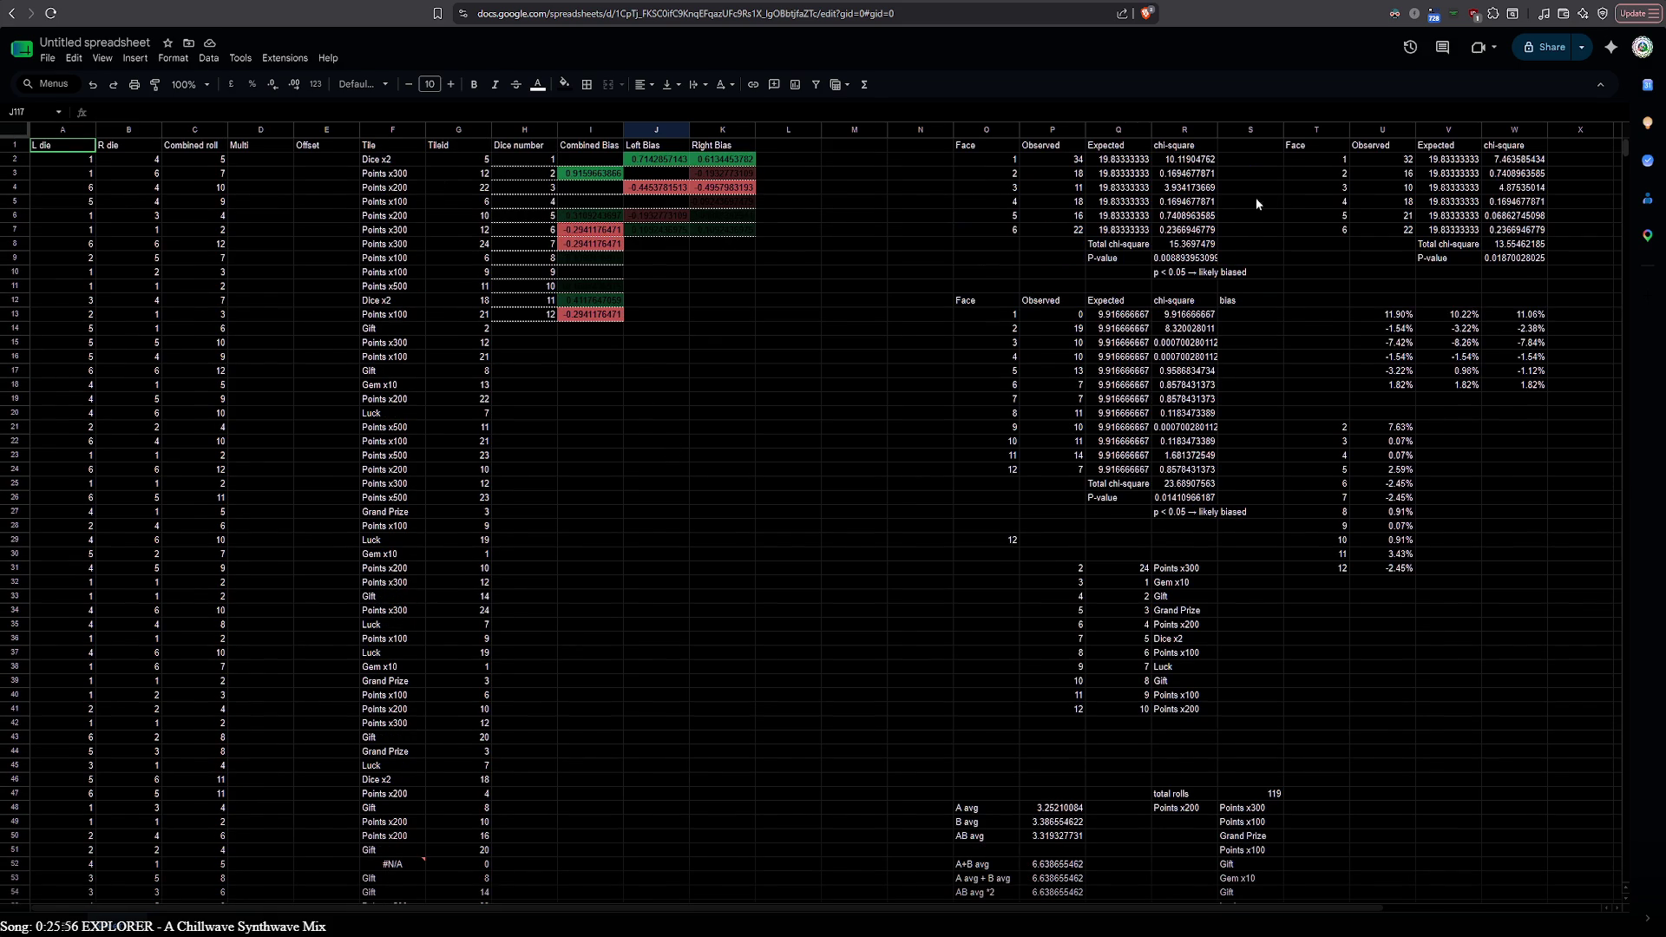
double_click(394, 159)
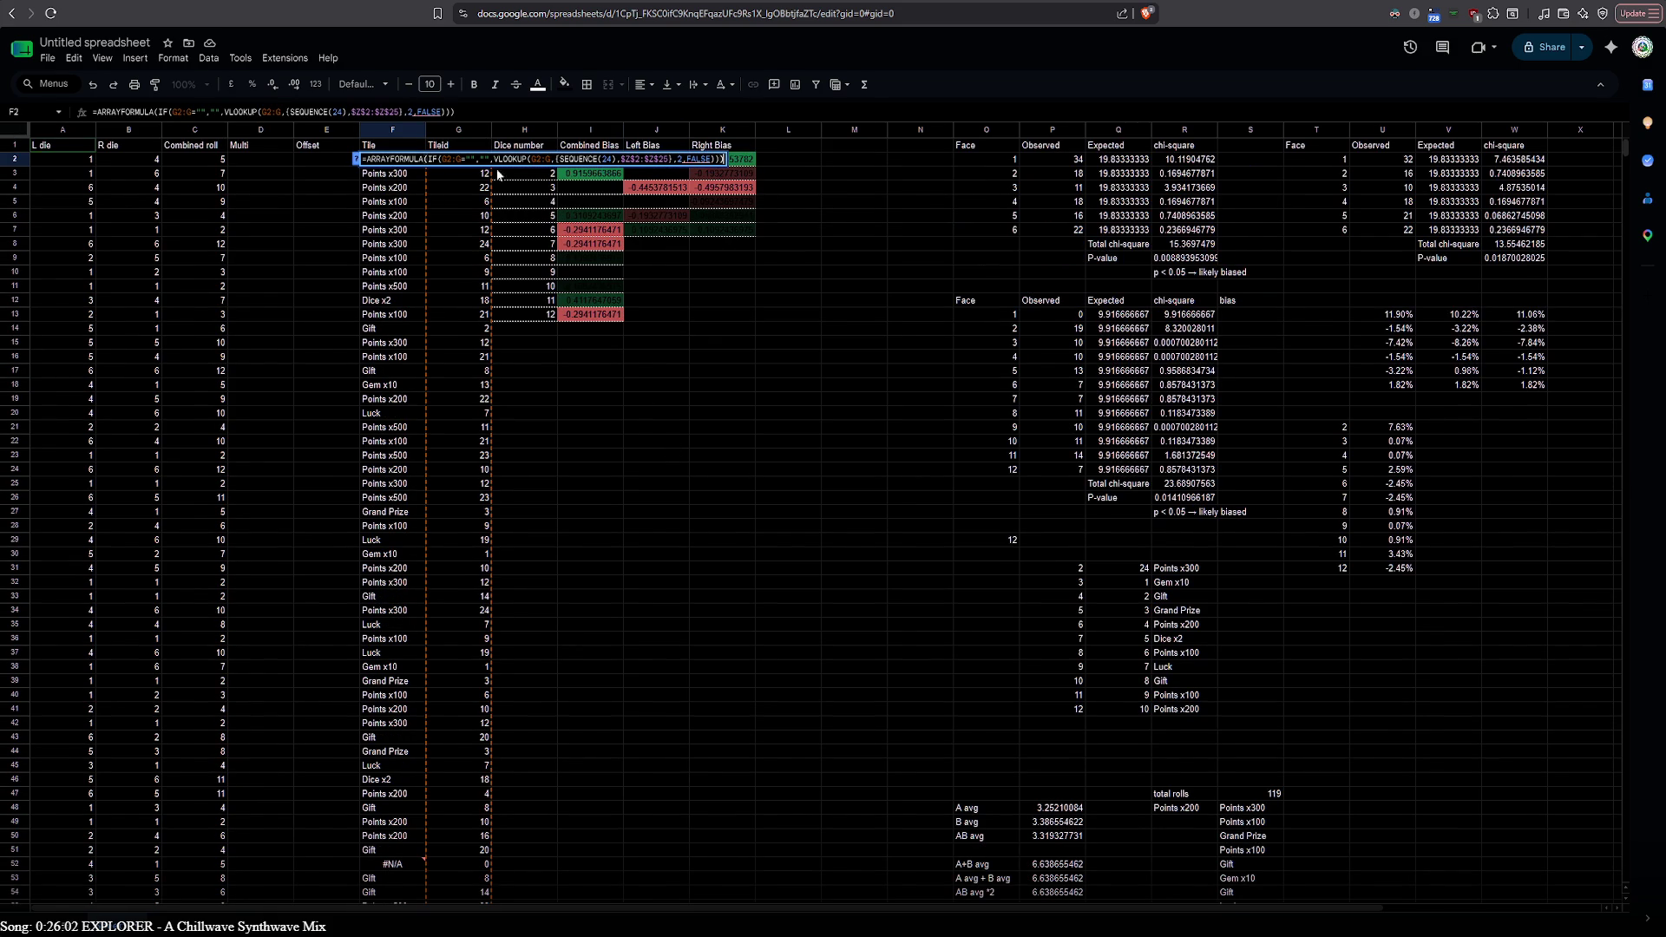
click(609, 159)
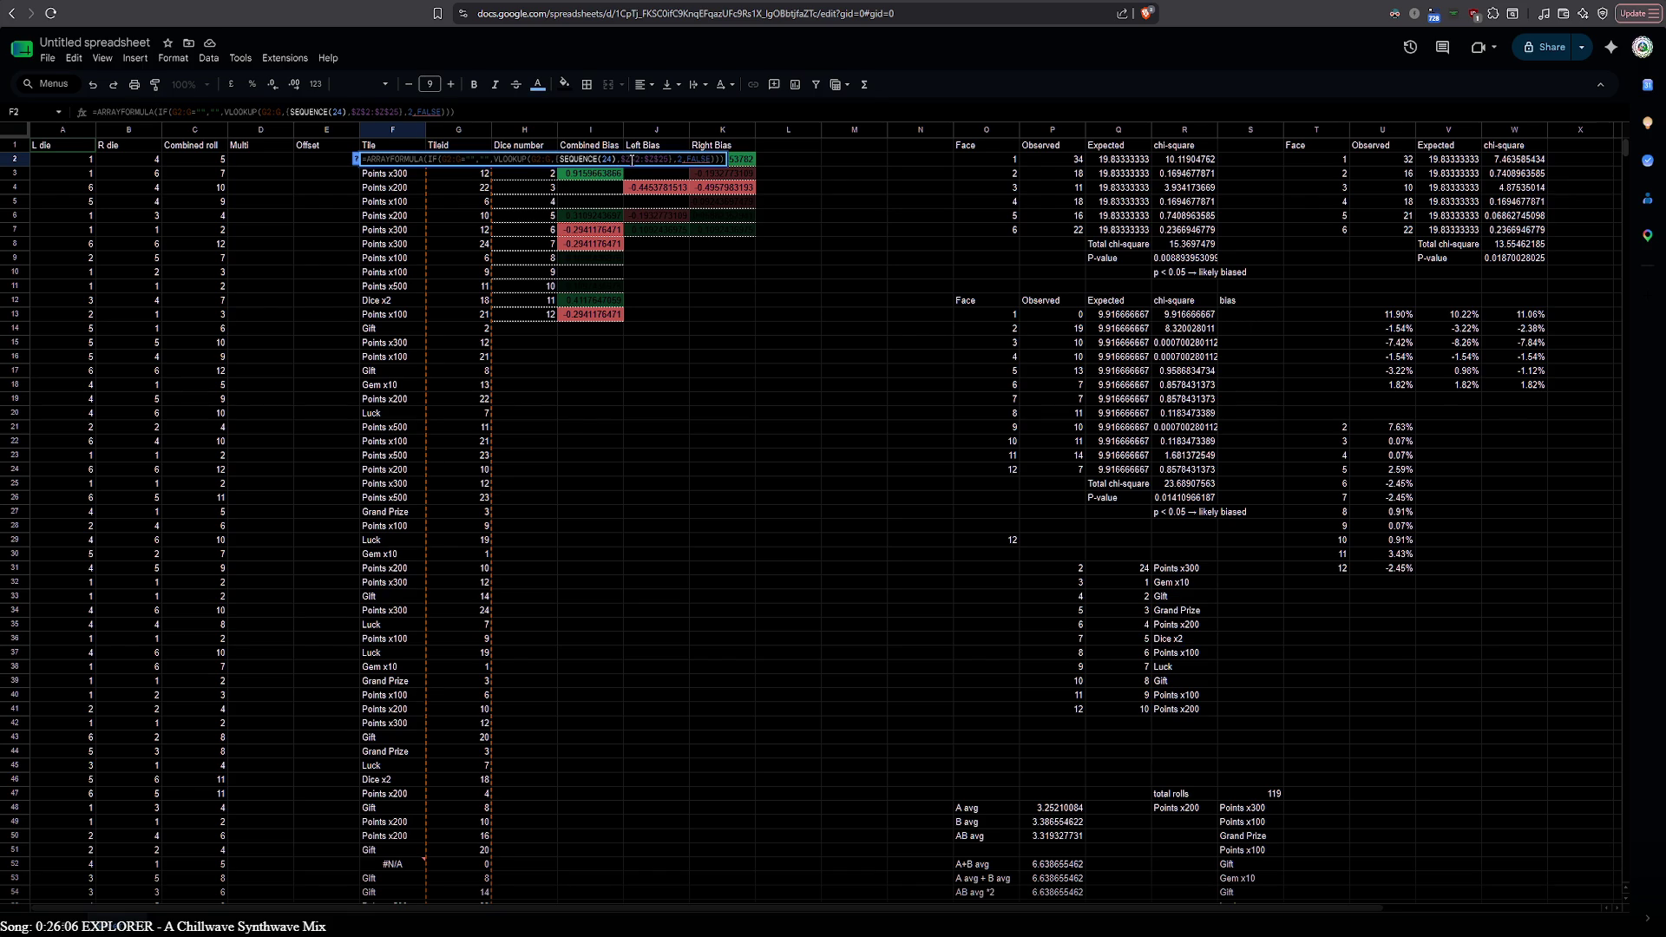
click(544, 158)
Check the G2:G reference, leave F2 unchanged, and open the G2 mod-25 running-position formula
click(478, 168)
click(462, 159)
key(ctrl+a)
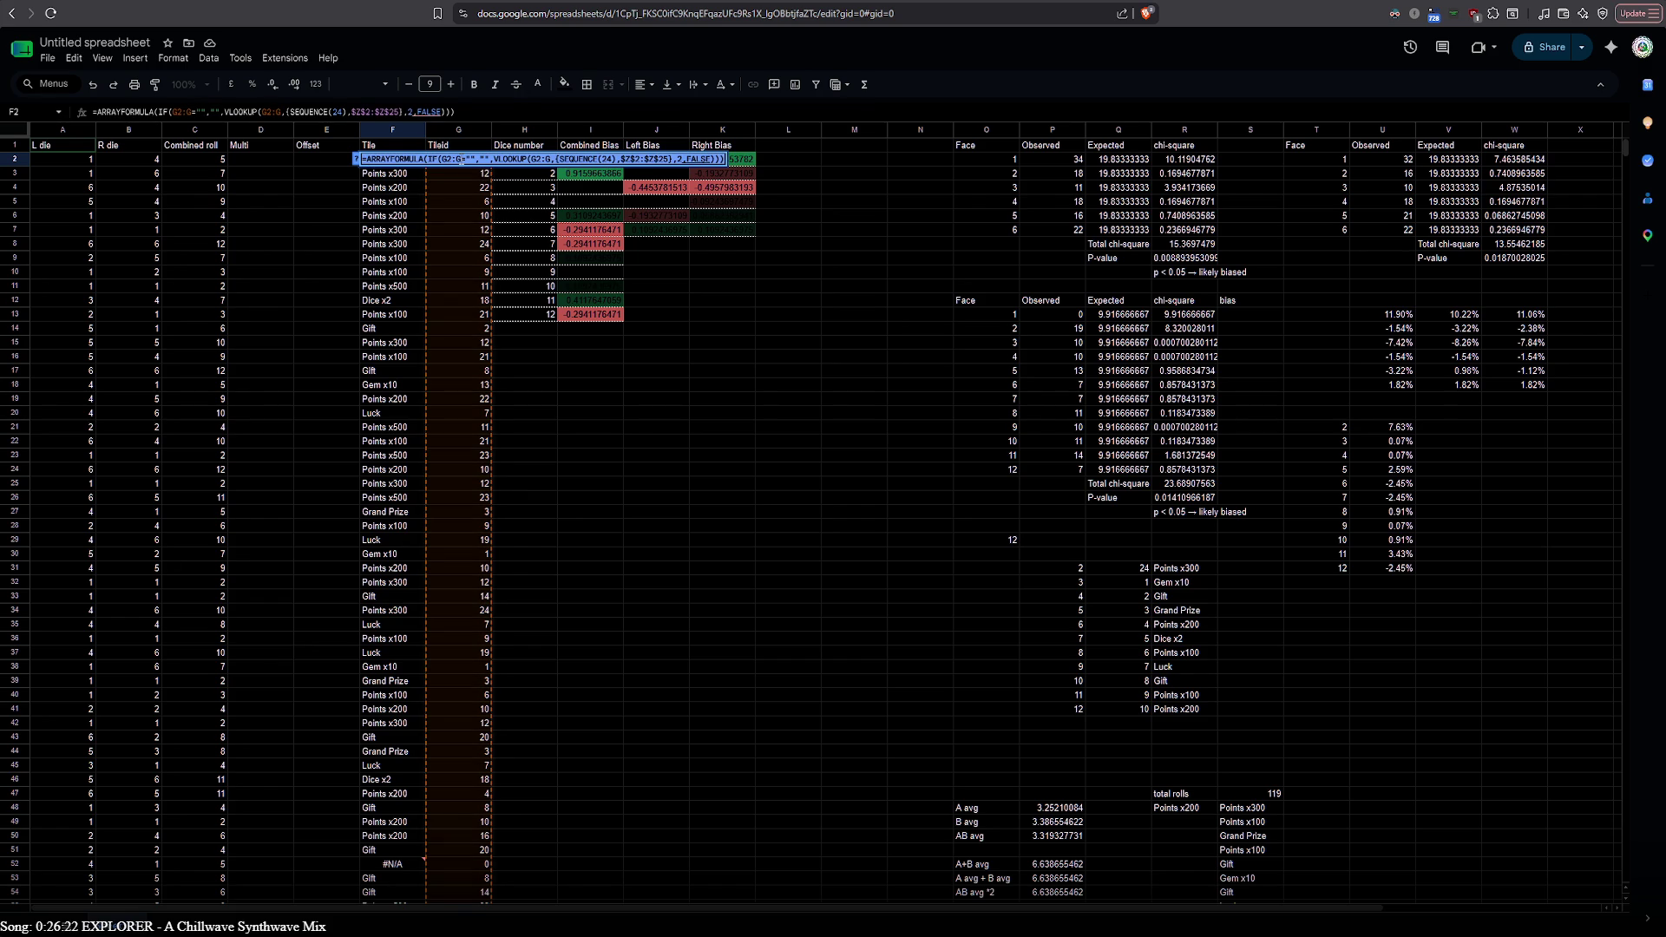
key(Escape)
double_click(459, 163)
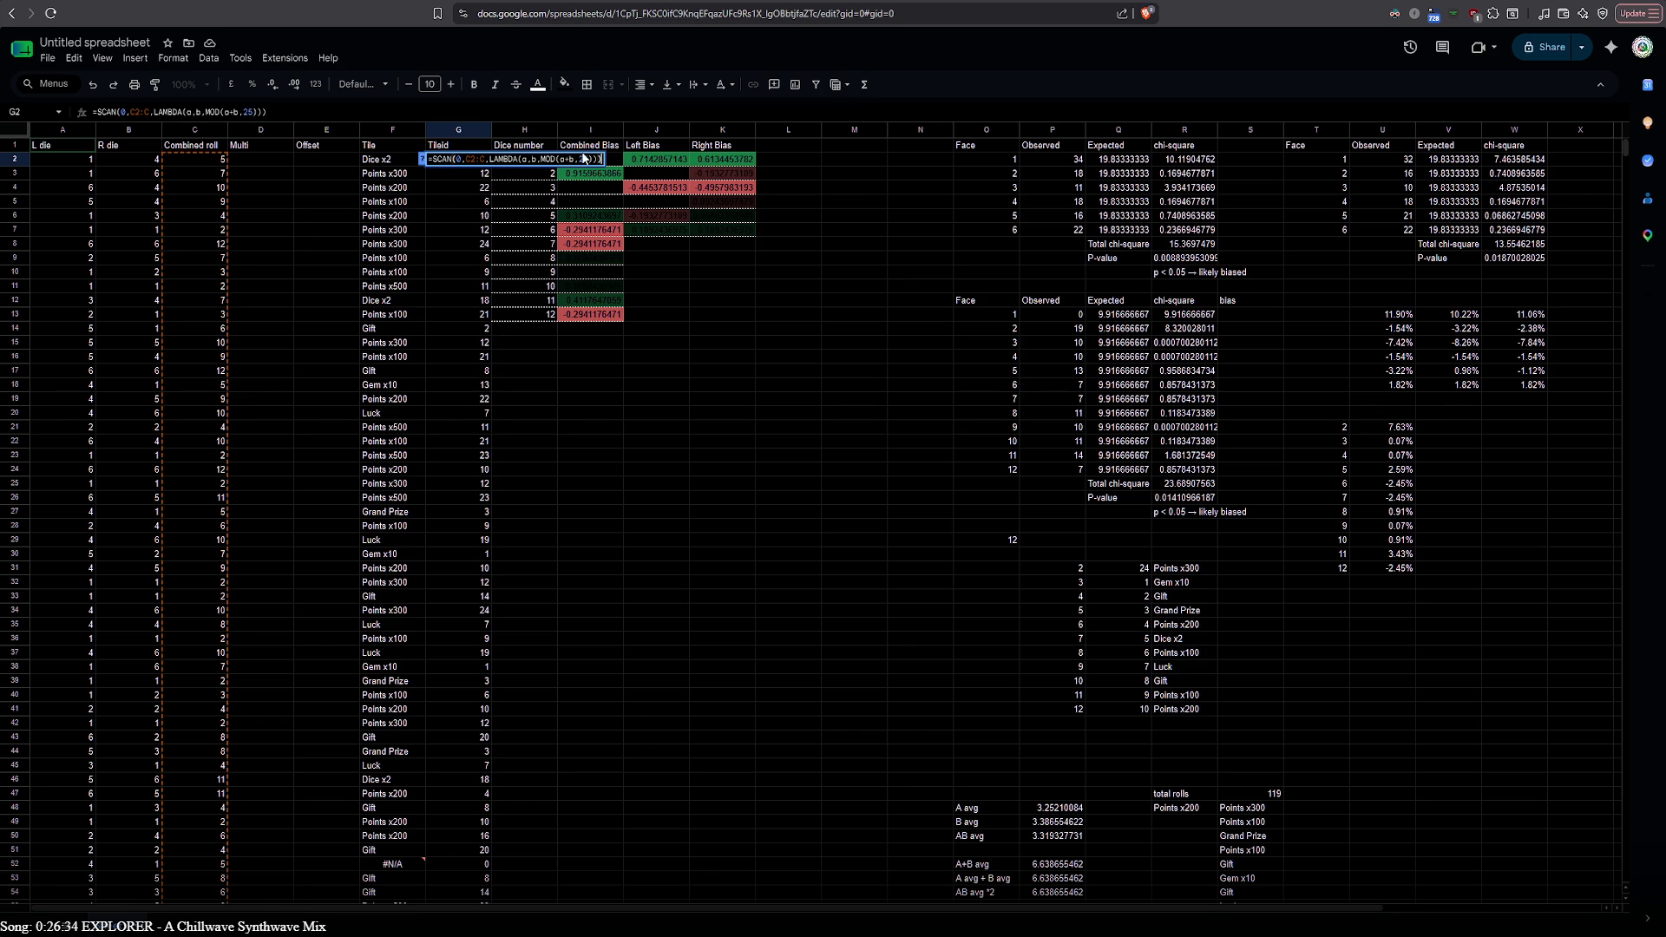
click(657, 259)
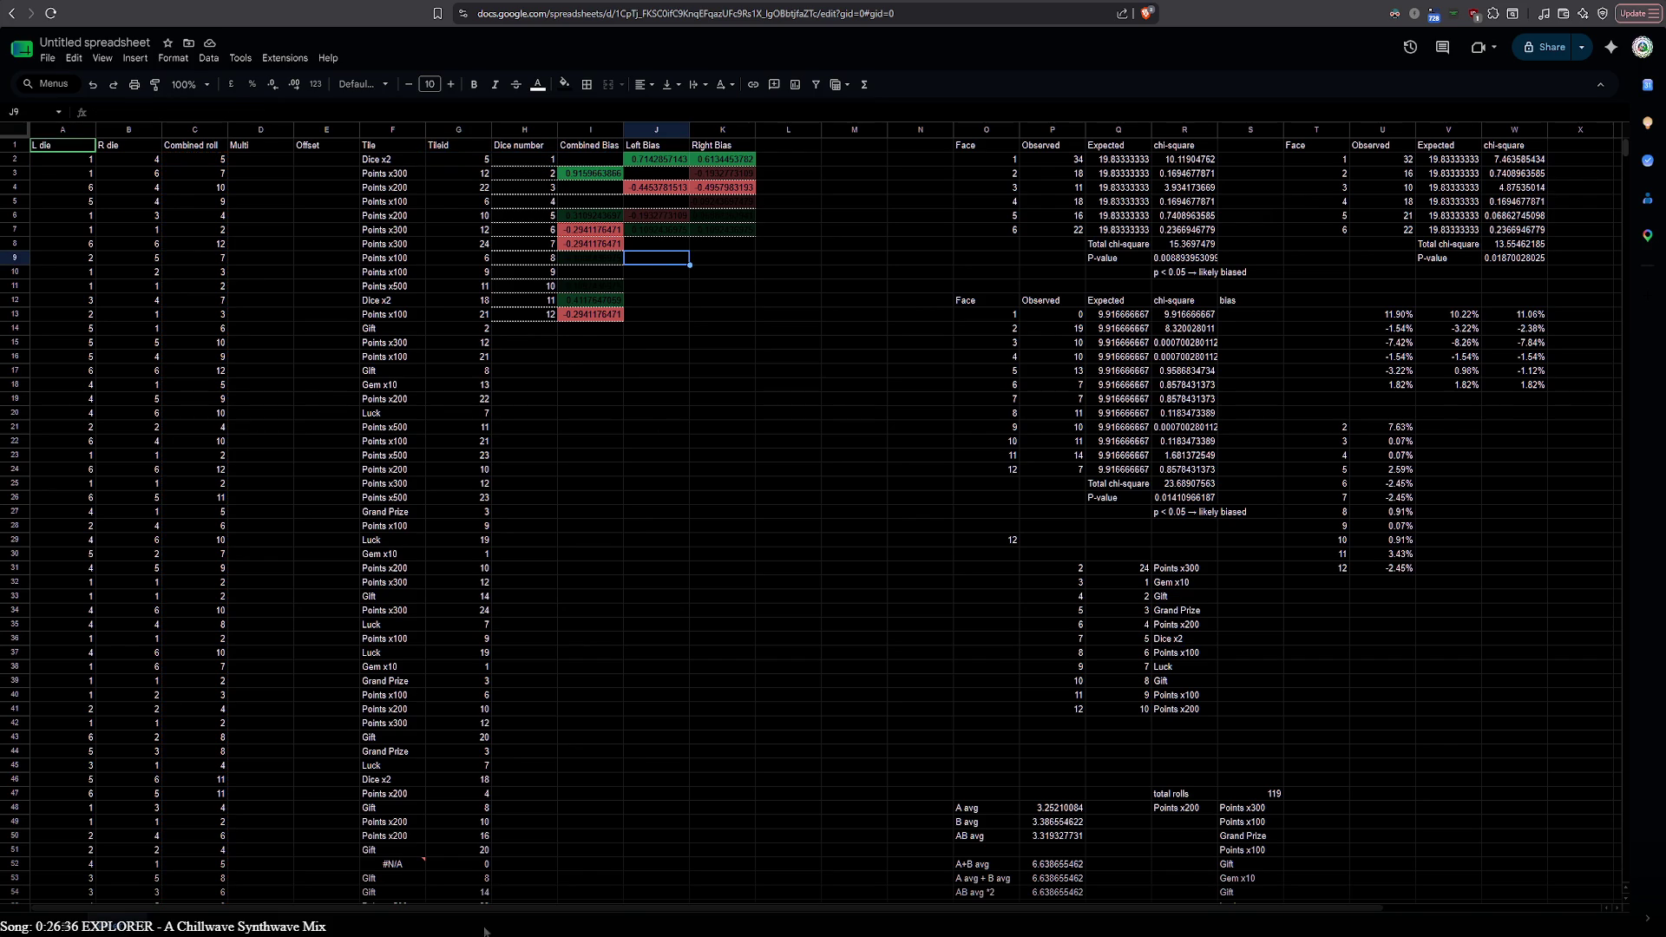
scroll(559, 886, right, 2)
scroll(562, 732, down, 5)
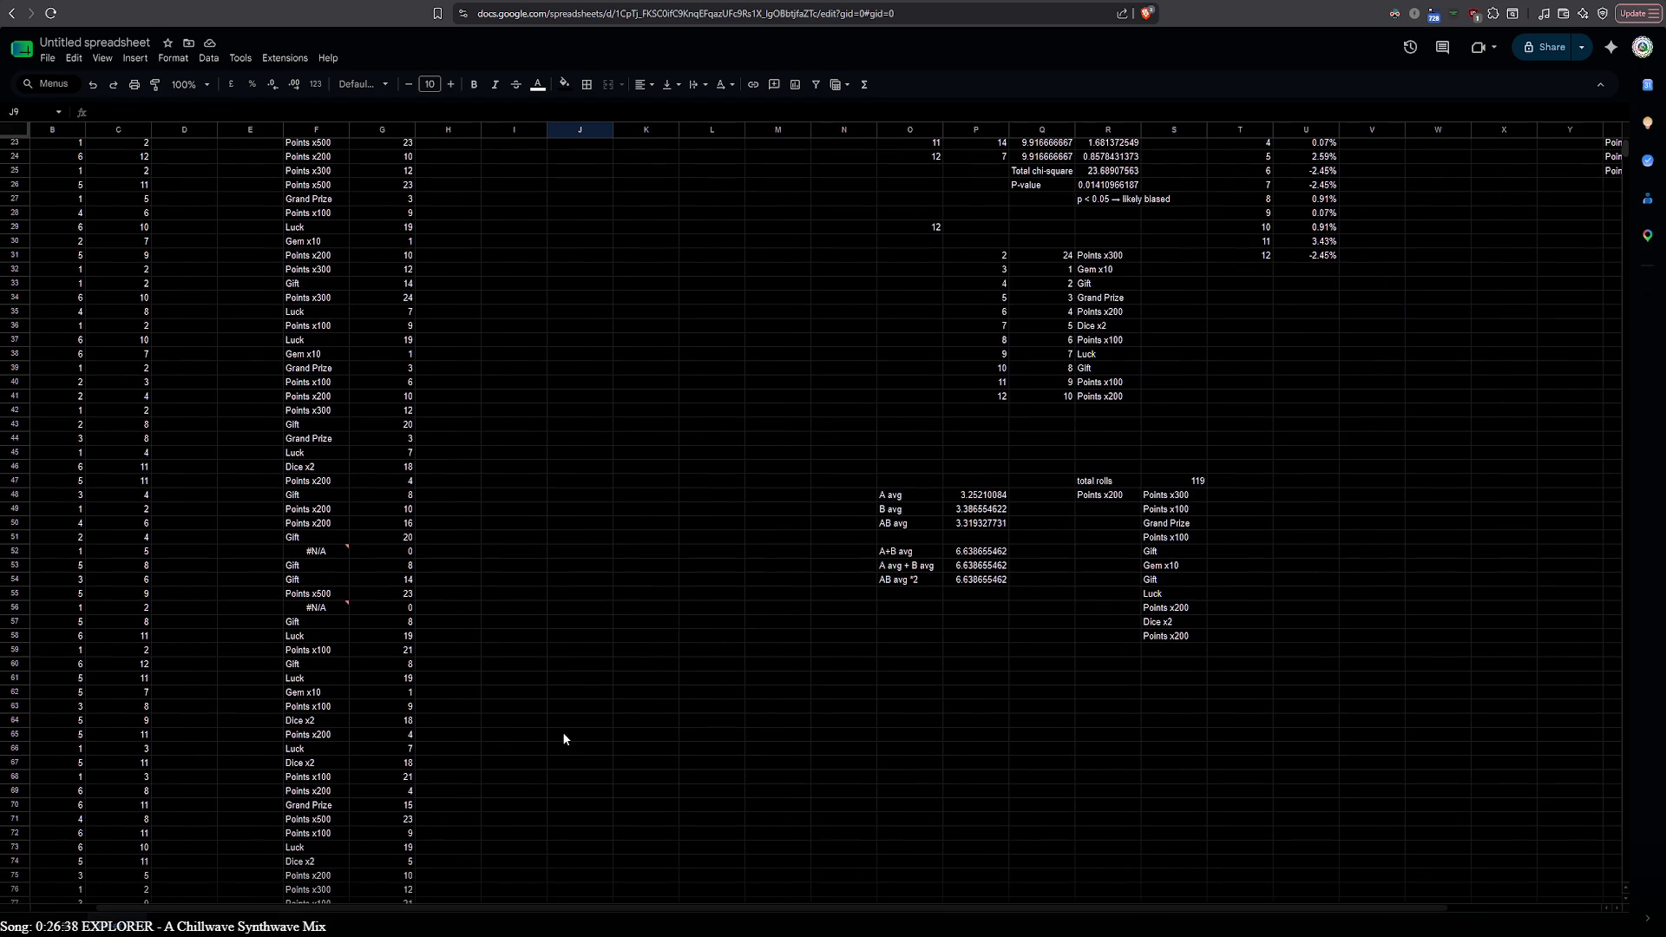
scroll(761, 512, up, 5)
scroll(861, 538, down, 3)
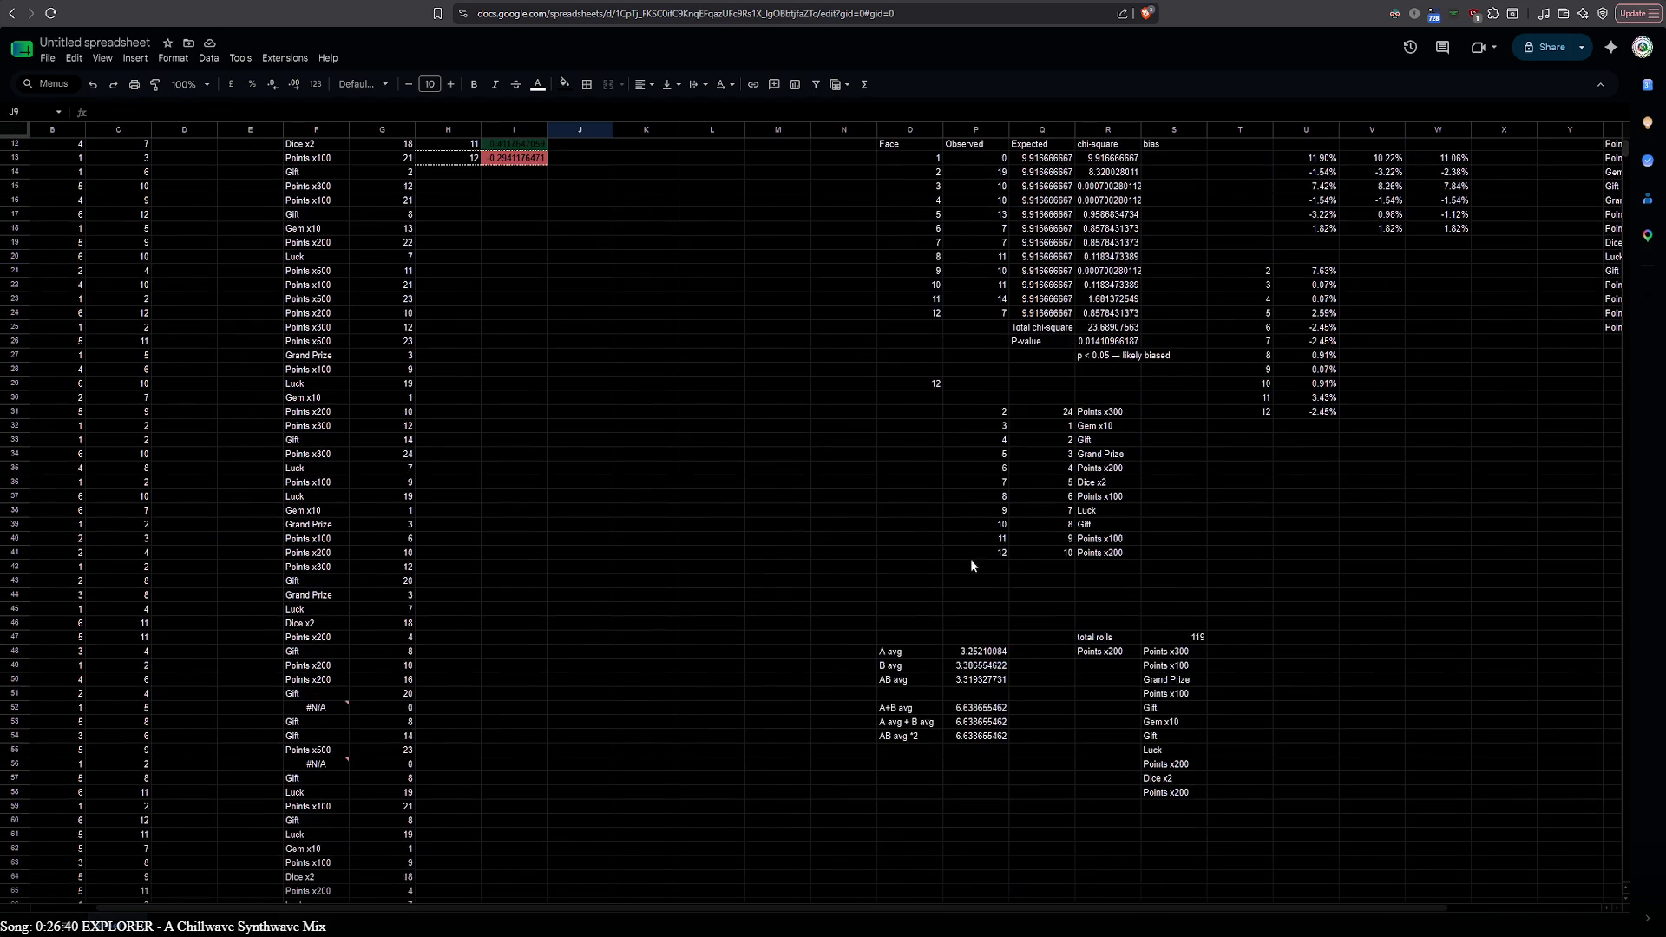
click(913, 412)
click(930, 400)
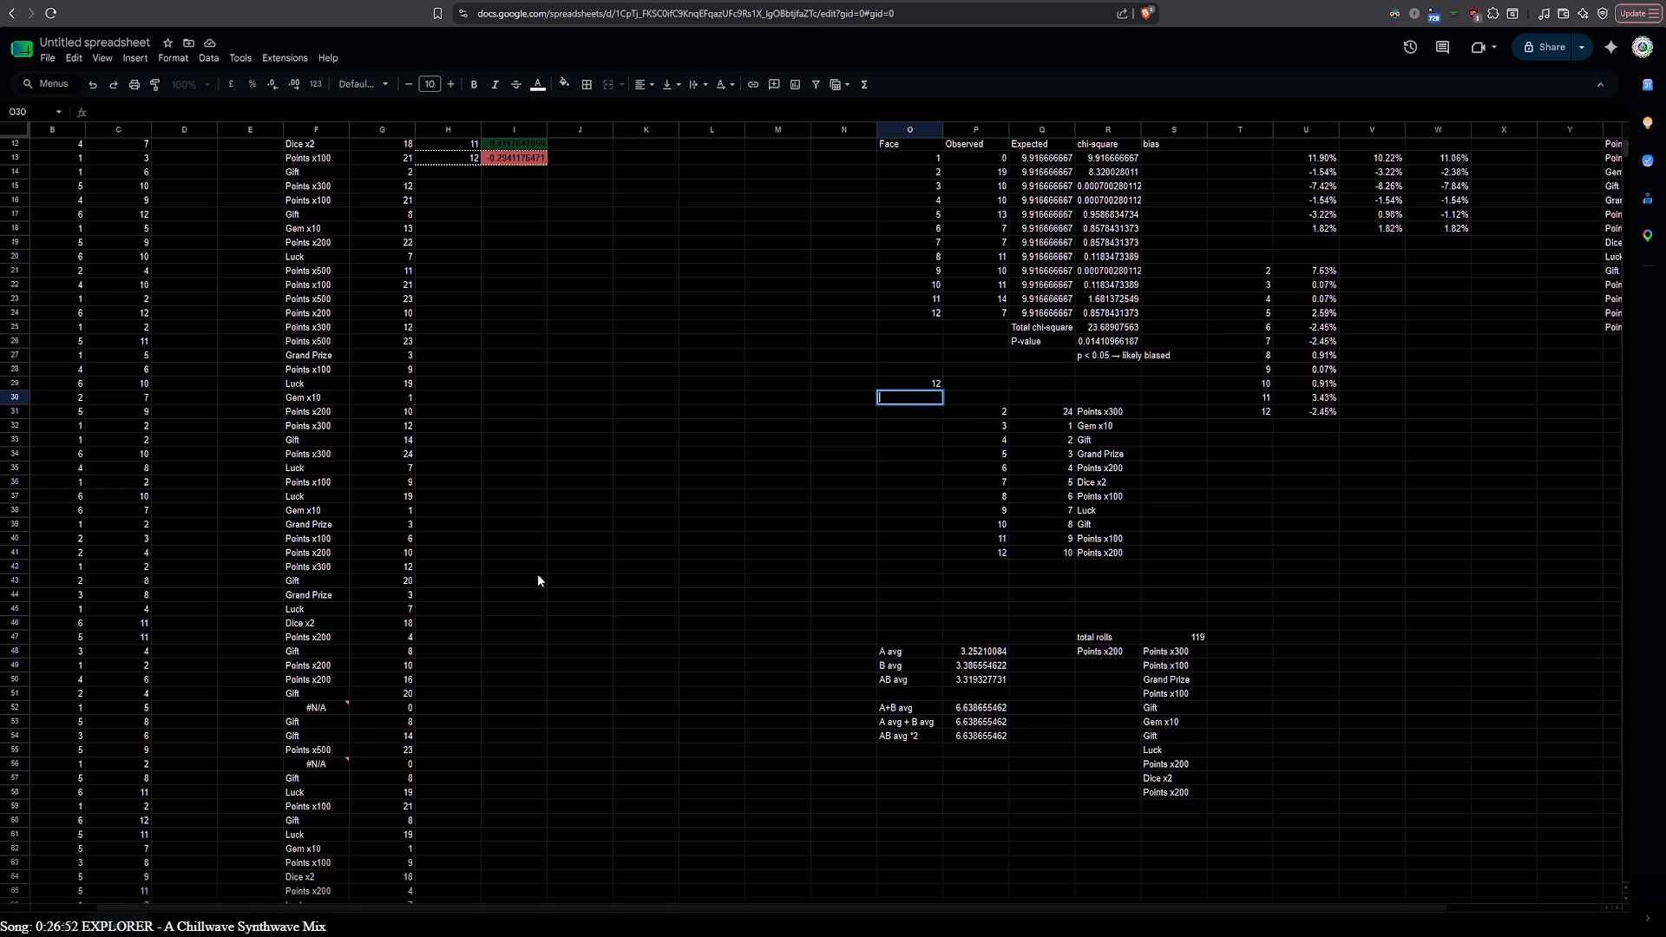
scroll(538, 579, down, 4)
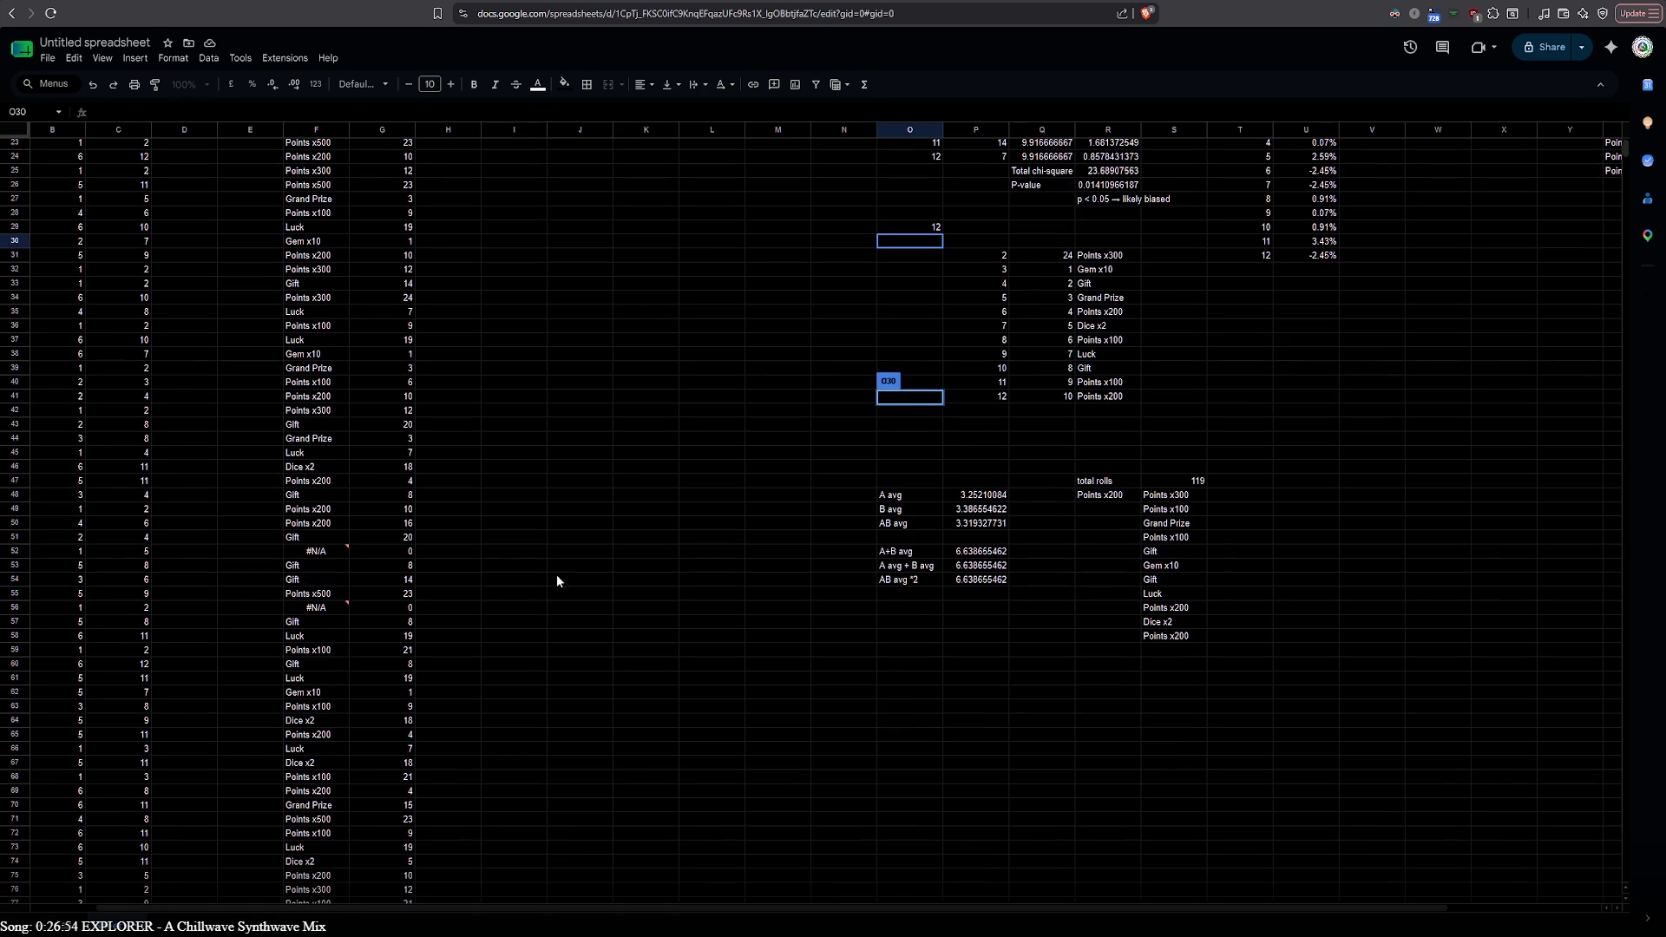
click(1112, 499)
scroll(576, 680, down, 10)
scroll(441, 655, down, 15)
scroll(442, 655, up, 10)
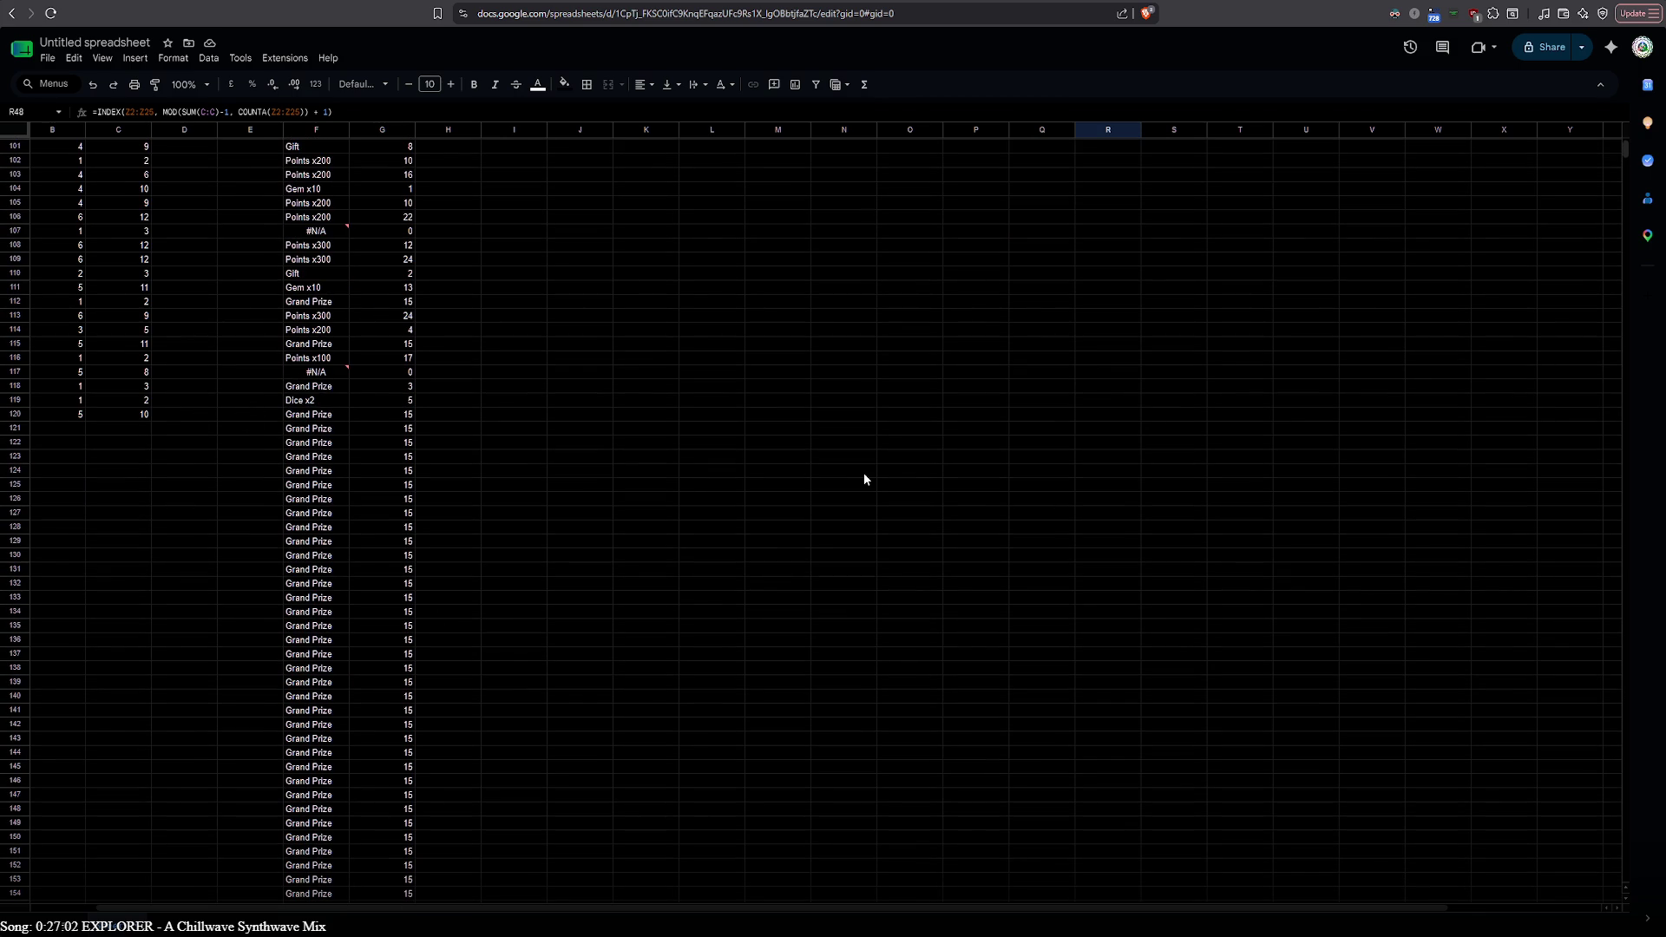
scroll(560, 521, down, 3)
scroll(530, 532, up, 8)
scroll(529, 535, up, 8)
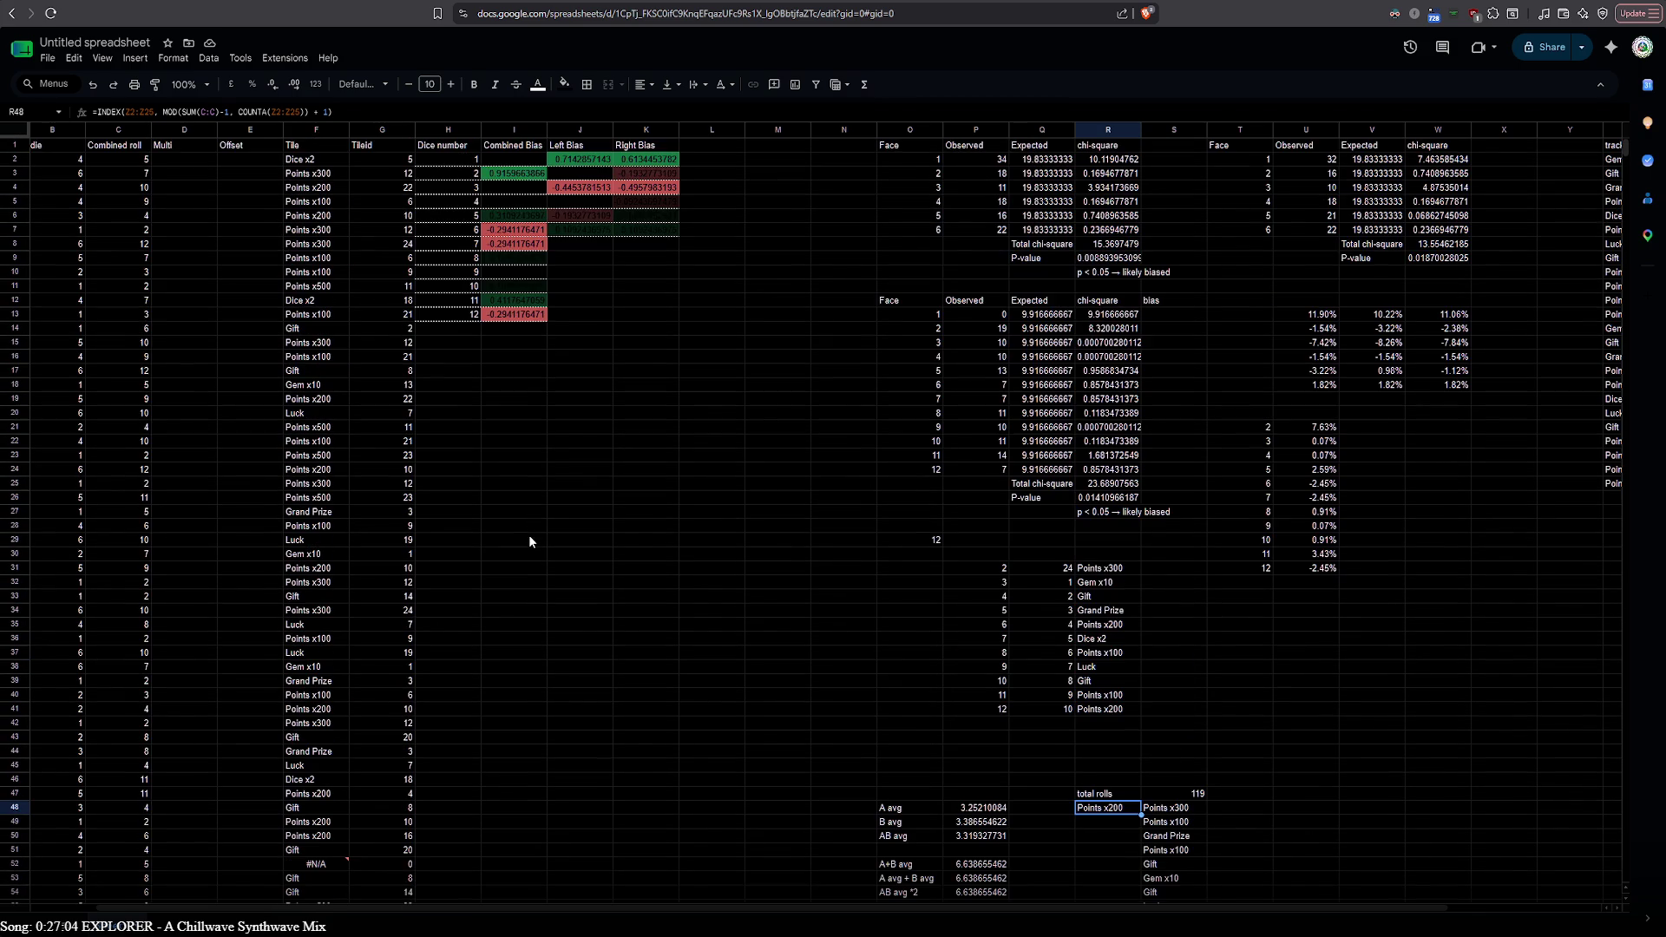
Review the F2 Tile ARRAYFORMULA's G2:G and $Z$2:$Z$25 references and leave it unchanged
double_click(315, 158)
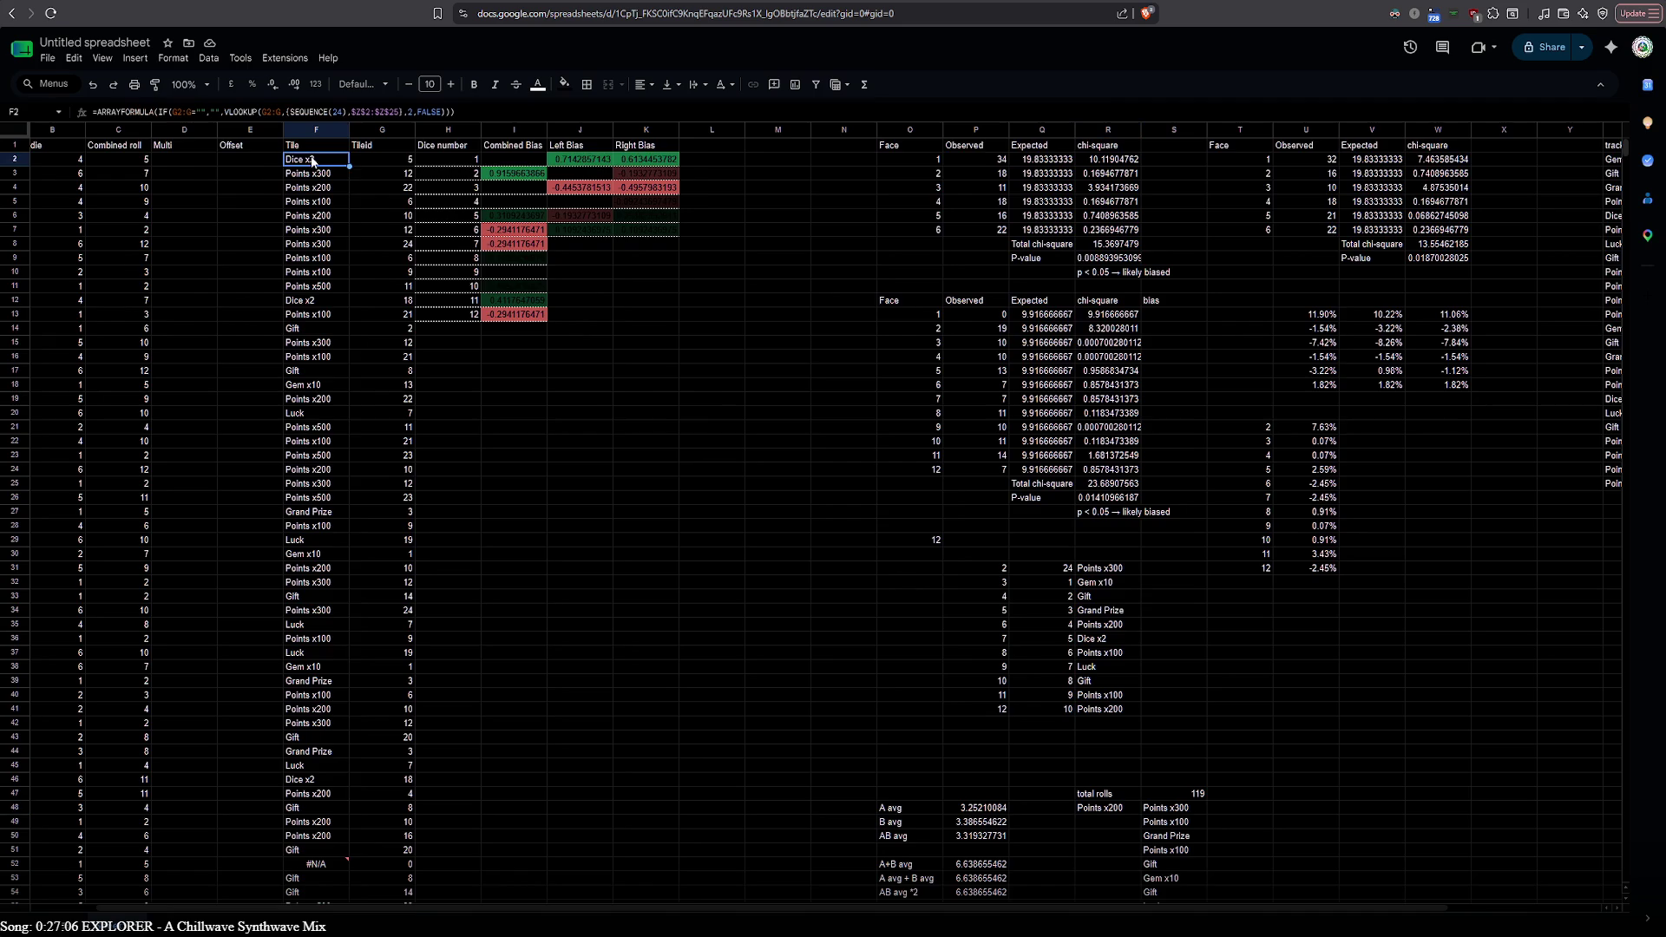
scroll(585, 585, down, 10)
scroll(585, 585, down, 8)
scroll(585, 585, down, 5)
scroll(584, 592, up, 15)
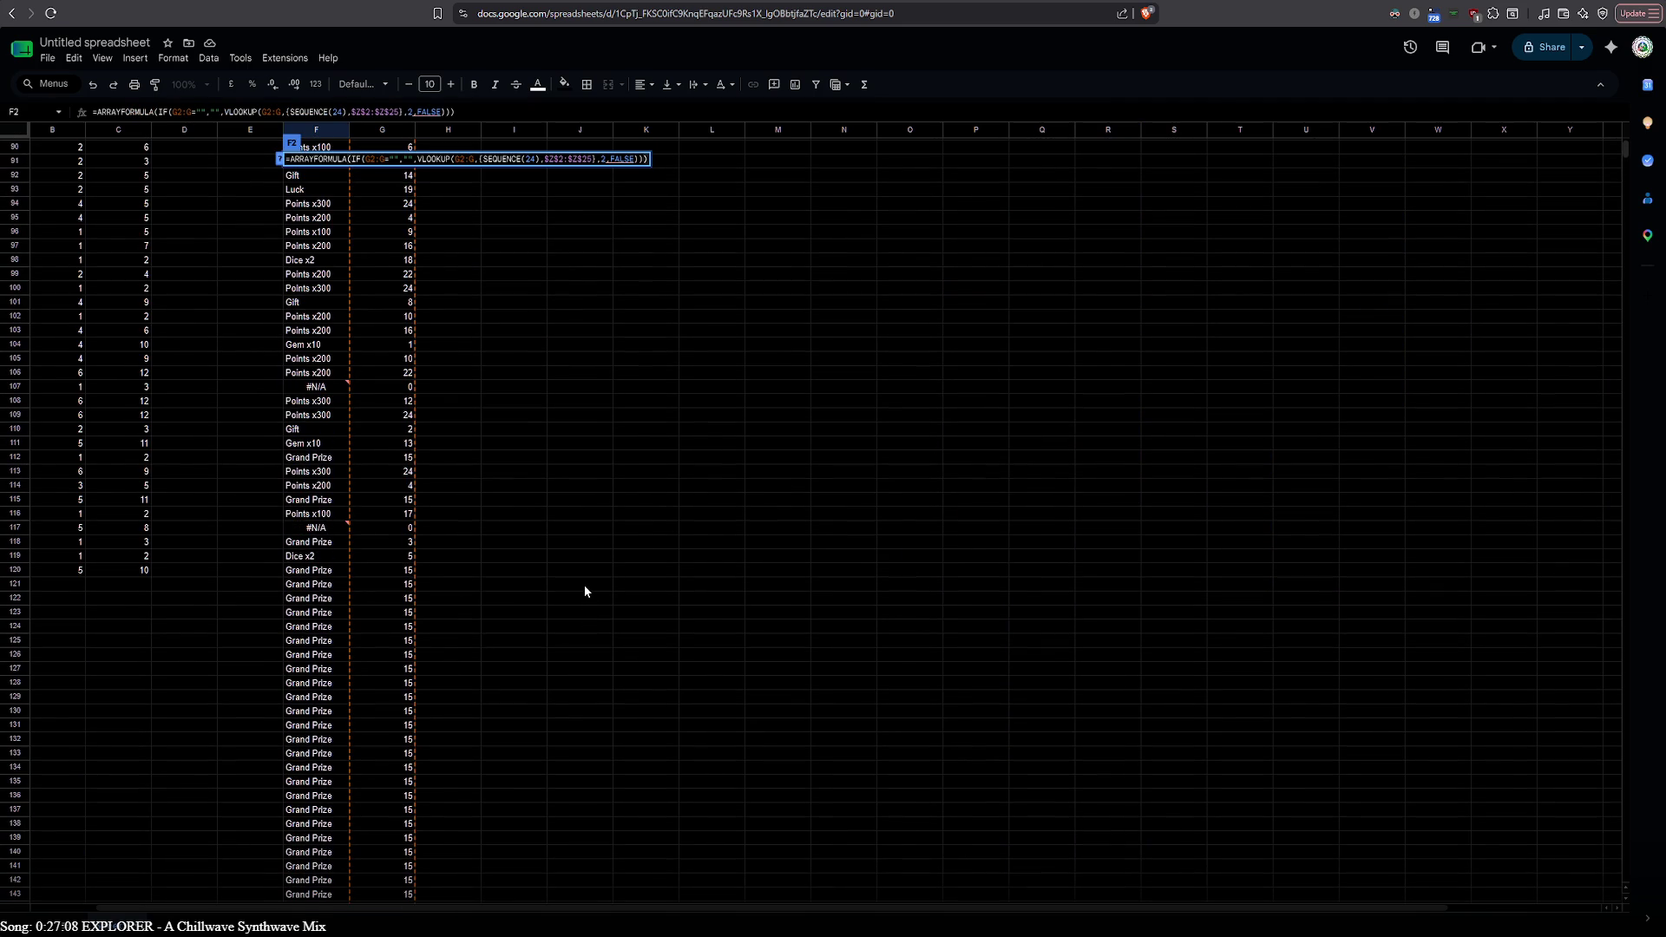
scroll(585, 592, up, 5)
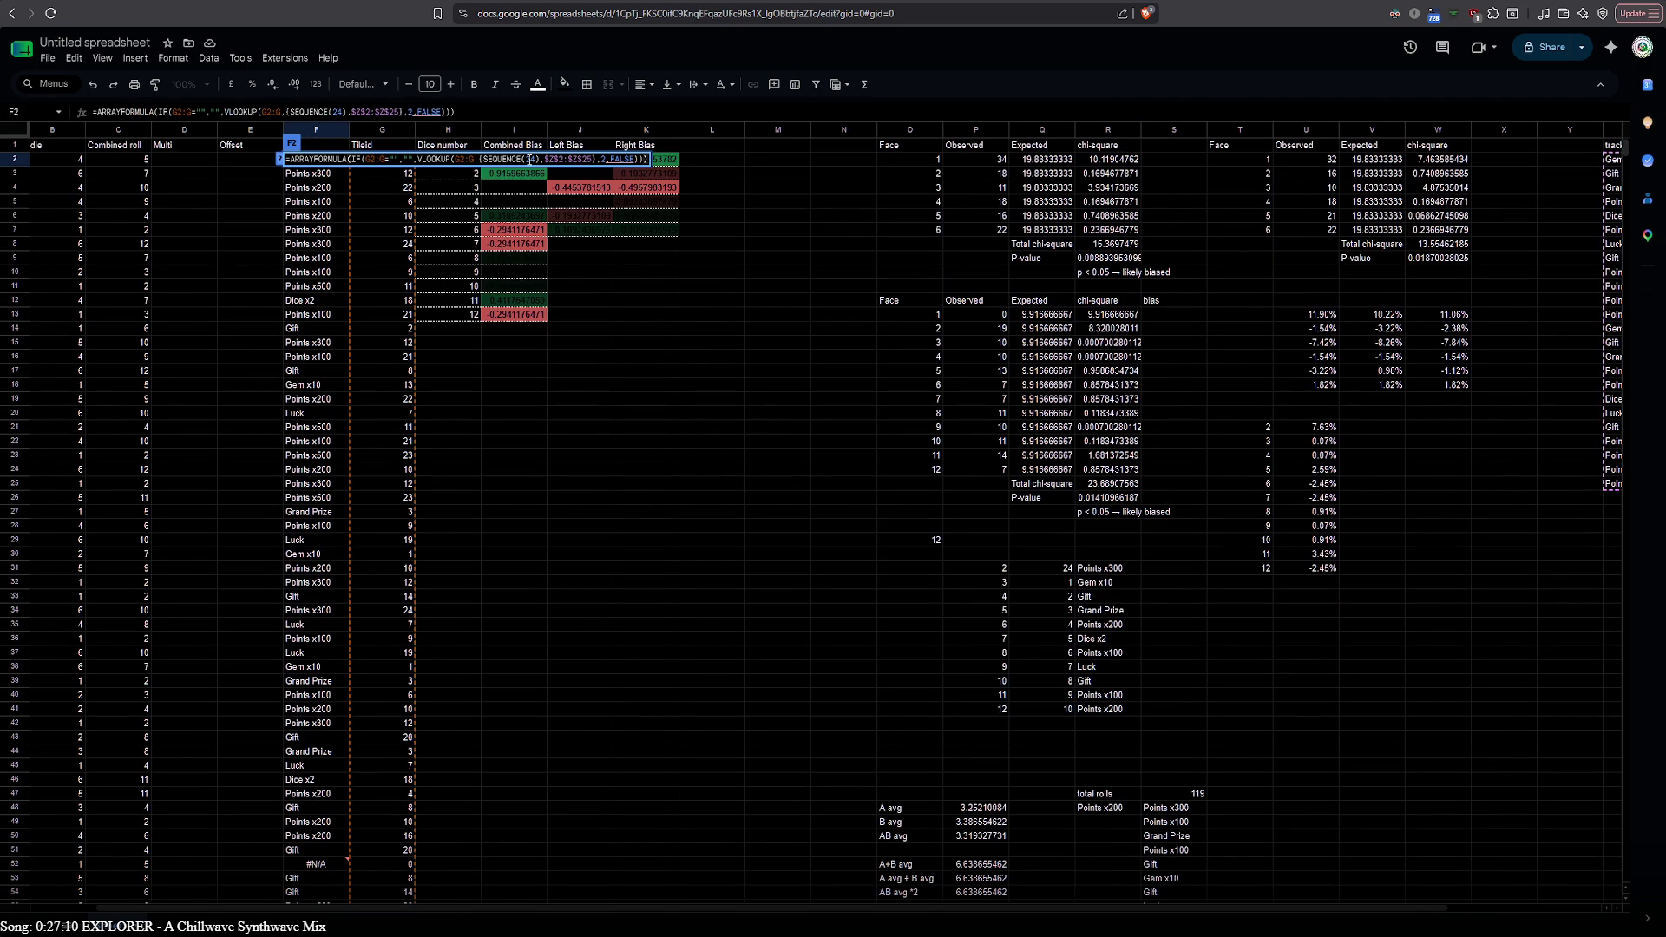
click(368, 157)
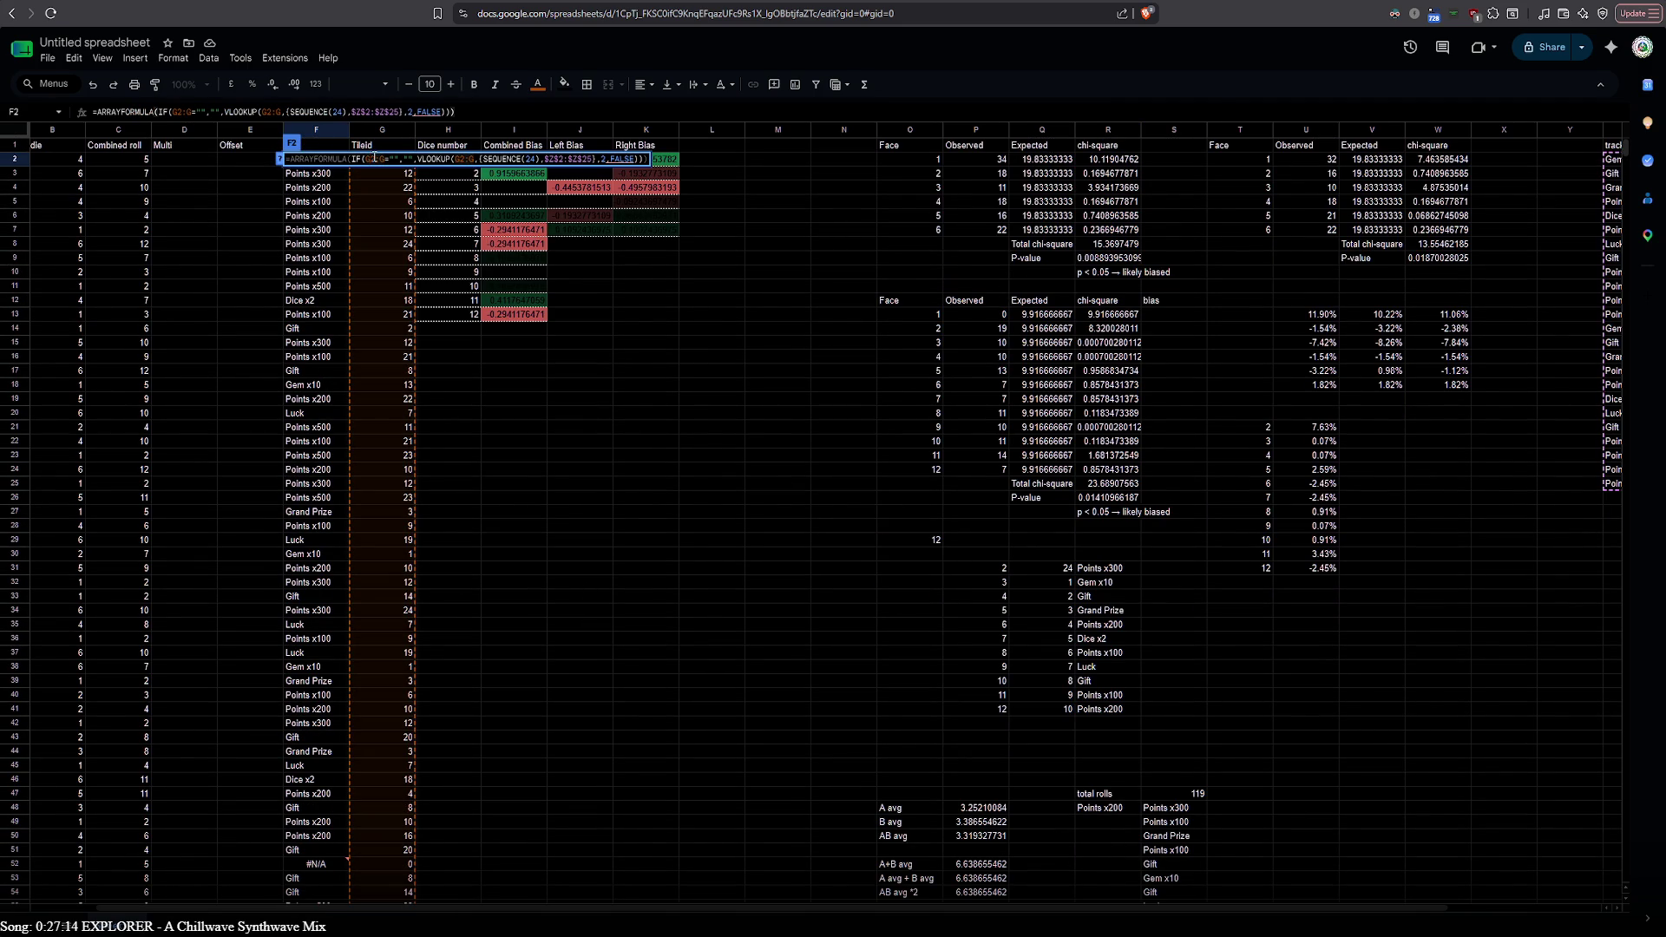
click(512, 157)
click(573, 158)
key(Escape)
Open G2's SCAN tile-position formula for editing
click(381, 165)
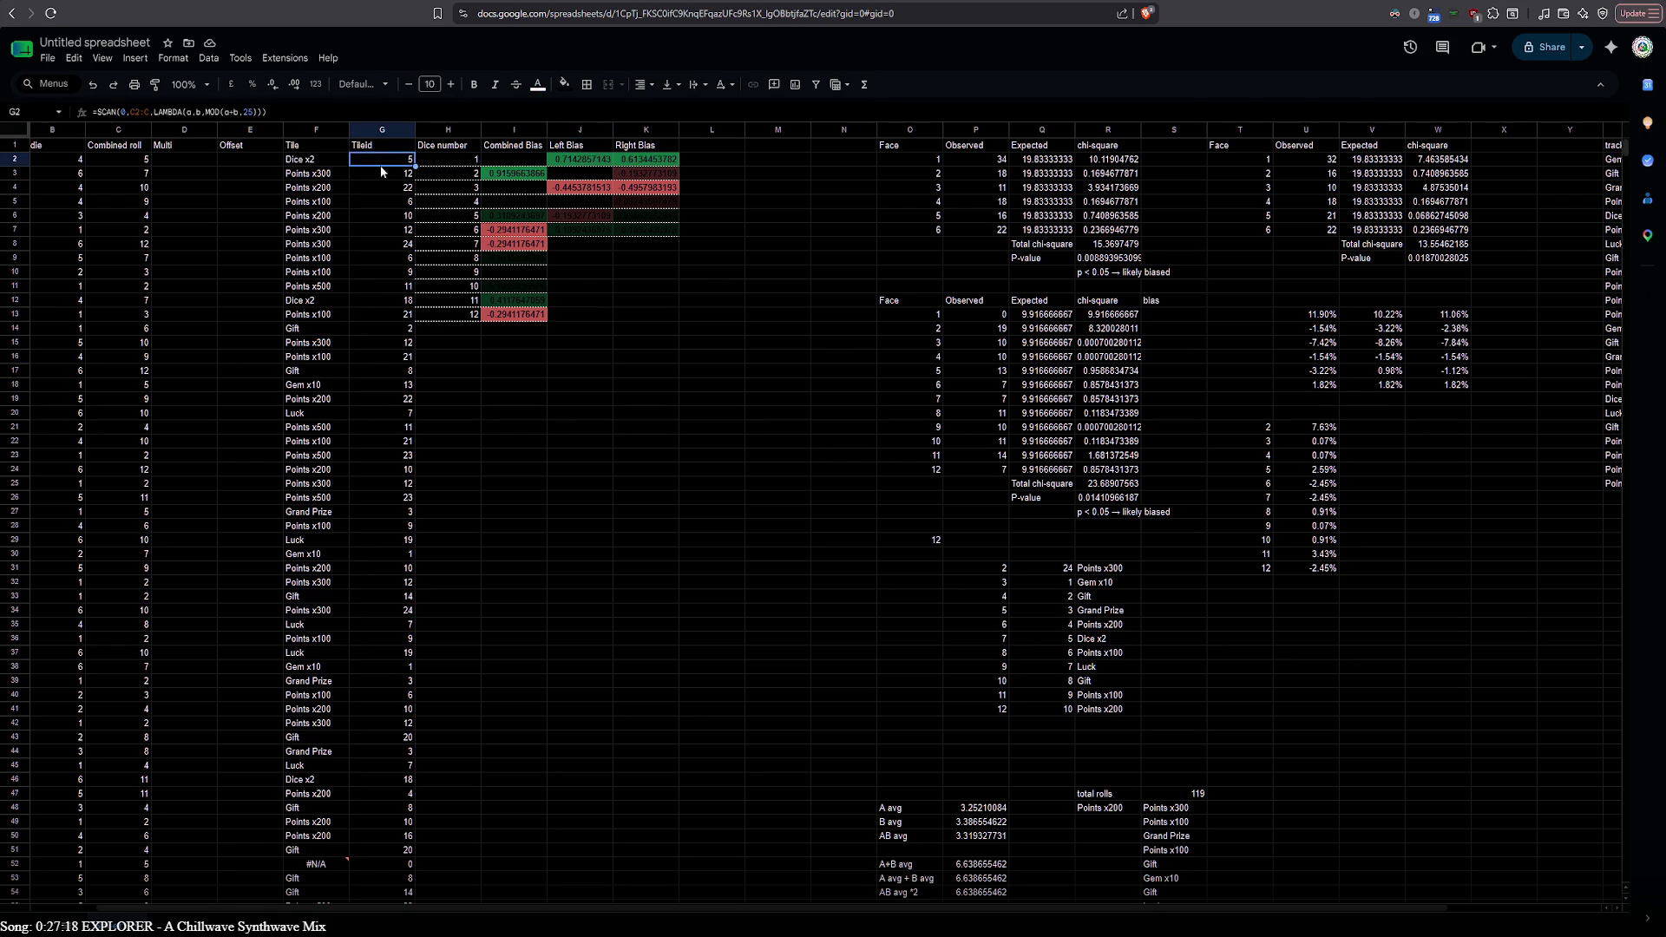
key(Return)
scroll(202, 399, down, 10)
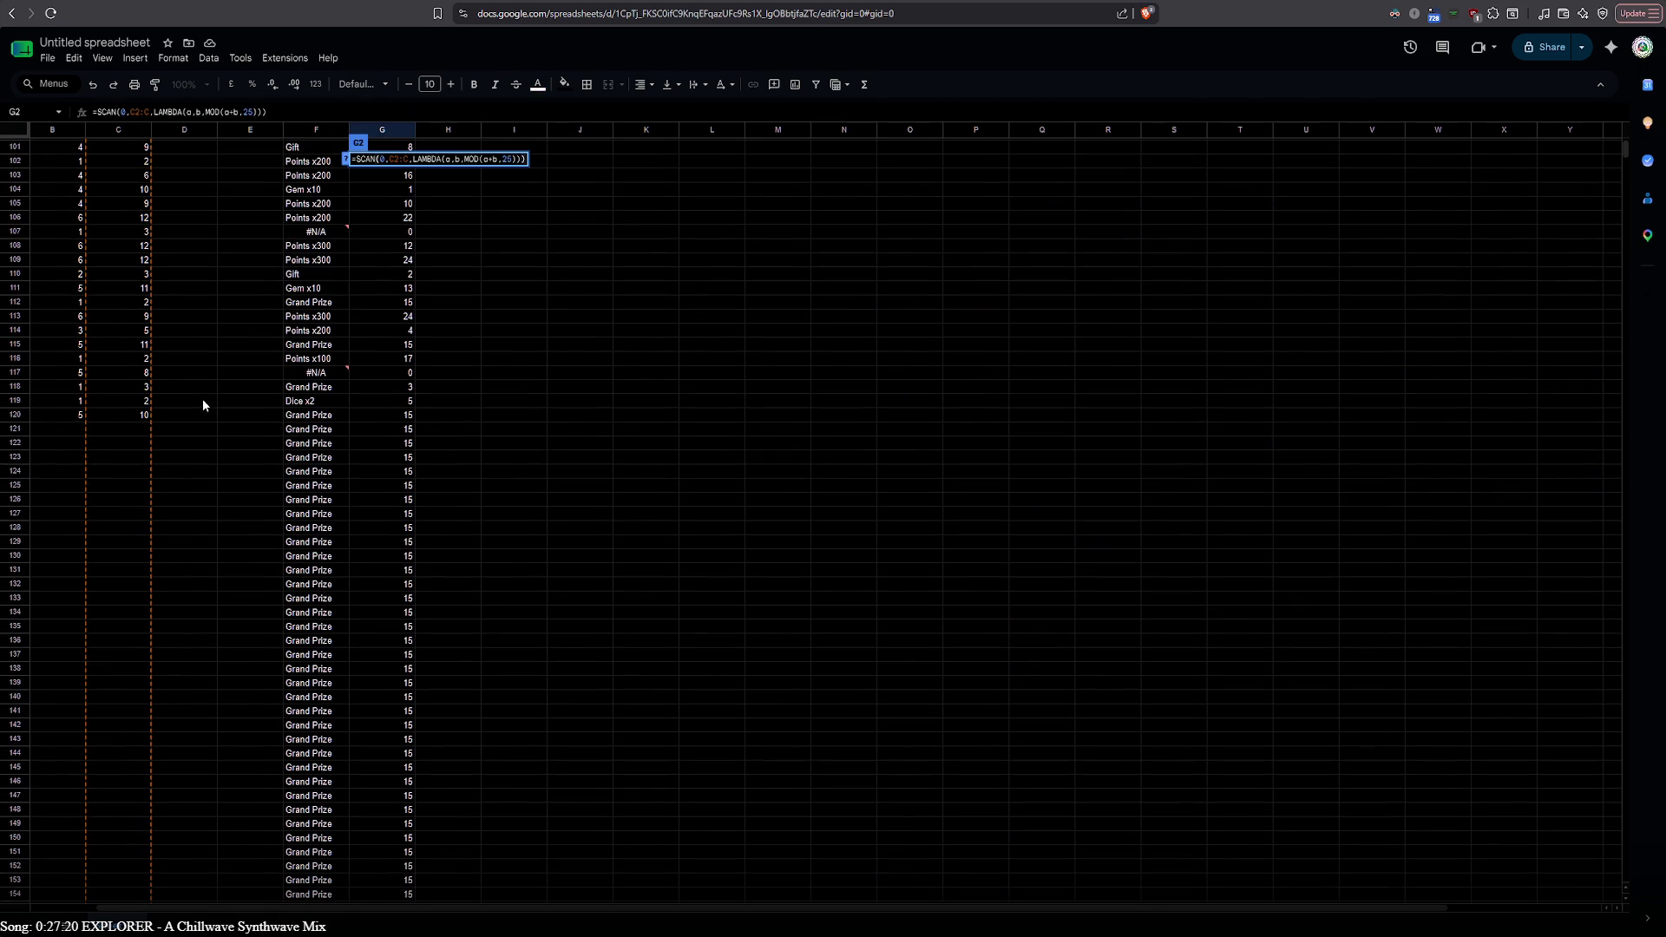
click(392, 158)
Ask ChatGPT to make the copied SCAN formula count only numeric cells, editing the message to include the formula
key(ctrl+a)
key(ctrl+c)
key(ctrl+Tab)
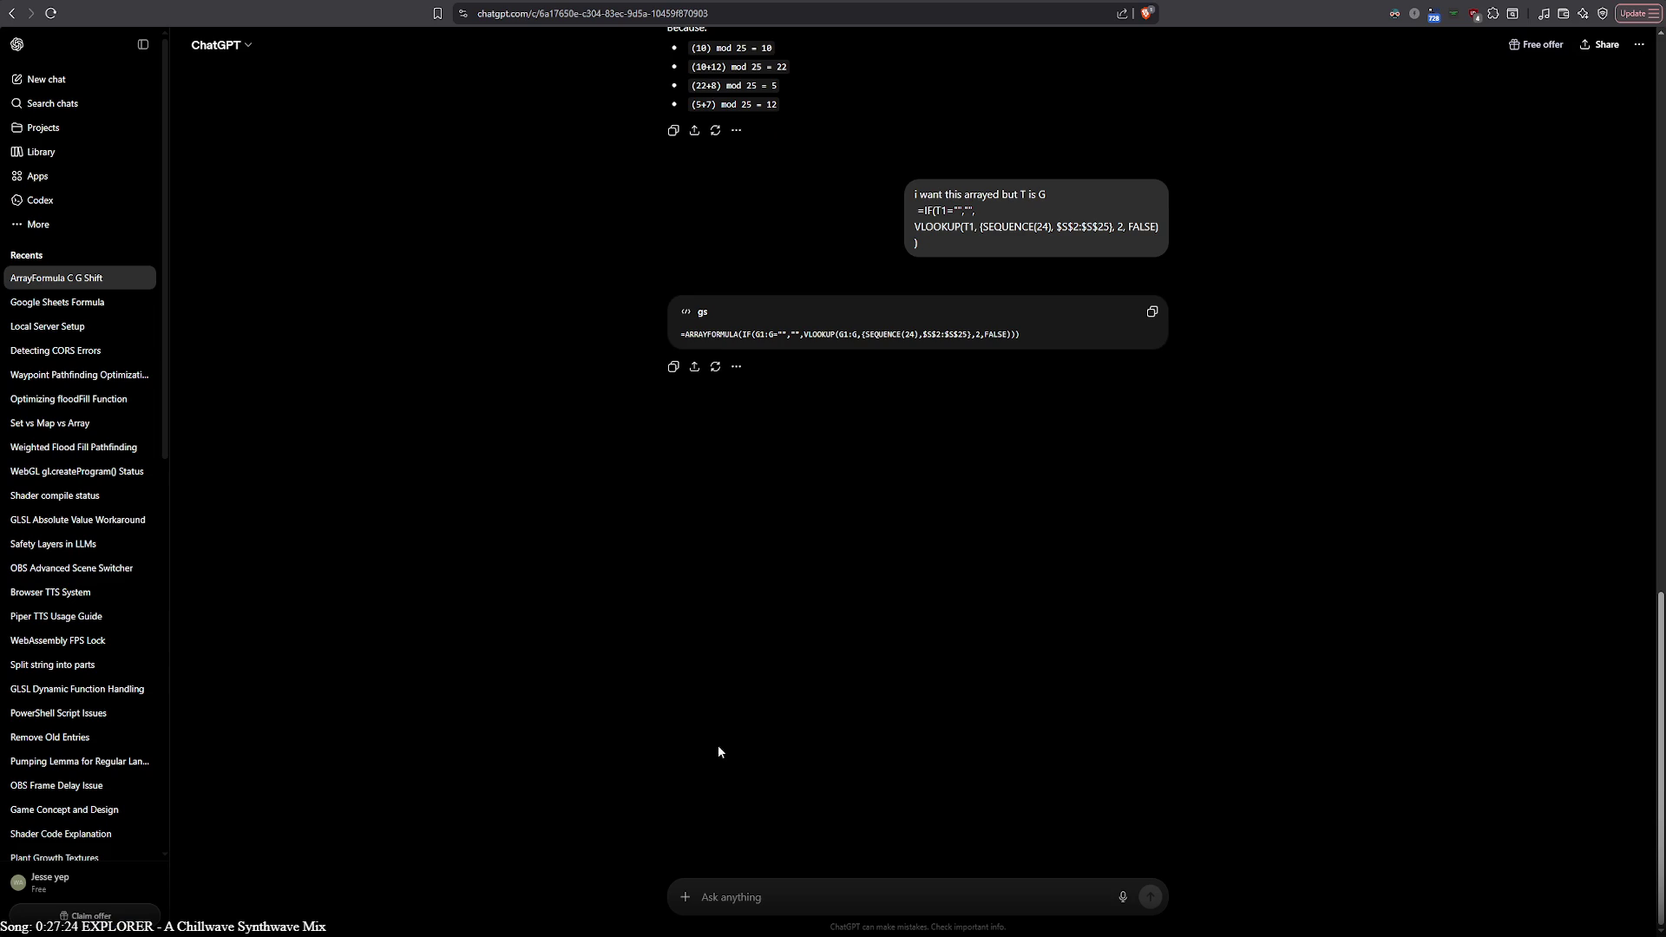
text(i want this only if the cell contains )
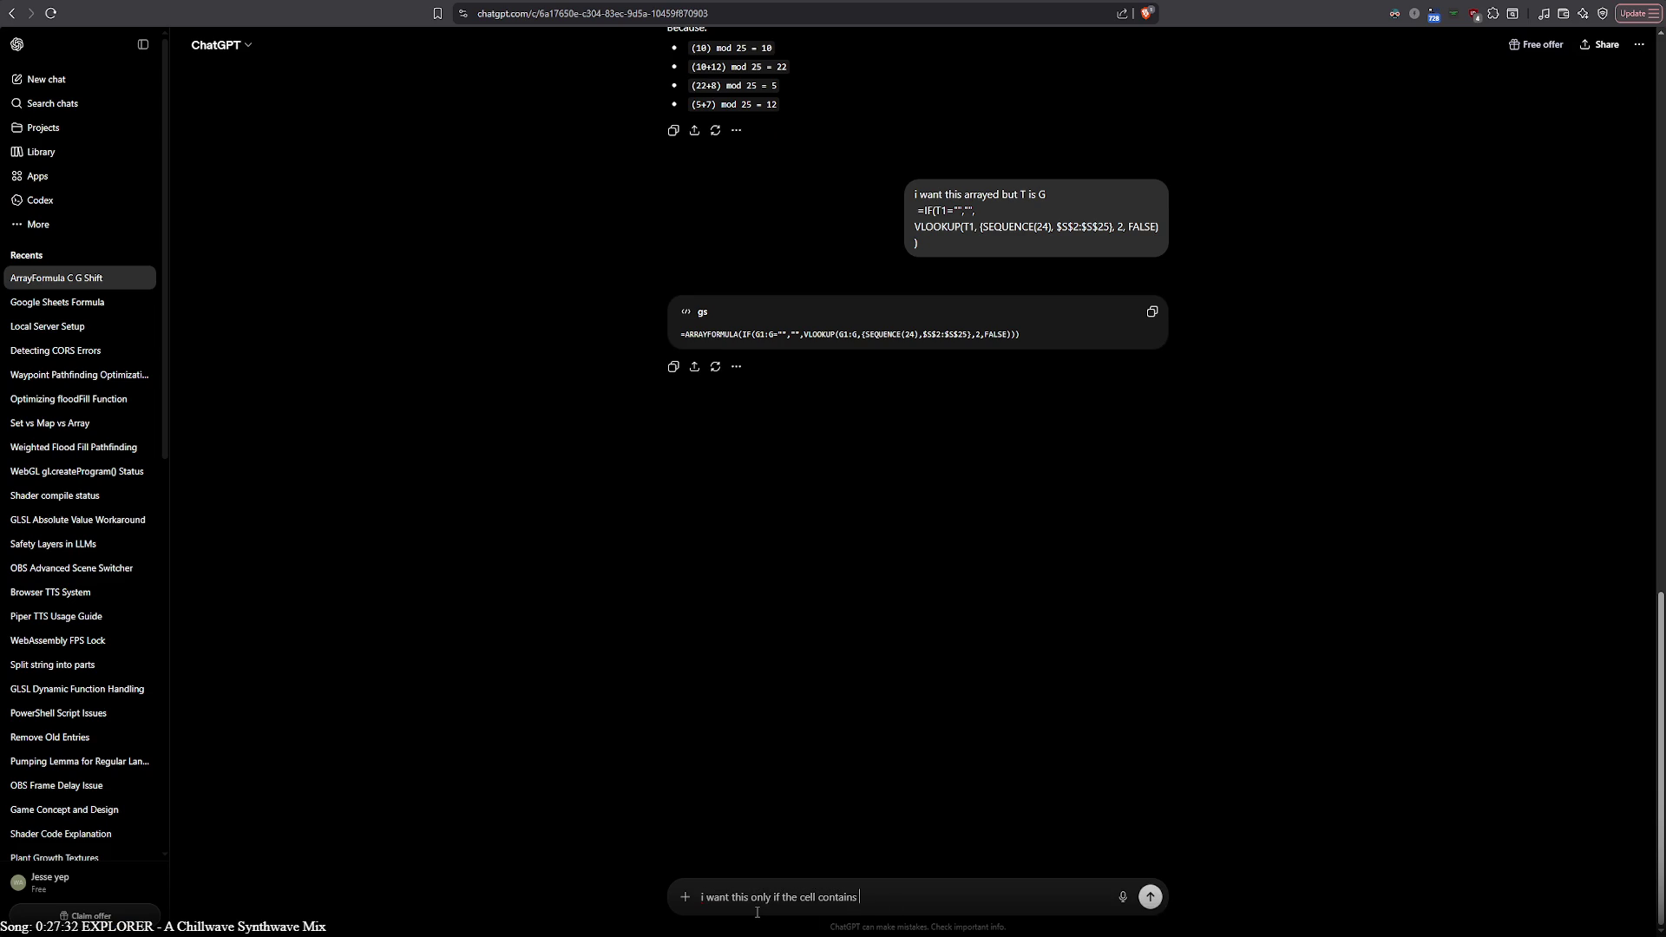
text(a nu)
text(mber)
key(Return)
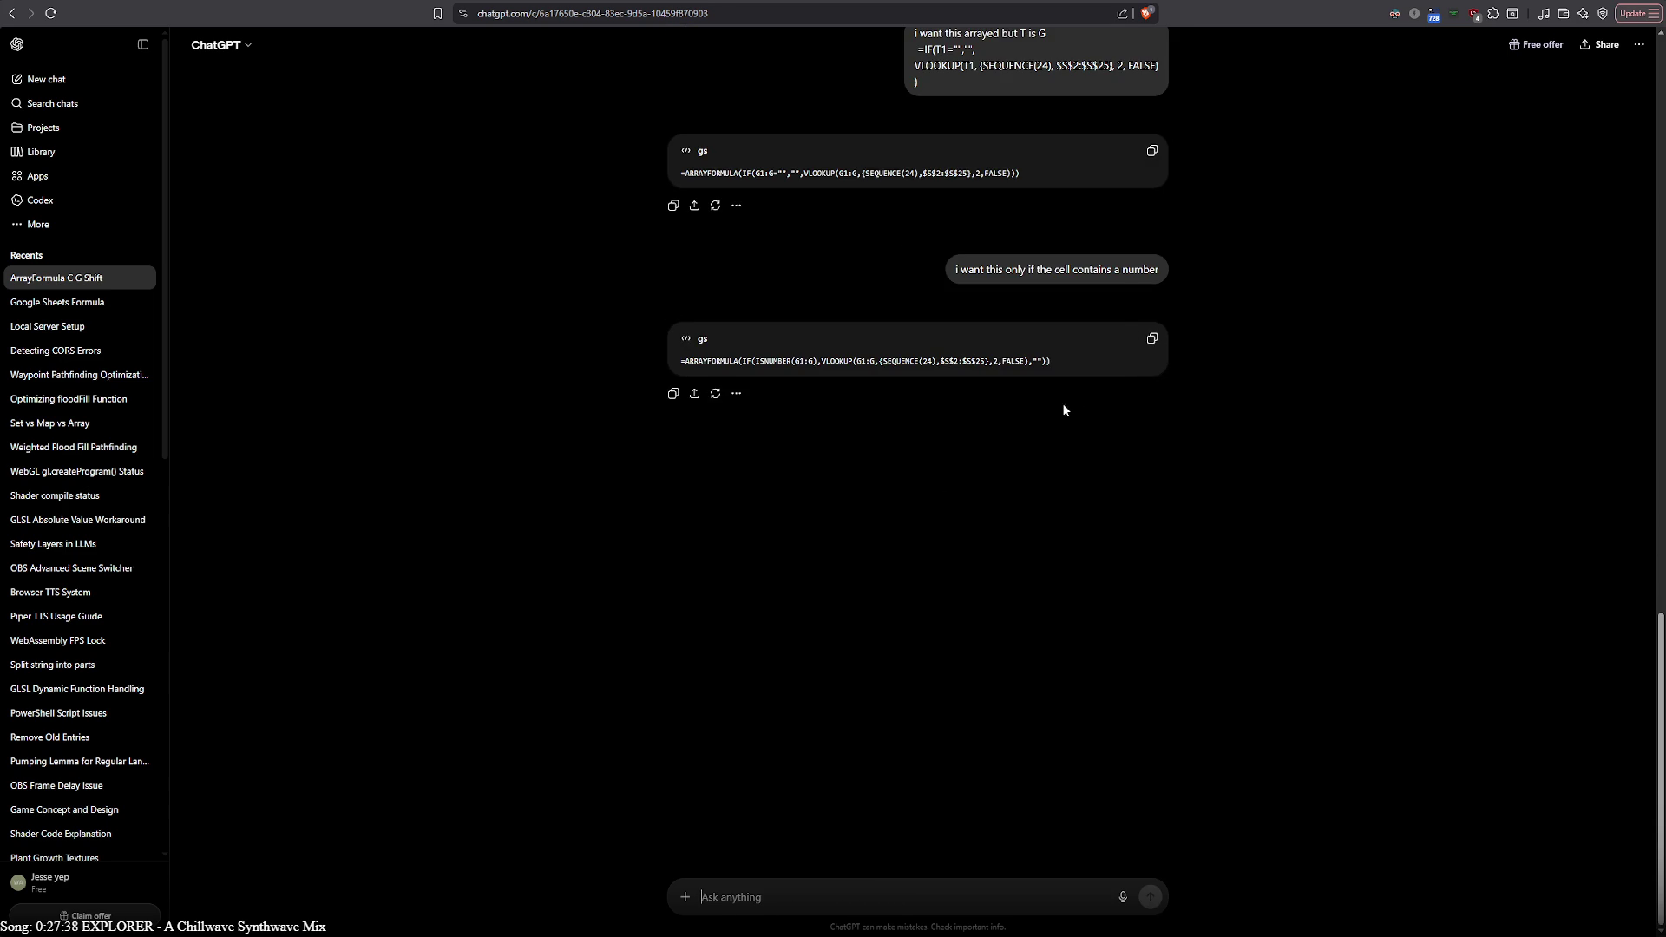
click(1158, 325)
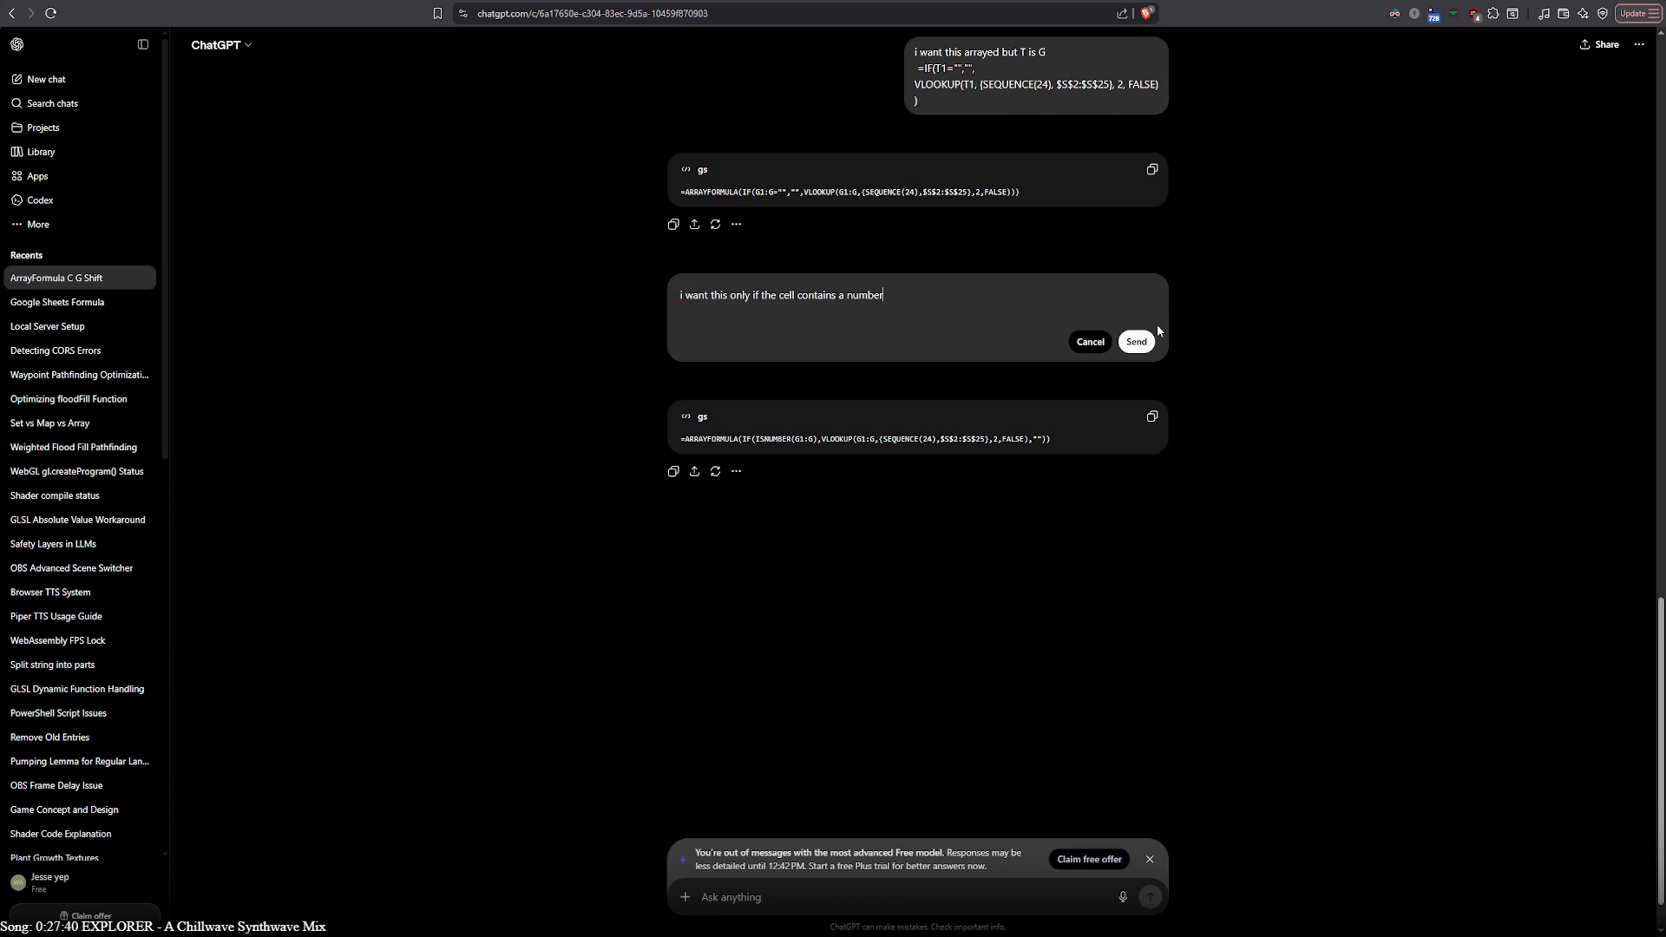
key(ctrl+v)
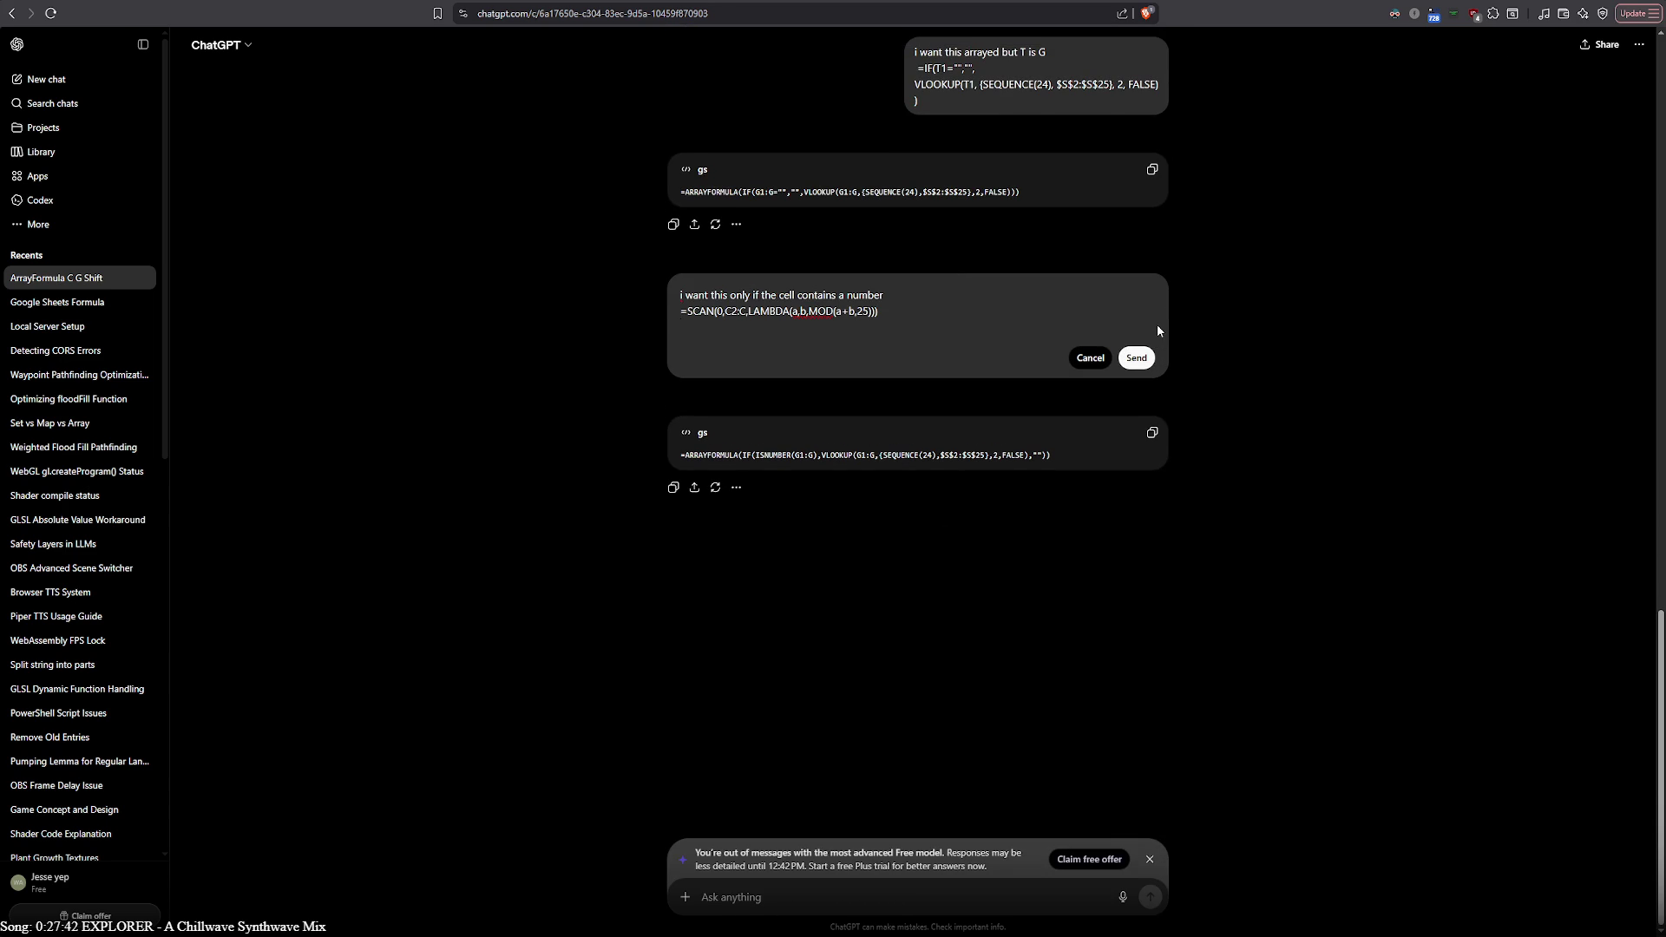
key(BackSpace)
click(1137, 358)
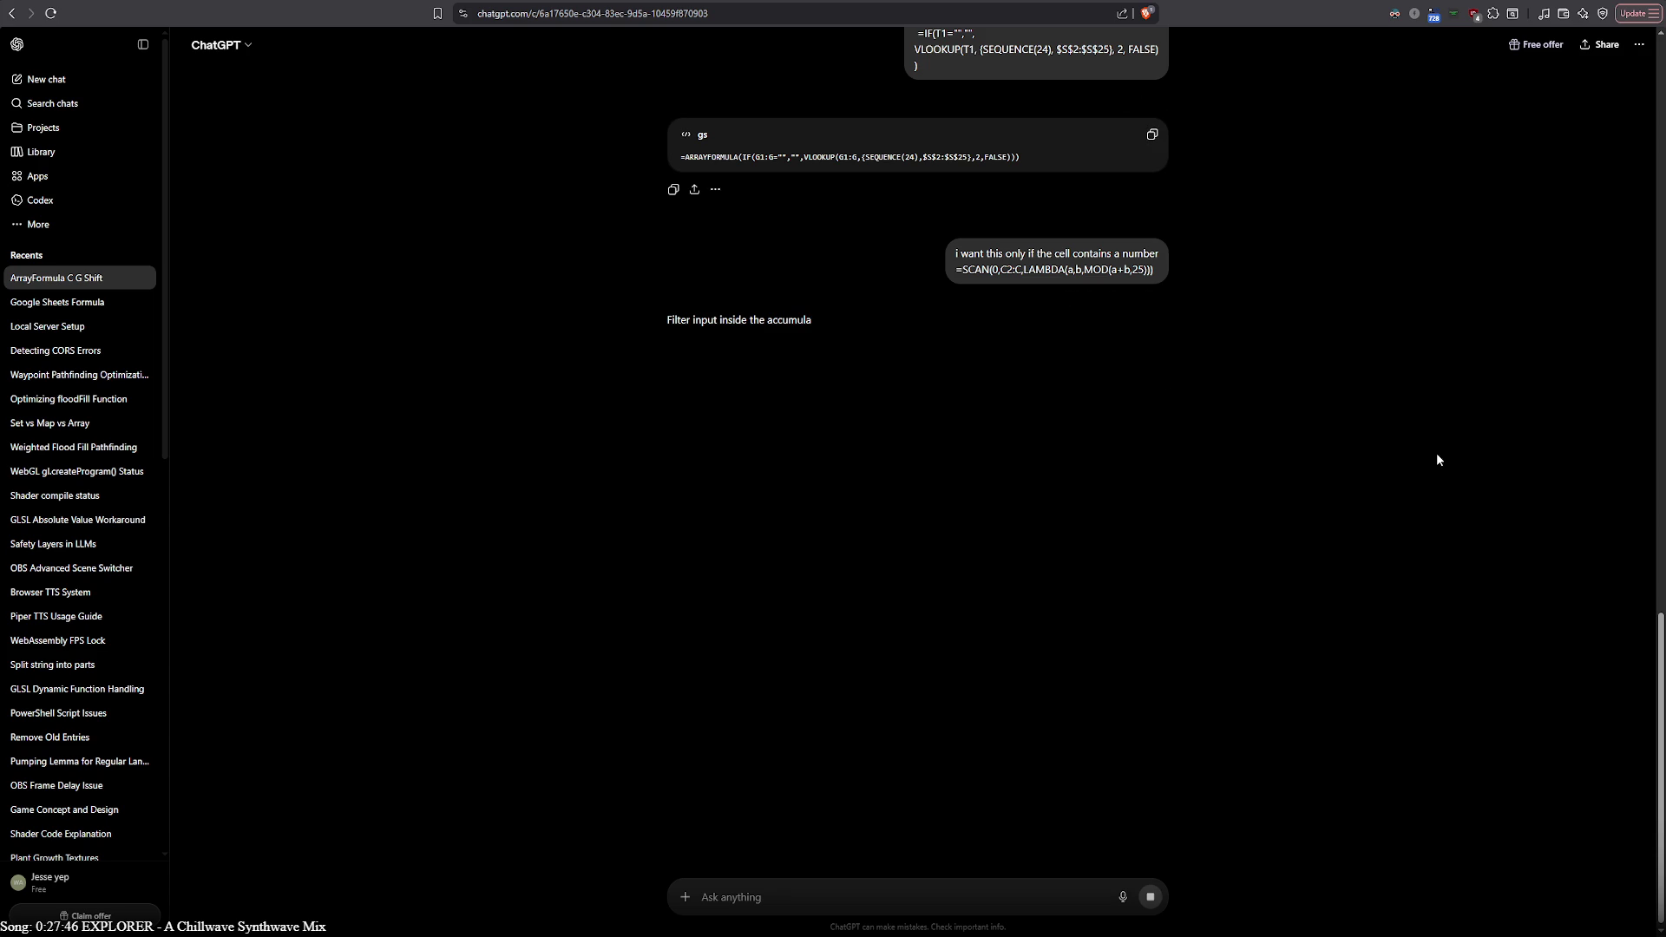
Copy ChatGPT's number-only SCAN formula and paste it into G2 in the sheet
click(1152, 360)
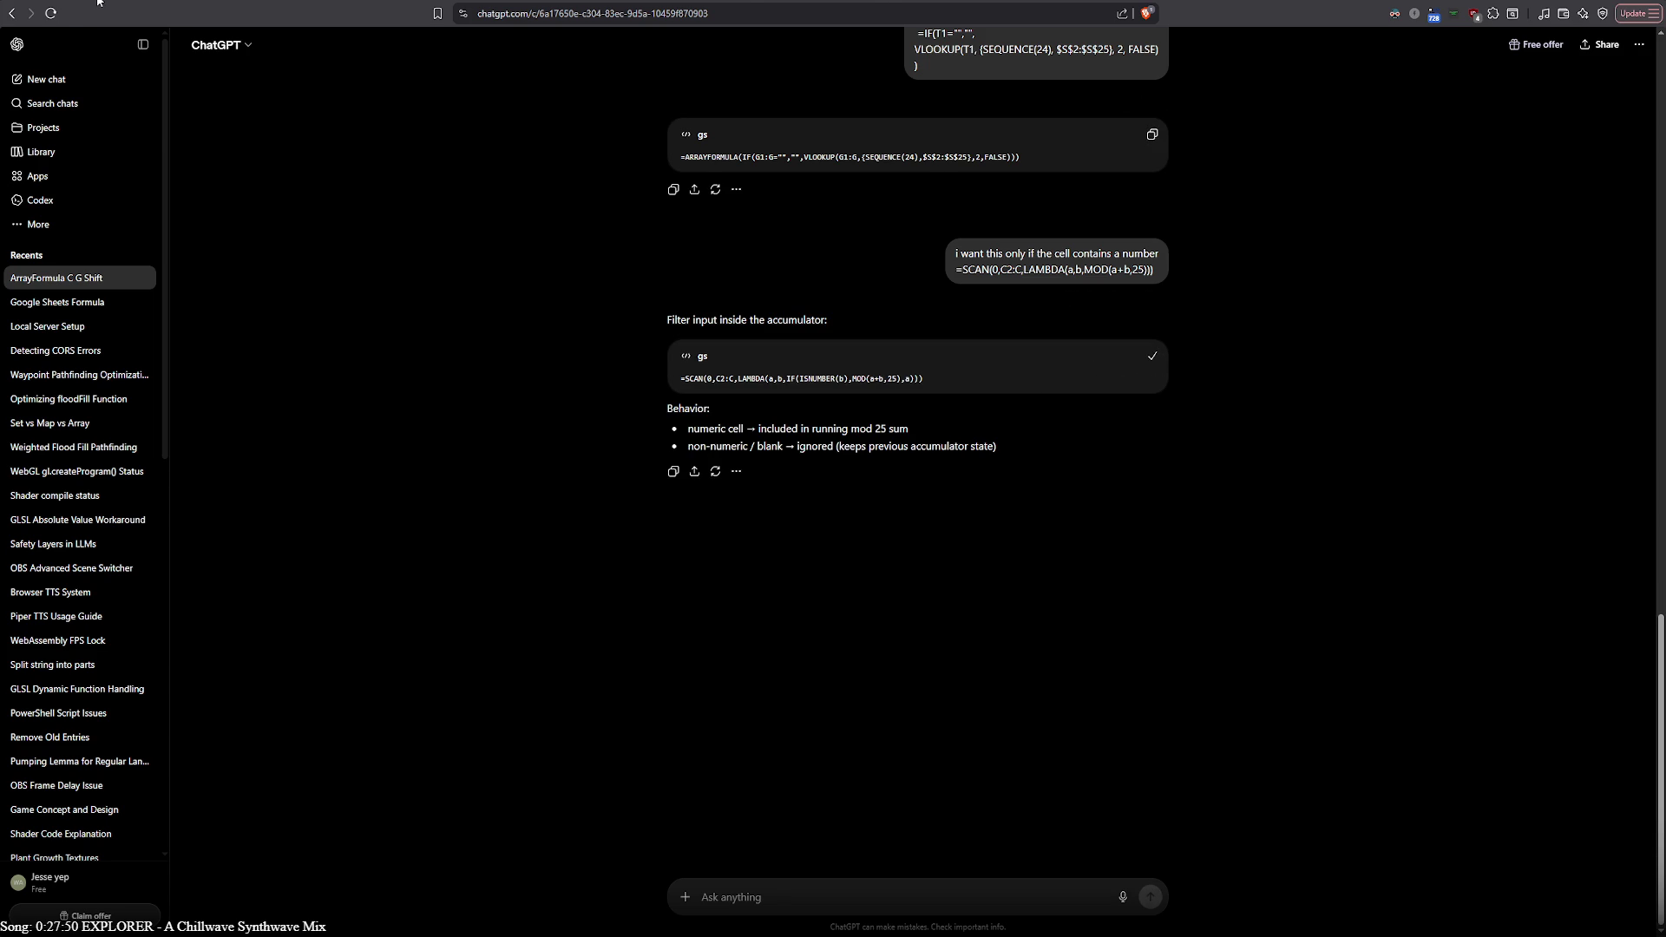
key(alt+Tab)
key(ctrl+v)
key(Return)
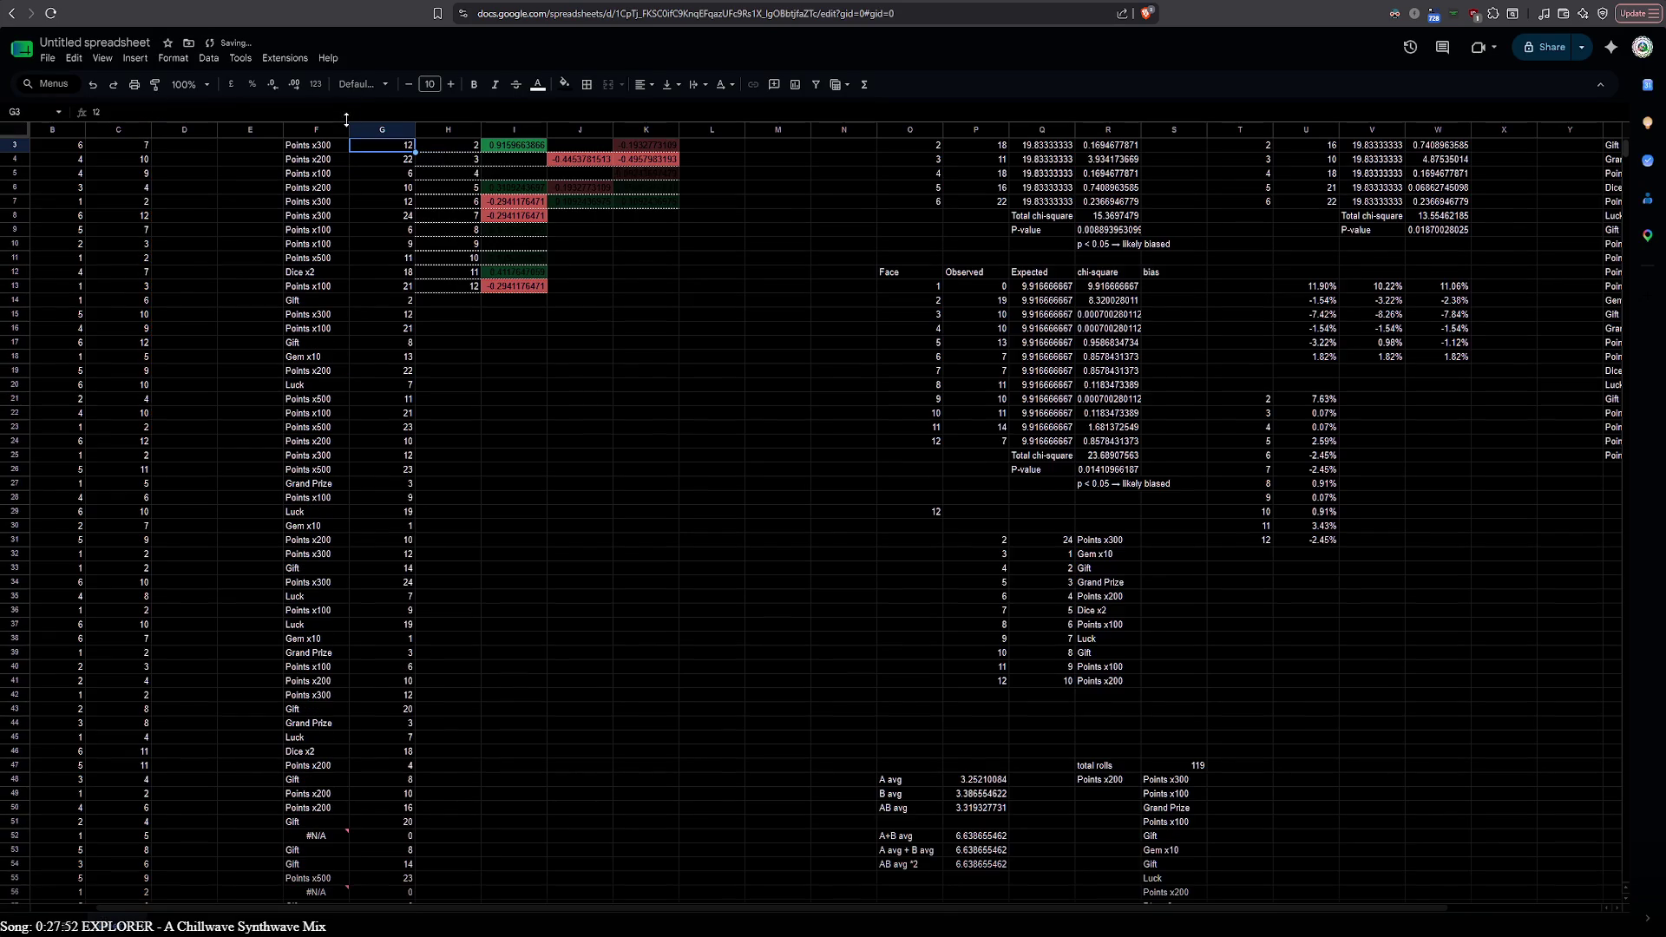
scroll(426, 553, down, 20)
scroll(426, 552, up, 10)
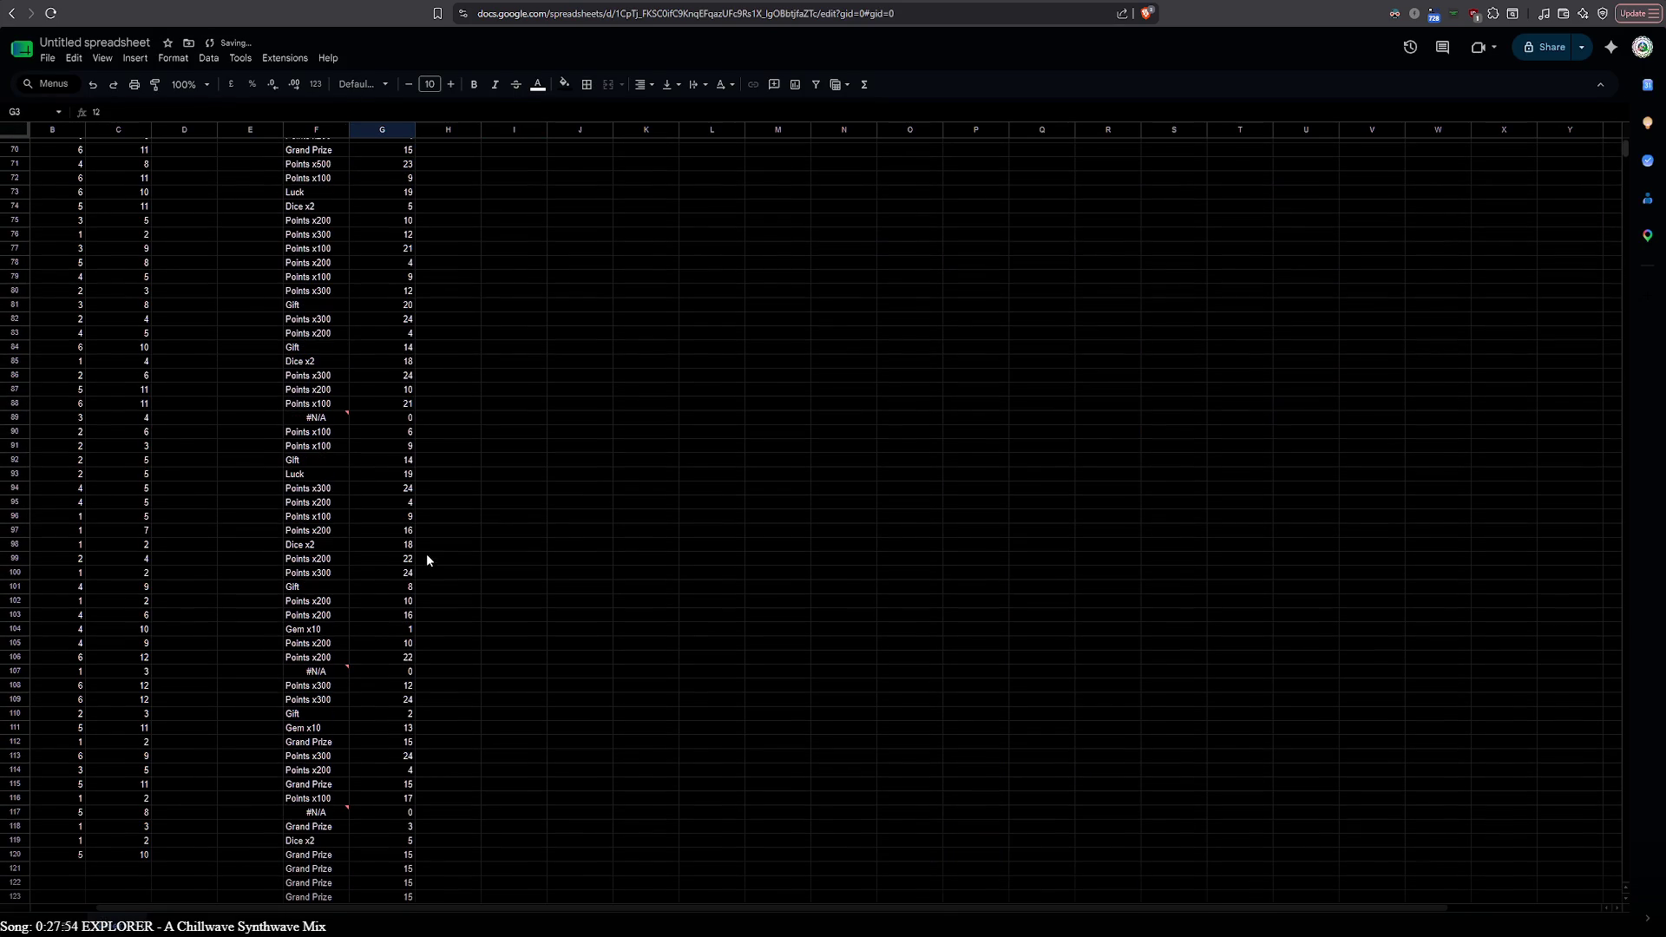
scroll(426, 554, up, 20)
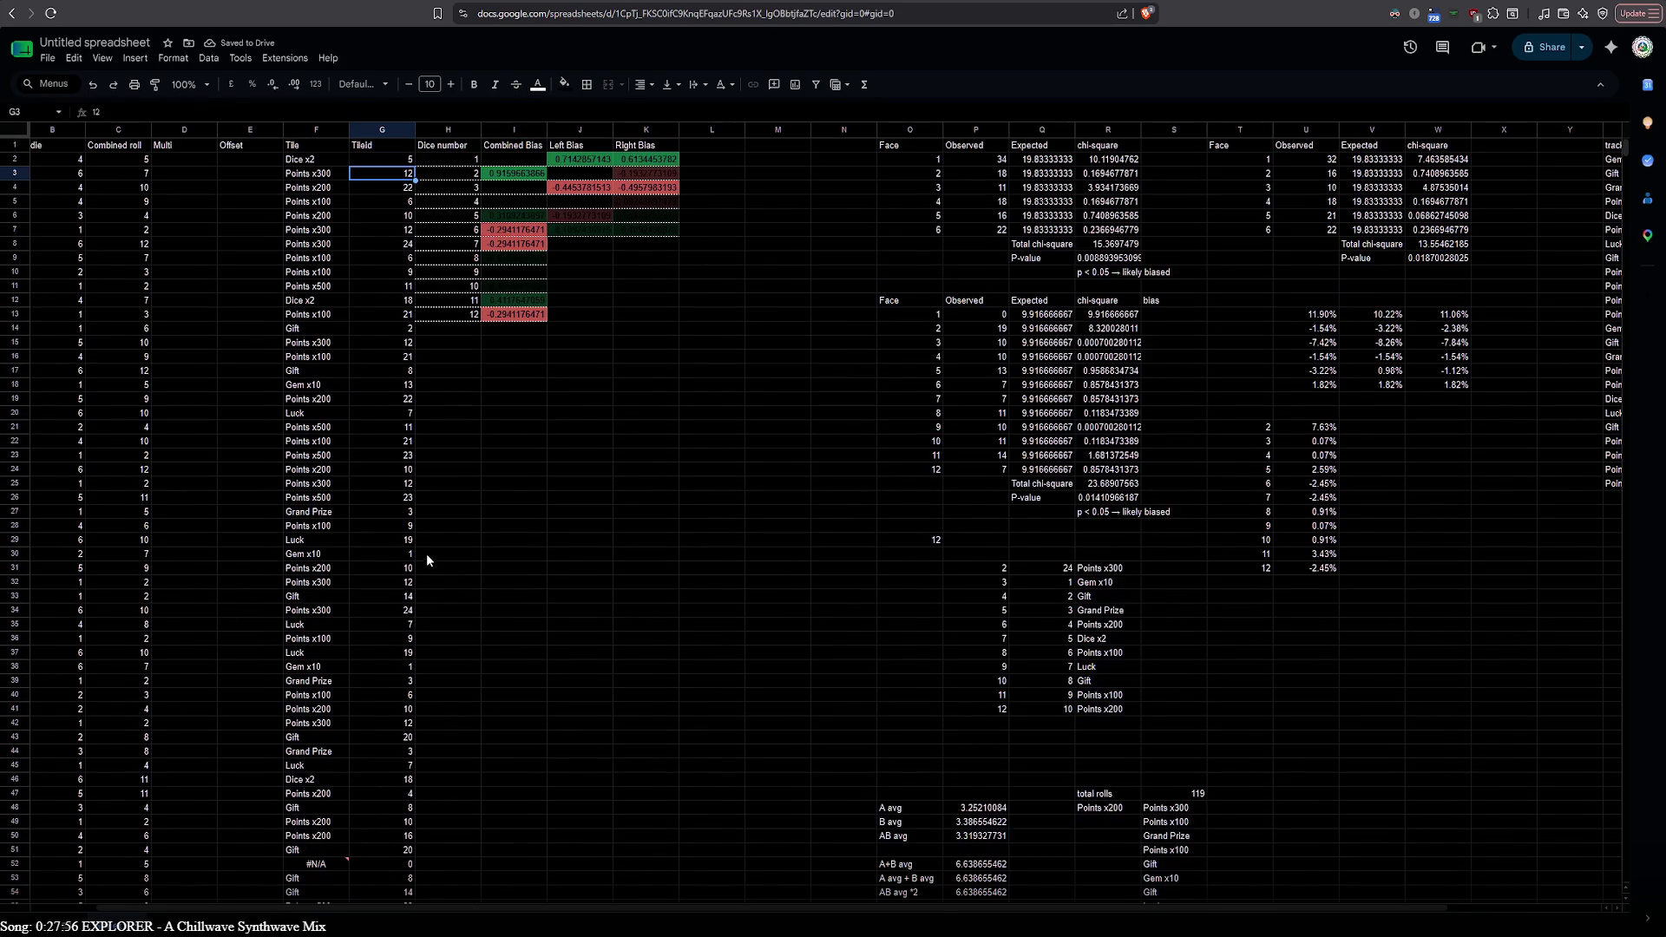
Review G2's new SCAN formula, then return to the ChatGPT conversation
double_click(392, 174)
scroll(430, 593, down, 20)
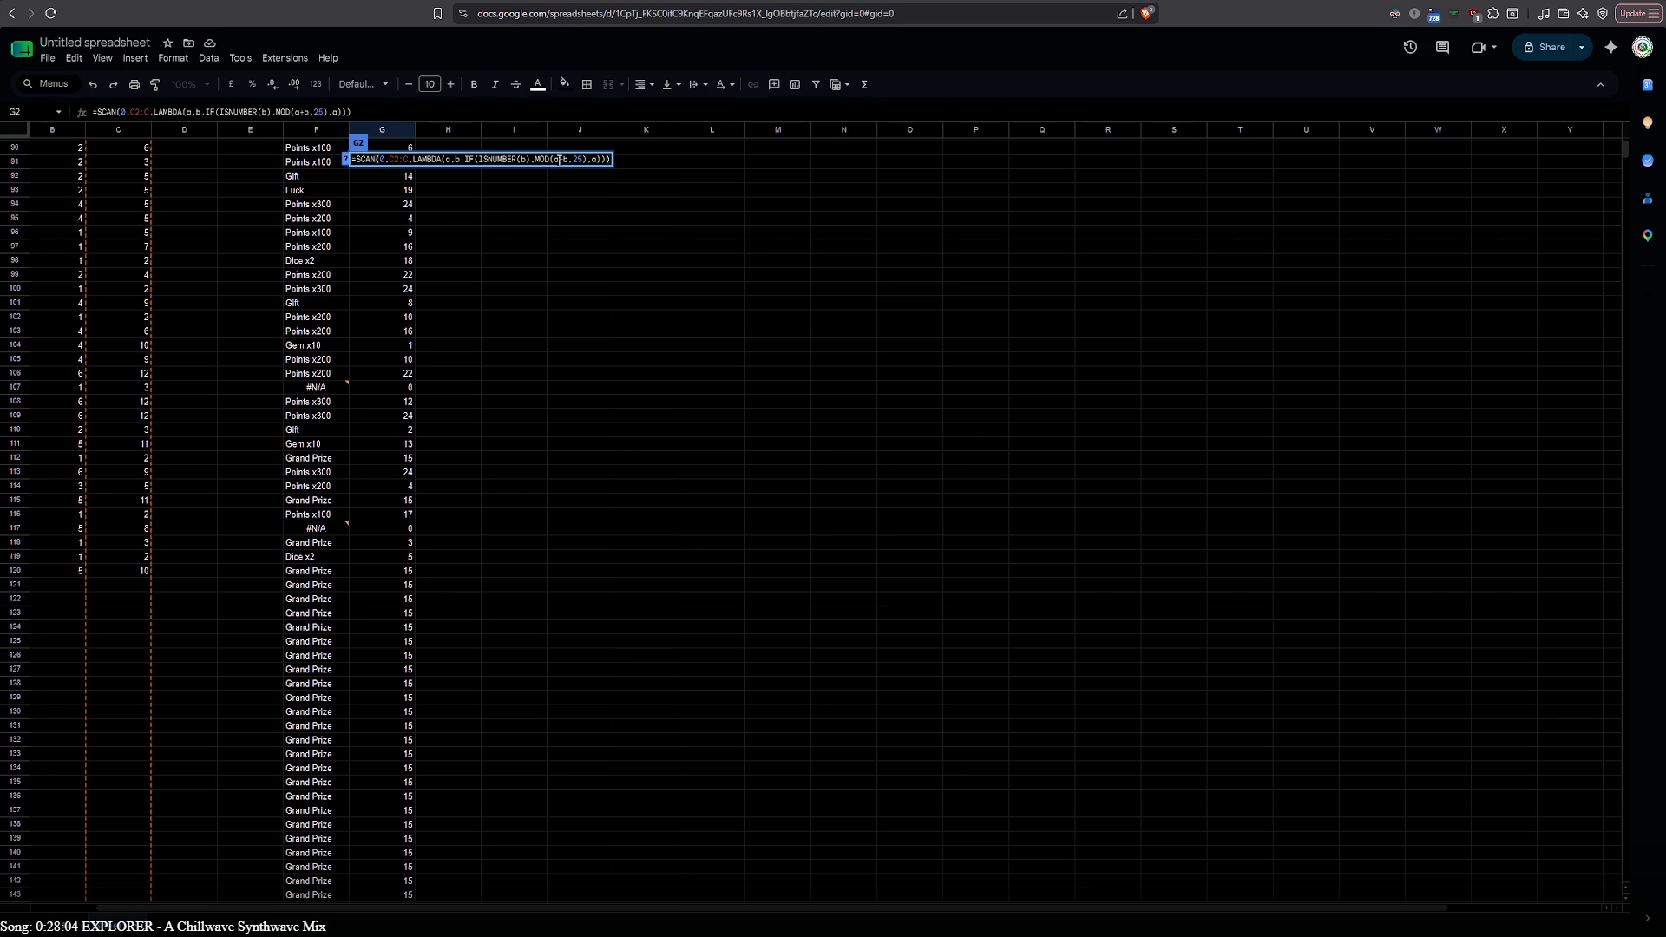
click(142, 4)
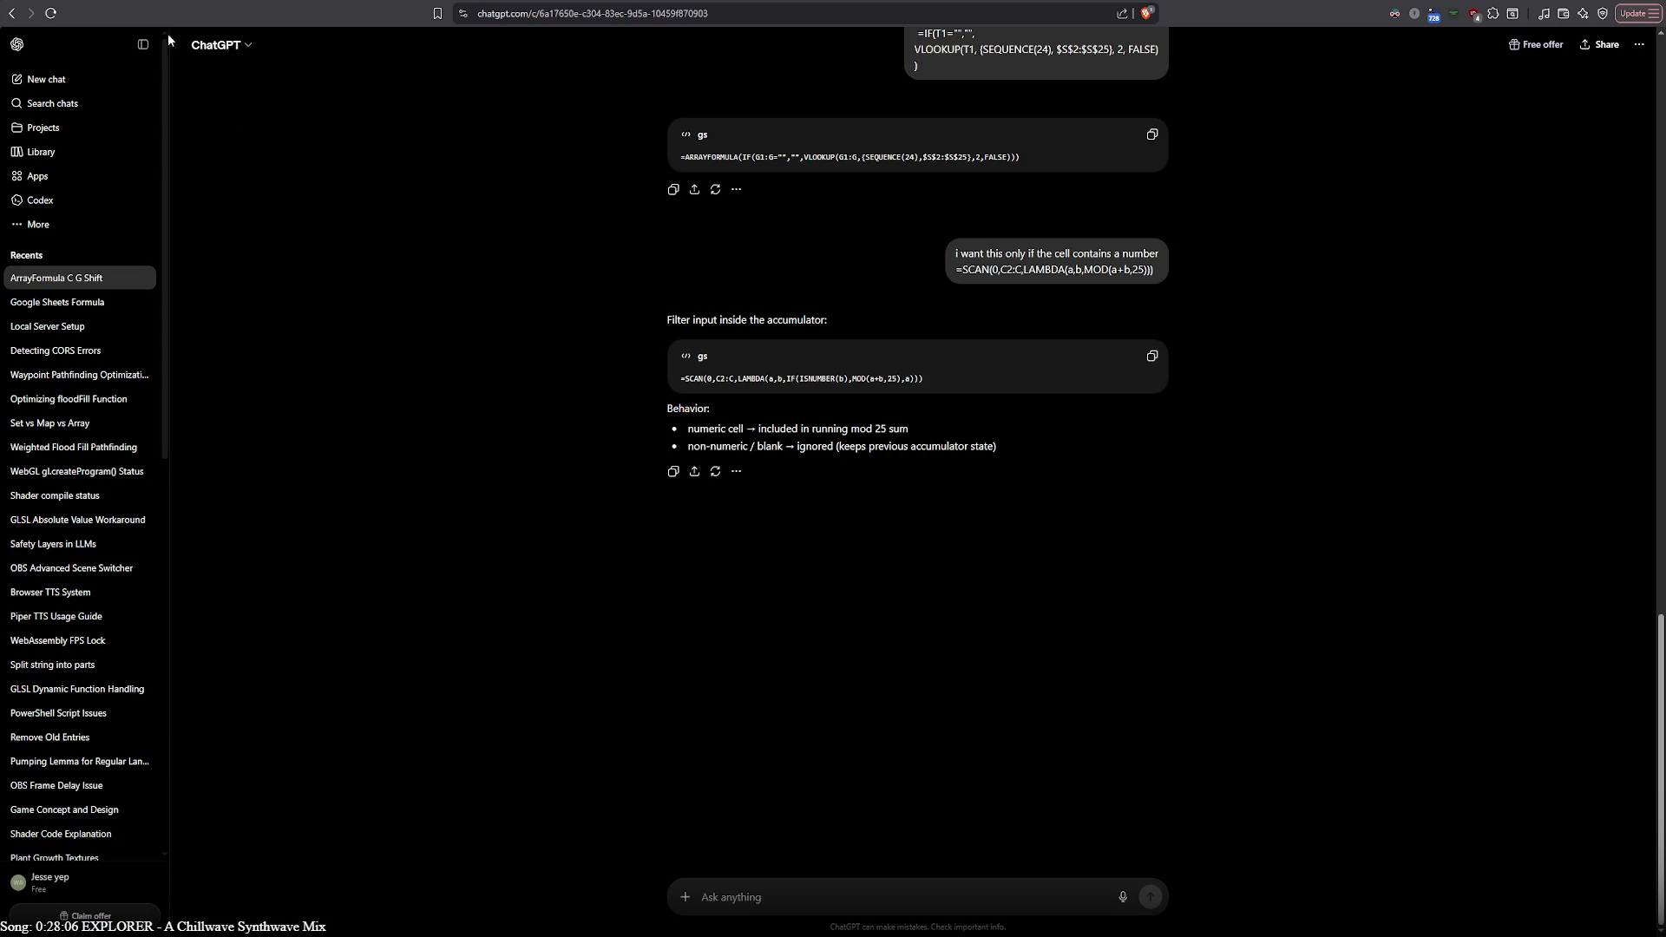
text(its still)
text( listing)
Tell ChatGPT the array still runs past the numbers and copy the first suggested LET formula
key(BackSpace)
key(BackSpace)
key(BackSpace)
key(BackSpace)
key(BackSpace)
key(BackSpace)
key(BackSpace)
text(arraying arfter the end of the numbers)
key(Return)
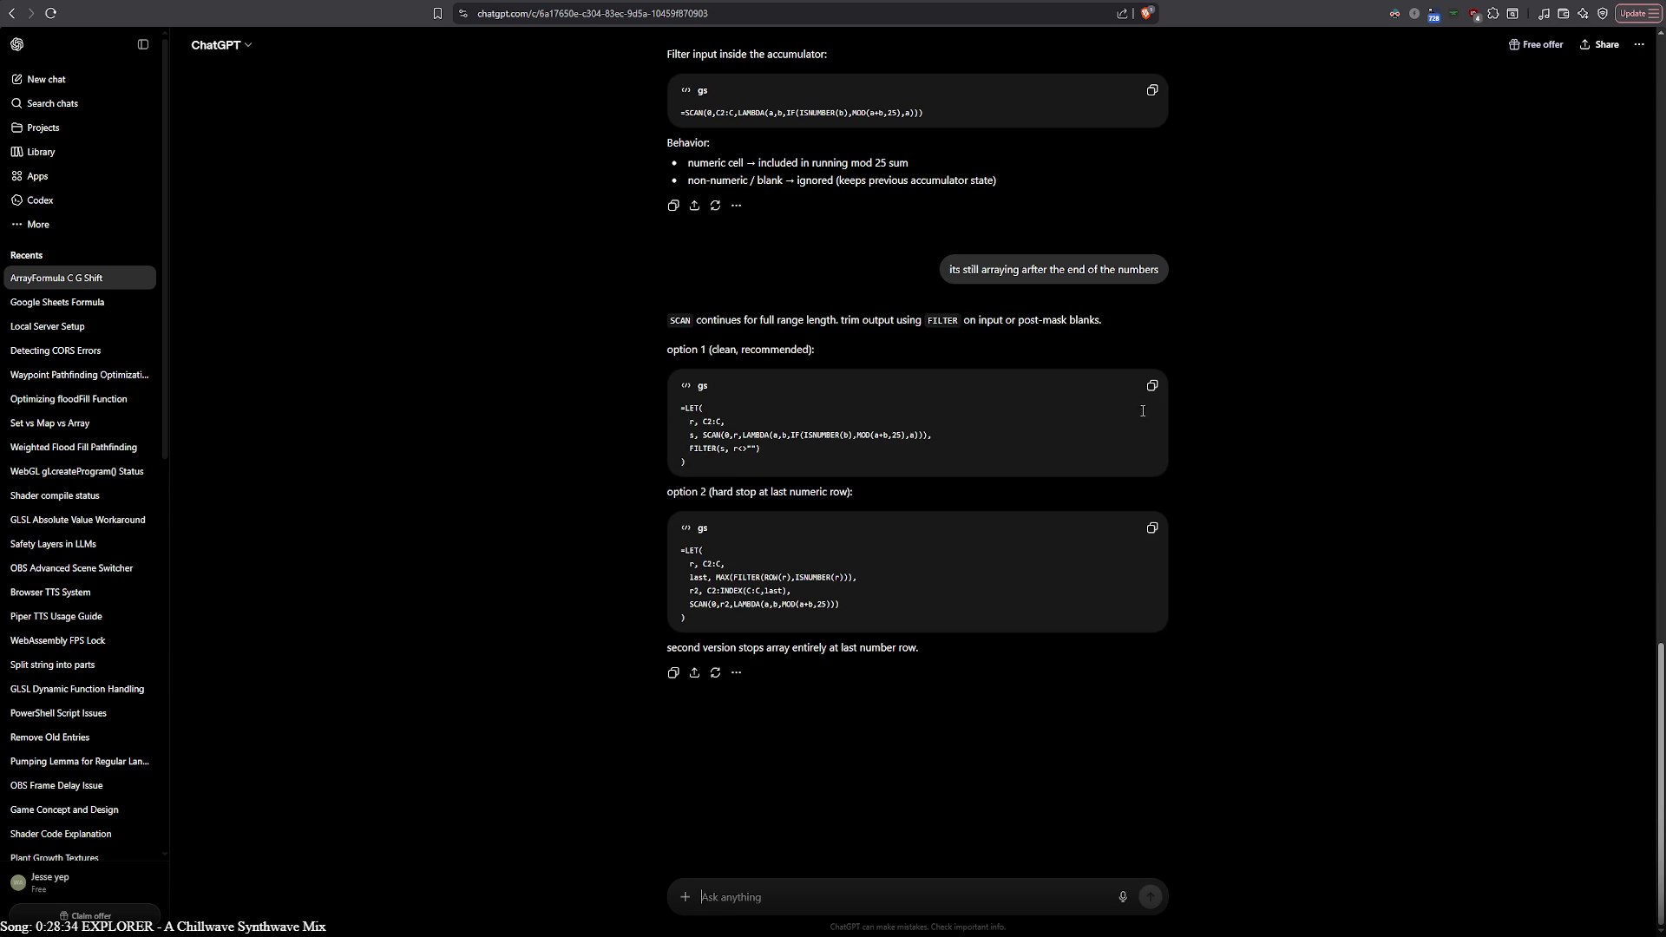
click(1152, 395)
Replace G2's formula with the LET version so Tile values stop at row 120, then select B121
key(ctrl+Tab)
key(ctrl+Tab)
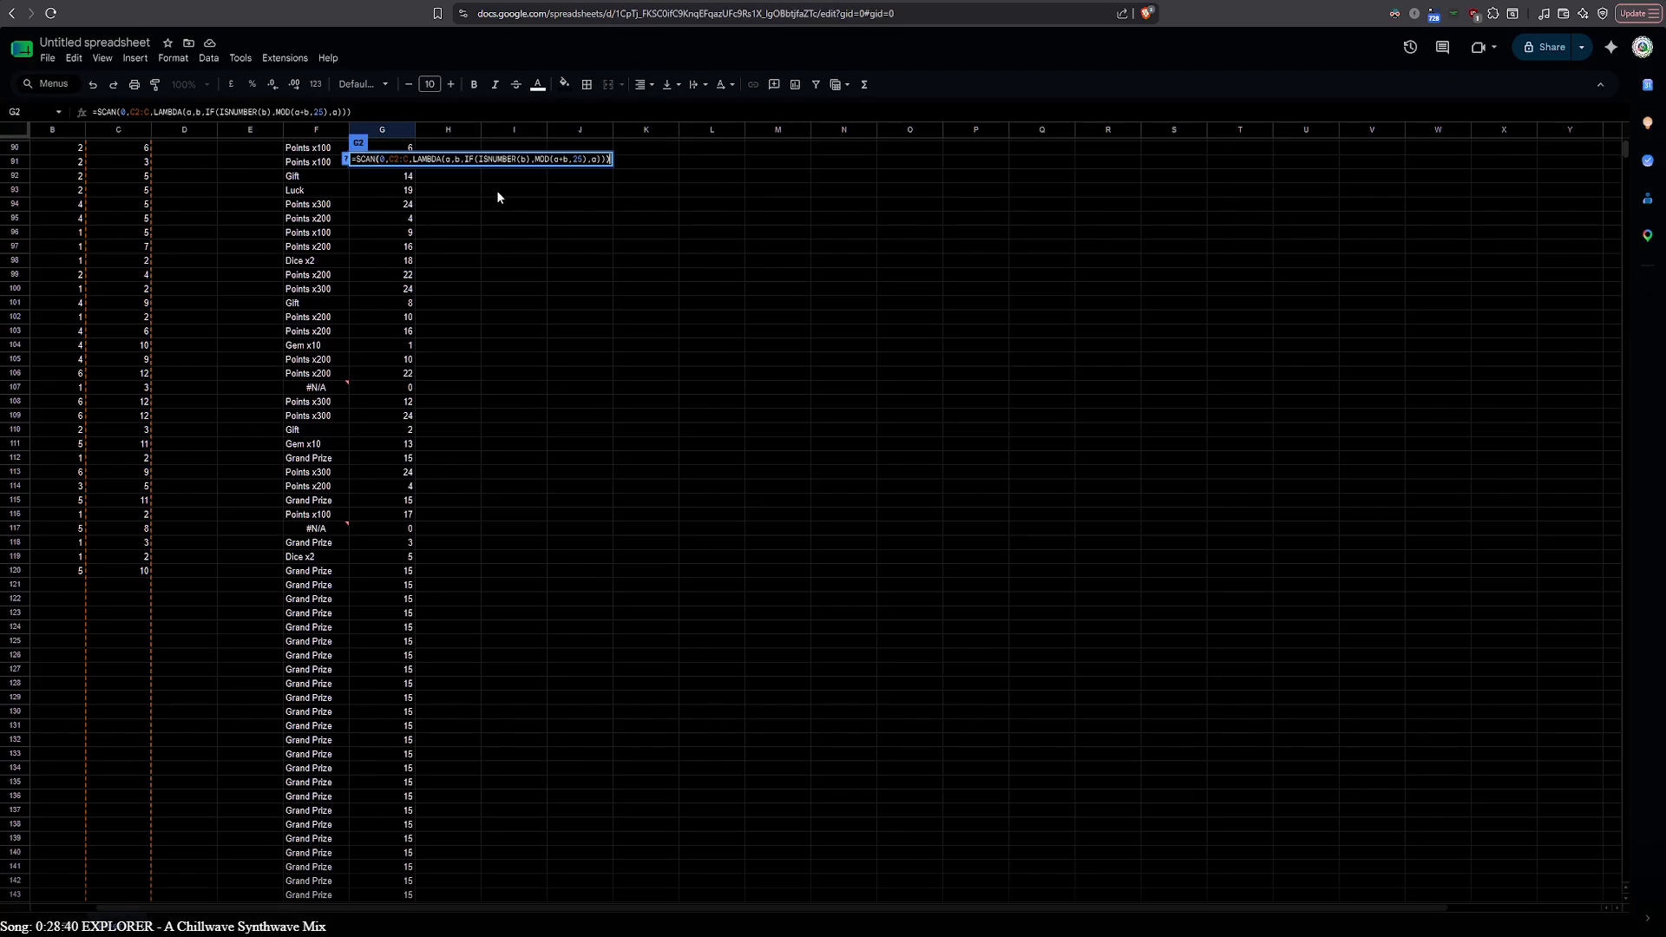
key(ctrl+a)
key(ctrl+v)
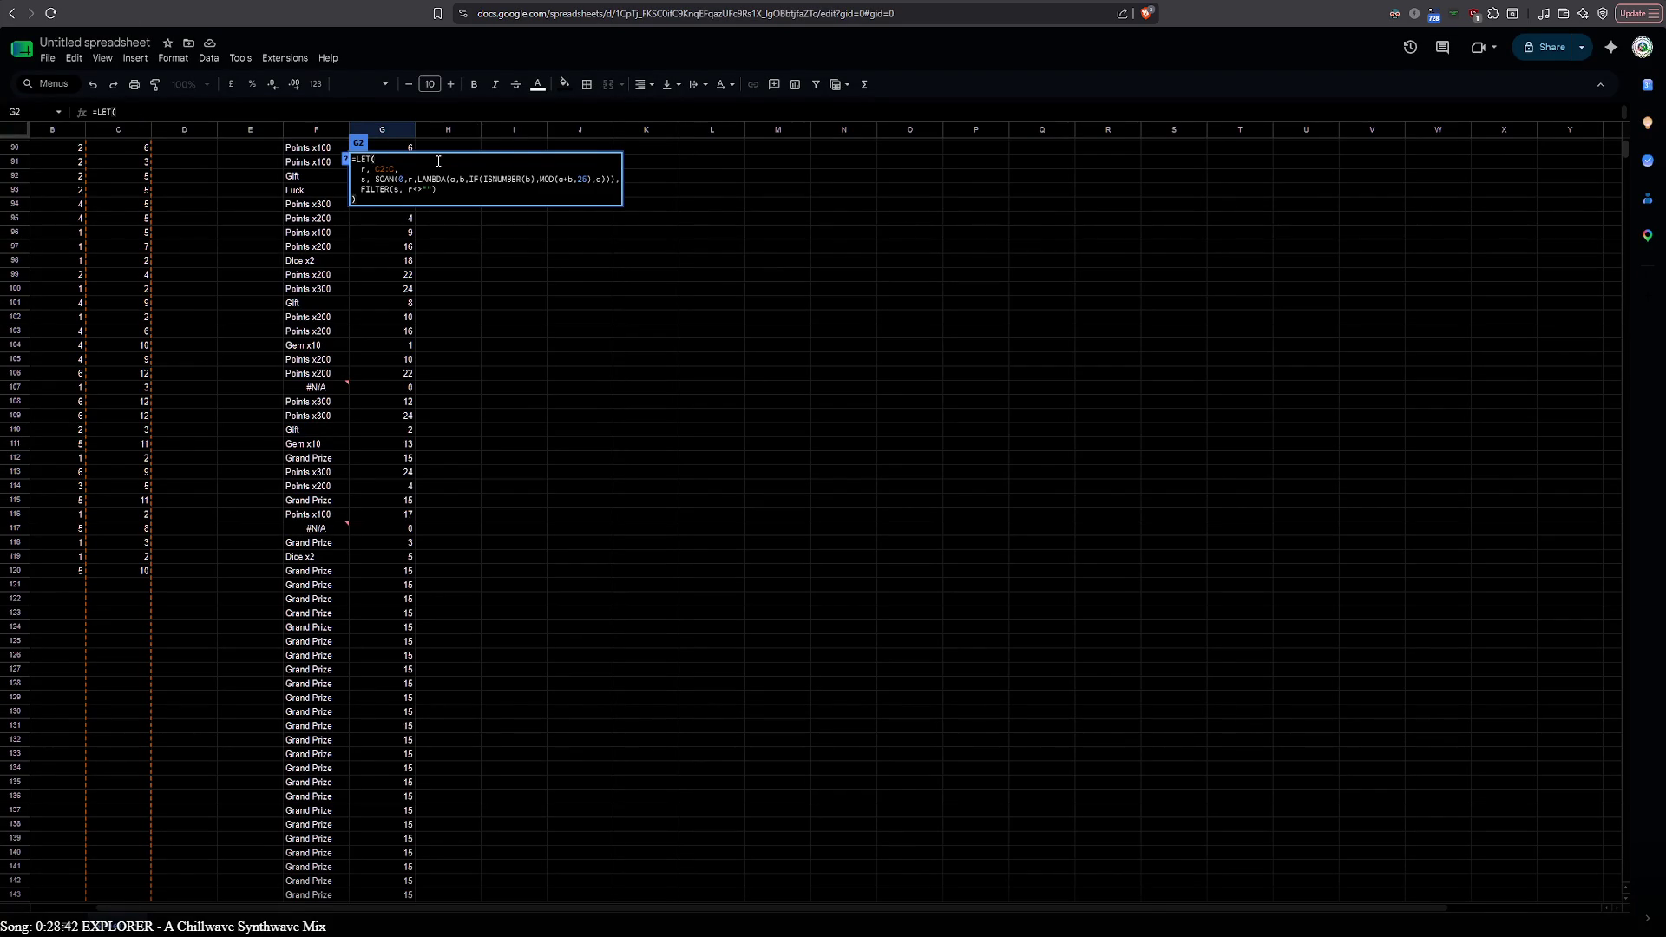
key(Return)
scroll(371, 489, down, 3)
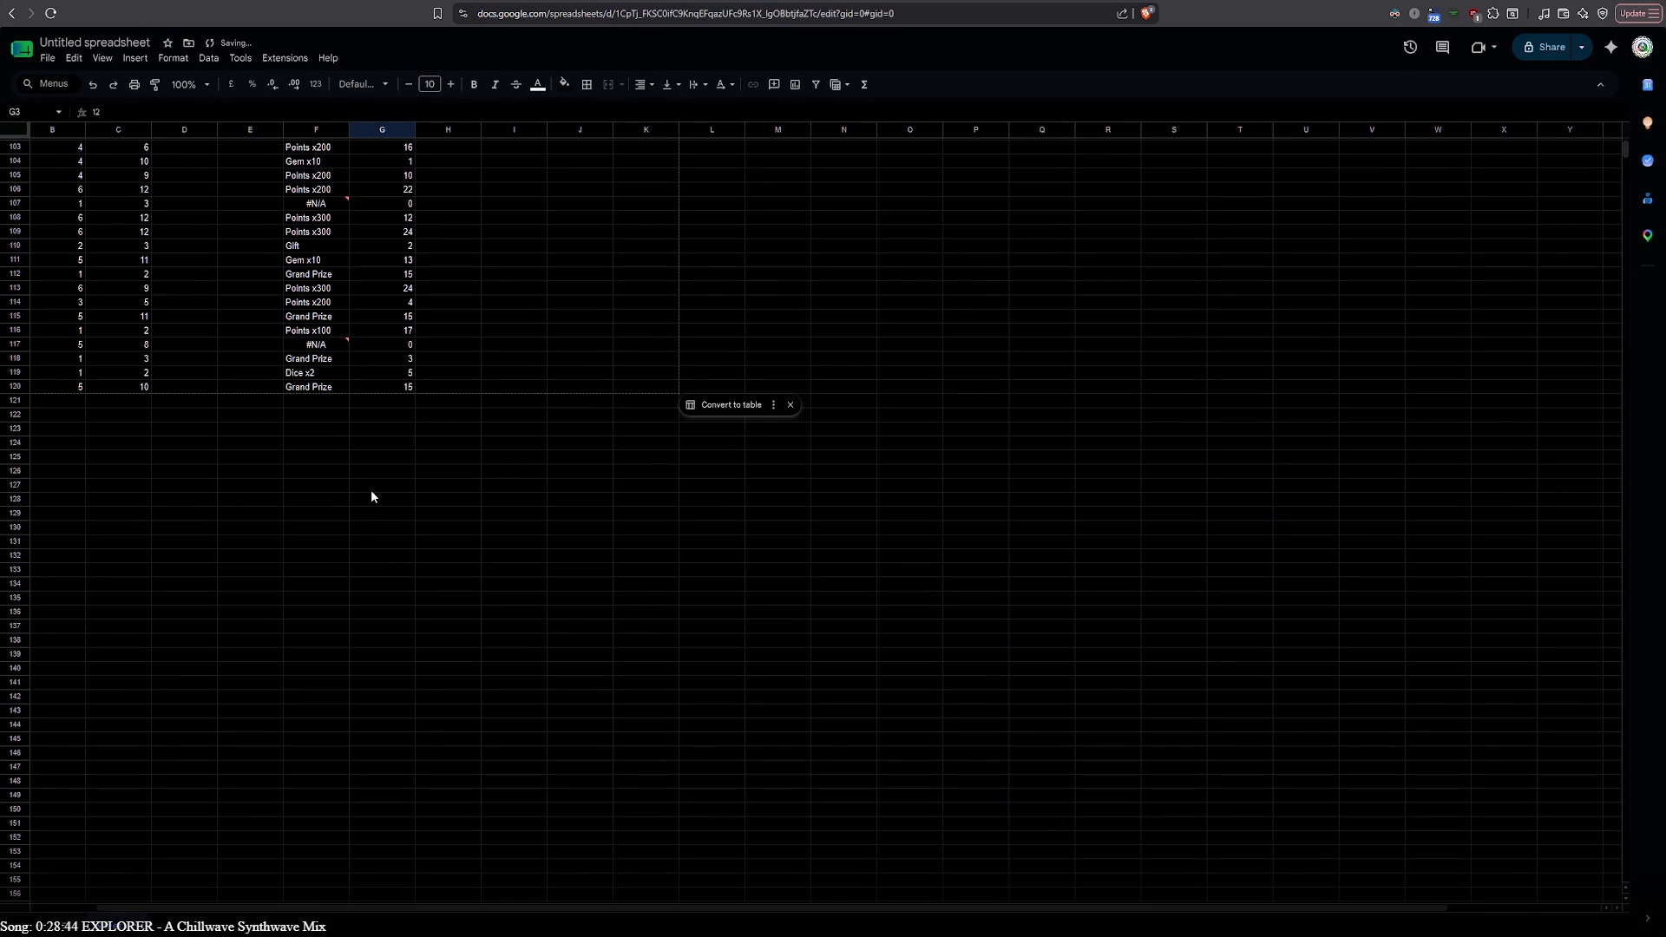
scroll(372, 490, up, 20)
scroll(371, 489, up, 15)
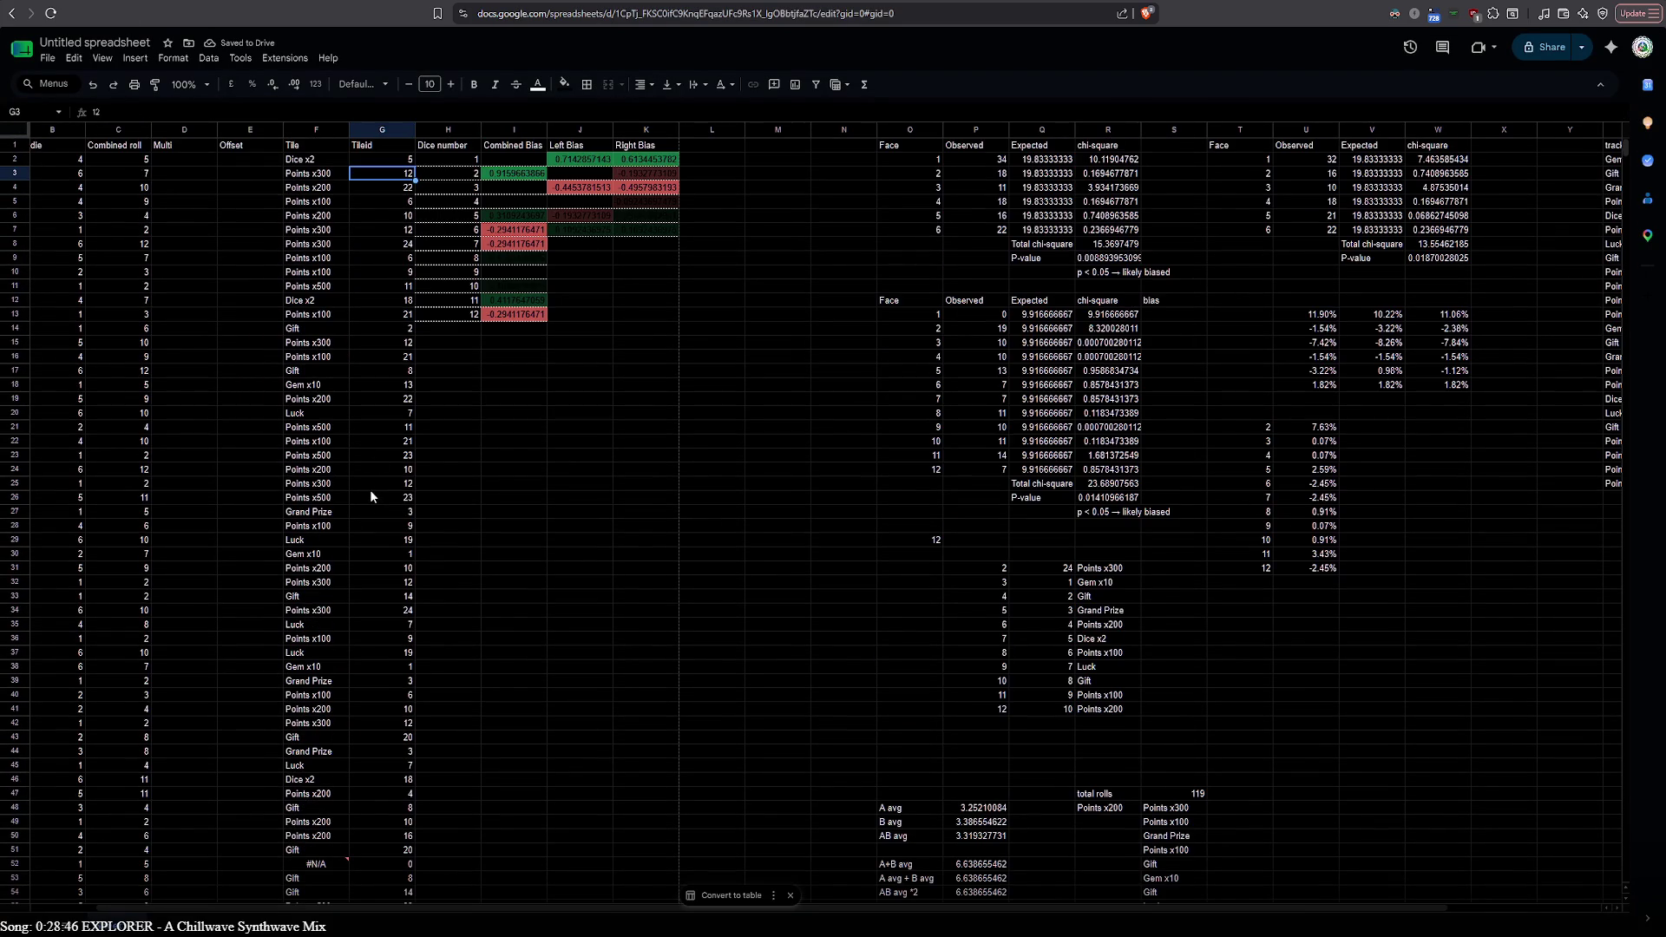
scroll(370, 489, down, 10)
scroll(362, 470, down, 15)
scroll(349, 487, down, 7)
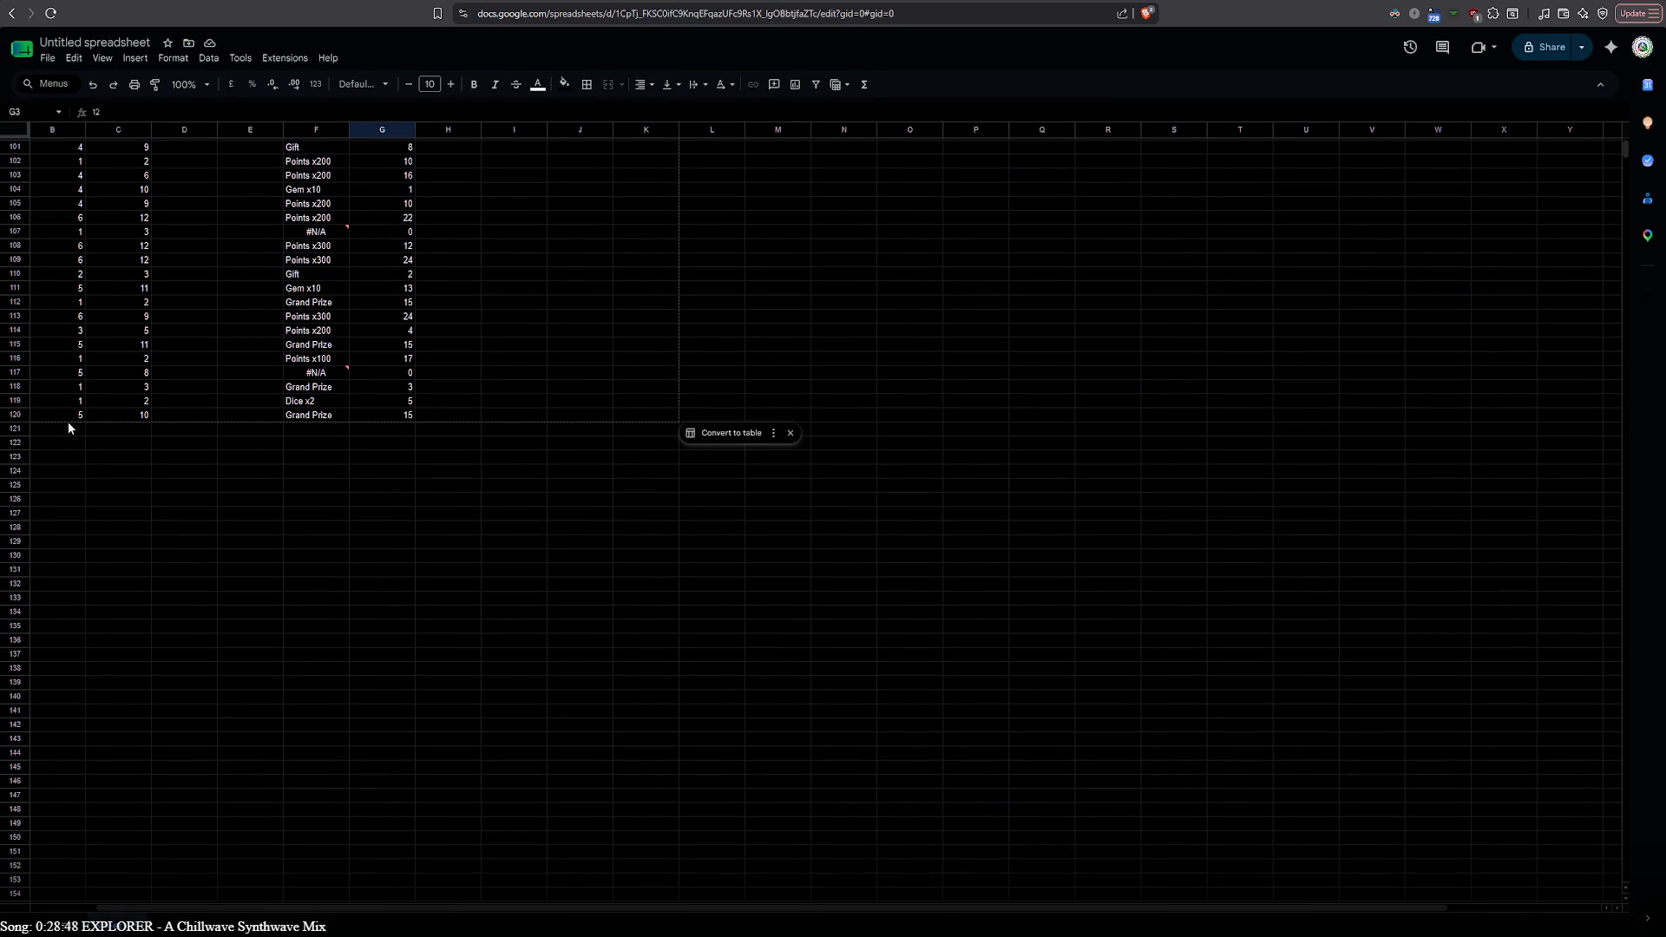
click(71, 427)
Paste a formula into C121 and inspect the resulting parse error without changing it
double_click(114, 434)
key(ctrl+v)
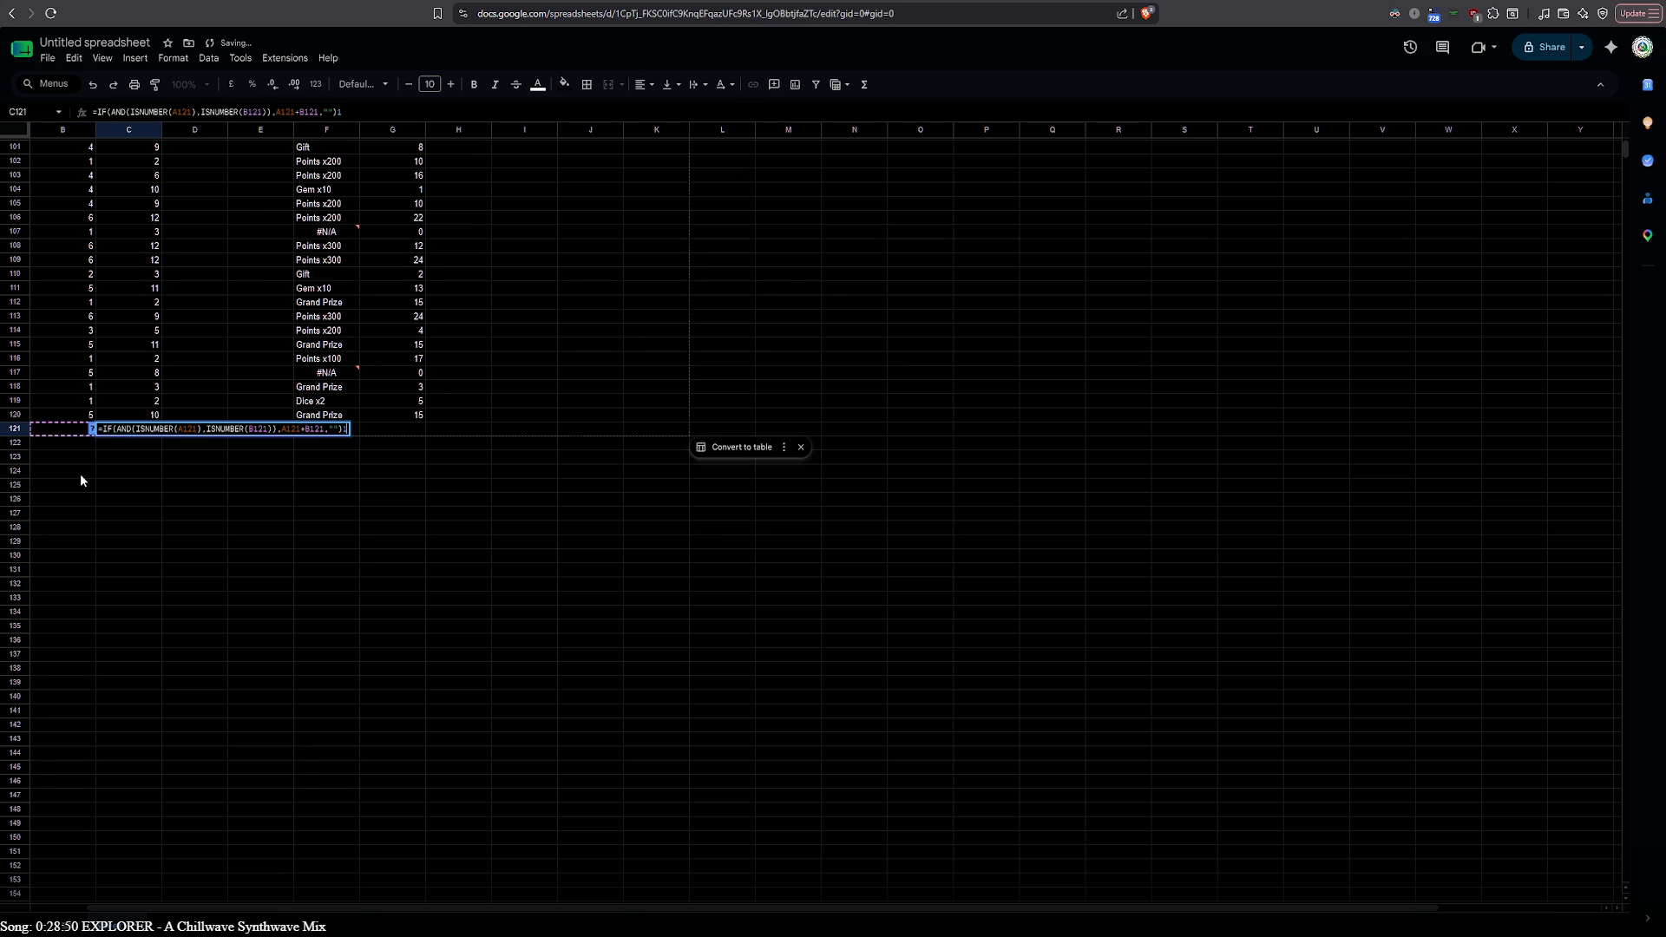
click(80, 481)
double_click(123, 434)
key(Escape)
click(84, 427)
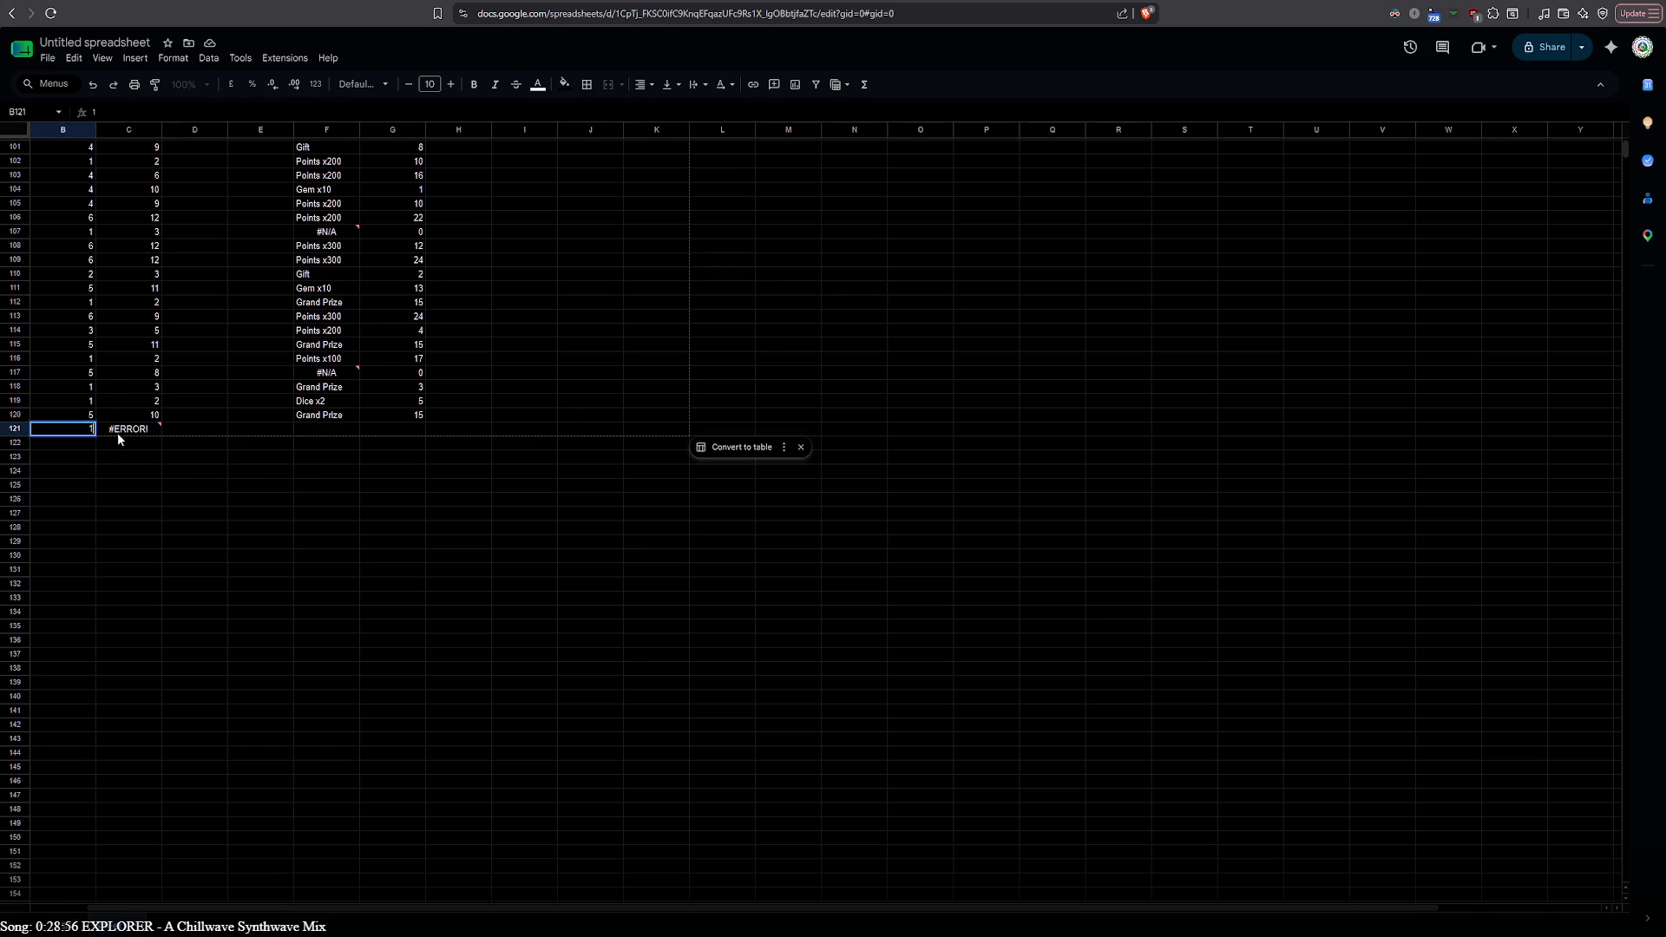
click(108, 432)
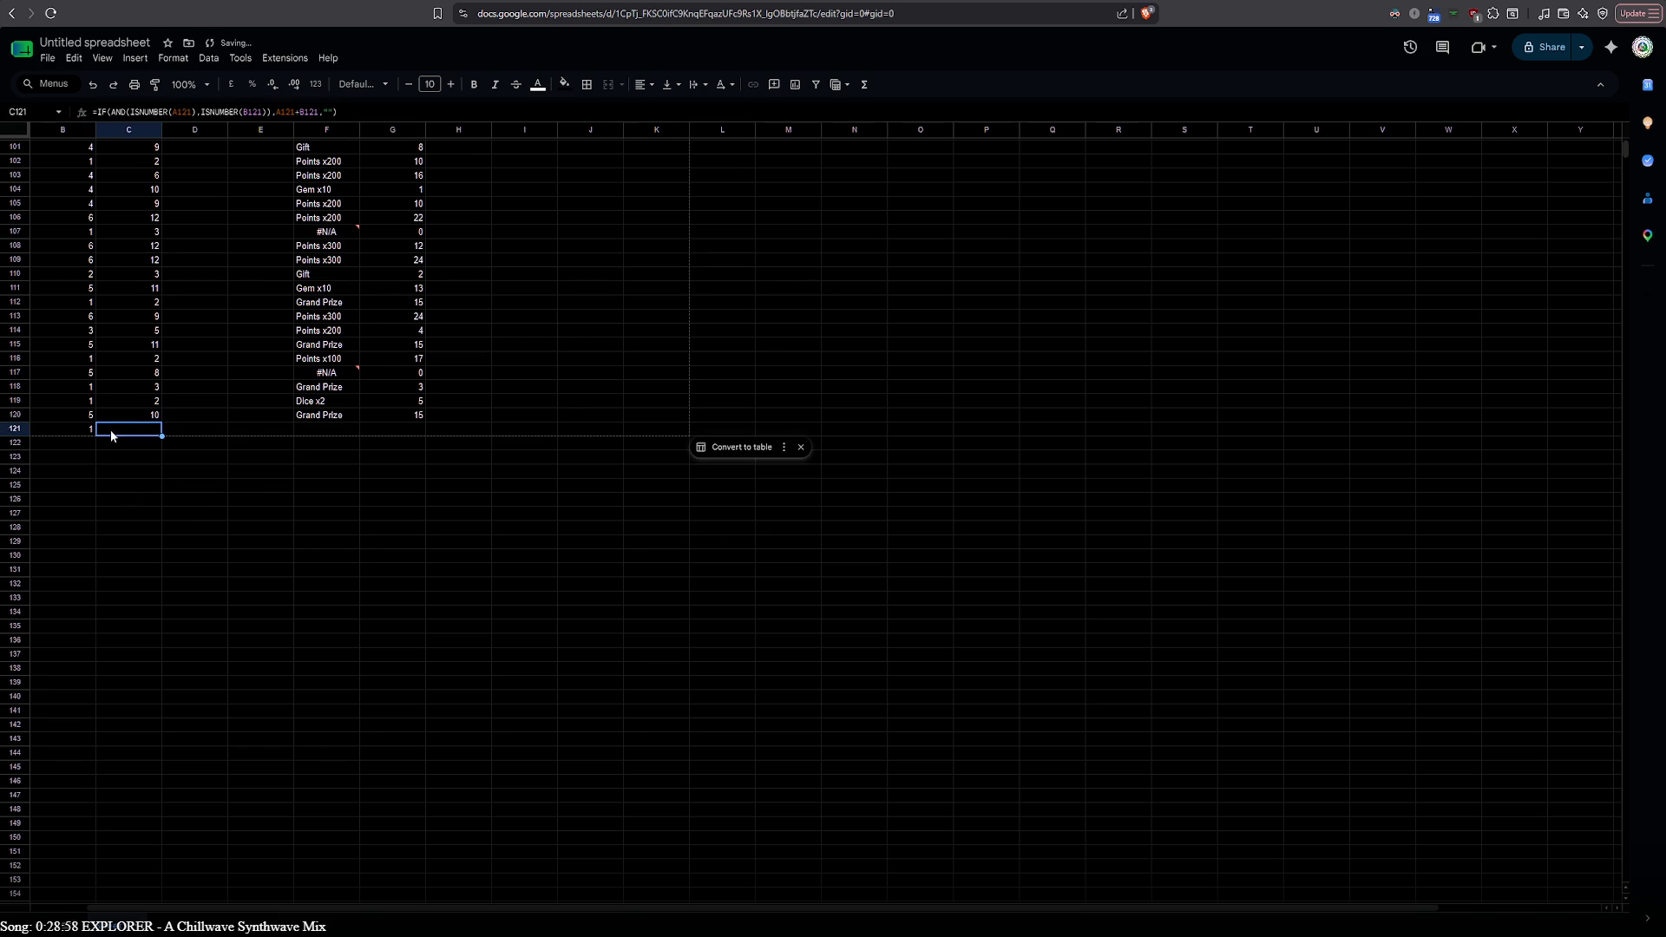
double_click(111, 430)
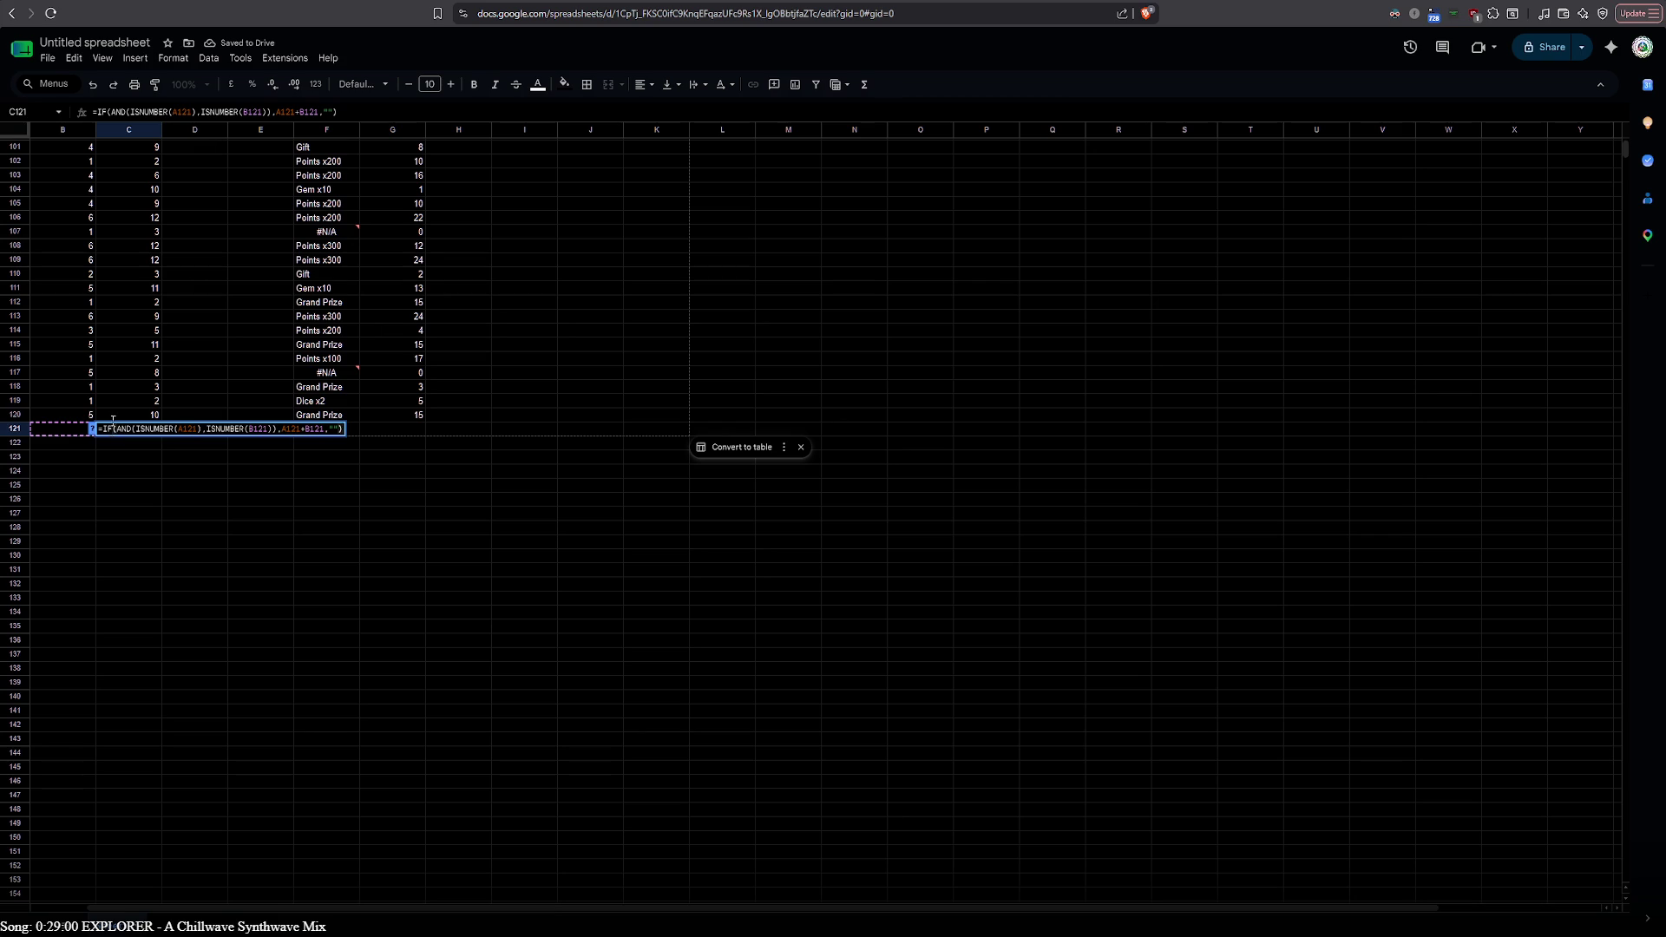
key(Escape)
Compare C118's working formula and retype the IF(AND(ISNUMBER…)) formula in C121 for a combined roll of 2
double_click(111, 429)
click(123, 391)
double_click(123, 391)
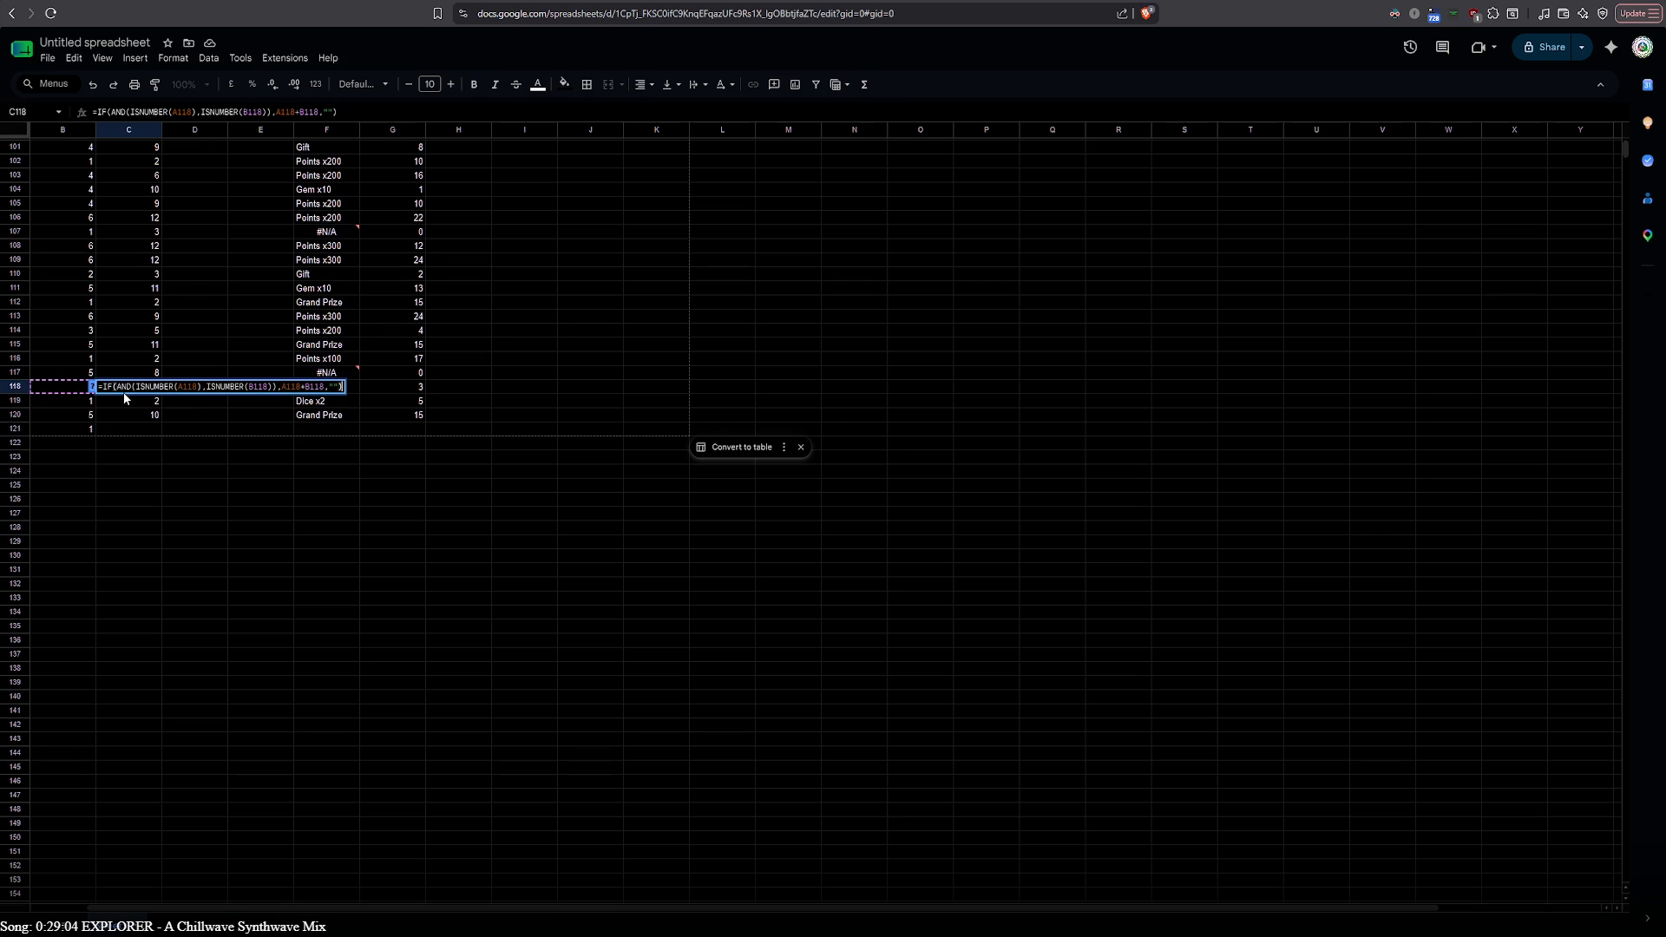
scroll(124, 392, up, 3)
scroll(114, 403, up, 20)
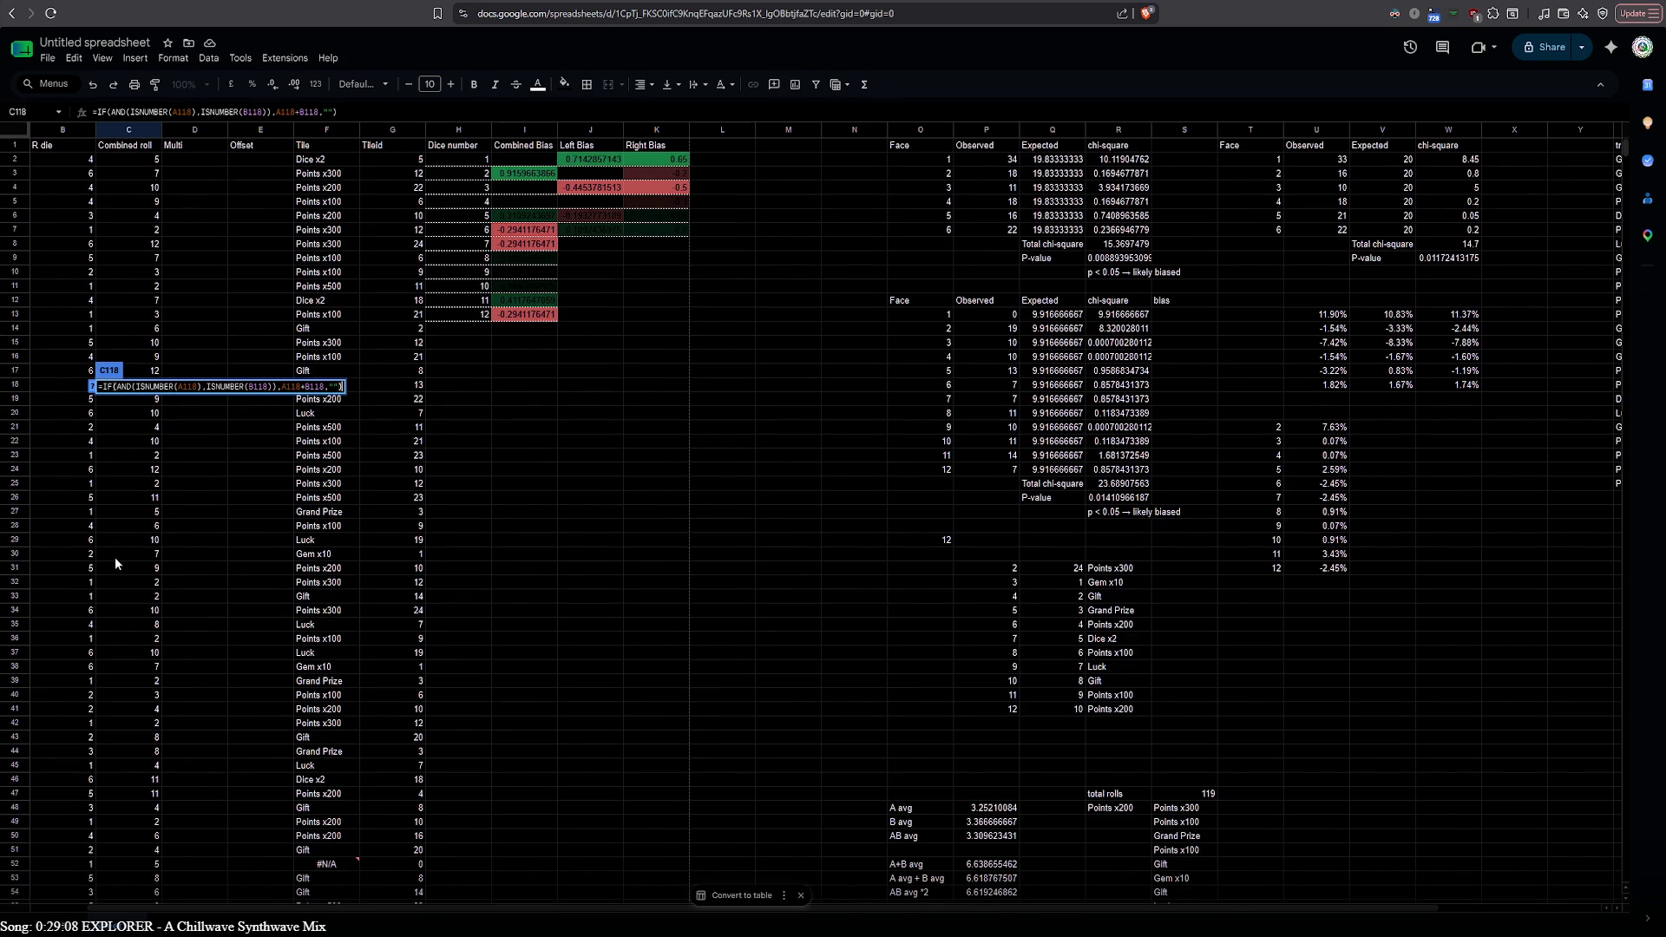
scroll(115, 557, down, 10)
scroll(203, 748, down, 12)
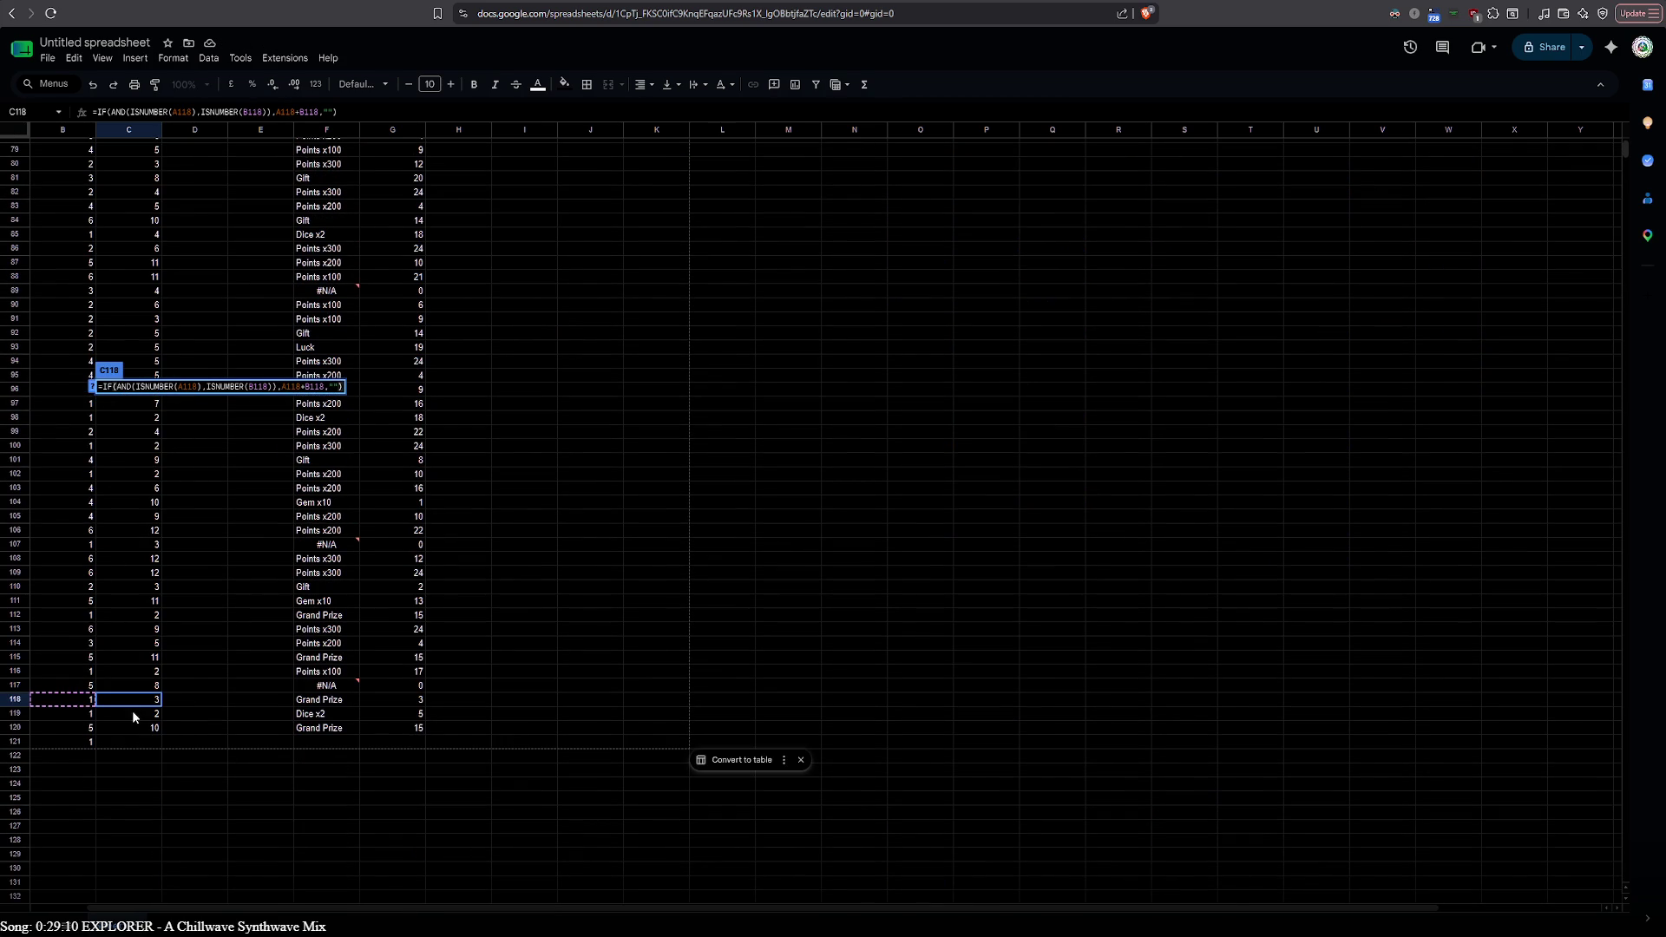
click(132, 710)
double_click(127, 726)
double_click(124, 743)
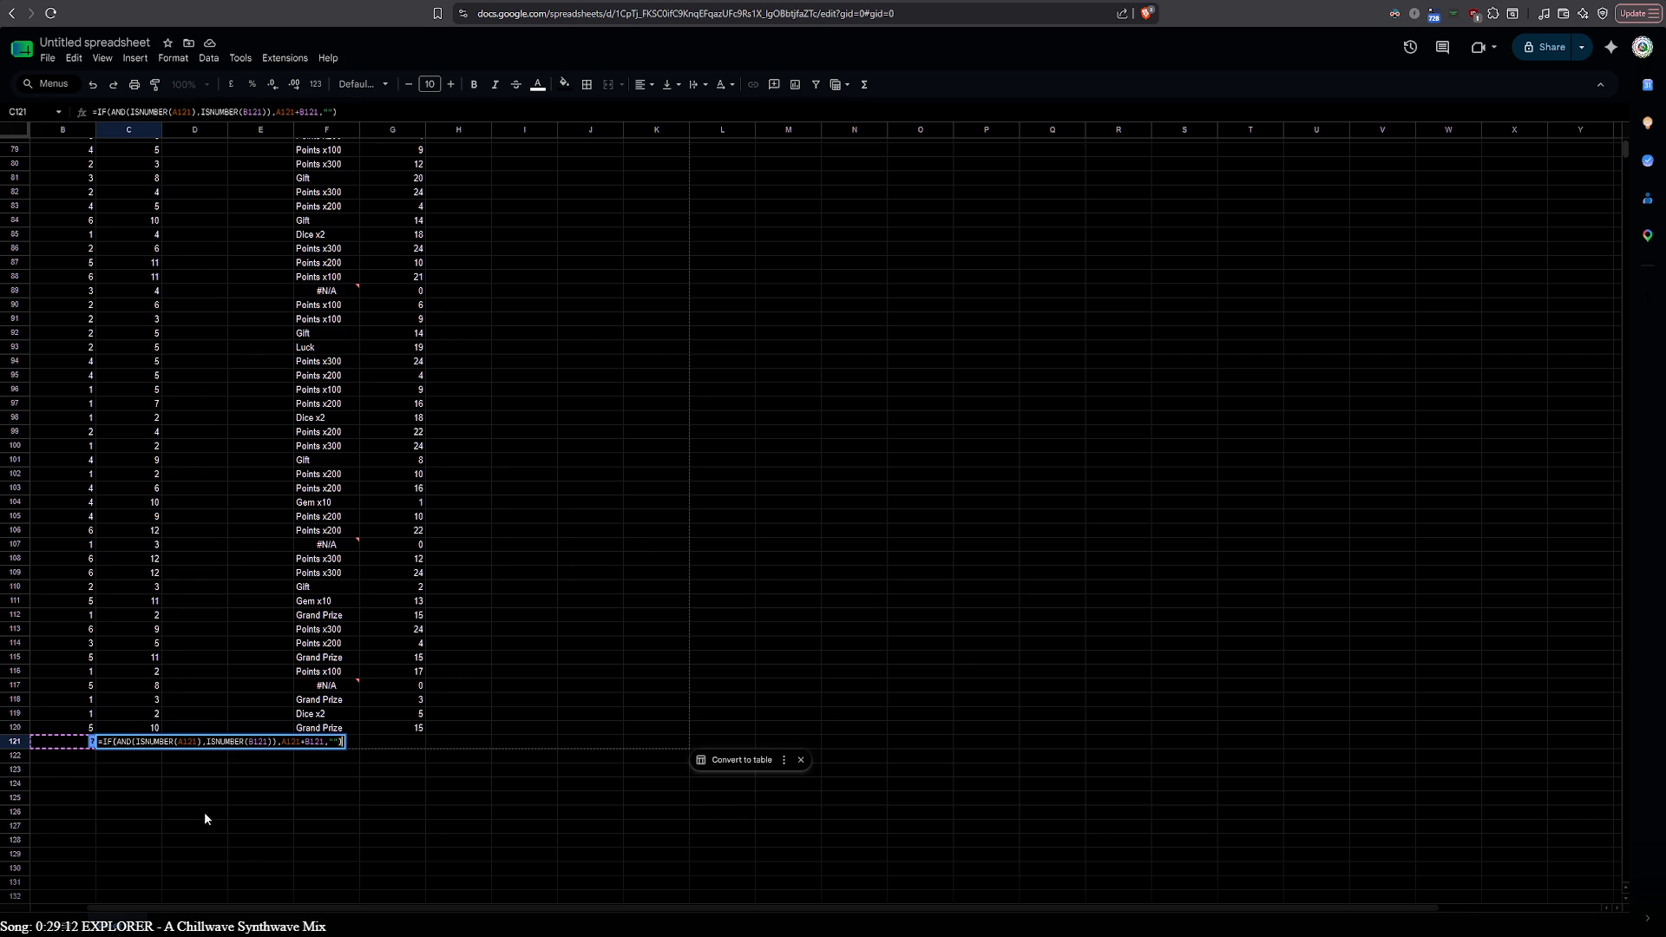
drag(149, 906, 78, 904)
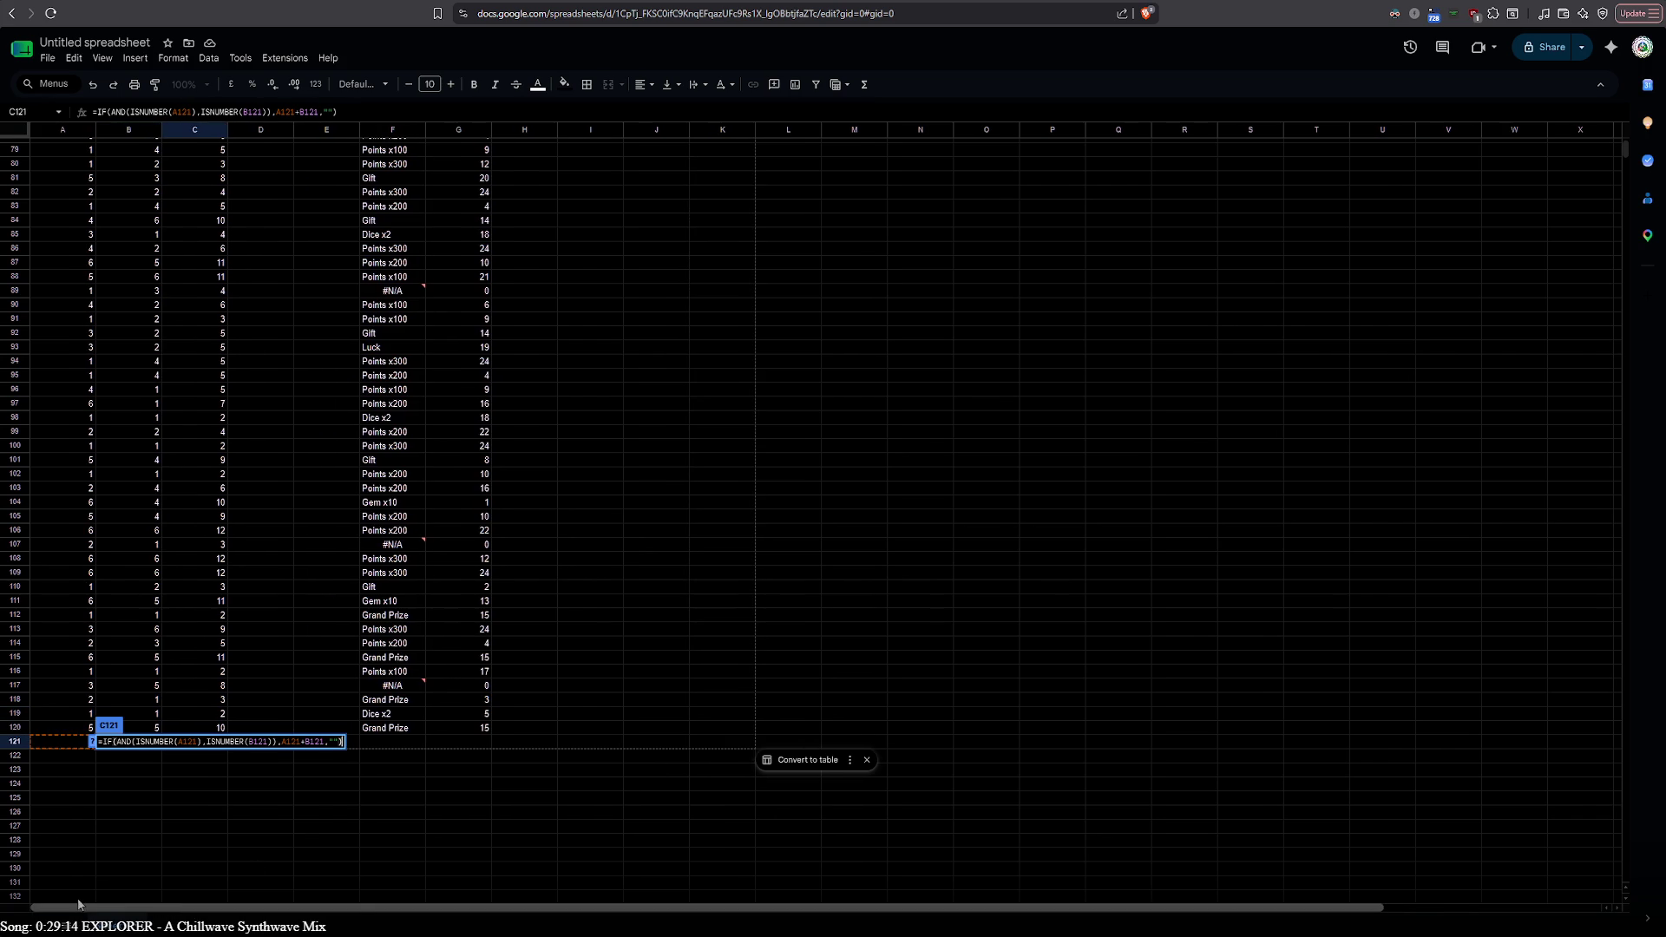
click(53, 736)
click(81, 775)
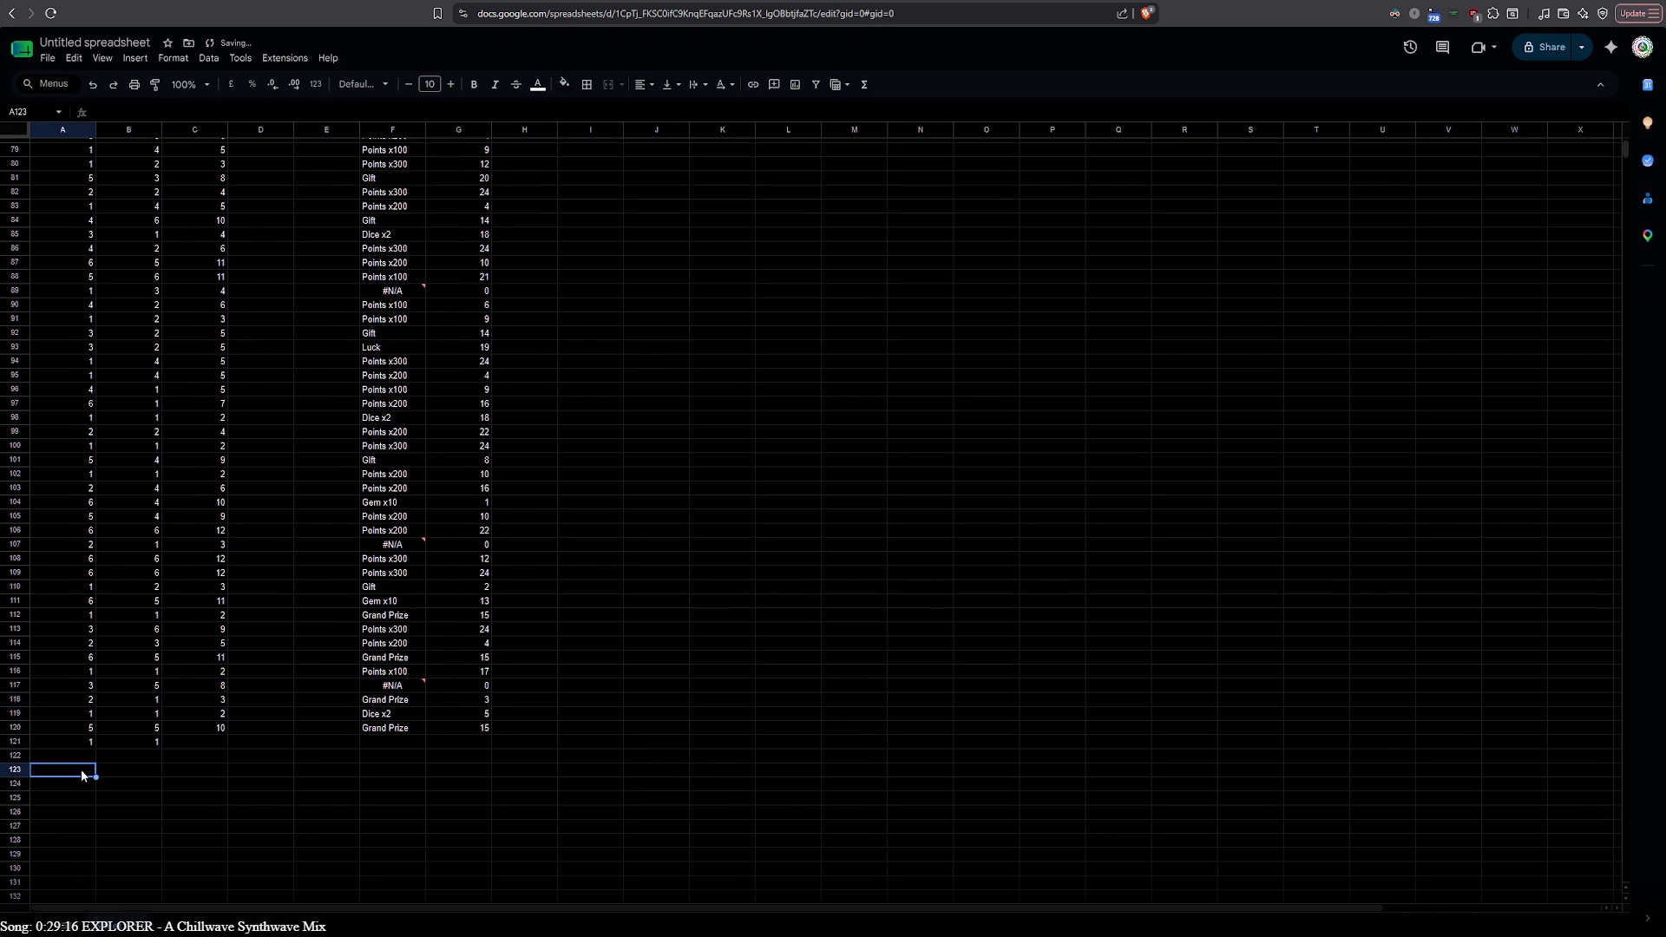
click(201, 743)
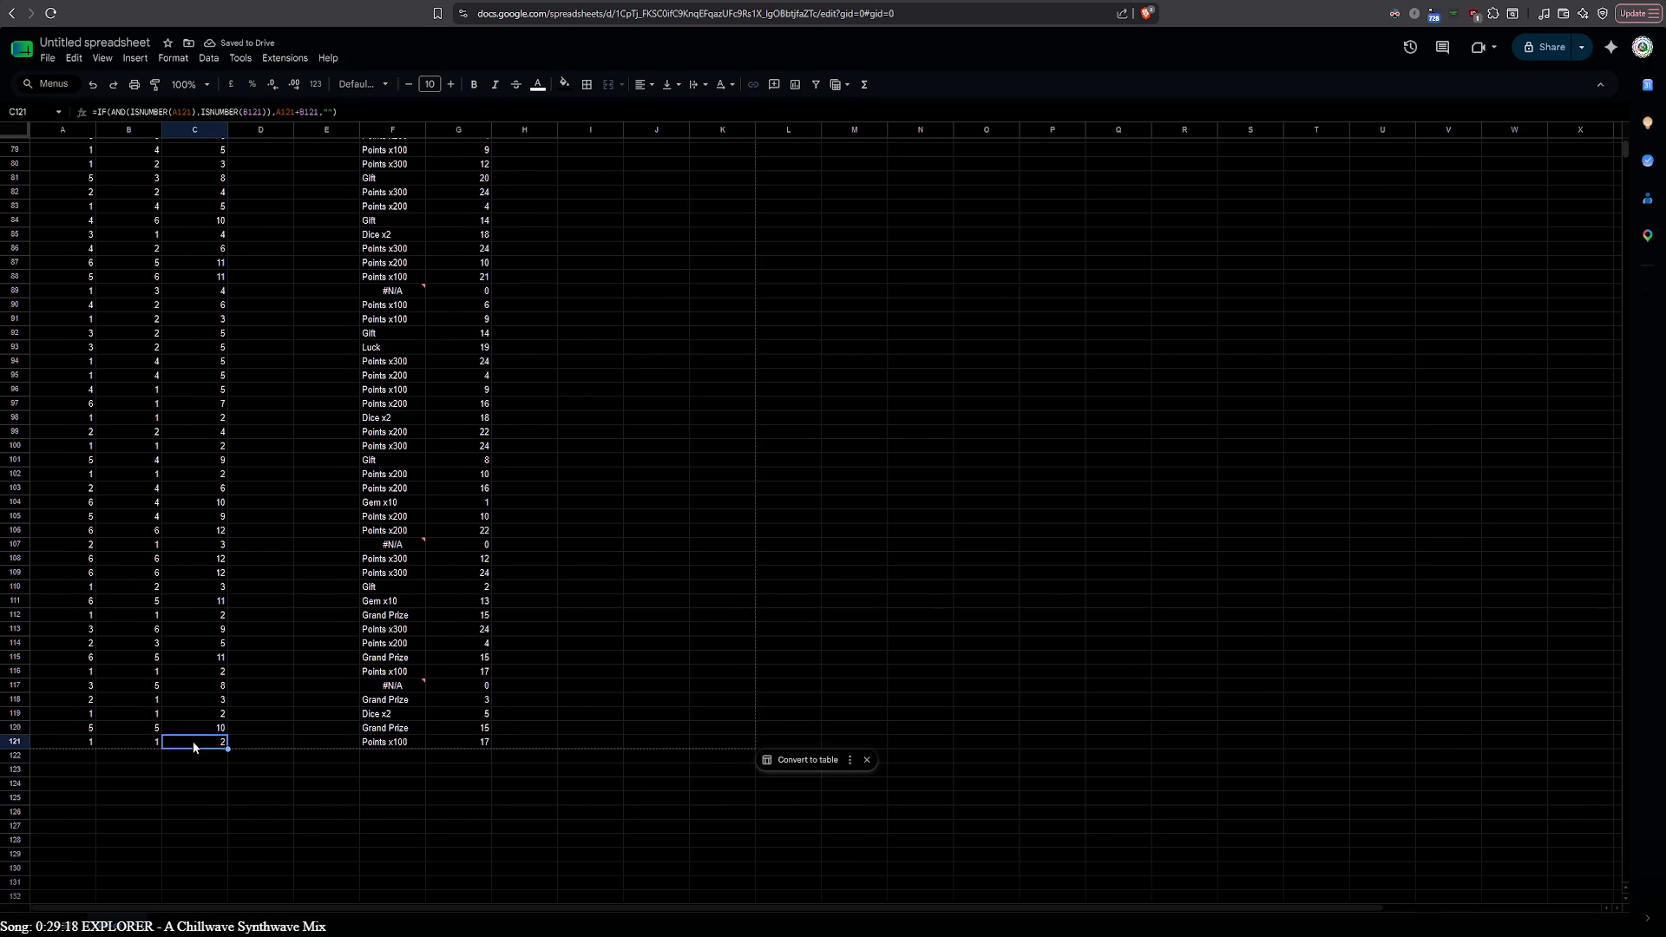
text(=IF(AND(ISNUMBER(A121),ISNUMBER(B121)),A121+B121,""))
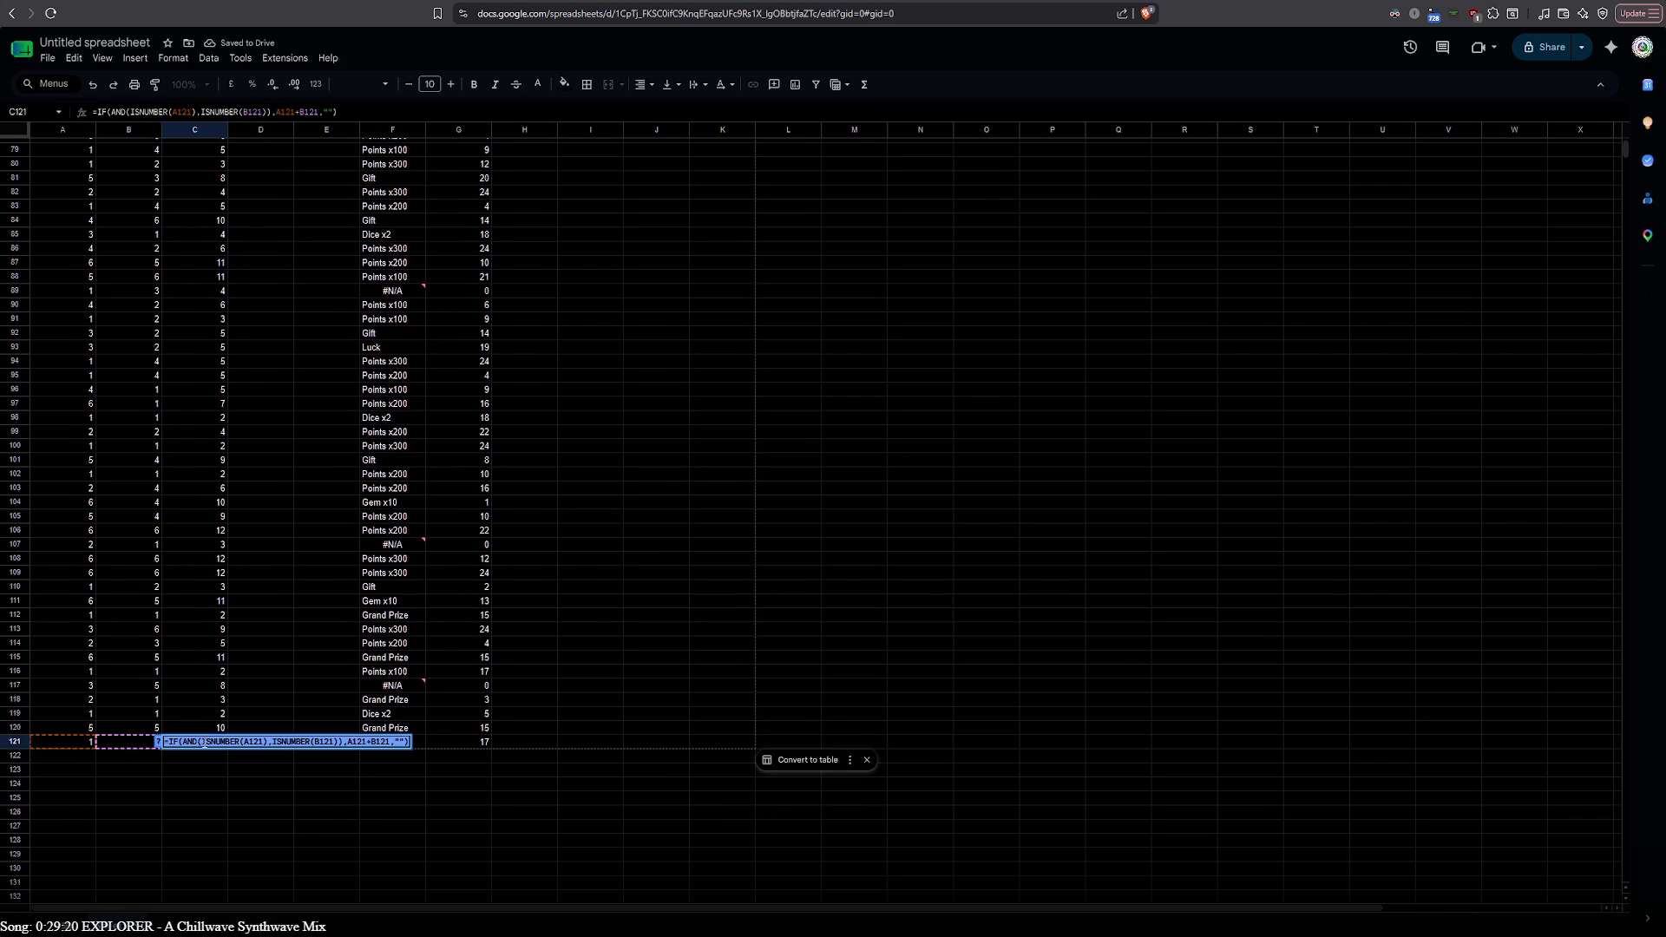
scroll(254, 369, up, 10)
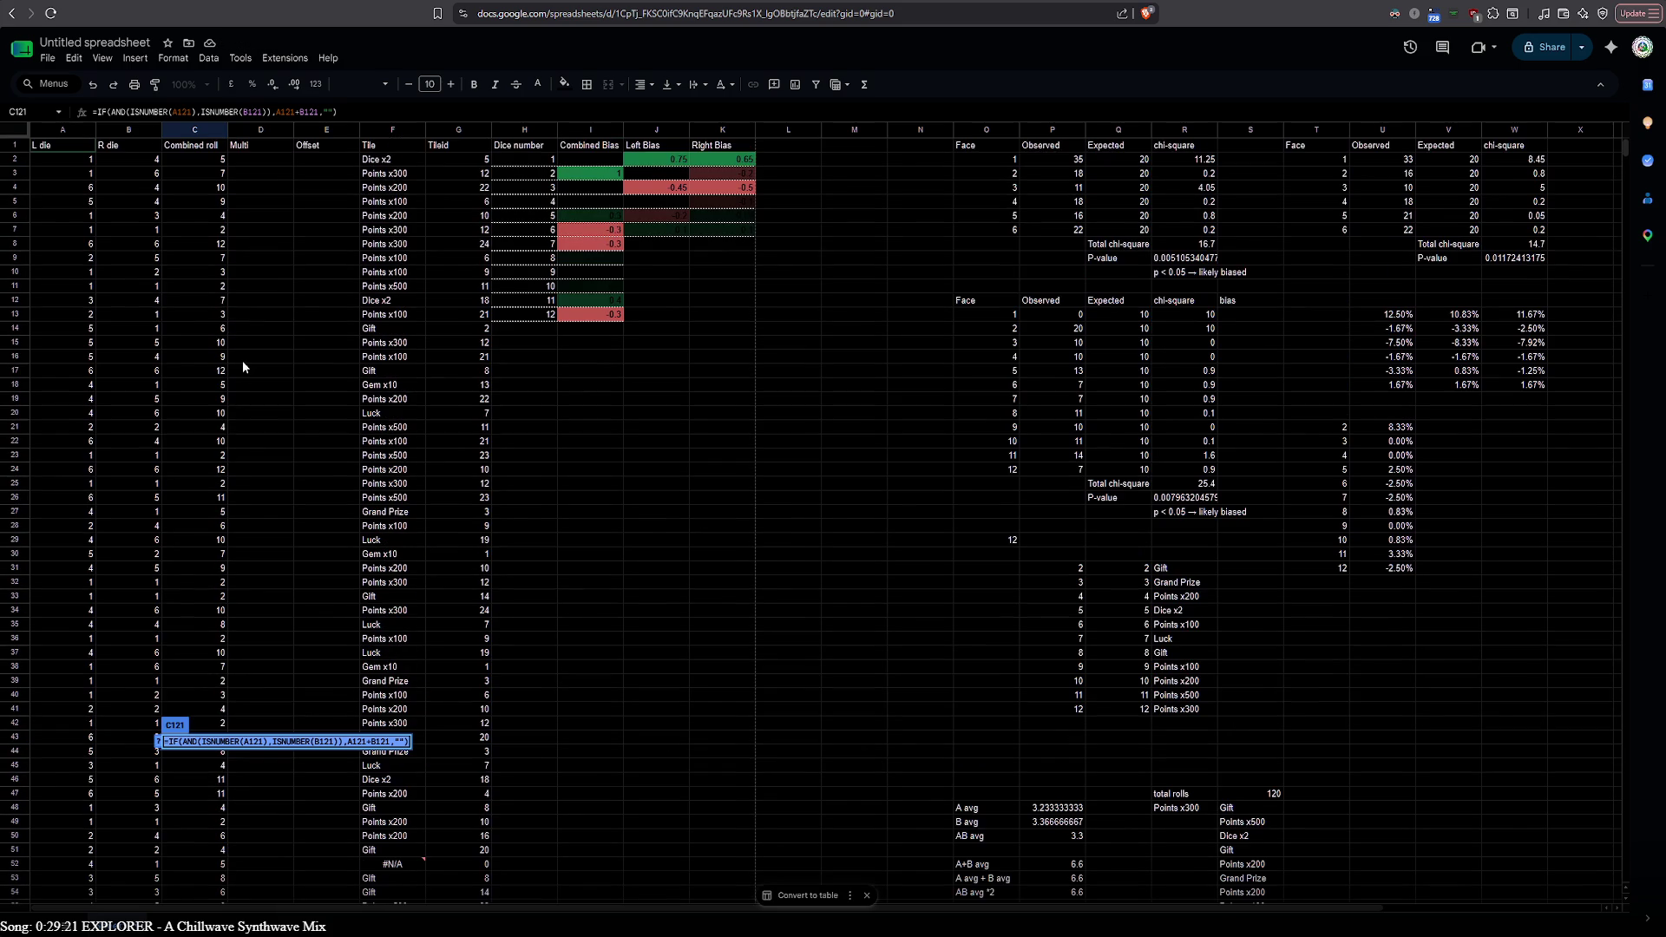
Copy C2's combined-roll formula and switch to the ChatGPT conversation
double_click(205, 158)
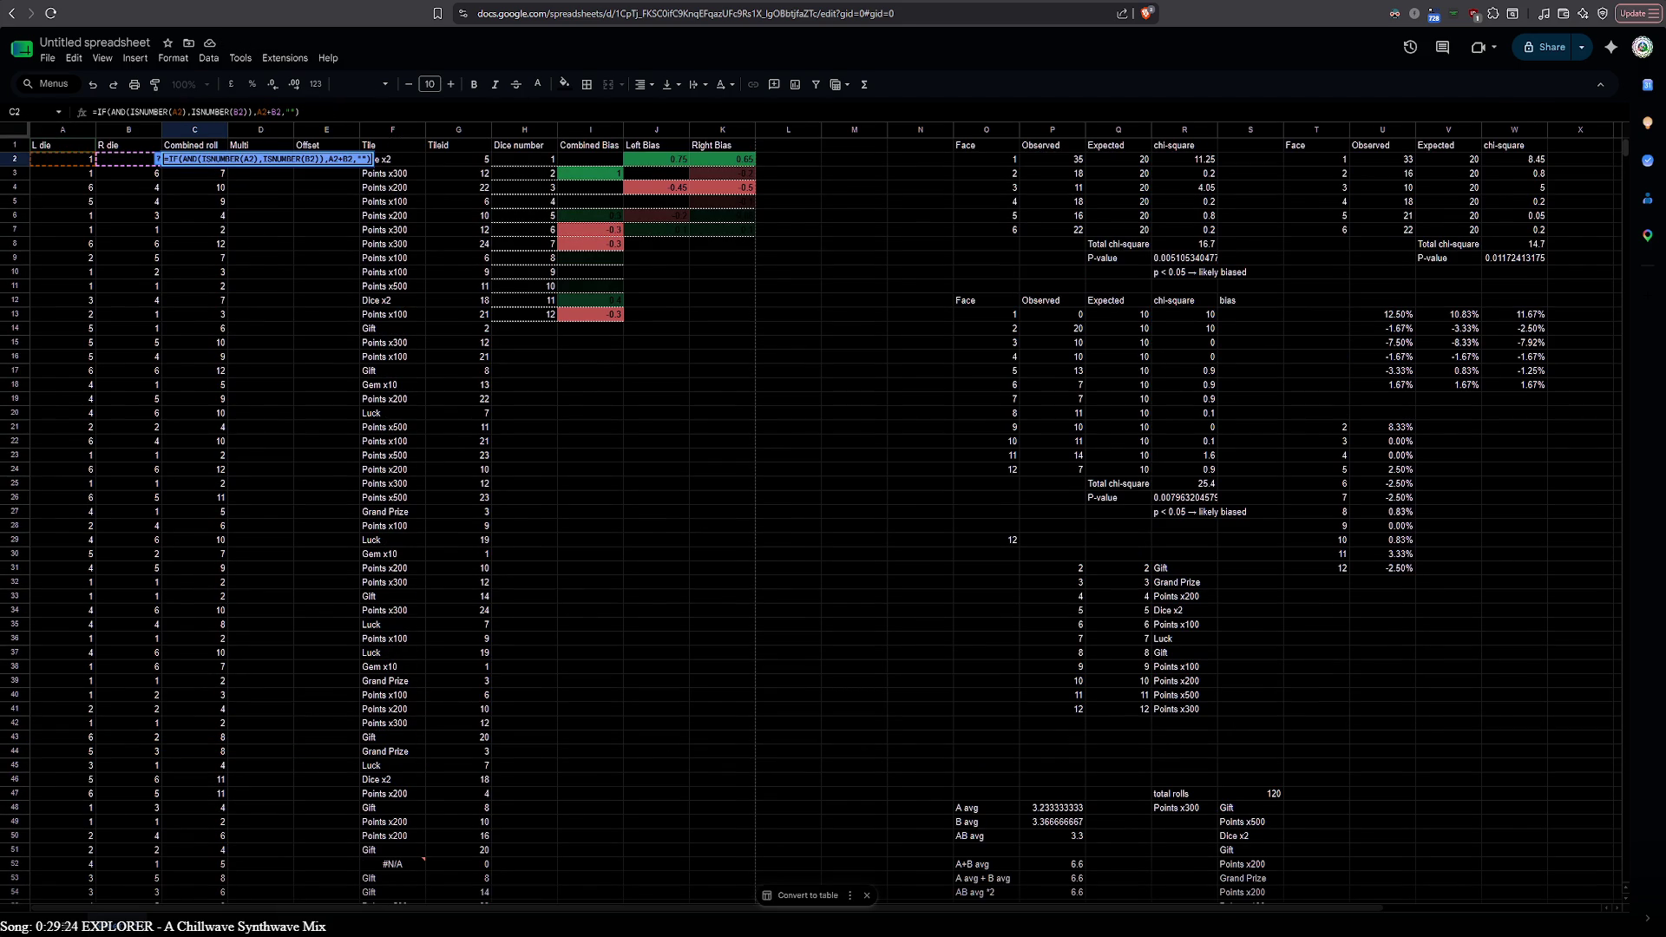
key(alt+Tab)
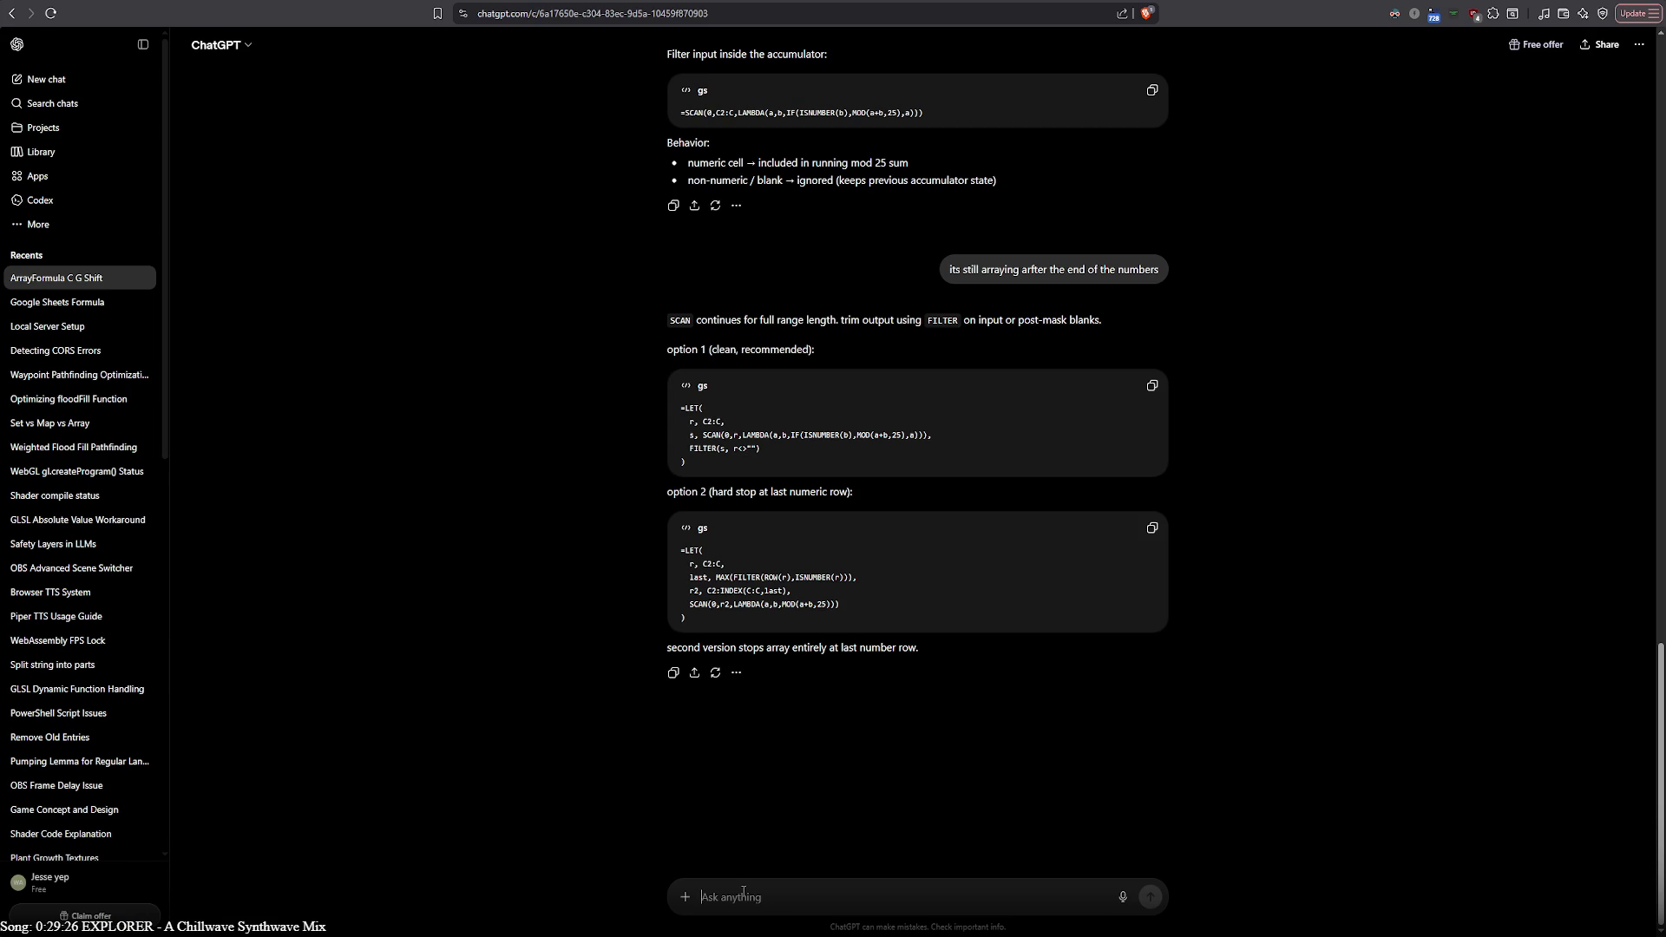
text(i want this arr)
Ask ChatGPT for an ARRAYFORMULA version of the pasted IF formula and copy its reply
key(BackSpace)
key(BackSpace)
text(rayed)
key(shift+Return)
text(=IF(AND(ISNUMBER(A2),ISNUMBER(B2)),A2+B2,""))
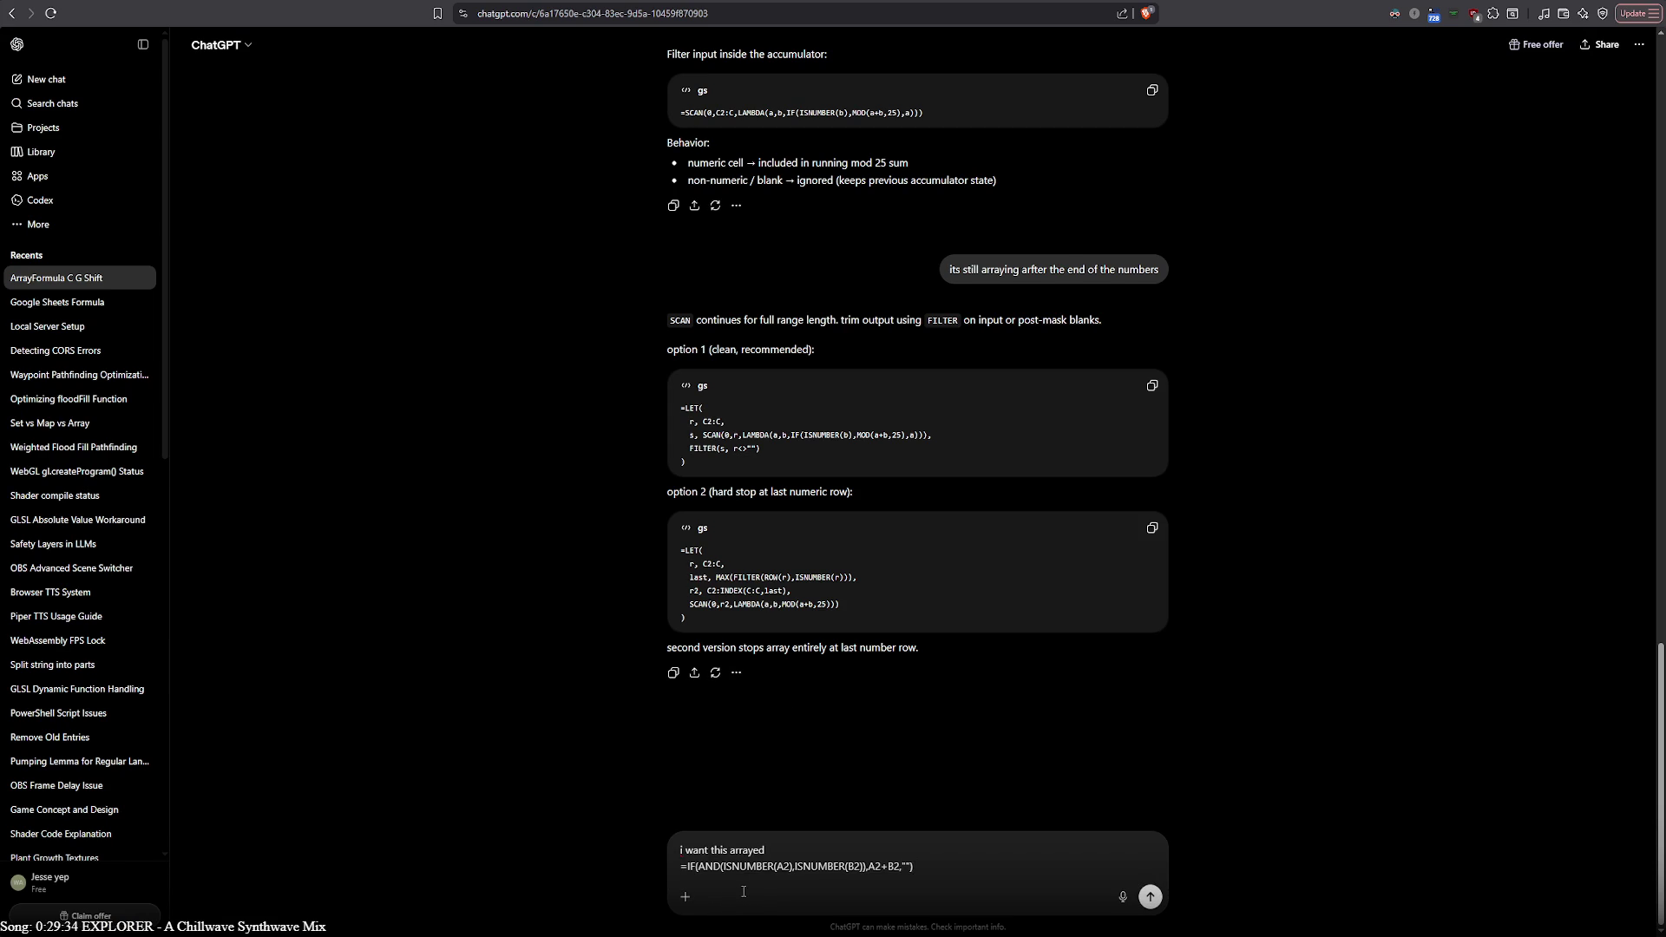
key(Return)
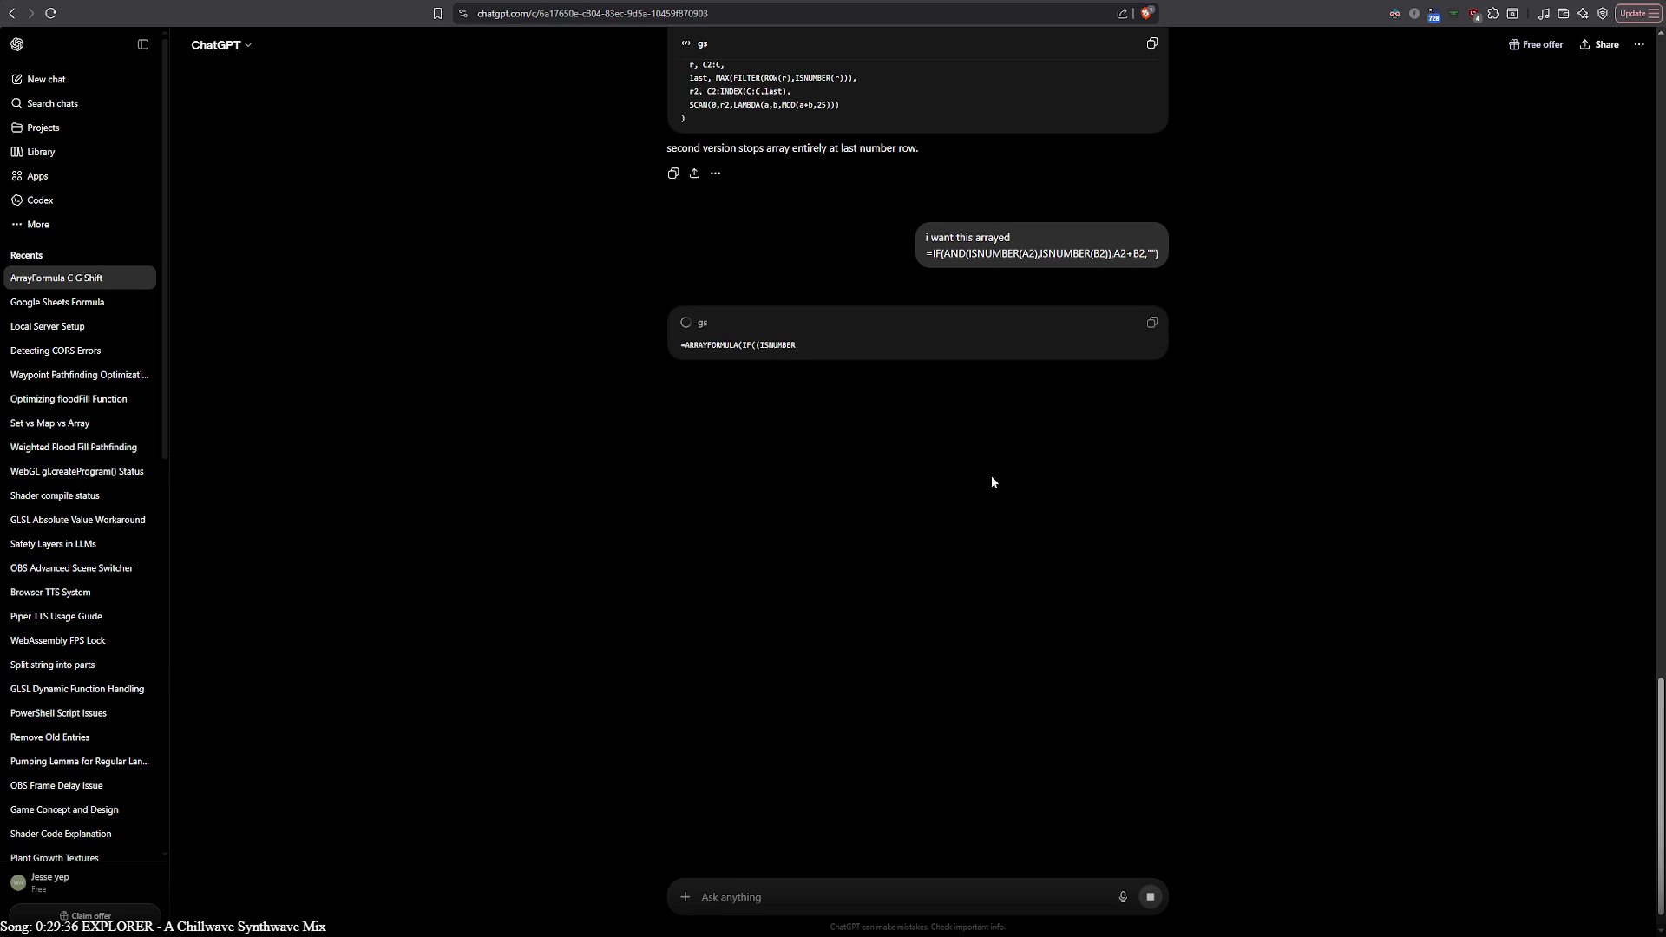
click(1152, 326)
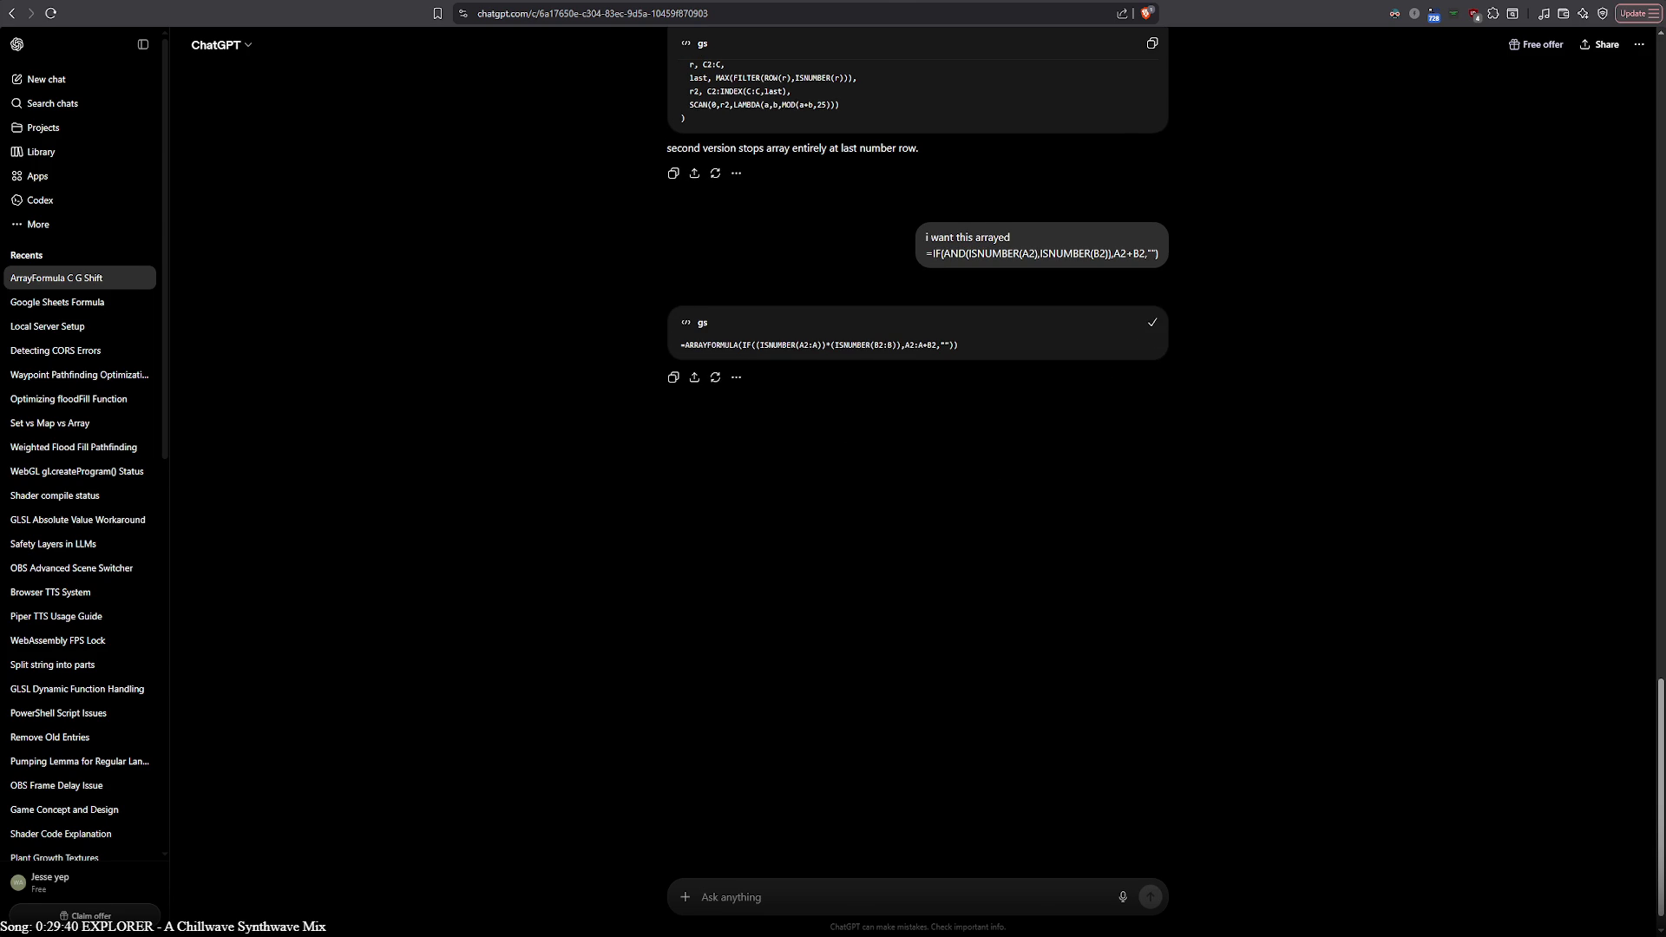
Replace C2's formula with the ARRAYFORMULA, which returns #REF!
key(ctrl+Tab)
click(174, 156)
key(ctrl+a)
key(ctrl+v)
key(Return)
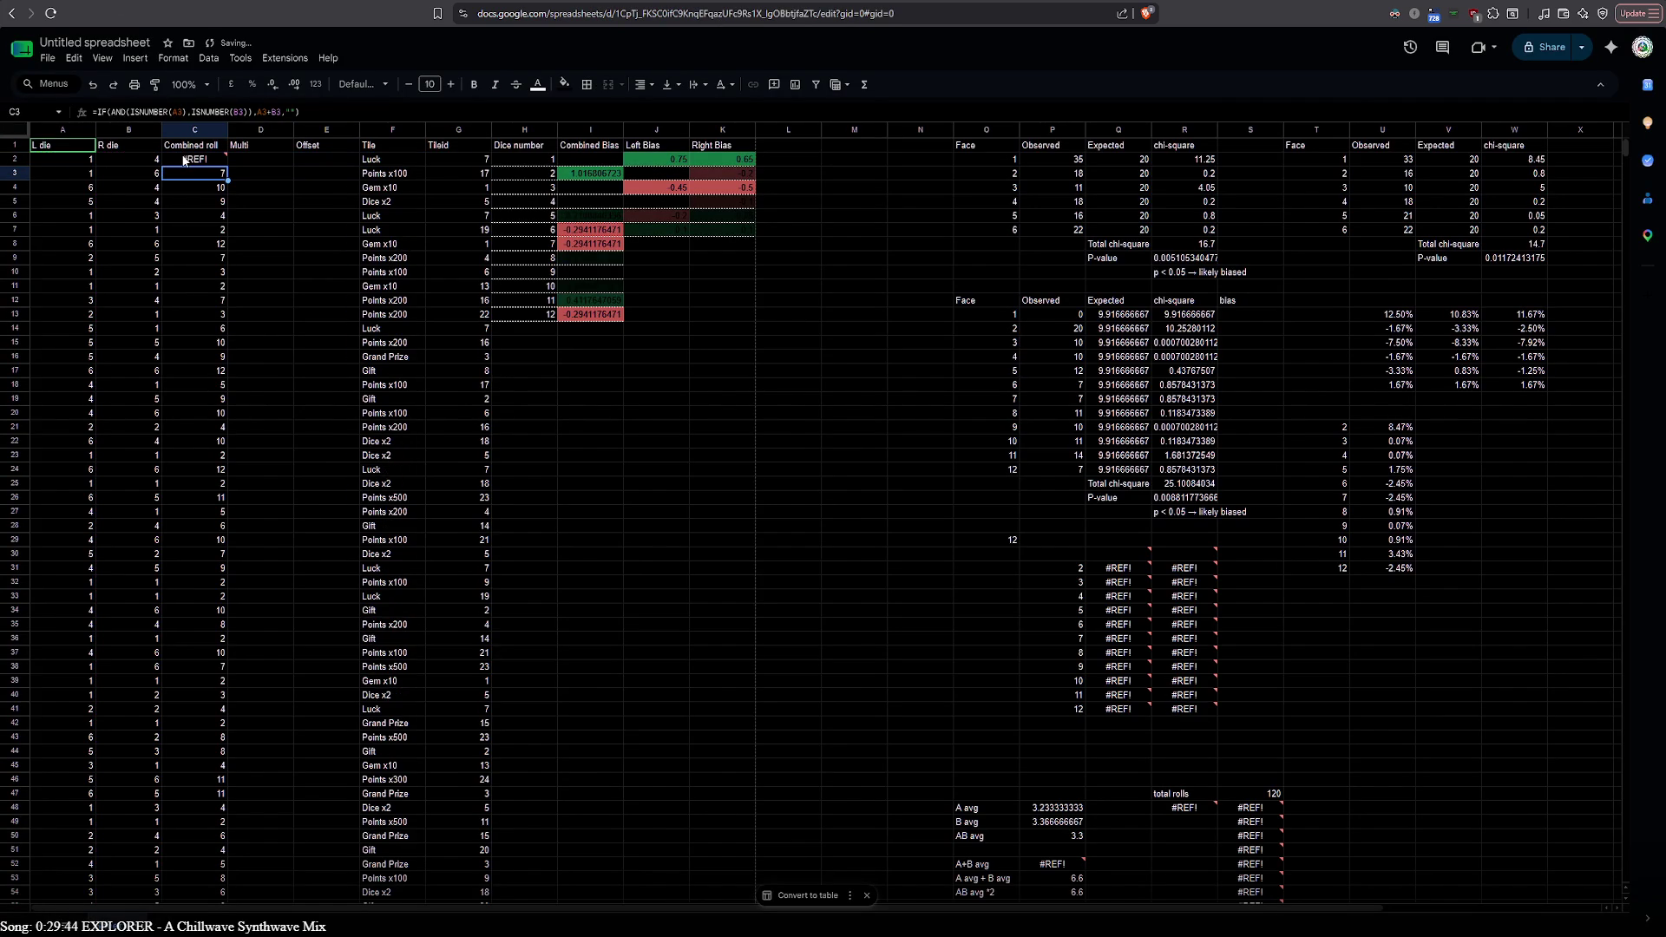
scroll(196, 174, down, 10)
scroll(196, 186, down, 10)
scroll(196, 418, down, 10)
scroll(173, 621, down, 10)
scroll(172, 621, down, 10)
scroll(171, 625, down, 10)
scroll(175, 638, down, 10)
Clear the old per-row formulas below C2 so the ARRAYFORMULA fills Combined roll, then check row 121
shift+click(184, 651)
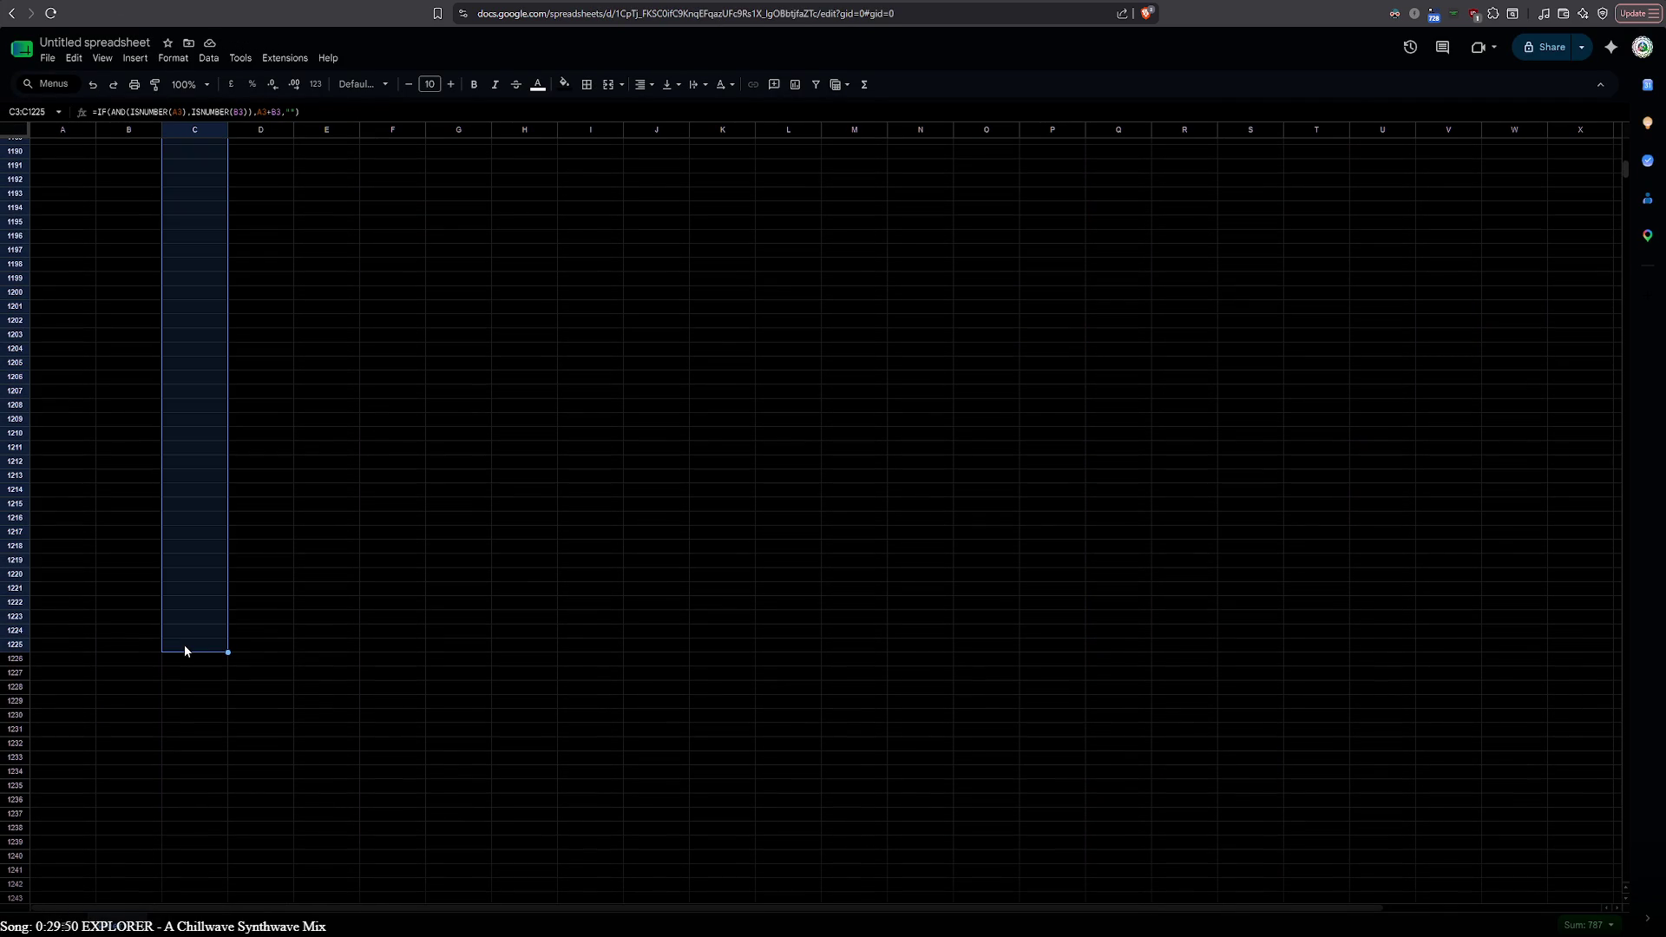
click(189, 658)
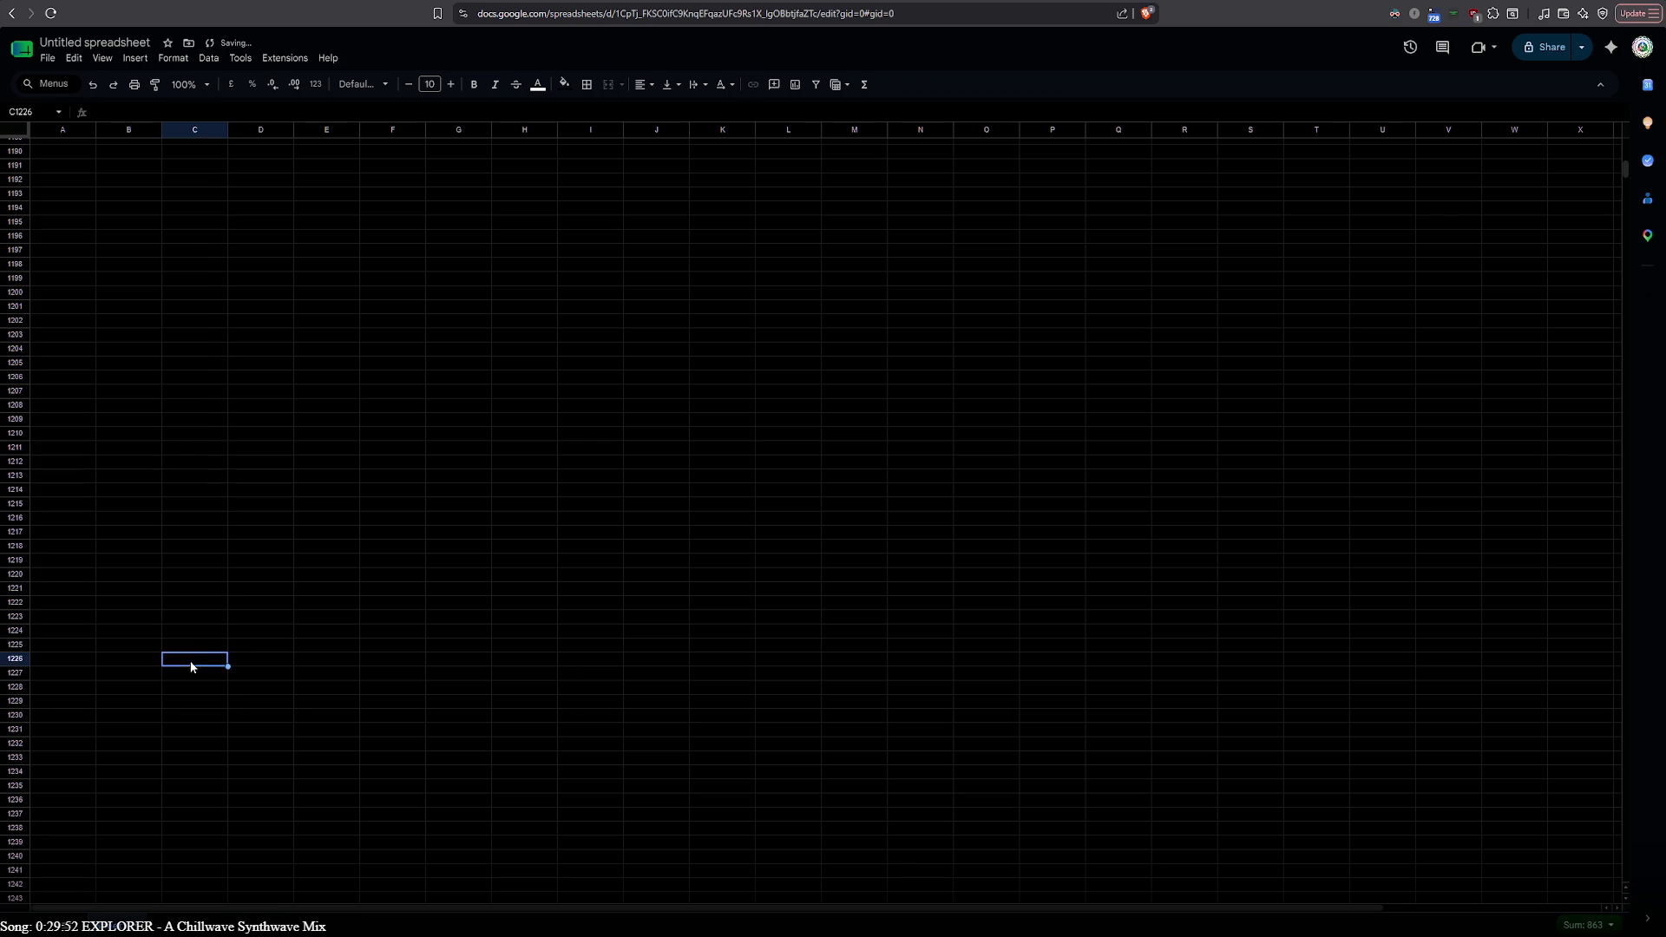
click(186, 634)
scroll(185, 627, up, 10)
scroll(185, 628, up, 10)
scroll(185, 628, up, 10)
scroll(184, 600, up, 10)
scroll(184, 600, up, 10)
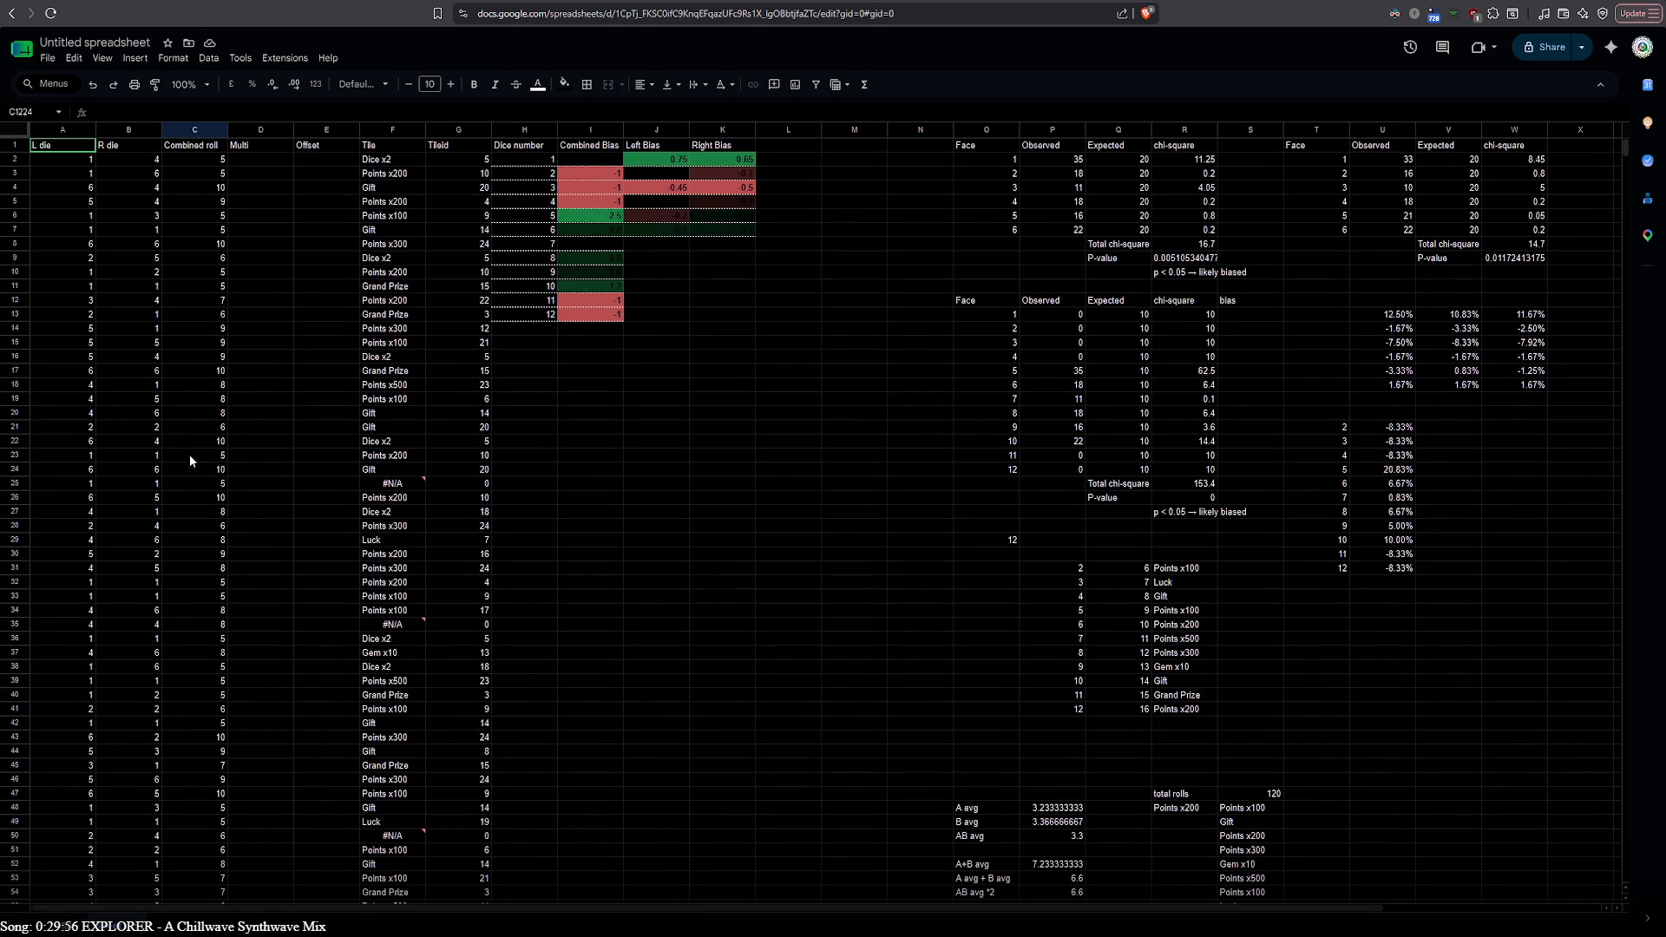
scroll(191, 332, down, 10)
scroll(191, 331, down, 10)
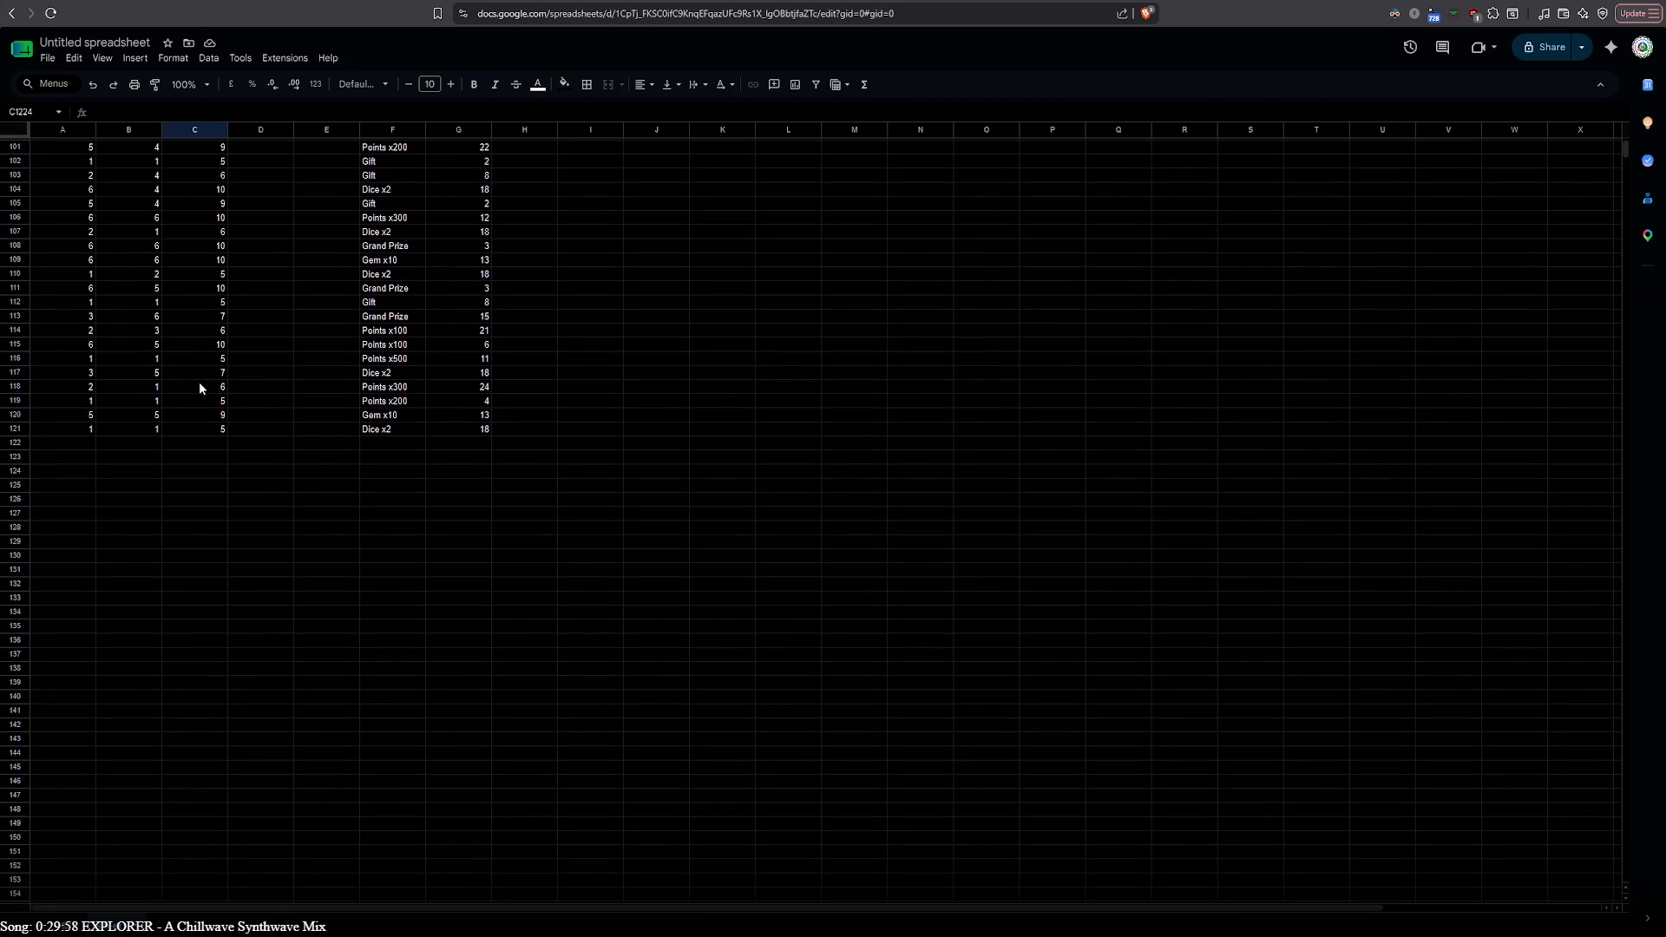
click(187, 430)
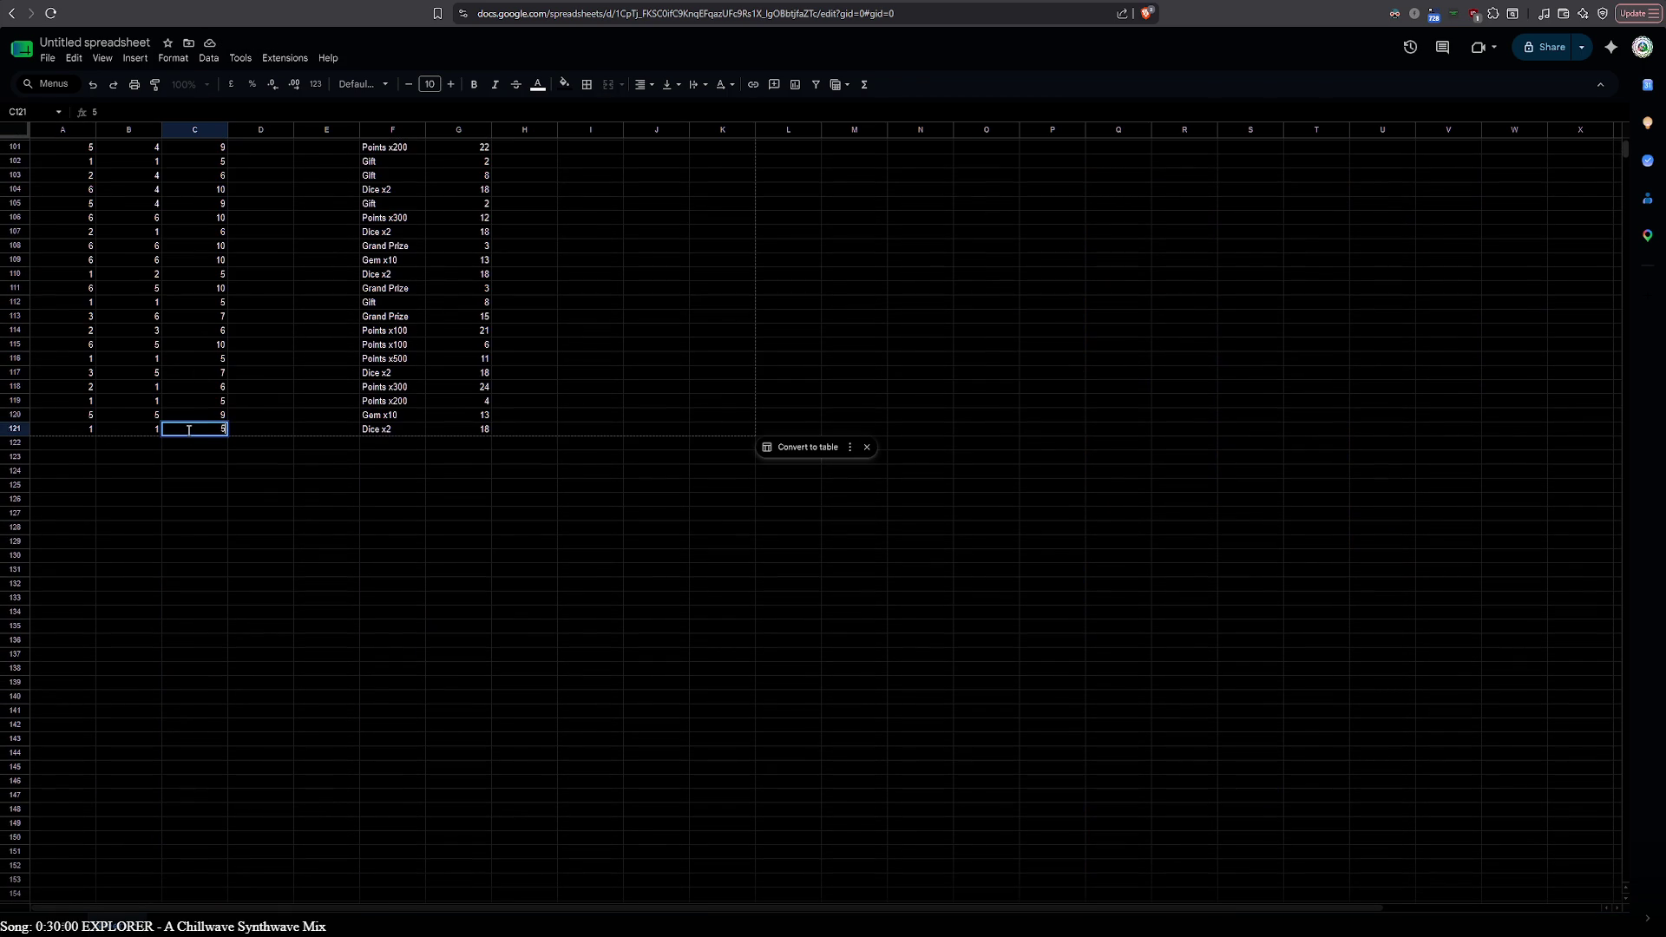
scroll(211, 499, up, 5)
scroll(211, 499, up, 15)
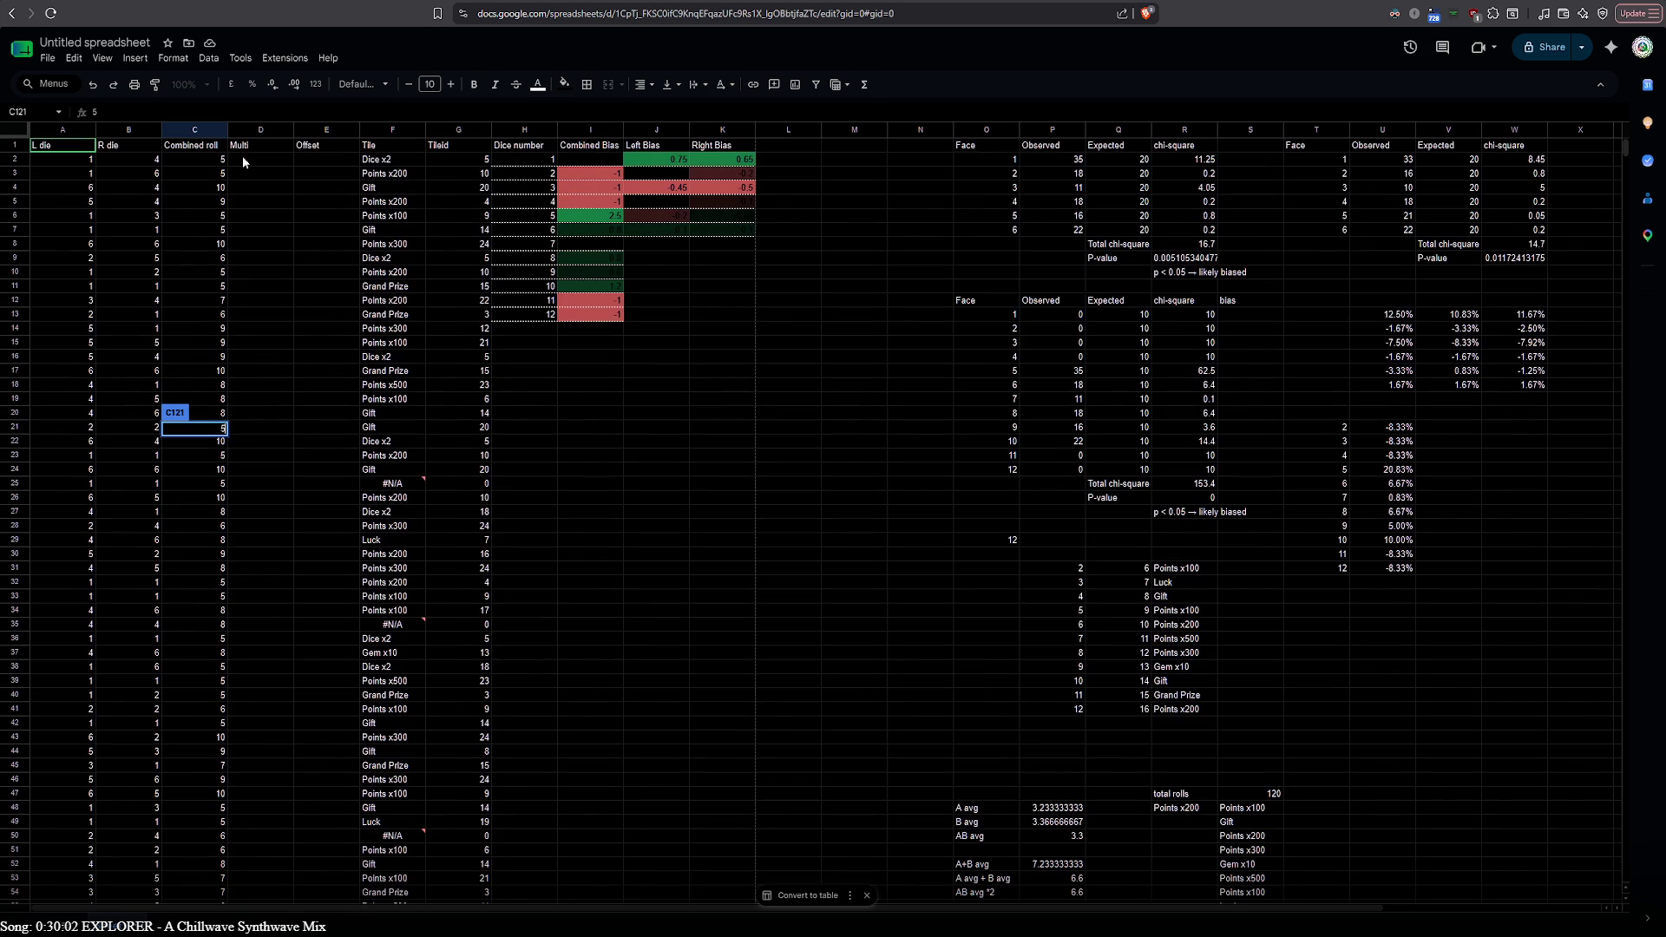
Review the A2:A and B2:B ranges inside C2's combined-roll ARRAYFORMULA
double_click(202, 161)
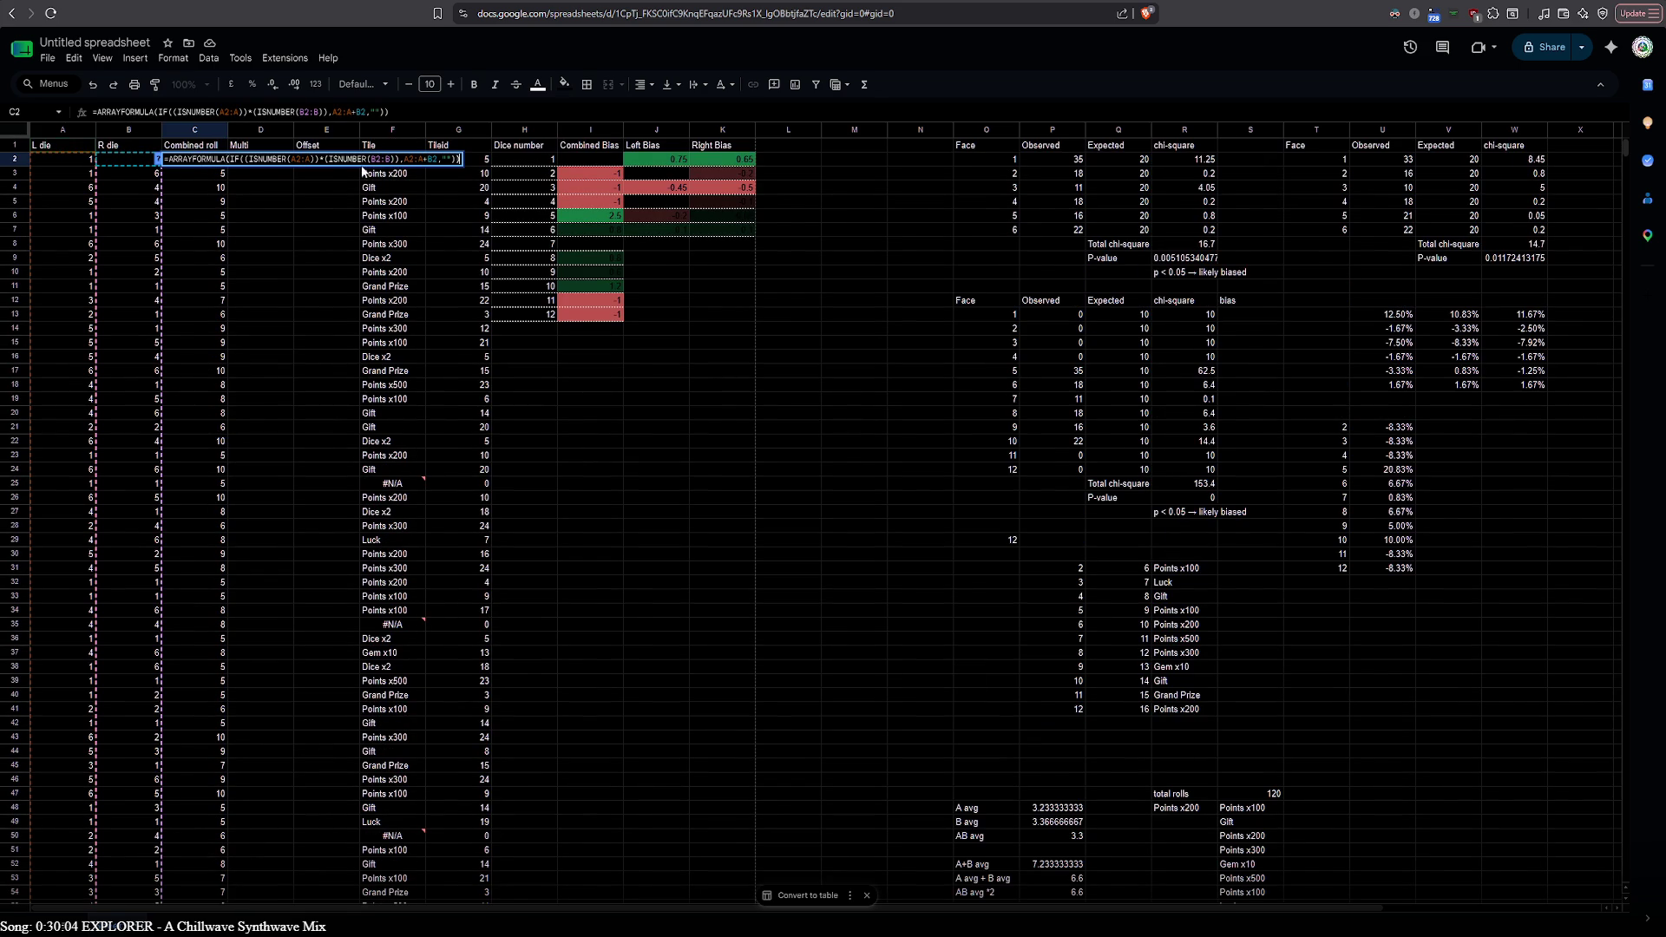
click(299, 159)
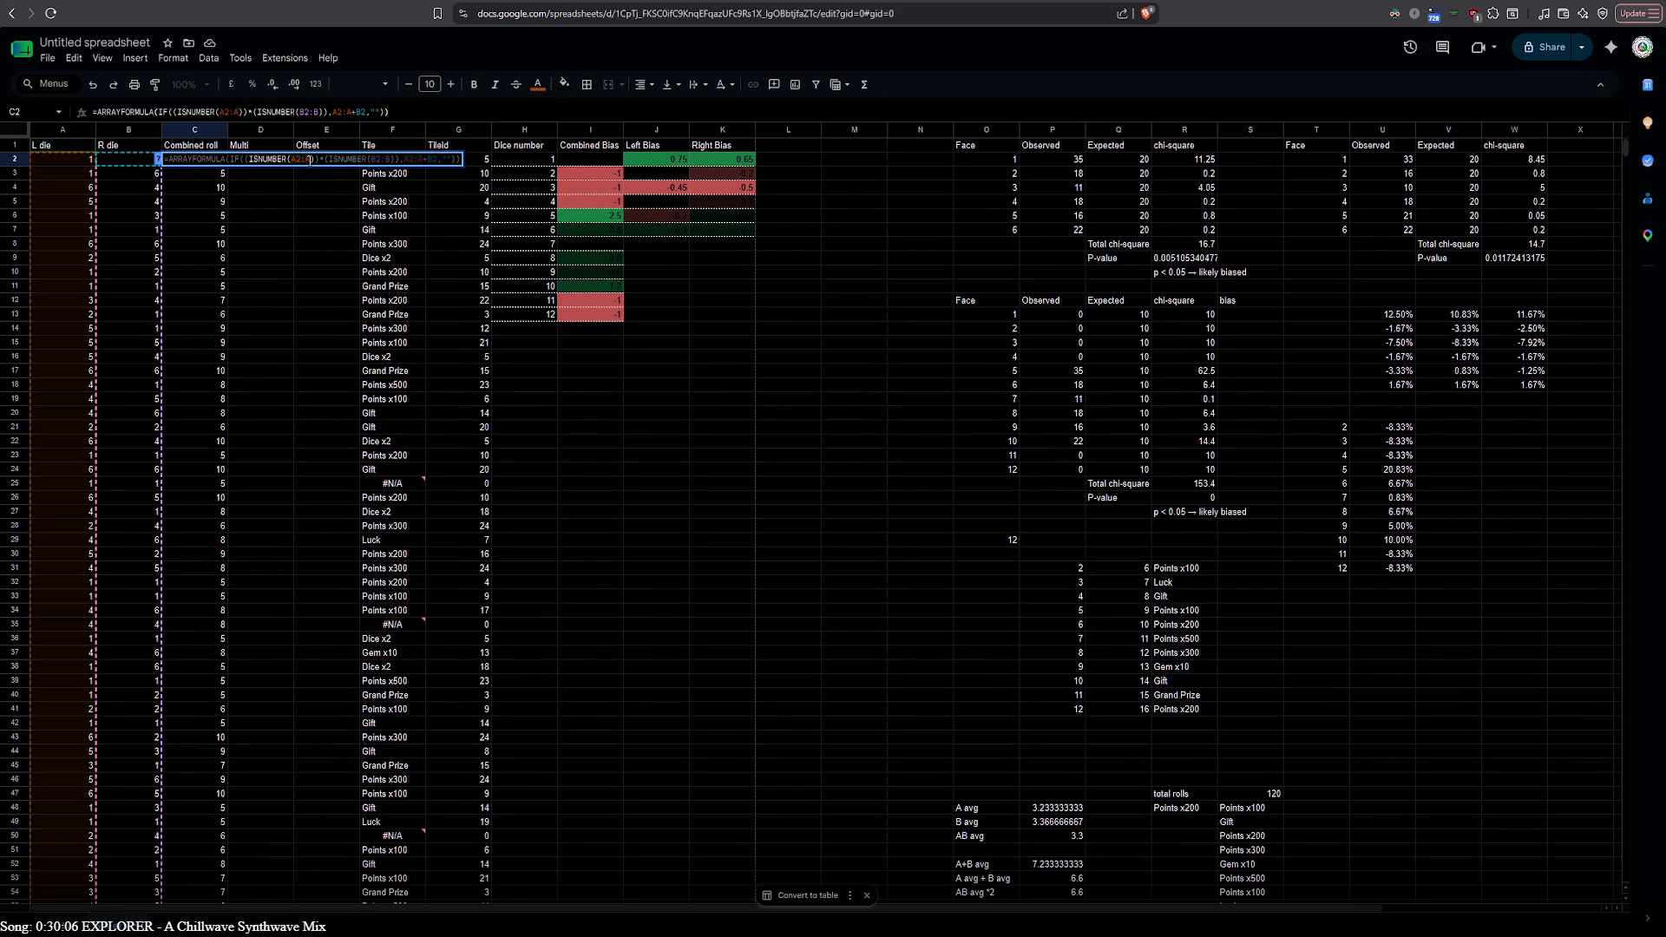
click(388, 159)
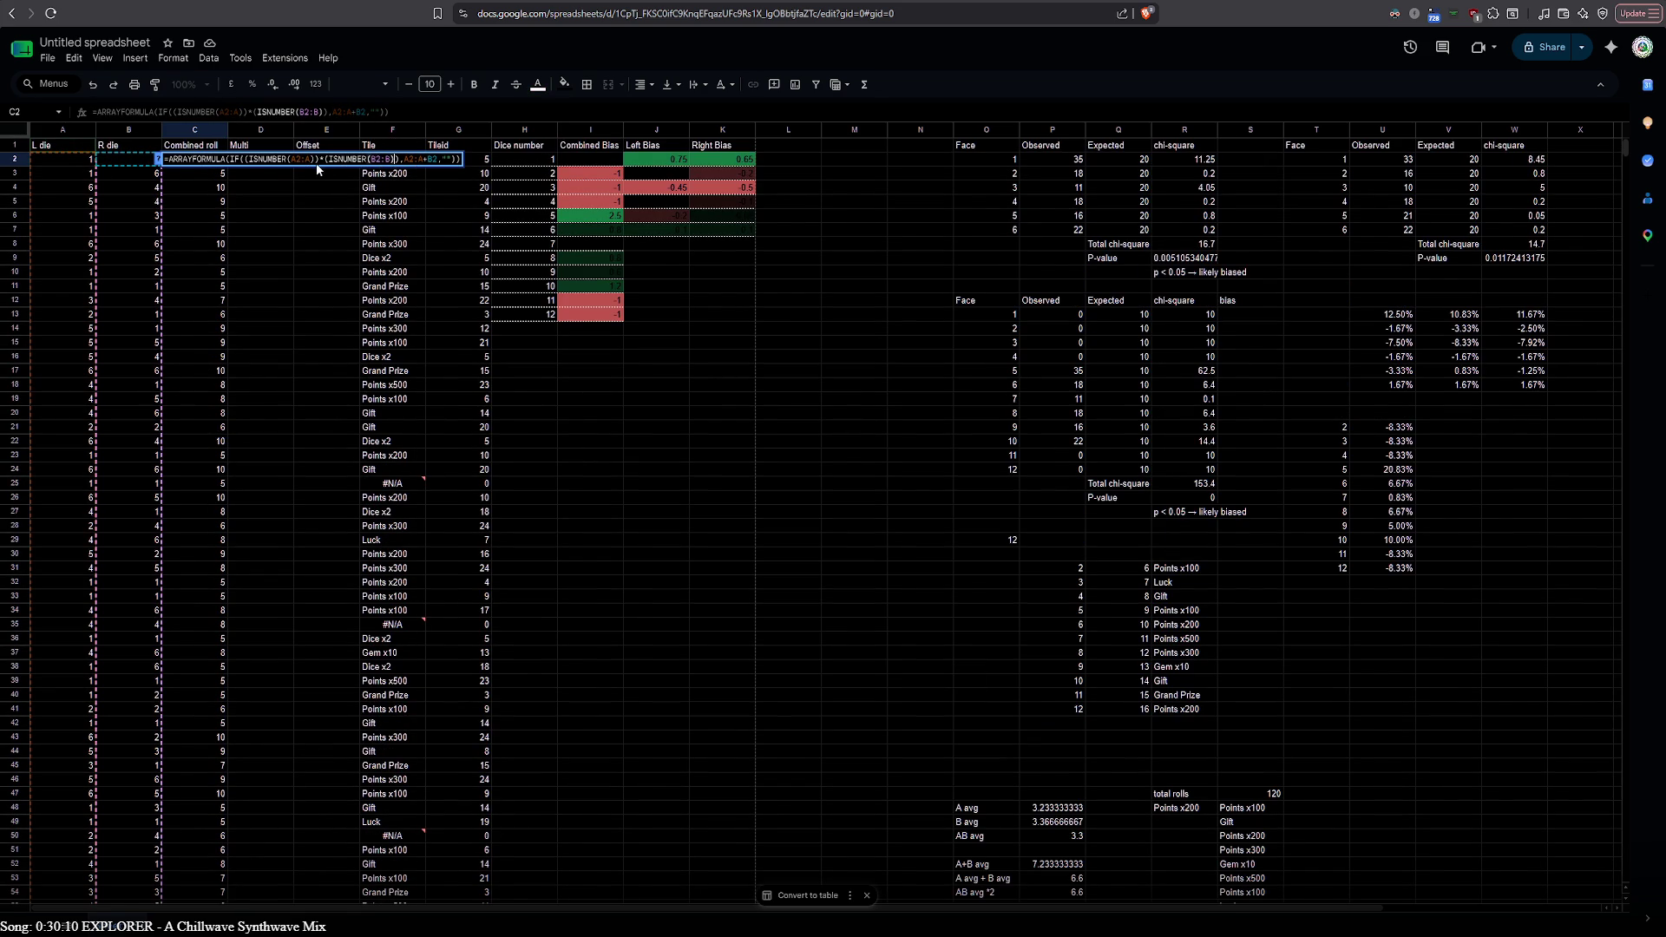
click(414, 162)
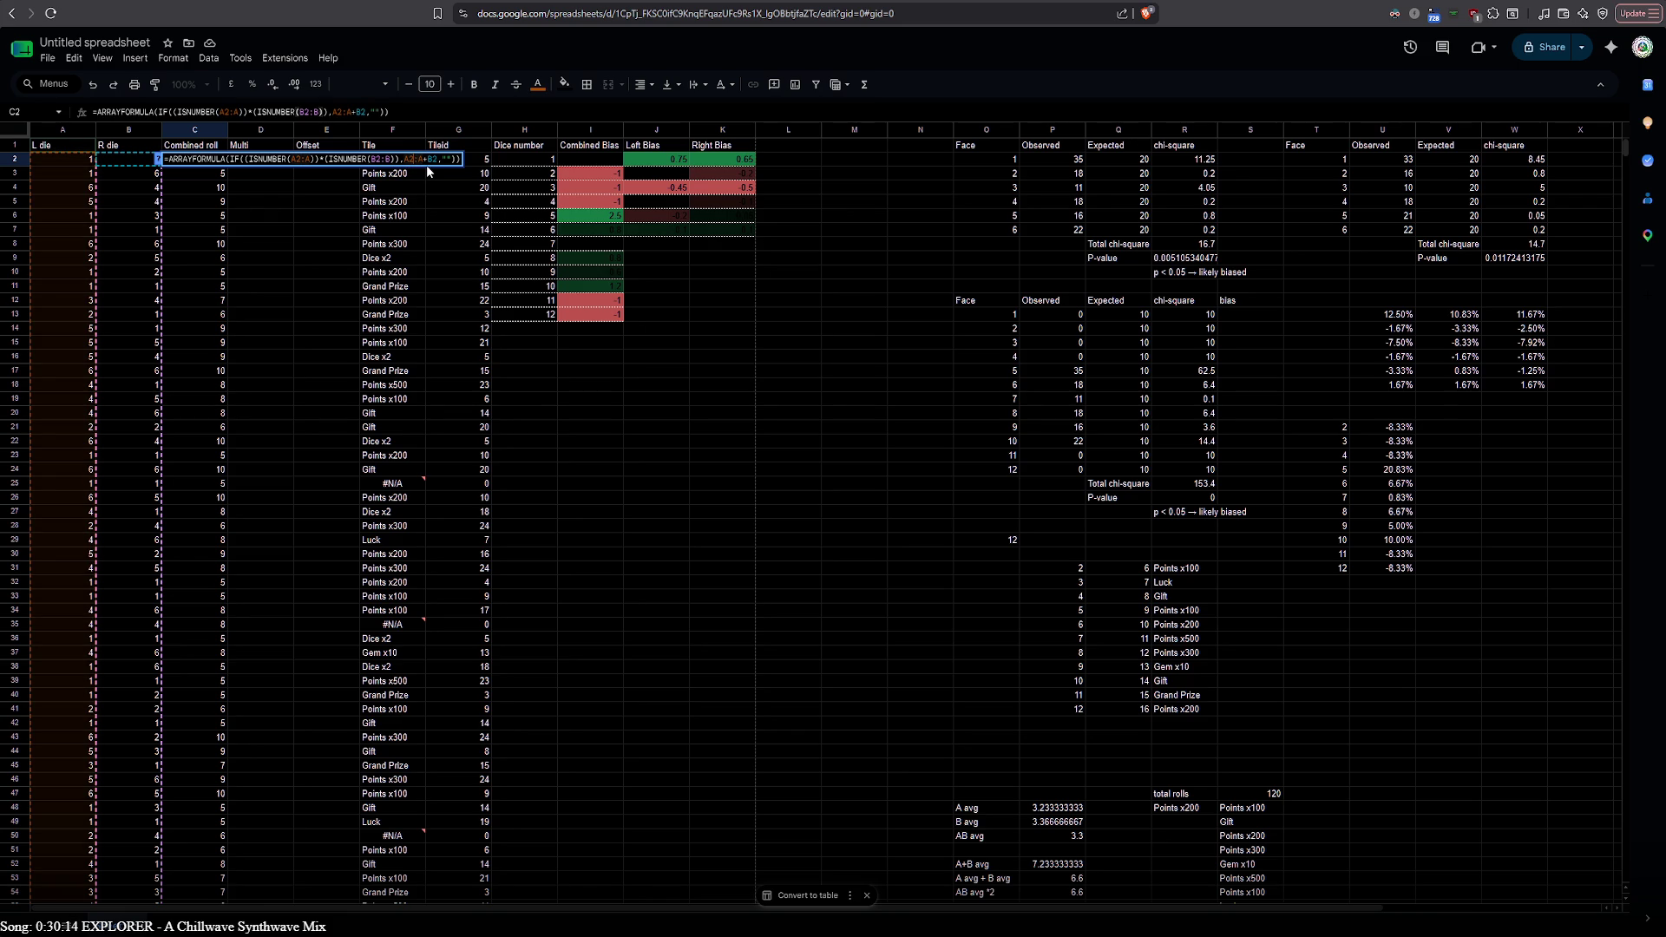
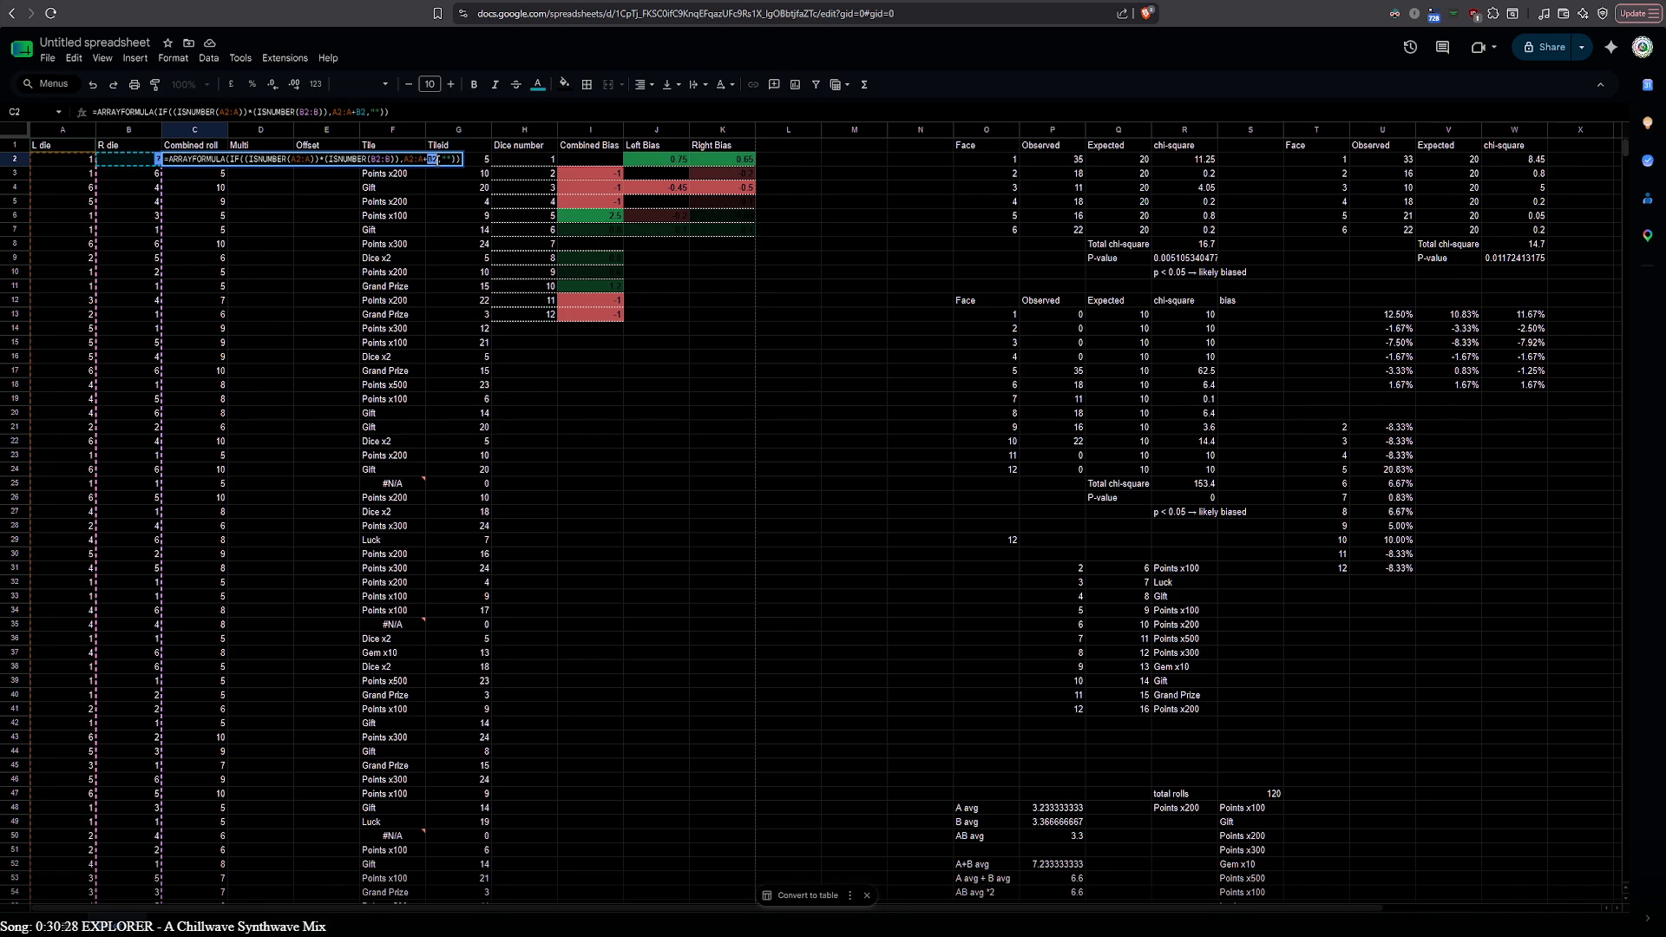
text(:)
text(b)
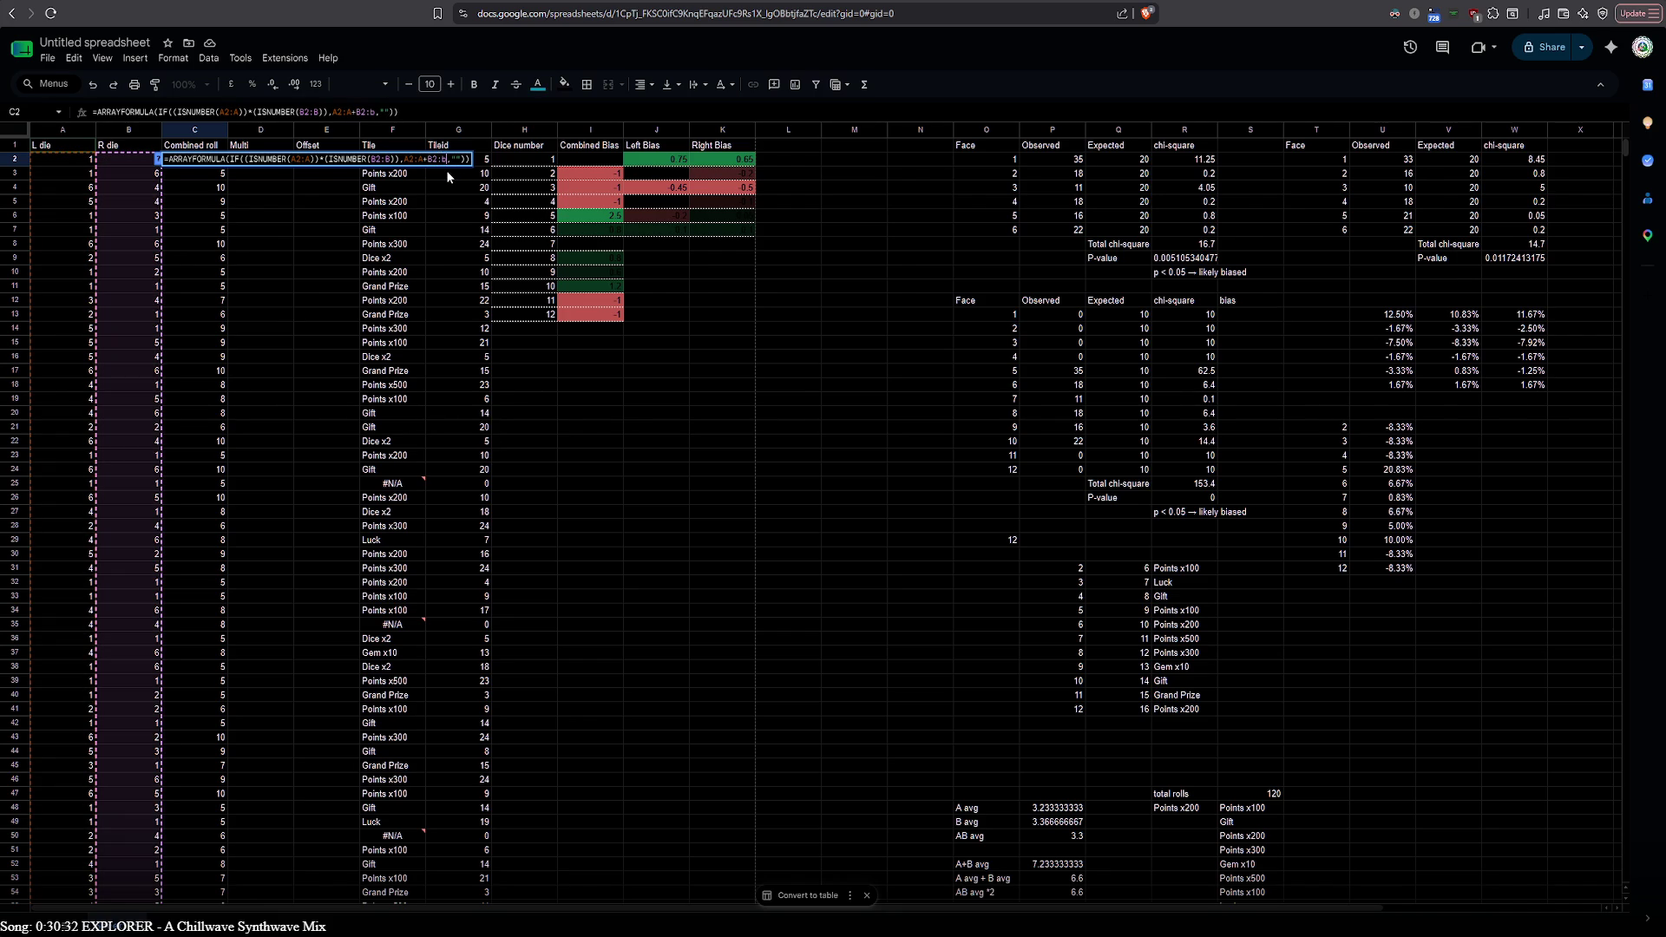
Commit the column C ARRAYFORMULA with B2:B and inspect a remaining #N/A in column F
key(Return)
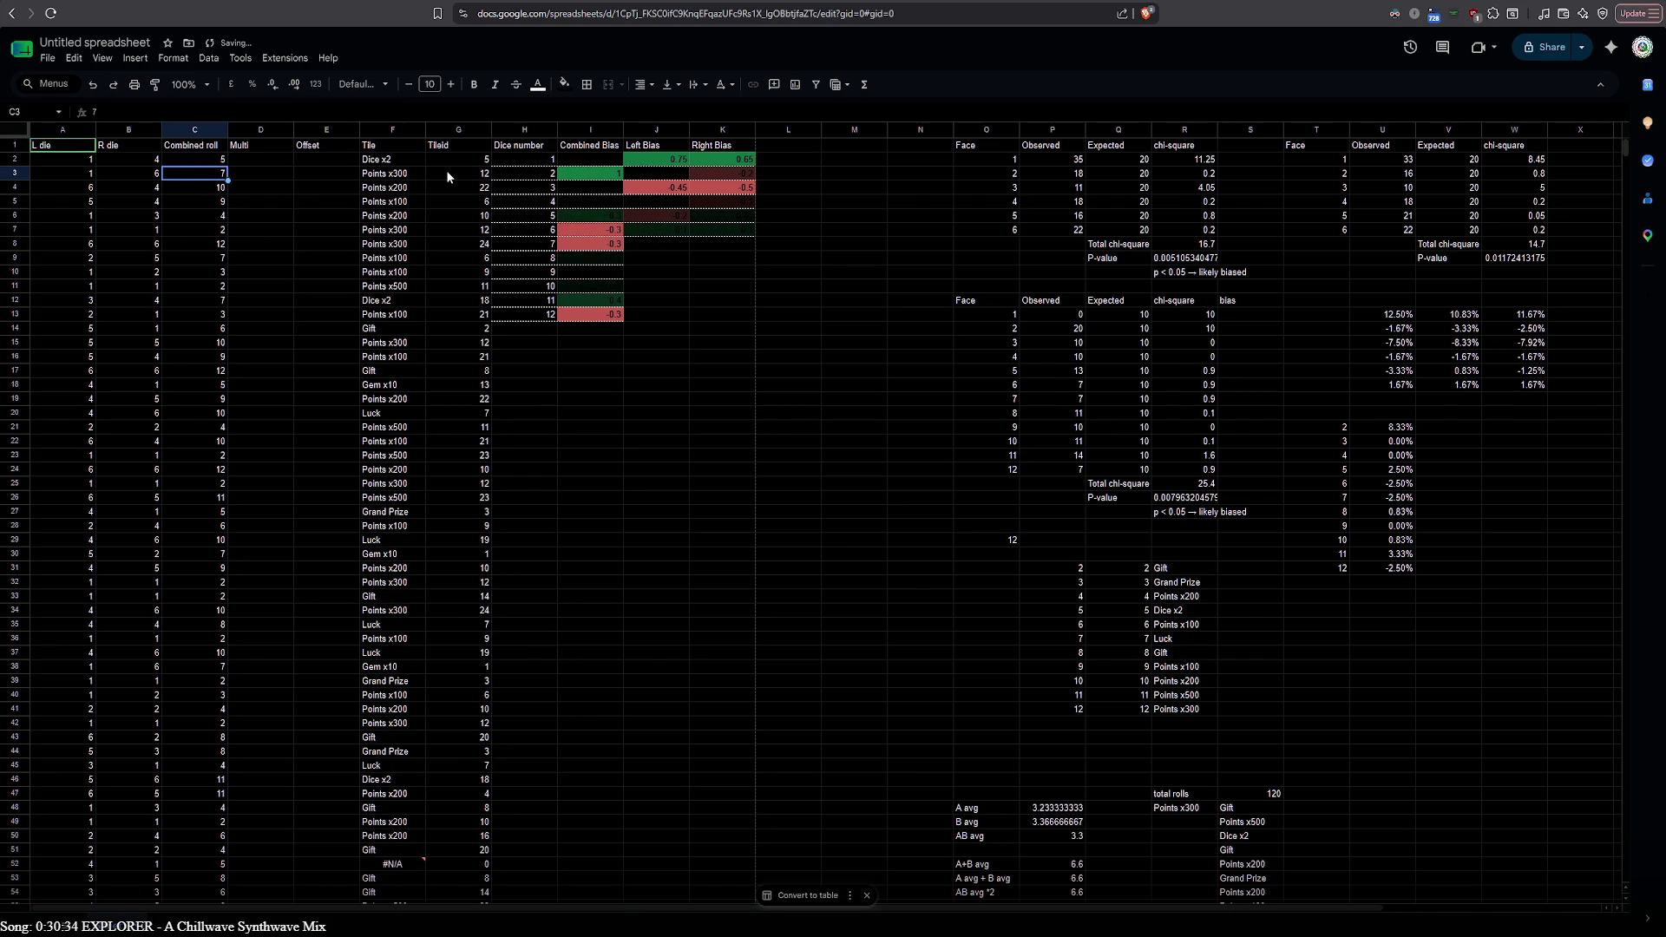
scroll(184, 249, down, 10)
scroll(173, 329, down, 3)
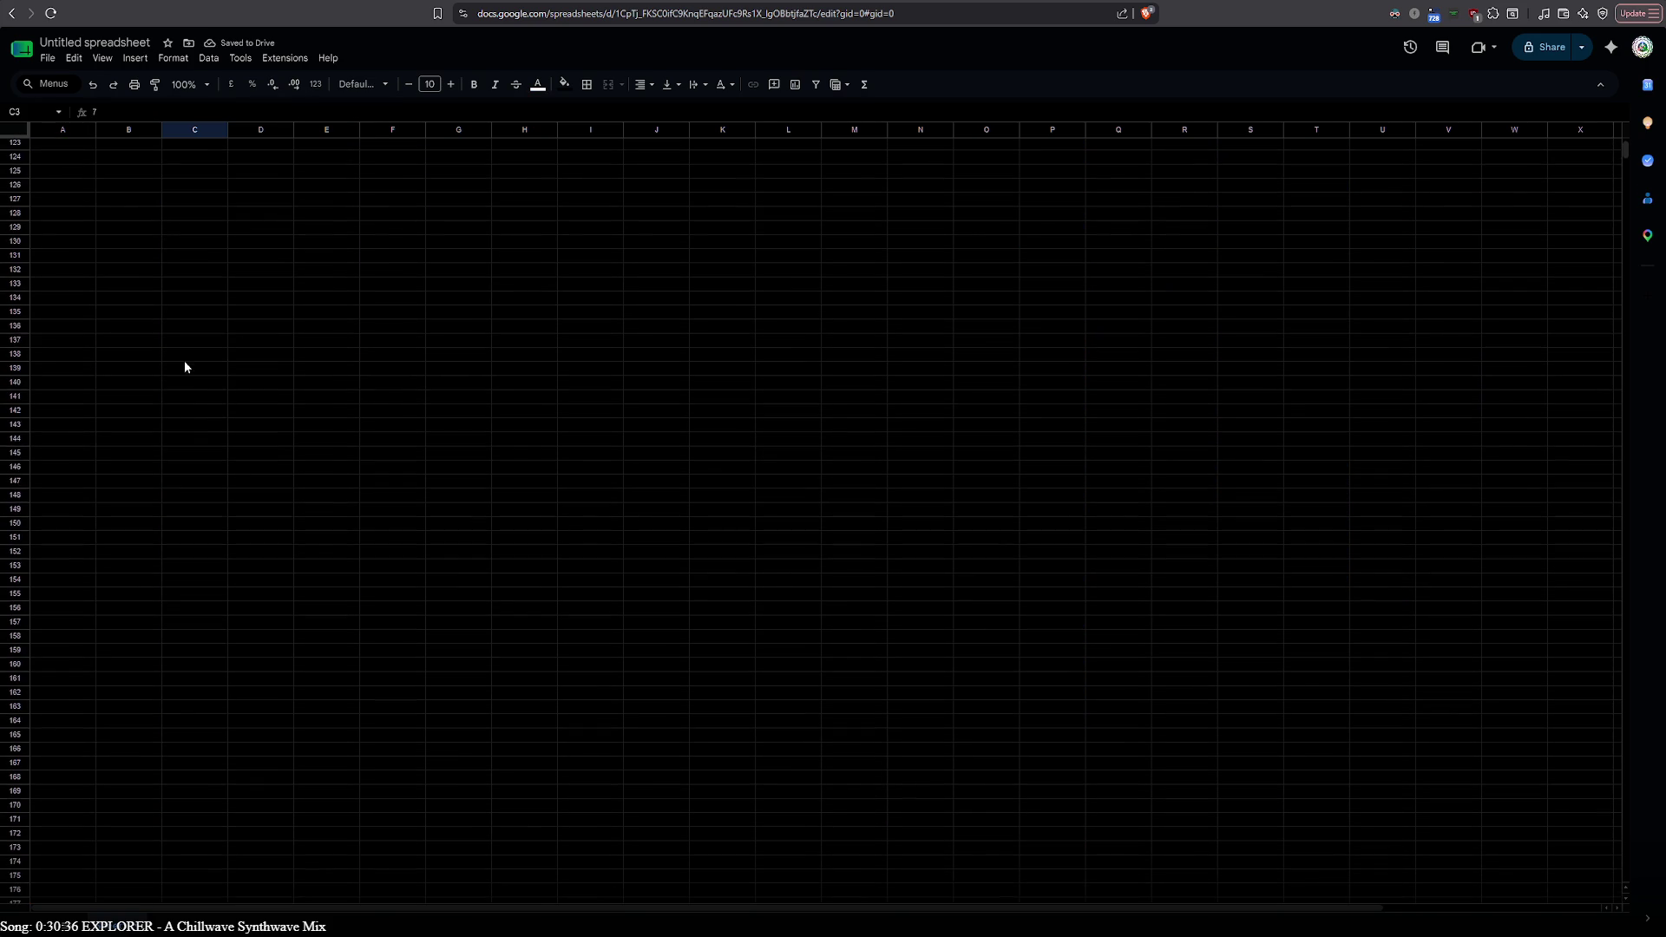
scroll(184, 366, up, 5)
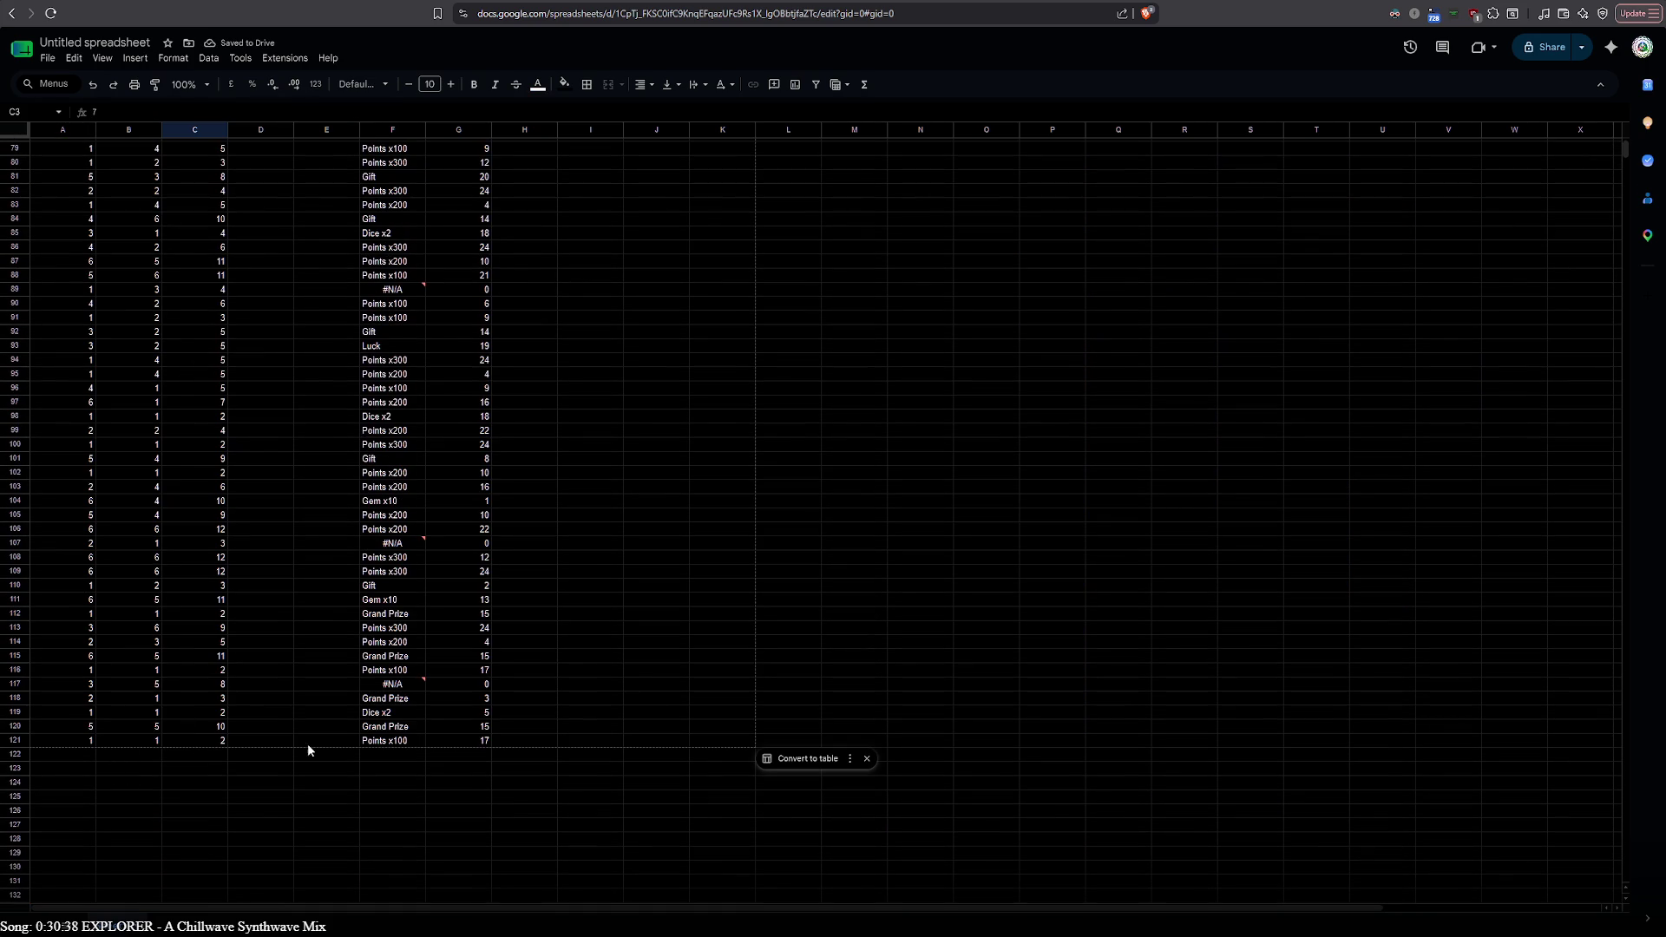
scroll(434, 739, up, 5)
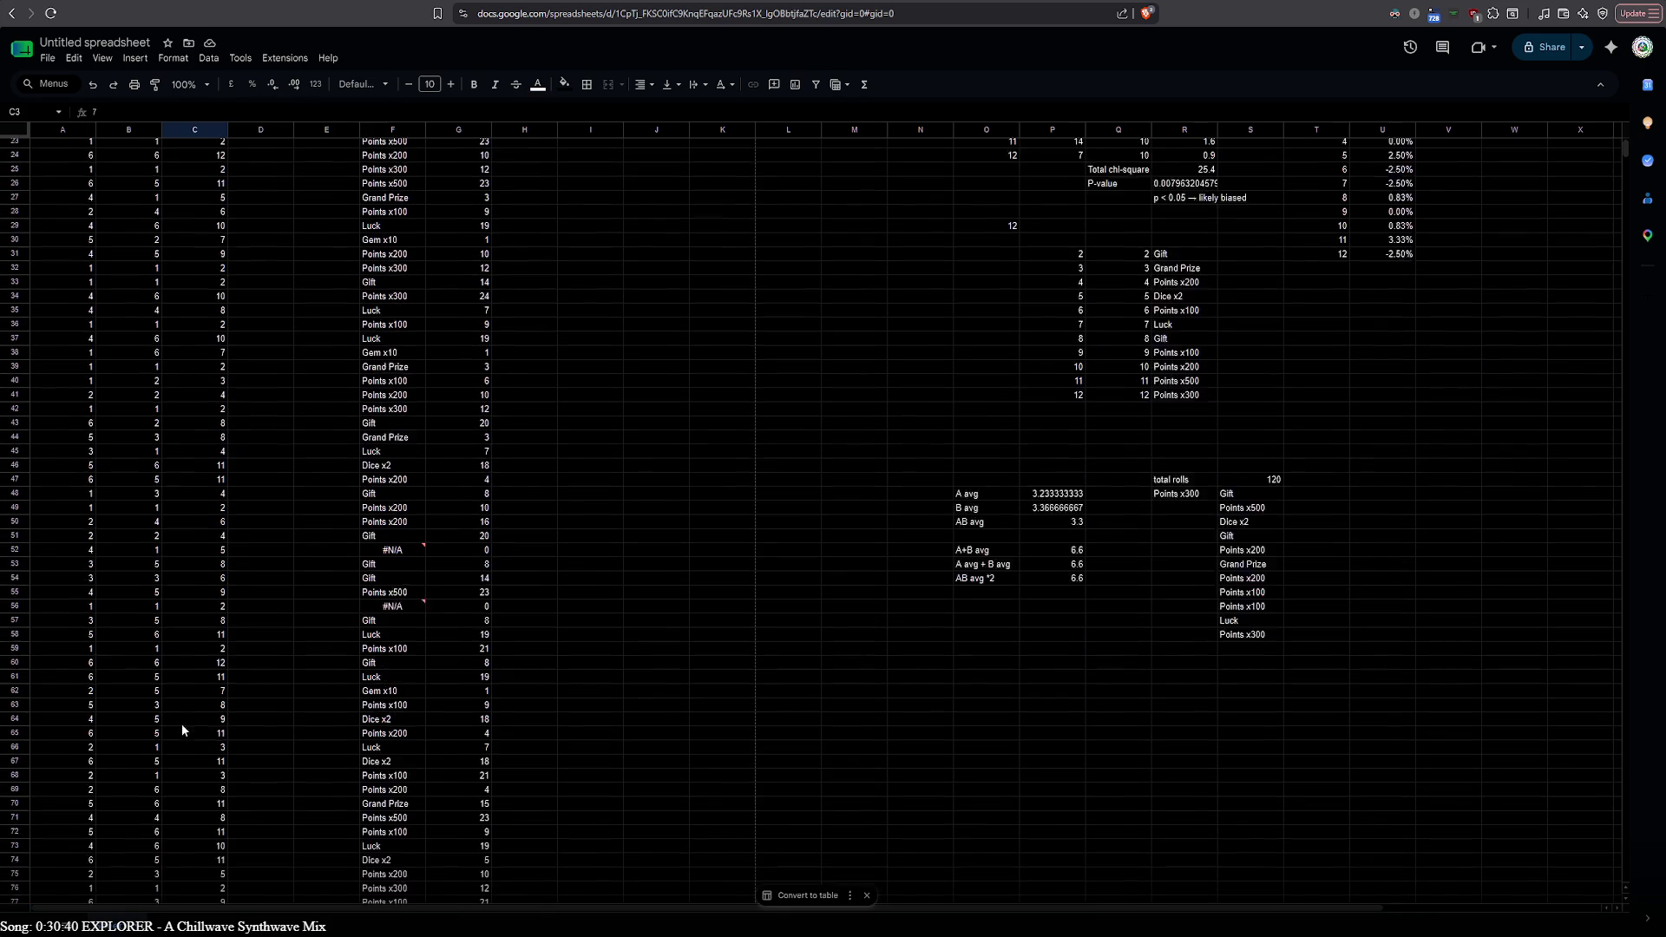
scroll(181, 724, up, 3)
scroll(391, 417, down, 2)
scroll(382, 455, down, 3)
scroll(385, 476, down, 2)
click(379, 451)
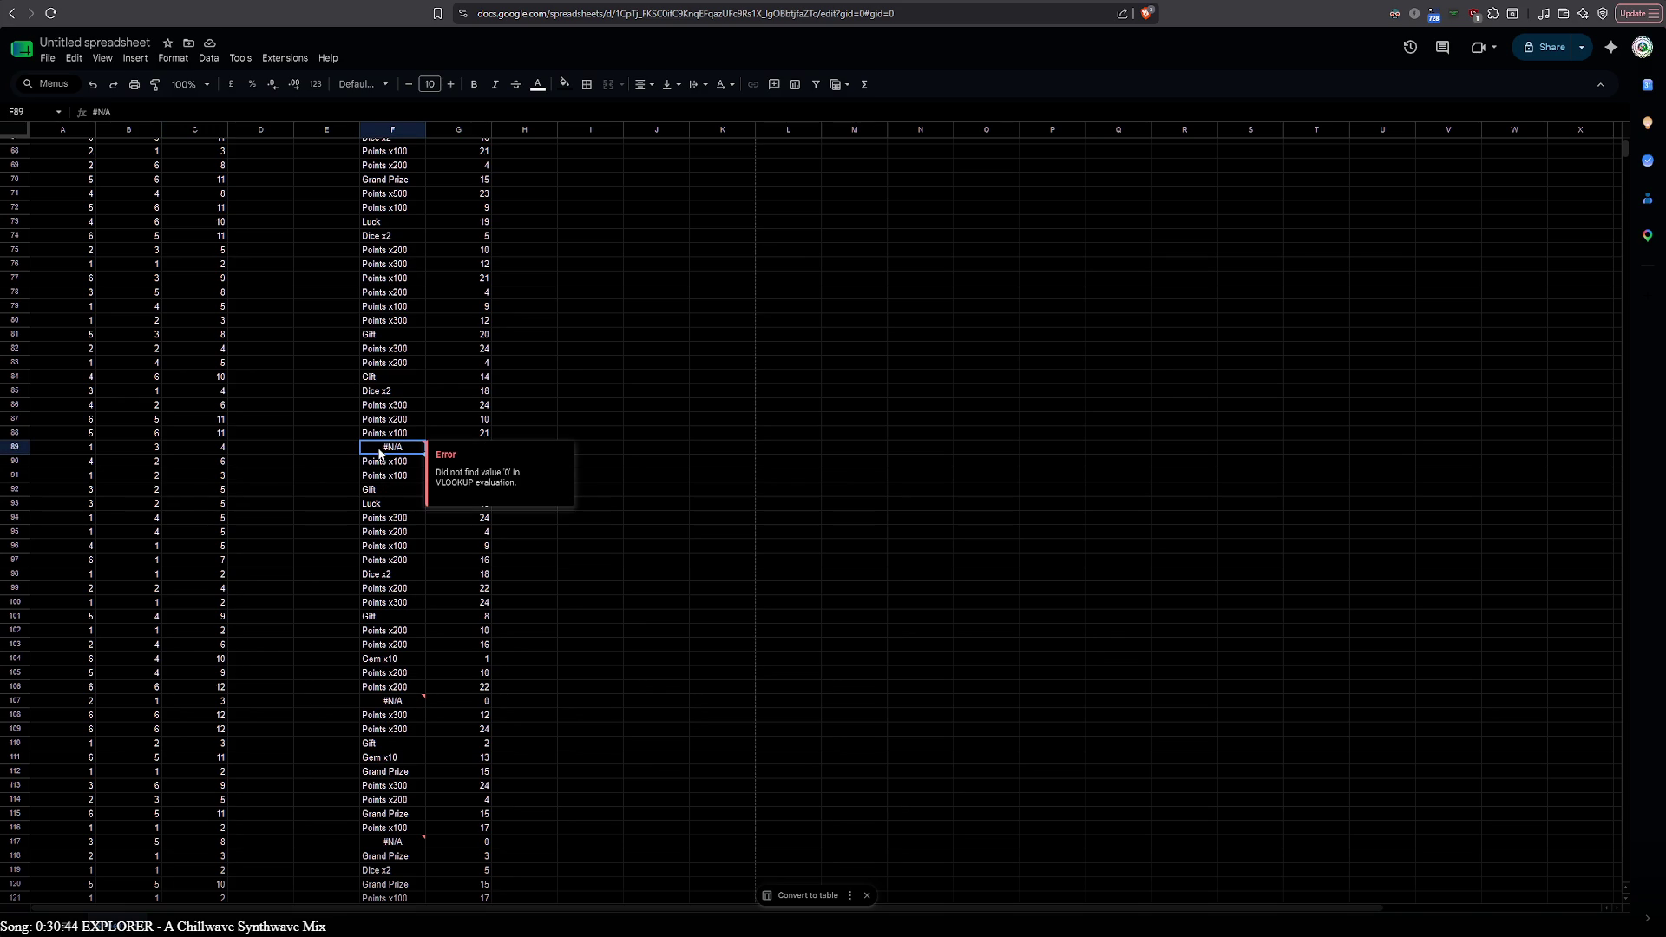
scroll(1443, 534, up, 7)
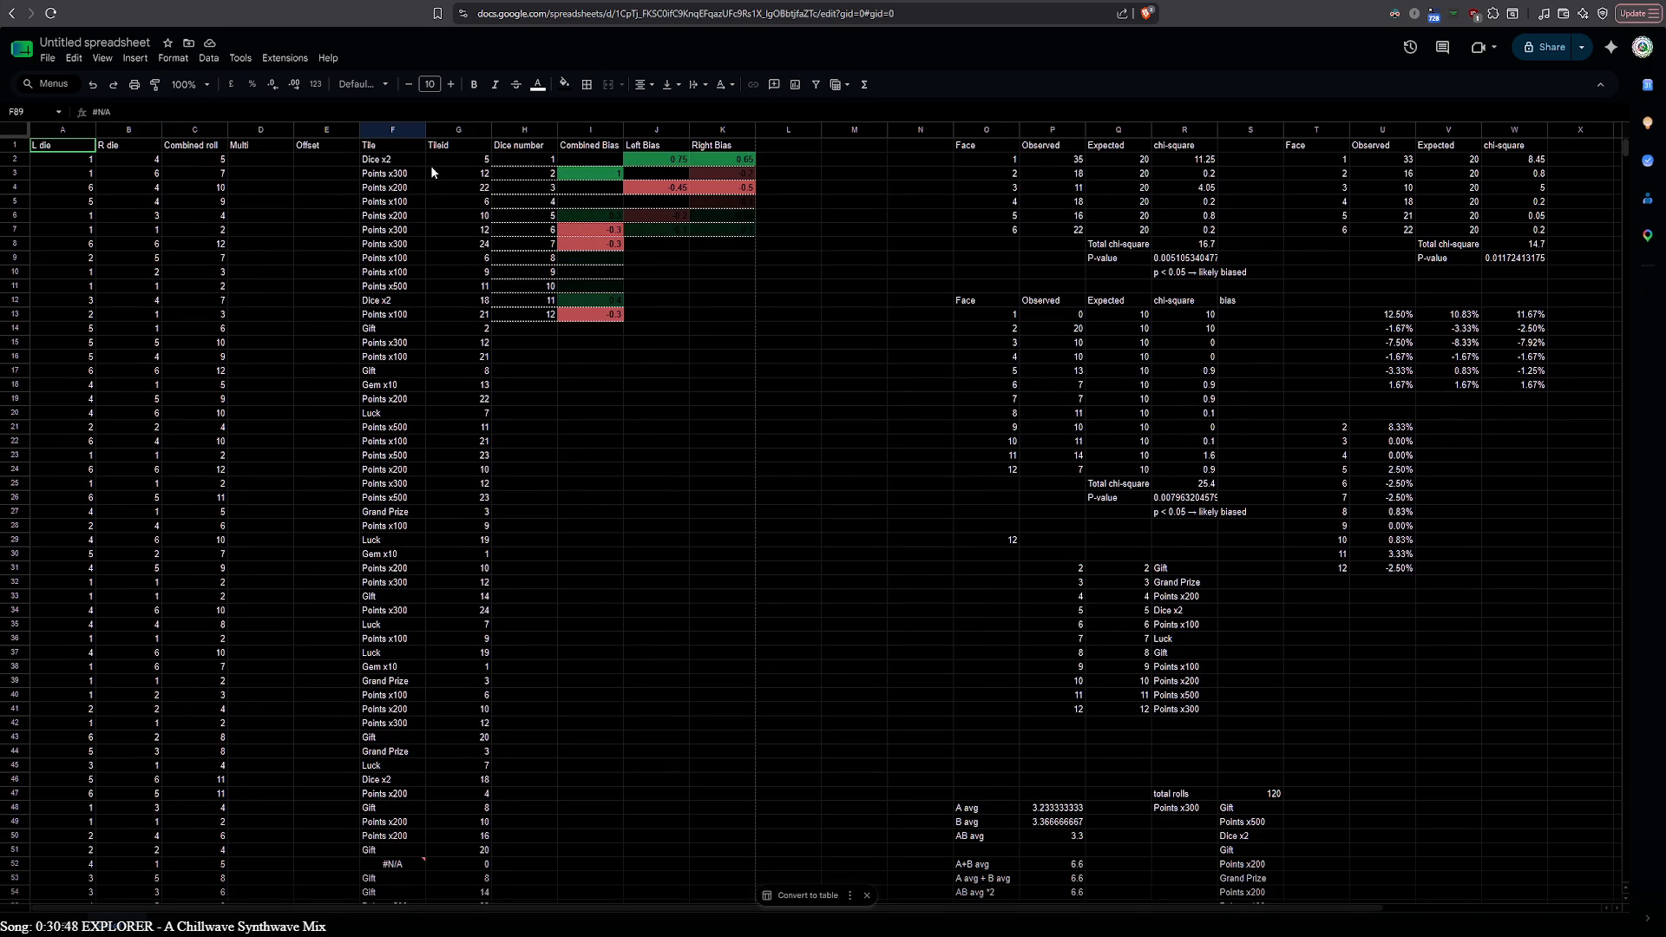
double_click(407, 159)
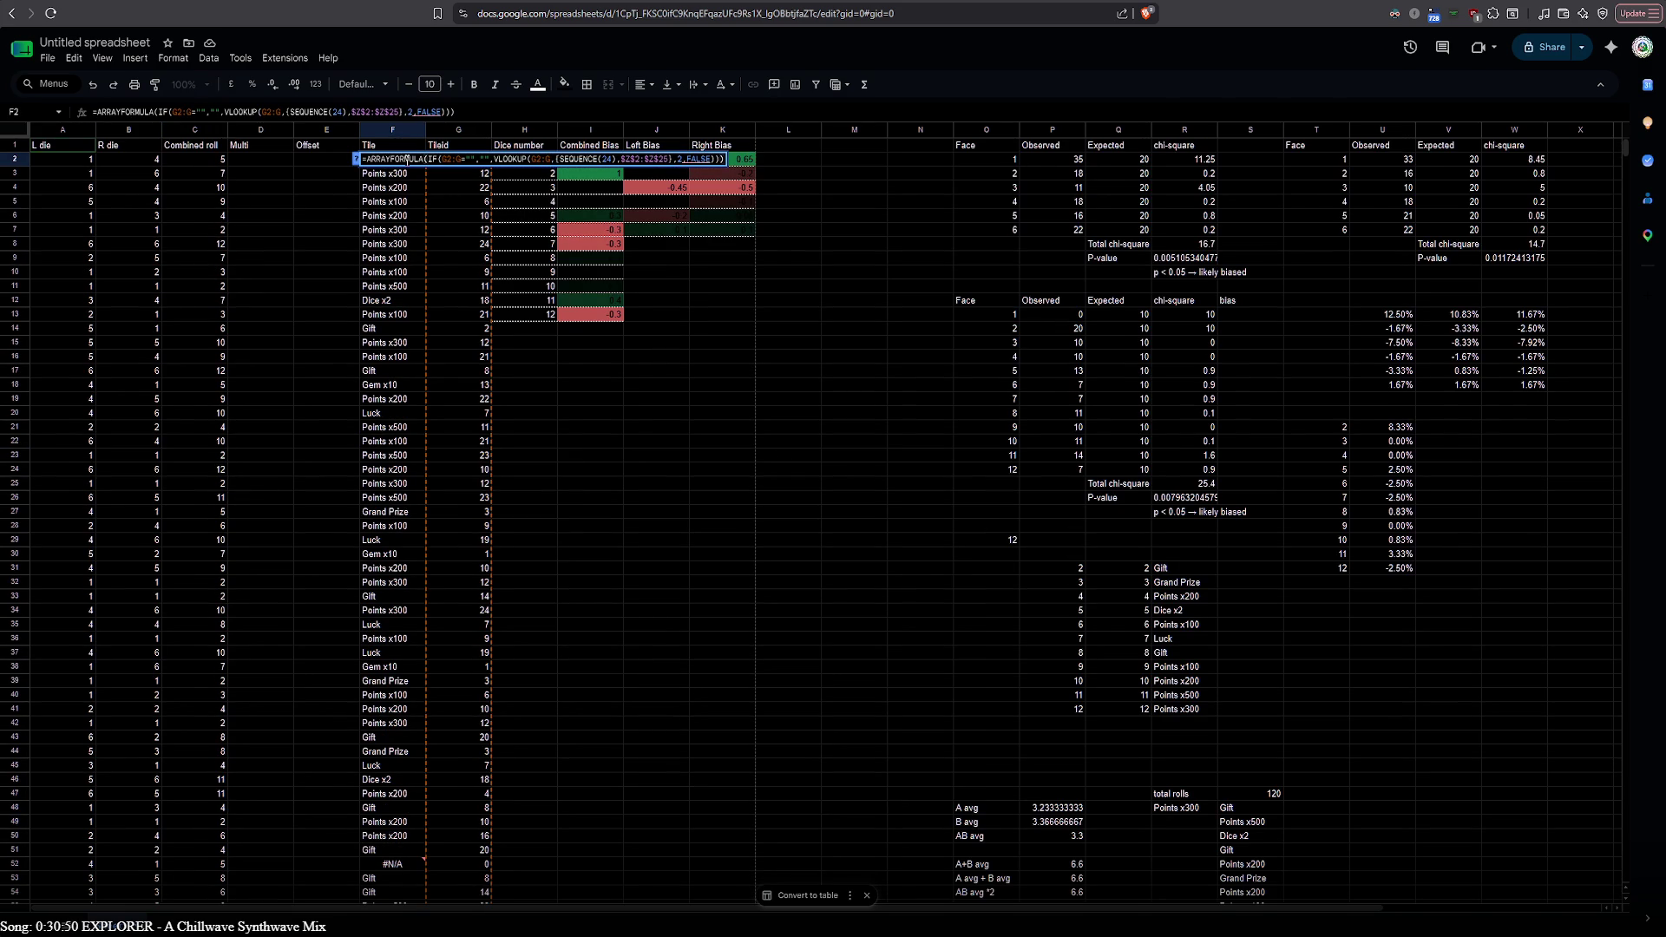
key(ctrl+a)
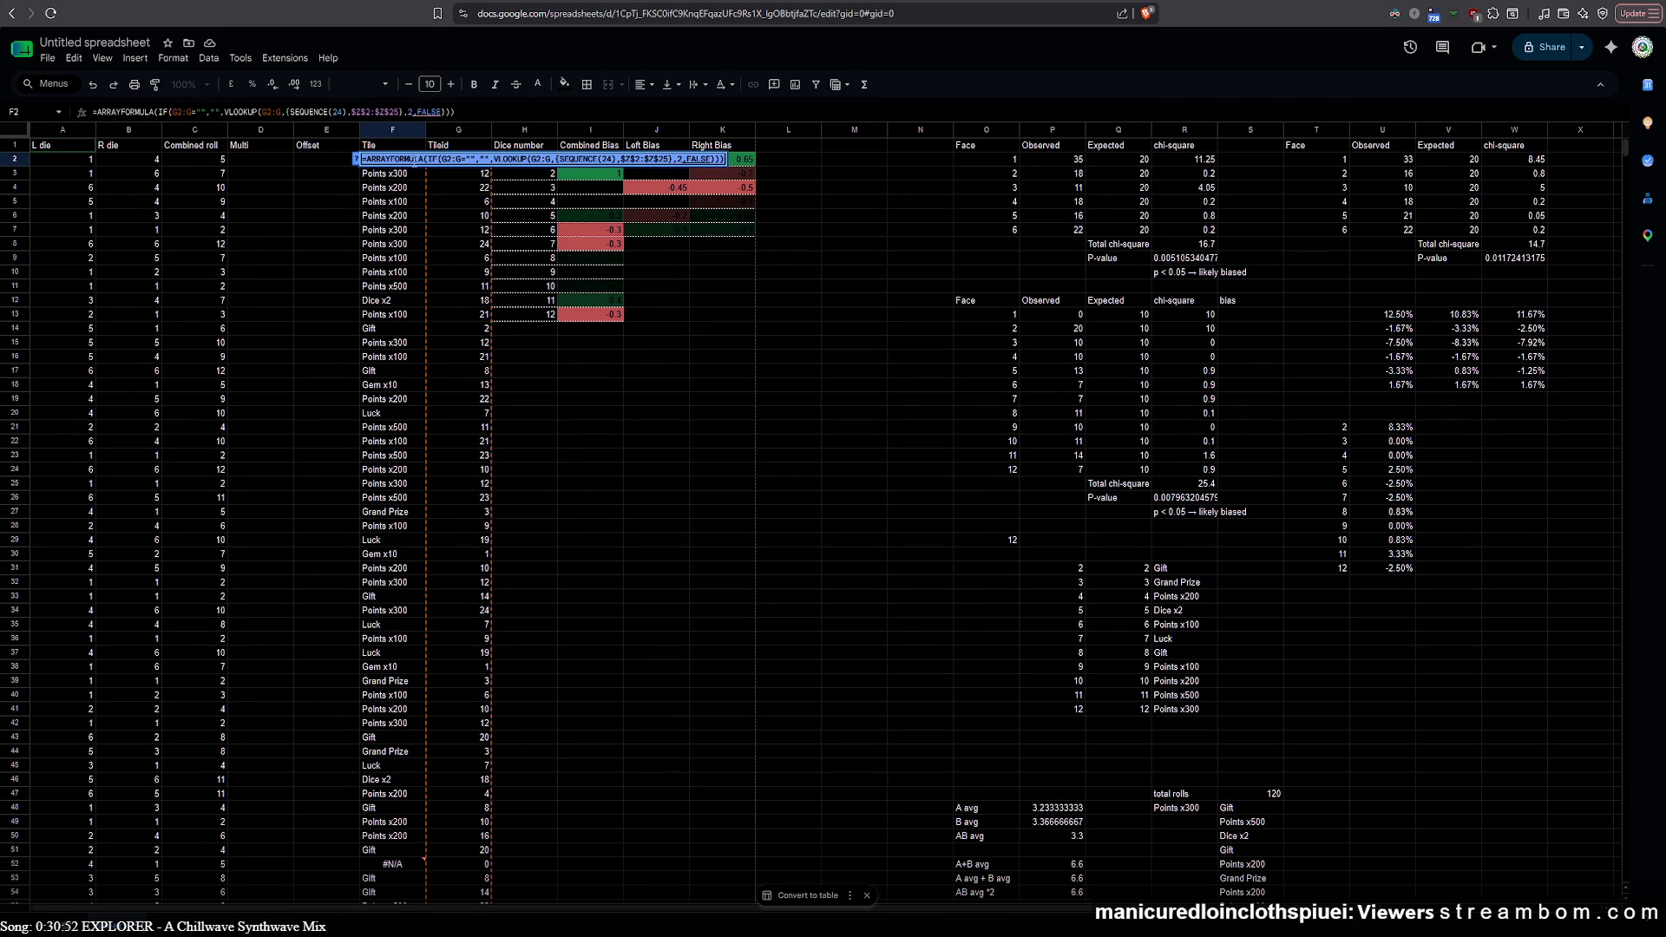
click(1099, 193)
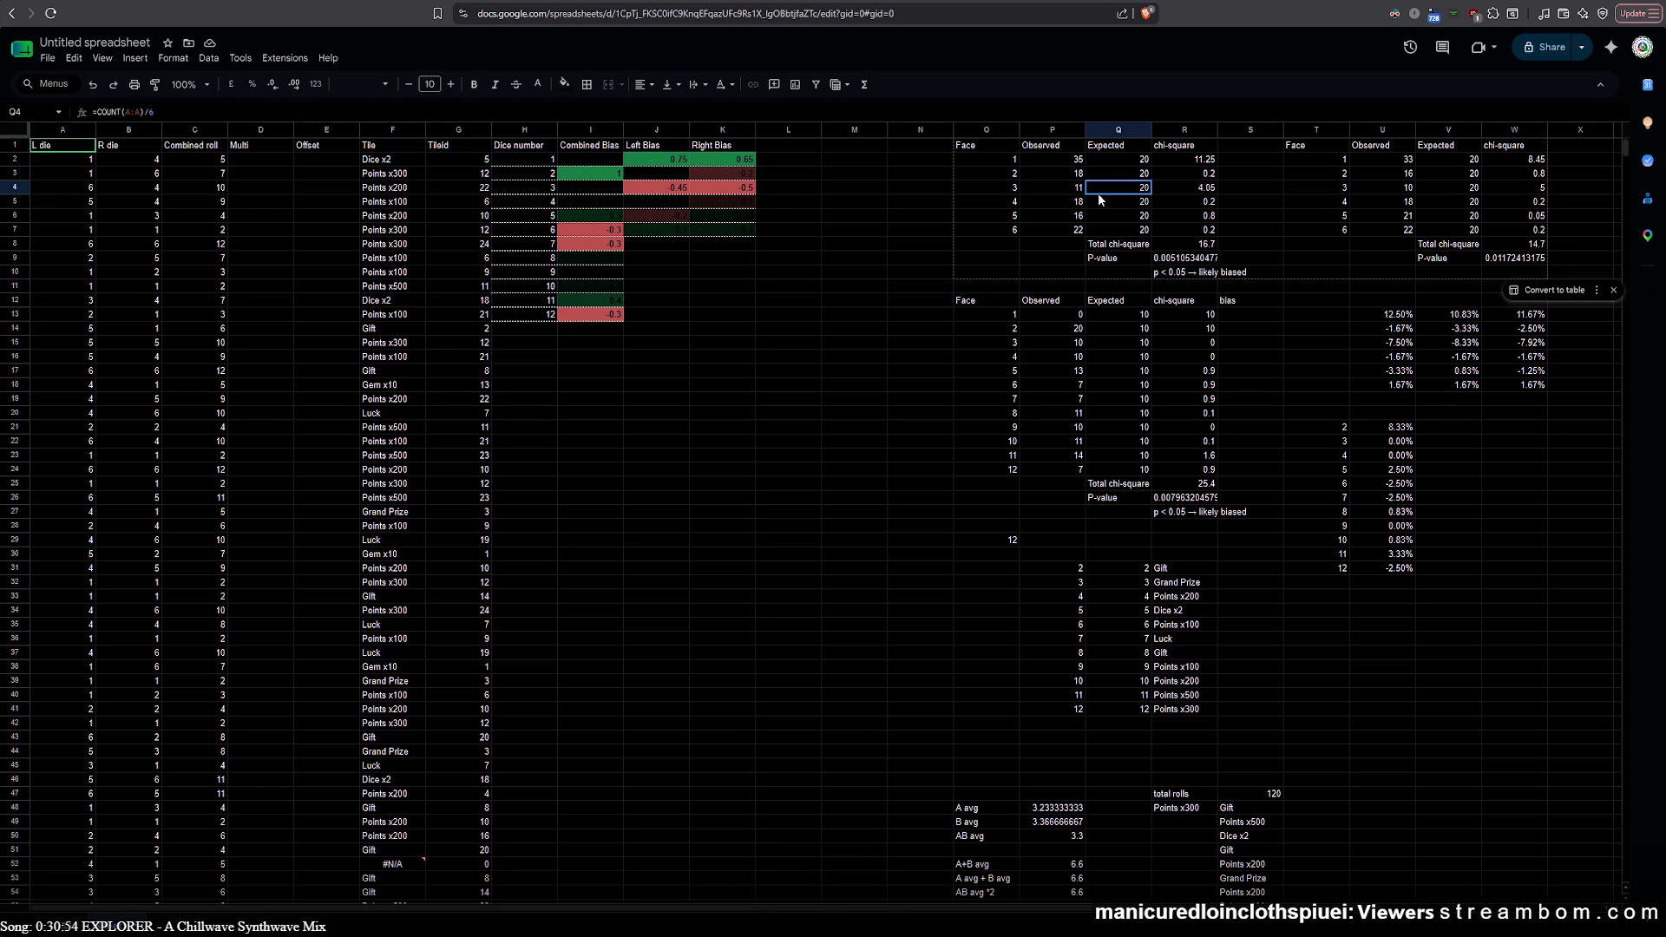
drag(914, 903, 1049, 902)
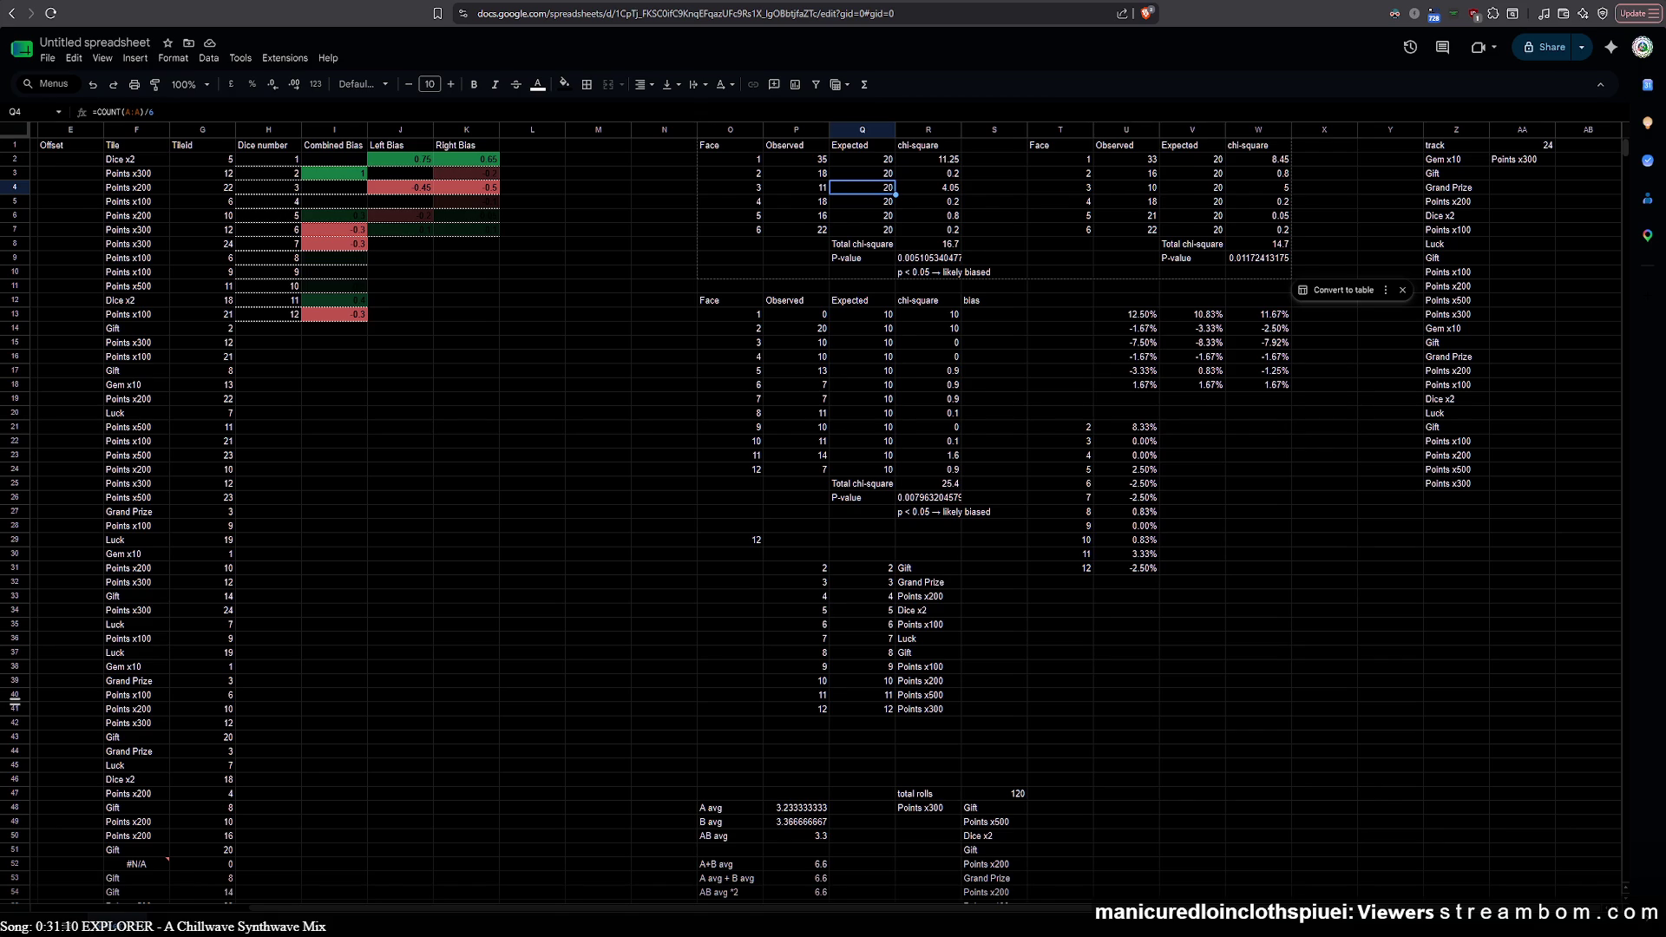
key(alt+Tab)
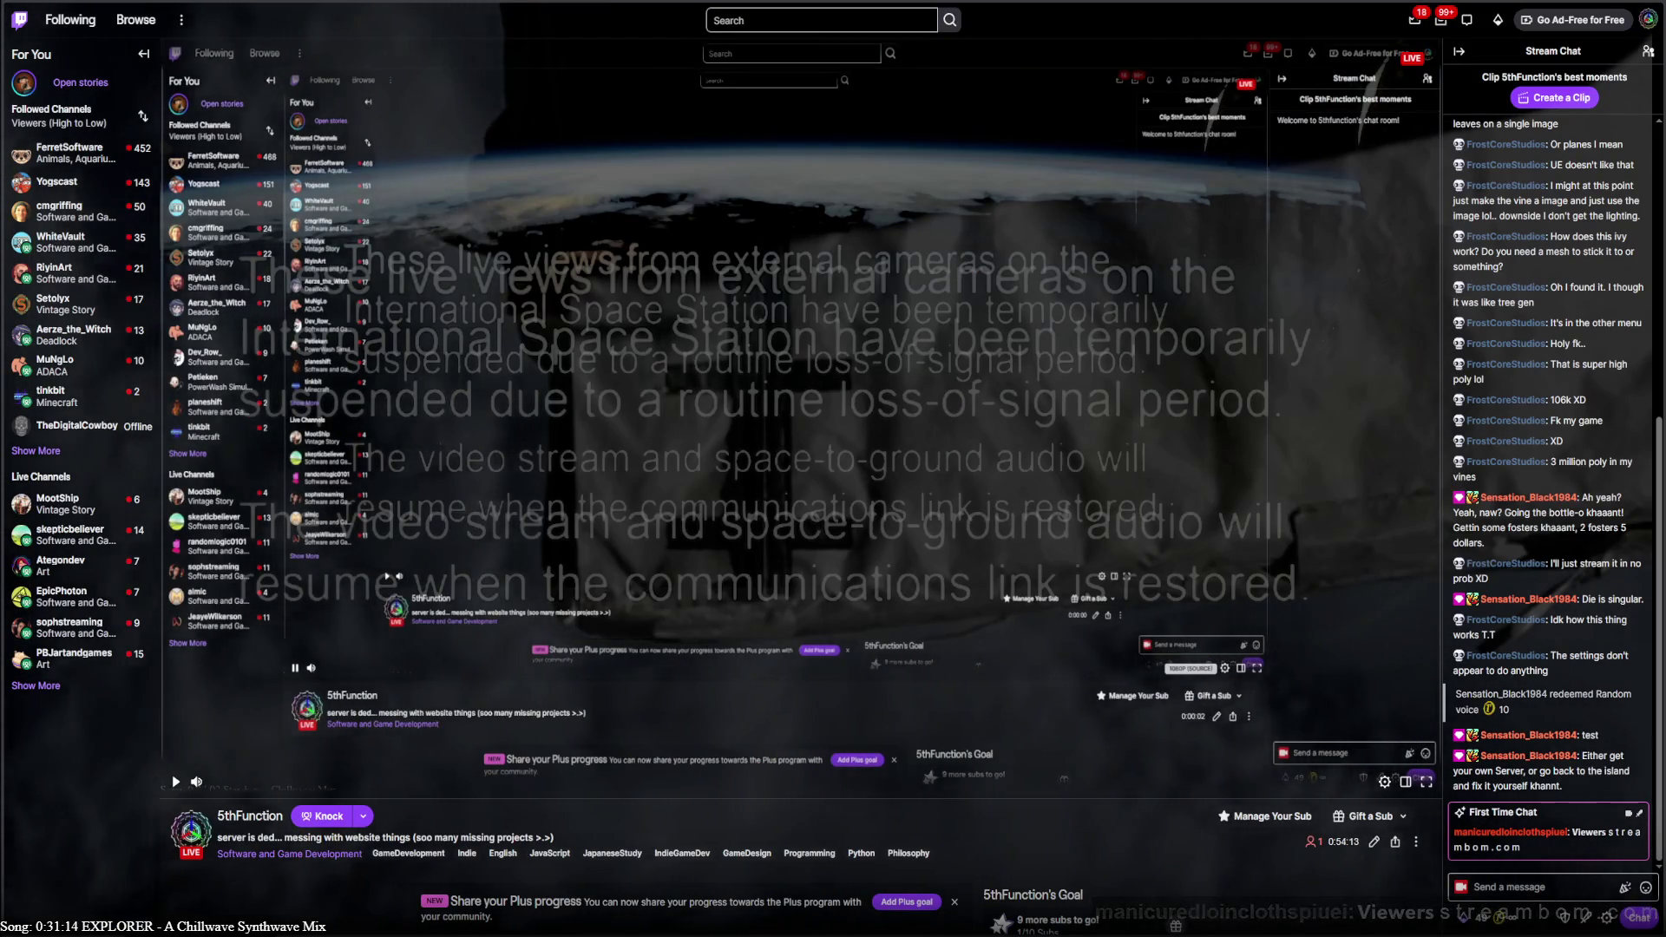
Add '. c o m' to the channel's blocked chat terms in the Twitch Creator Dashboard
key(alt+Tab)
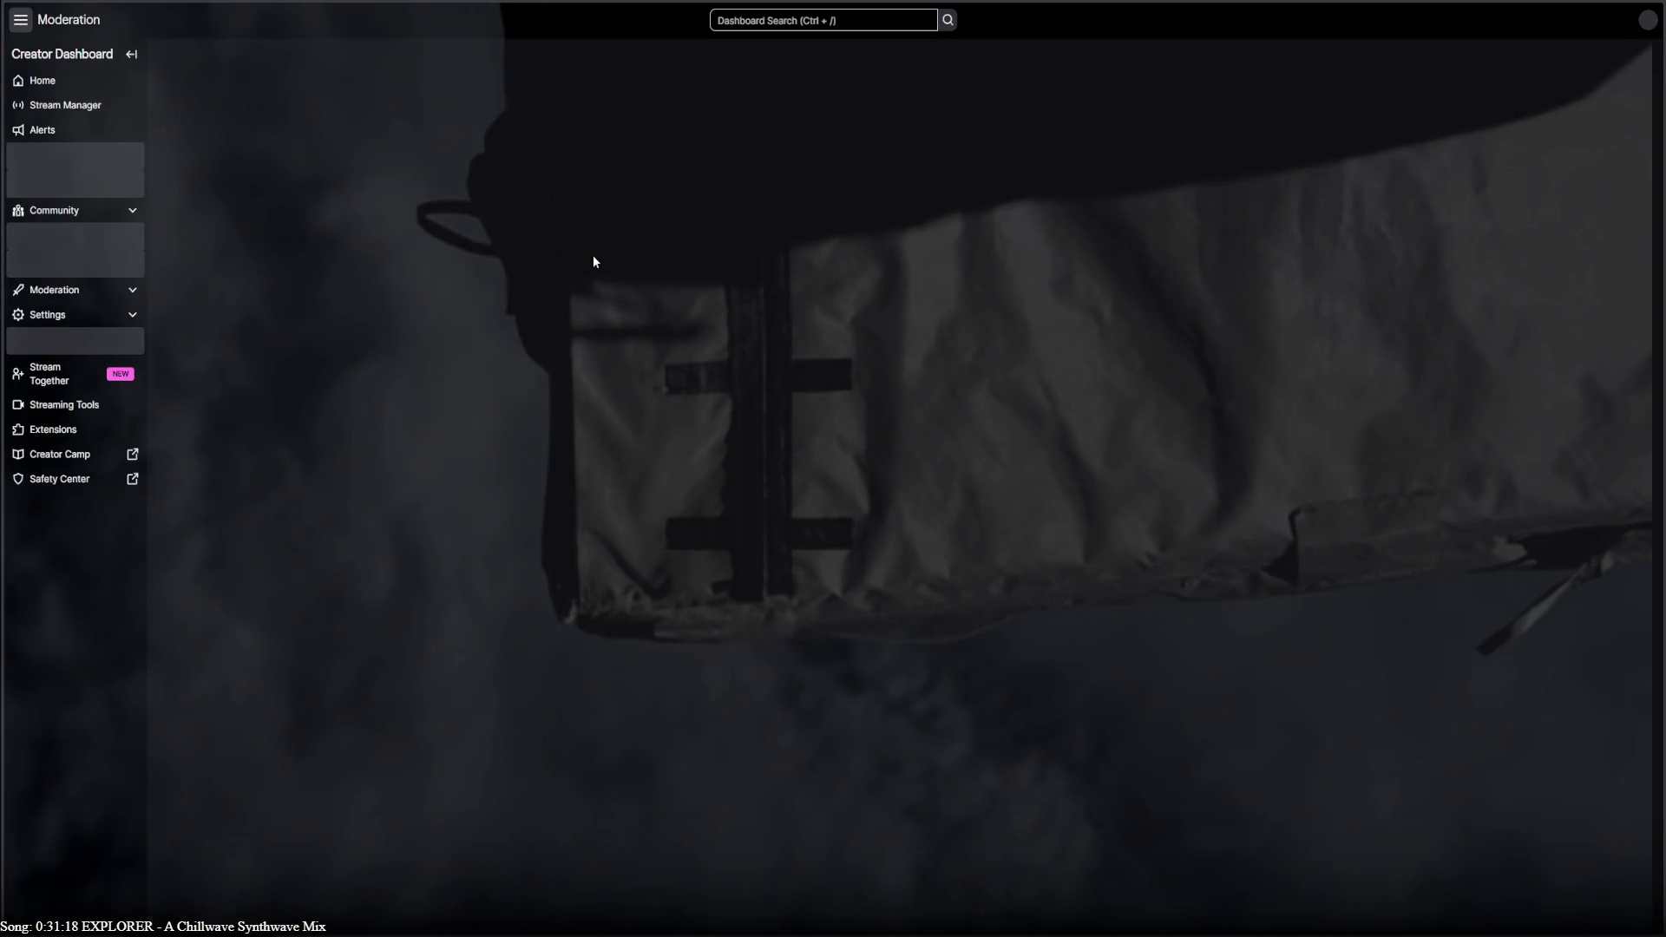
click(855, 156)
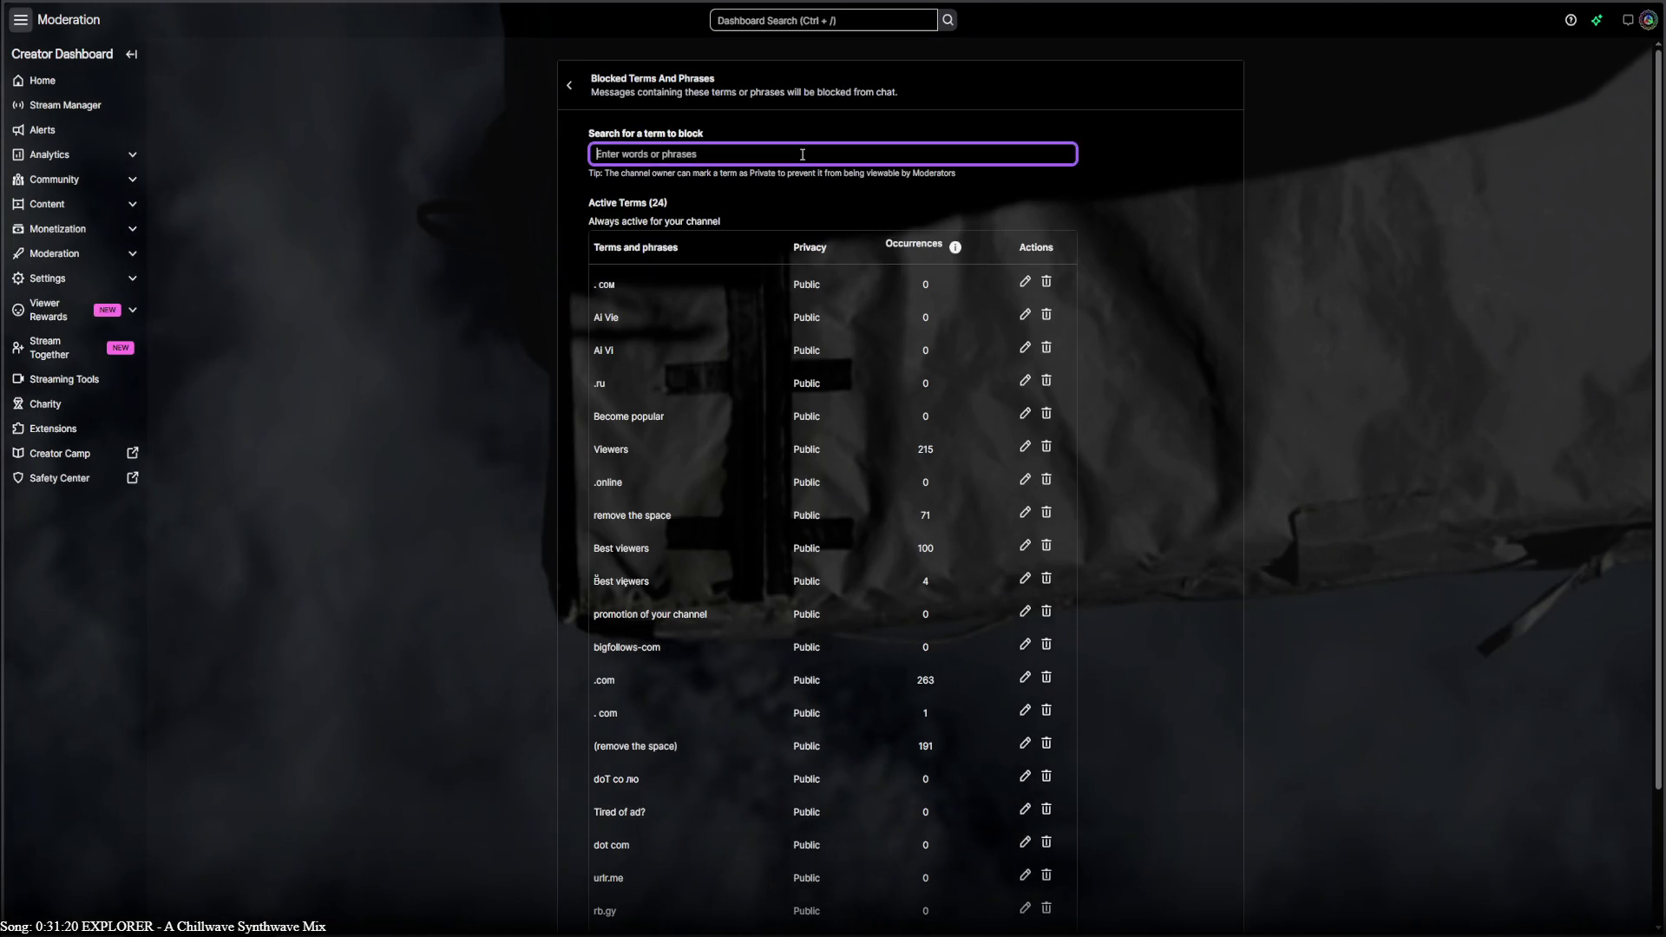
text(. c o m)
click(1063, 155)
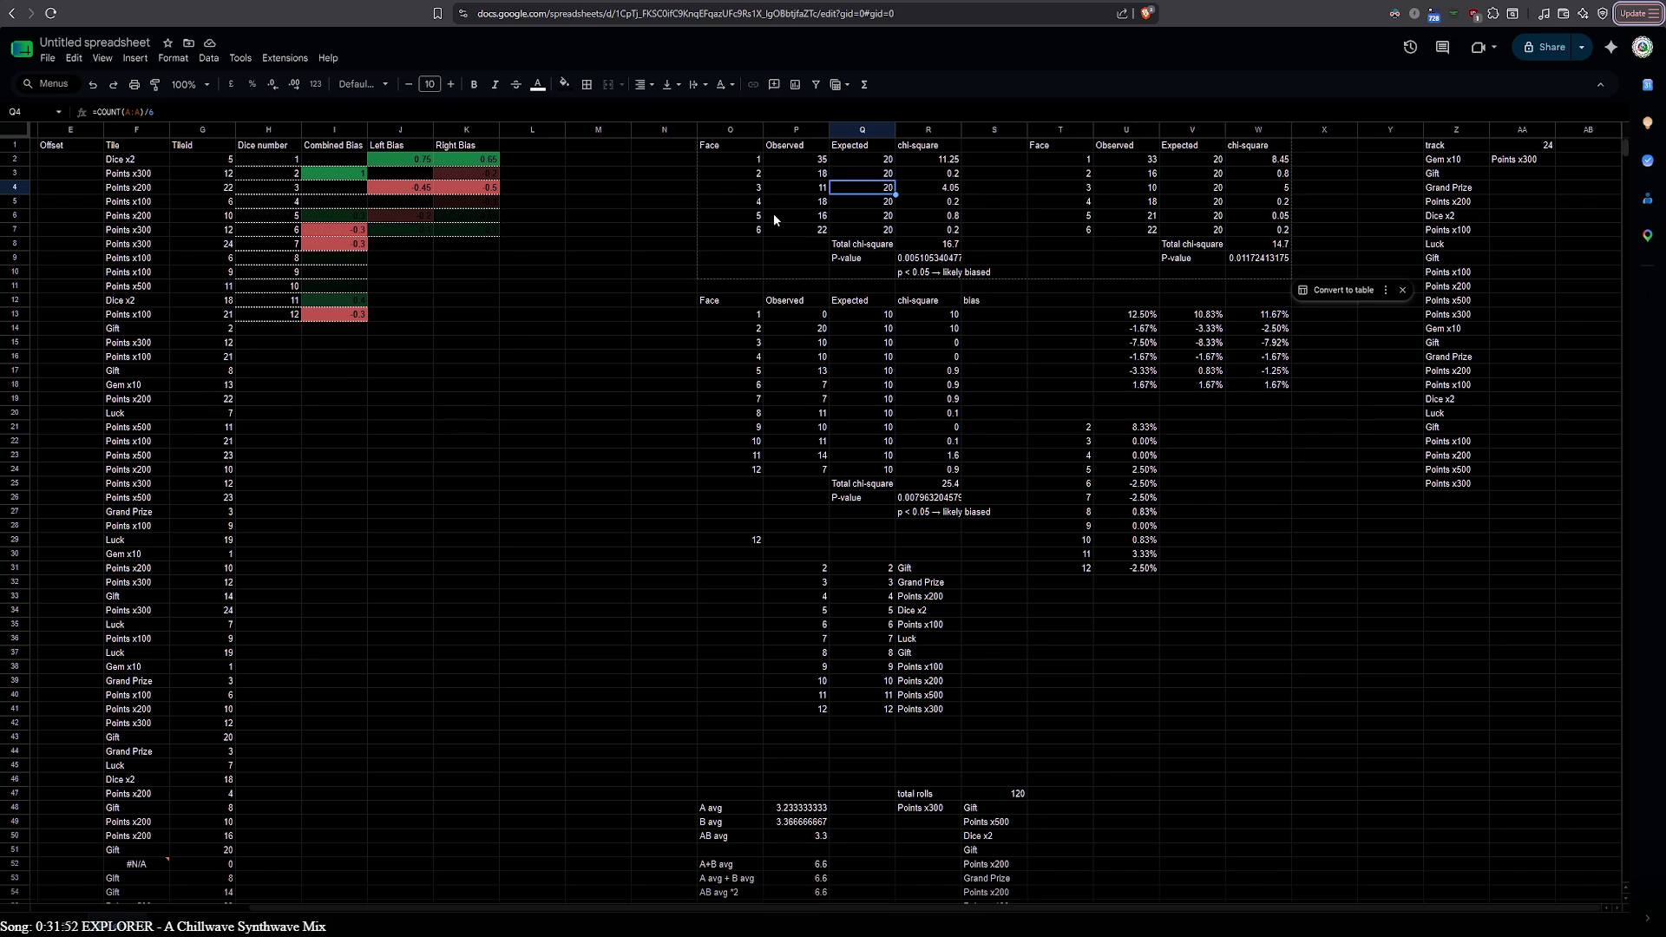
Paste the F2 Tile formula into the ChatGPT message box
click(330, 344)
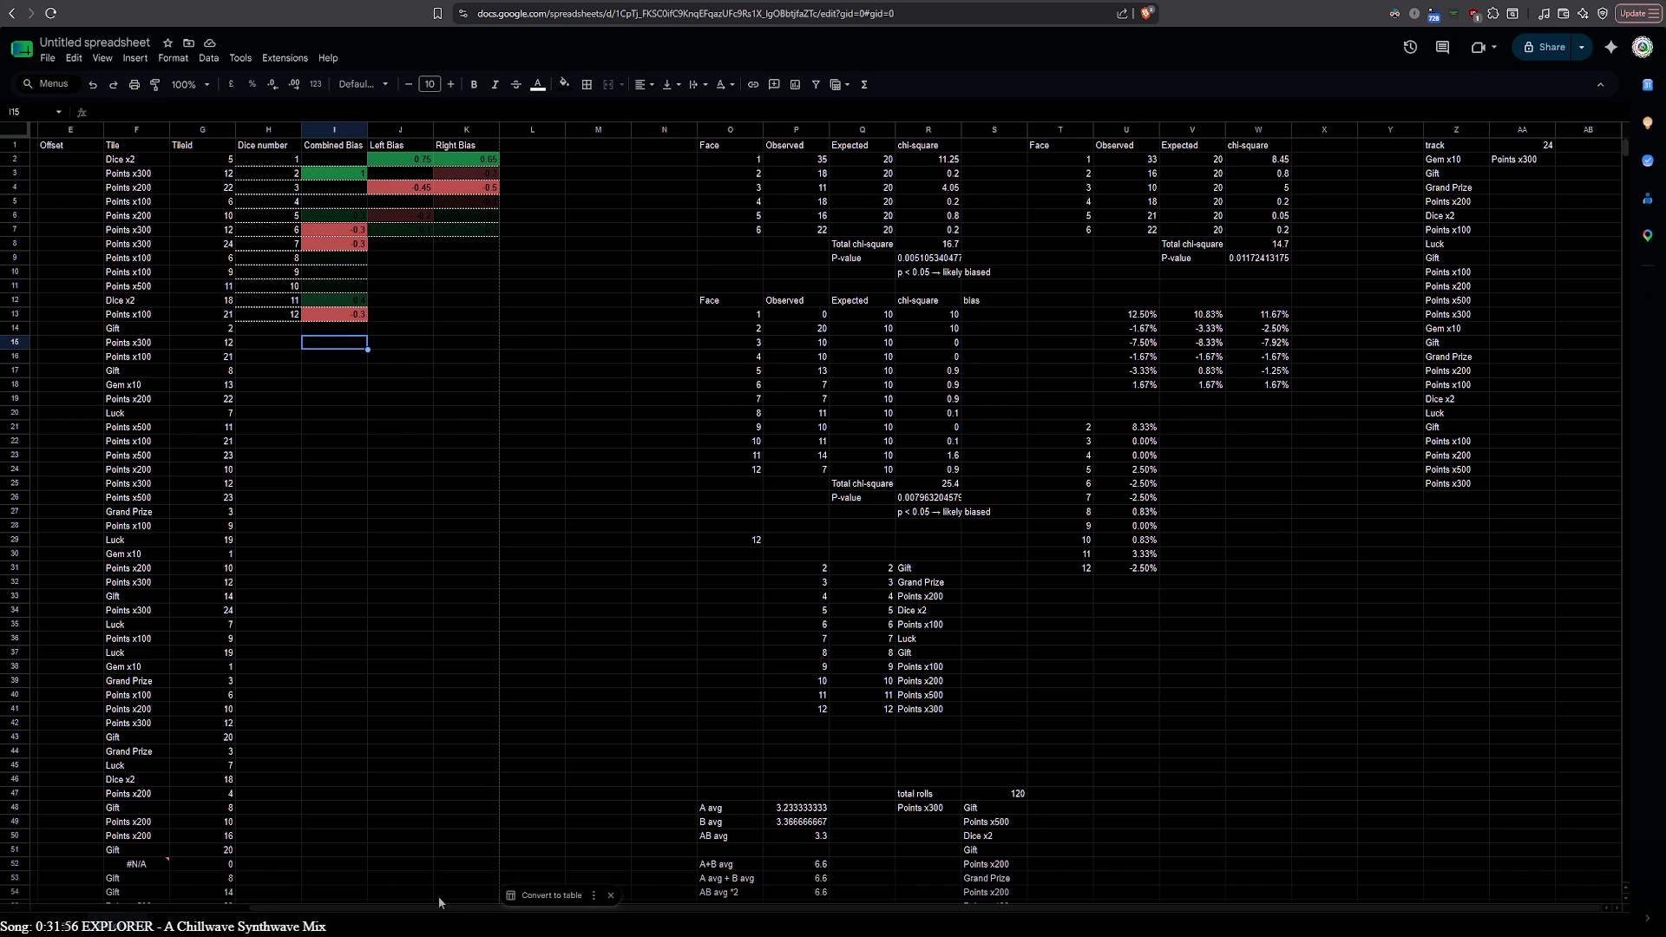
scroll(440, 902, left, 5)
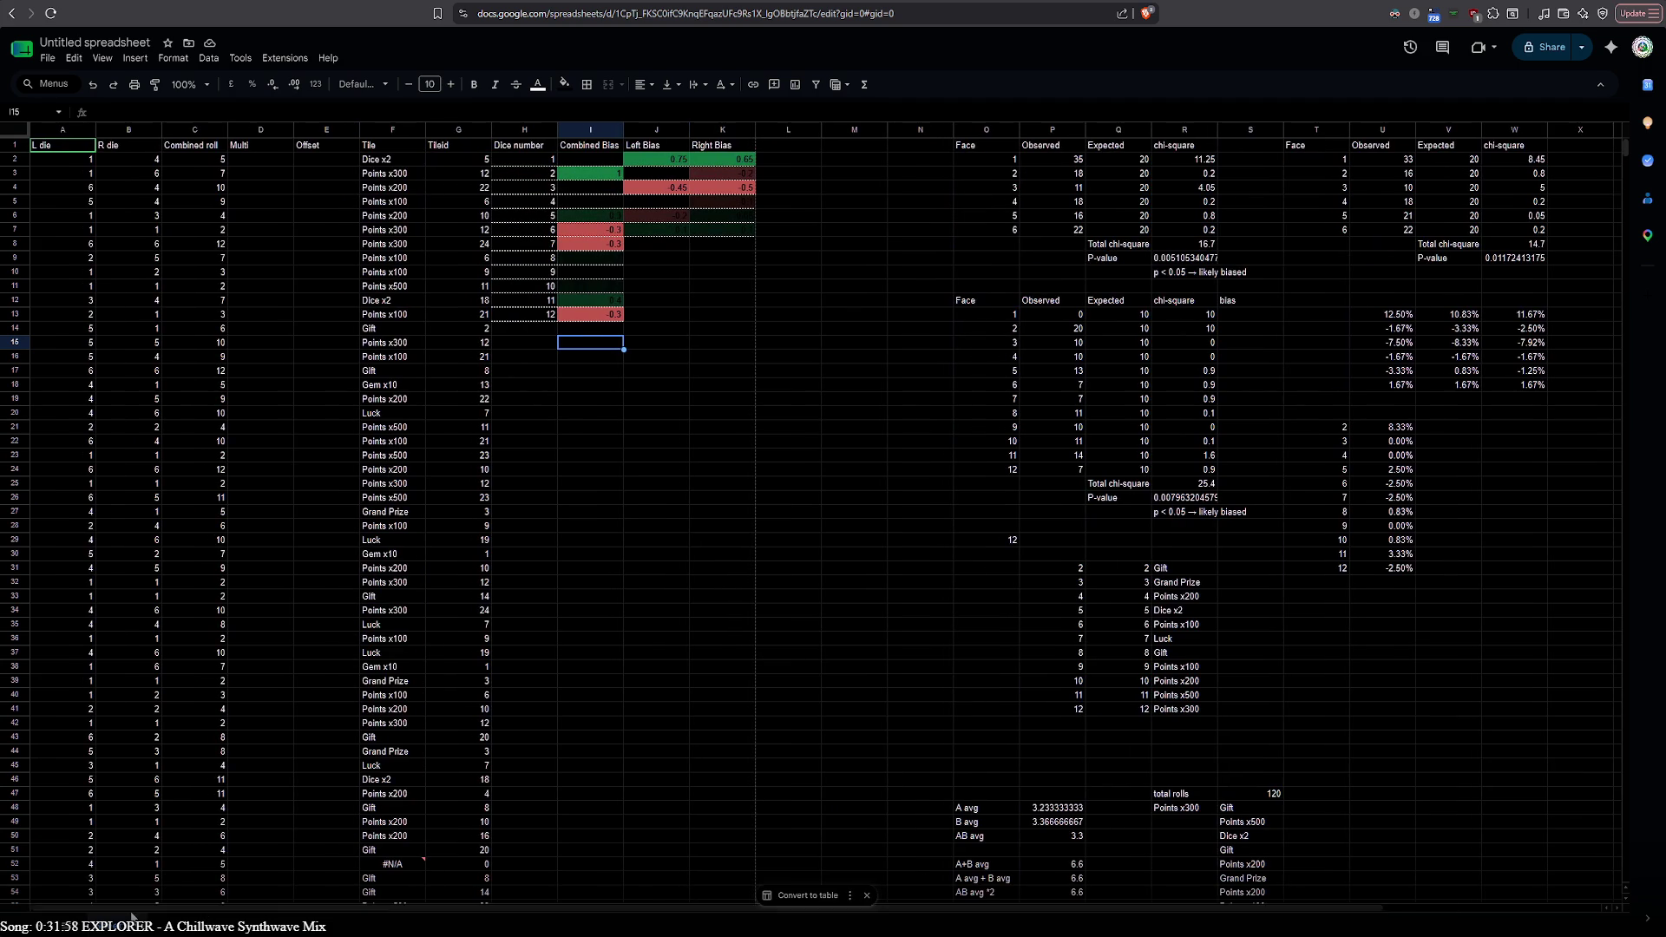
click(379, 160)
double_click(380, 160)
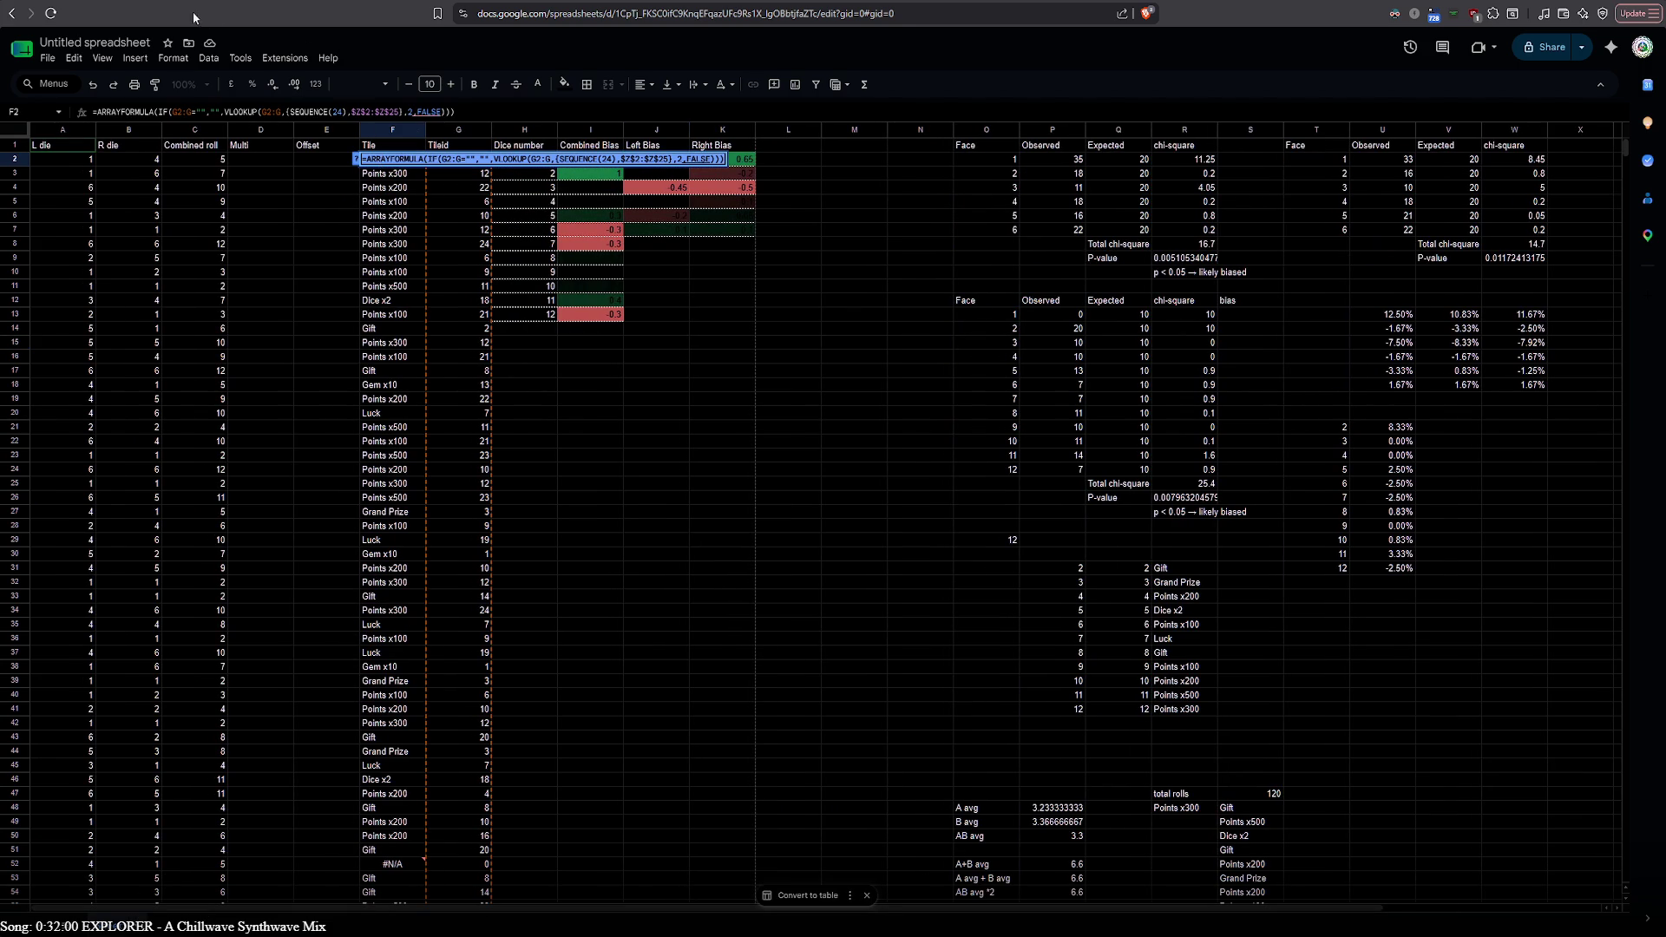
key(alt+Tab)
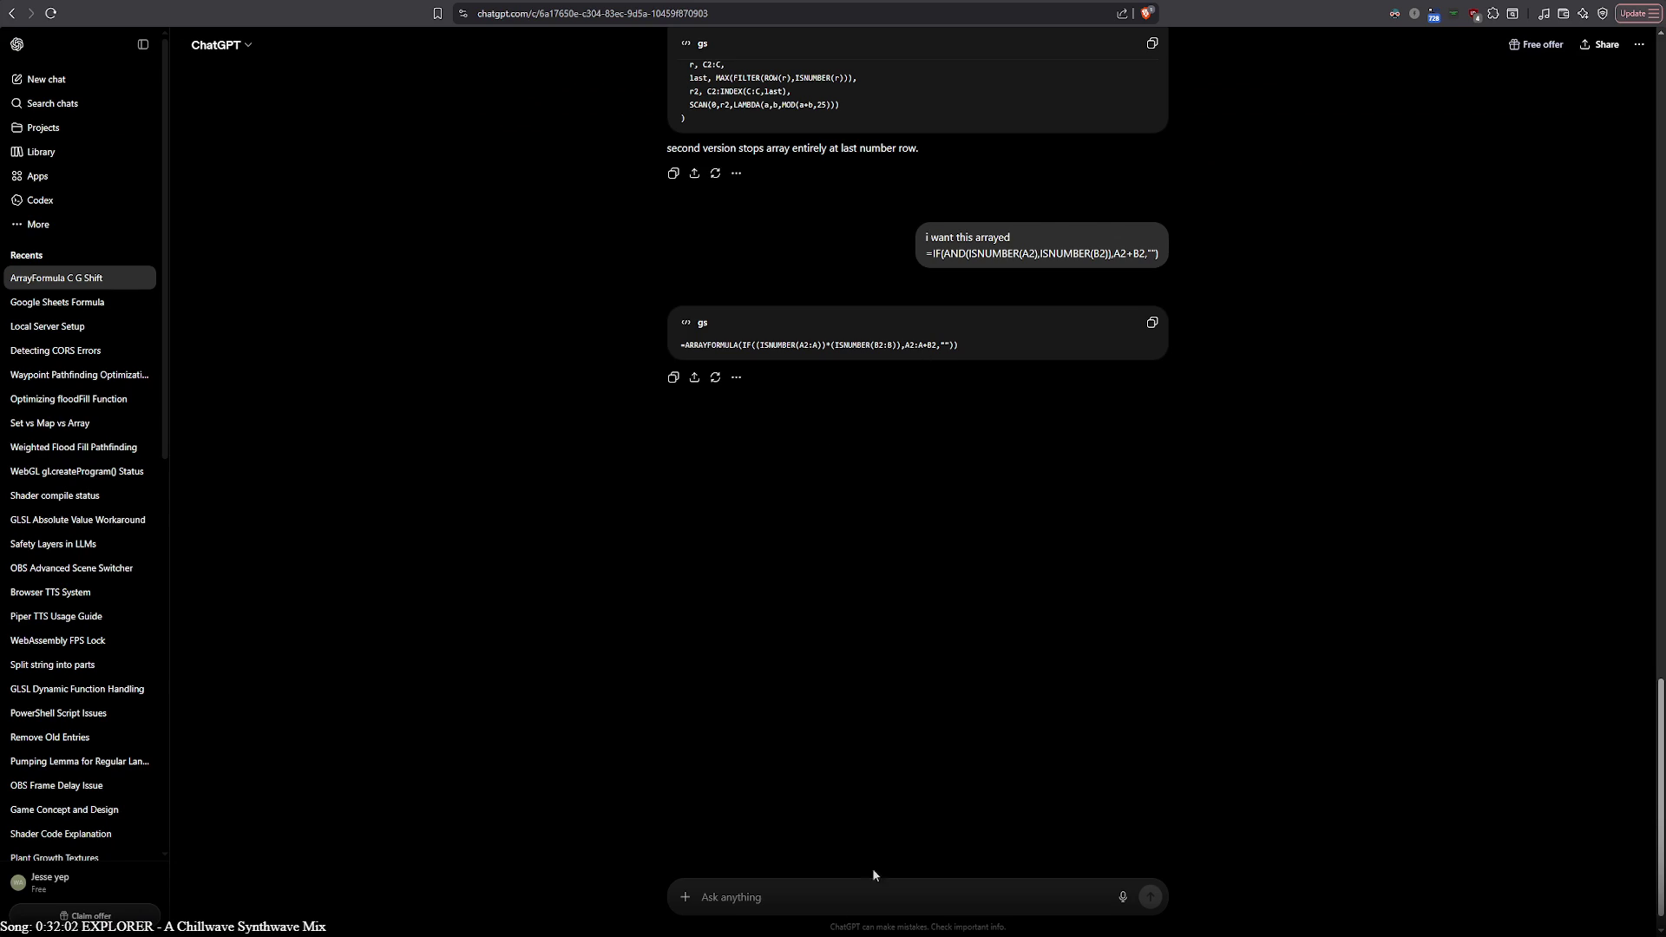
key(ctrl+v)
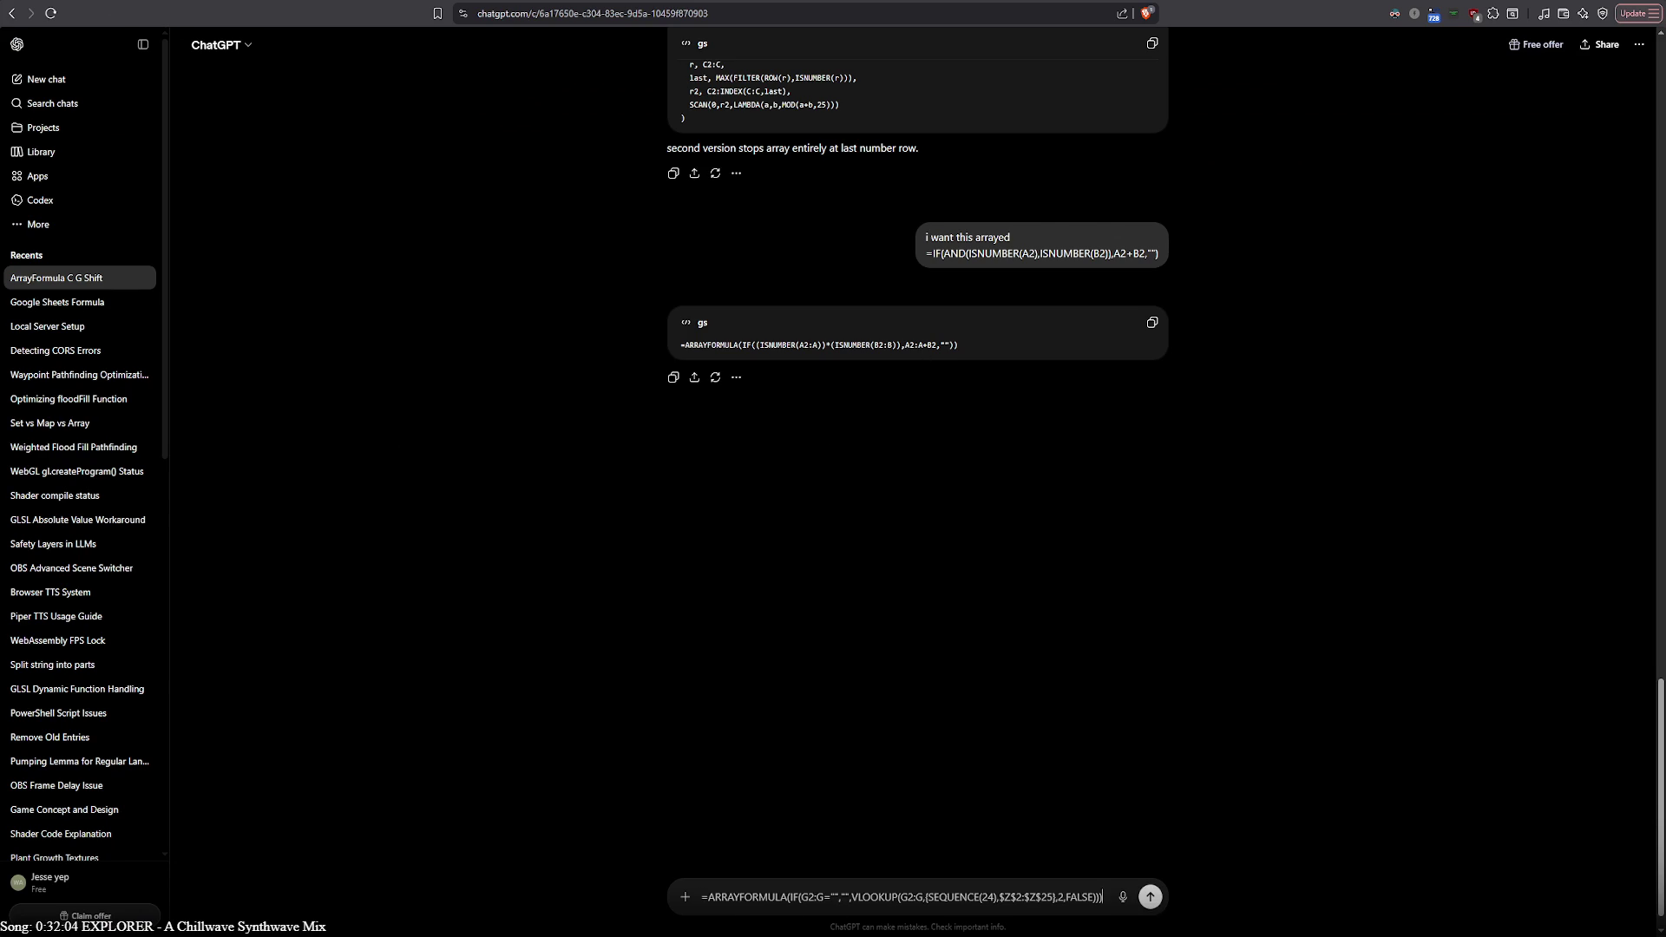
key(alt+Tab)
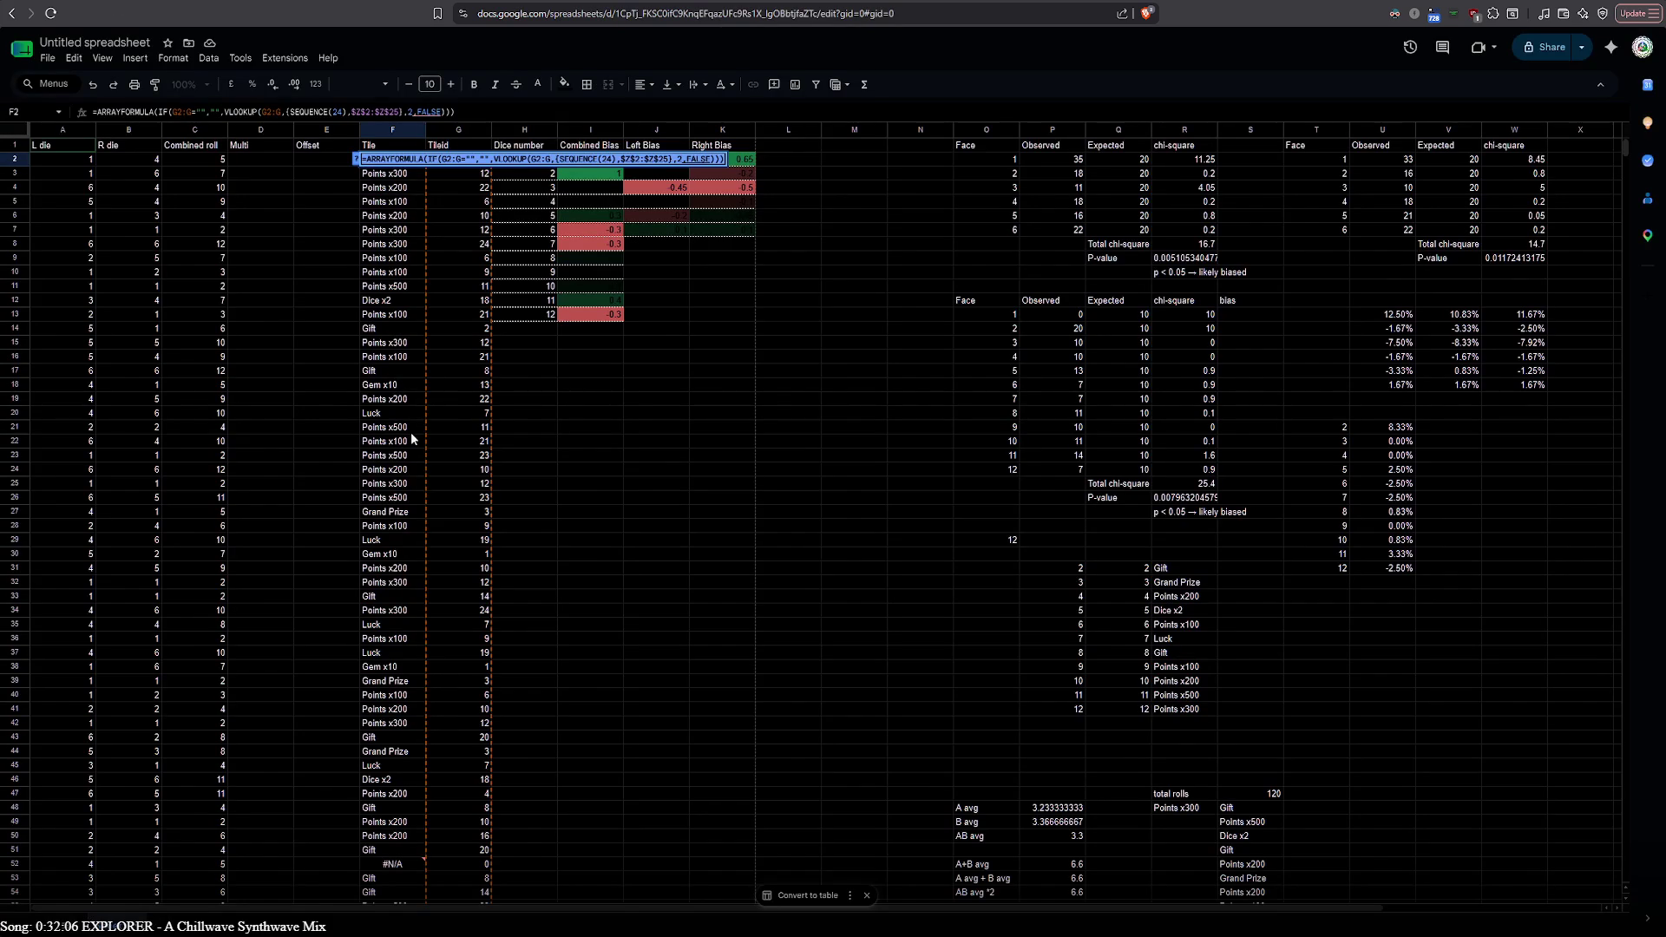
Send the VLOOKUP 'value 0 not found' error with the formula, then copy the Fix 1 code block
click(401, 486)
scroll(400, 488, down, 5)
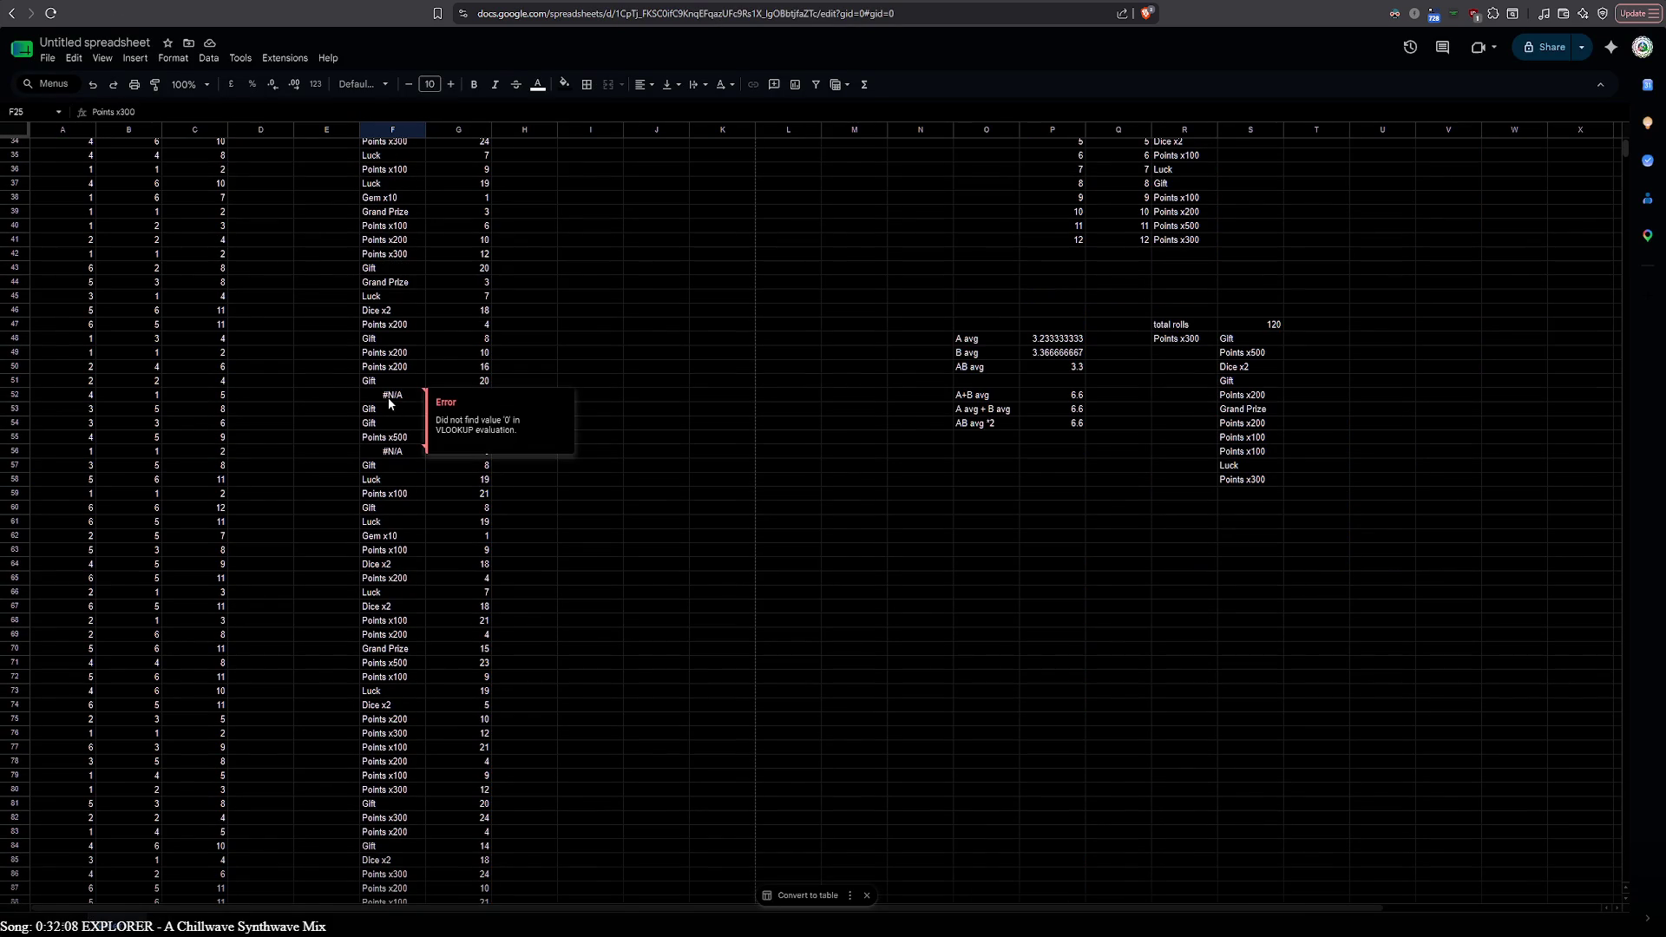
drag(437, 419, 525, 428)
key(ctrl+c)
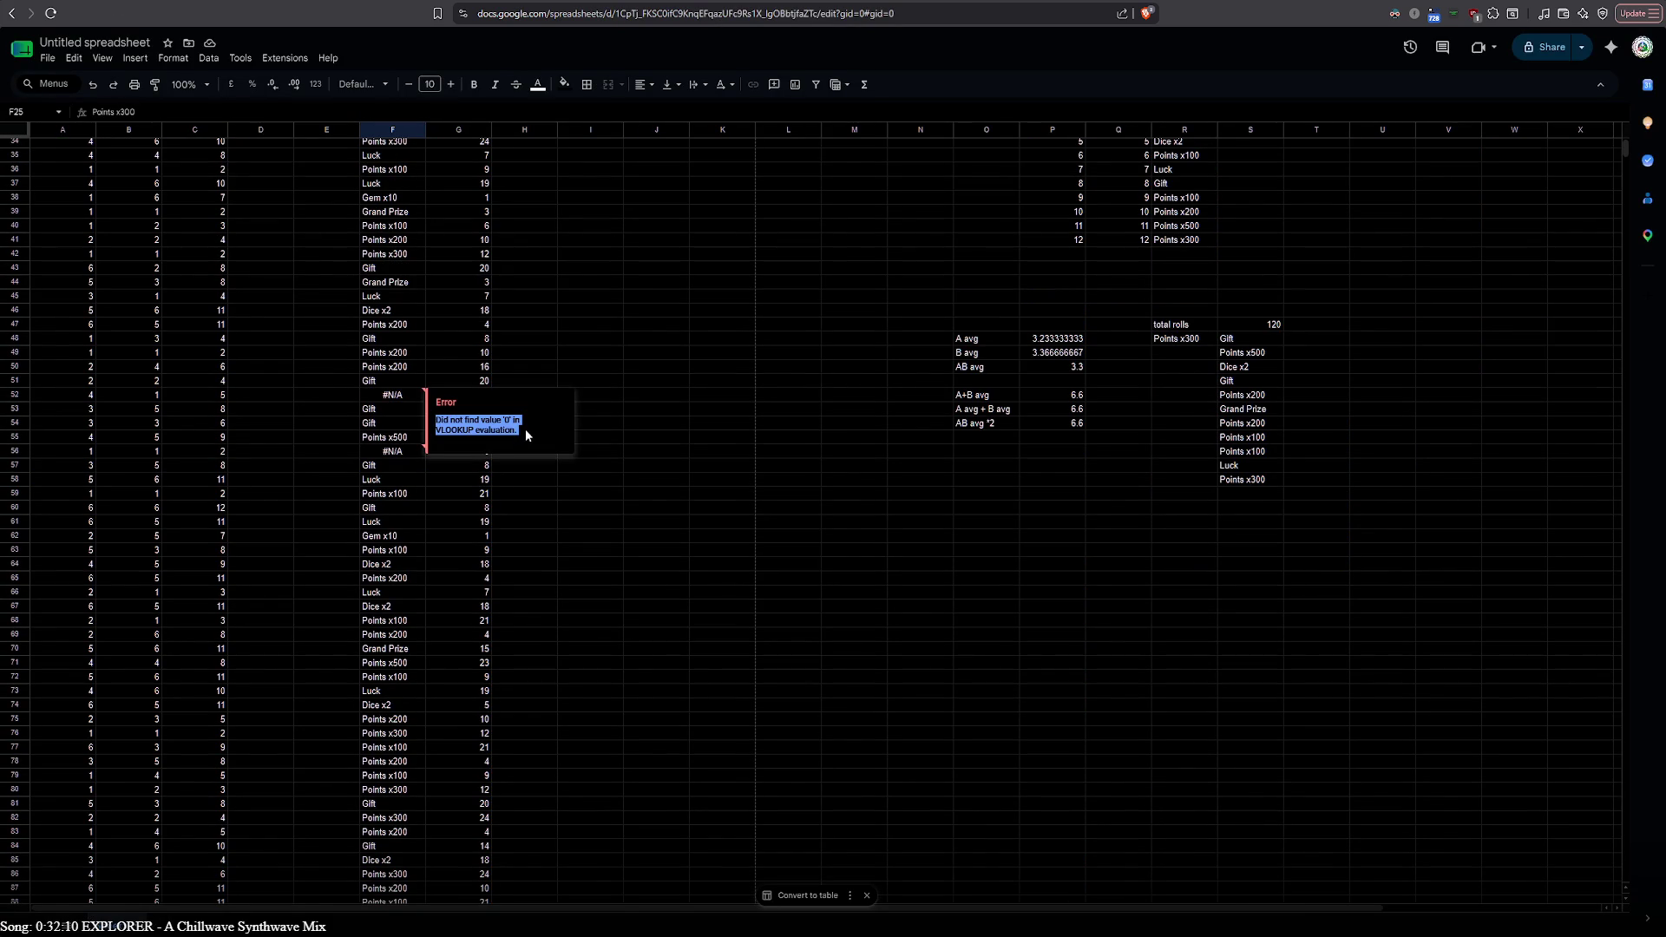
key(alt+Tab)
key(alt+Tab)
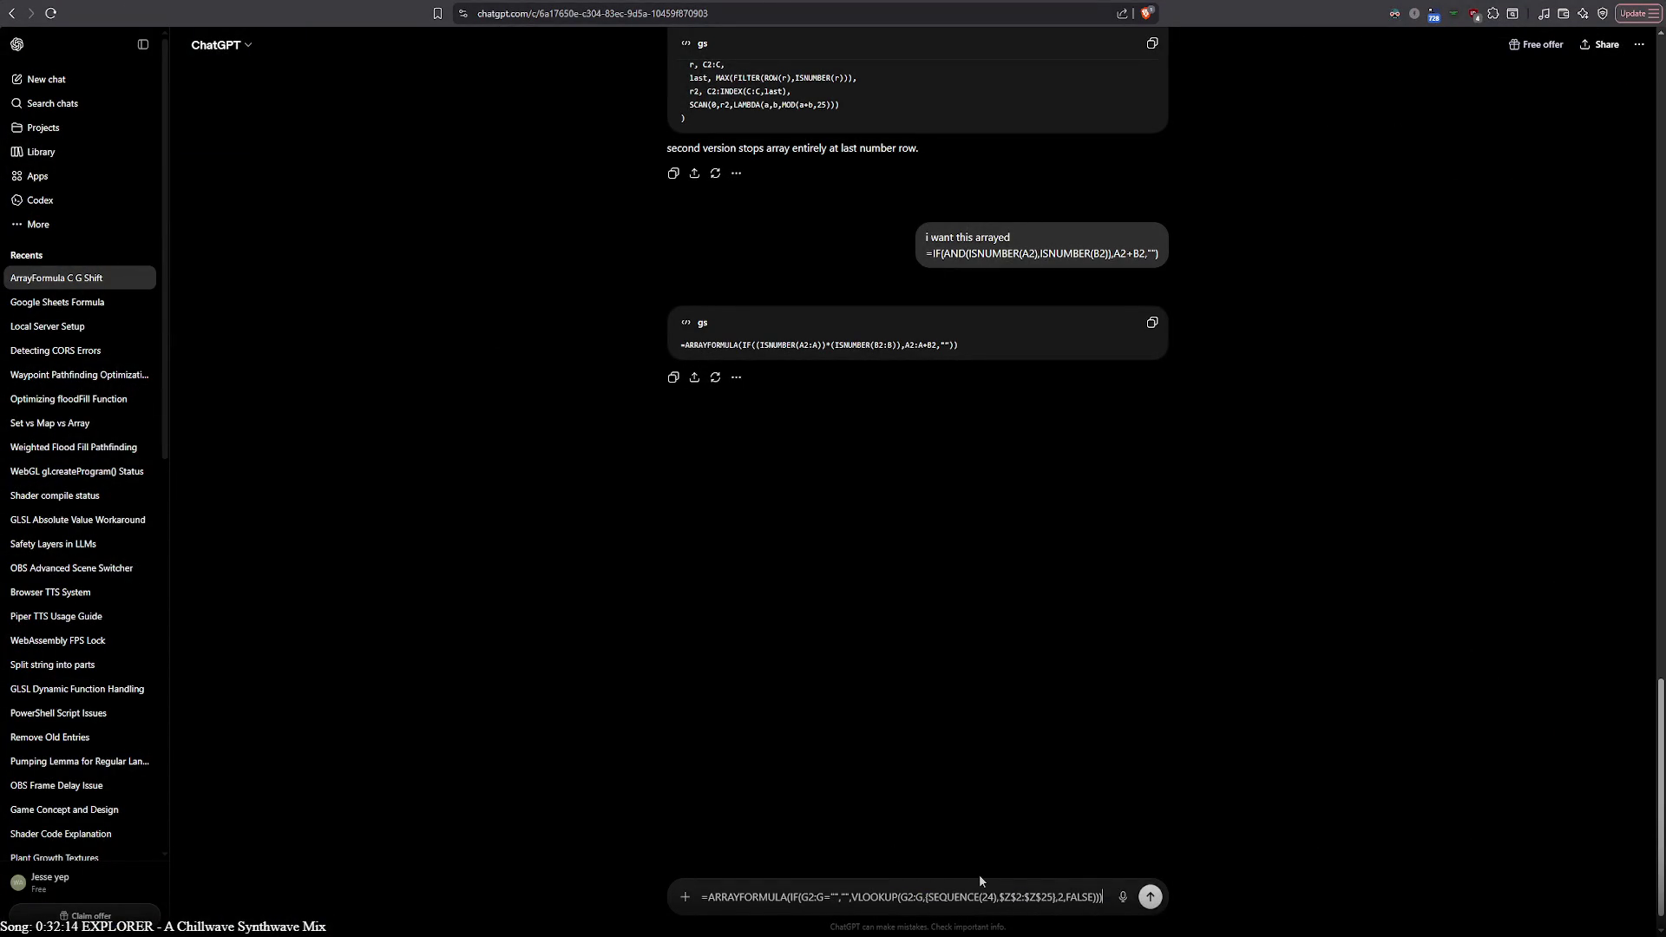
key(shift+Return)
key(Up)
key(ctrl+v)
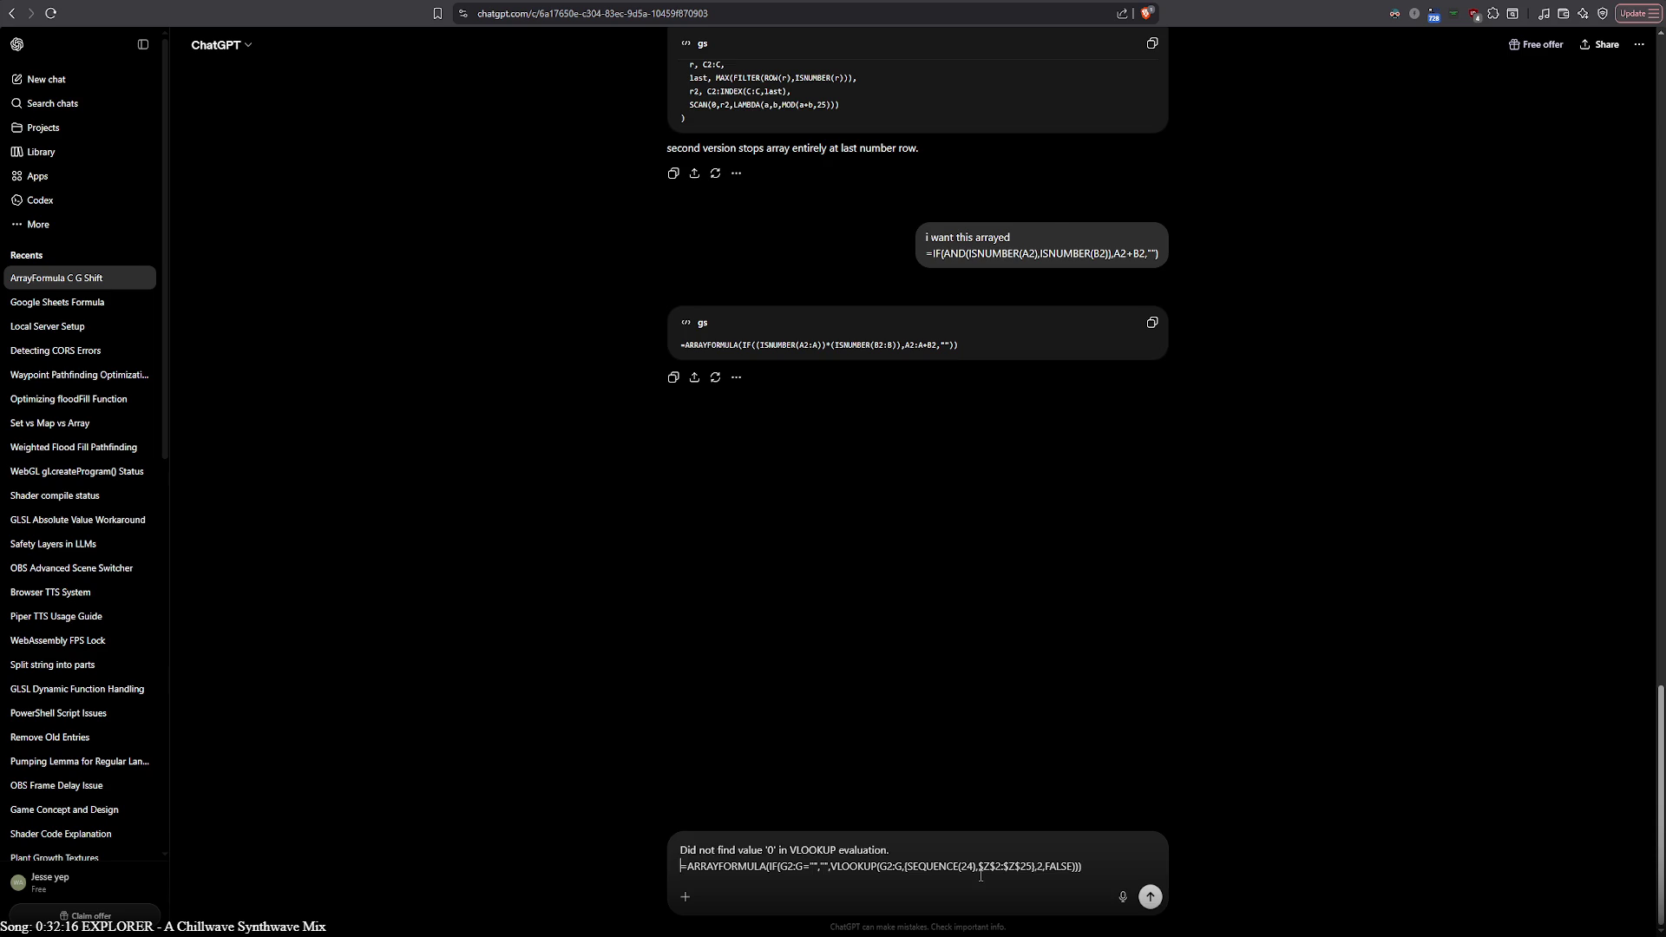
key(Return)
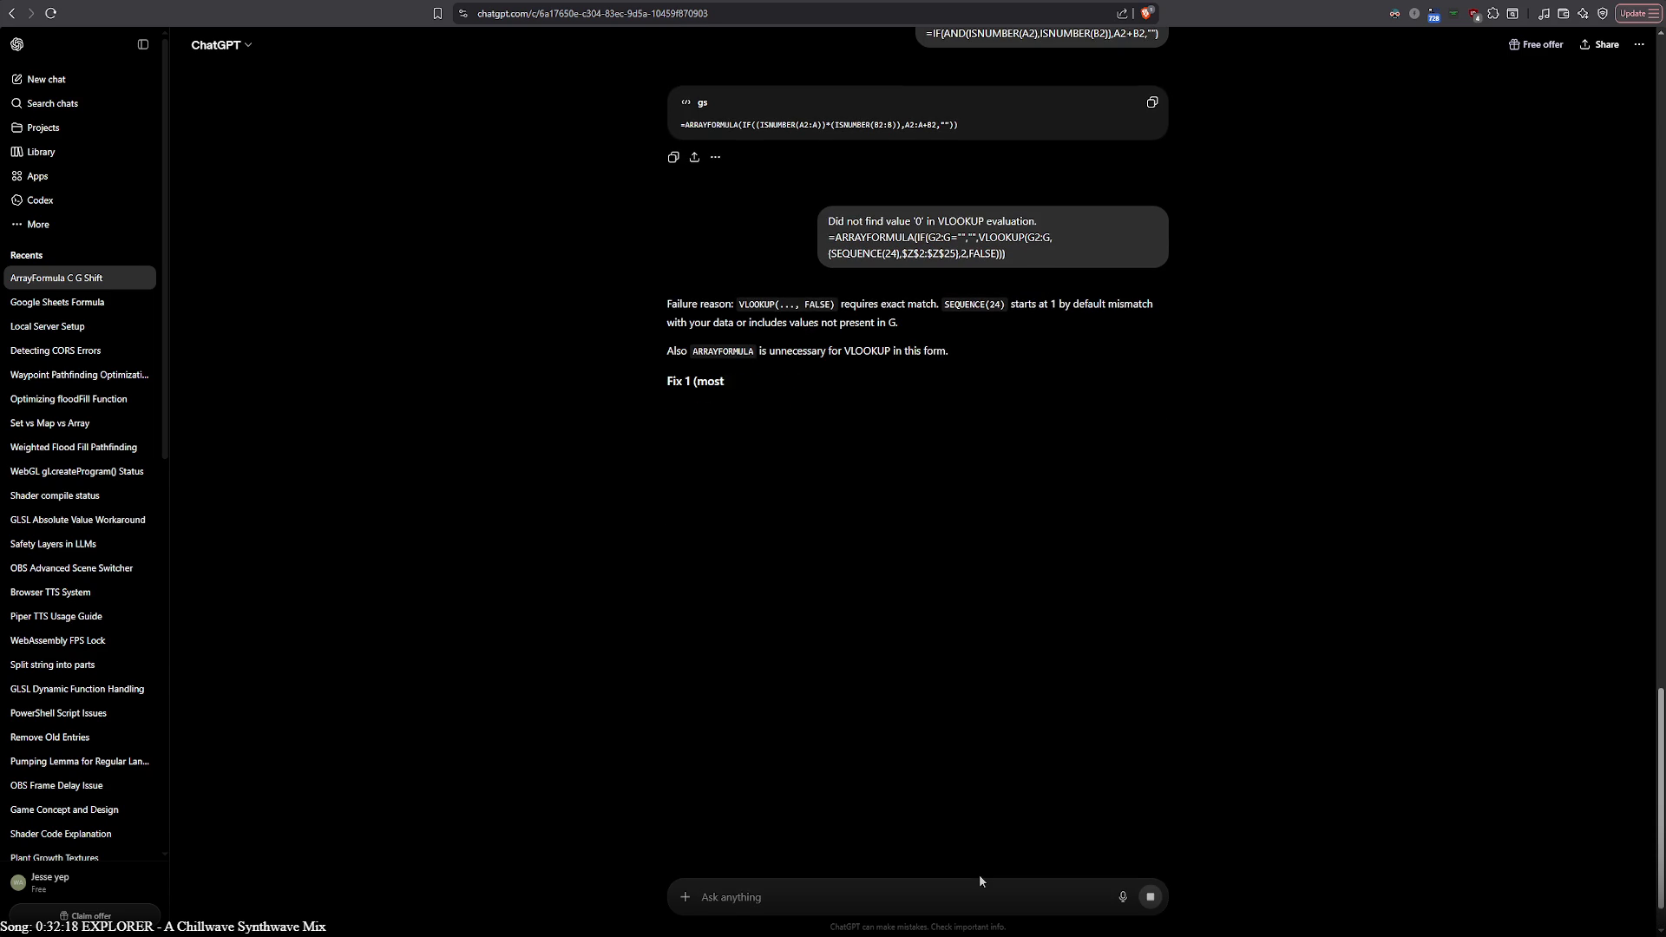
click(1151, 441)
key(ctrl+Tab)
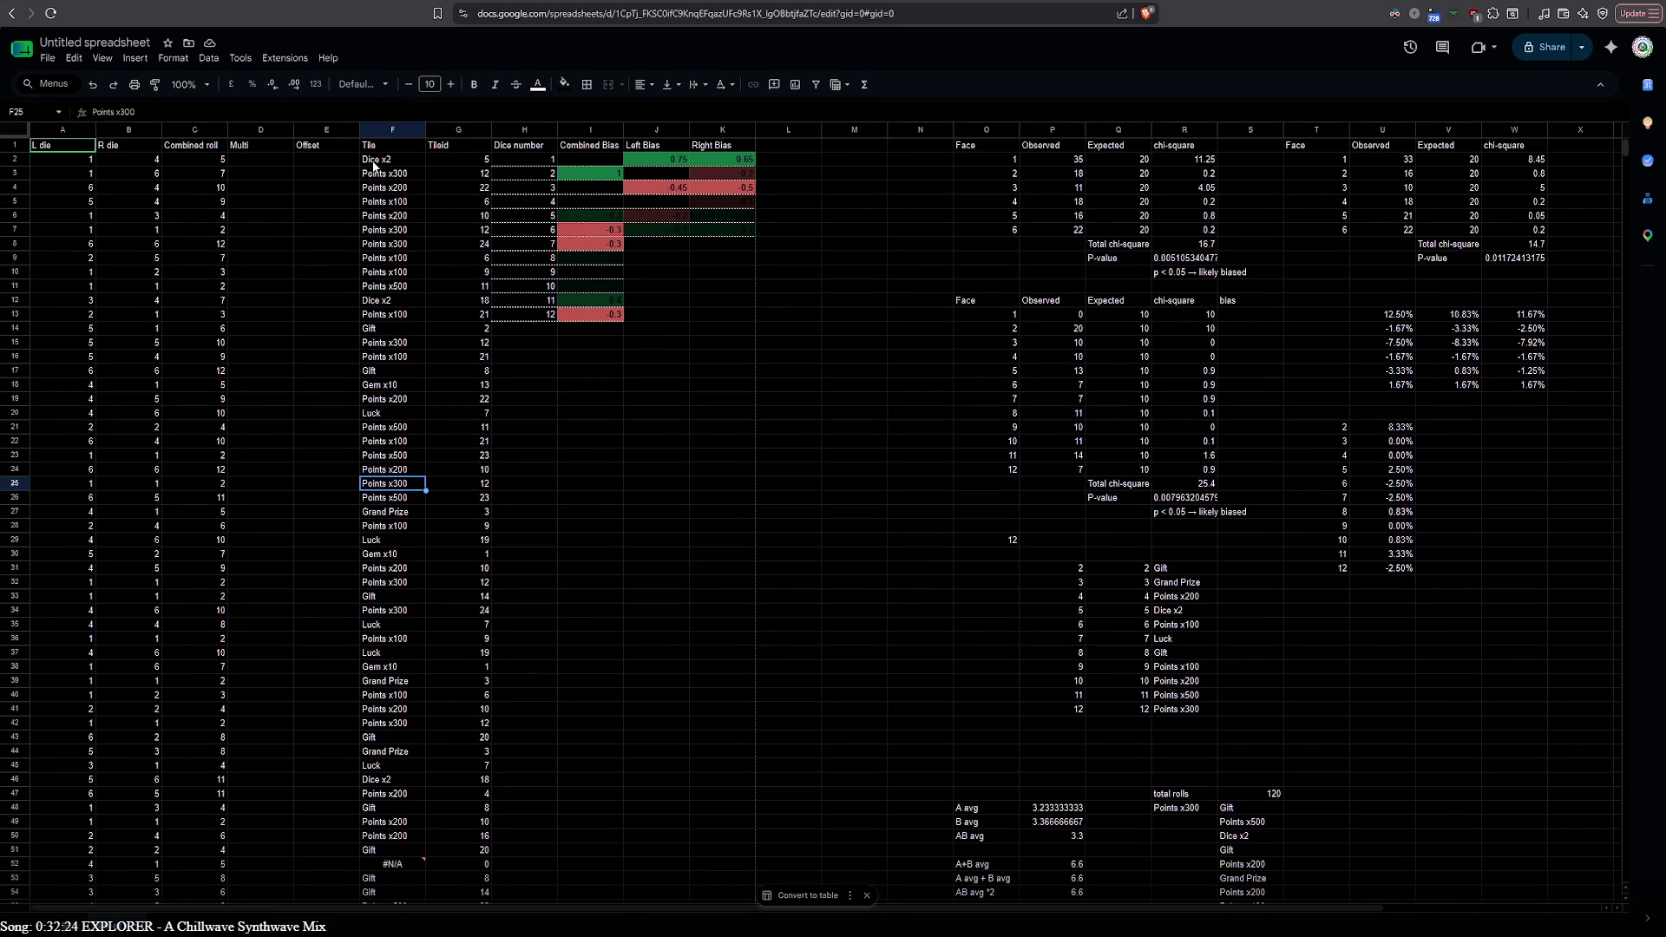
double_click(376, 159)
key(Return)
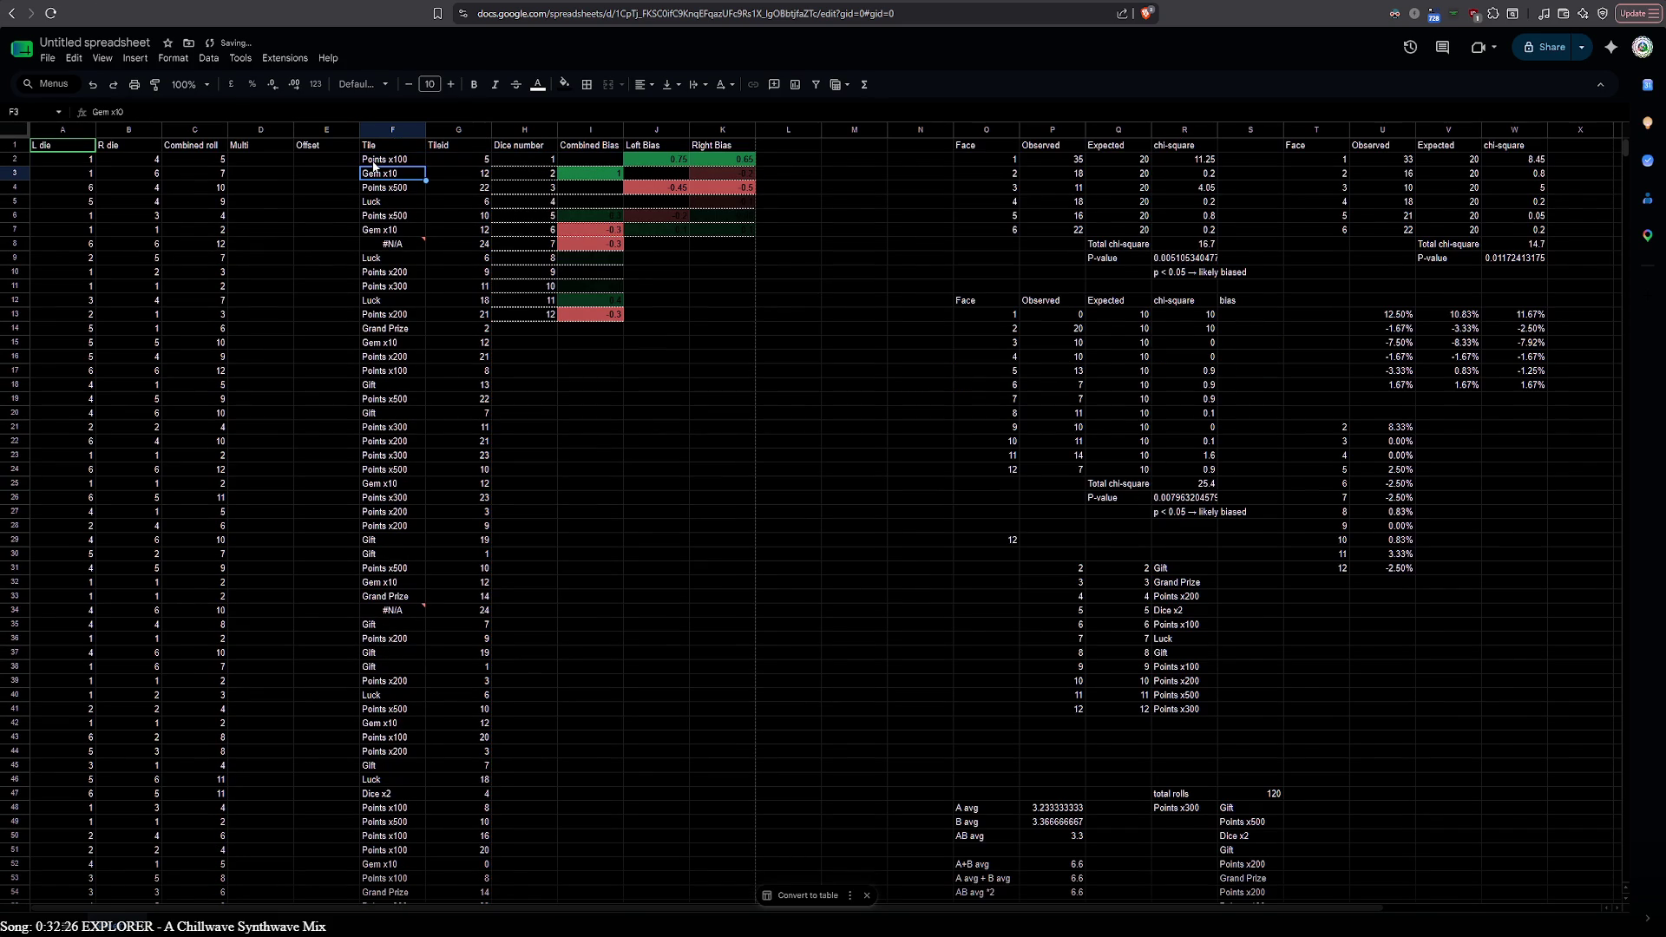
mouse_move(394, 244)
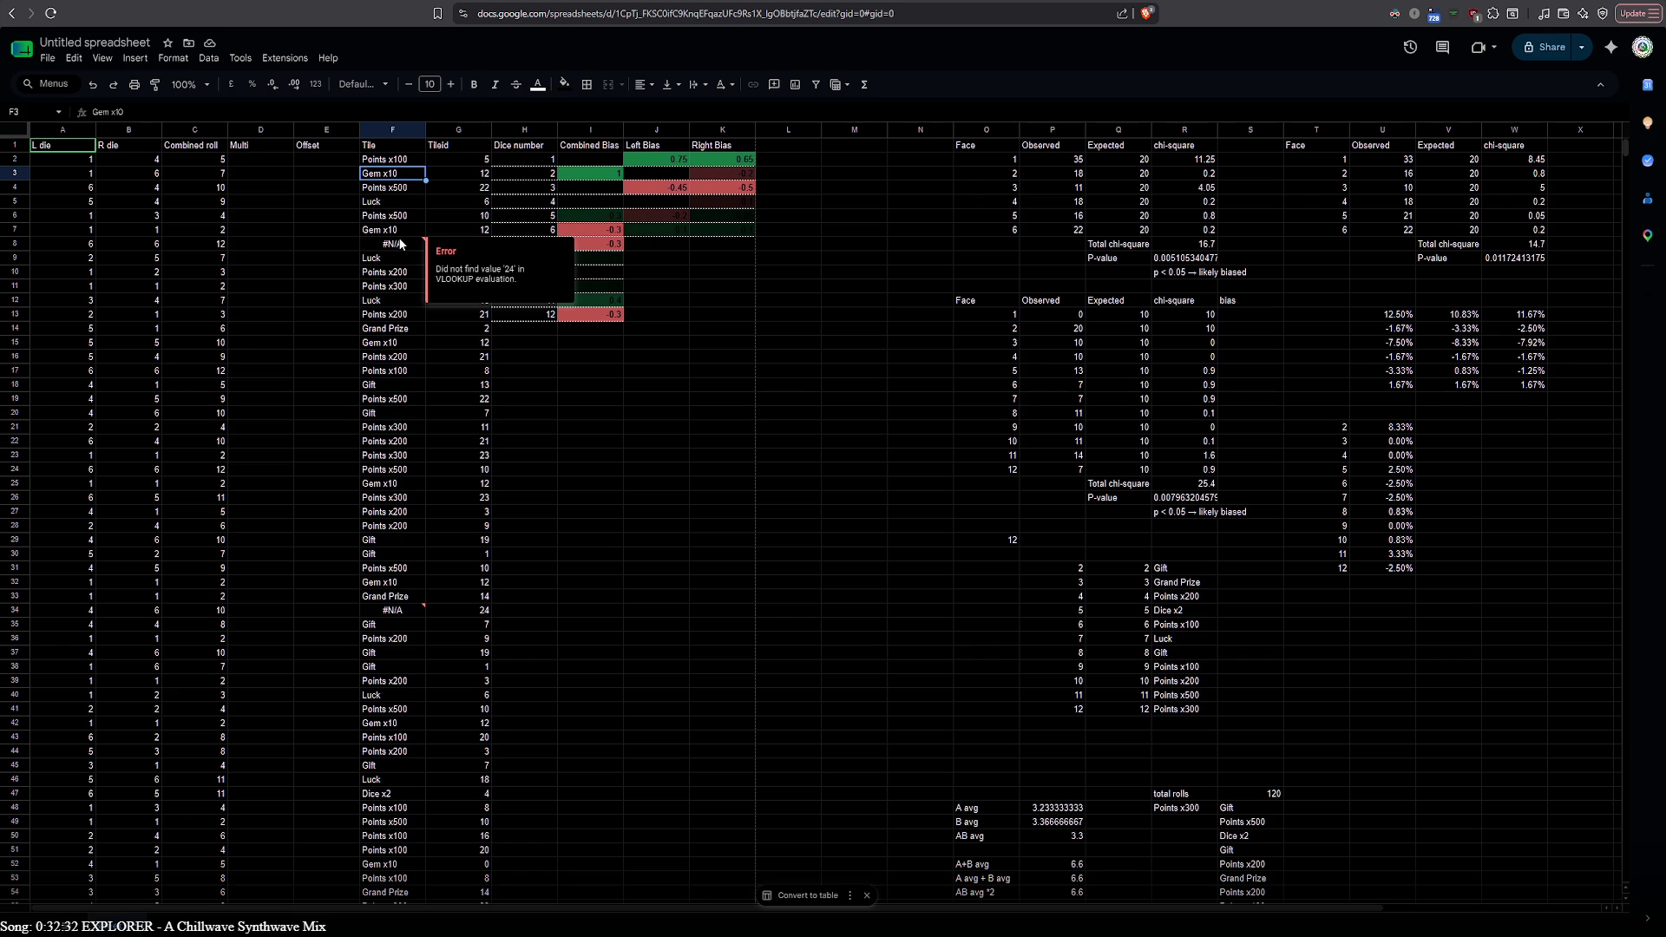
scroll(1258, 356, right, 4)
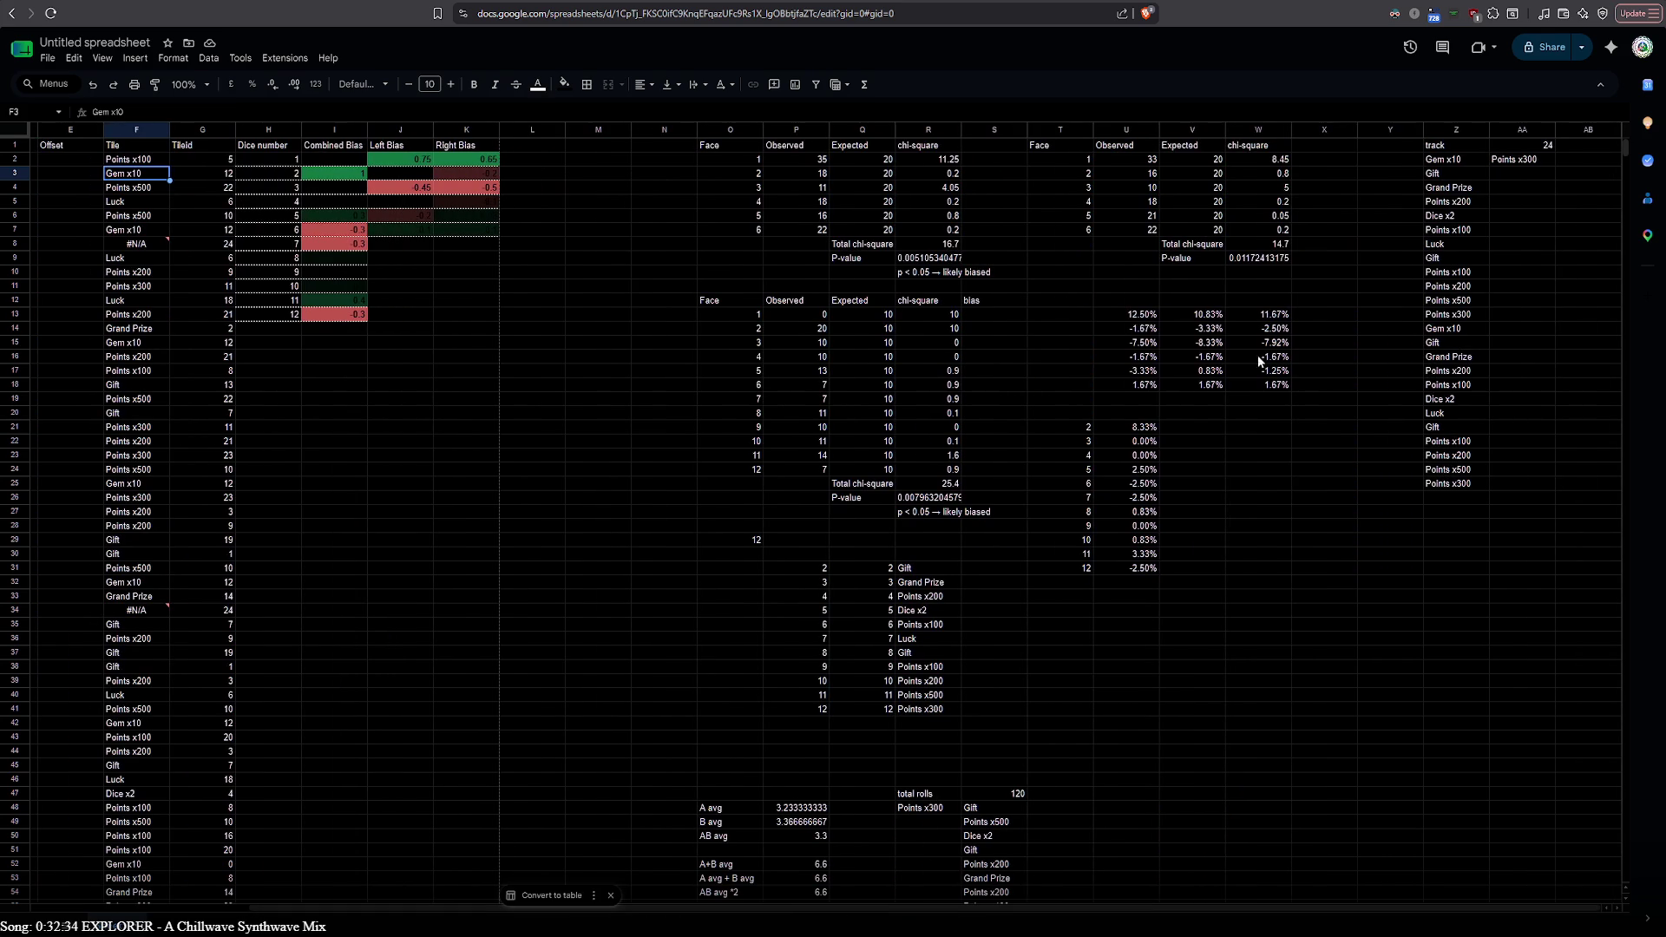
click(1449, 163)
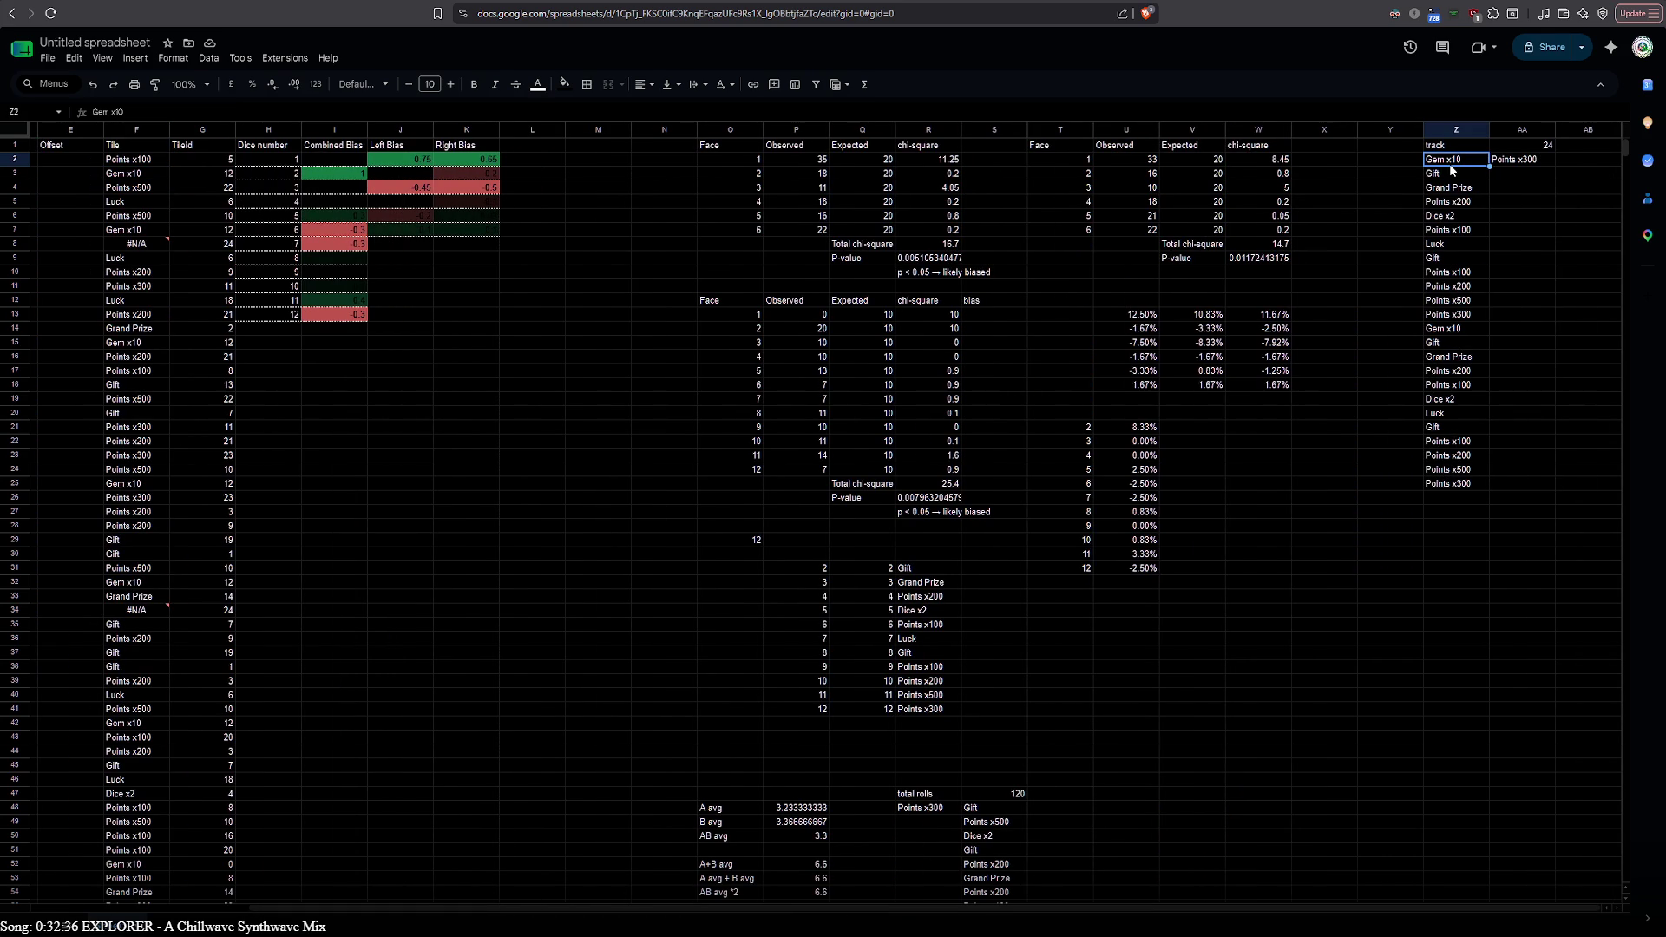
click(1454, 485)
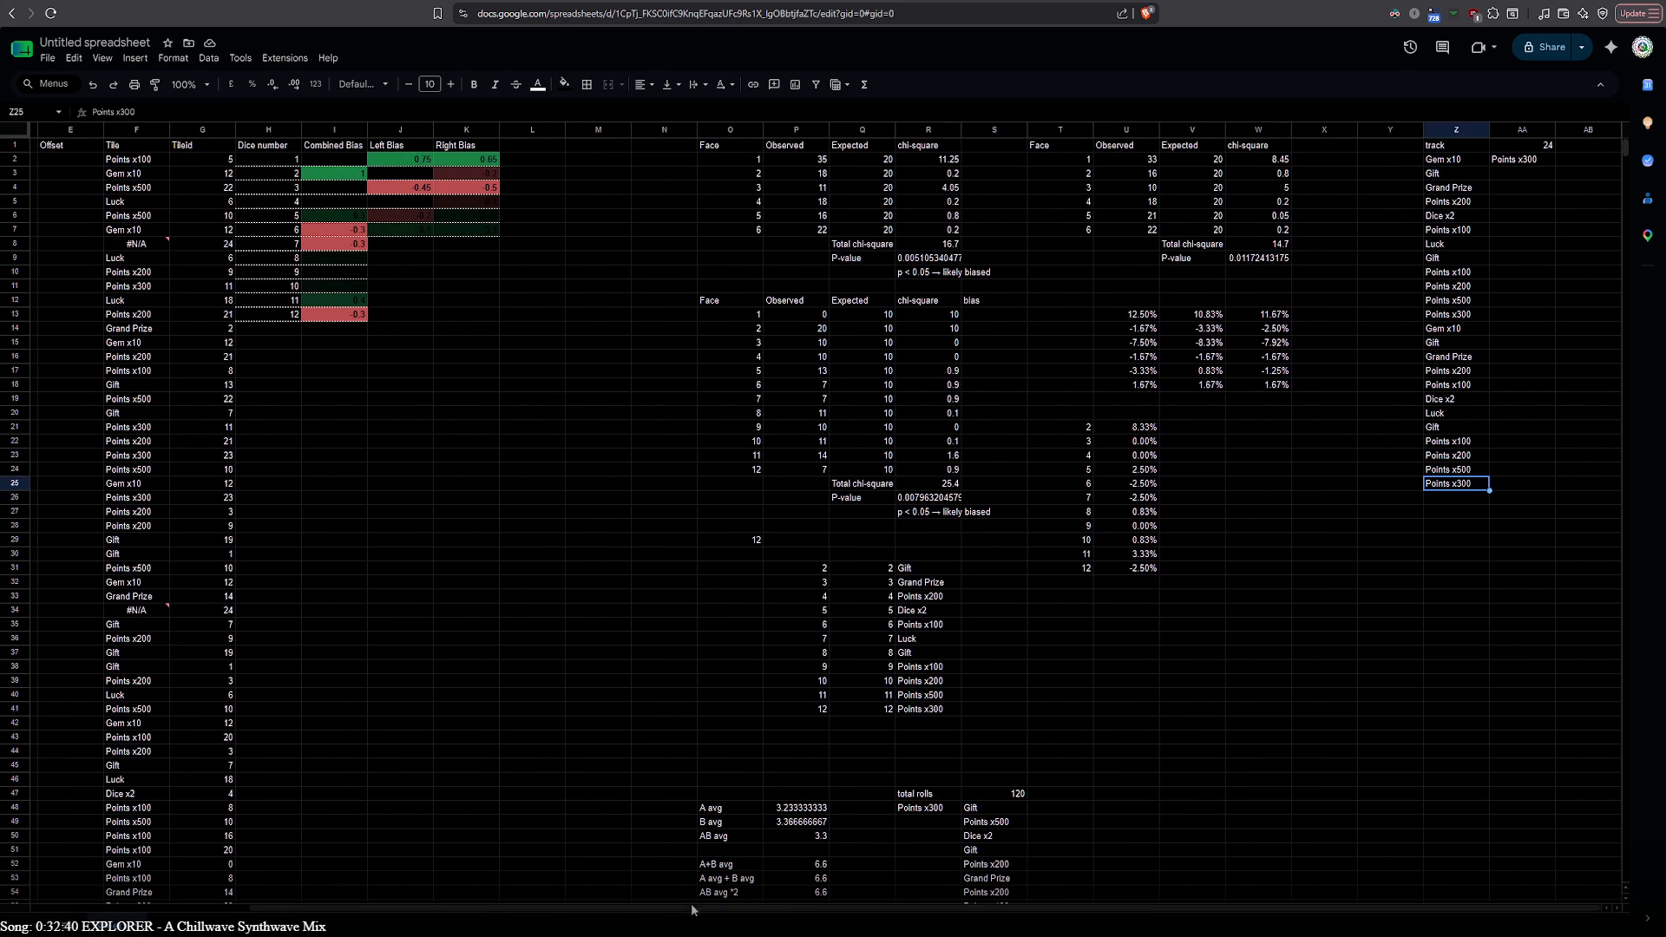
scroll(407, 315, left, 4)
double_click(419, 159)
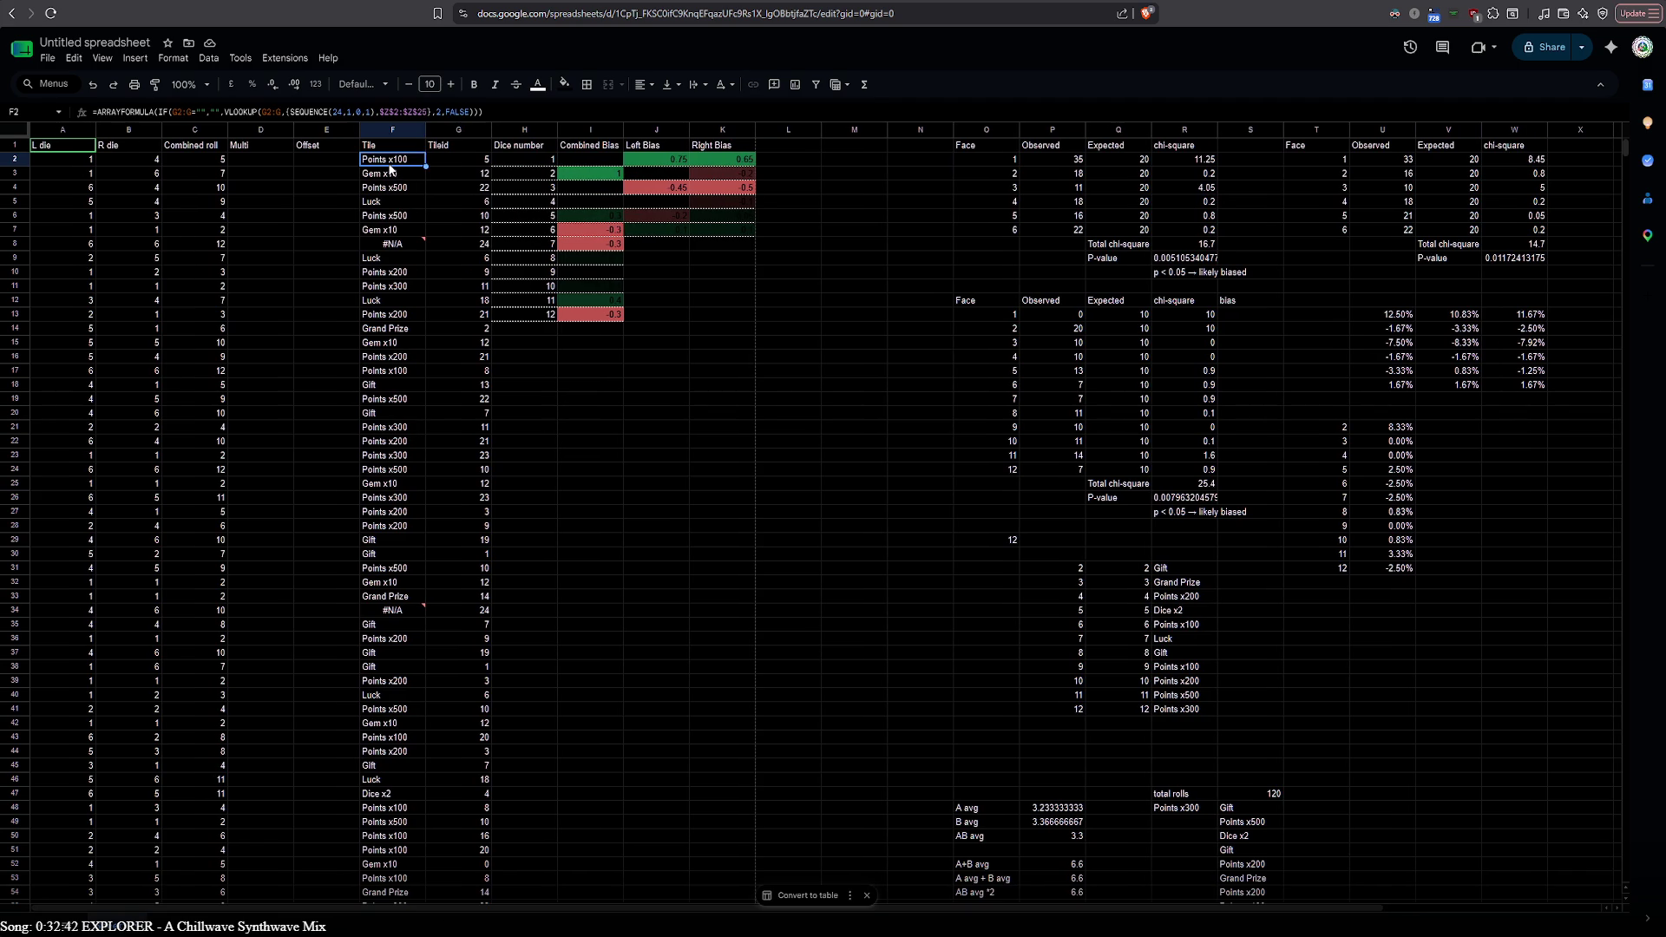
Review the SEQUENCE and prize formulas and copy the working ARRAYFORMULA/VLOOKUP from R30
click(617, 159)
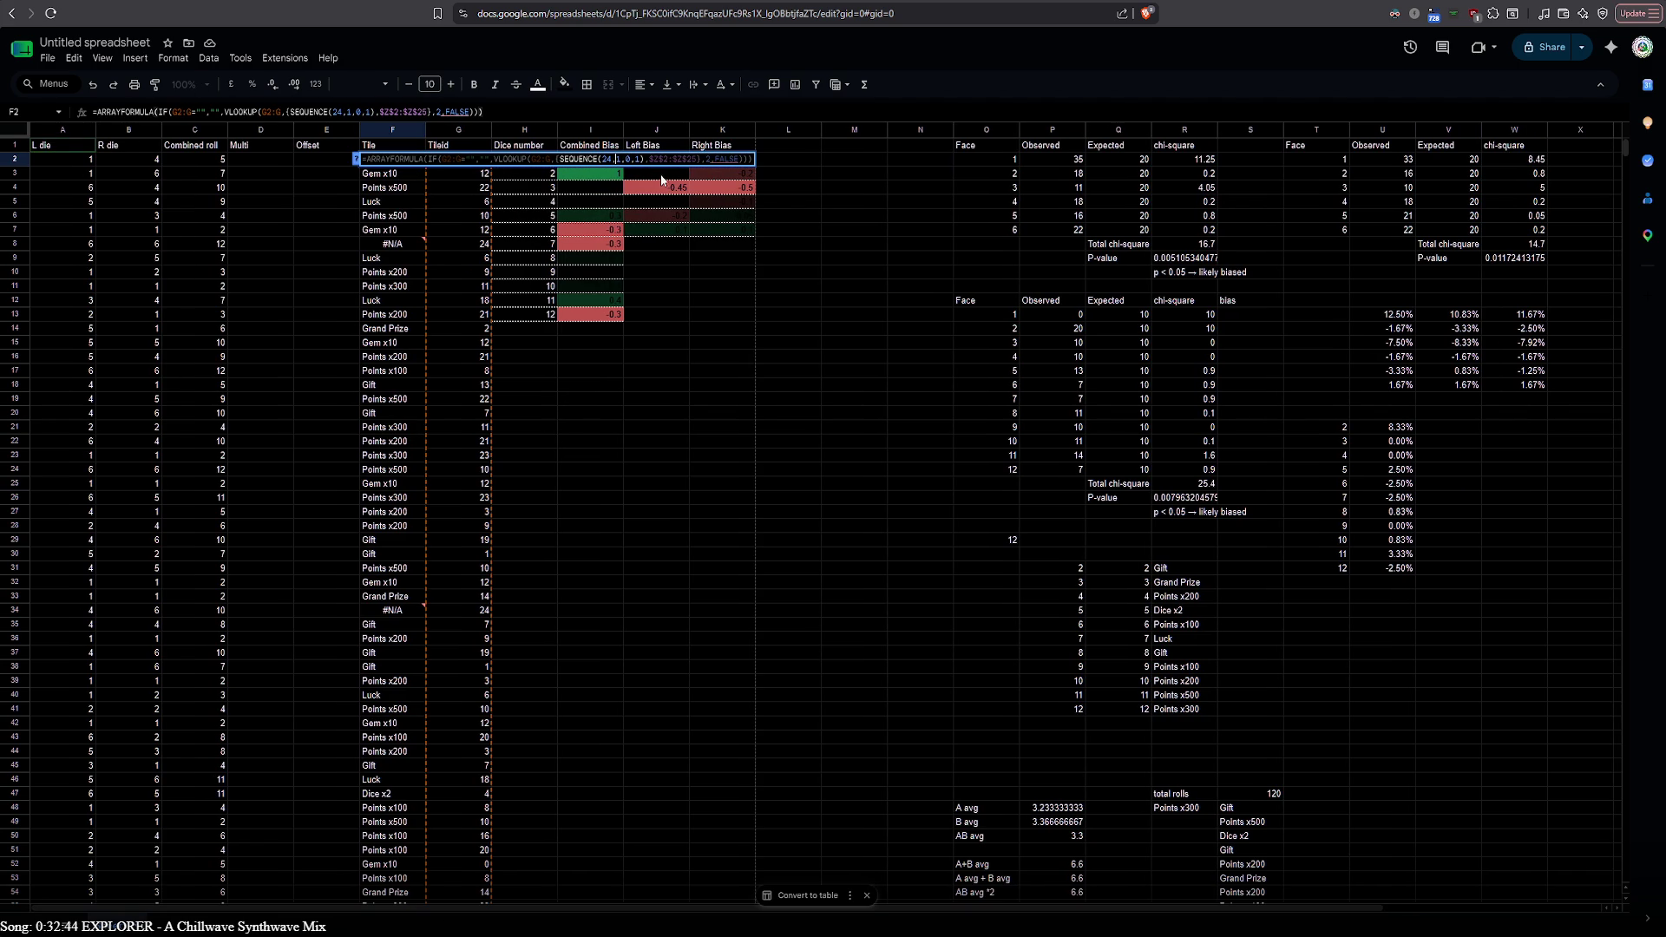
text(3)
key(Return)
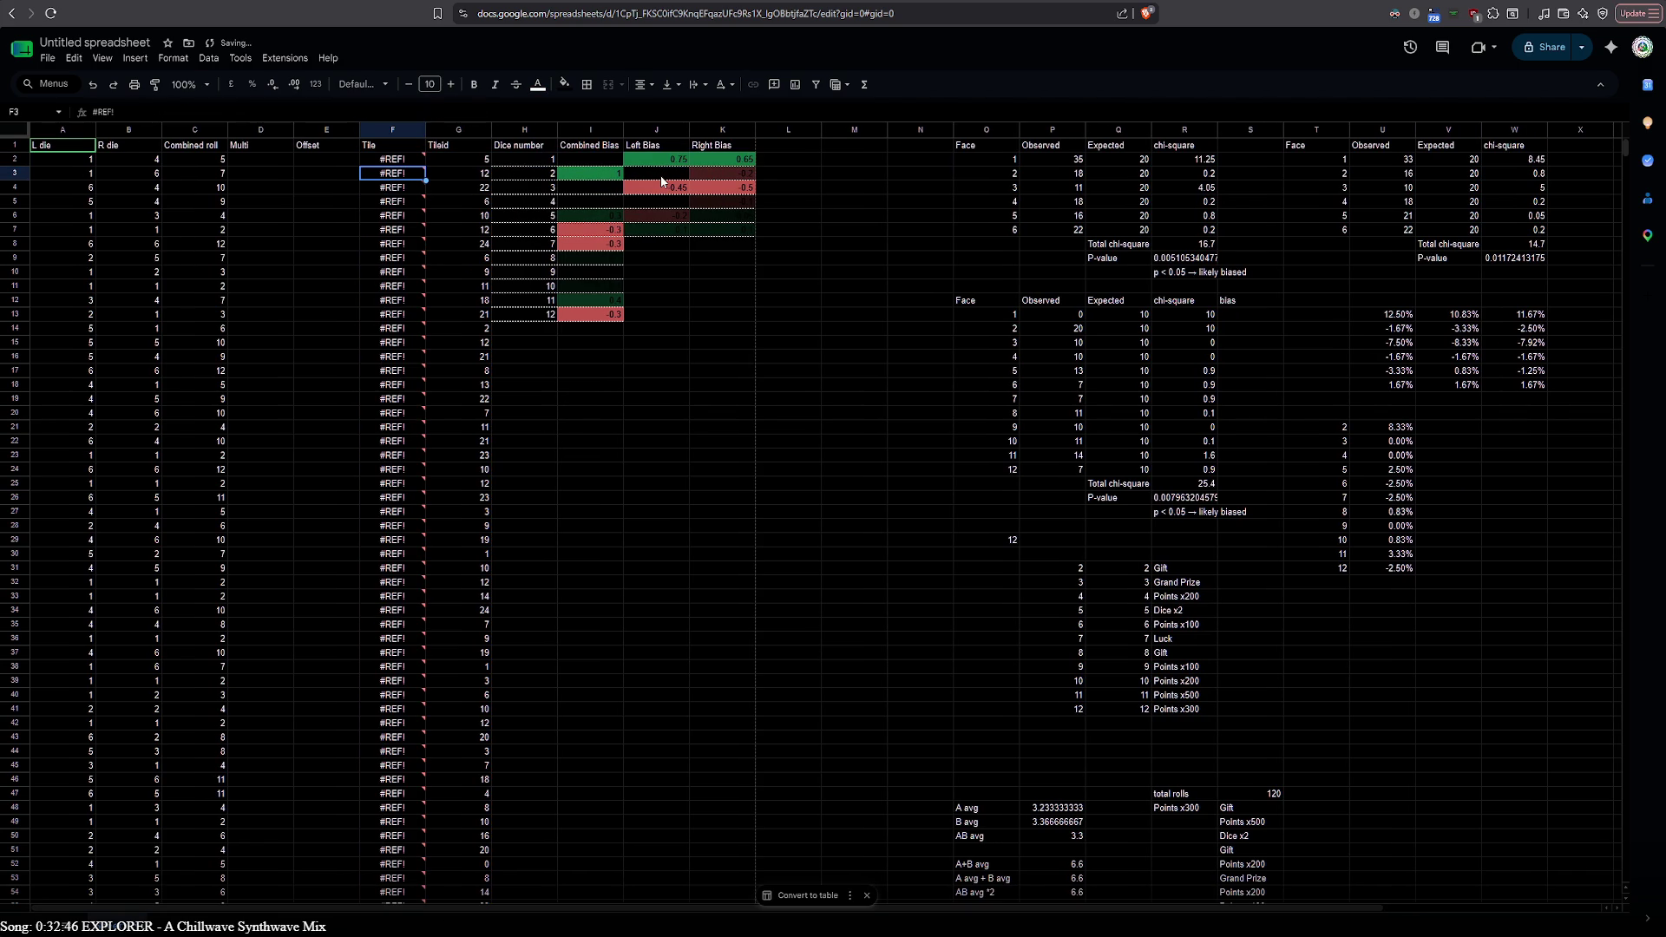
scroll(829, 539, down, 10)
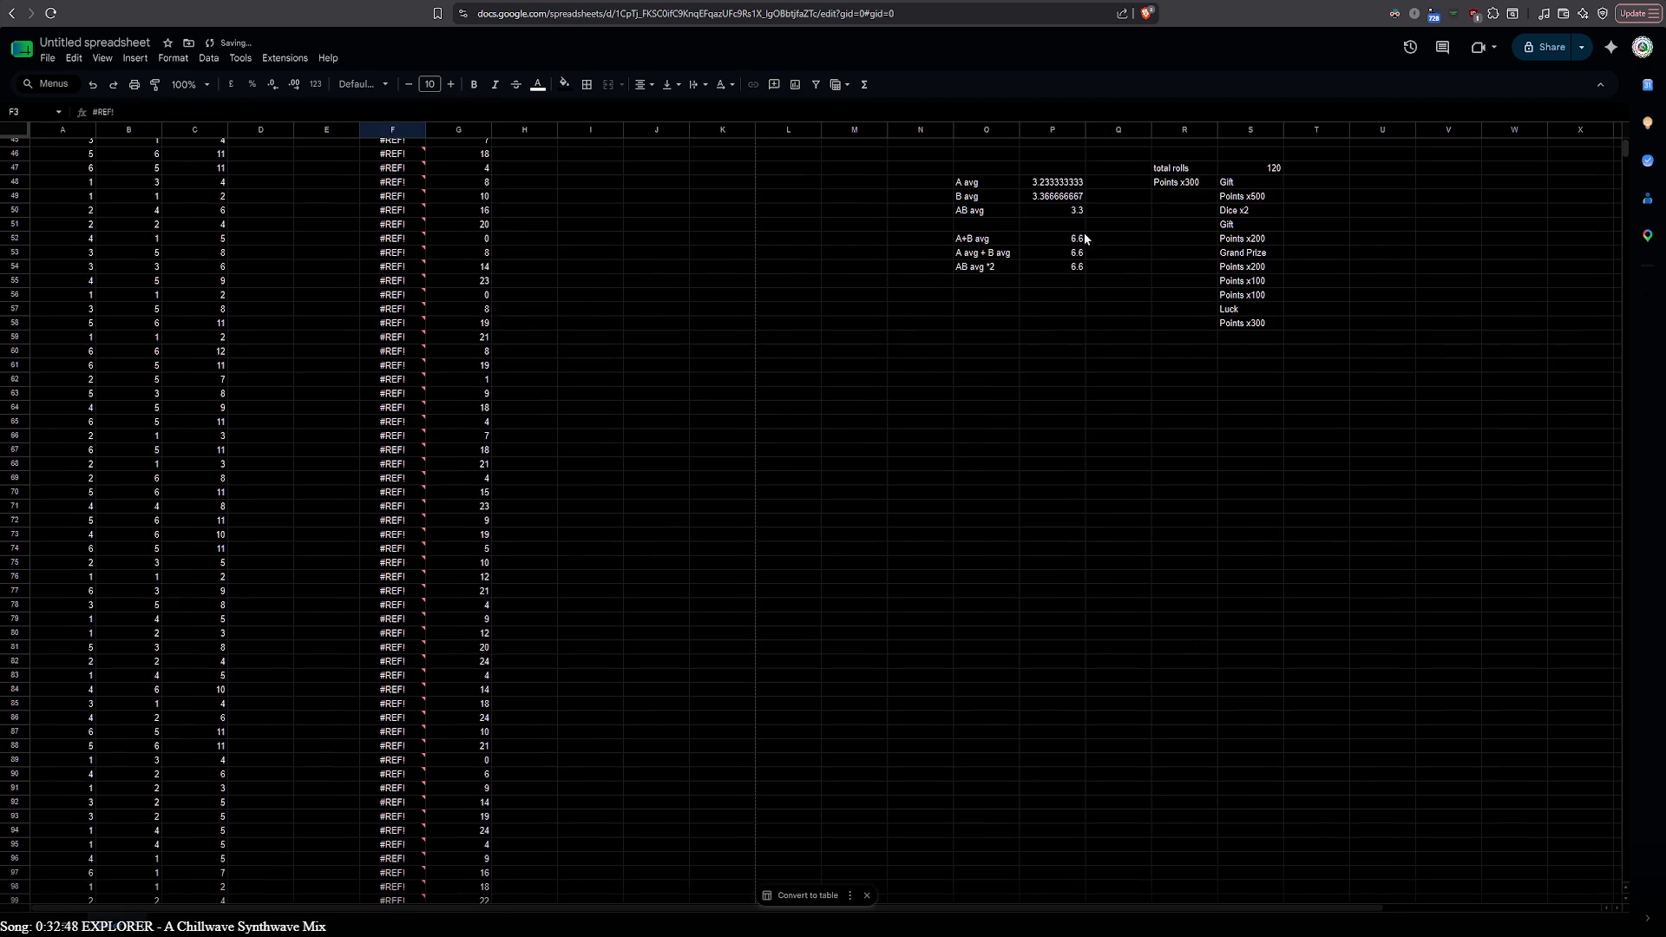
scroll(1251, 369, up, 4)
double_click(1244, 484)
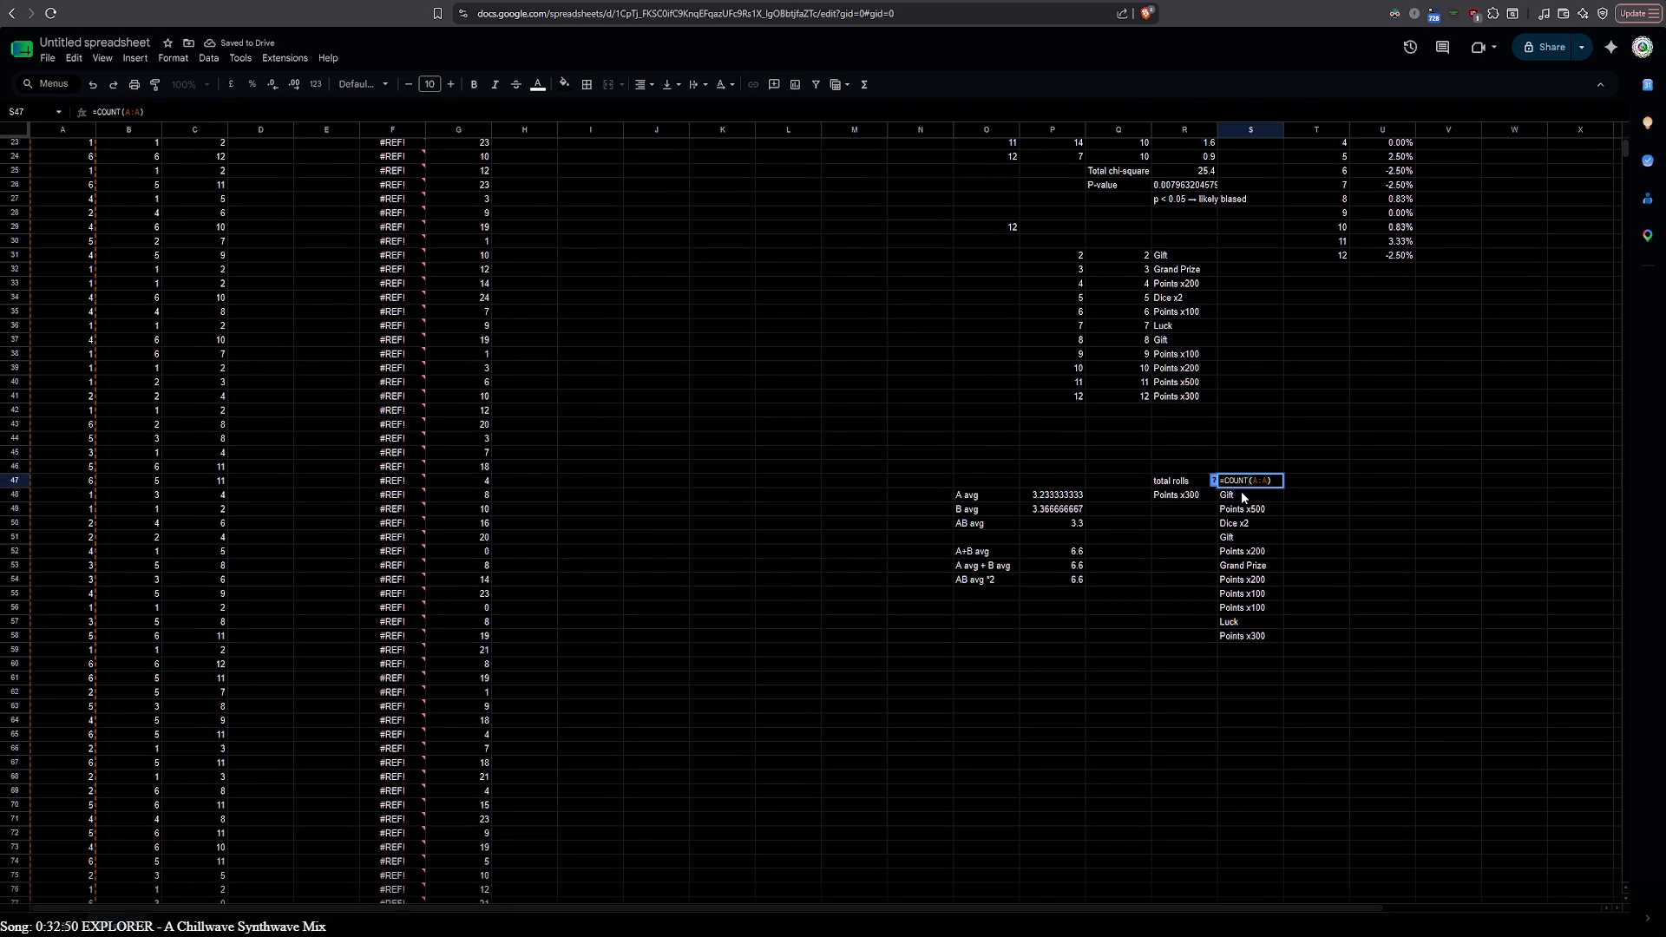
double_click(1242, 494)
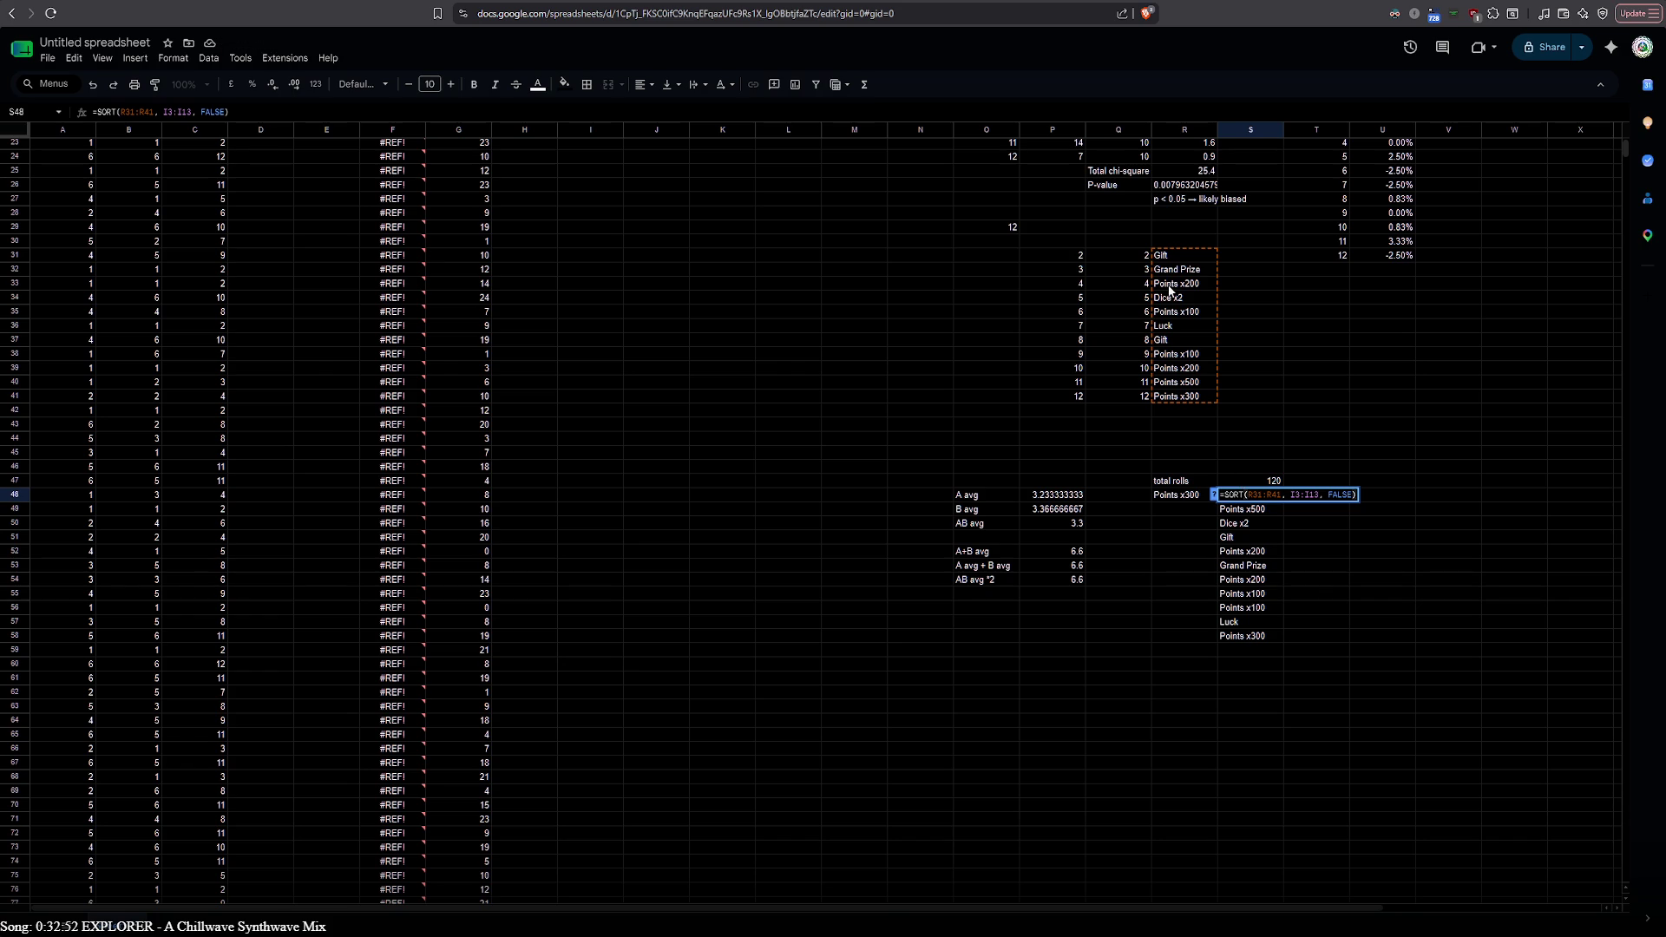
click(1168, 239)
double_click(1168, 240)
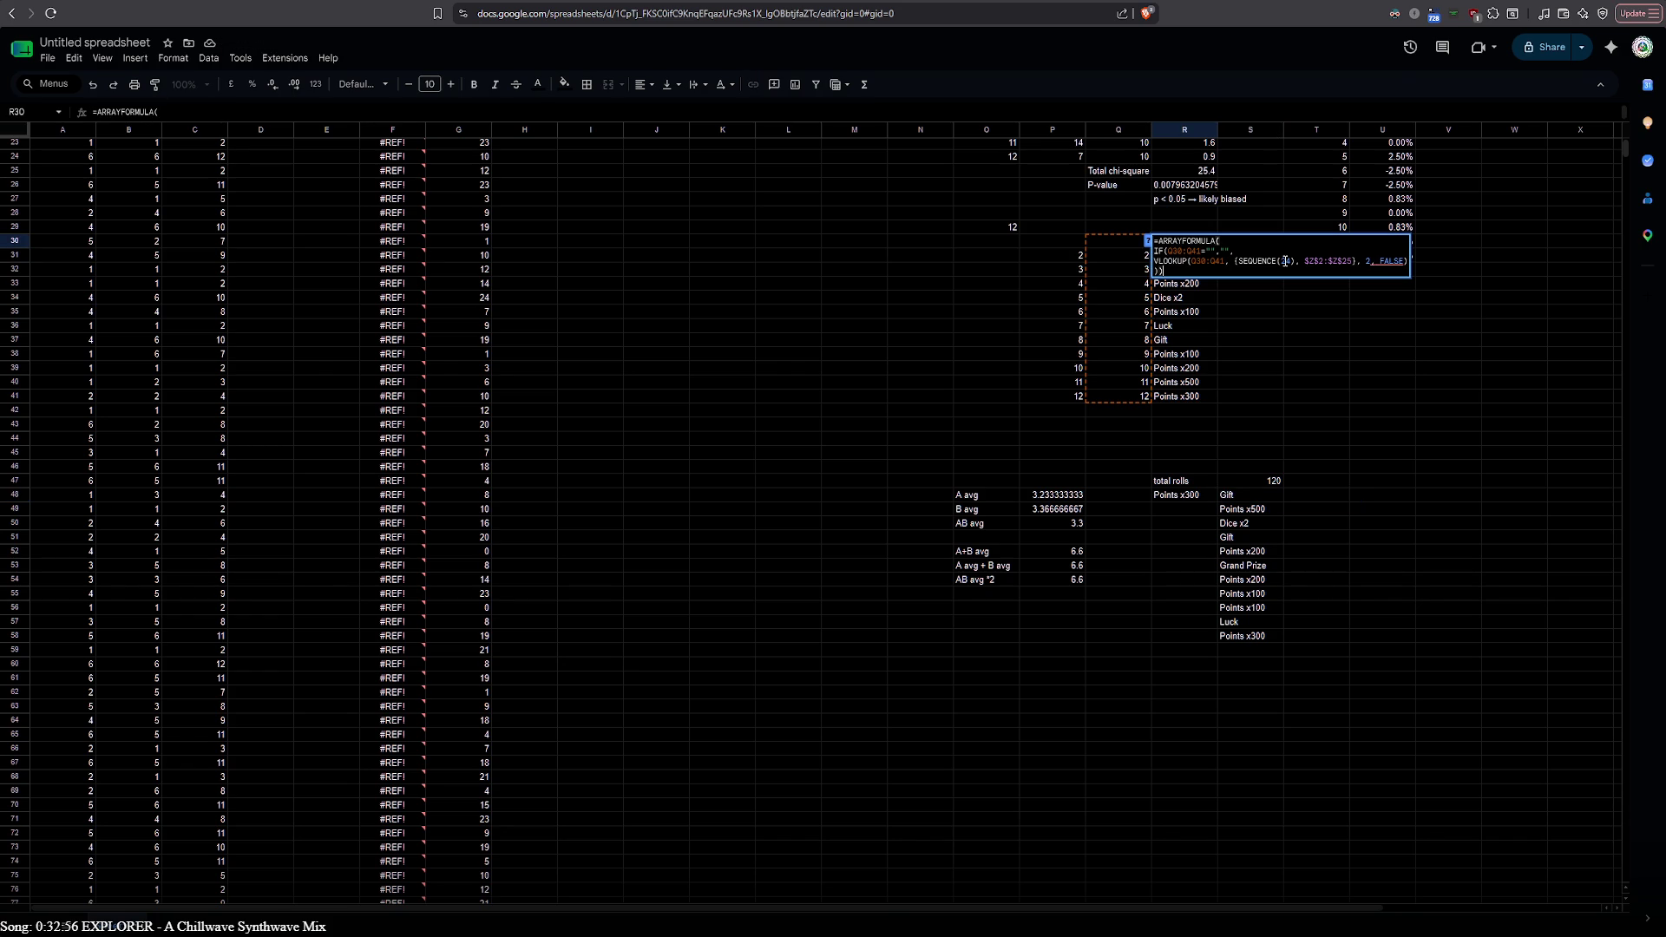
click(1299, 261)
text(24)
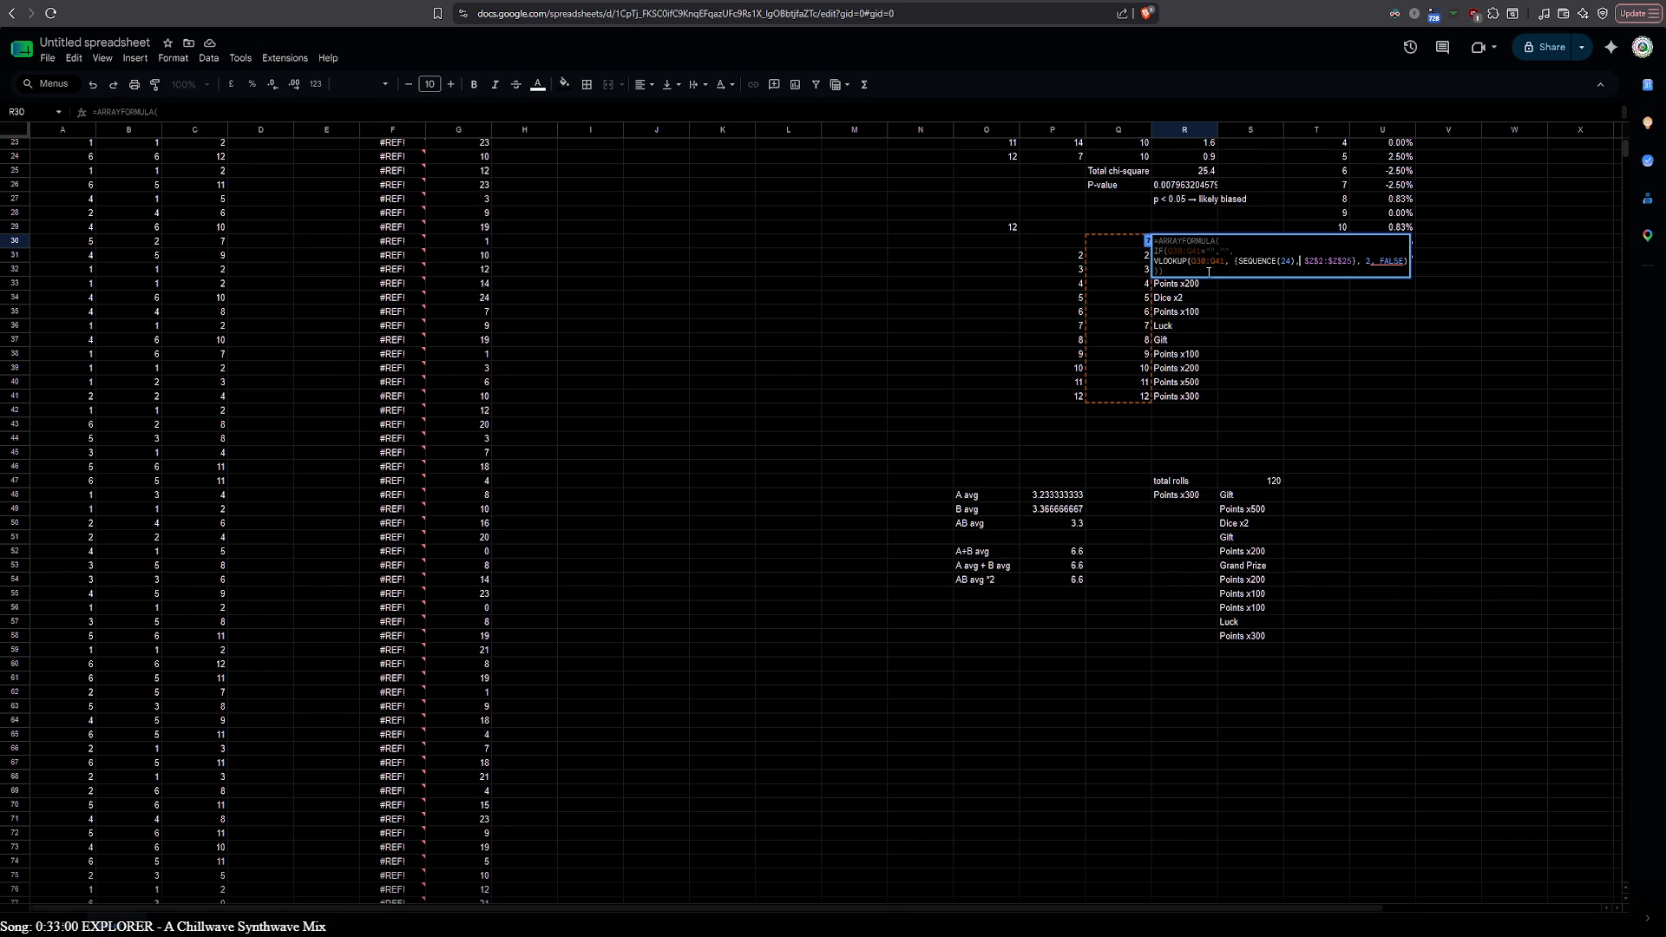
double_click(1172, 262)
click(1181, 248)
key(ctrl+a)
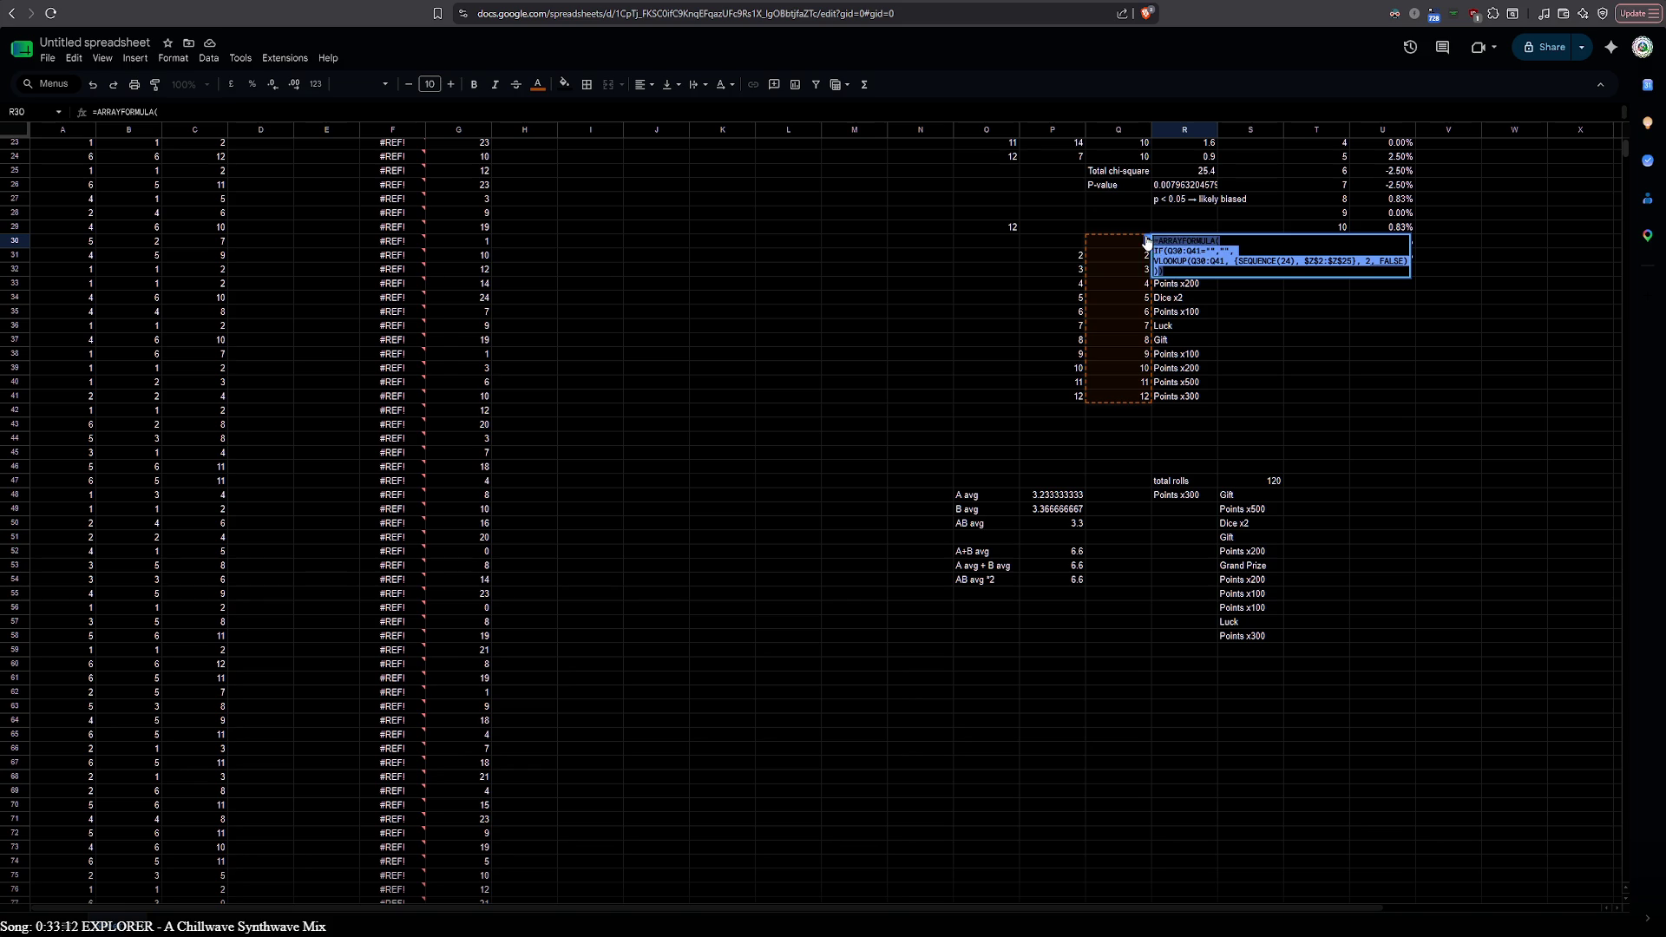
scroll(617, 323, up, 3)
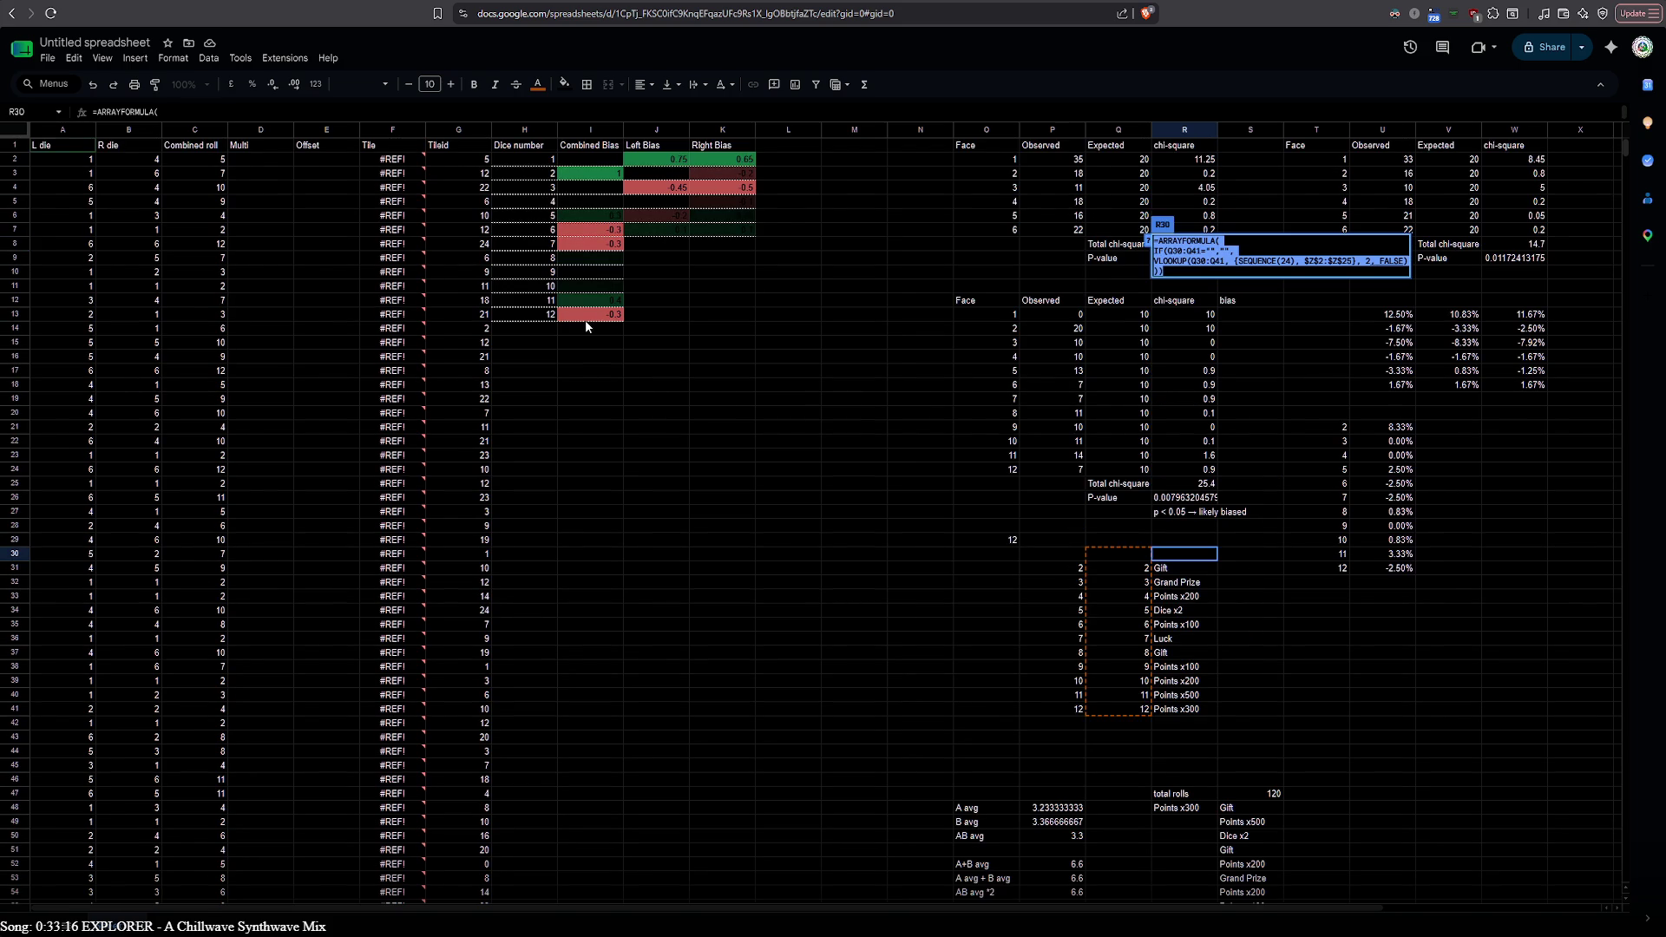
Paste the lookup into F2 and point its references at the Combined roll column
click(411, 155)
double_click(412, 160)
key(ctrl+v)
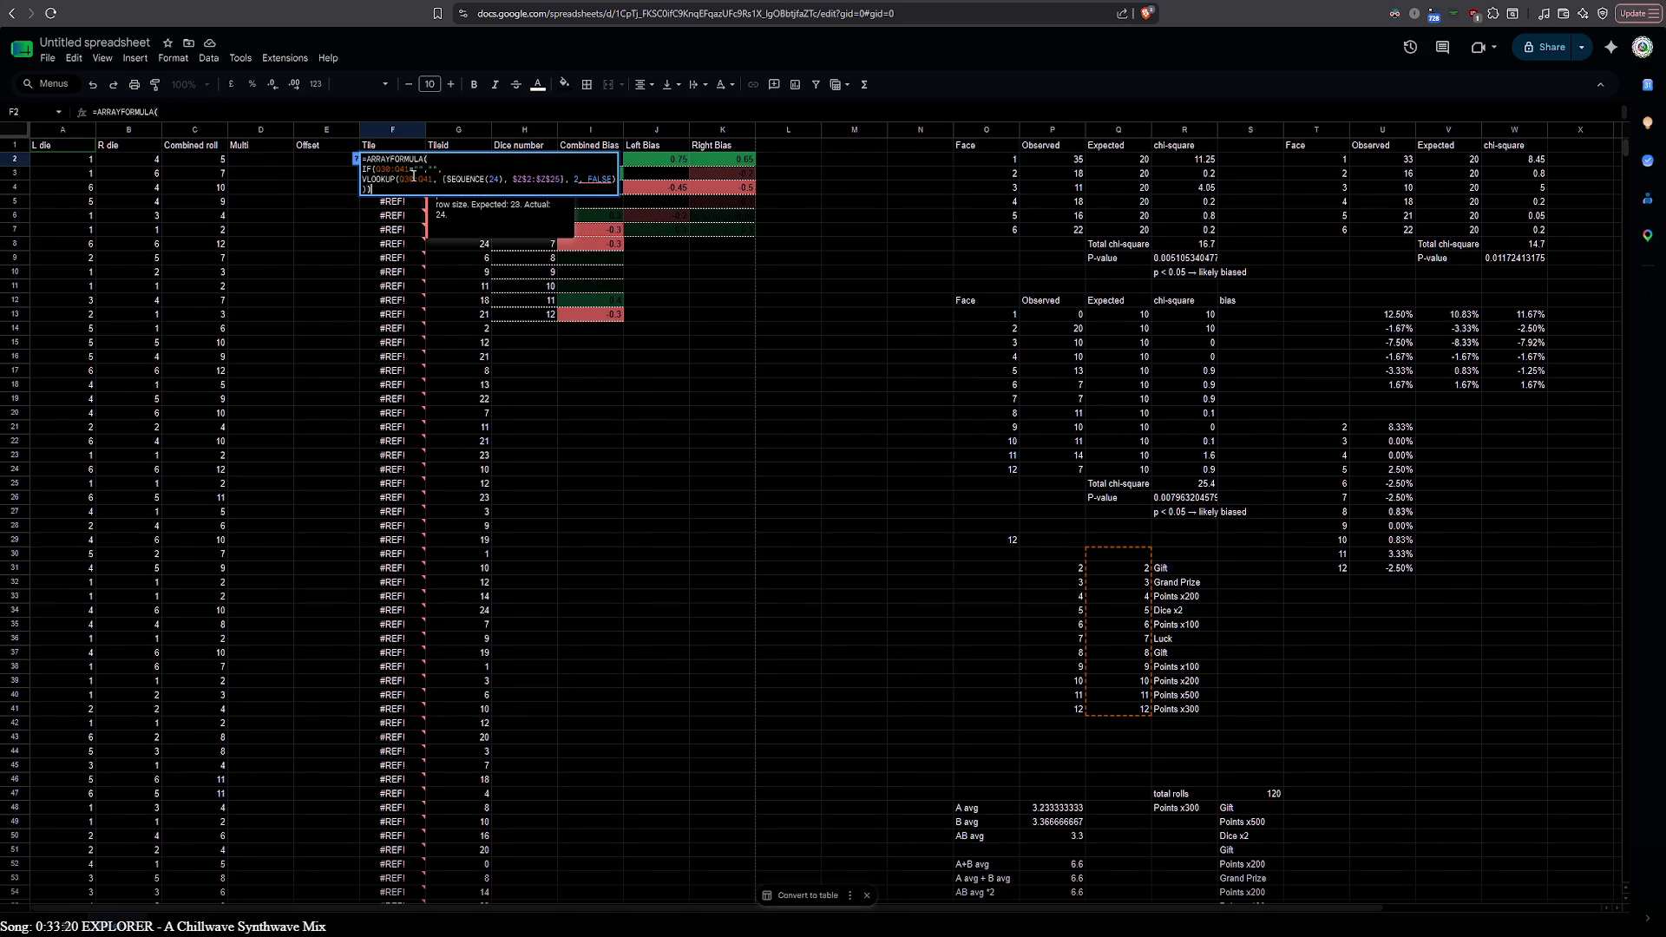
click(384, 171)
key(BackSpace)
key(BackSpace)
key(BackSpace)
key(BackSpace)
key(BackSpace)
key(BackSpace)
key(BackSpace)
click(397, 178)
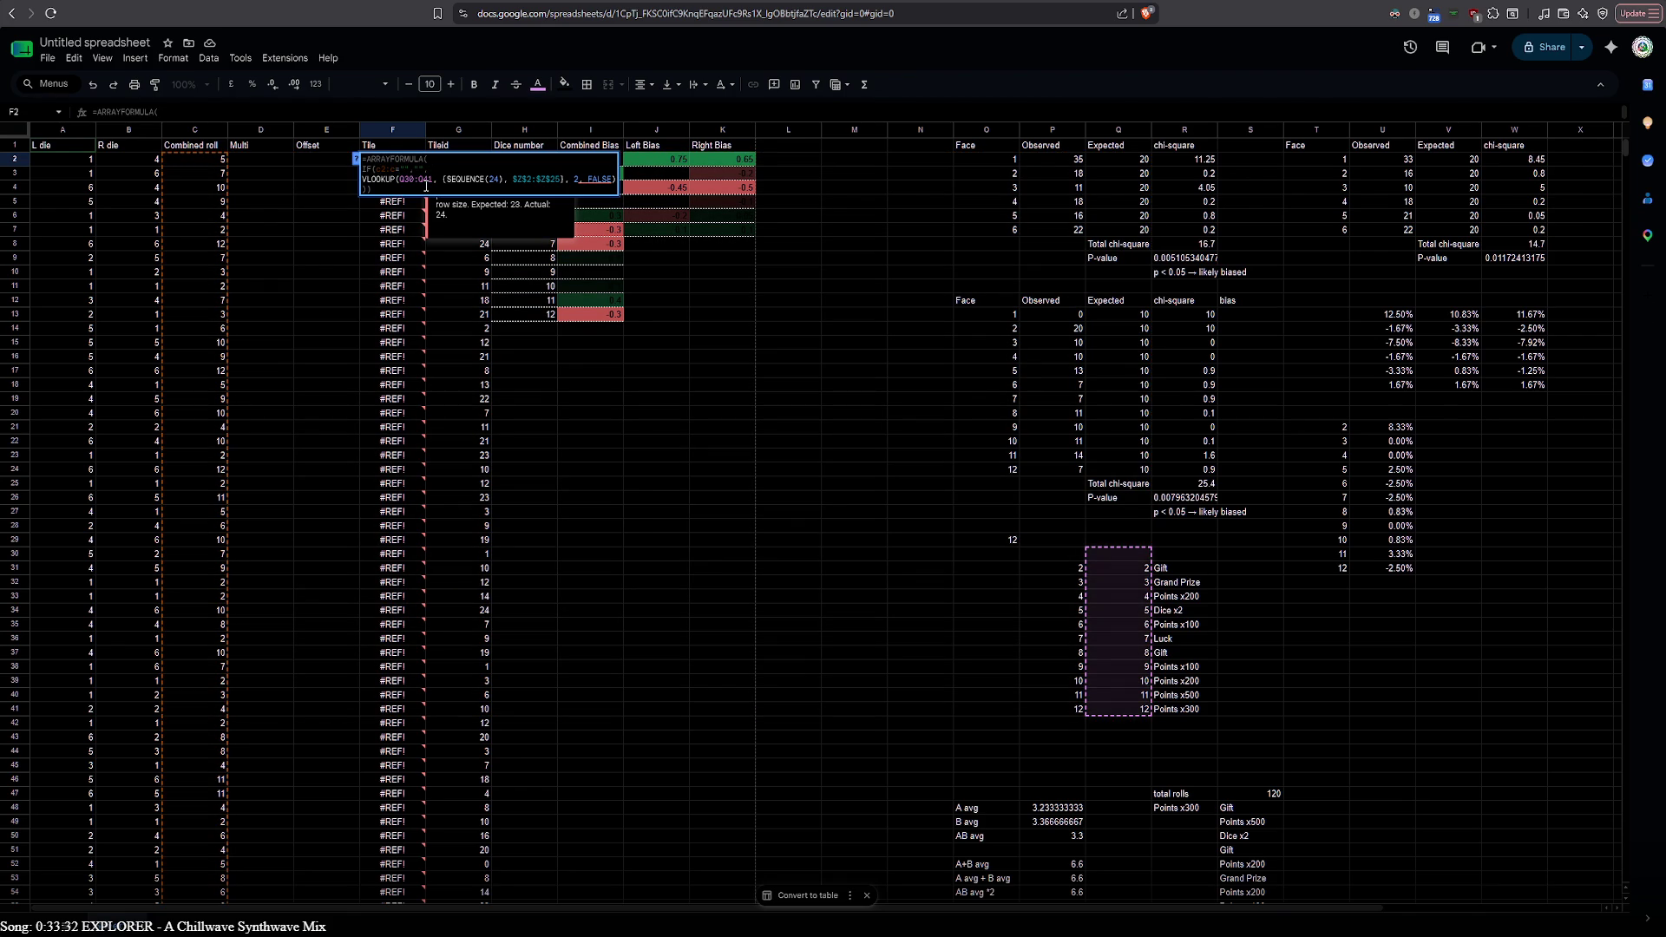
text(c2)
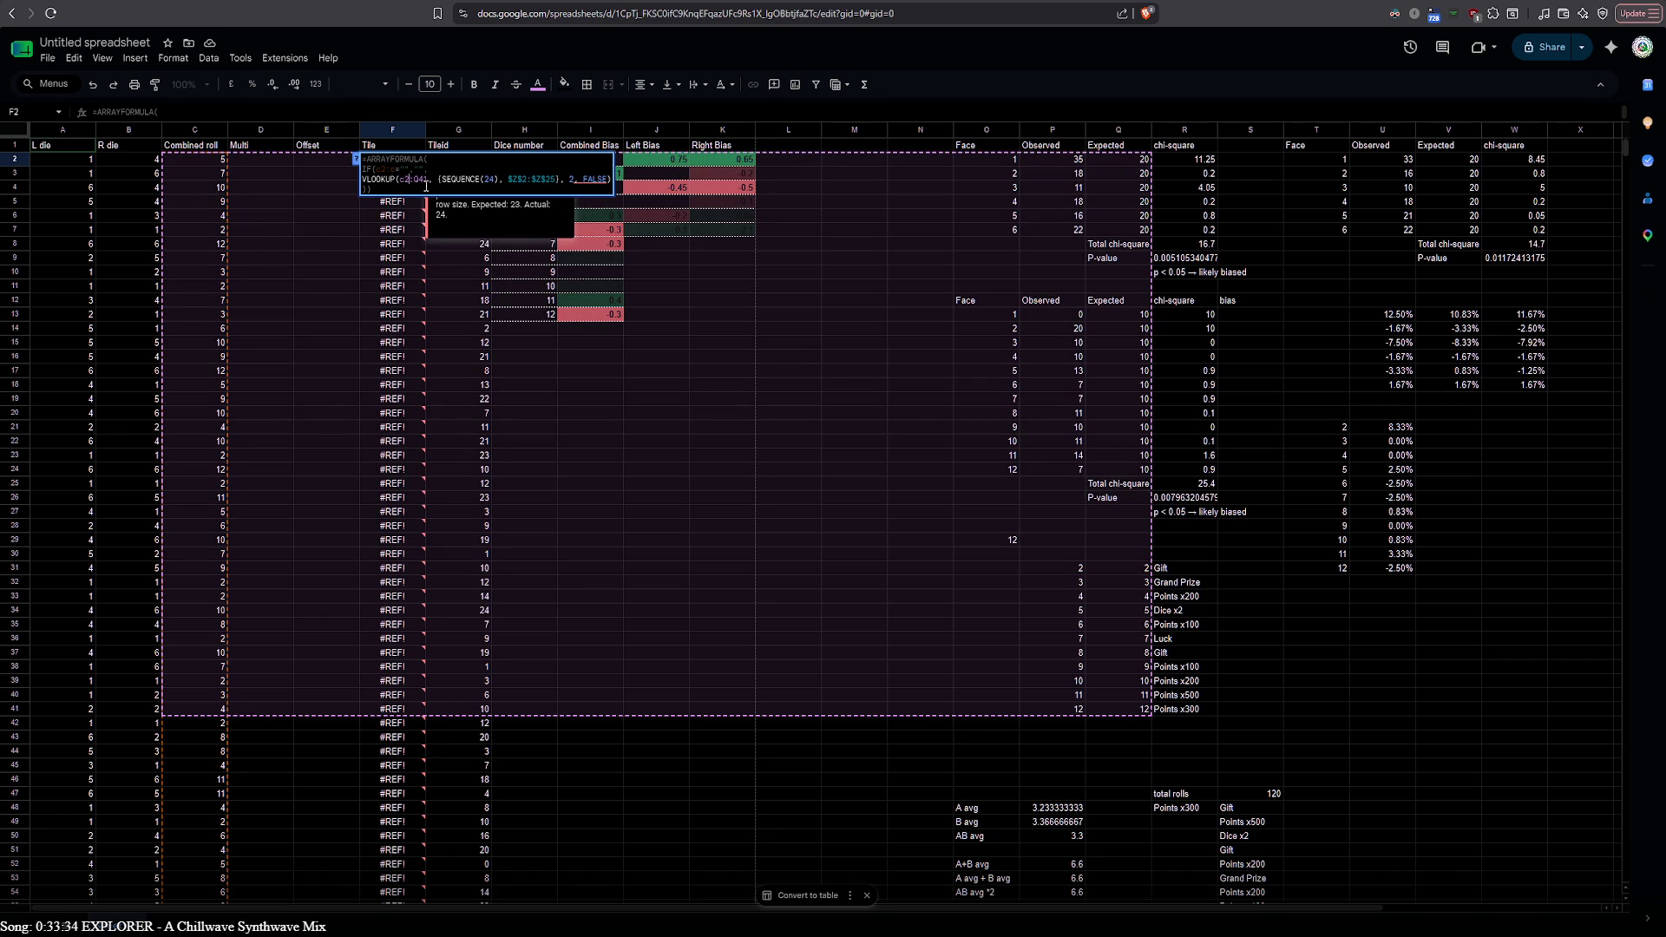
key(BackSpace)
key(BackSpace)
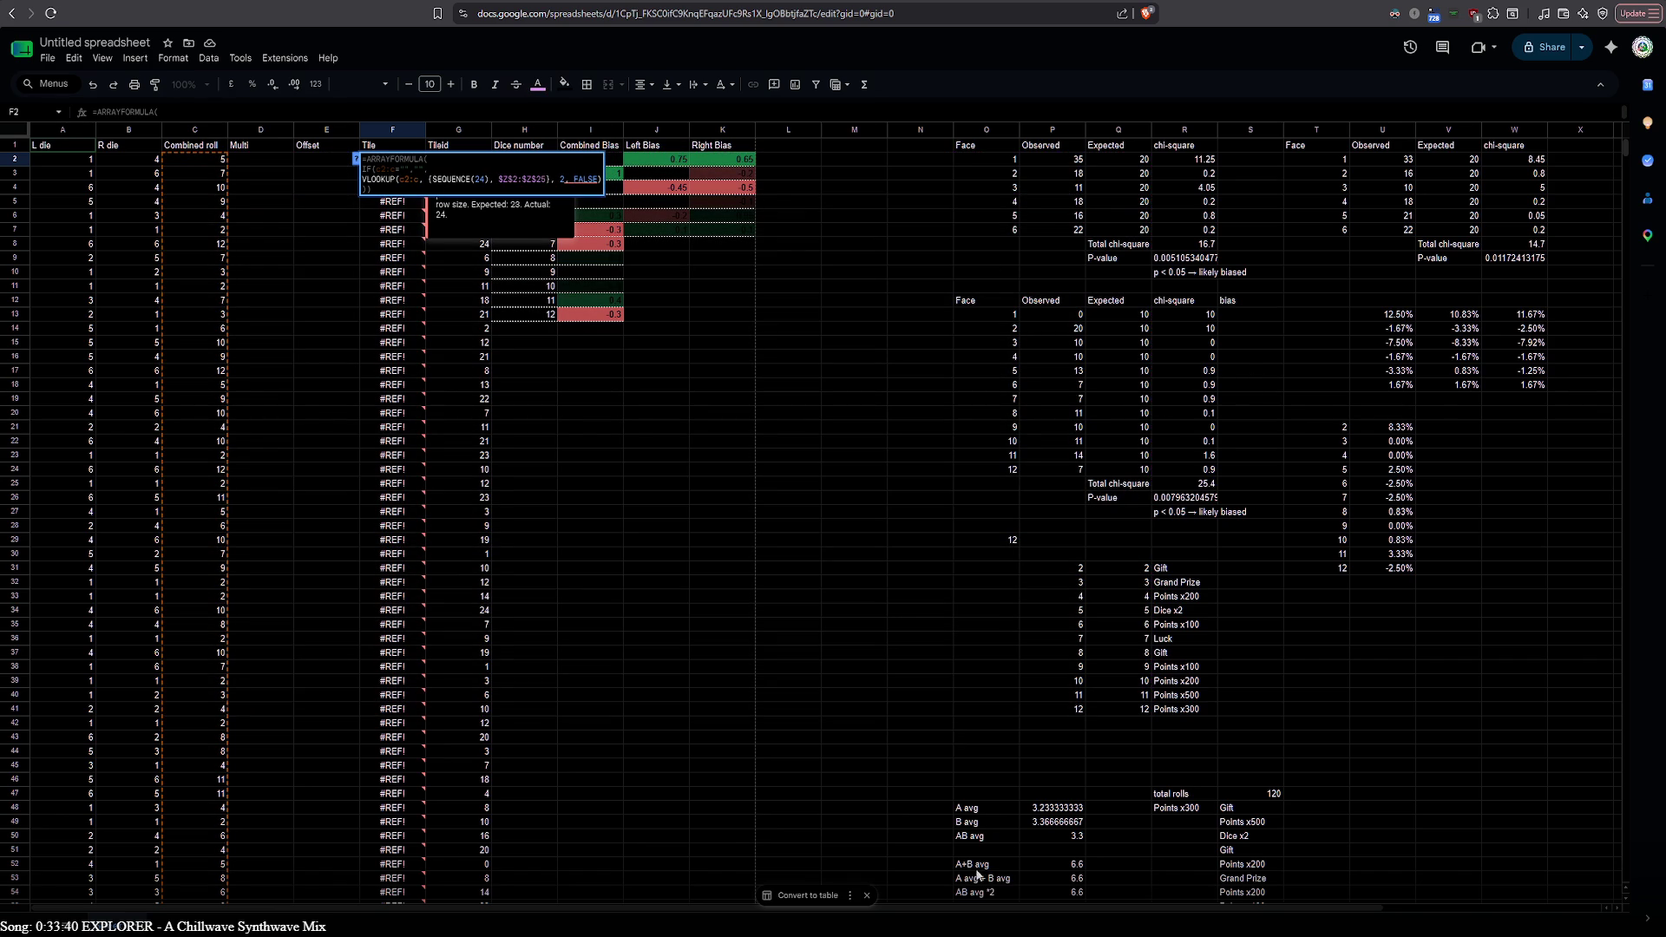
scroll(970, 892, right, 3)
scroll(938, 911, left, 3)
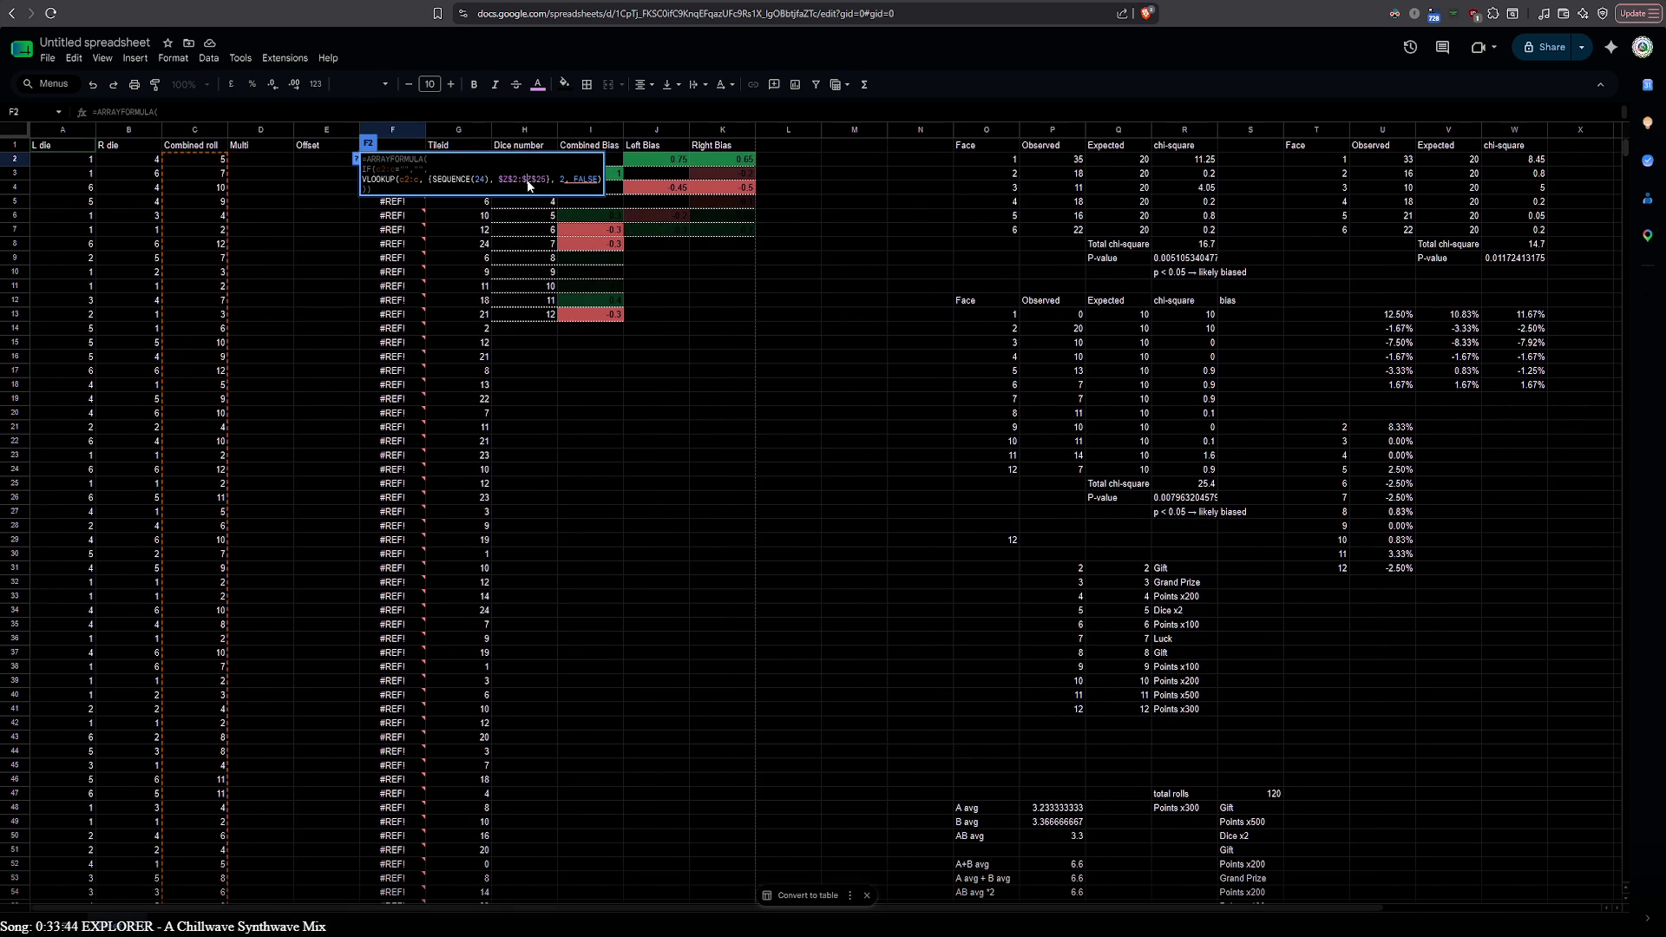
key(Return)
scroll(360, 521, down, 10)
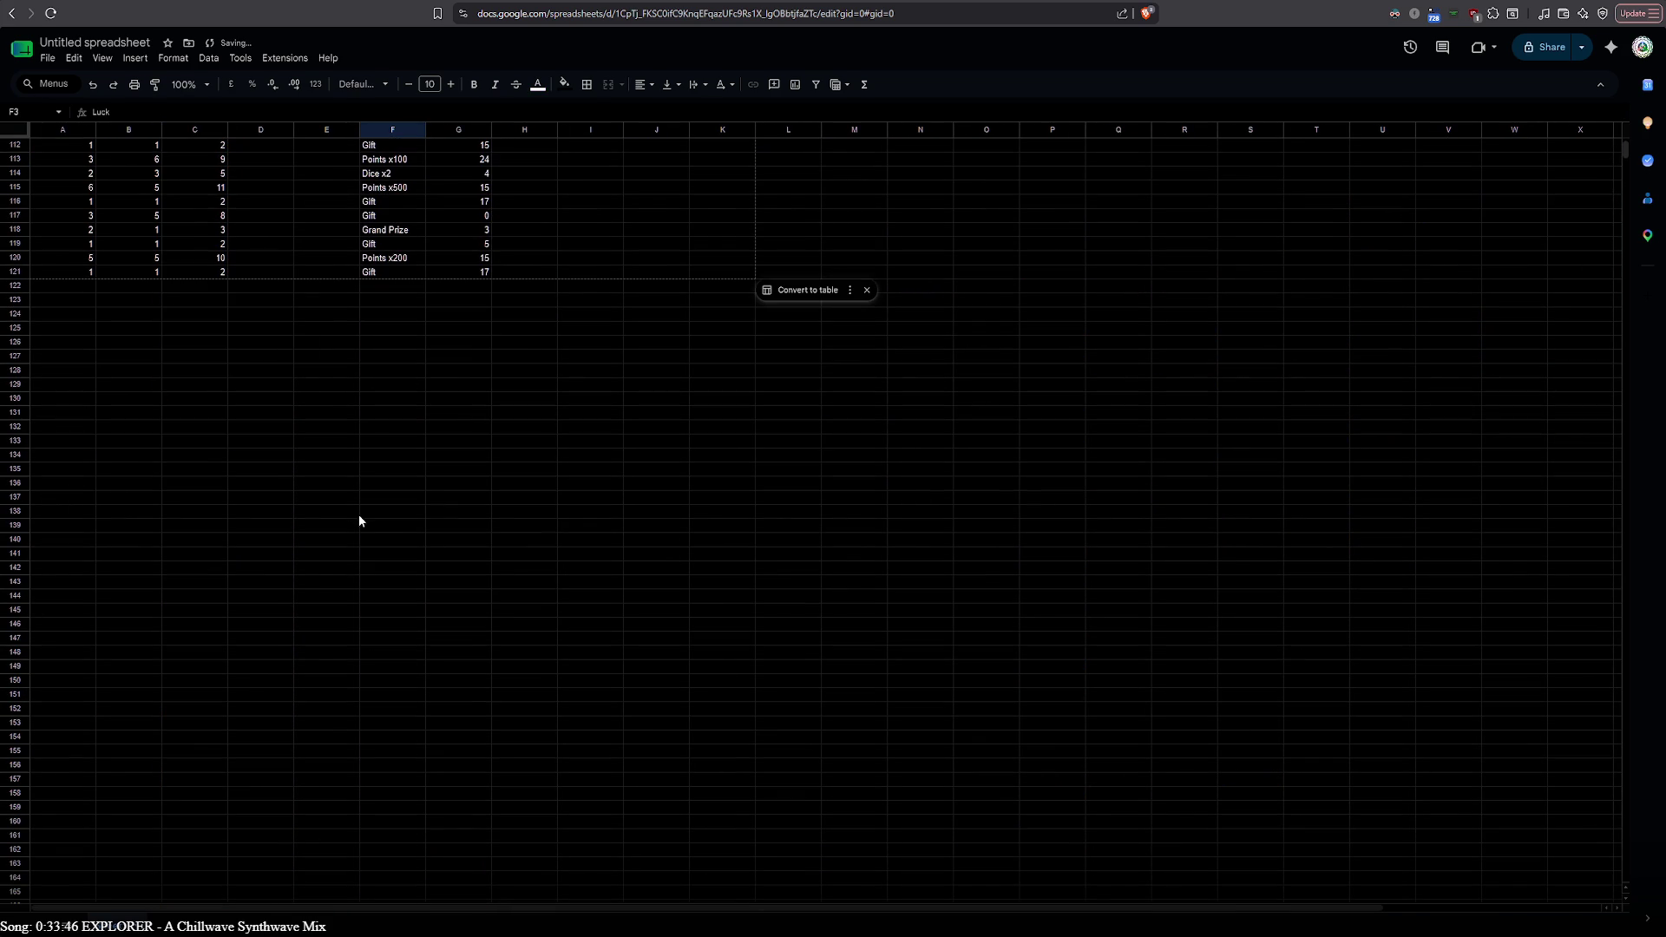
scroll(742, 678, up, 20)
scroll(760, 678, up, 10)
scroll(1046, 665, down, 2)
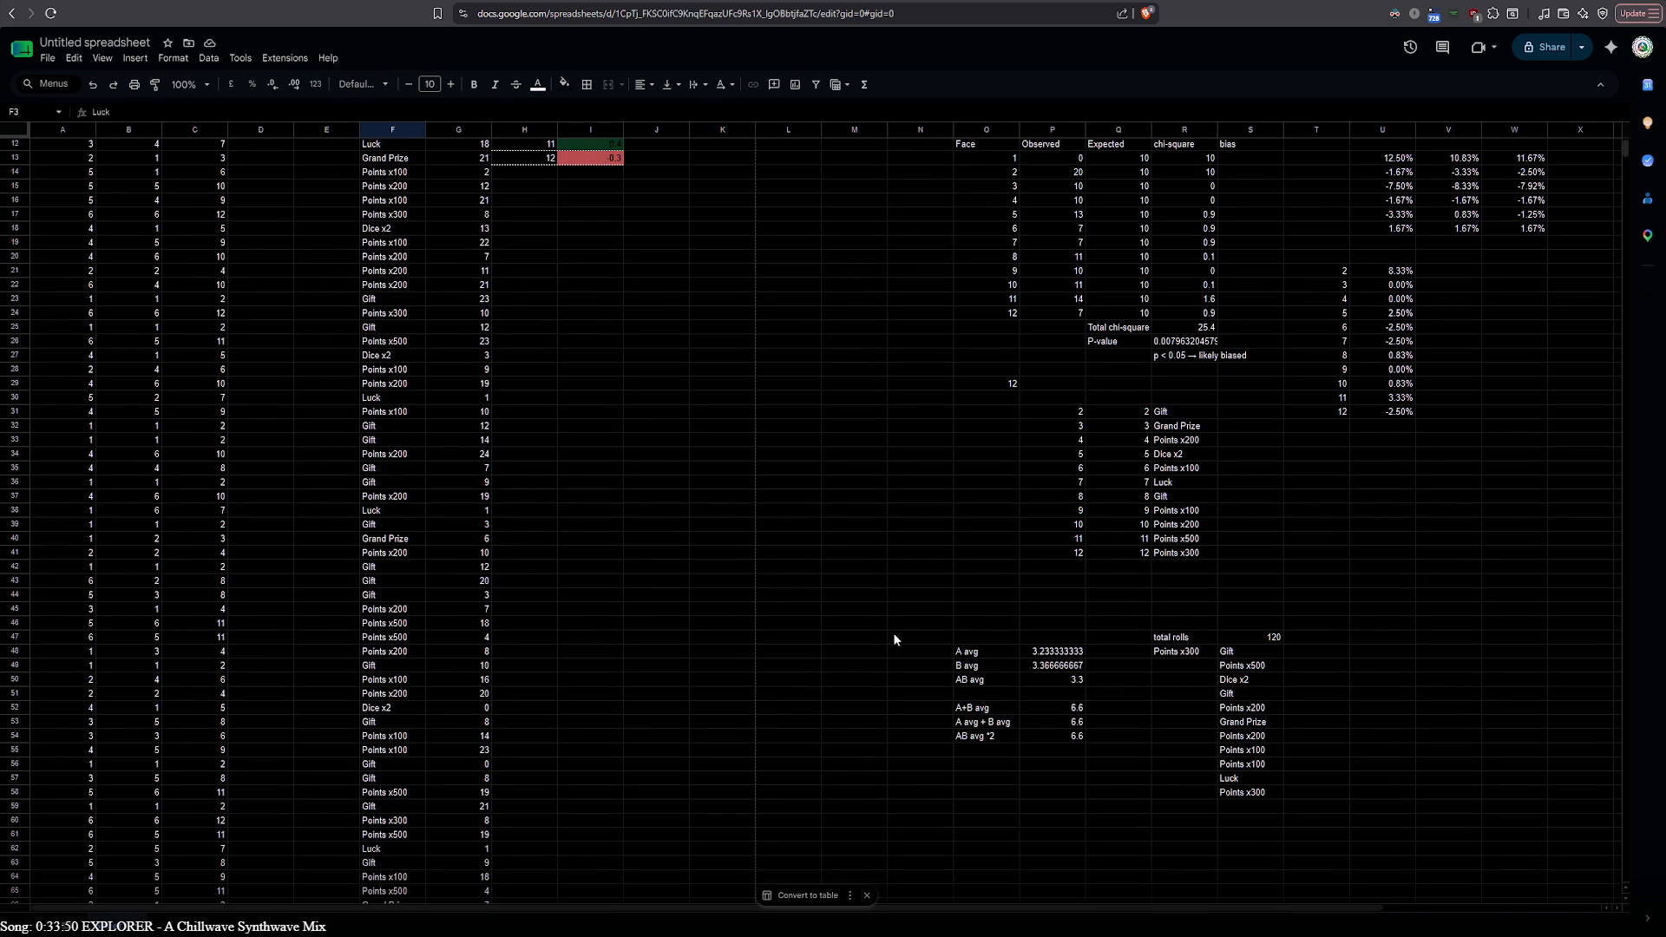
scroll(753, 636, down, 18)
scroll(584, 660, down, 8)
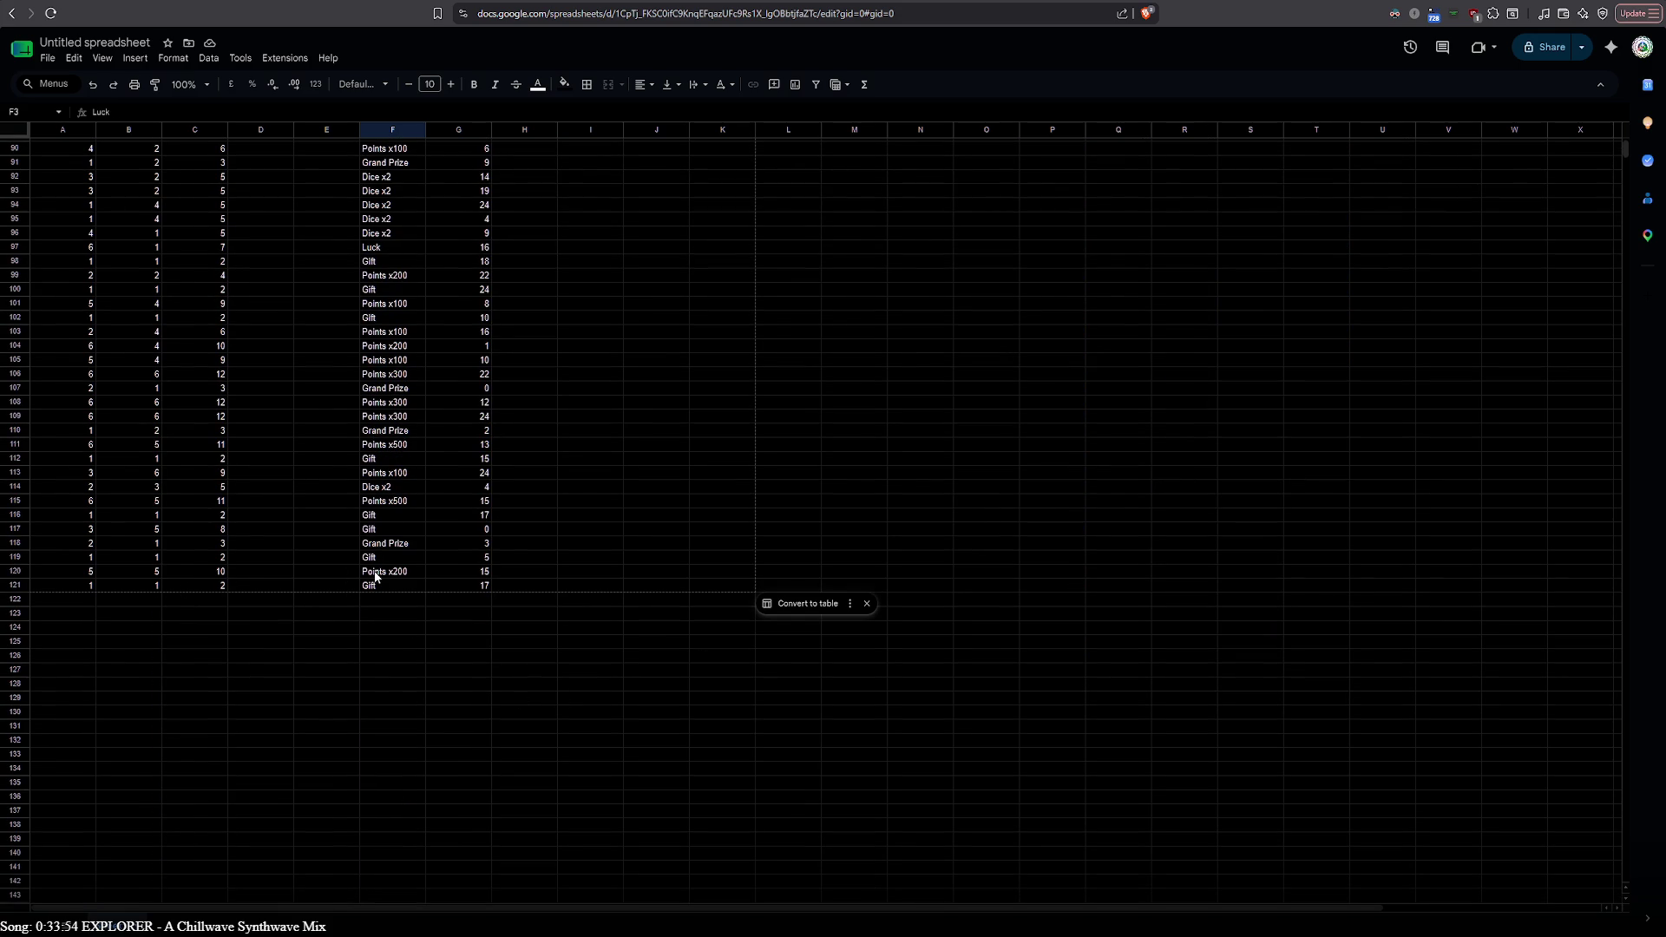
Clear data row 121 so total rolls reads 119 and the tables recalculate
click(13, 584)
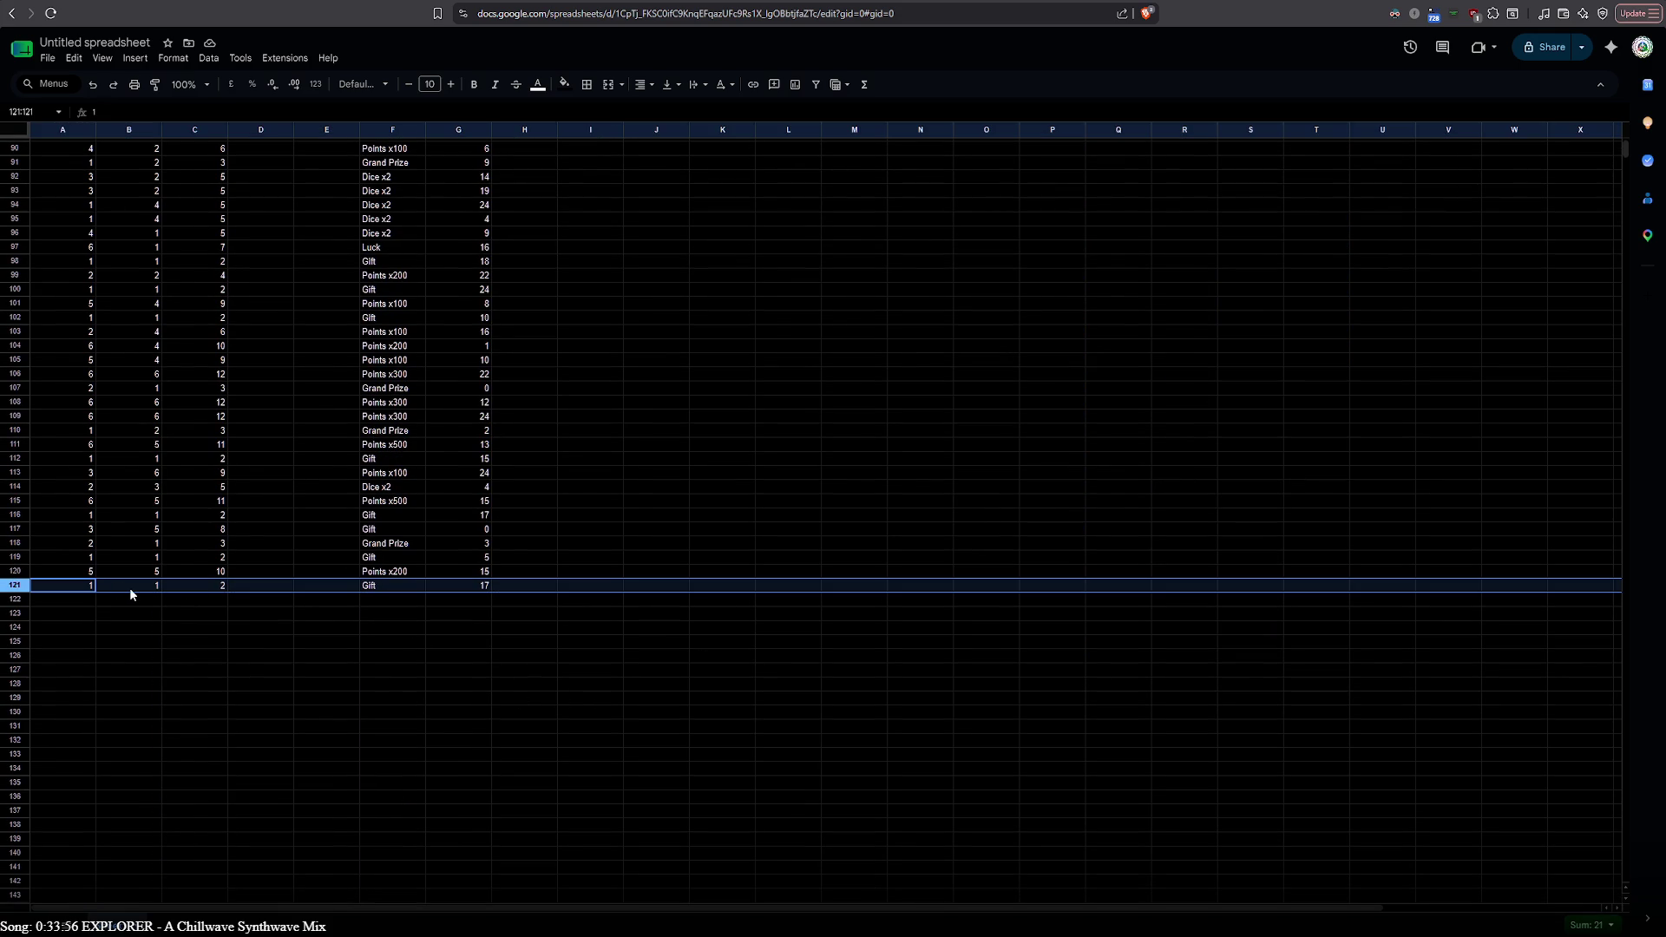
key(Delete)
click(300, 585)
scroll(501, 700, up, 4)
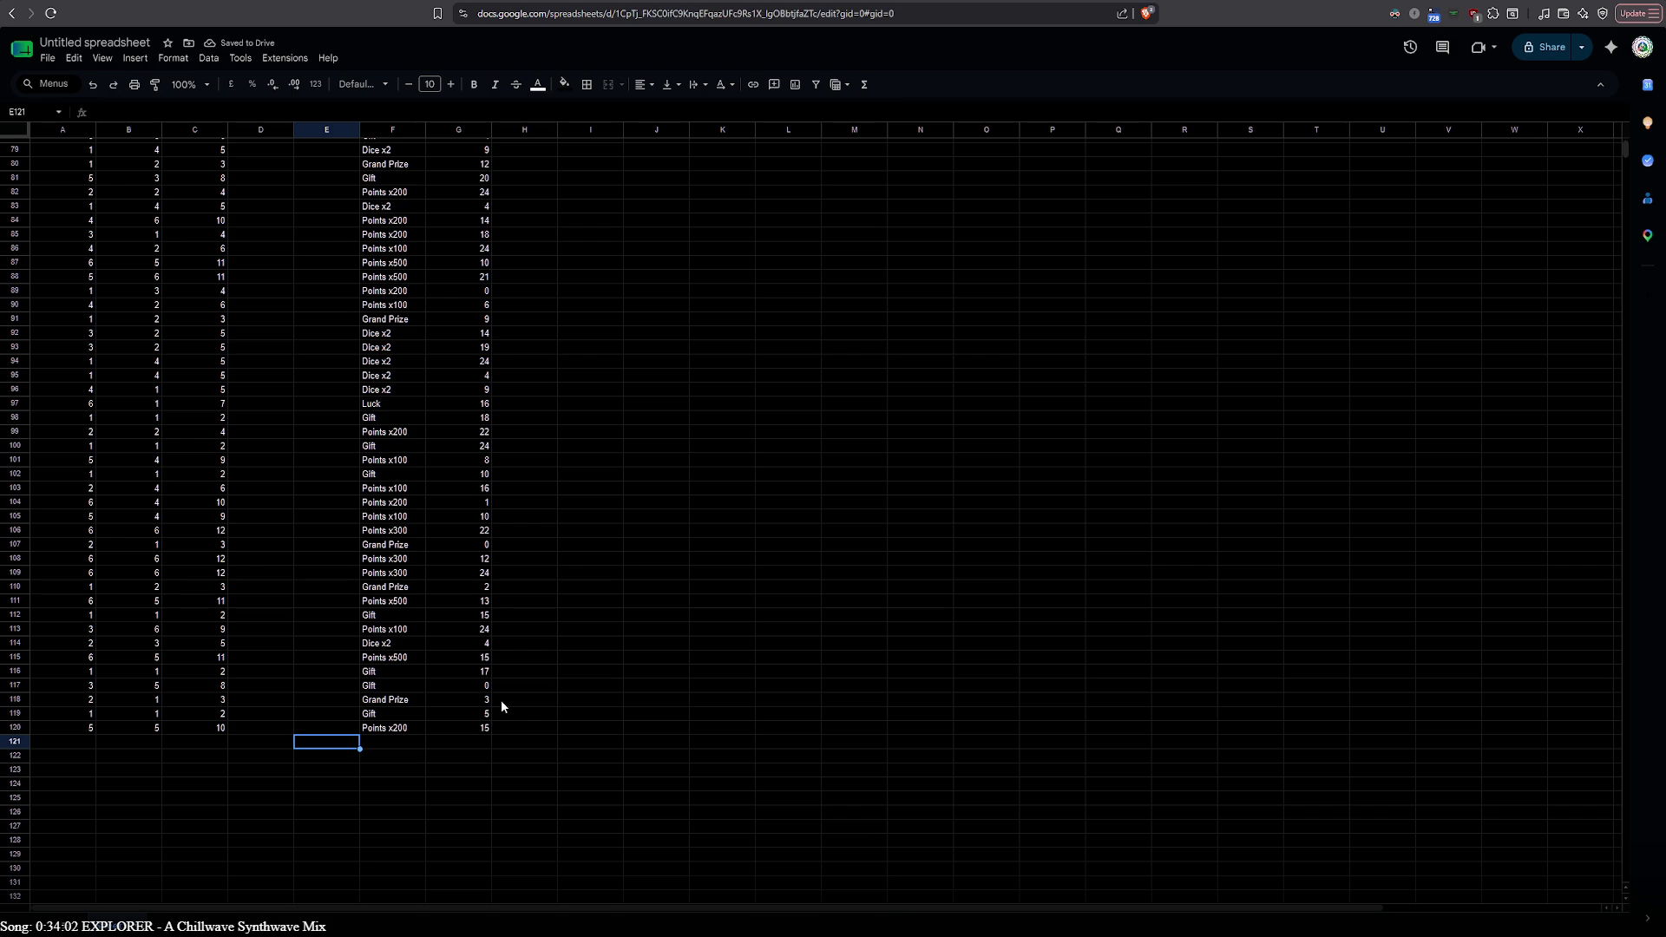
click(374, 729)
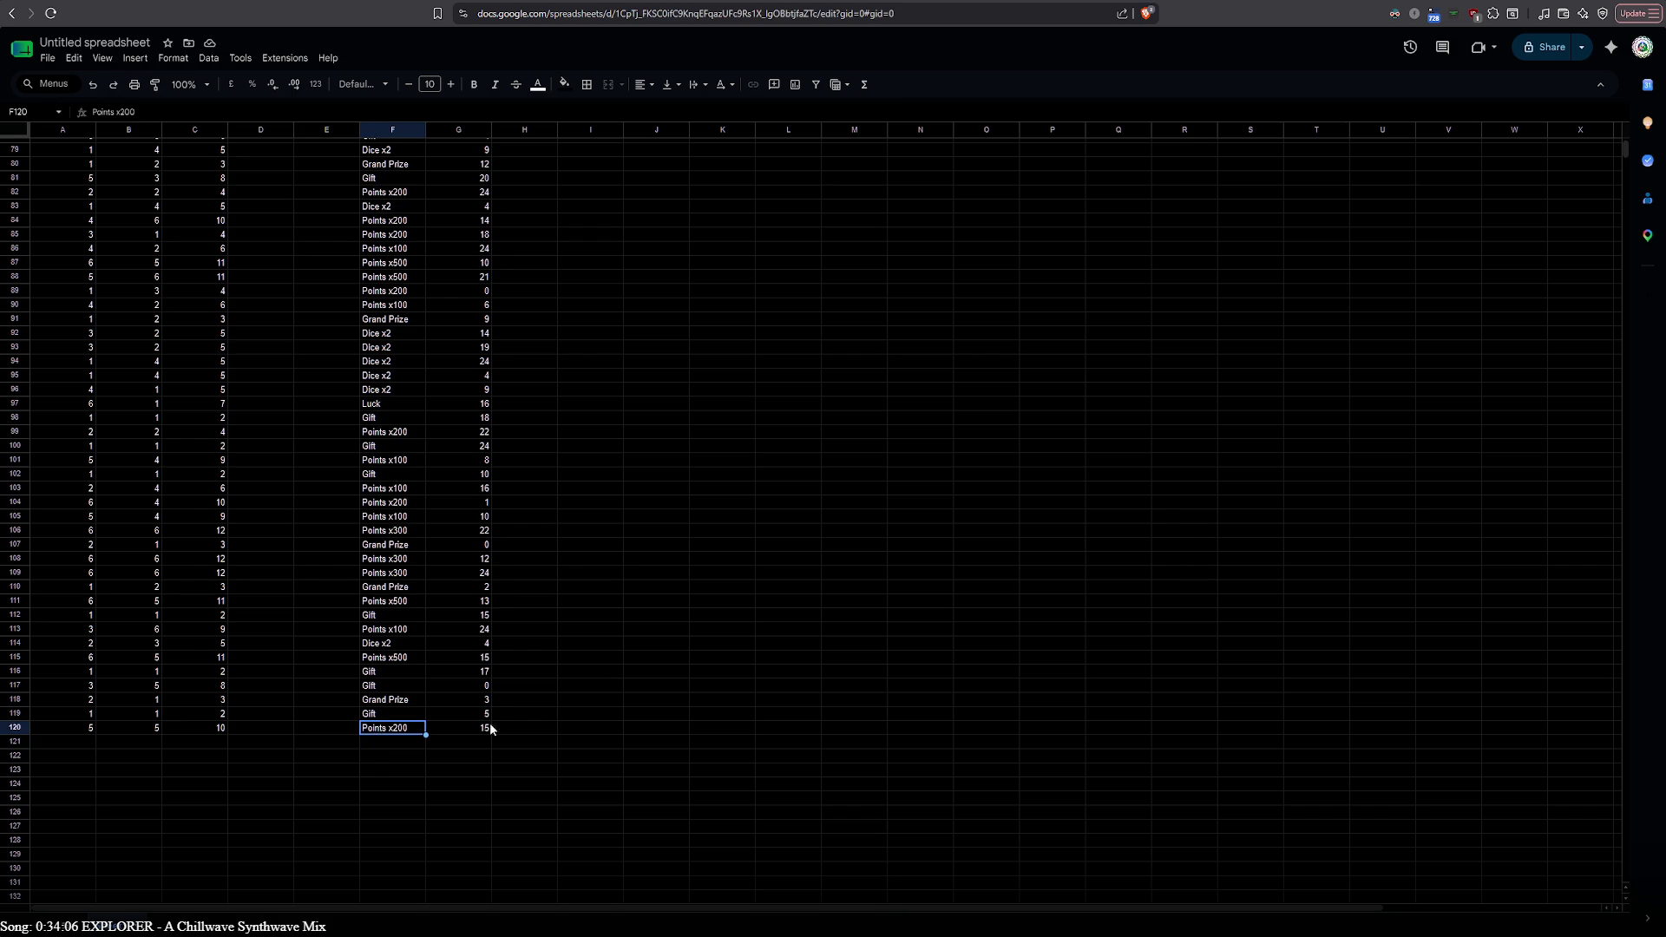
scroll(529, 697, up, 15)
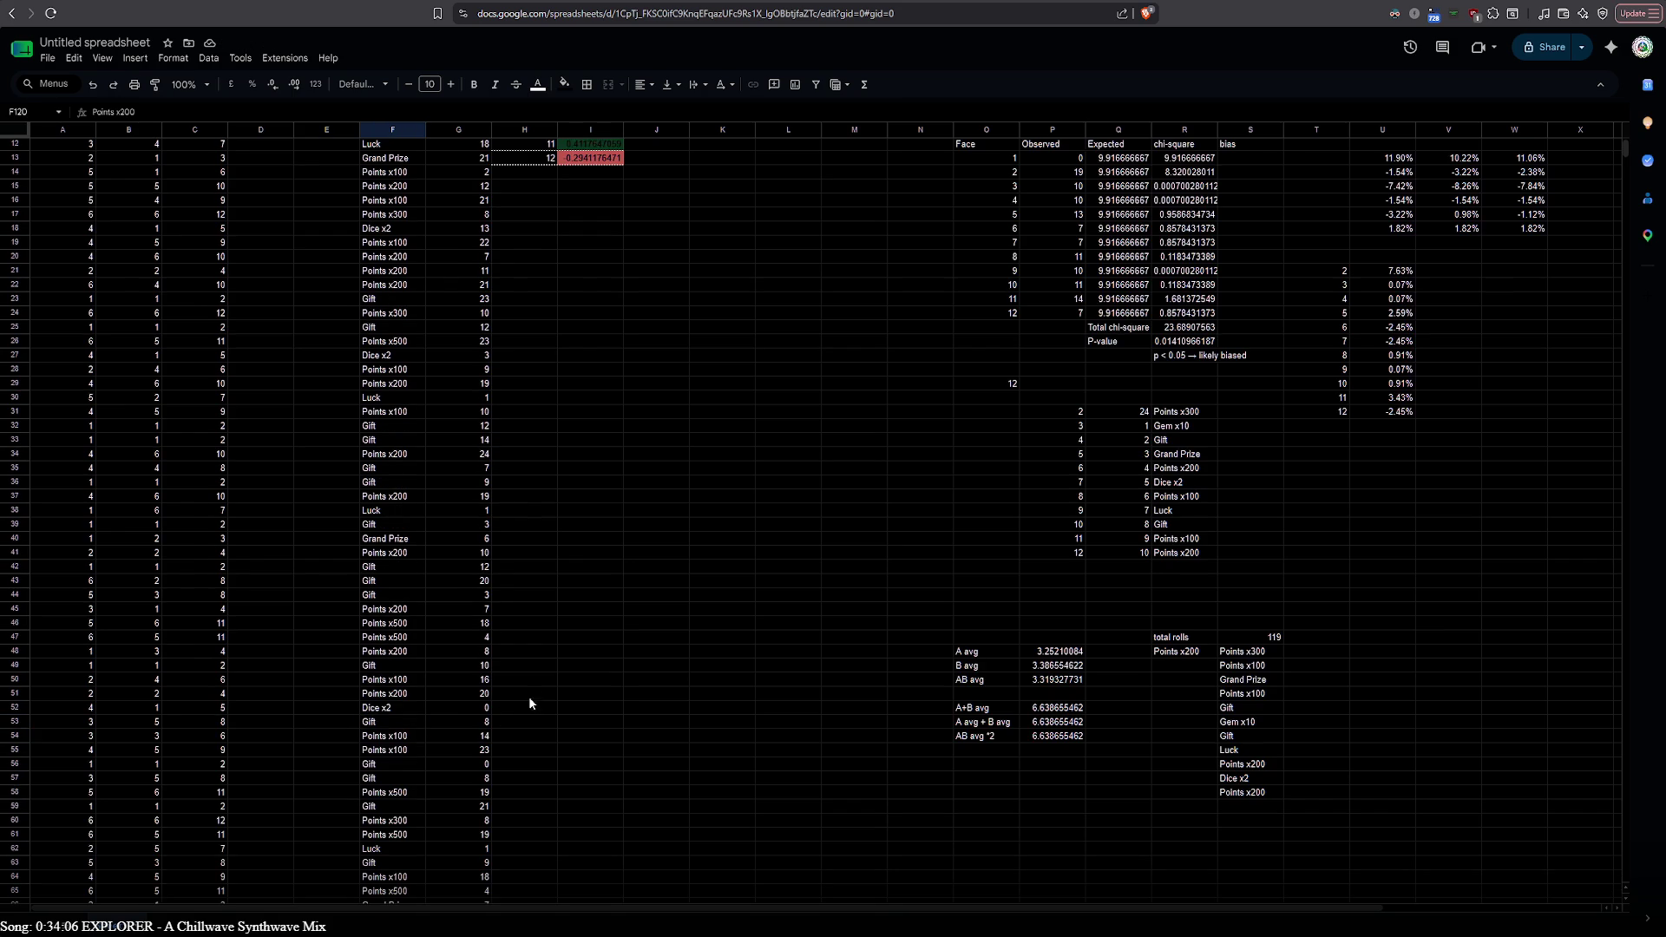
Check the R48 INDEX prize formula and leave it unchanged
click(1184, 654)
double_click(1185, 654)
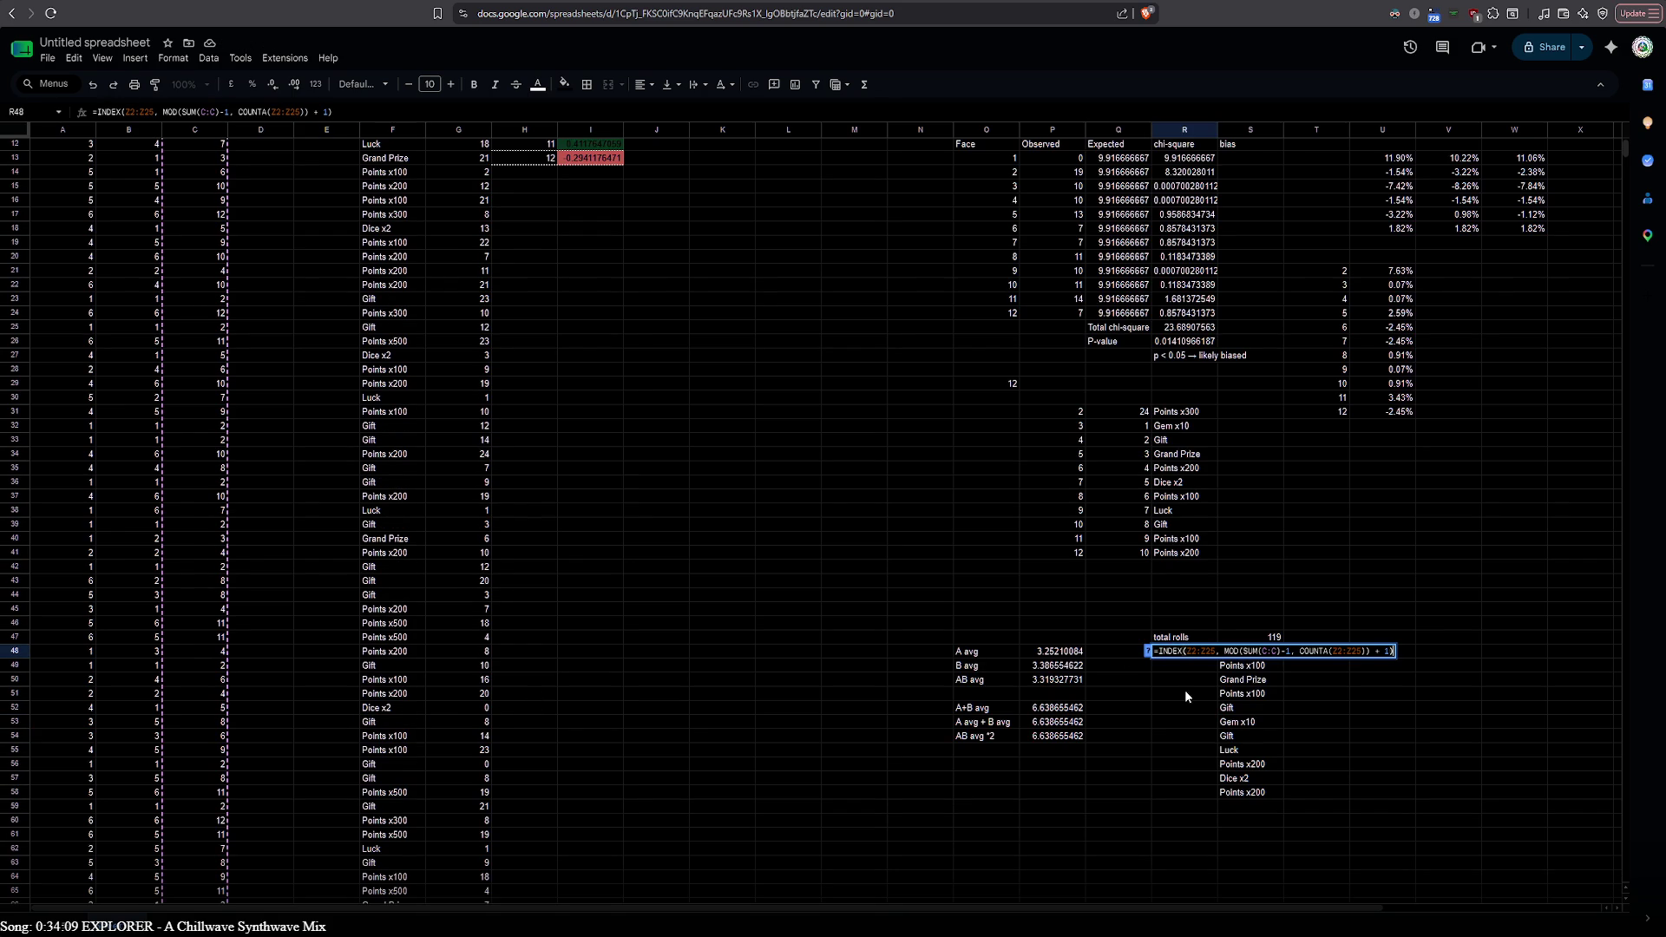
click(785, 678)
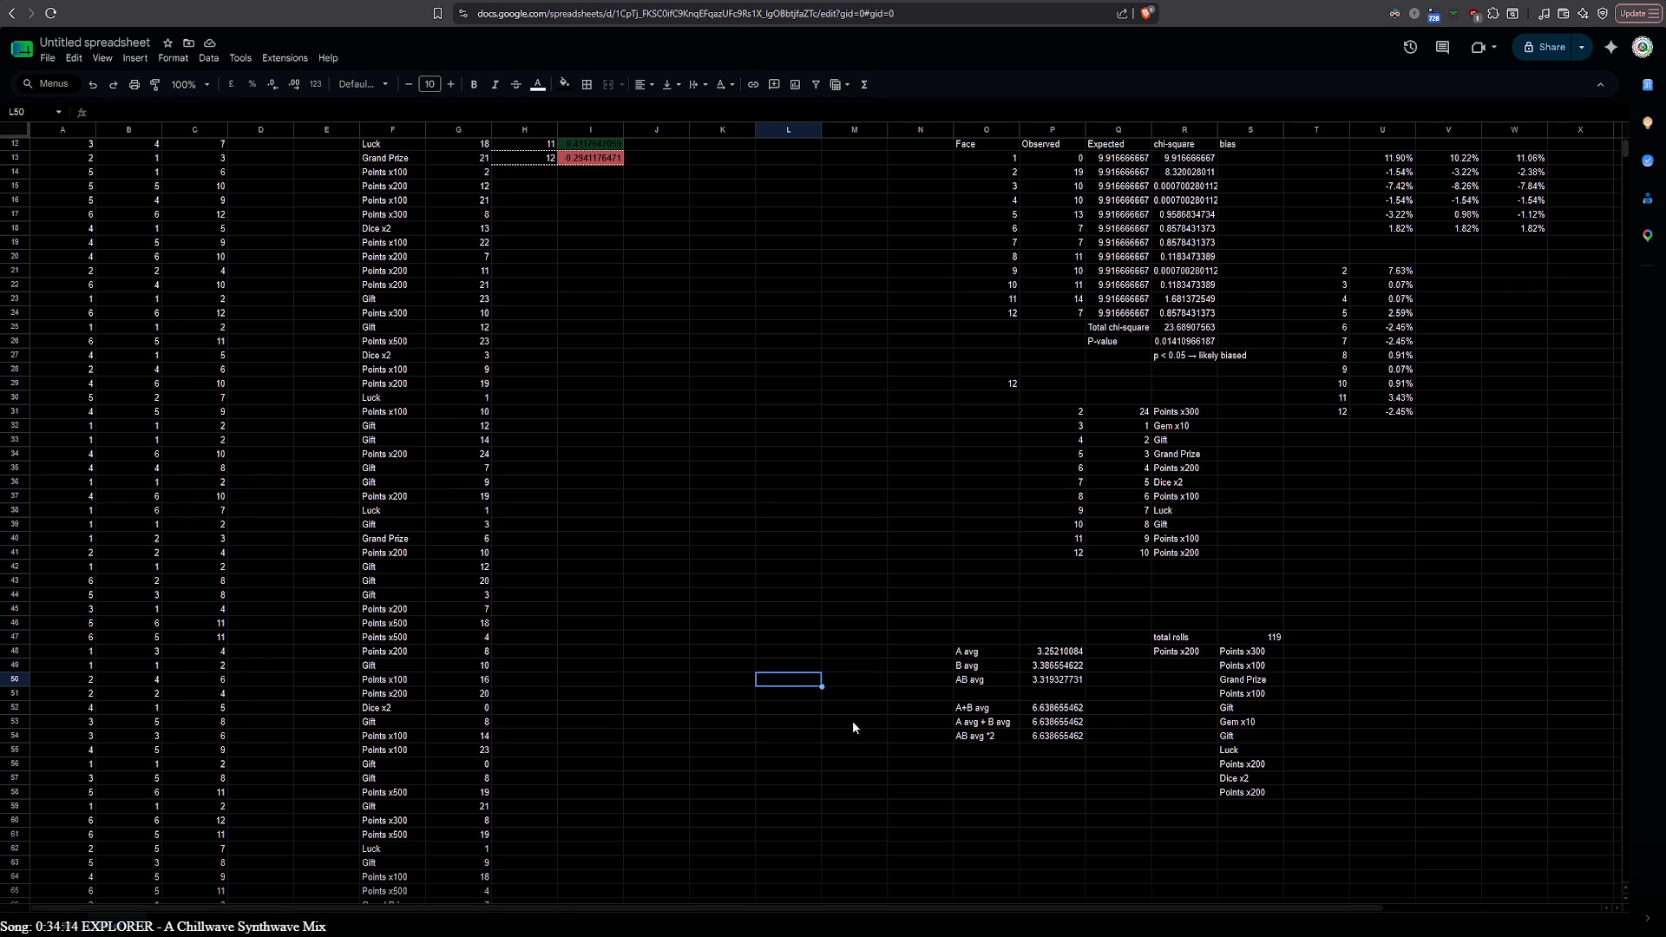
scroll(729, 684, up, 3)
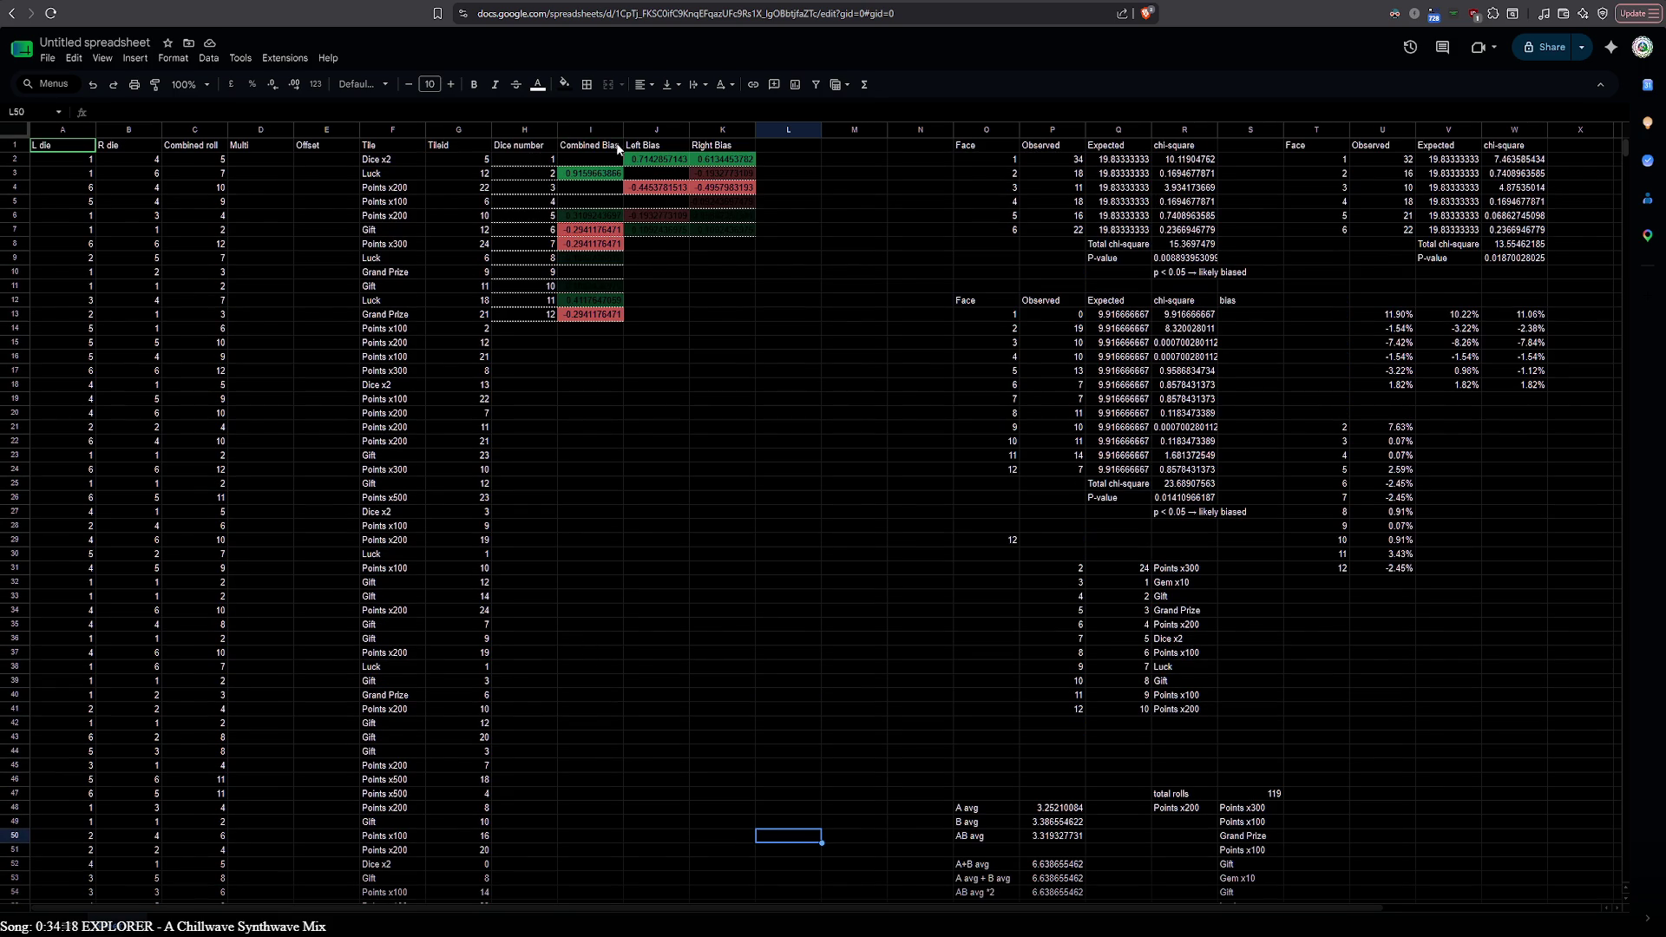
drag(640, 907, 975, 924)
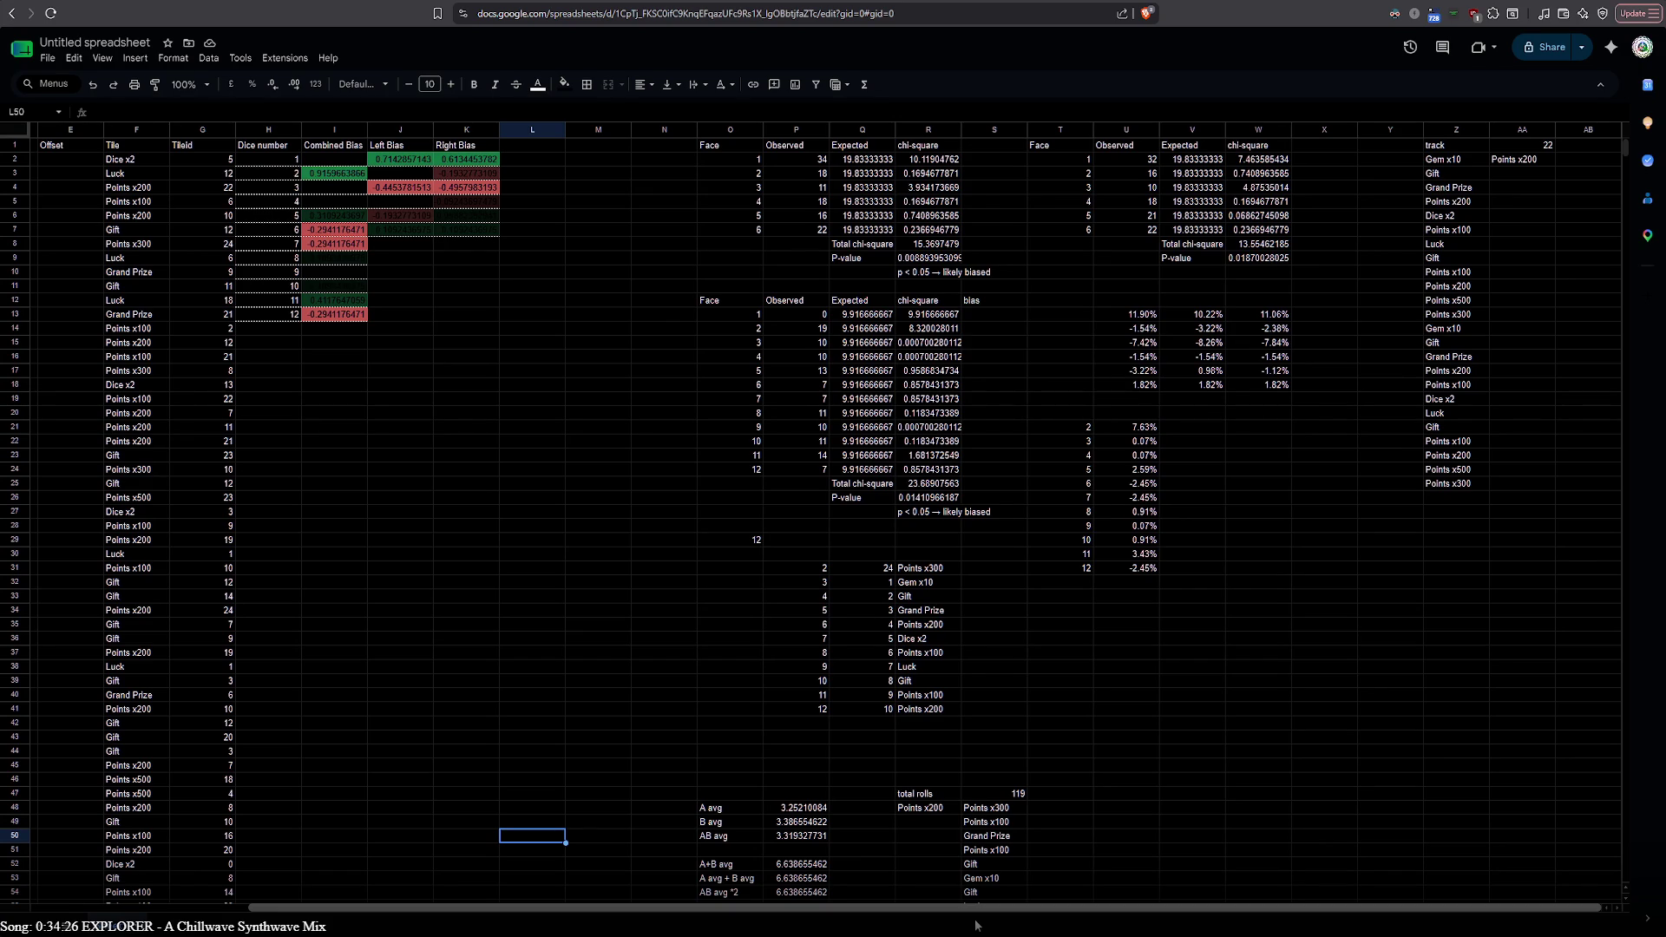
Choose cell L1 for the new 'Tile probability' header
click(623, 316)
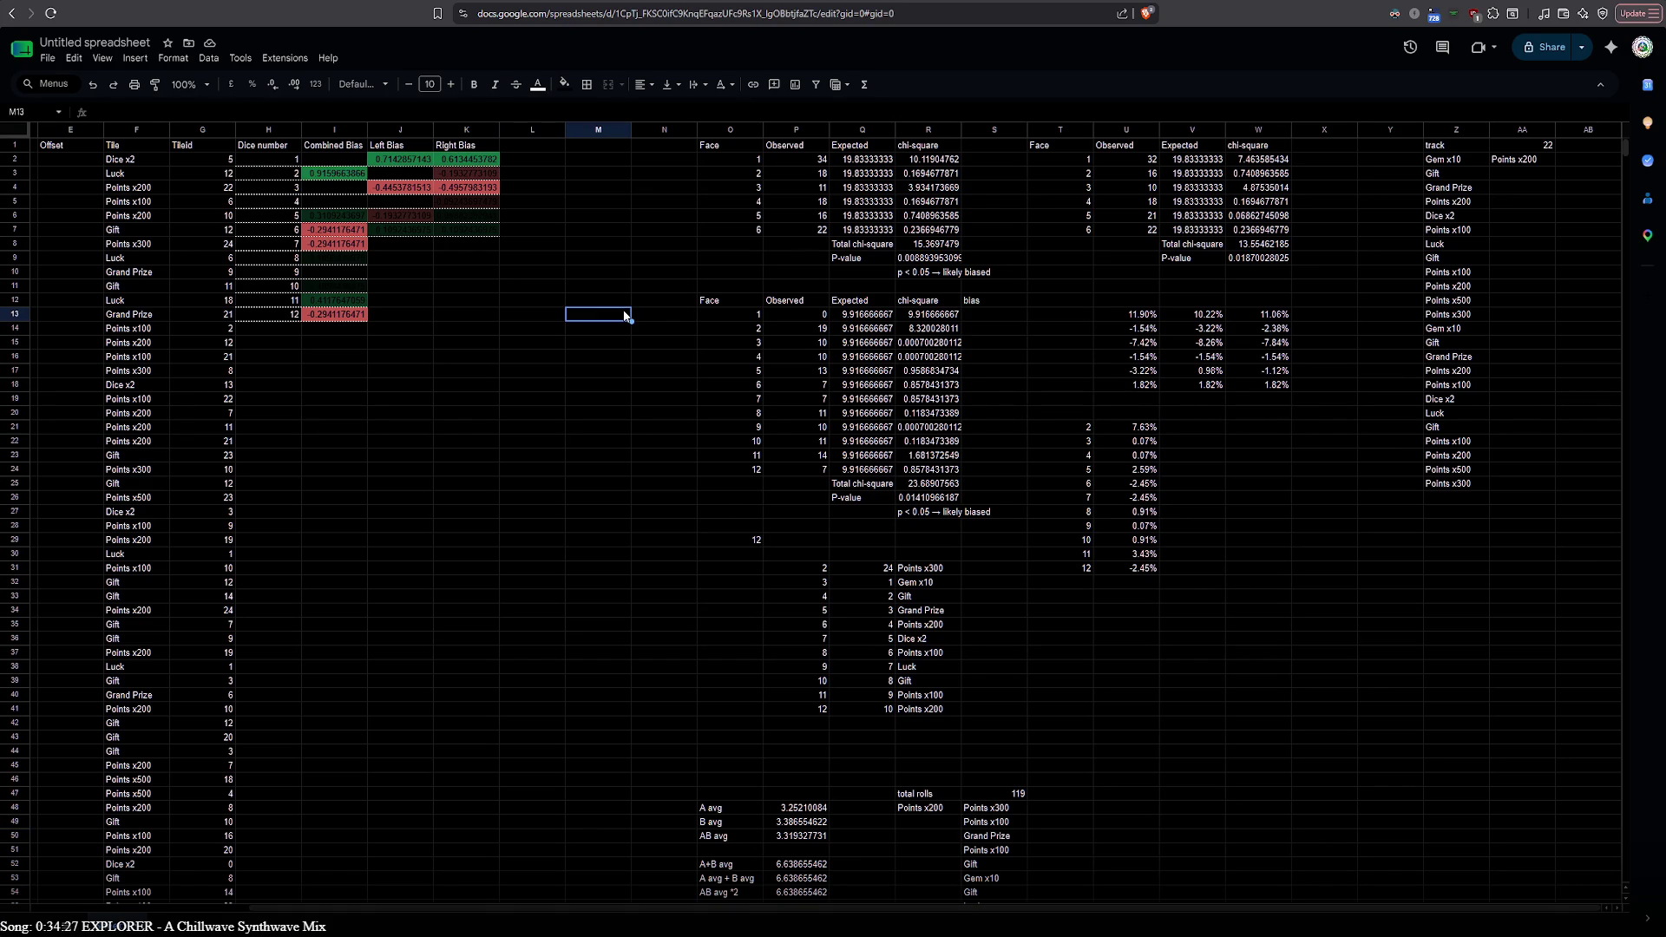
click(528, 163)
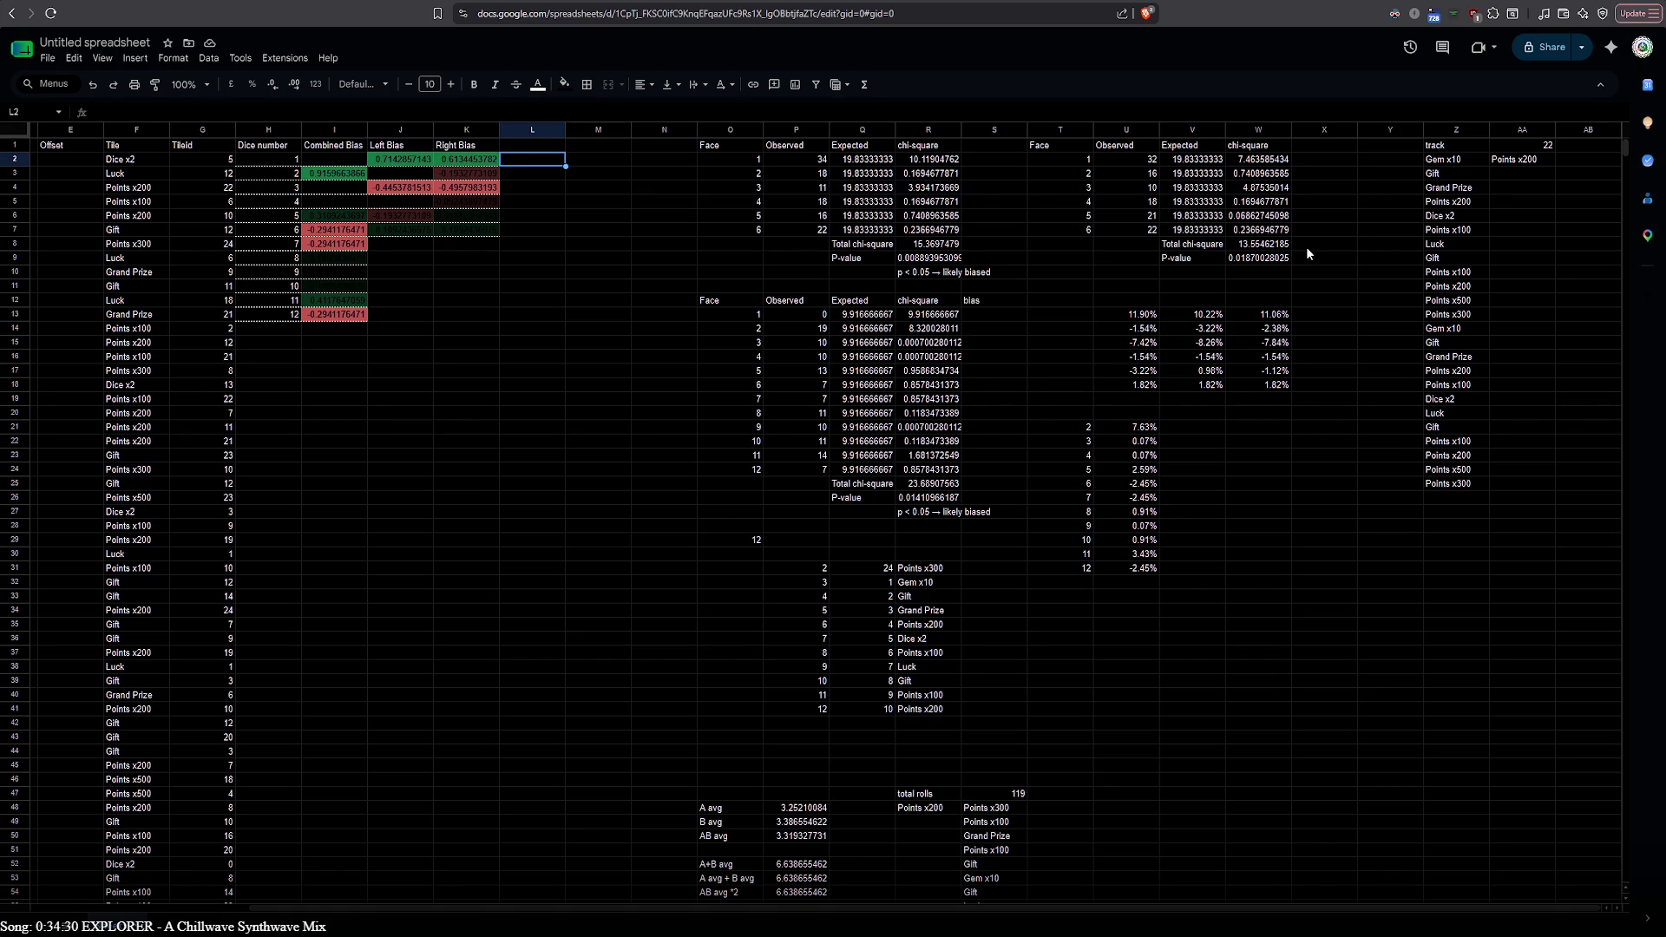
click(1443, 158)
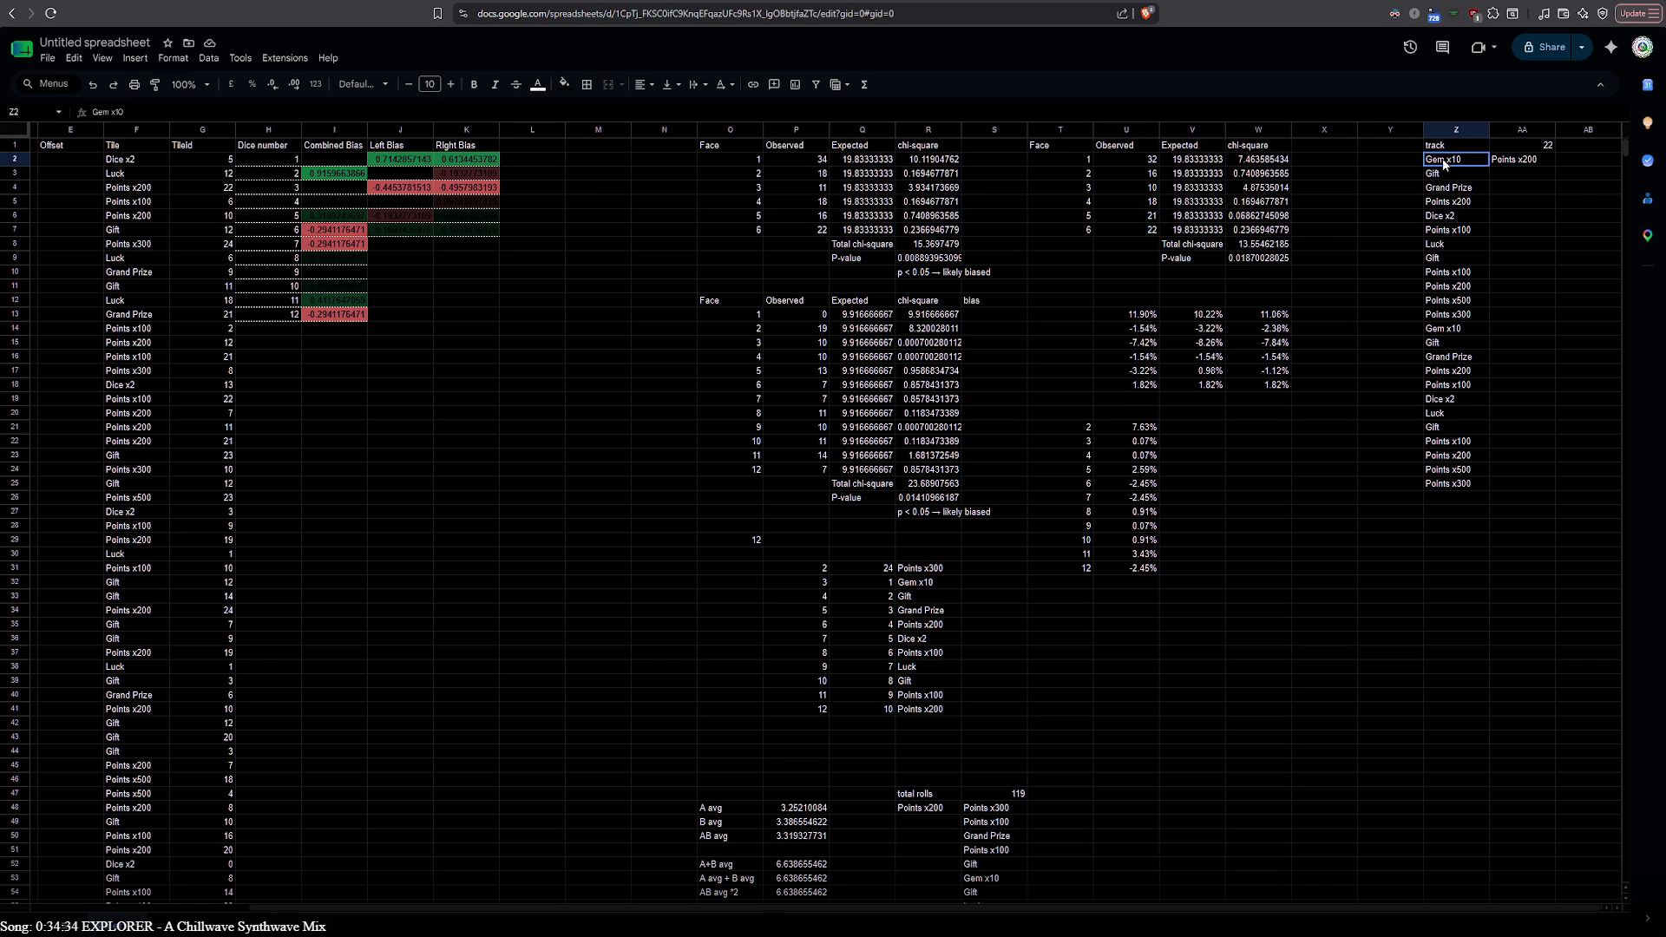
click(534, 149)
text(Tile)
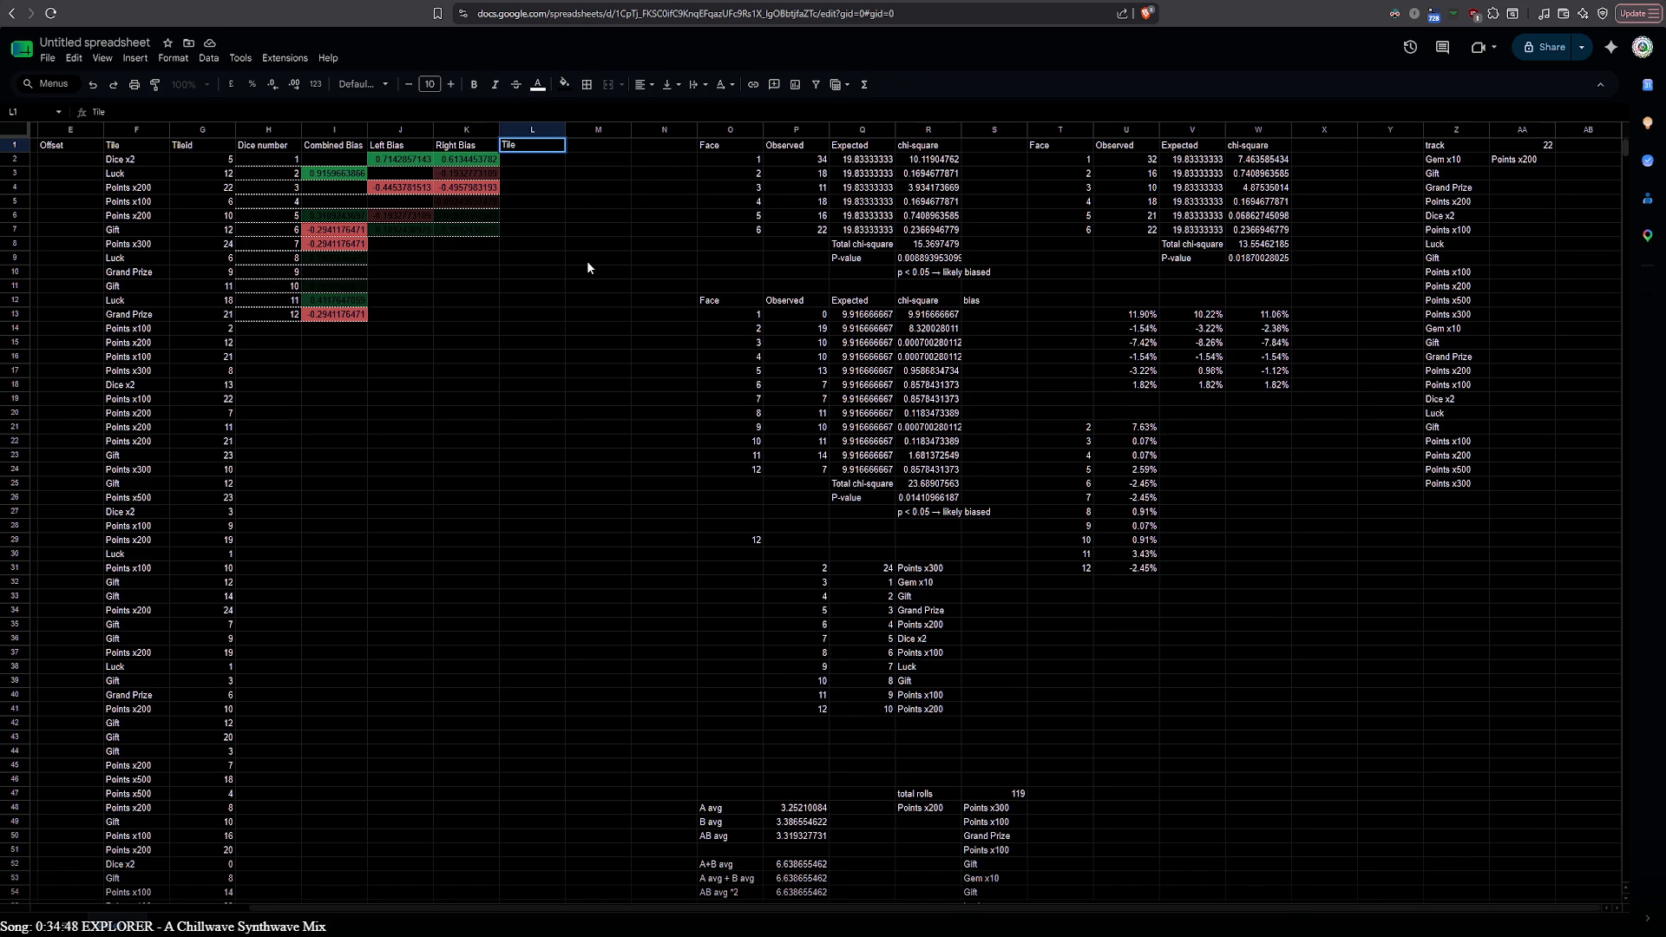
text(probibility)
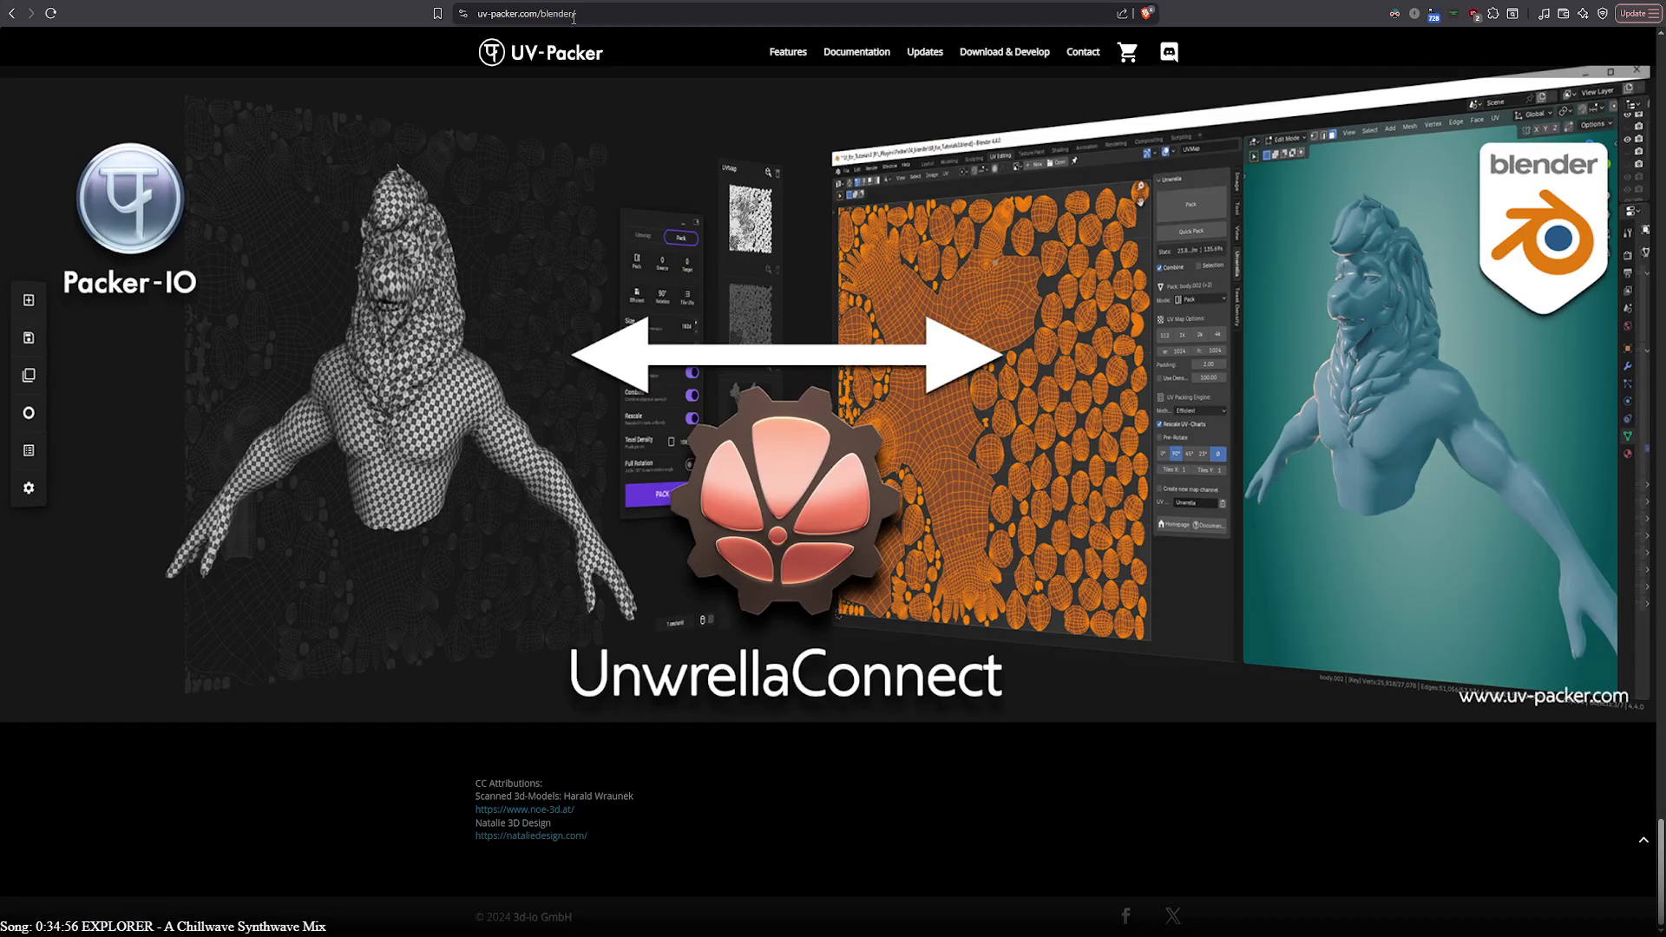
Check the spelling of 'probability' with a quick Google search
click(574, 16)
text(probability)
key(Return)
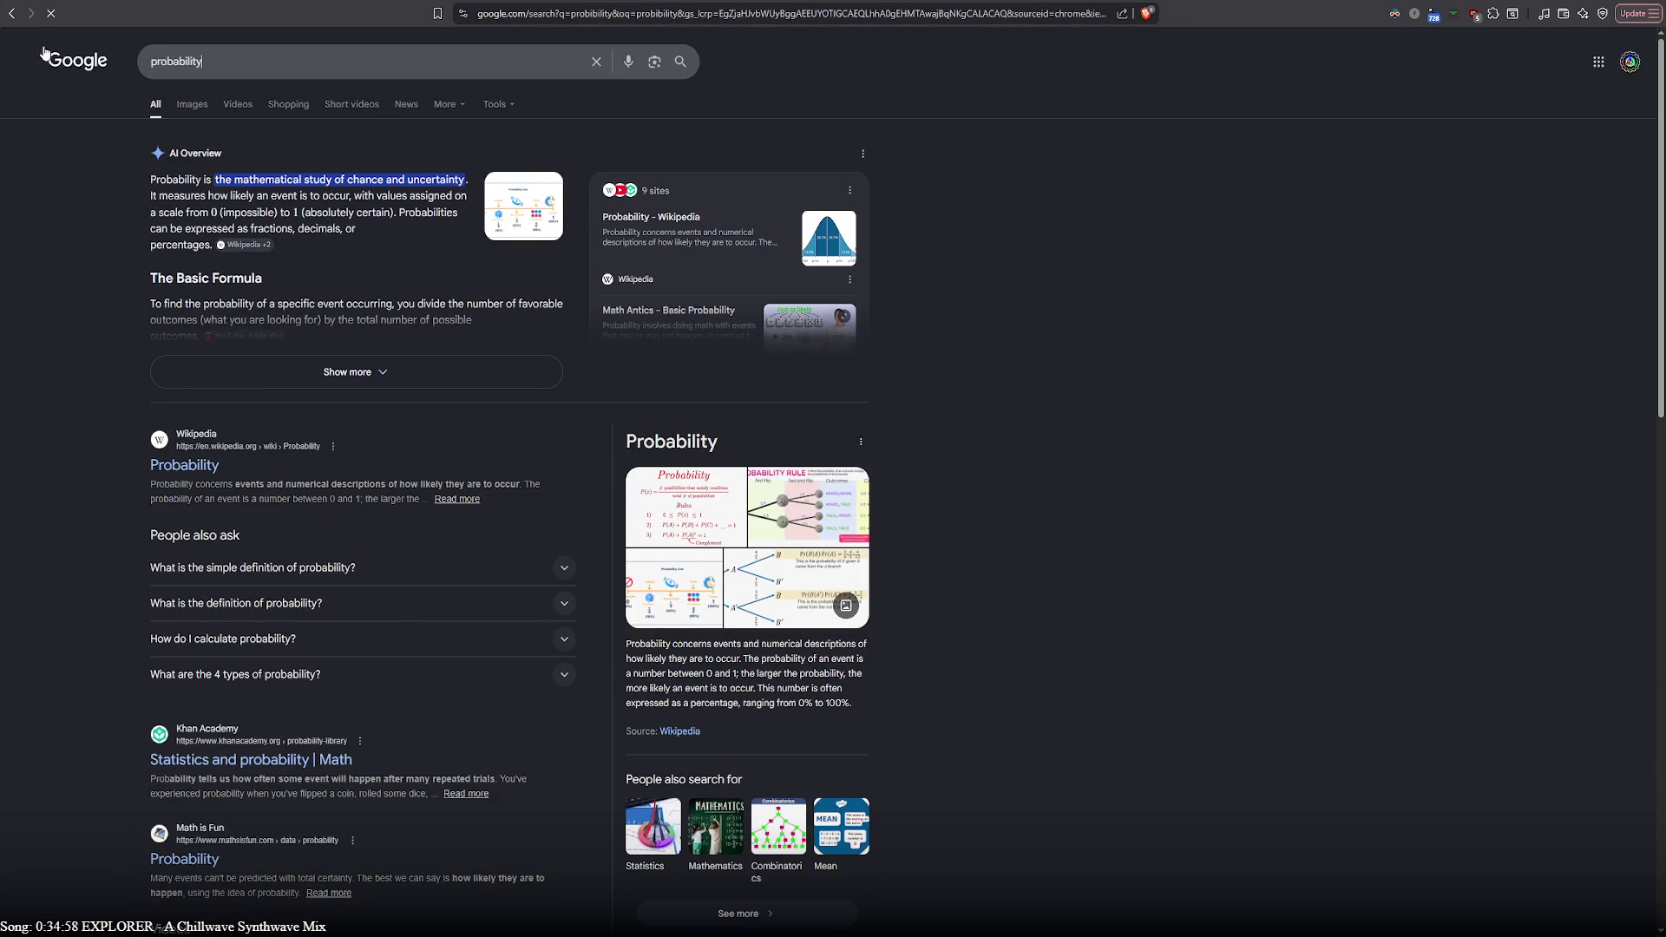
double_click(175, 61)
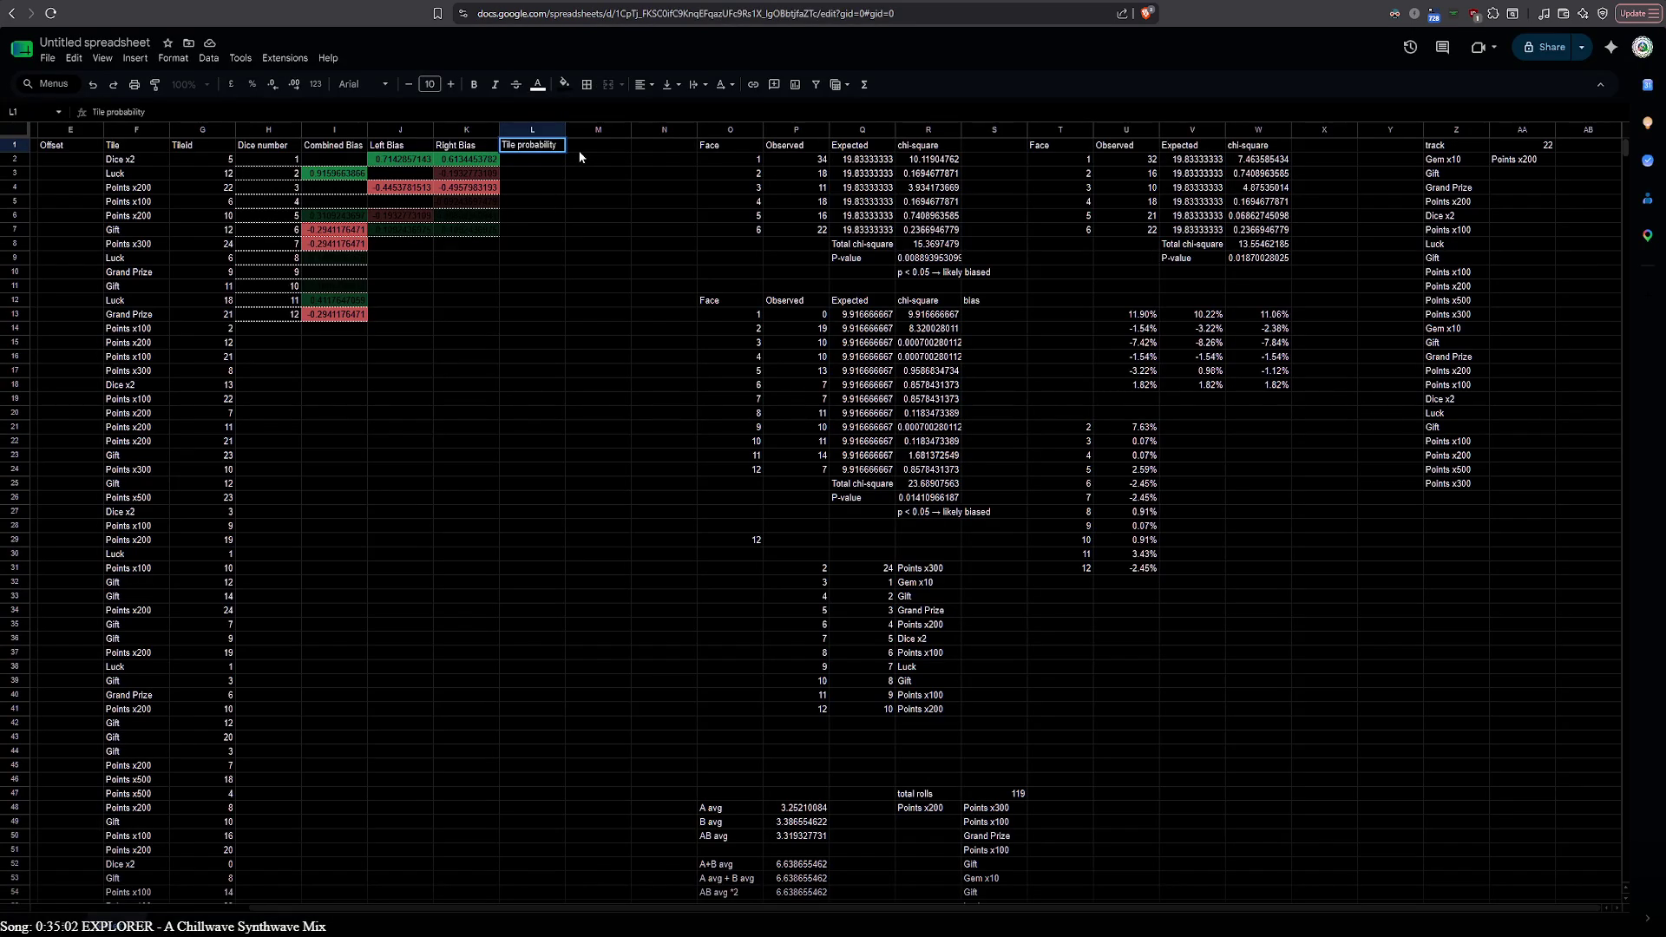
Copy the track list Z2:Z25 (Gem x10 to Points x300) under the Tile probability header in L2
click(580, 152)
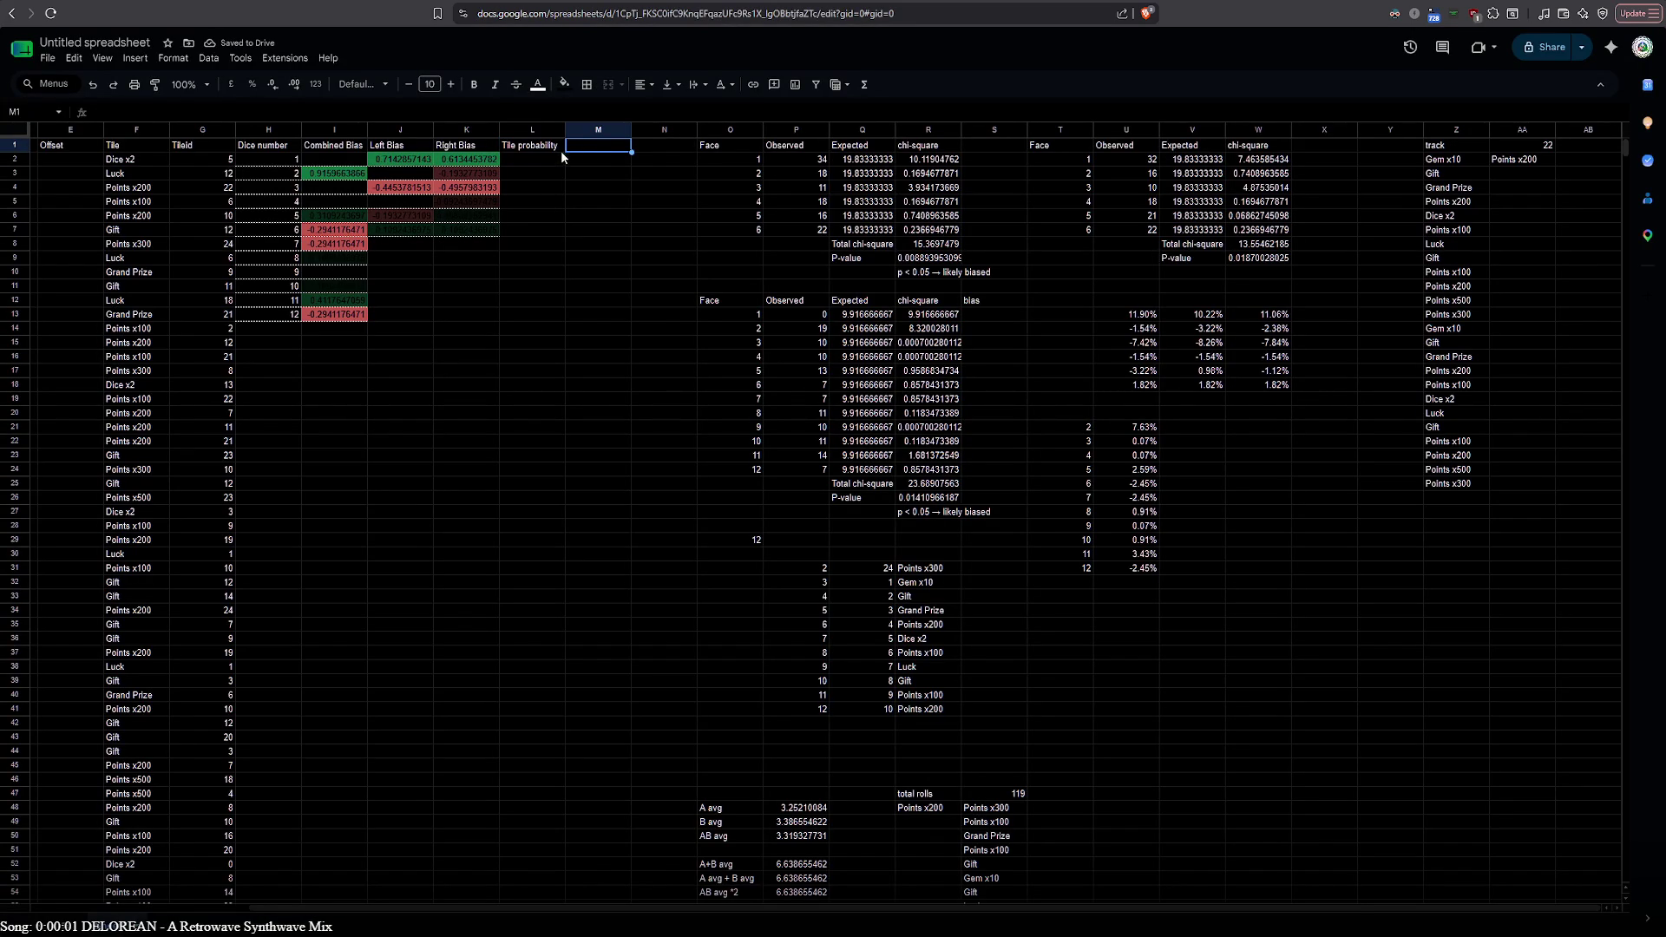
click(1451, 163)
shift+click(1466, 482)
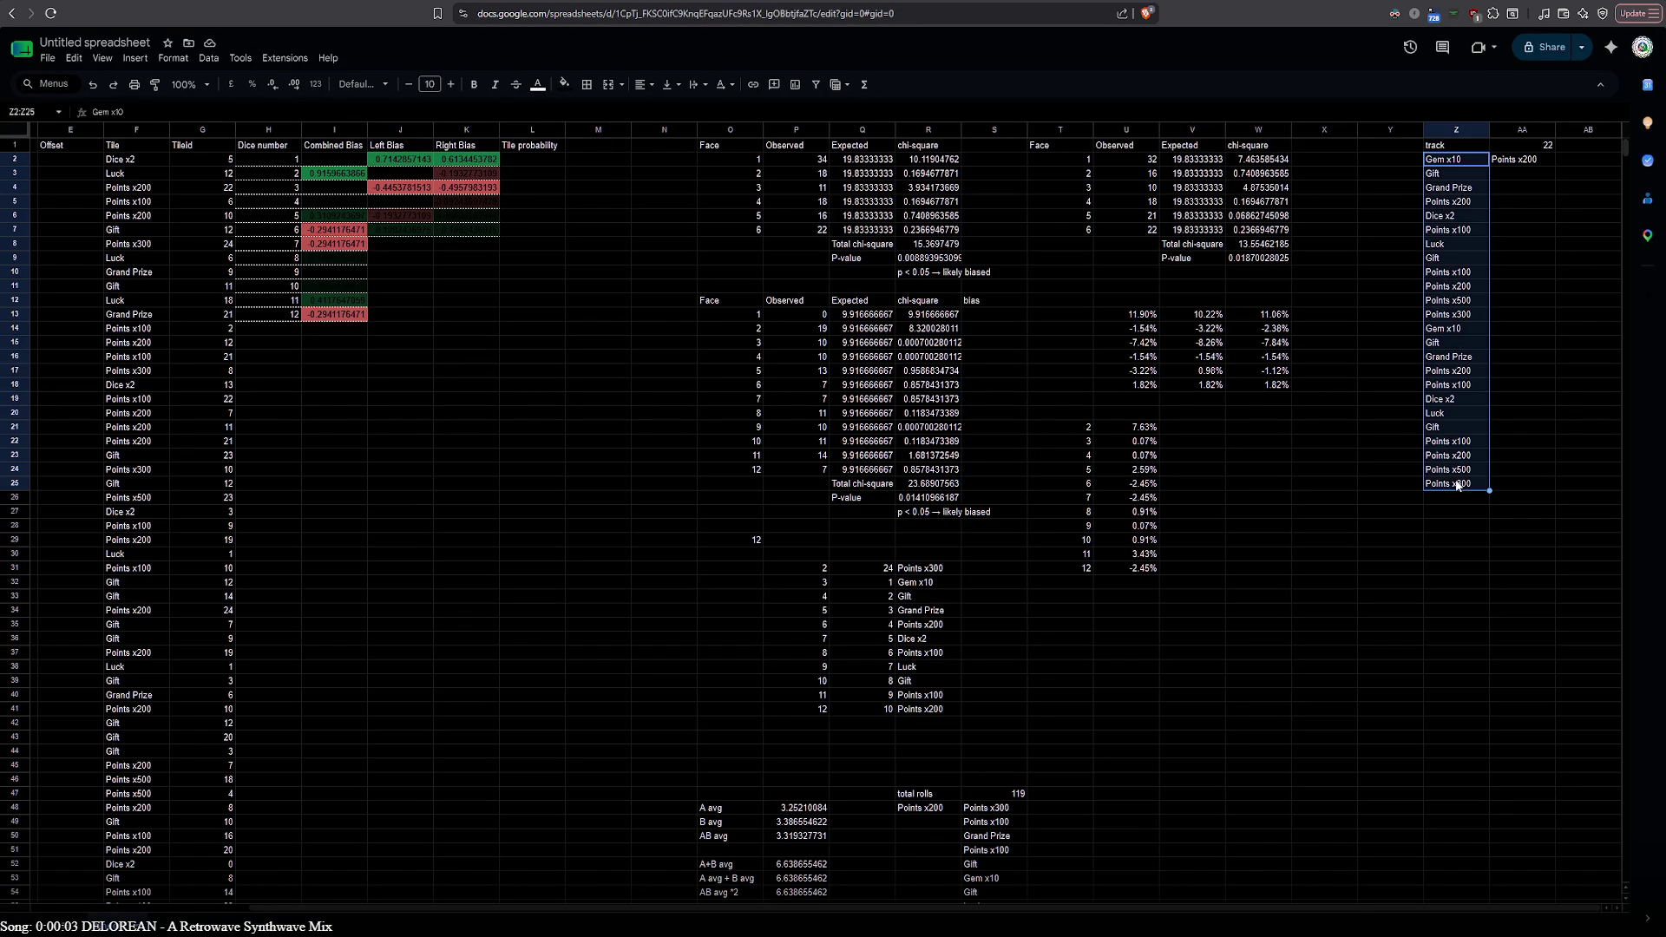
key(ctrl+c)
click(538, 163)
key(ctrl+v)
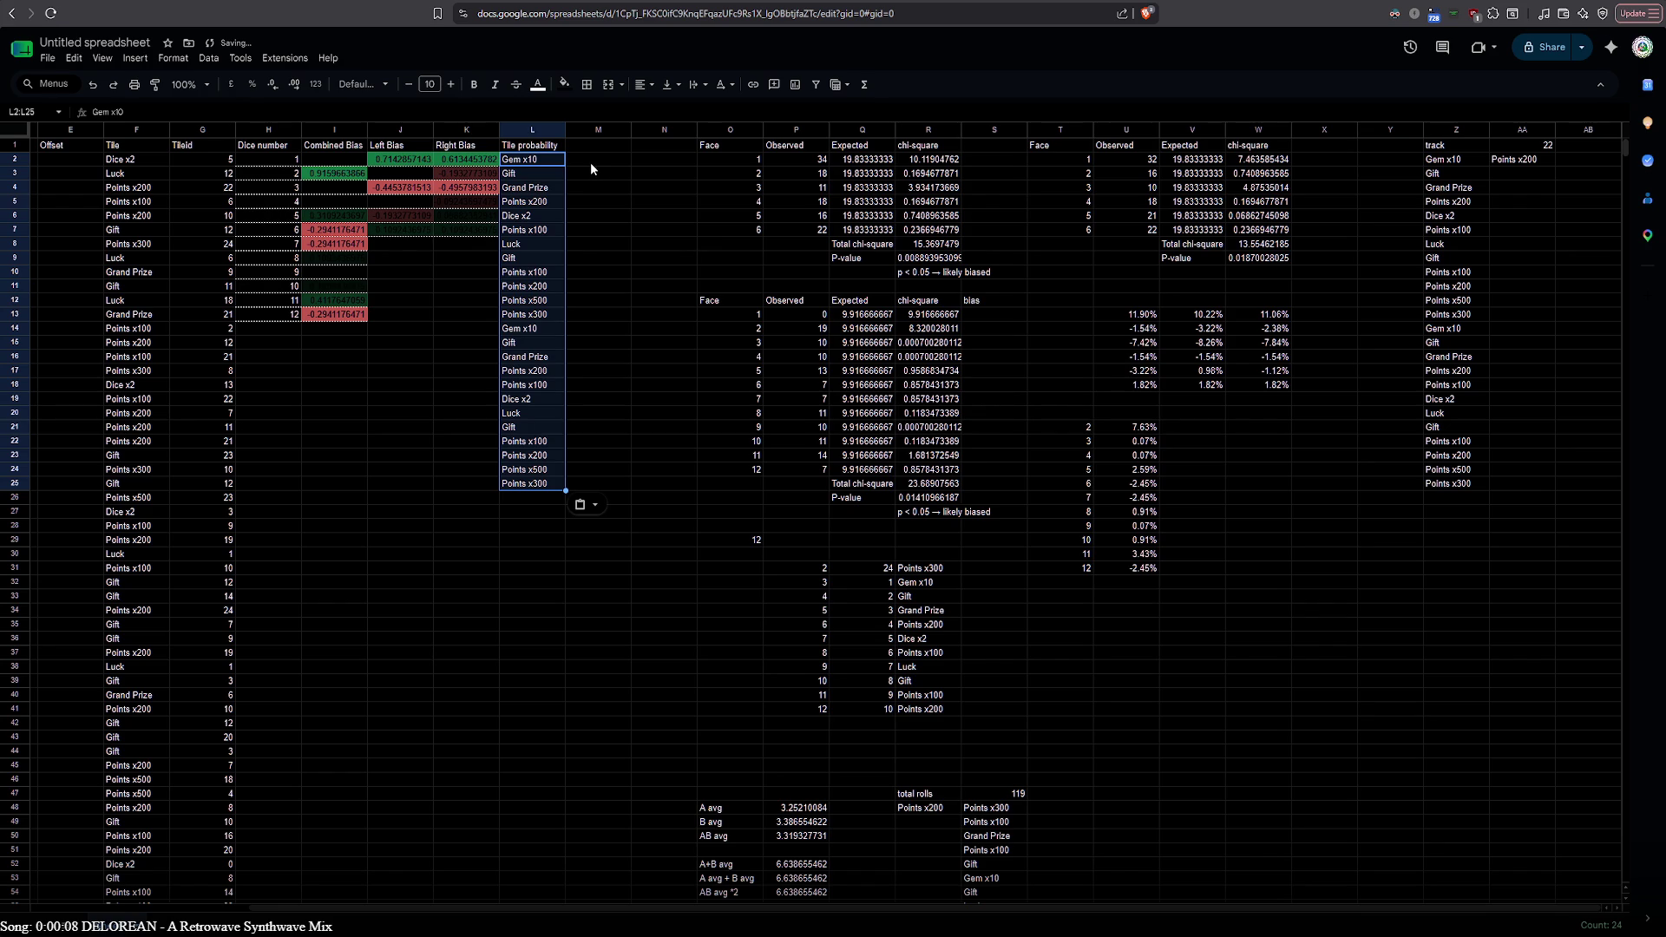
key(Left)
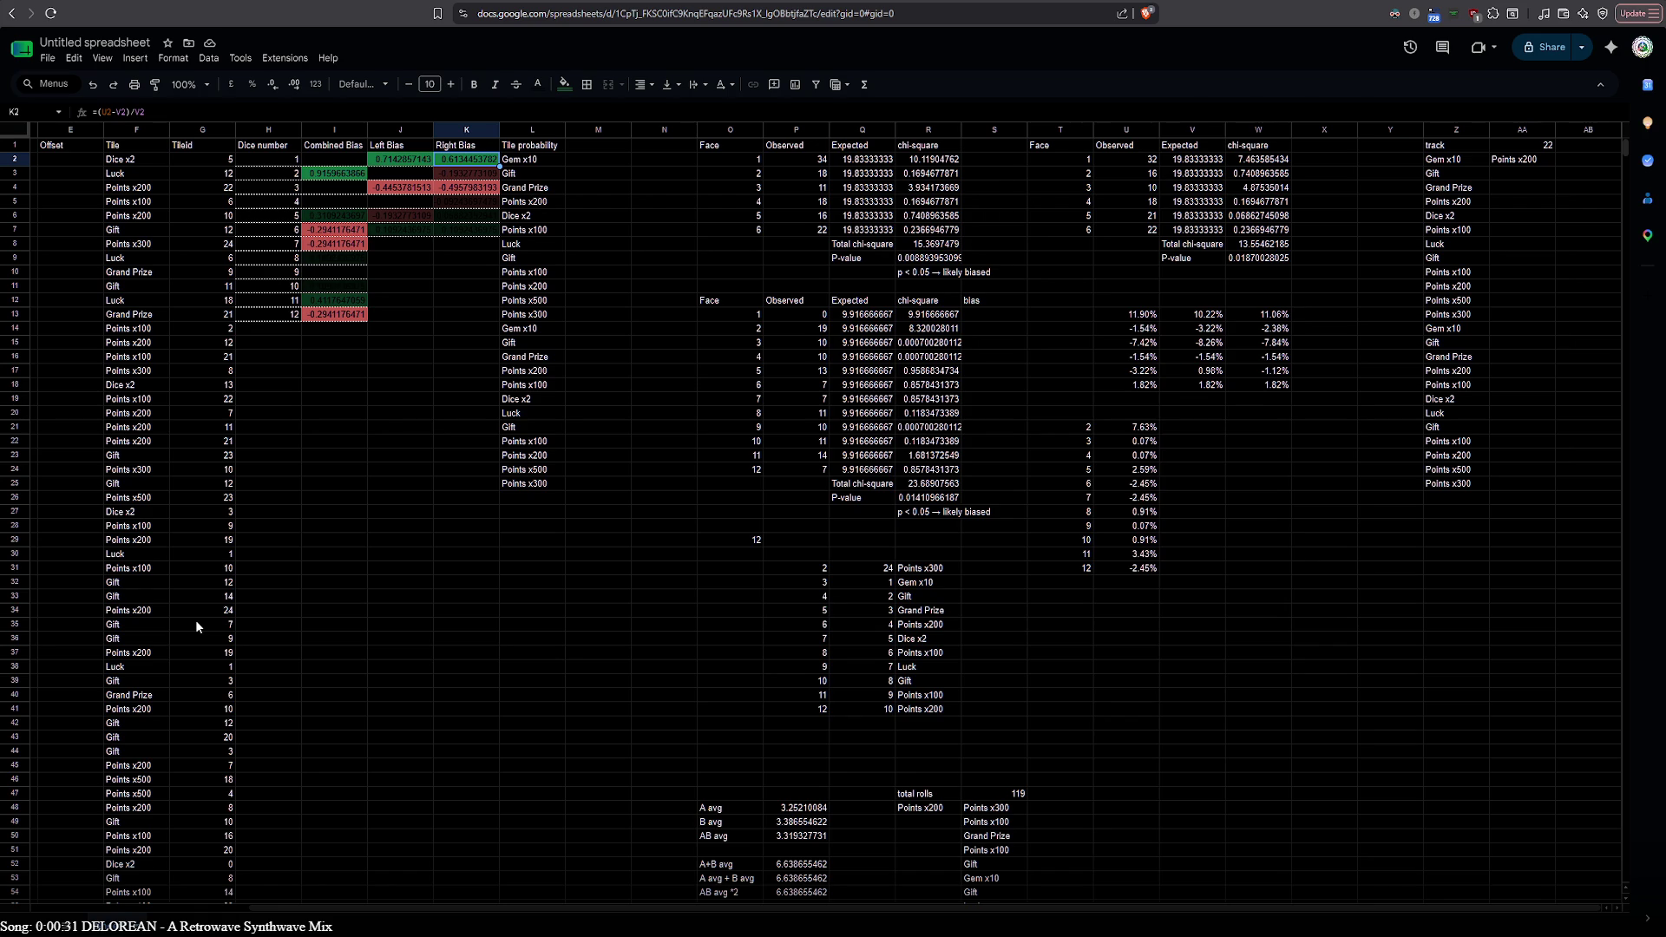
drag(387, 907, 128, 897)
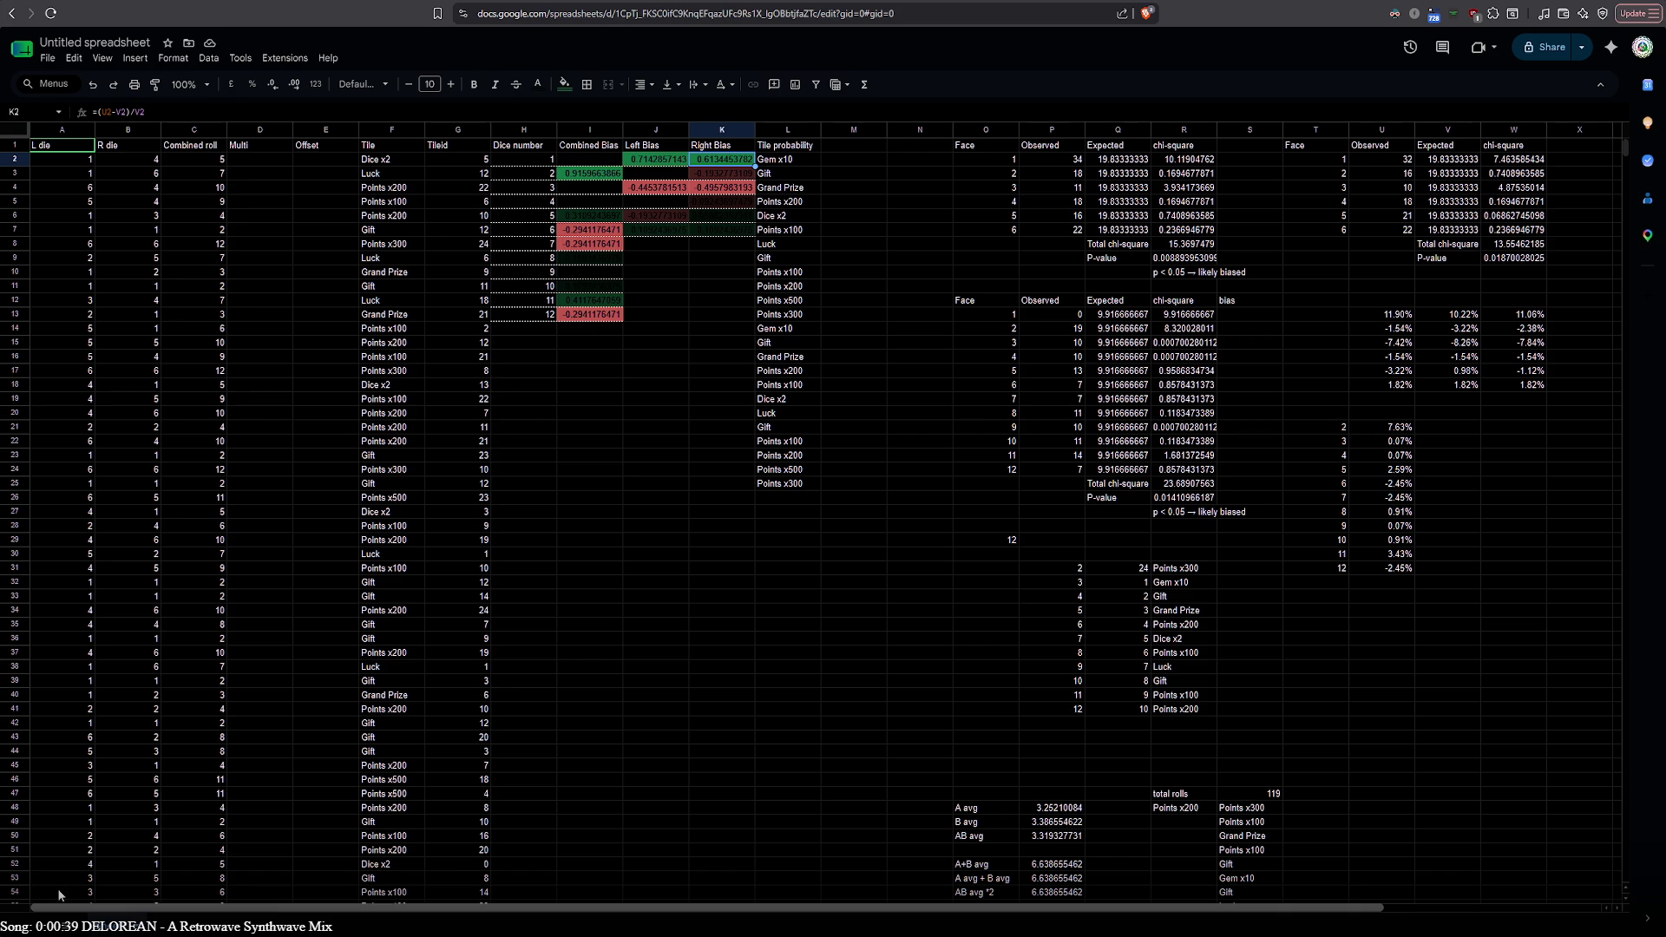
click(799, 148)
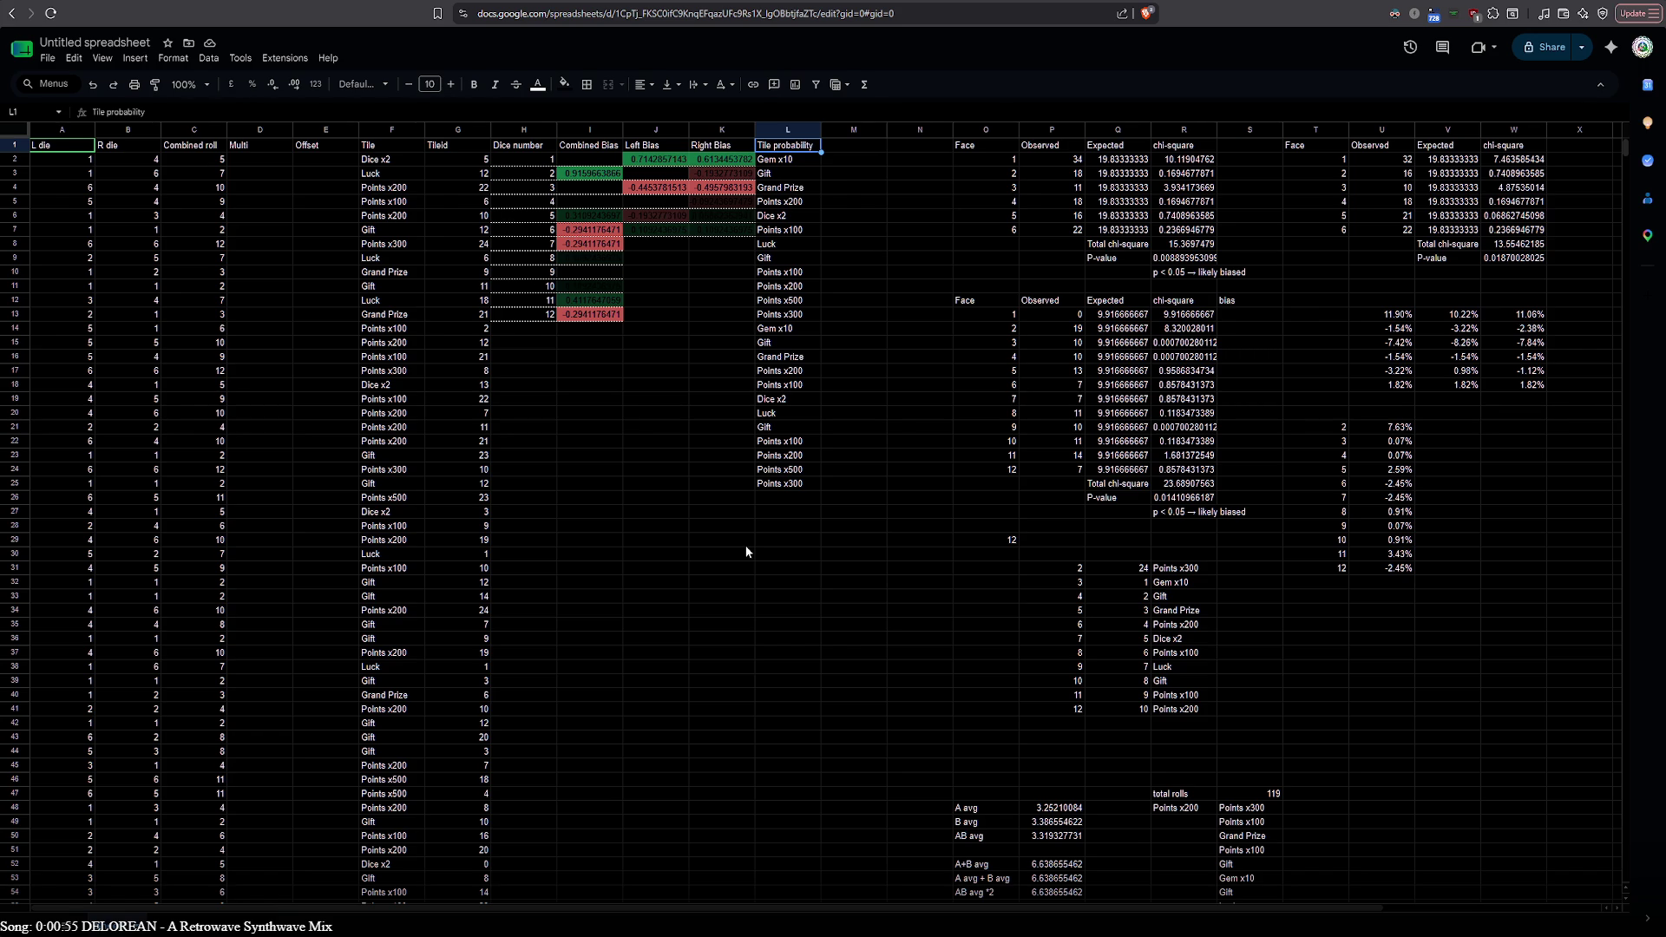
scroll(746, 548, down, 5)
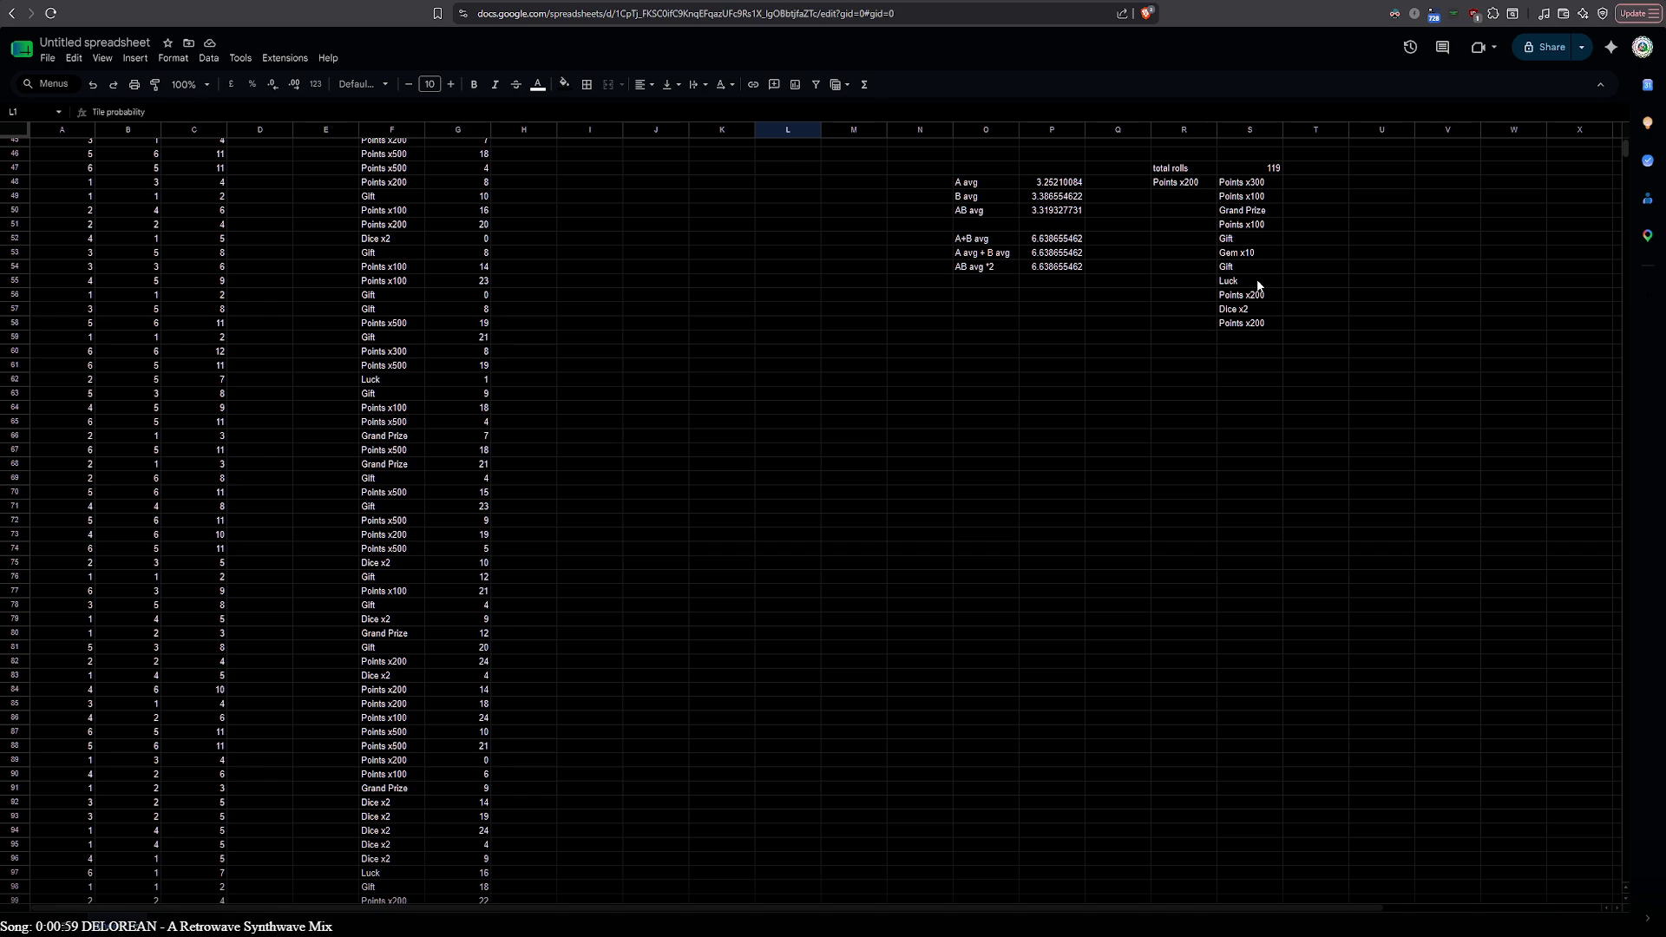
scroll(574, 563, down, 5)
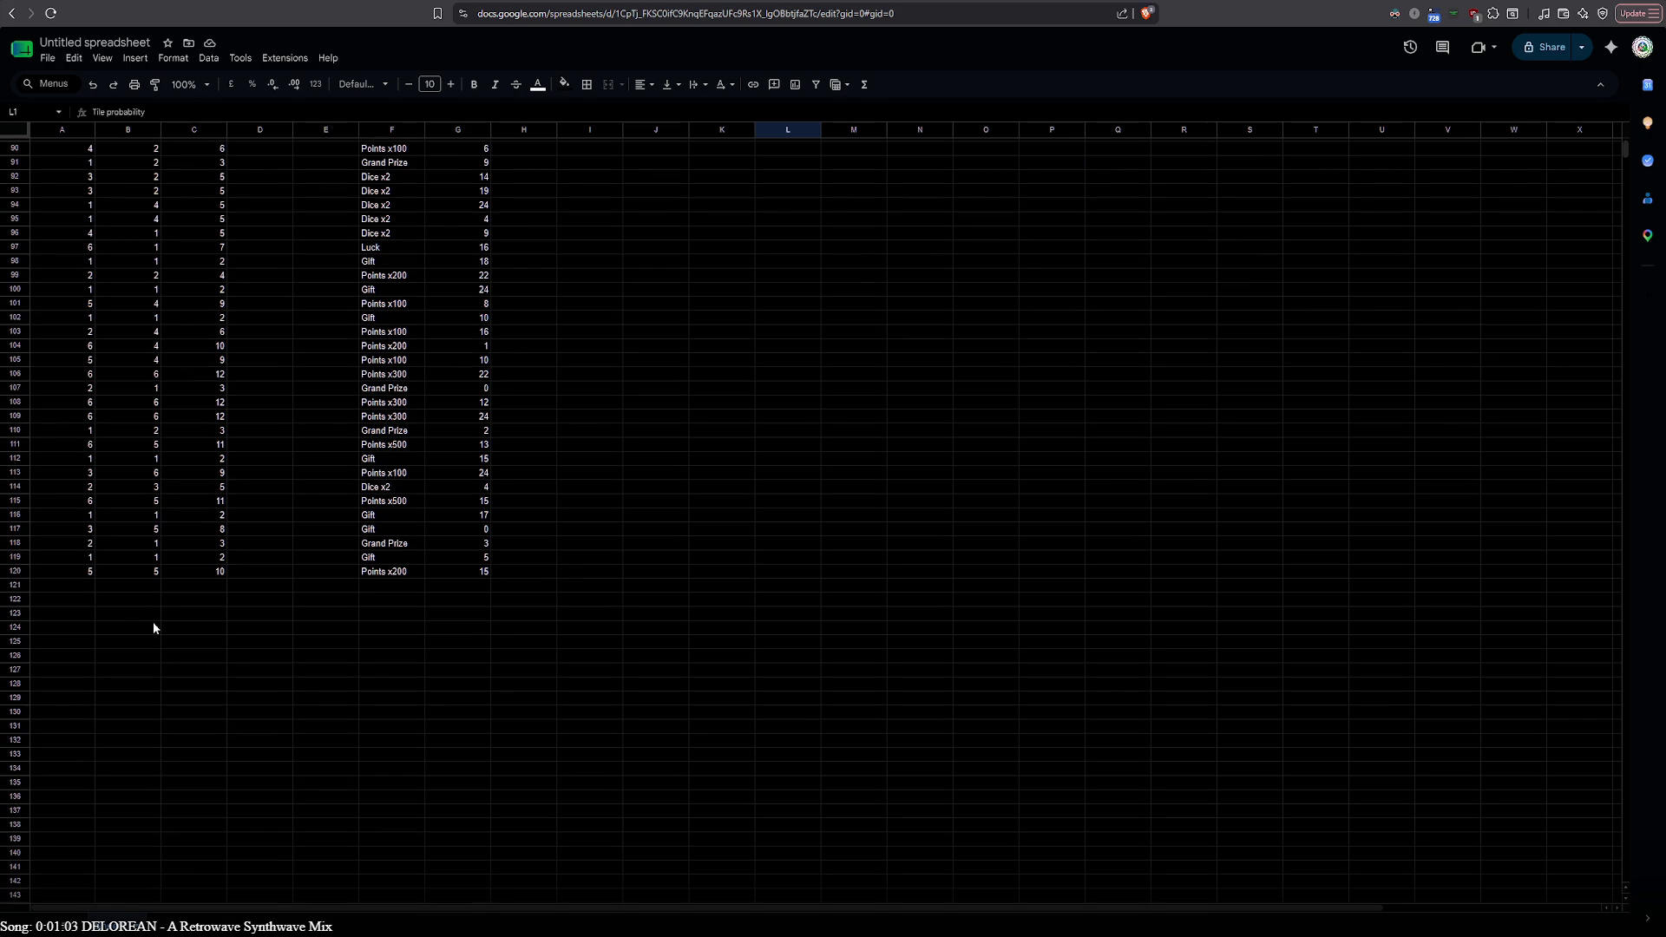
scroll(139, 590, up, 10)
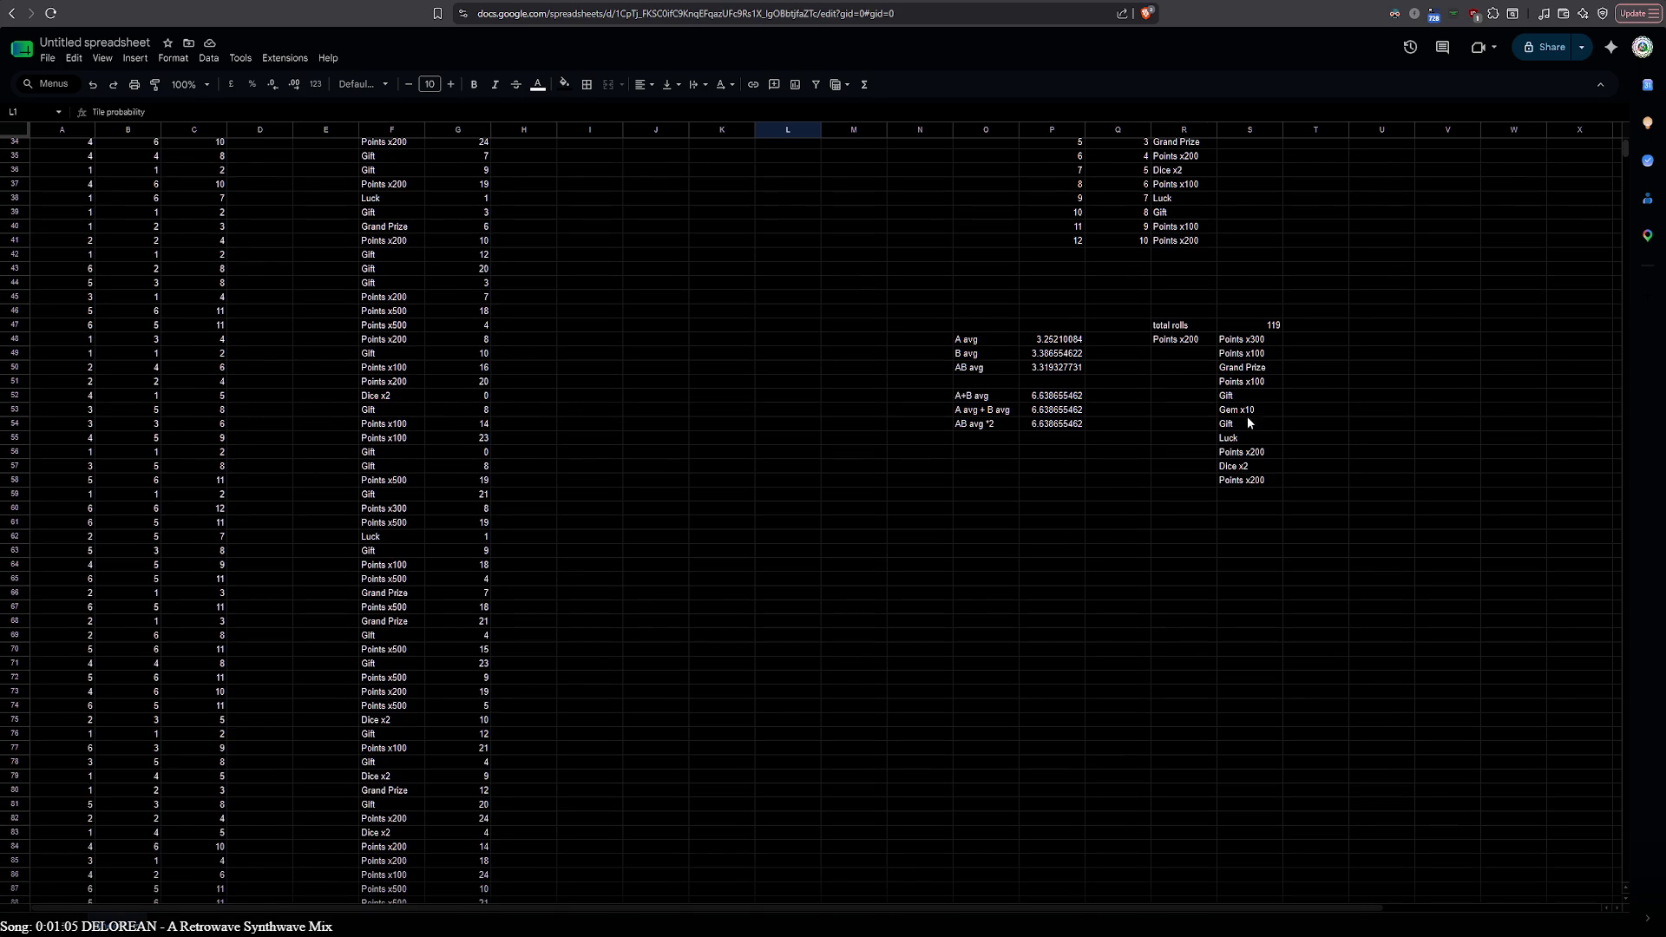
scroll(1221, 456, down, 5)
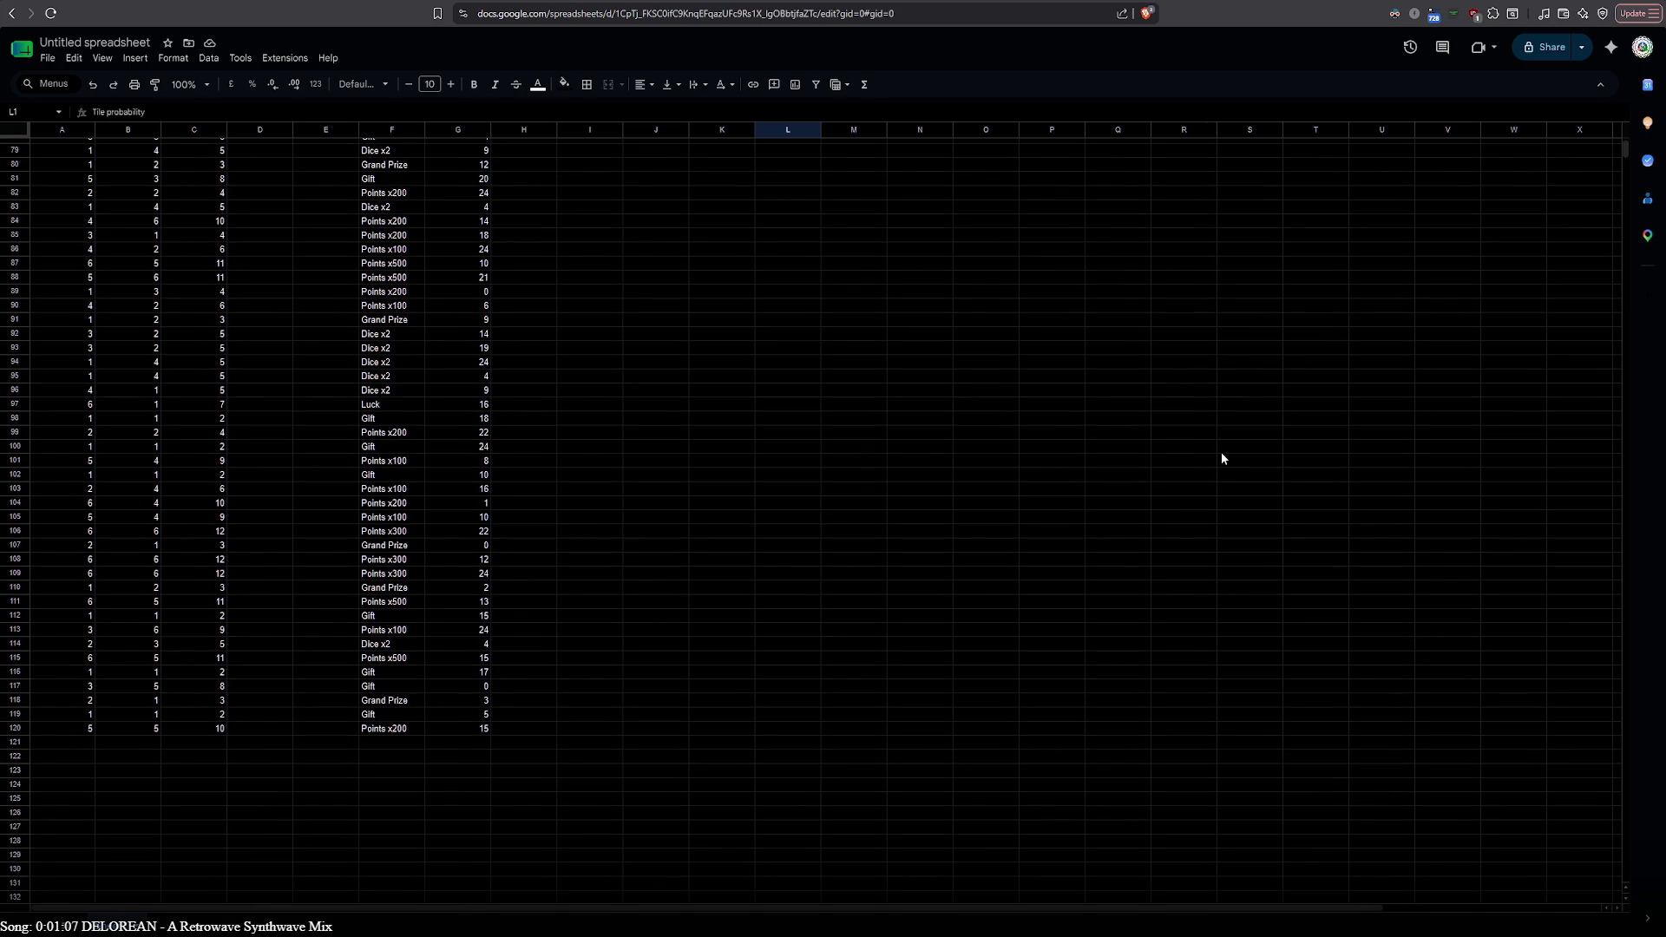
scroll(1169, 369, up, 4)
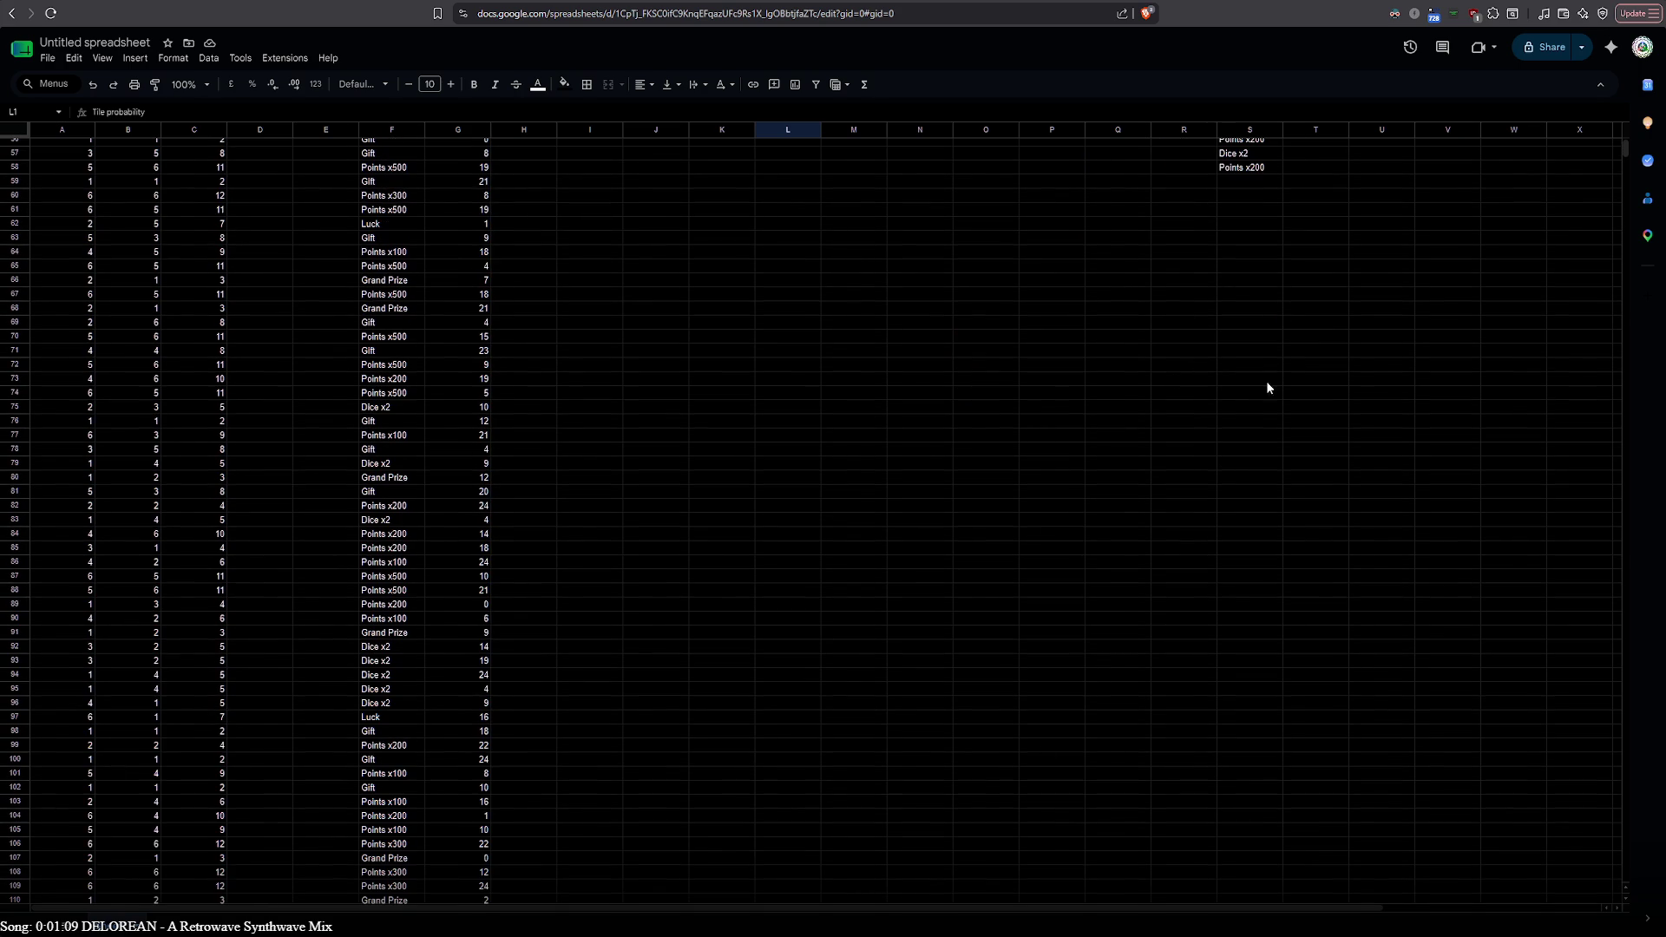
scroll(320, 860, down, 2)
scroll(321, 844, down, 2)
scroll(248, 312, up, 2)
scroll(788, 319, up, 4)
scroll(754, 326, up, 5)
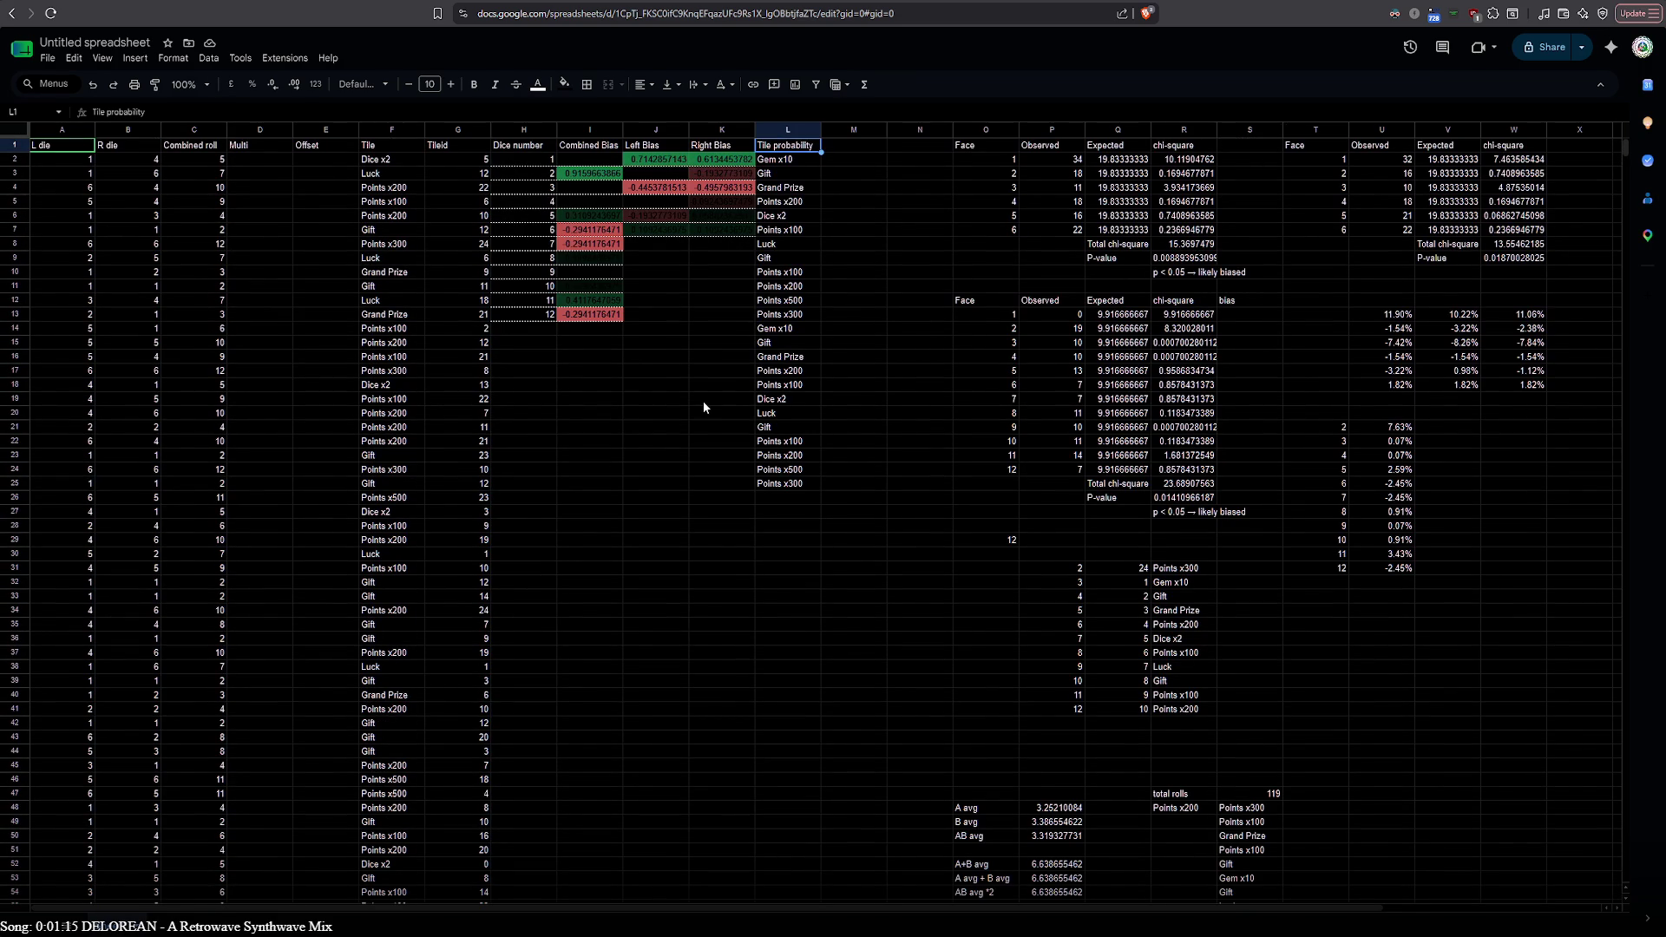
Review cells beside the tile list, then switch tabs to localhost:8000/Games.html
click(911, 243)
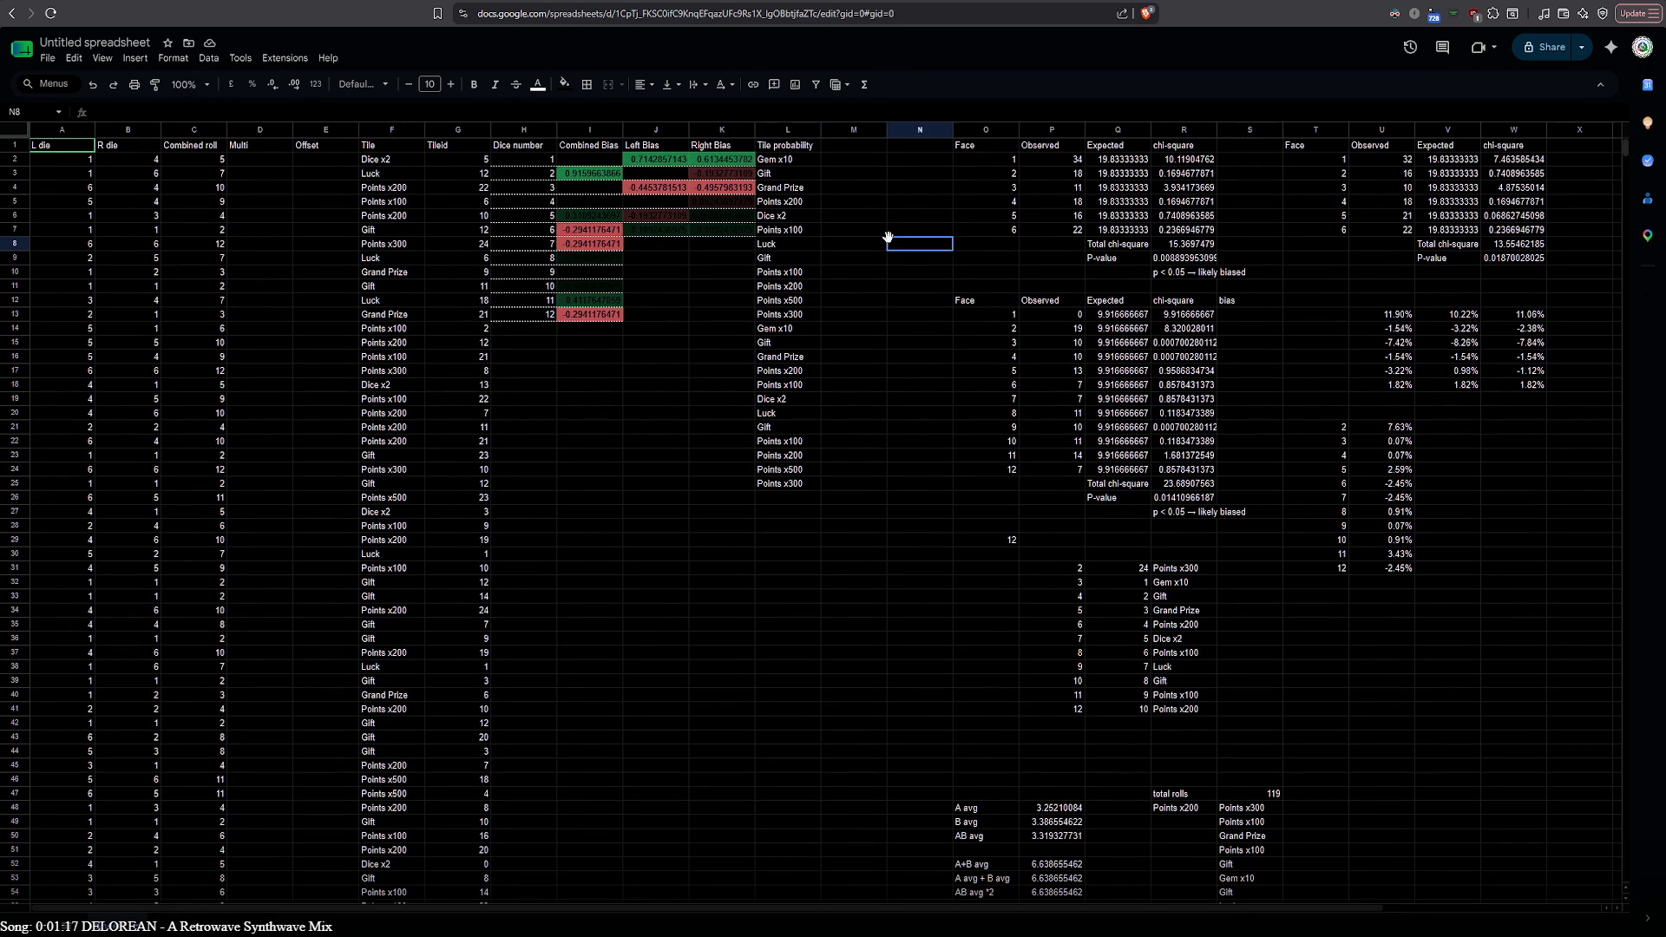
click(876, 161)
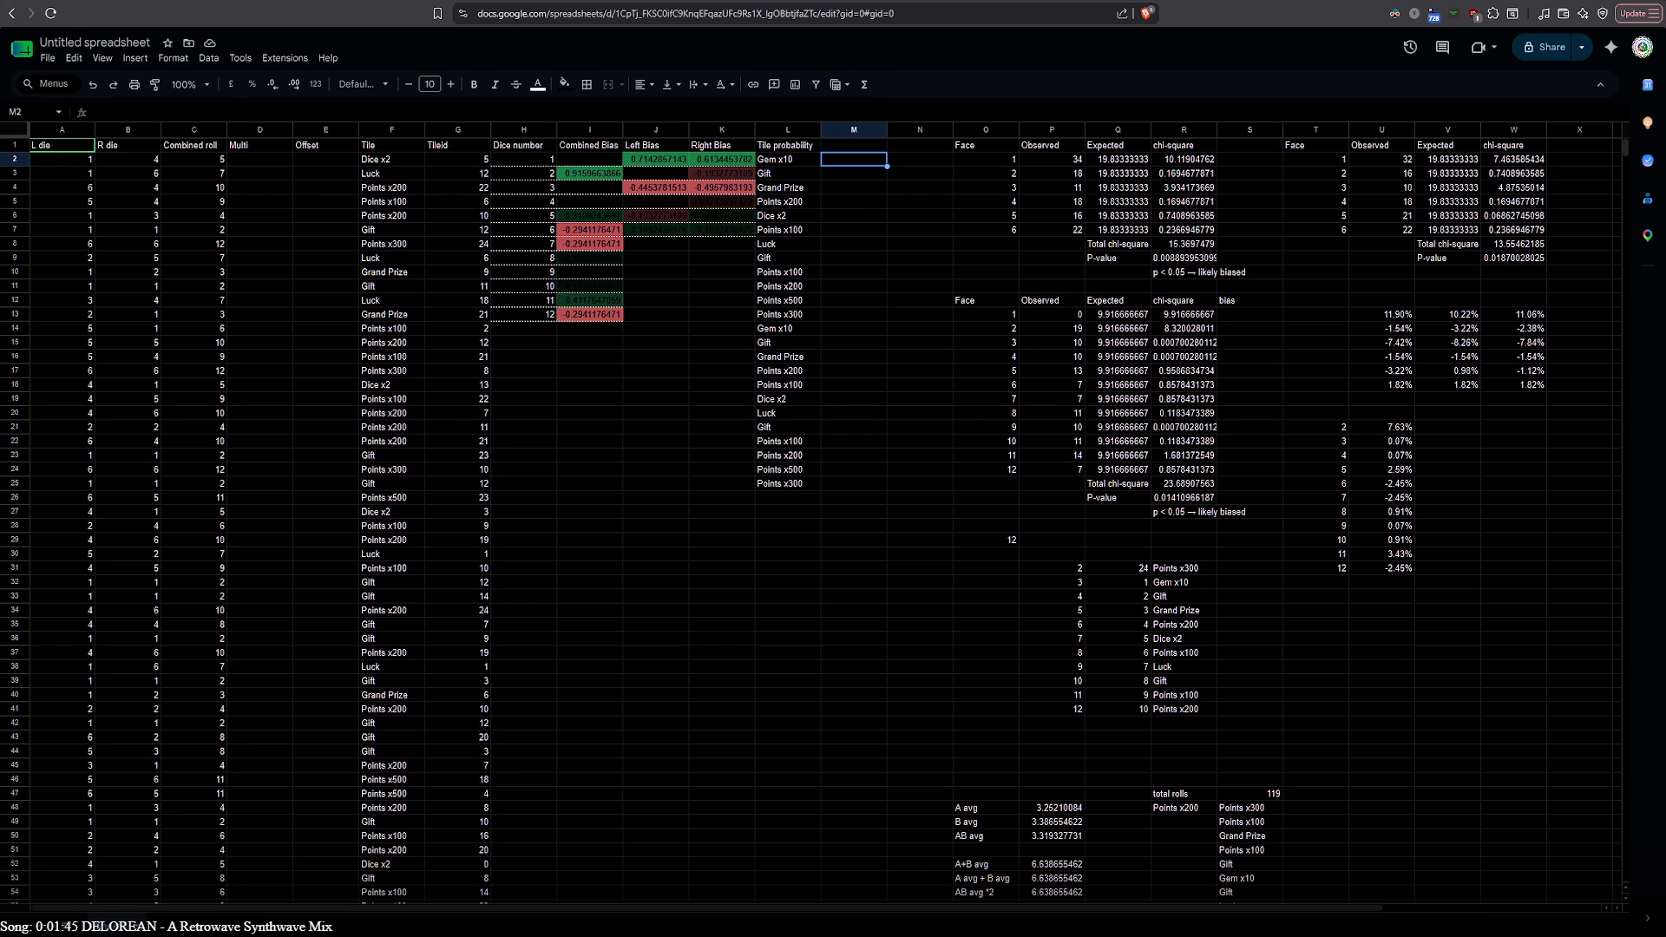
key(ctrl+Tab)
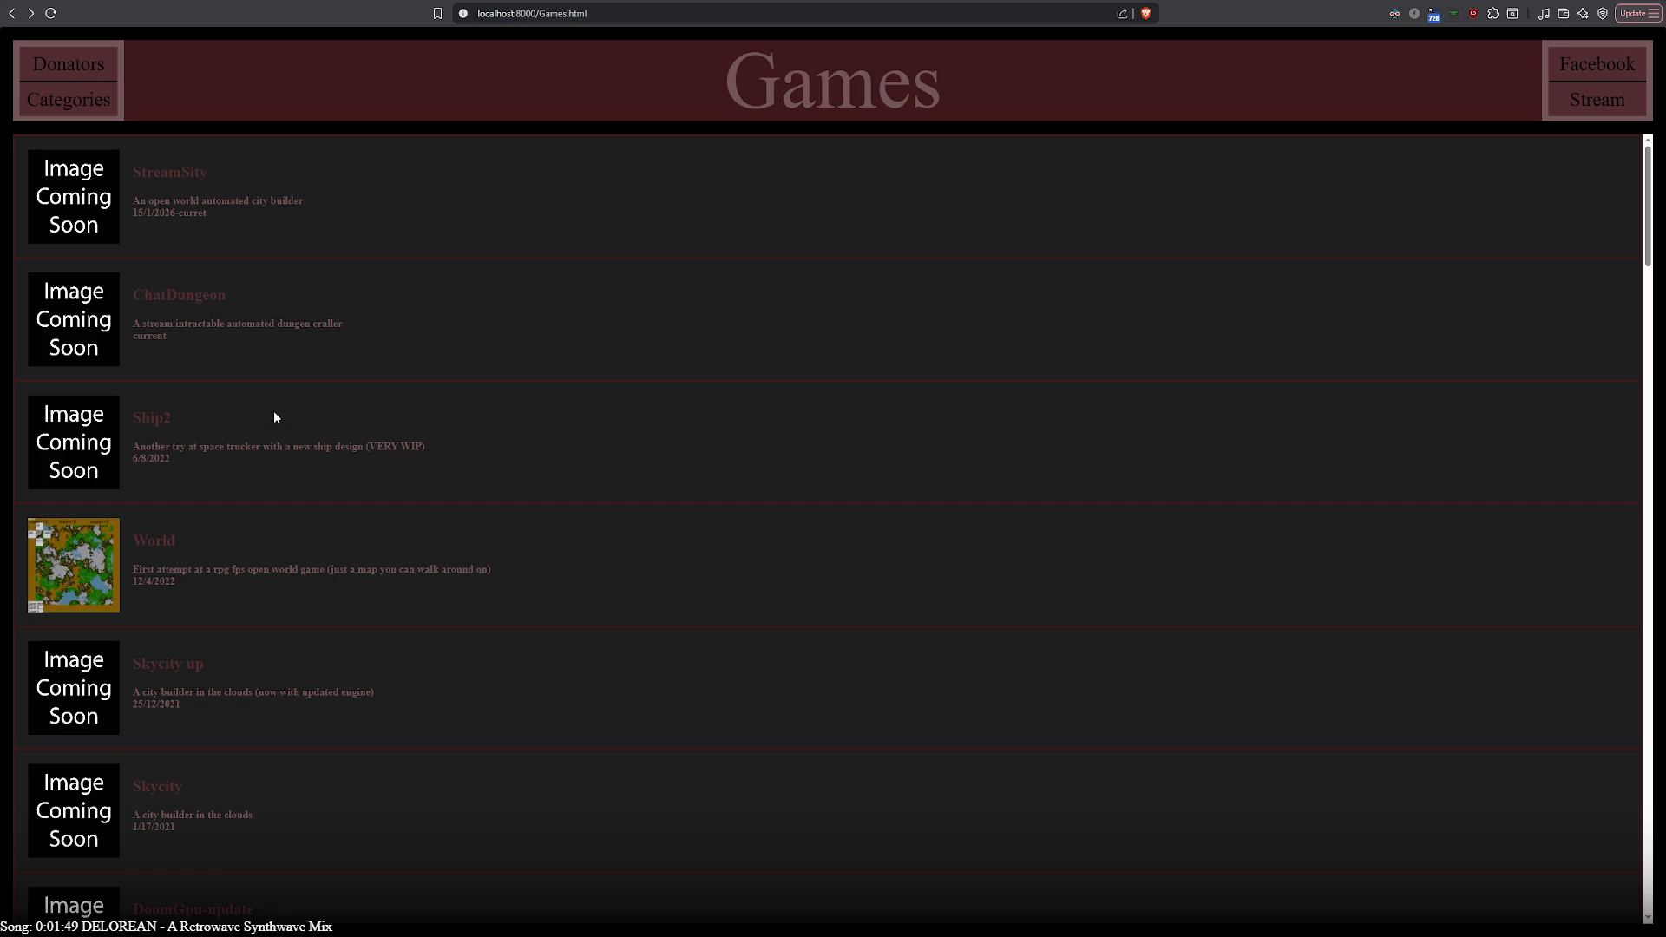
scroll(374, 540, down, 2)
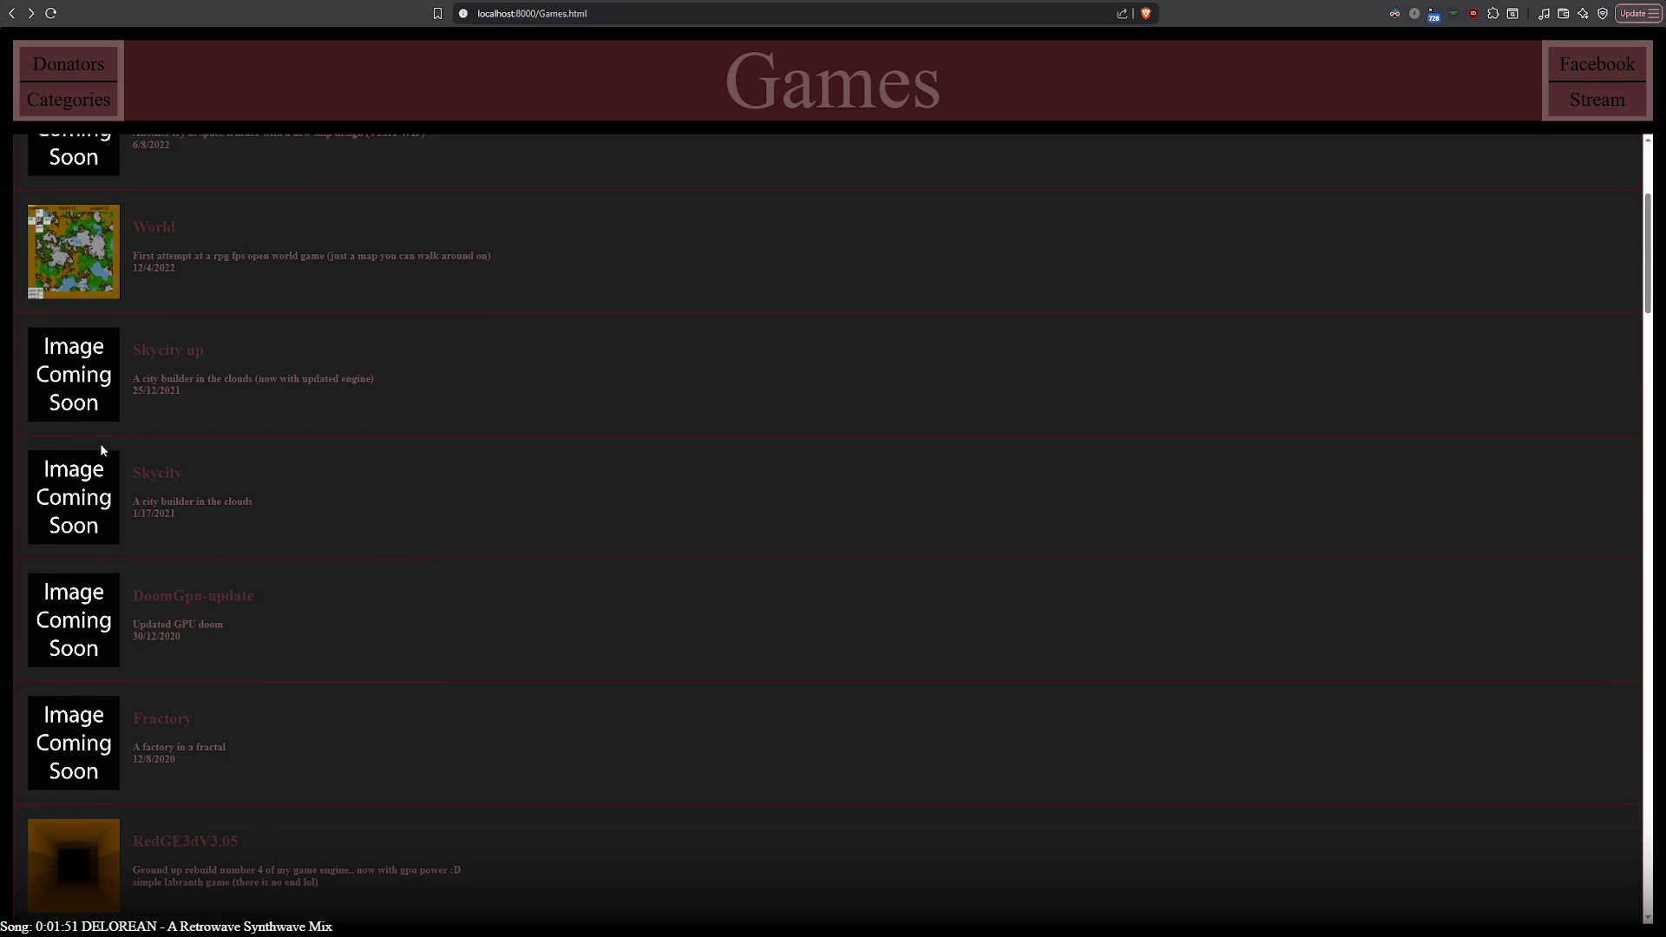
scroll(471, 481, down, 4)
scroll(471, 483, down, 4)
scroll(472, 484, down, 4)
scroll(471, 483, down, 4)
scroll(472, 486, down, 4)
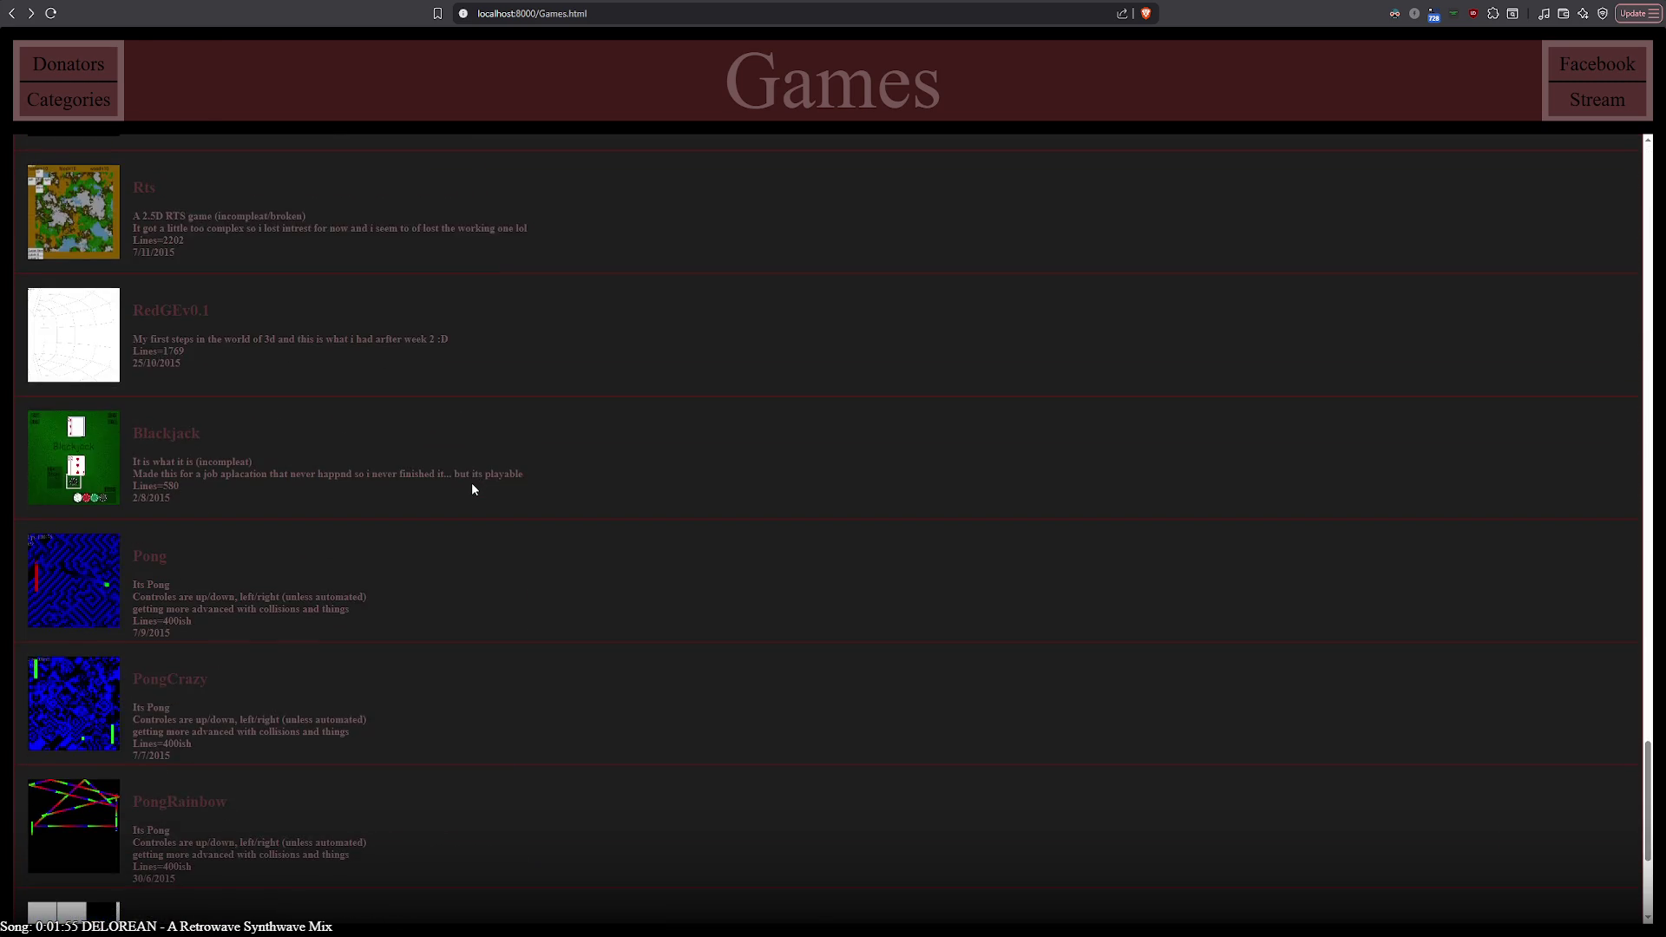
scroll(472, 488, down, 2)
scroll(471, 487, up, 5)
scroll(473, 489, up, 2)
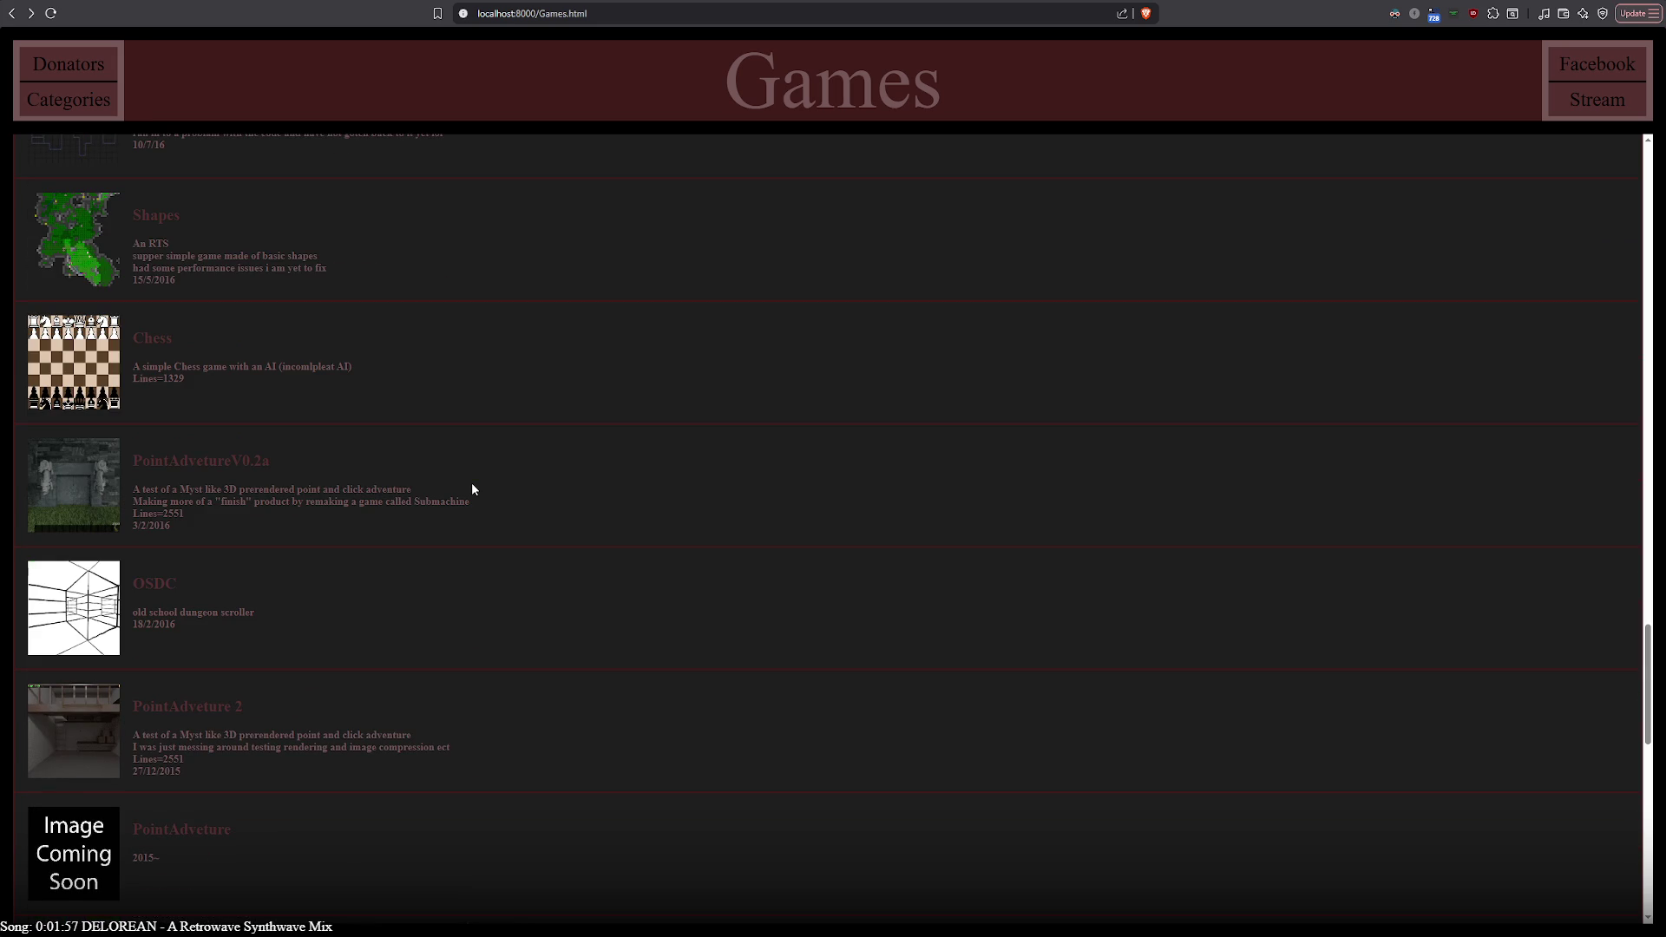
scroll(472, 489, up, 4)
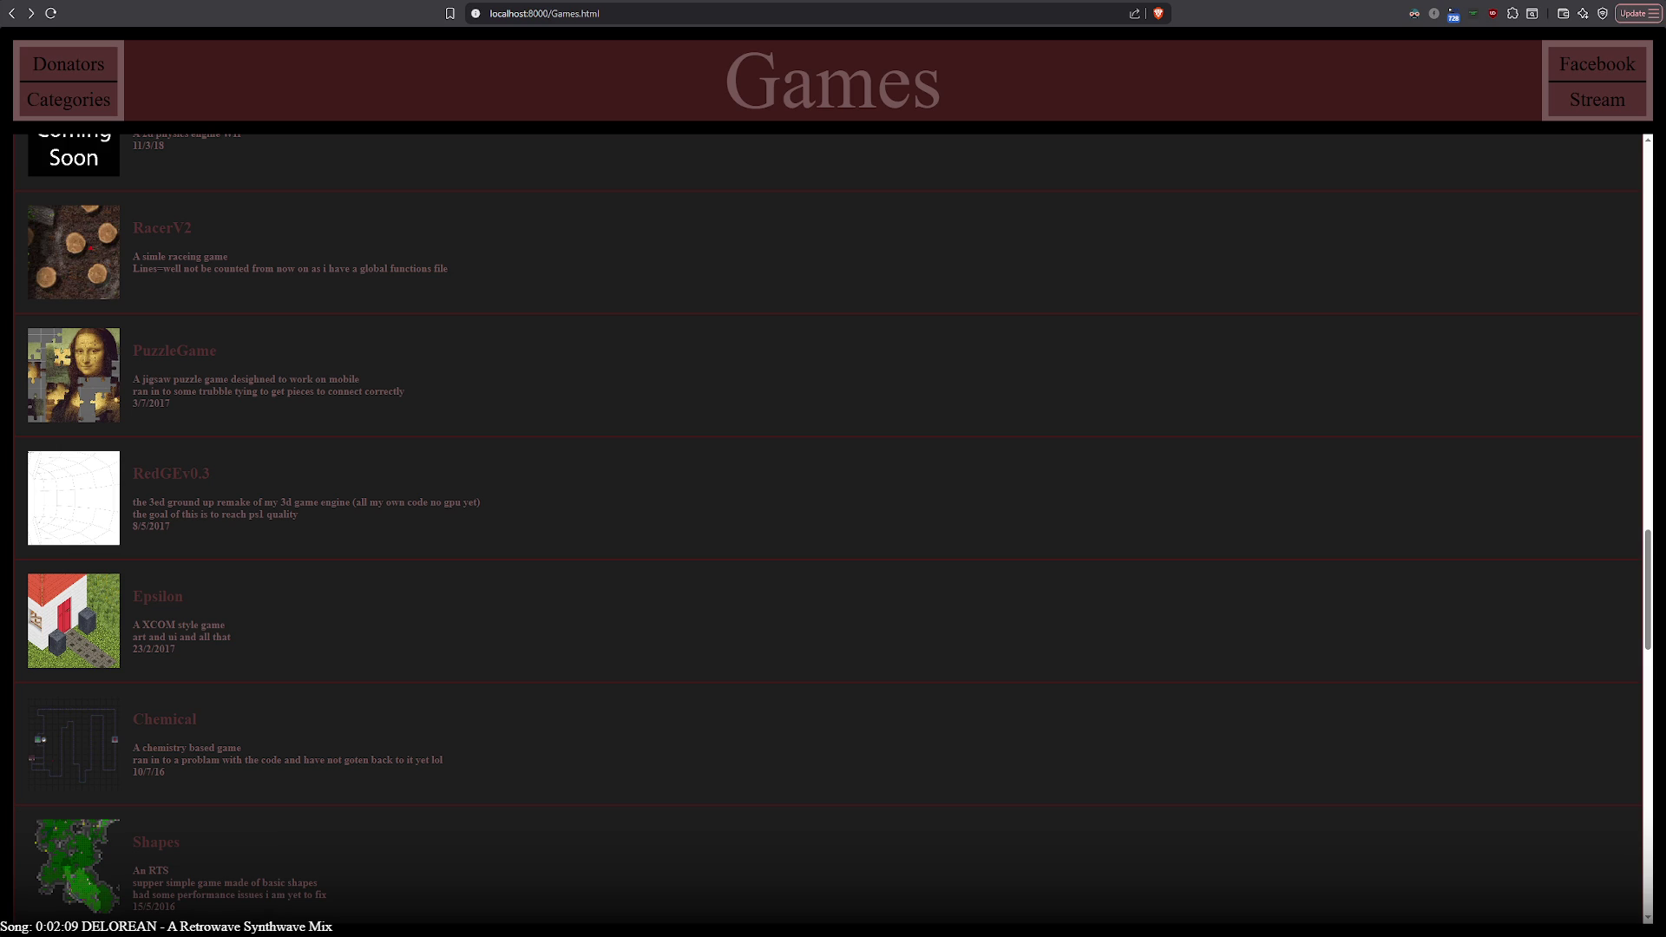
scroll(833, 522, up, 5)
scroll(833, 520, up, 8)
scroll(833, 520, up, 1)
scroll(833, 520, down, 5)
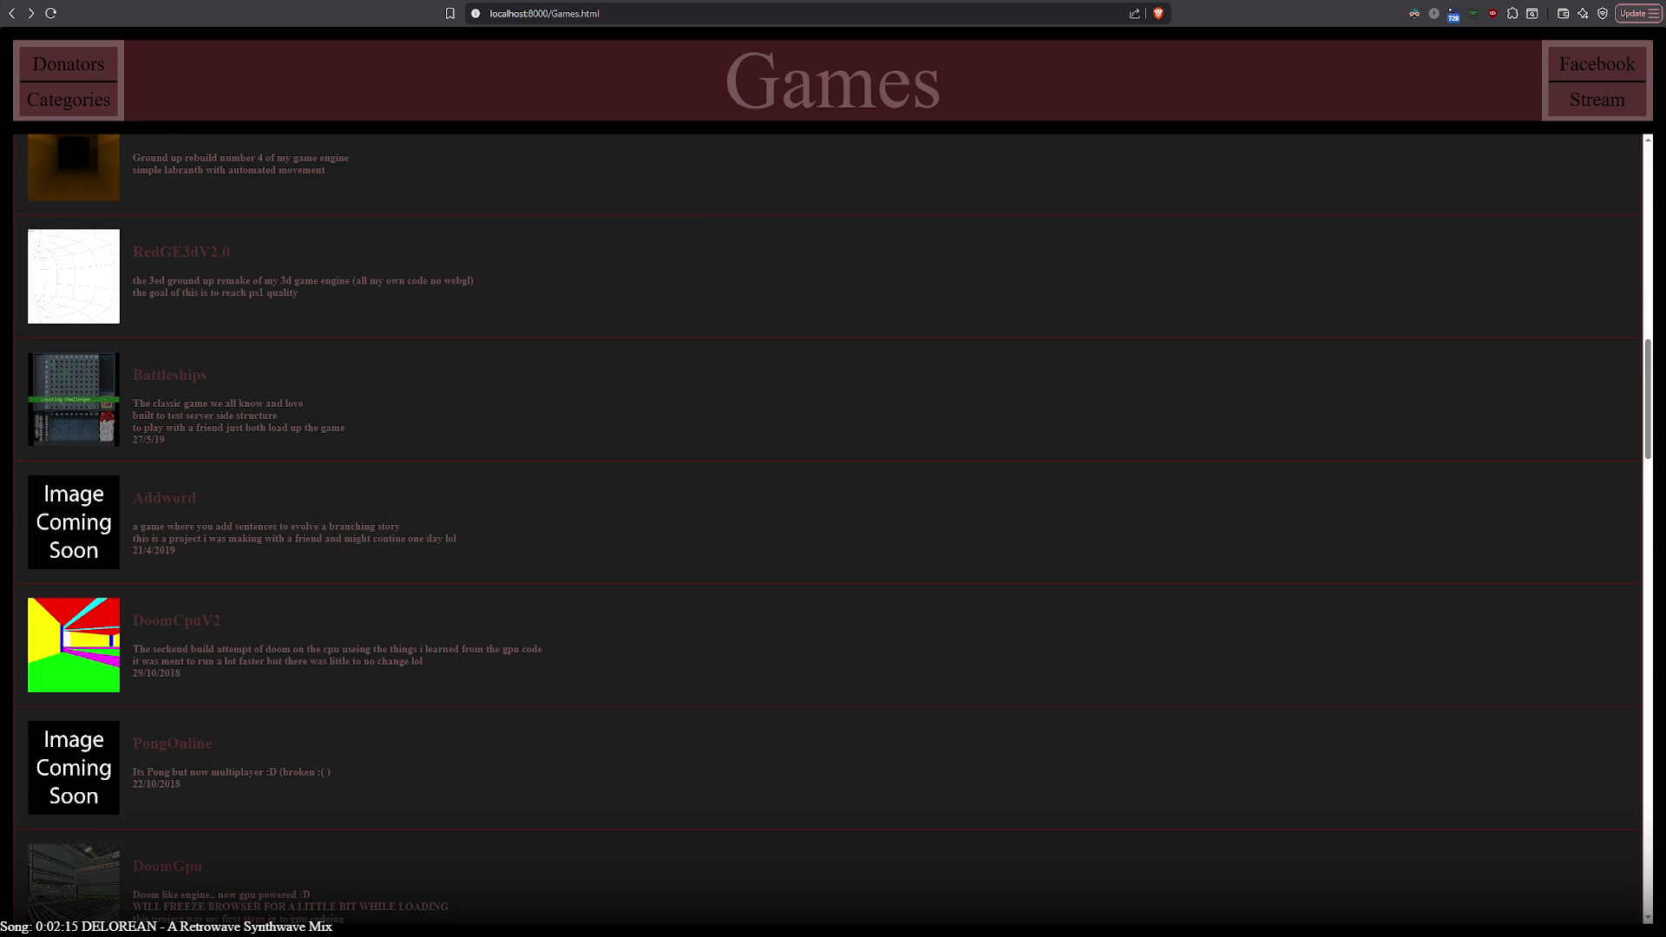
scroll(833, 521, up, 2)
scroll(833, 521, up, 2)
scroll(834, 520, up, 2)
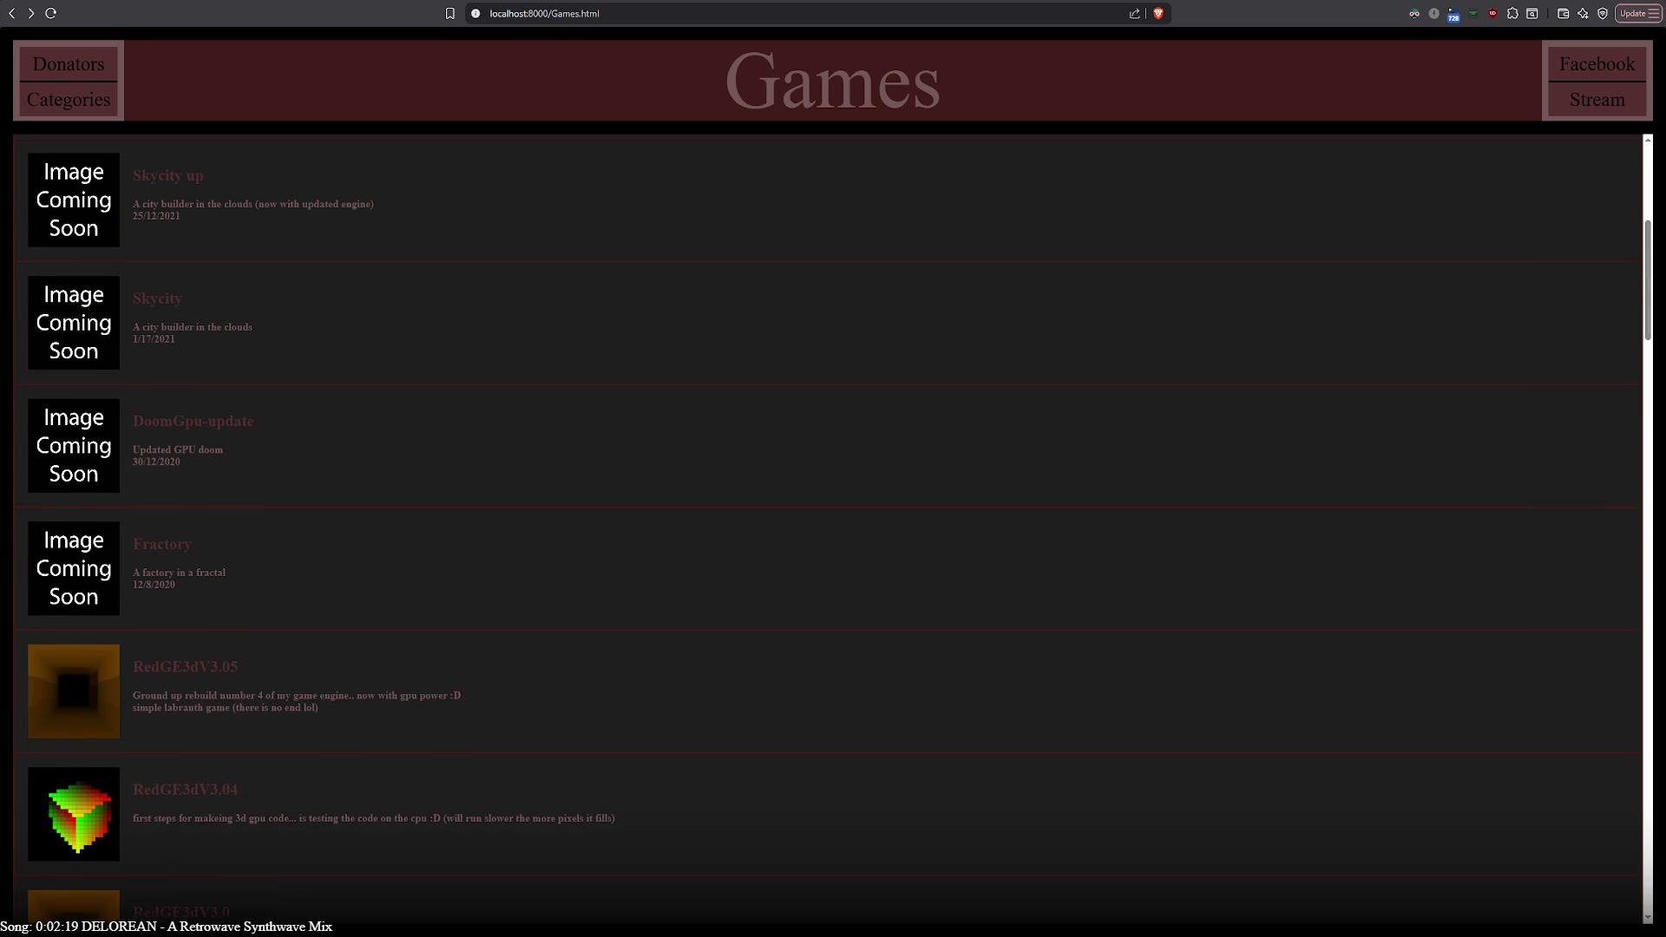
scroll(834, 522, up, 2)
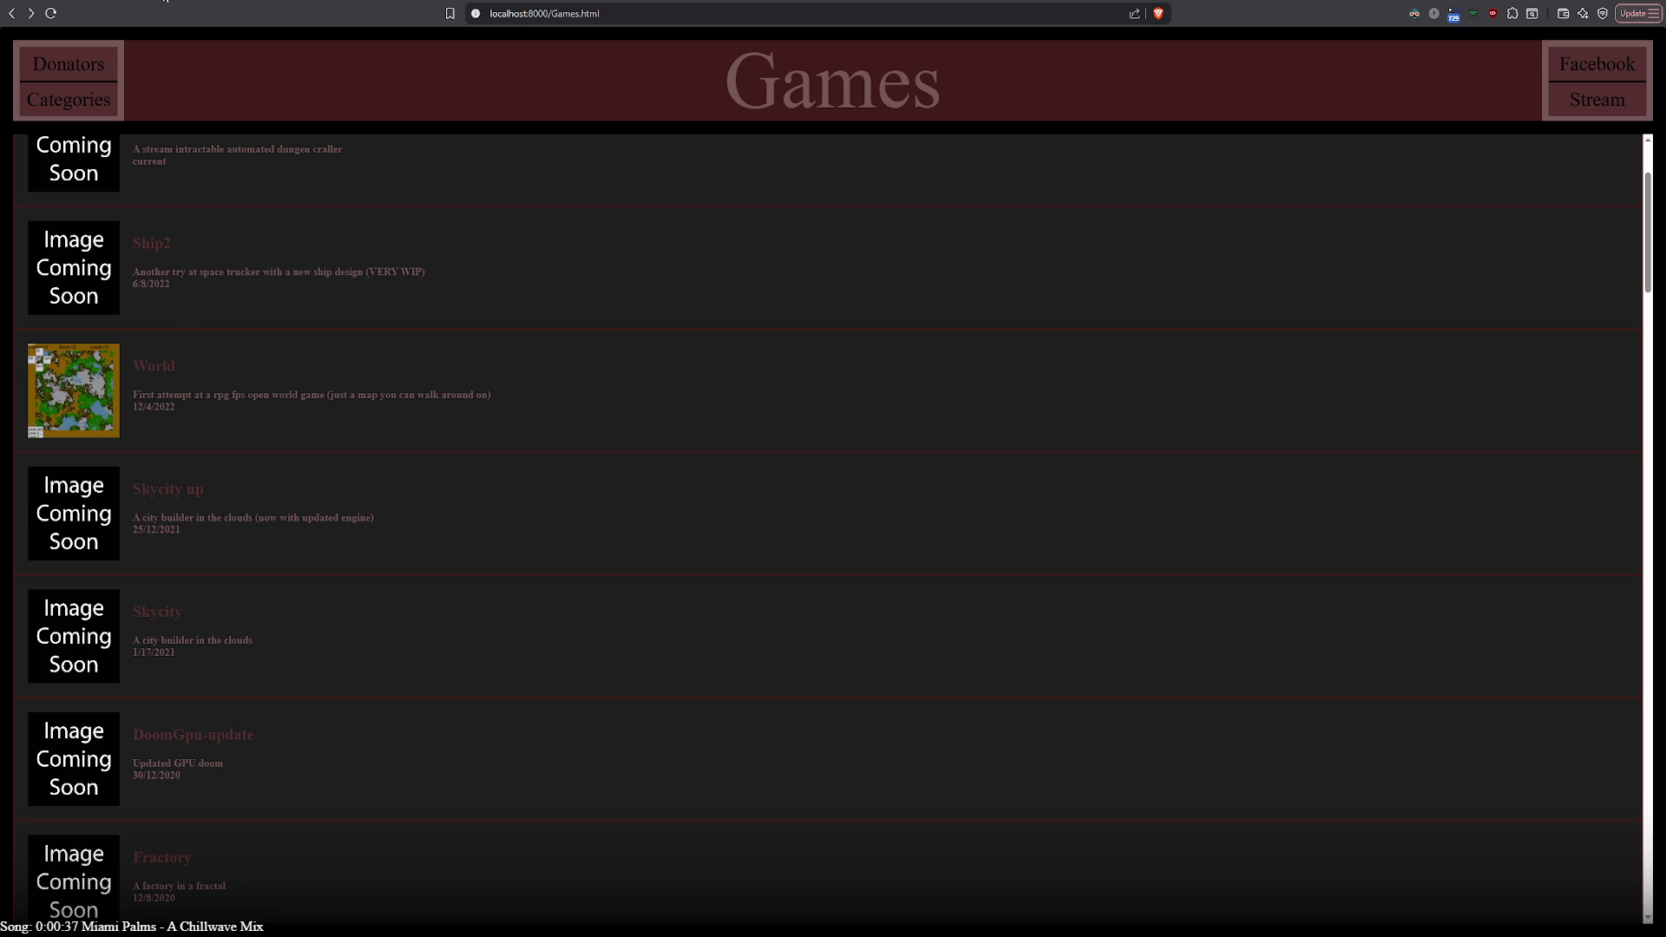
click(463, 365)
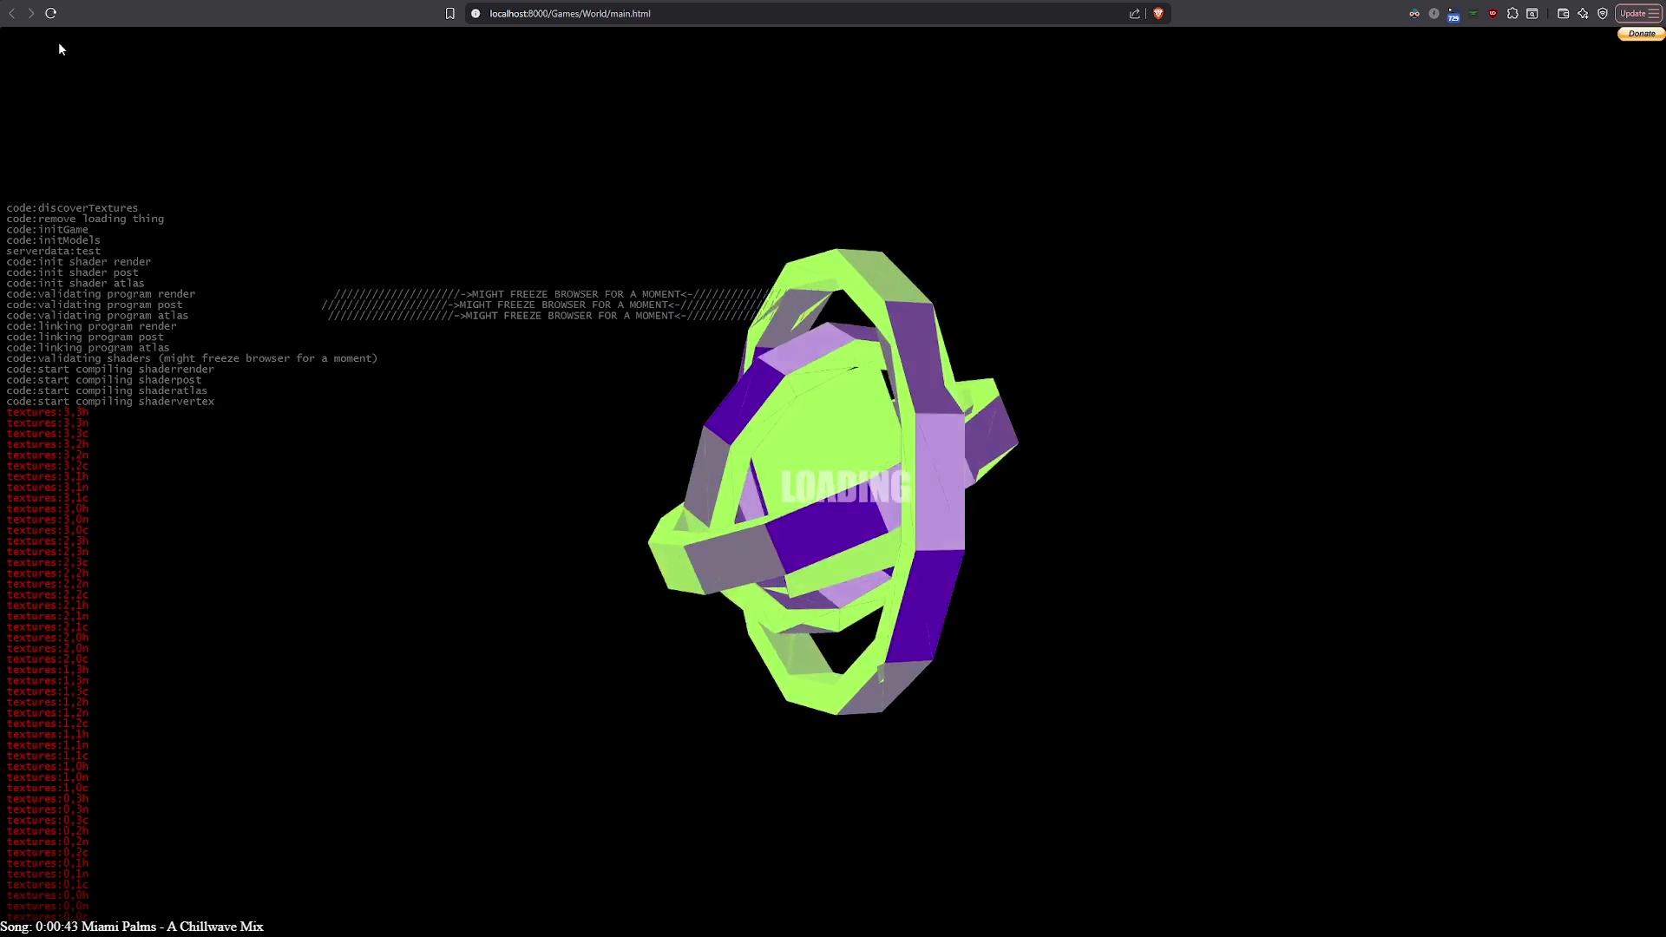
Return to the Games list and launch the PointAdveture game
key(alt+Left)
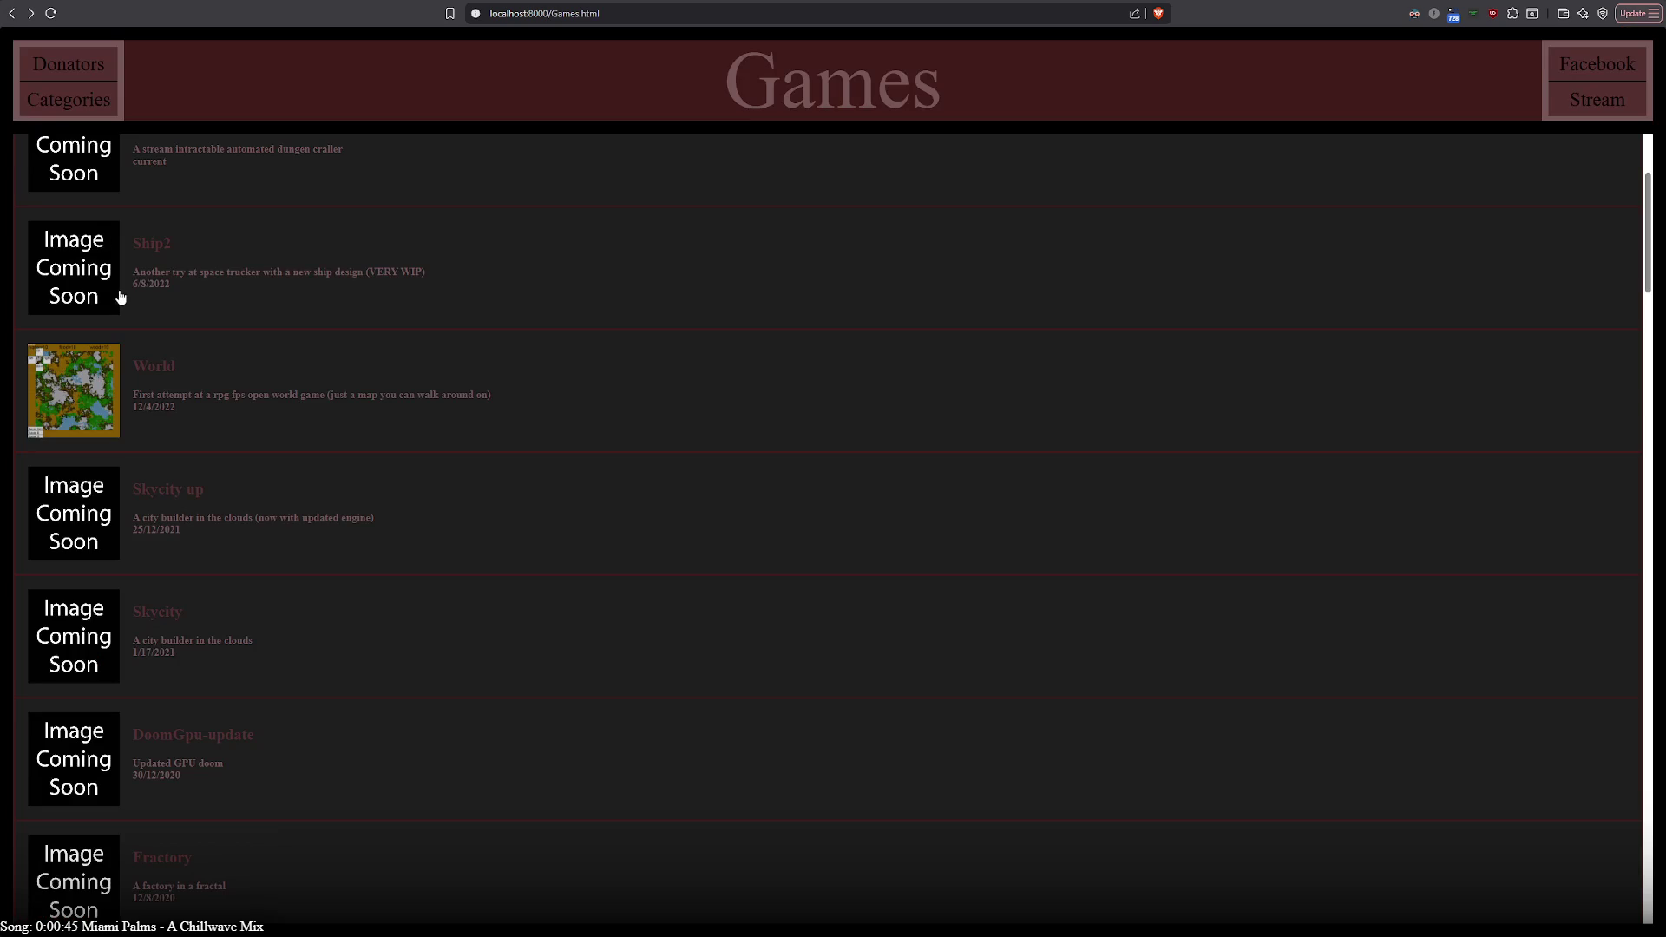
scroll(197, 485, up, 2)
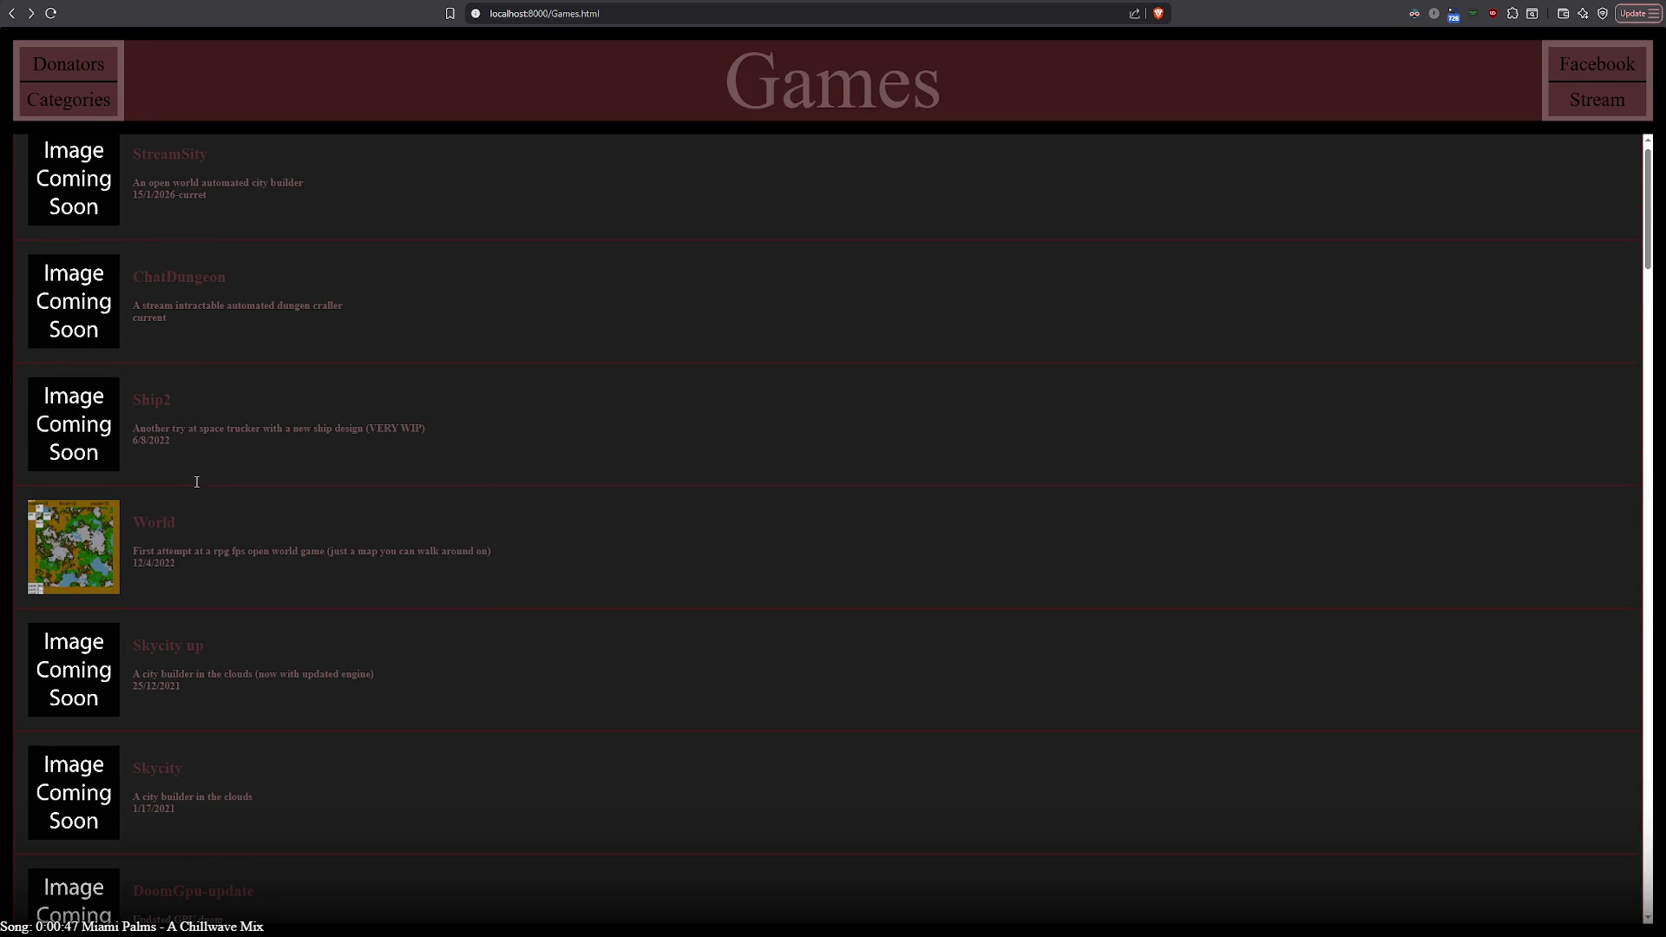
scroll(196, 487, up, 1)
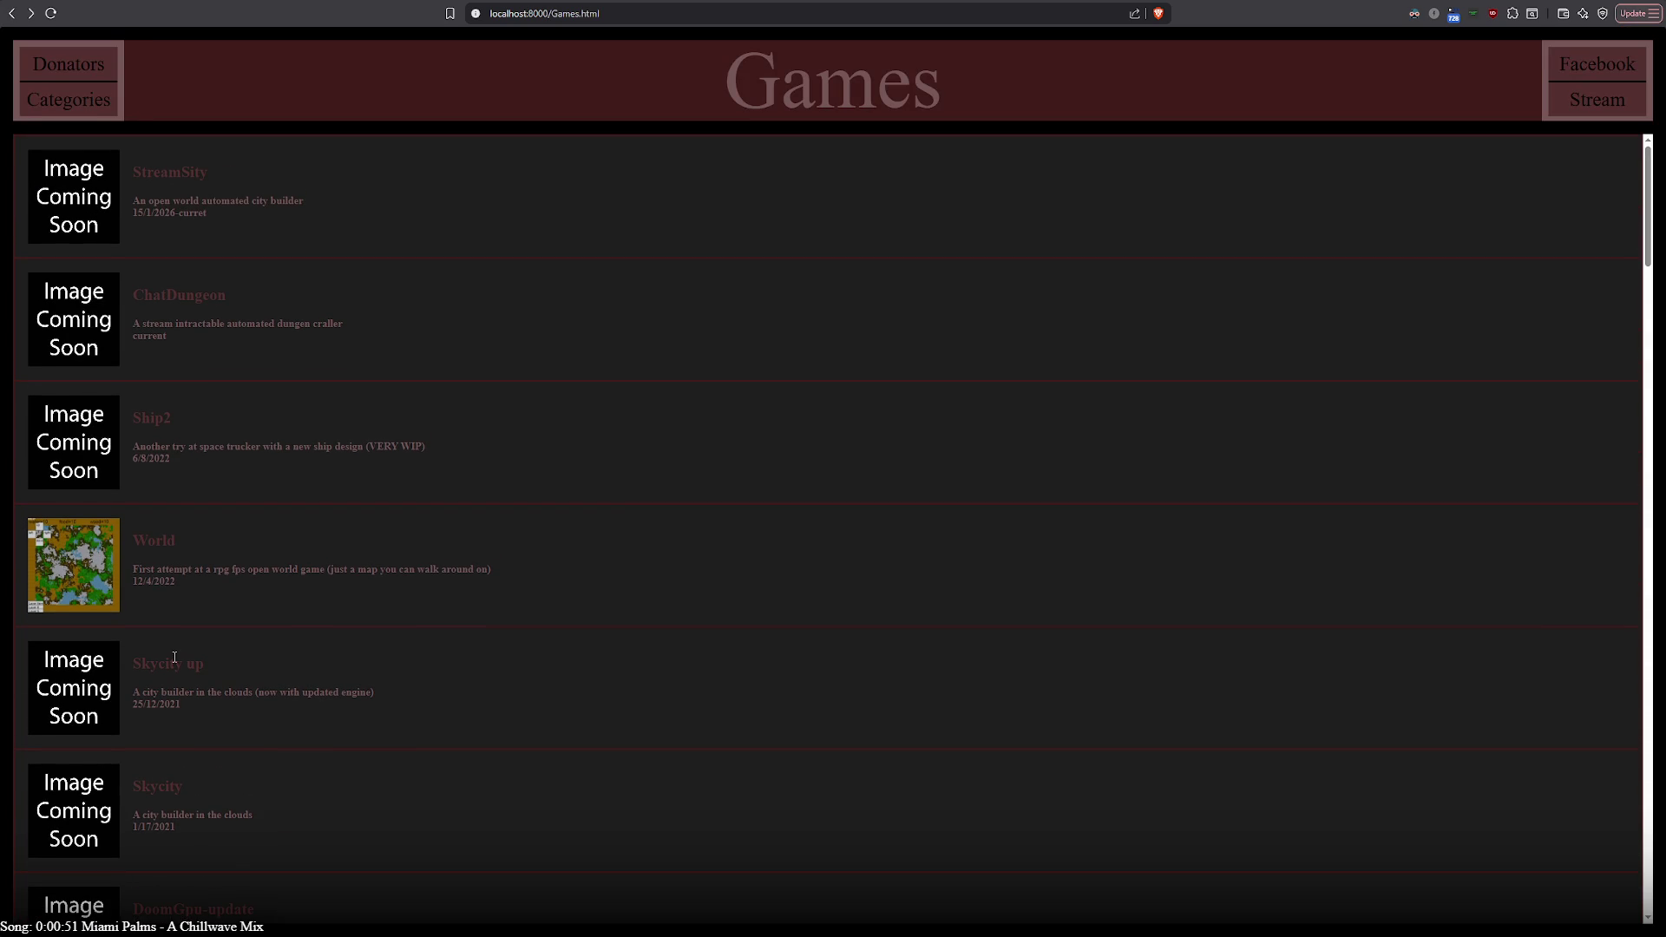
scroll(174, 657, down, 3)
scroll(176, 666, down, 1)
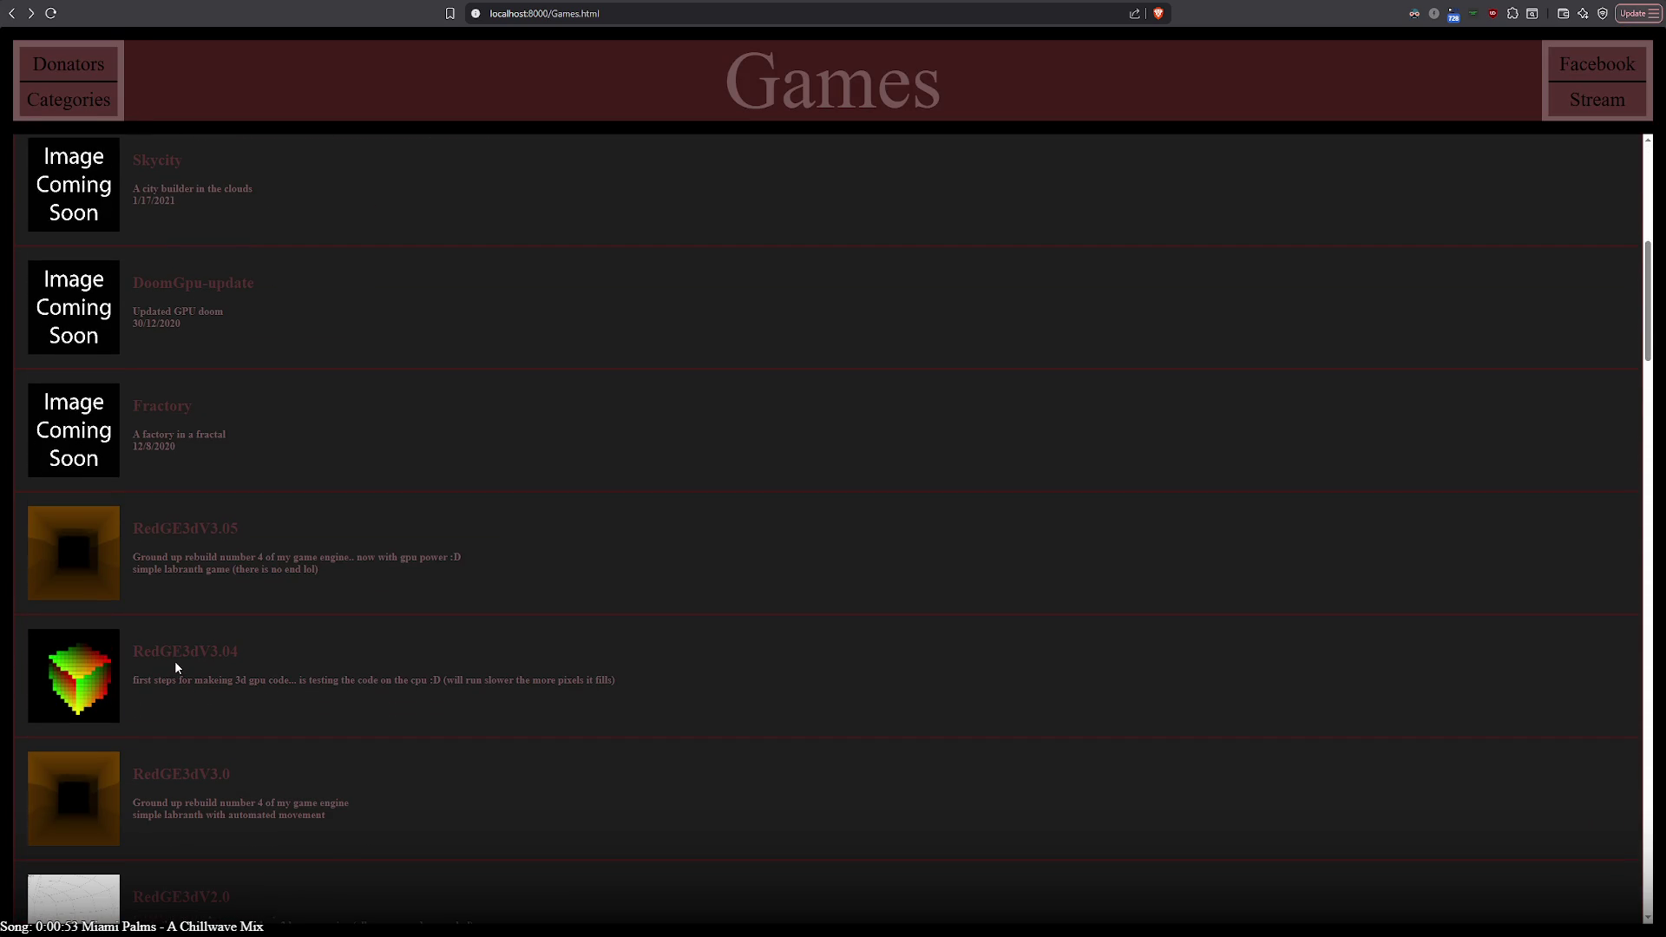
scroll(176, 667, down, 2)
scroll(269, 796, down, 1)
scroll(270, 795, down, 2)
scroll(270, 795, down, 2)
scroll(269, 795, up, 4)
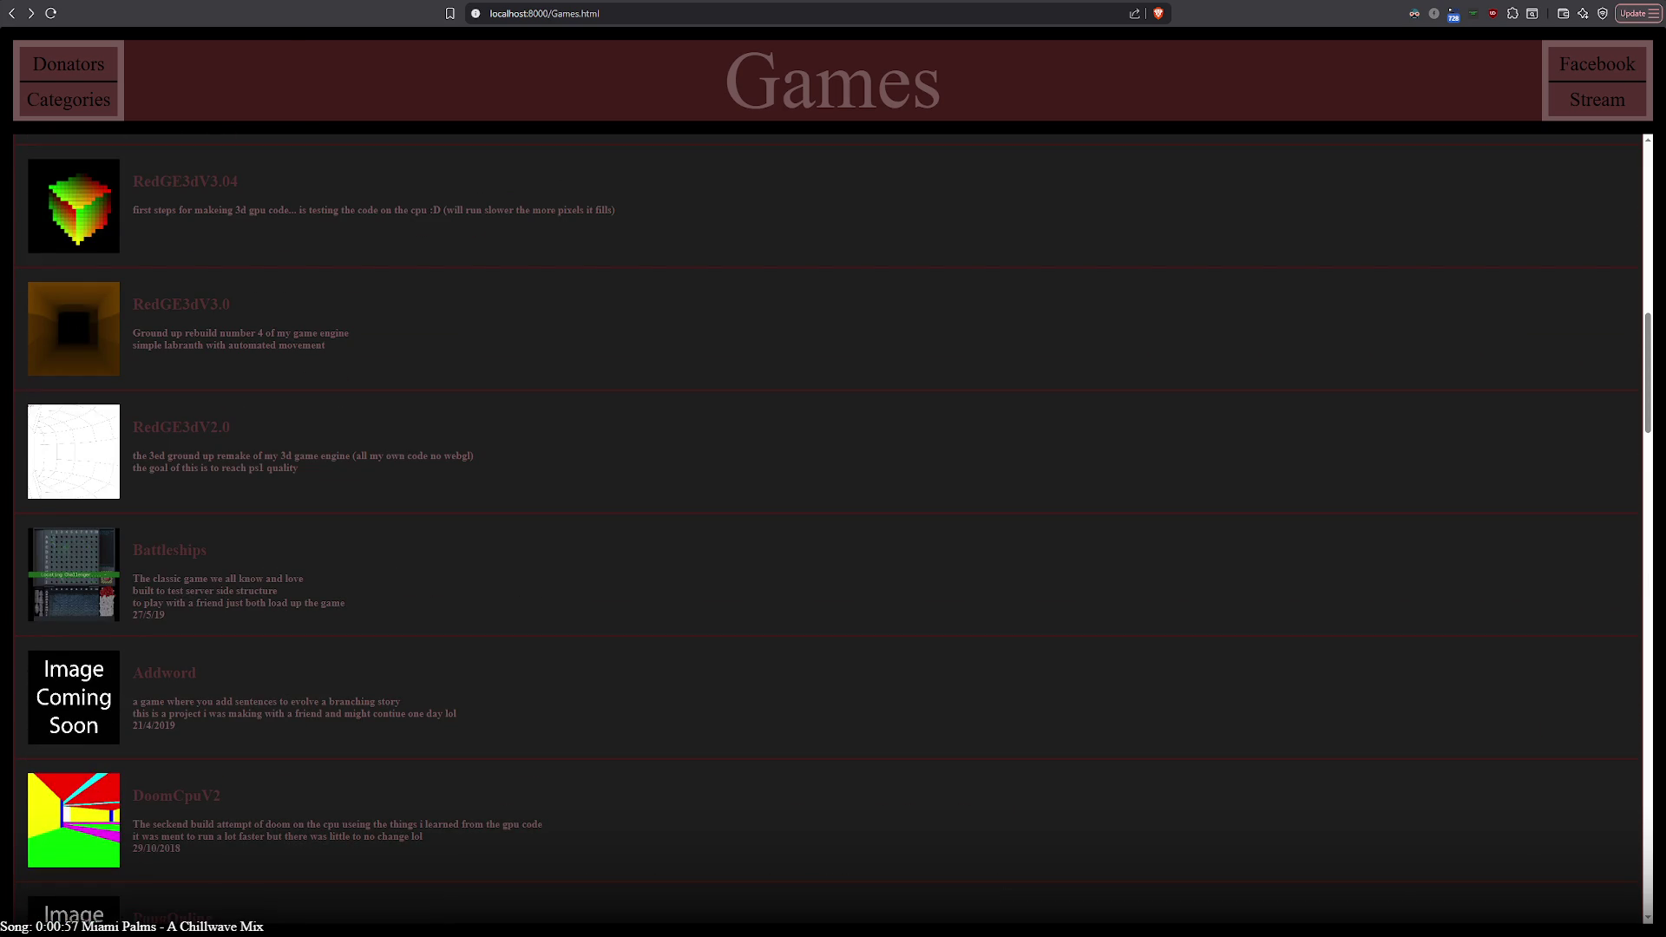
scroll(464, 612, down, 2)
scroll(464, 612, down, 2)
scroll(465, 612, down, 3)
scroll(464, 609, down, 3)
scroll(450, 624, down, 3)
scroll(444, 623, down, 3)
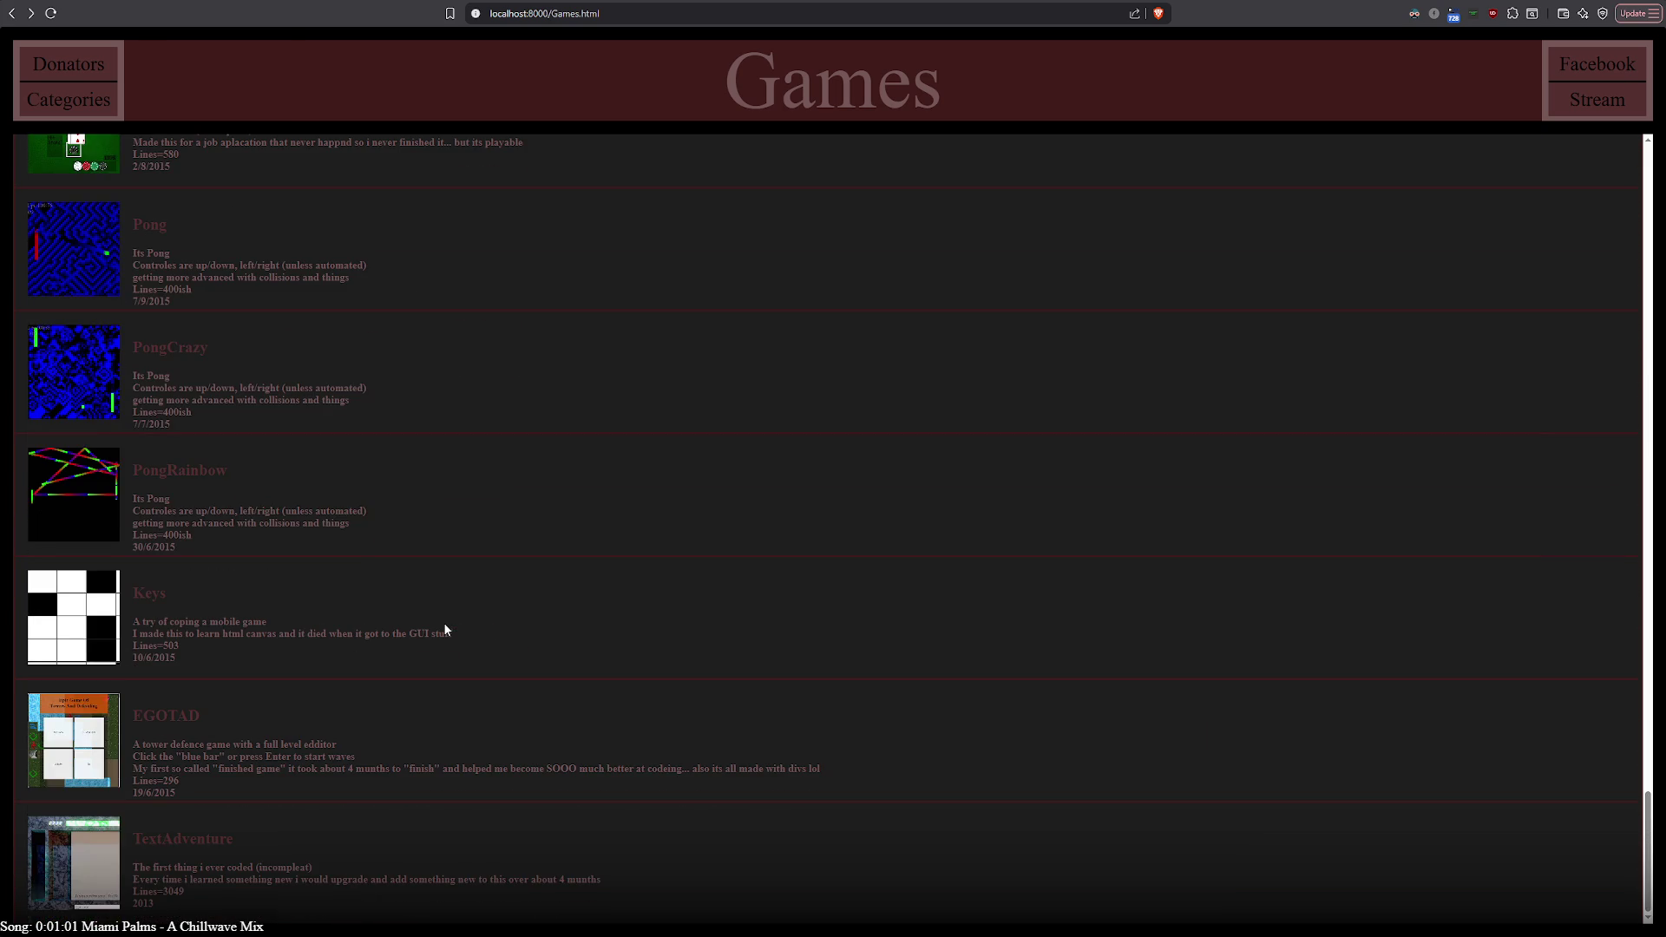
scroll(444, 631, up, 1)
scroll(444, 630, up, 1)
scroll(444, 630, up, 2)
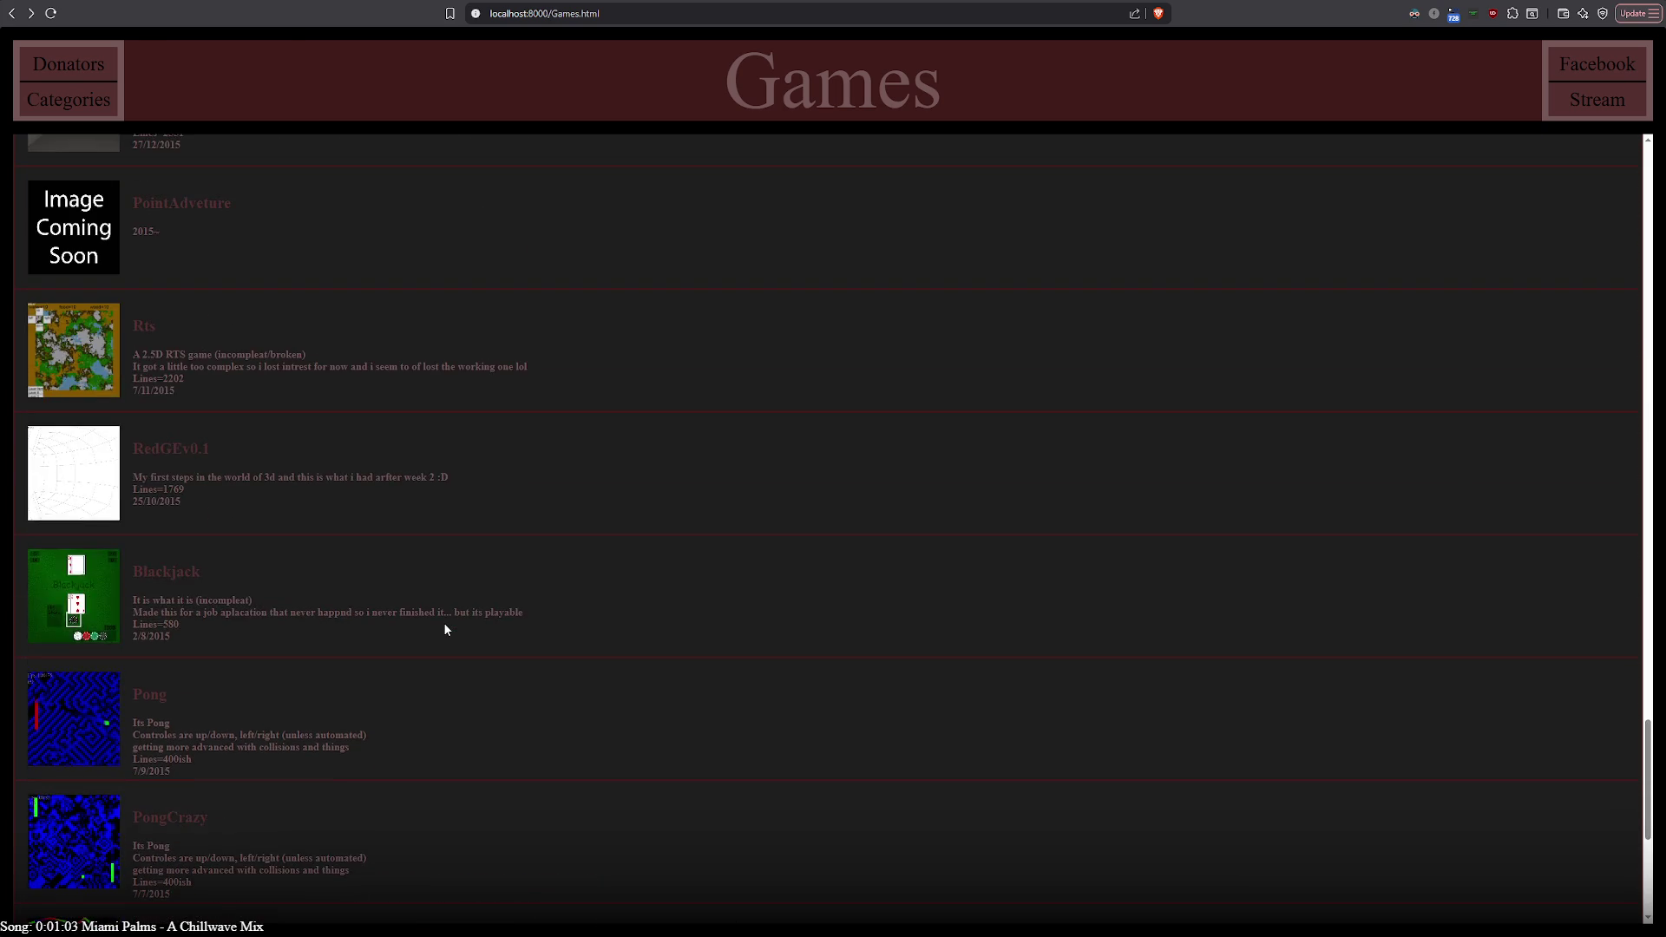
scroll(444, 630, up, 2)
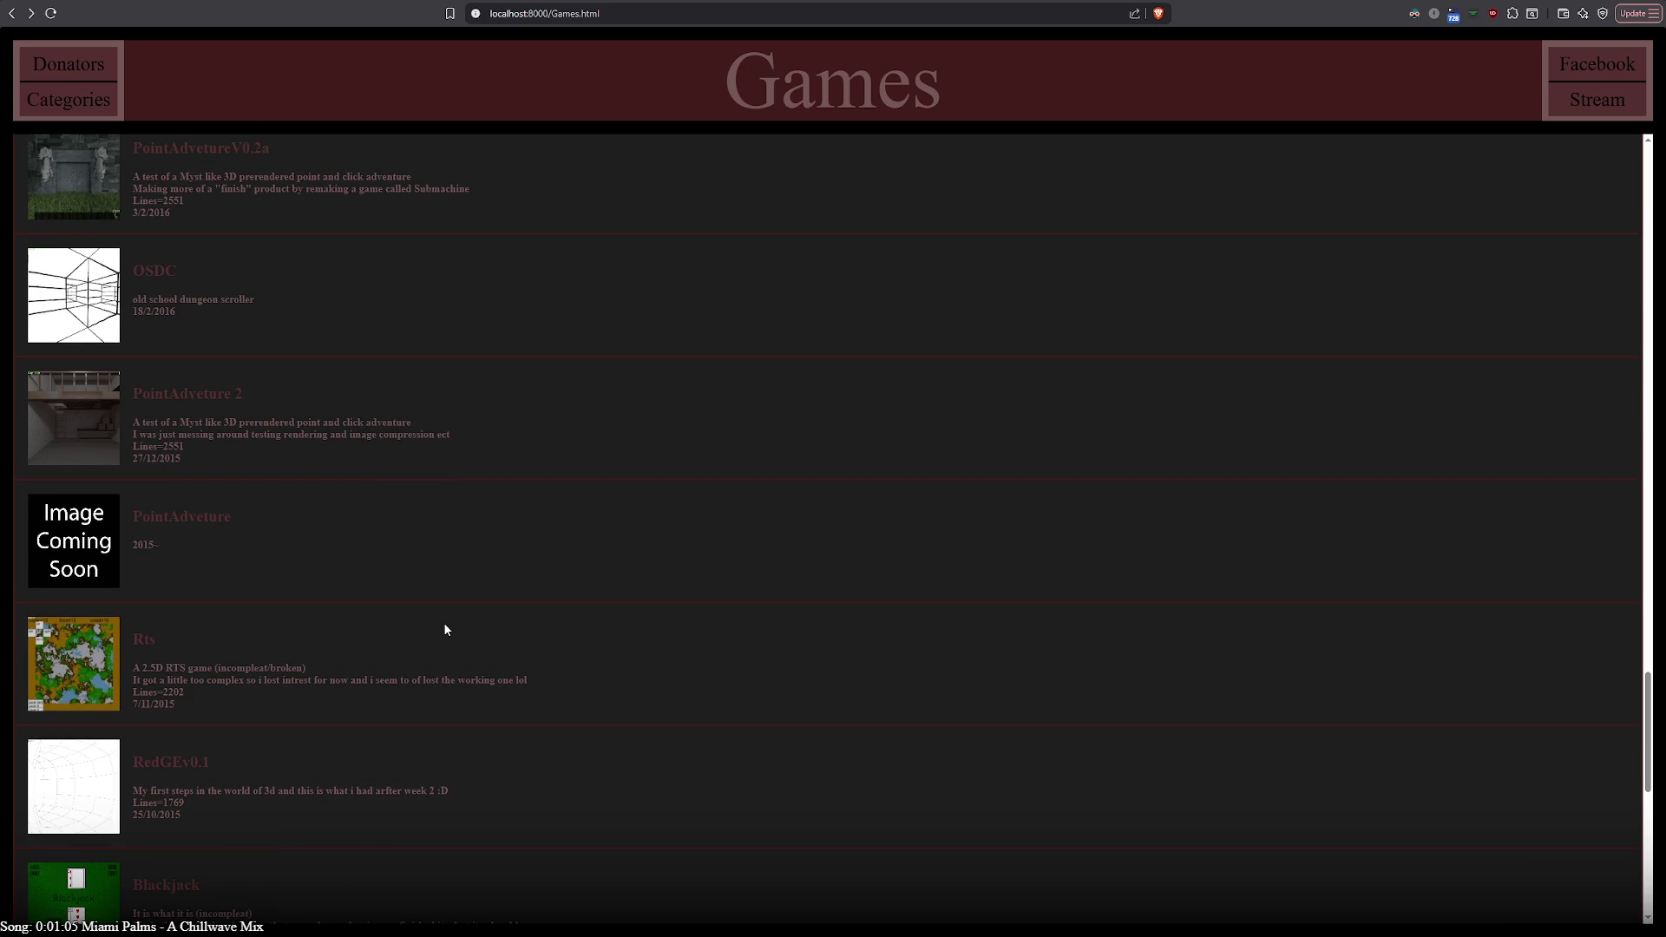
click(187, 394)
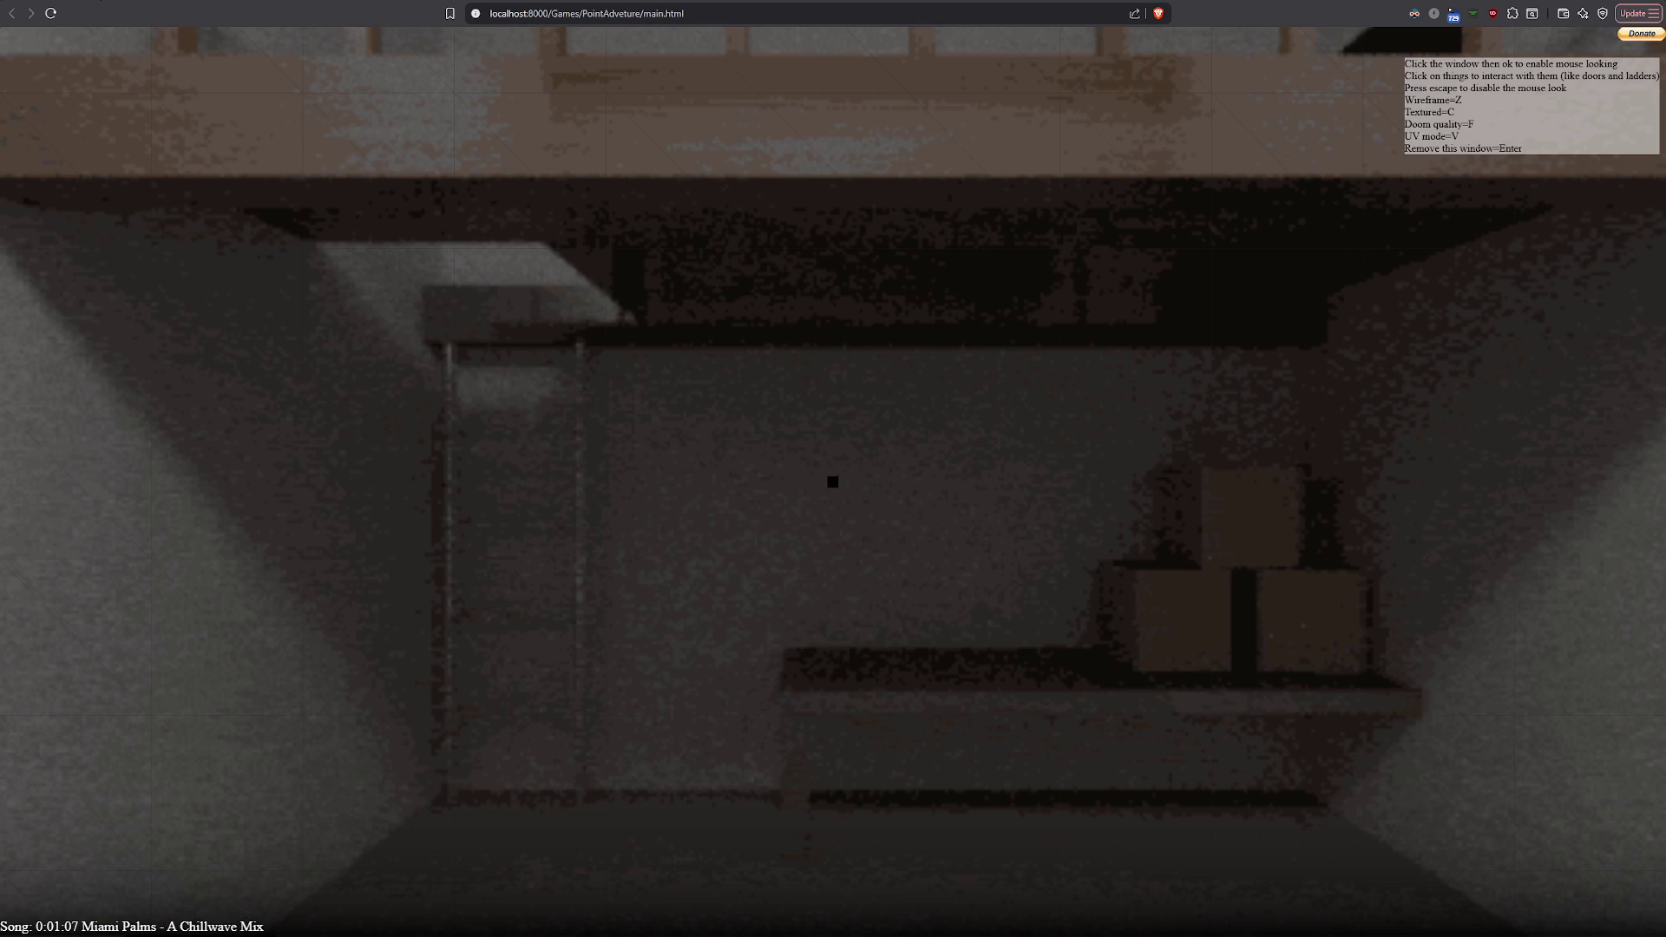
Try PointAdveture 2 from the Games list and go back to the list
key(alt+Left)
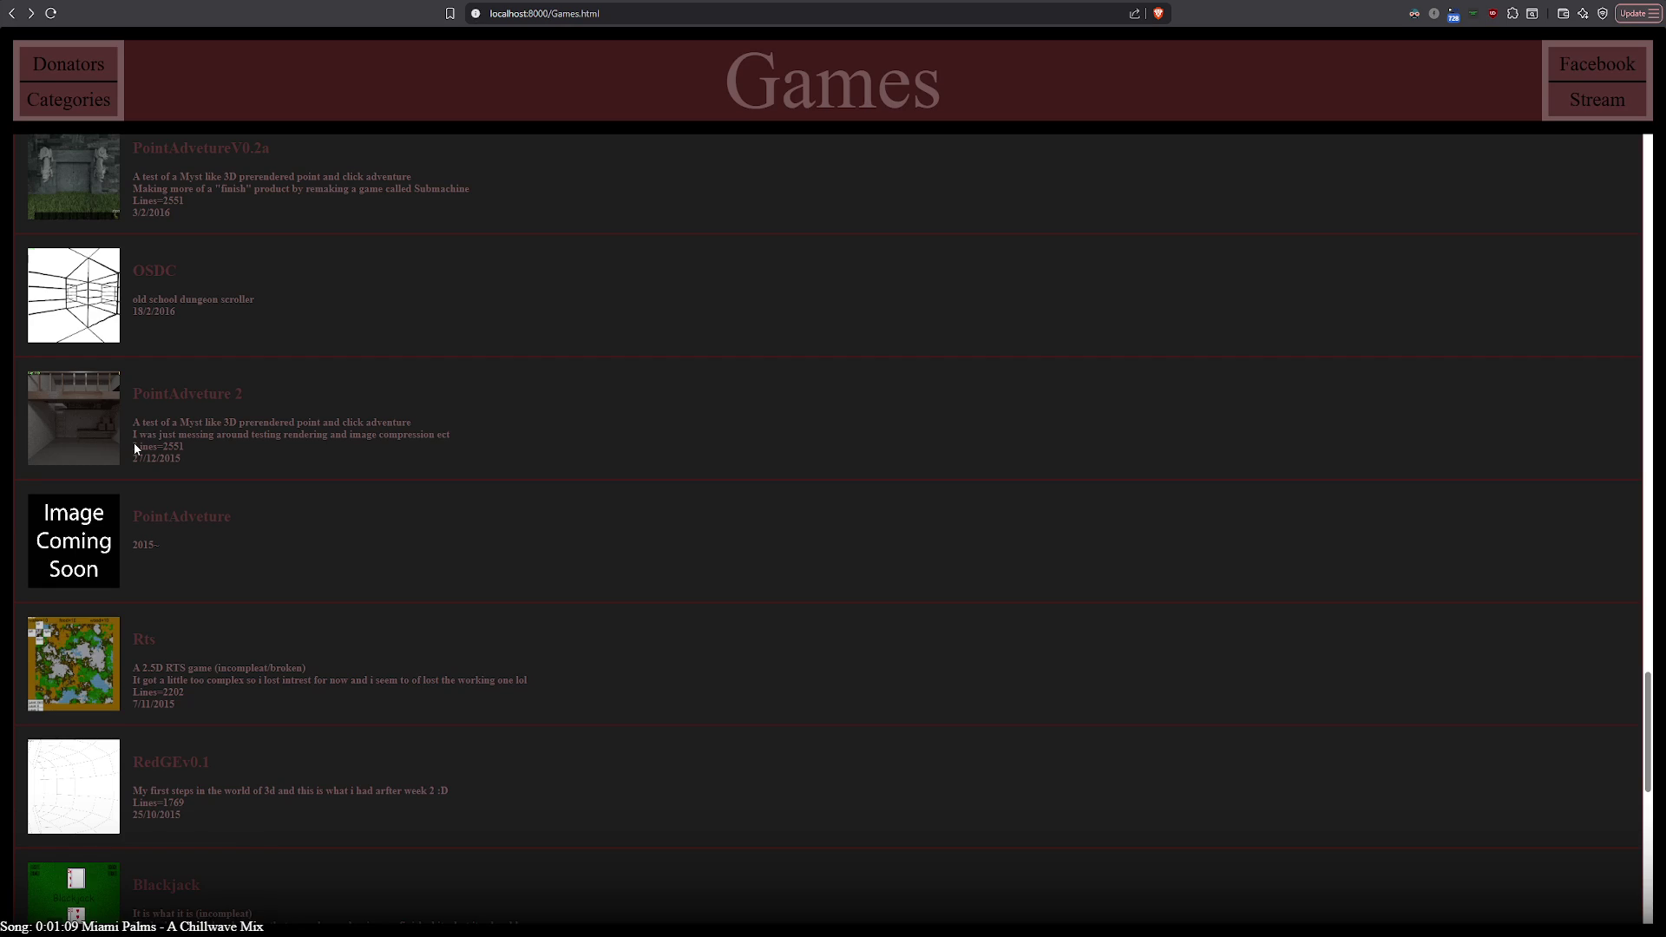
click(66, 416)
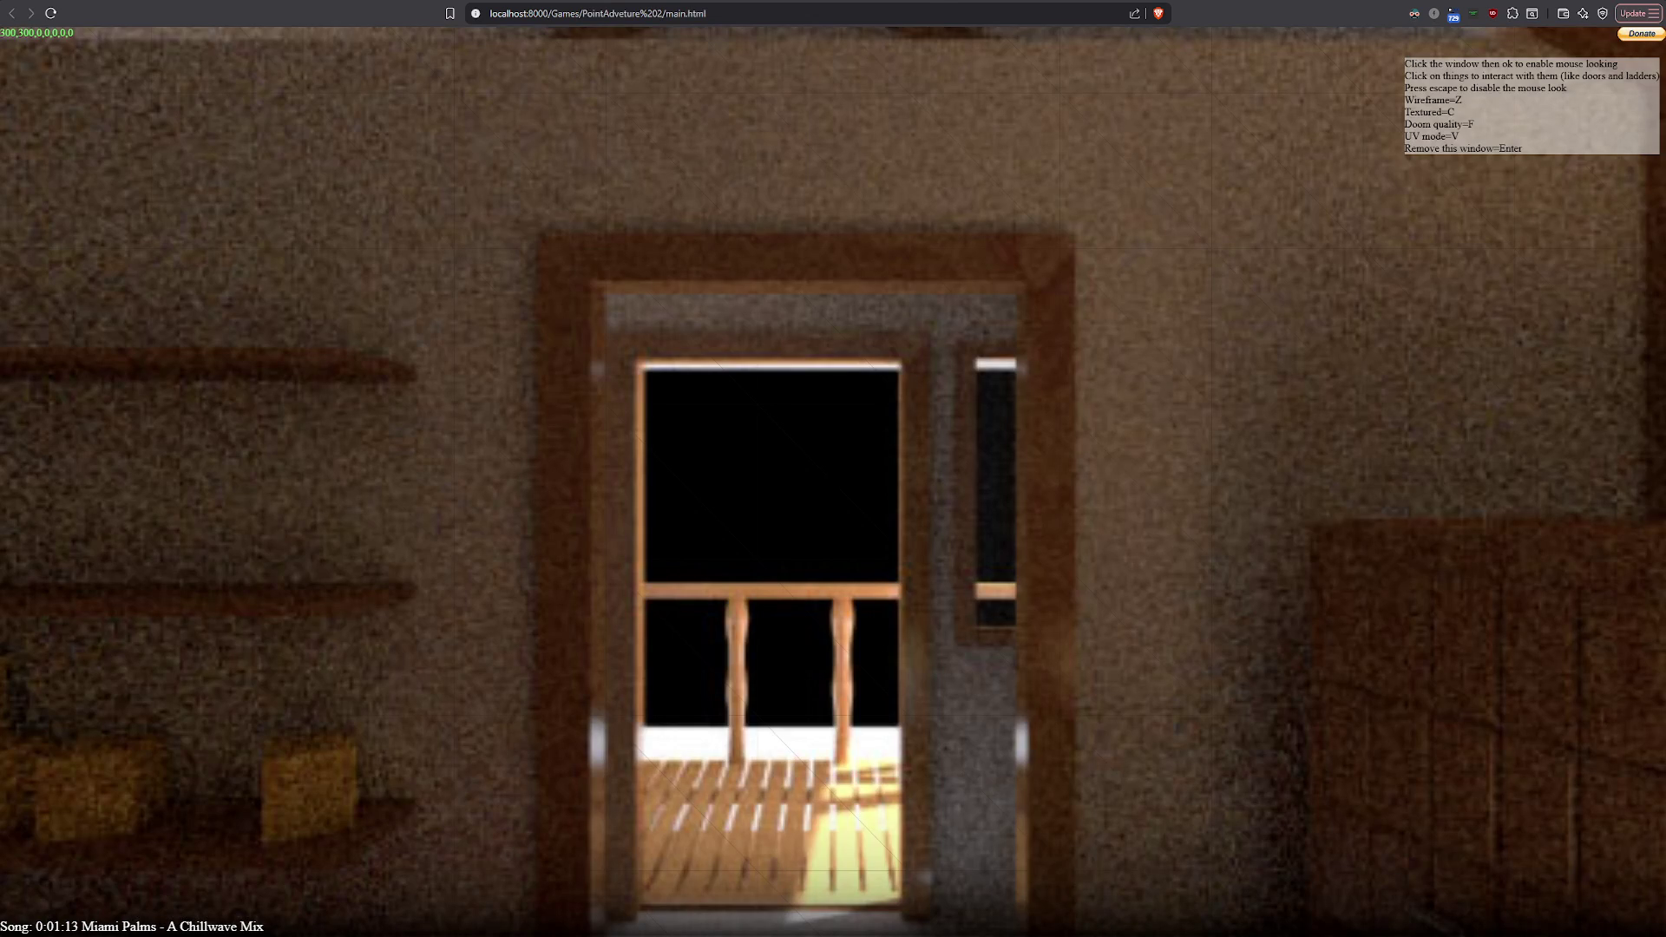
key(alt+Left)
scroll(252, 544, down, 2)
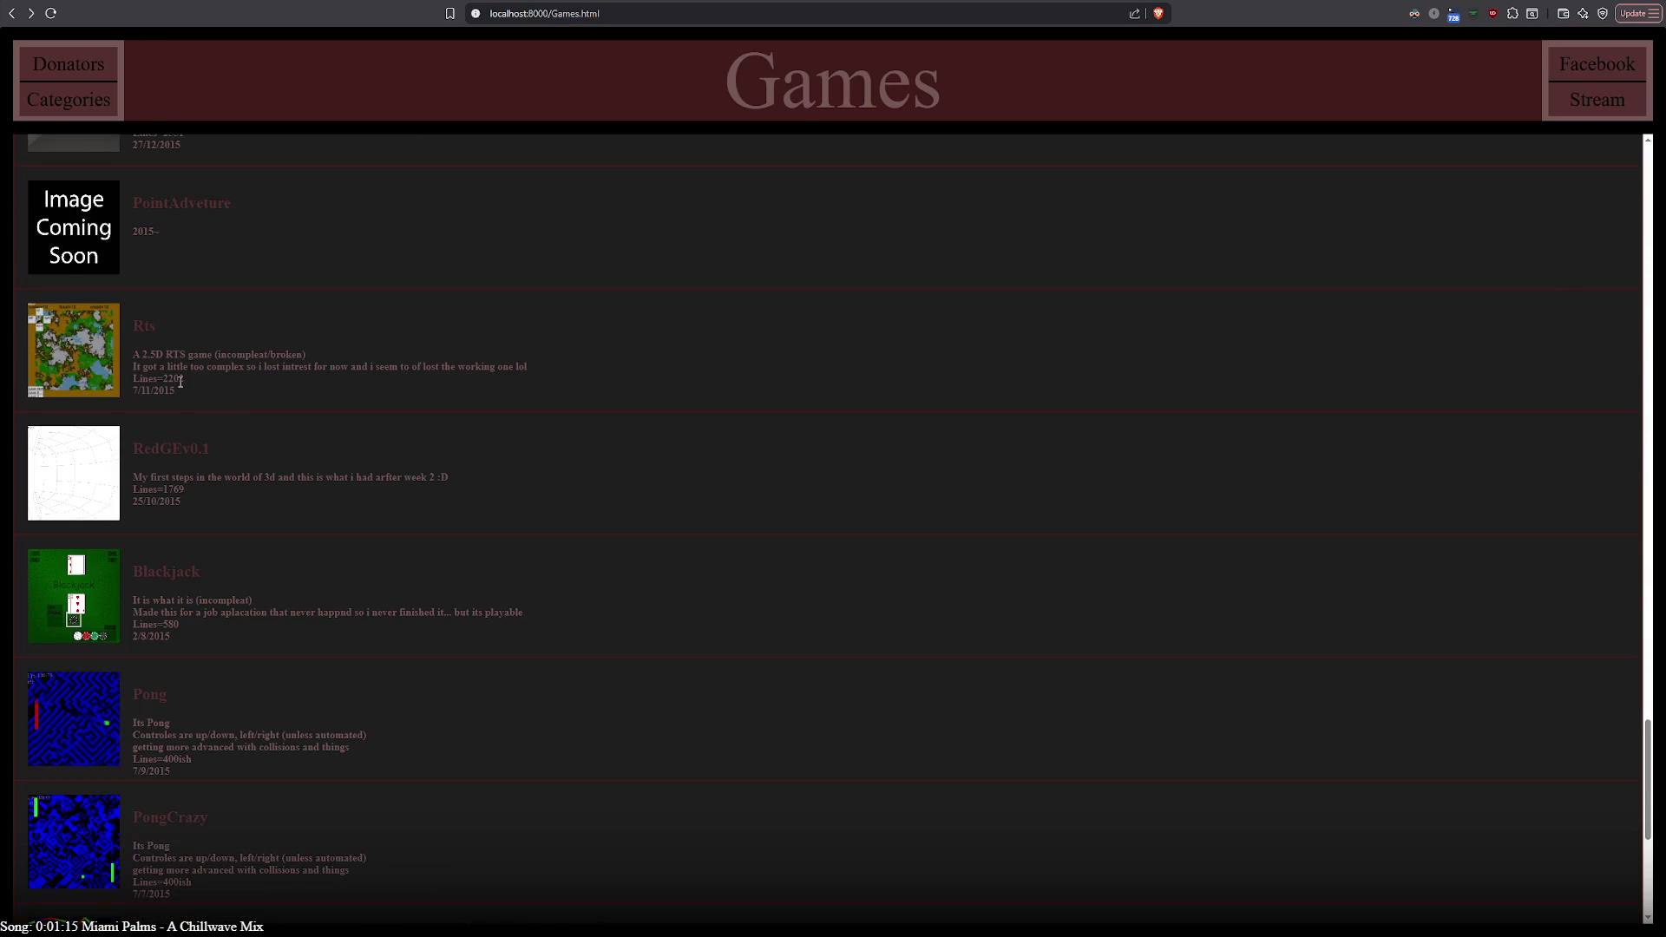
scroll(179, 381, up, 1)
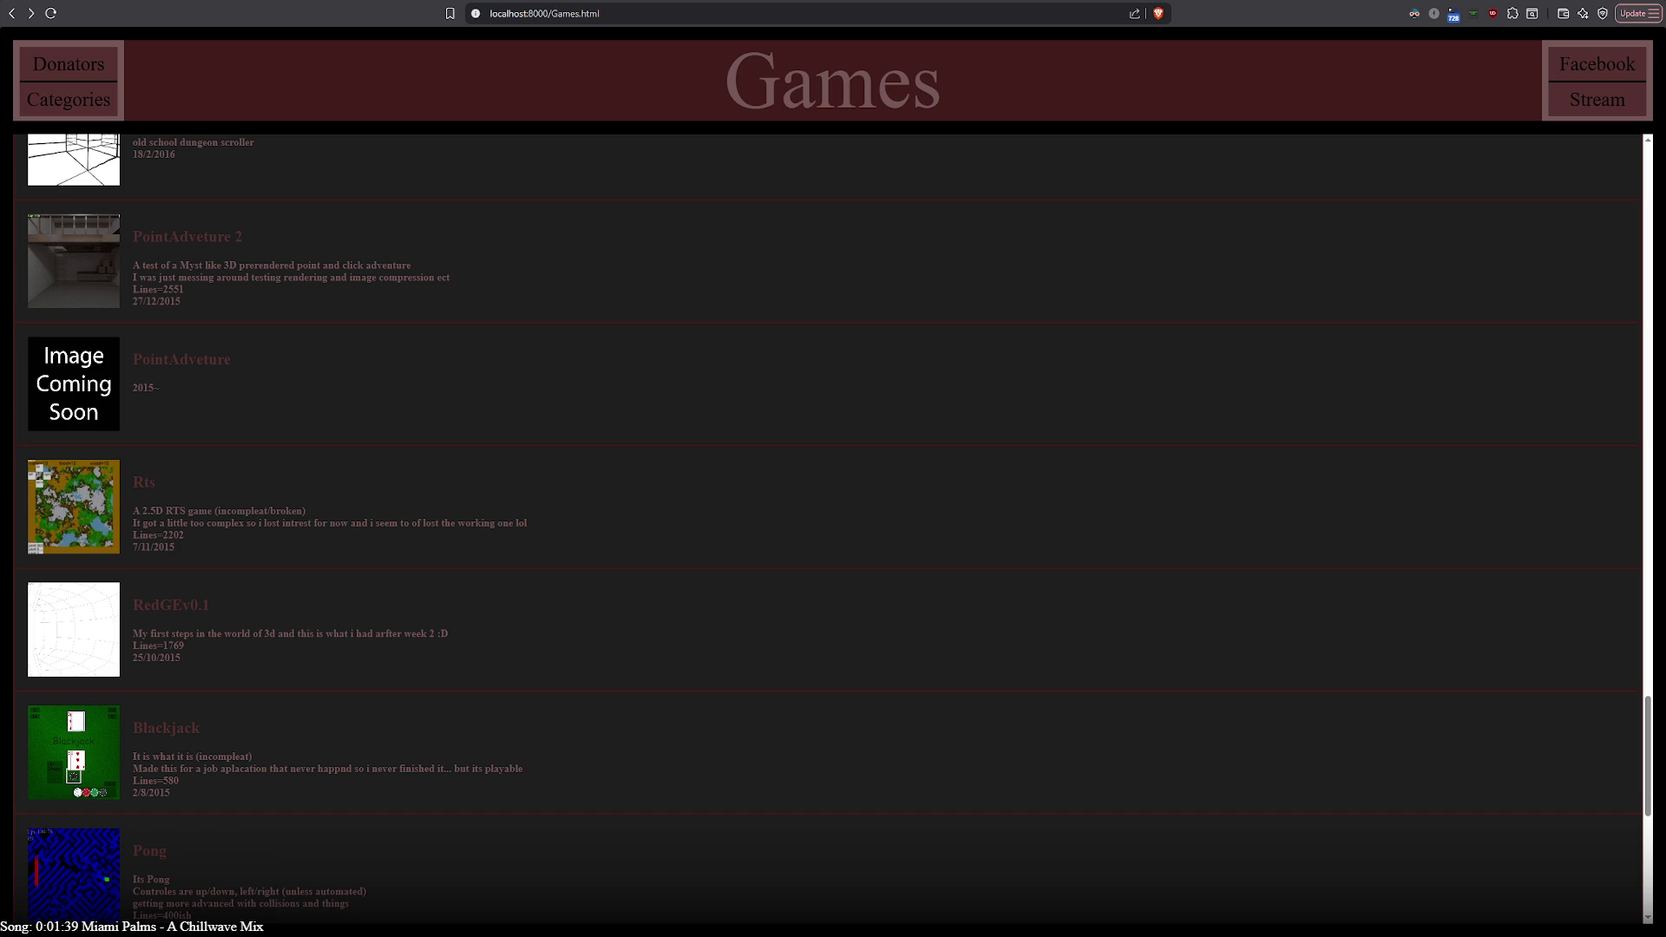
scroll(834, 529, up, 4)
scroll(834, 529, up, 3)
scroll(834, 529, up, 3)
scroll(833, 528, up, 4)
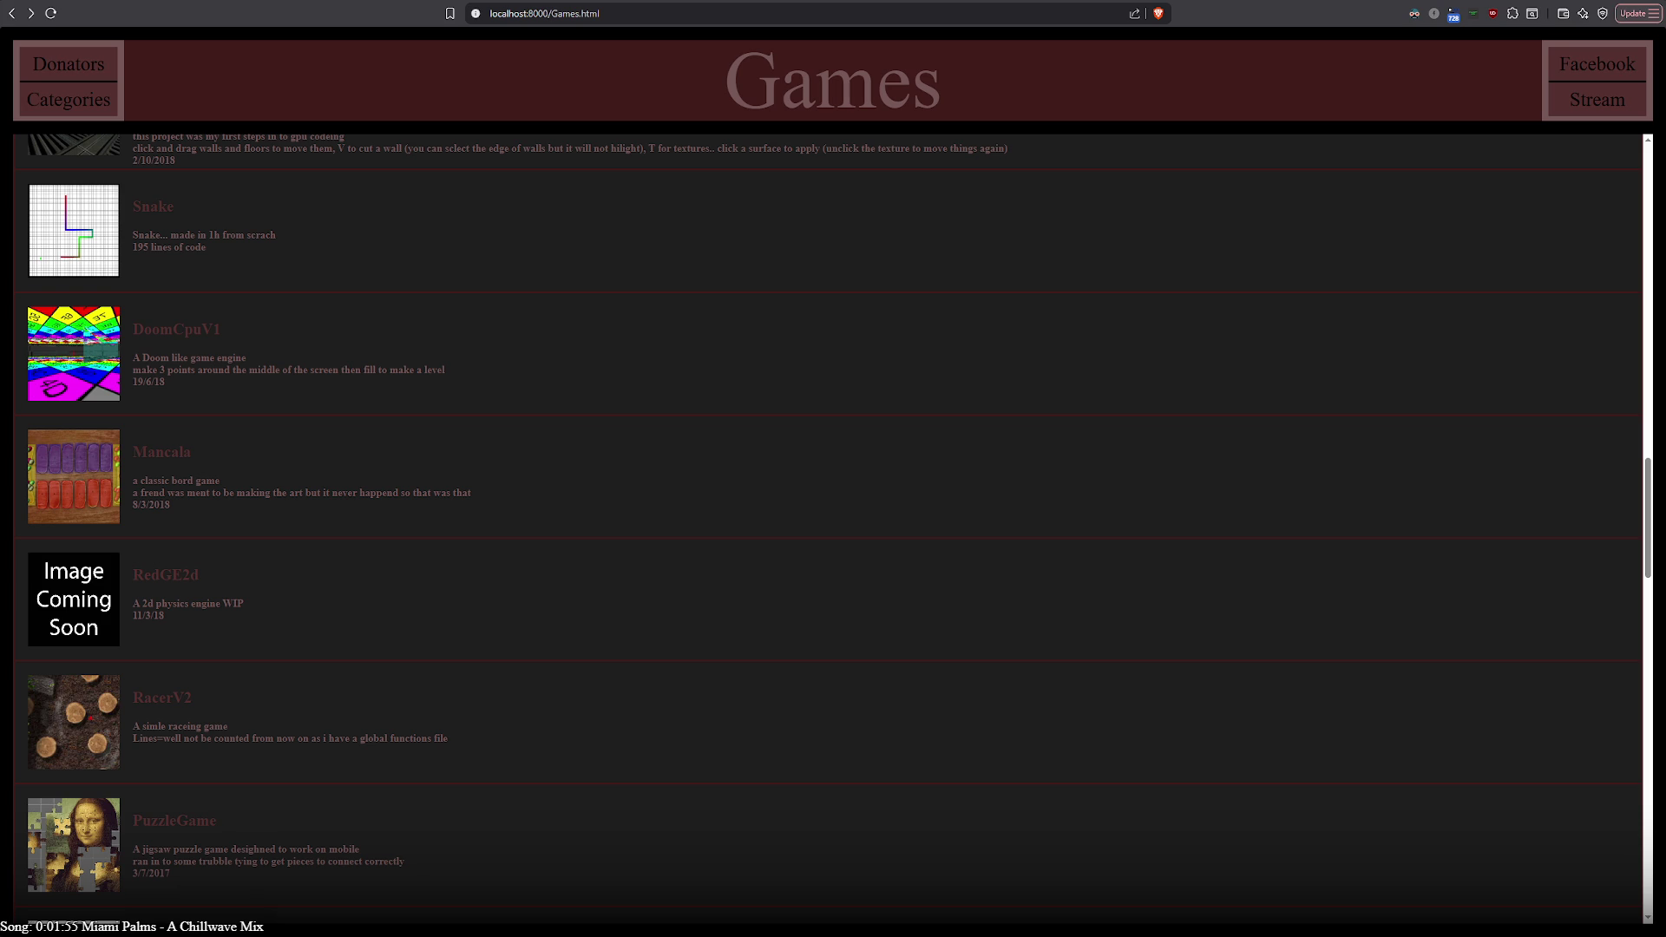
Reload the Games list, test-launch PointAdveture, go back, then launch PointAdveture 2
click(50, 14)
scroll(198, 498, down, 1)
scroll(199, 500, down, 5)
scroll(201, 505, down, 5)
scroll(206, 514, down, 2)
scroll(207, 518, down, 5)
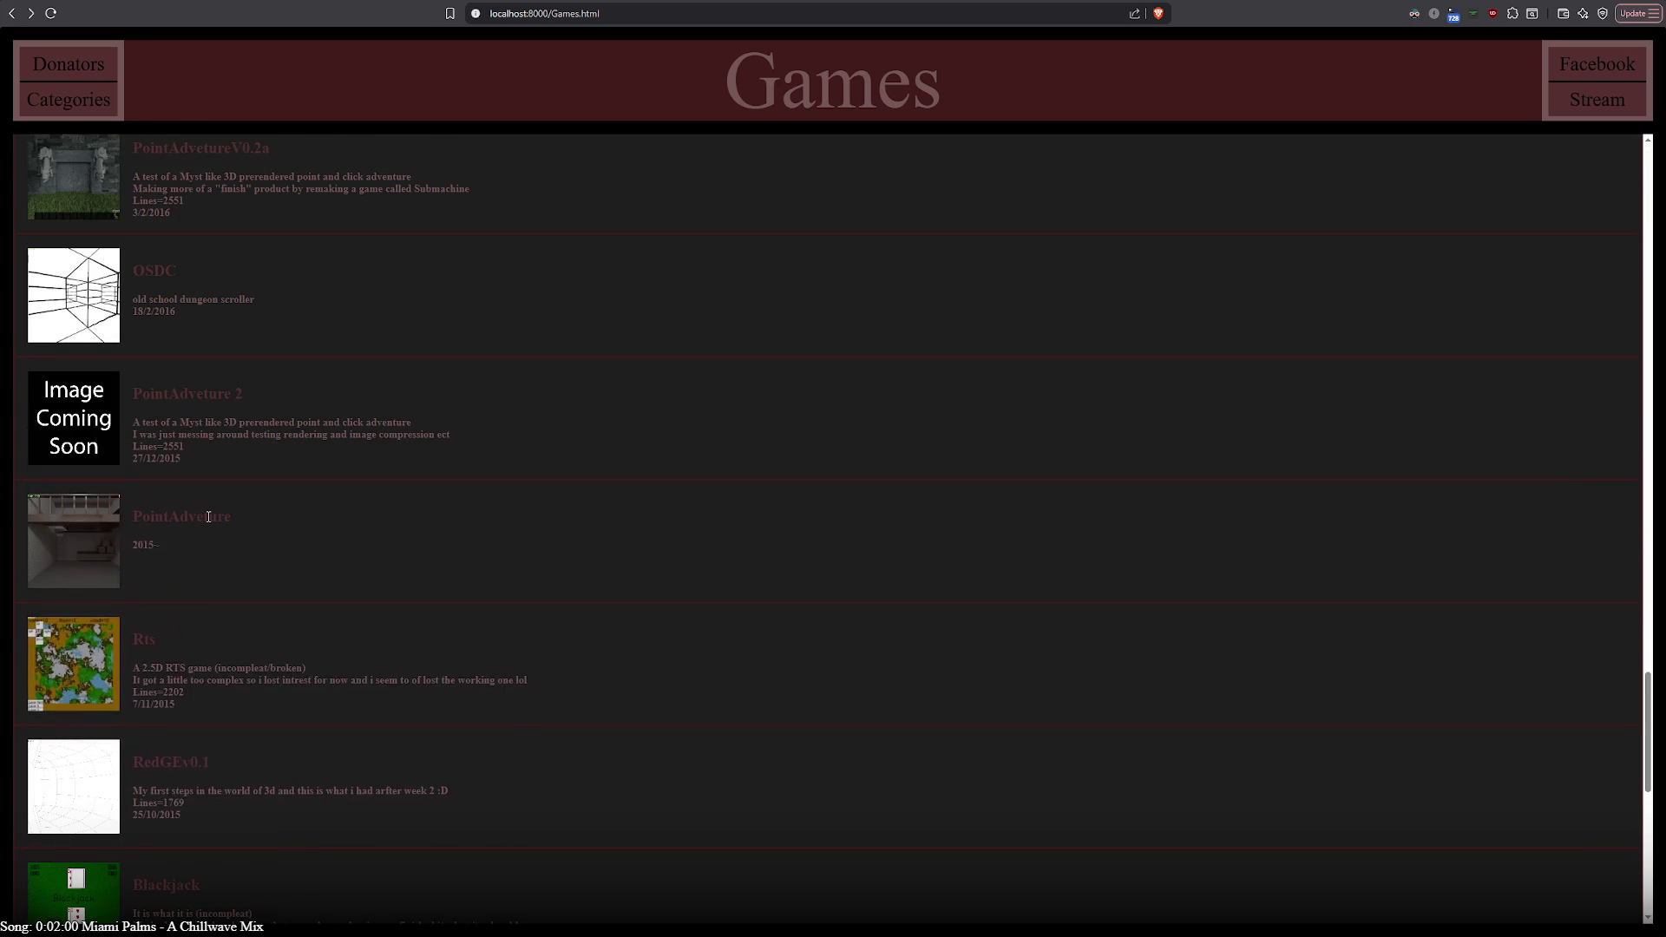
click(56, 558)
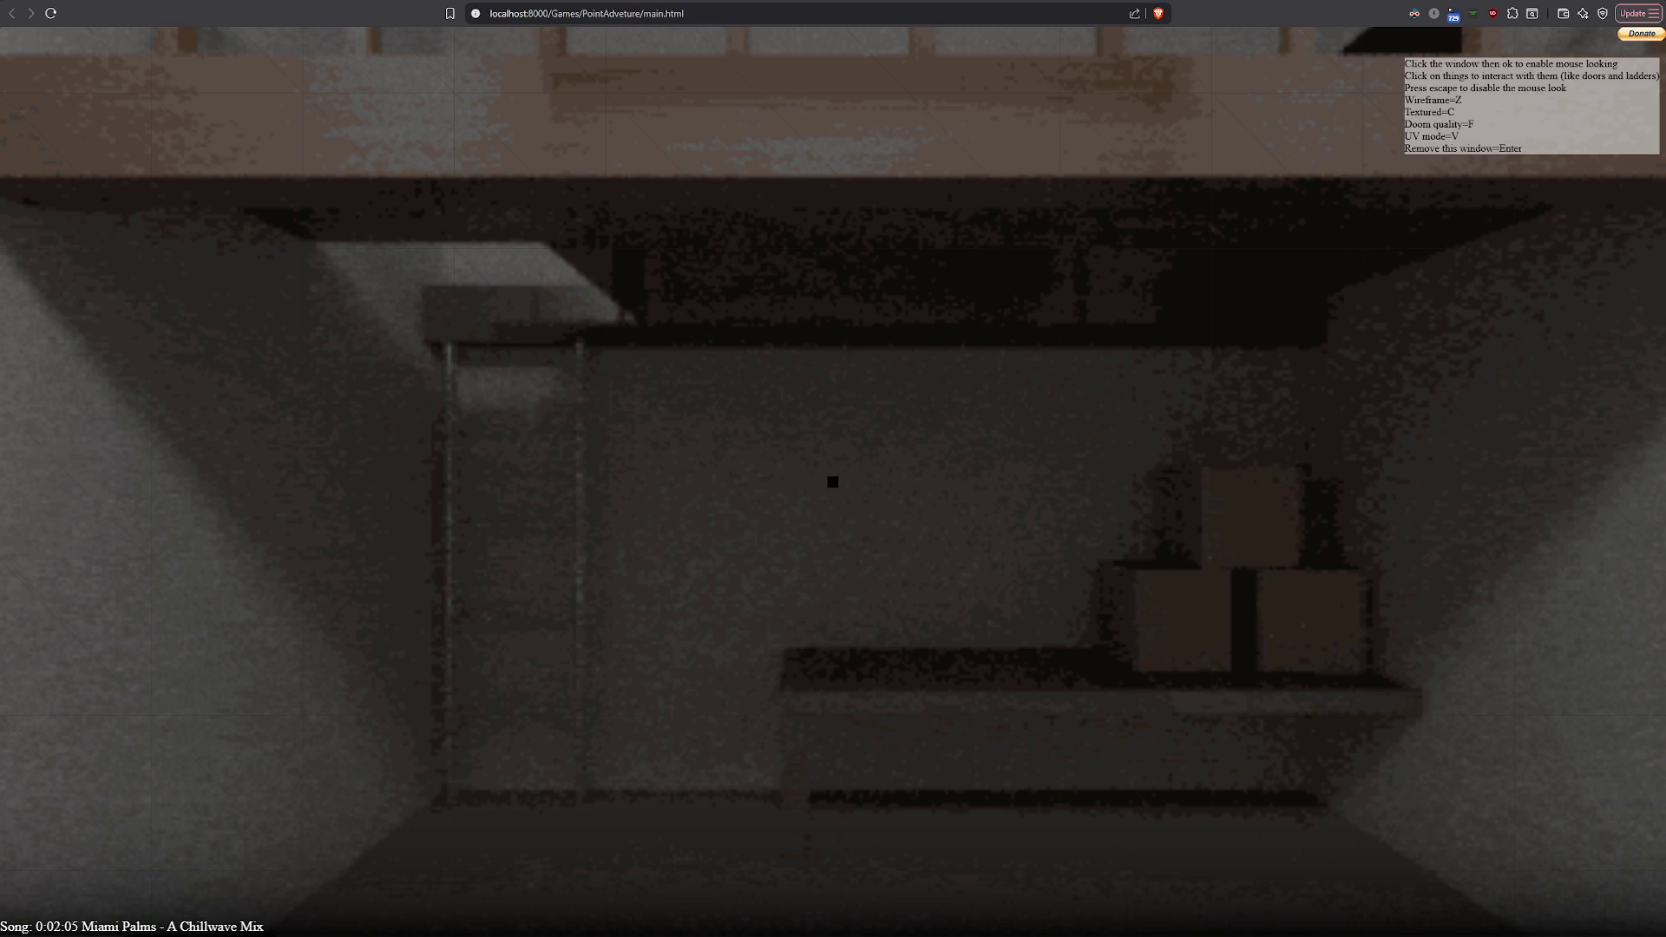
key(alt+Left)
scroll(110, 568, up, 1)
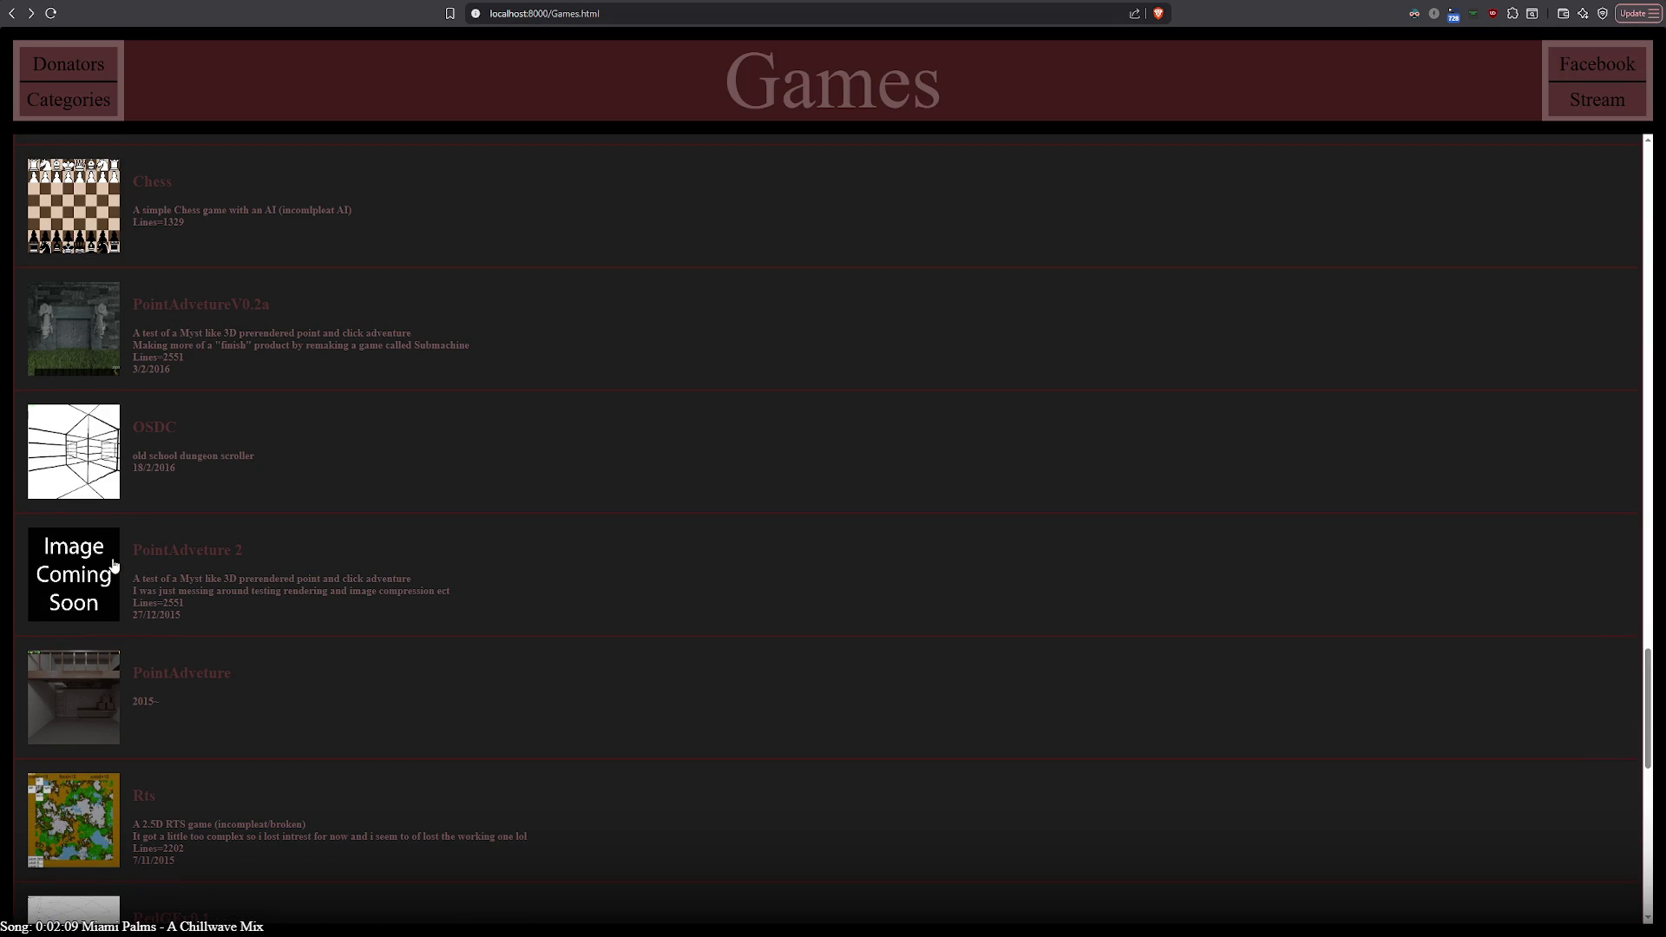
scroll(114, 564, up, 1)
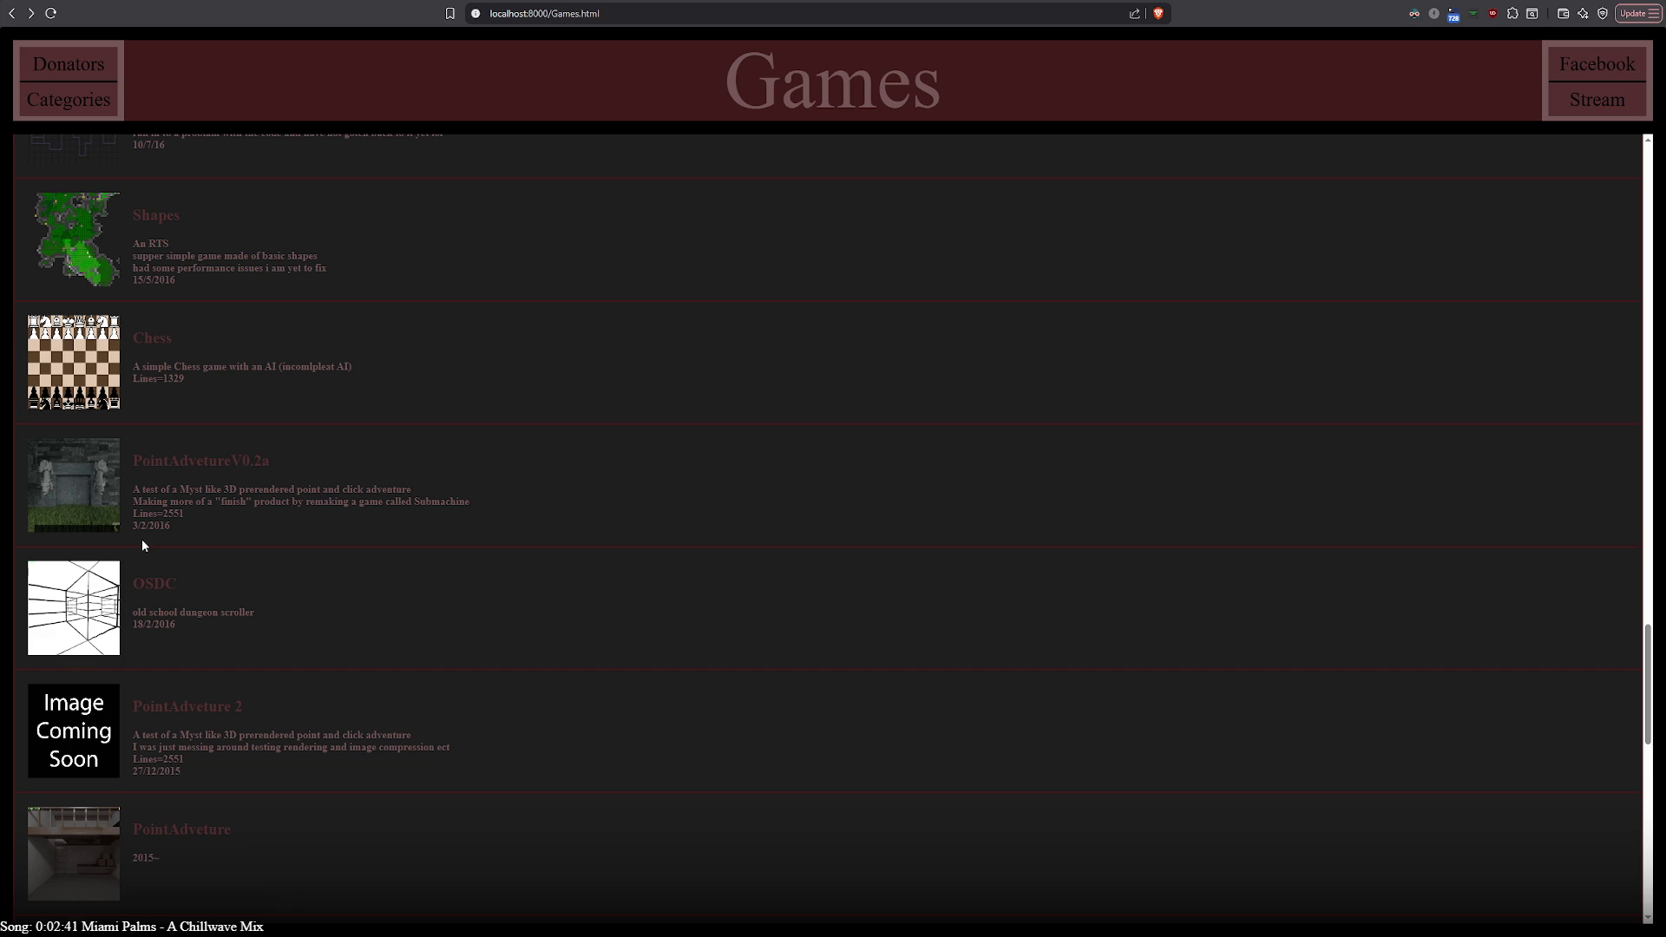
click(115, 704)
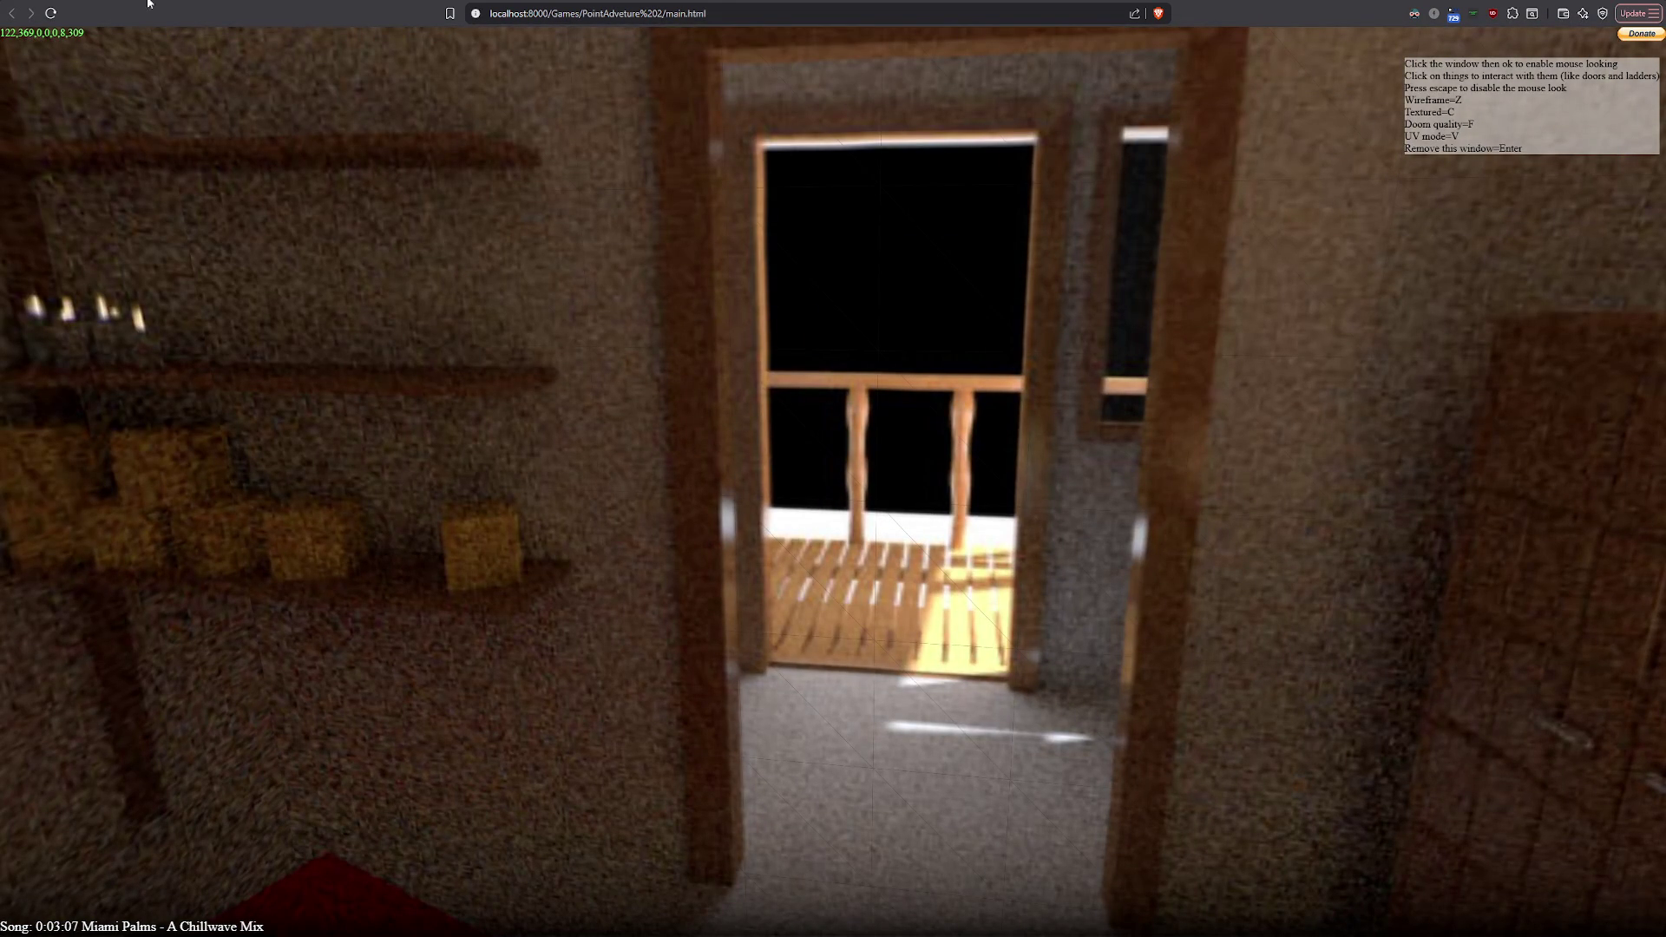
key(alt+Left)
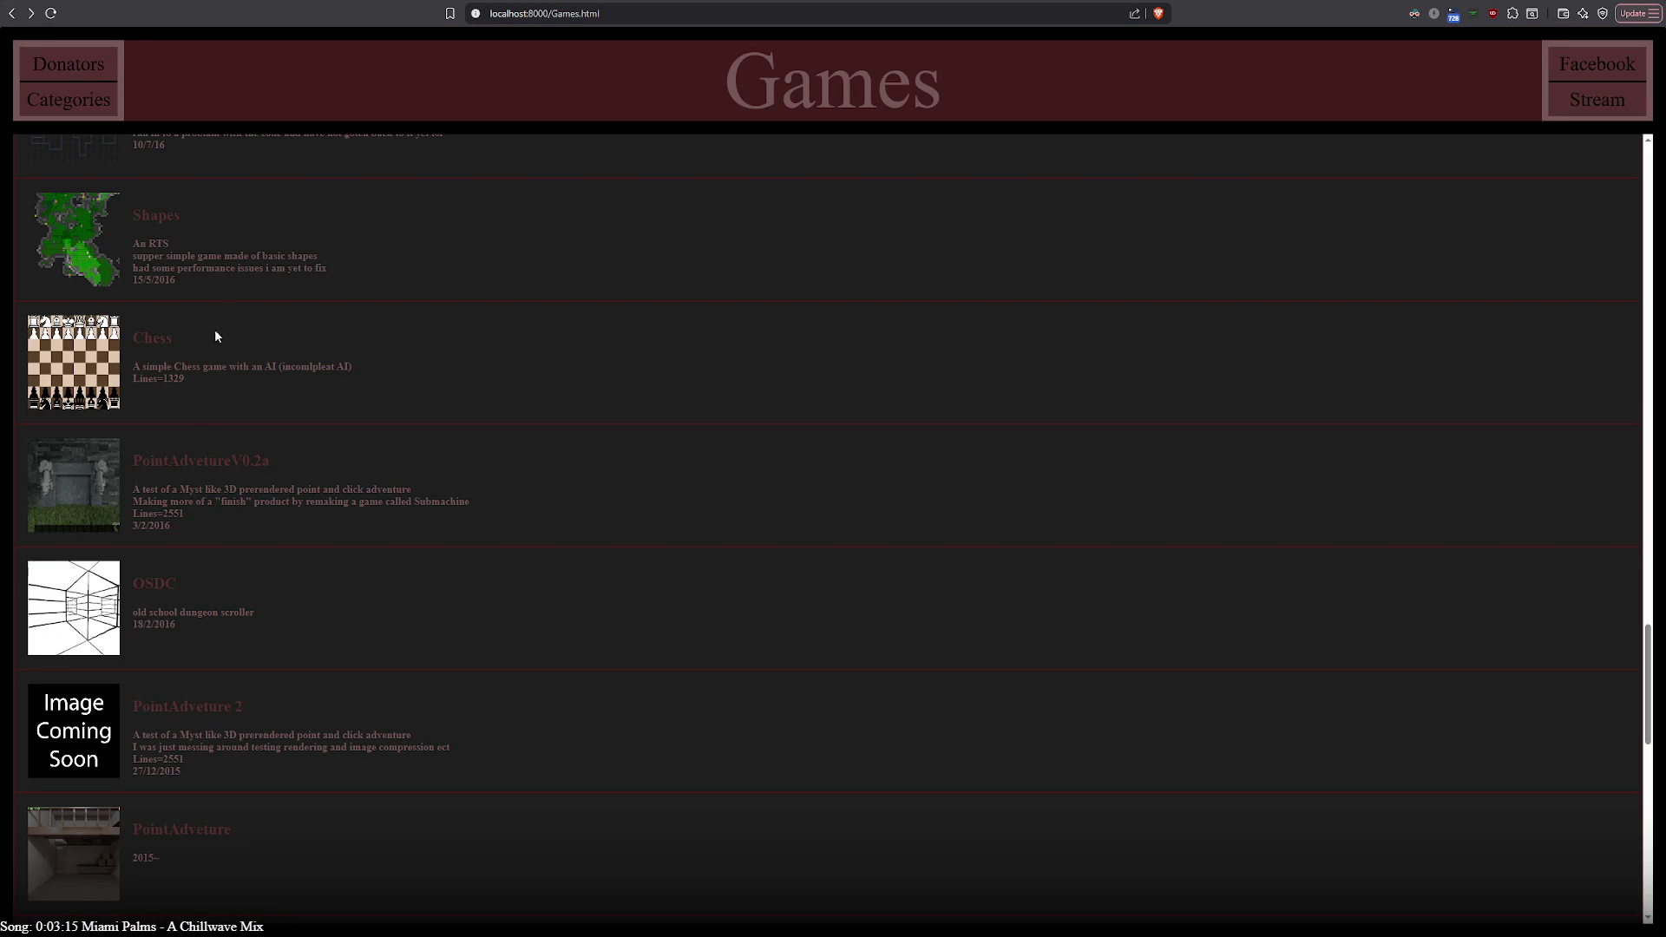
scroll(117, 540, down, 2)
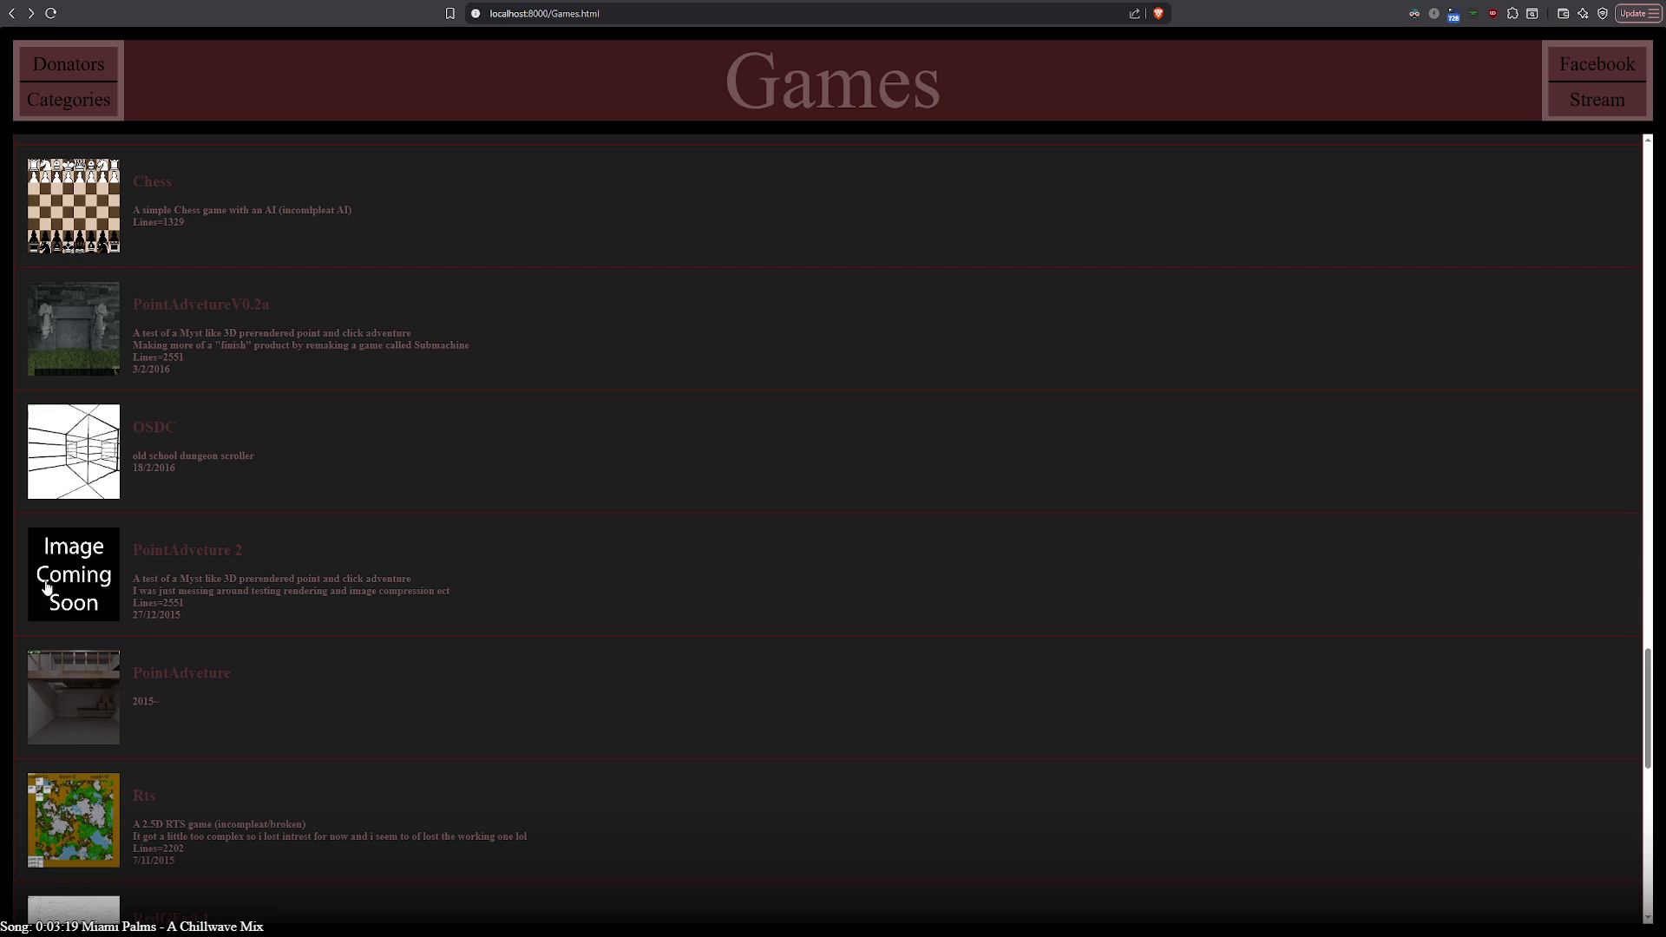
scroll(45, 589, down, 5)
scroll(90, 879, down, 2)
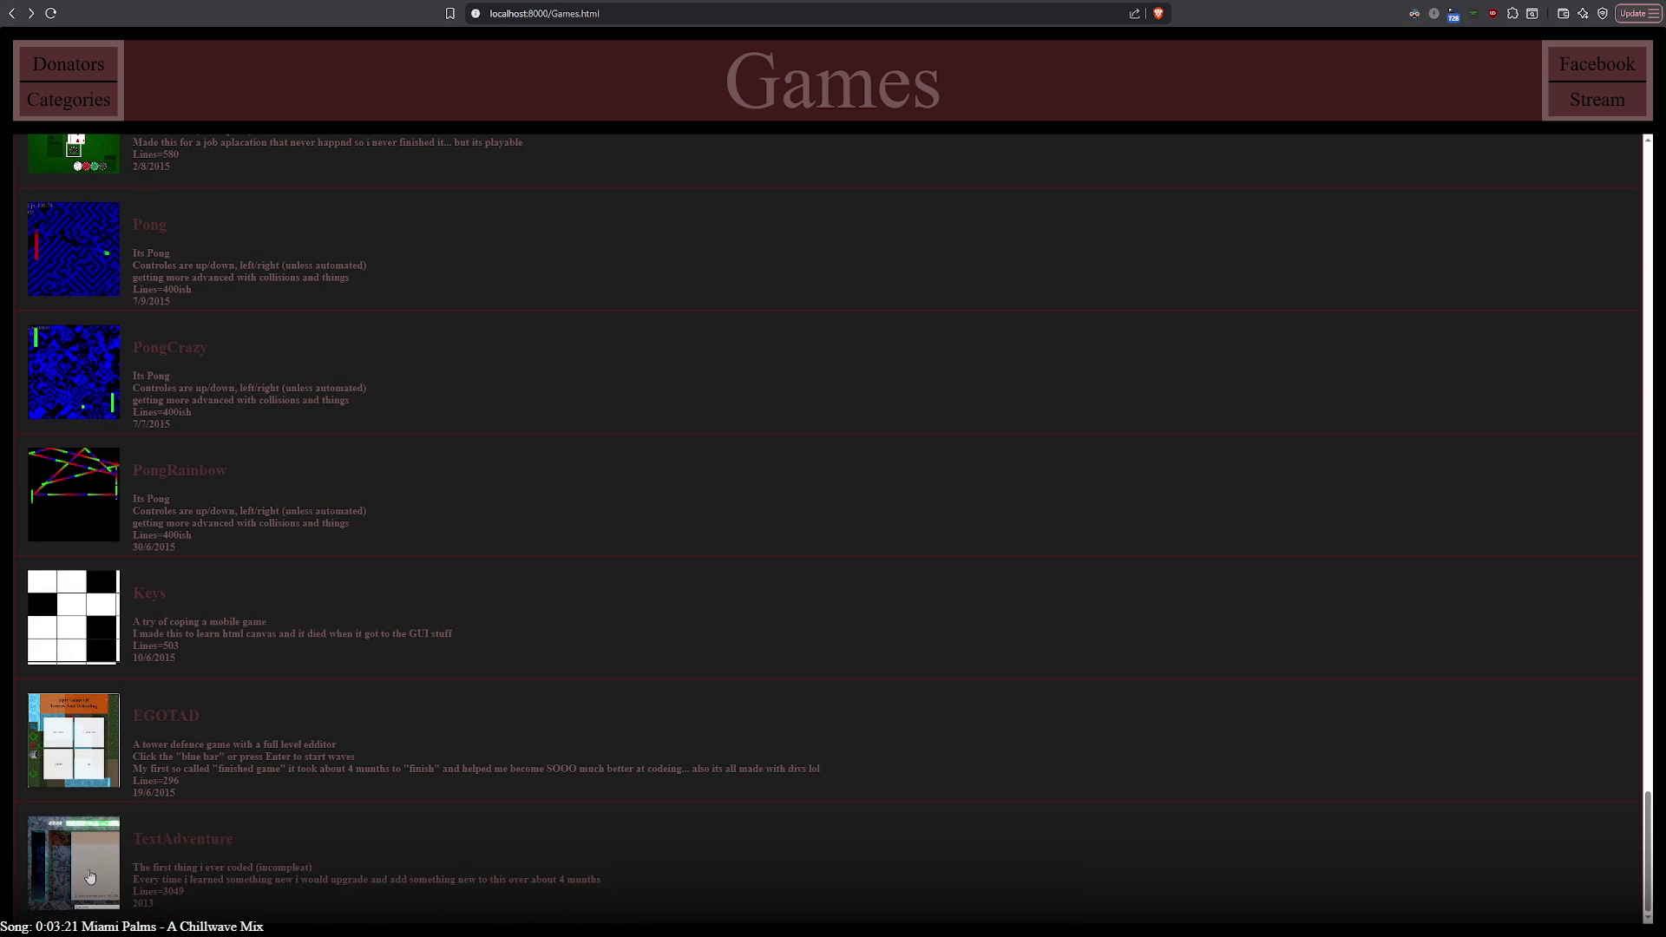
scroll(90, 879, up, 3)
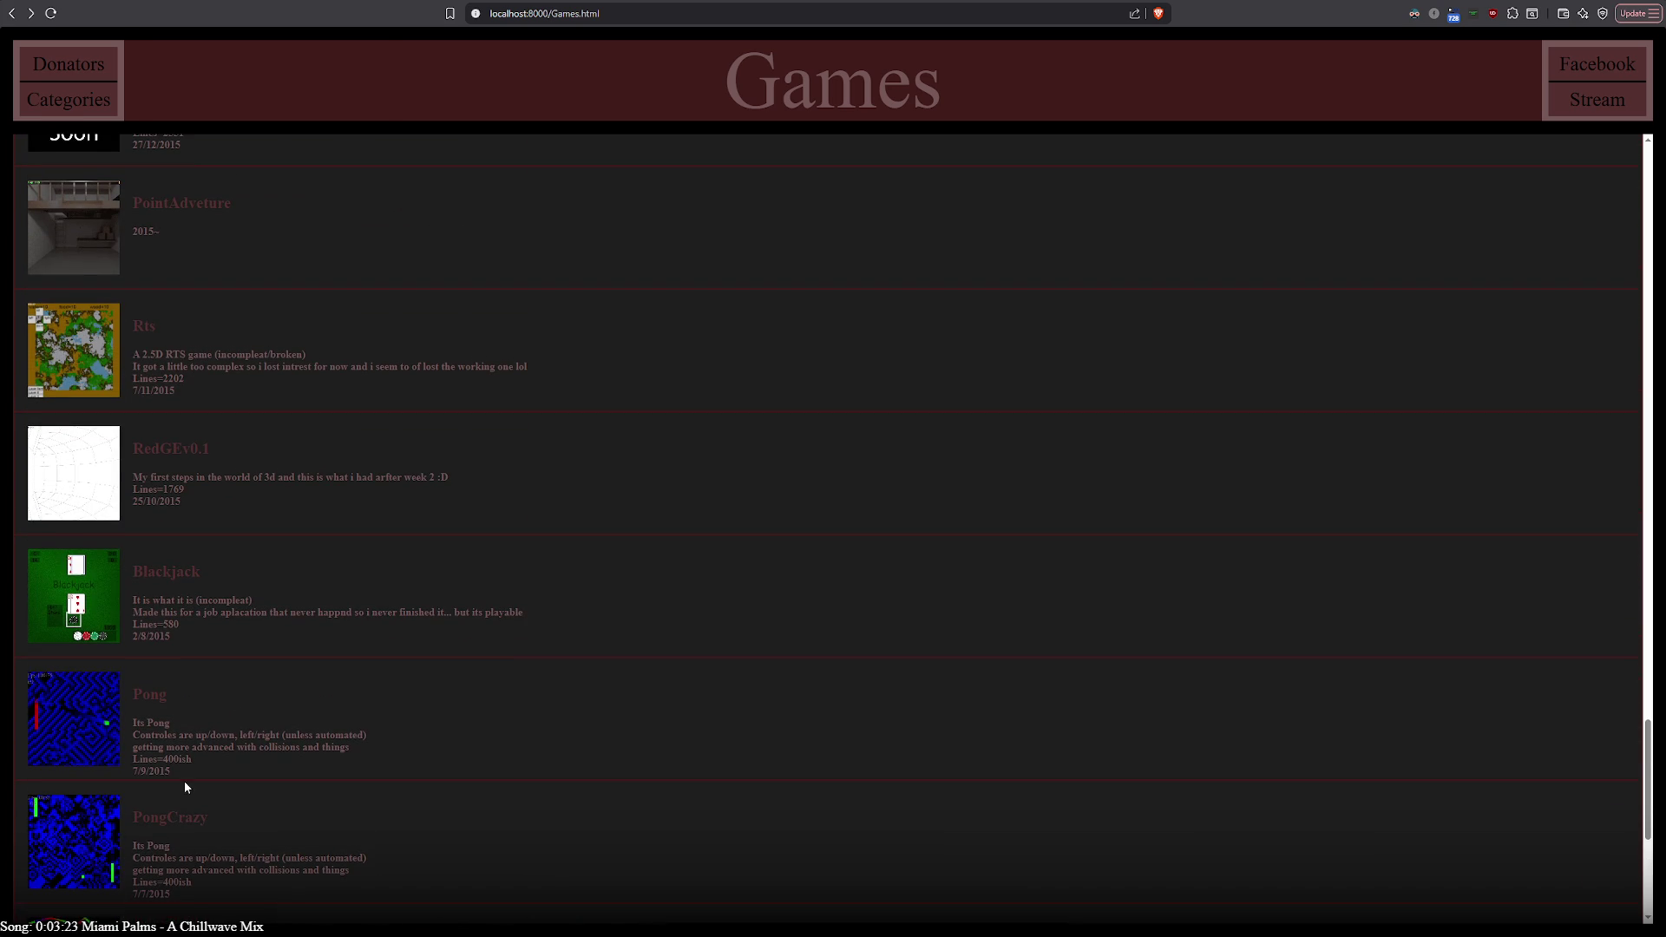
scroll(221, 641, up, 2)
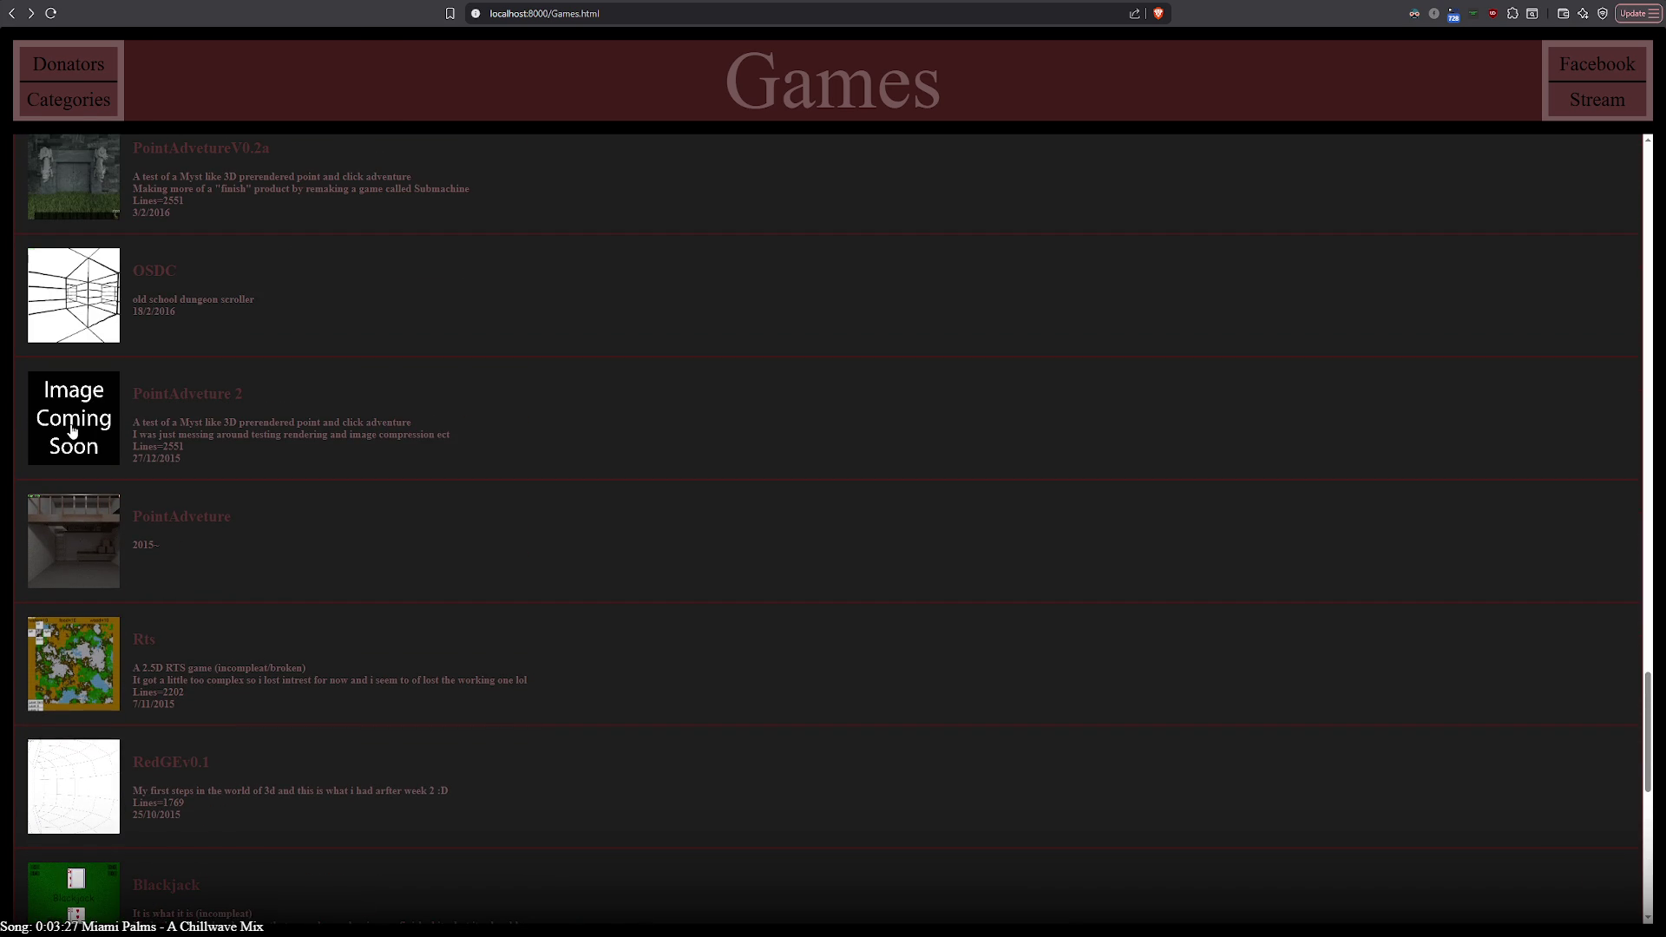
scroll(73, 429, up, 1)
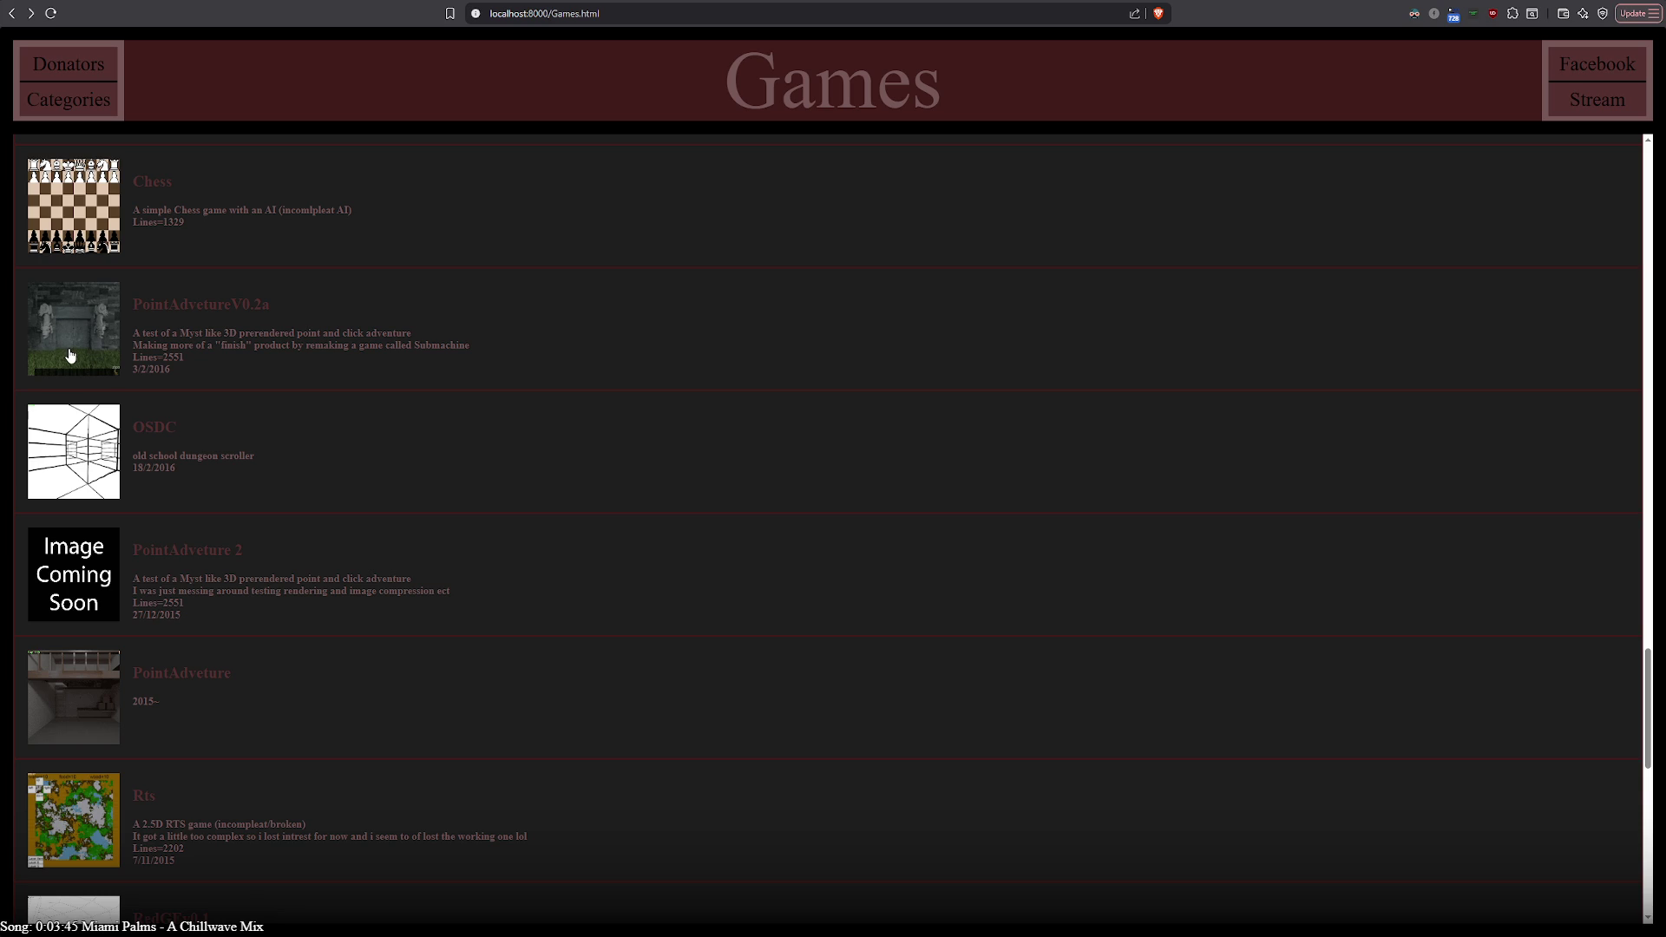
scroll(70, 355, down, 1)
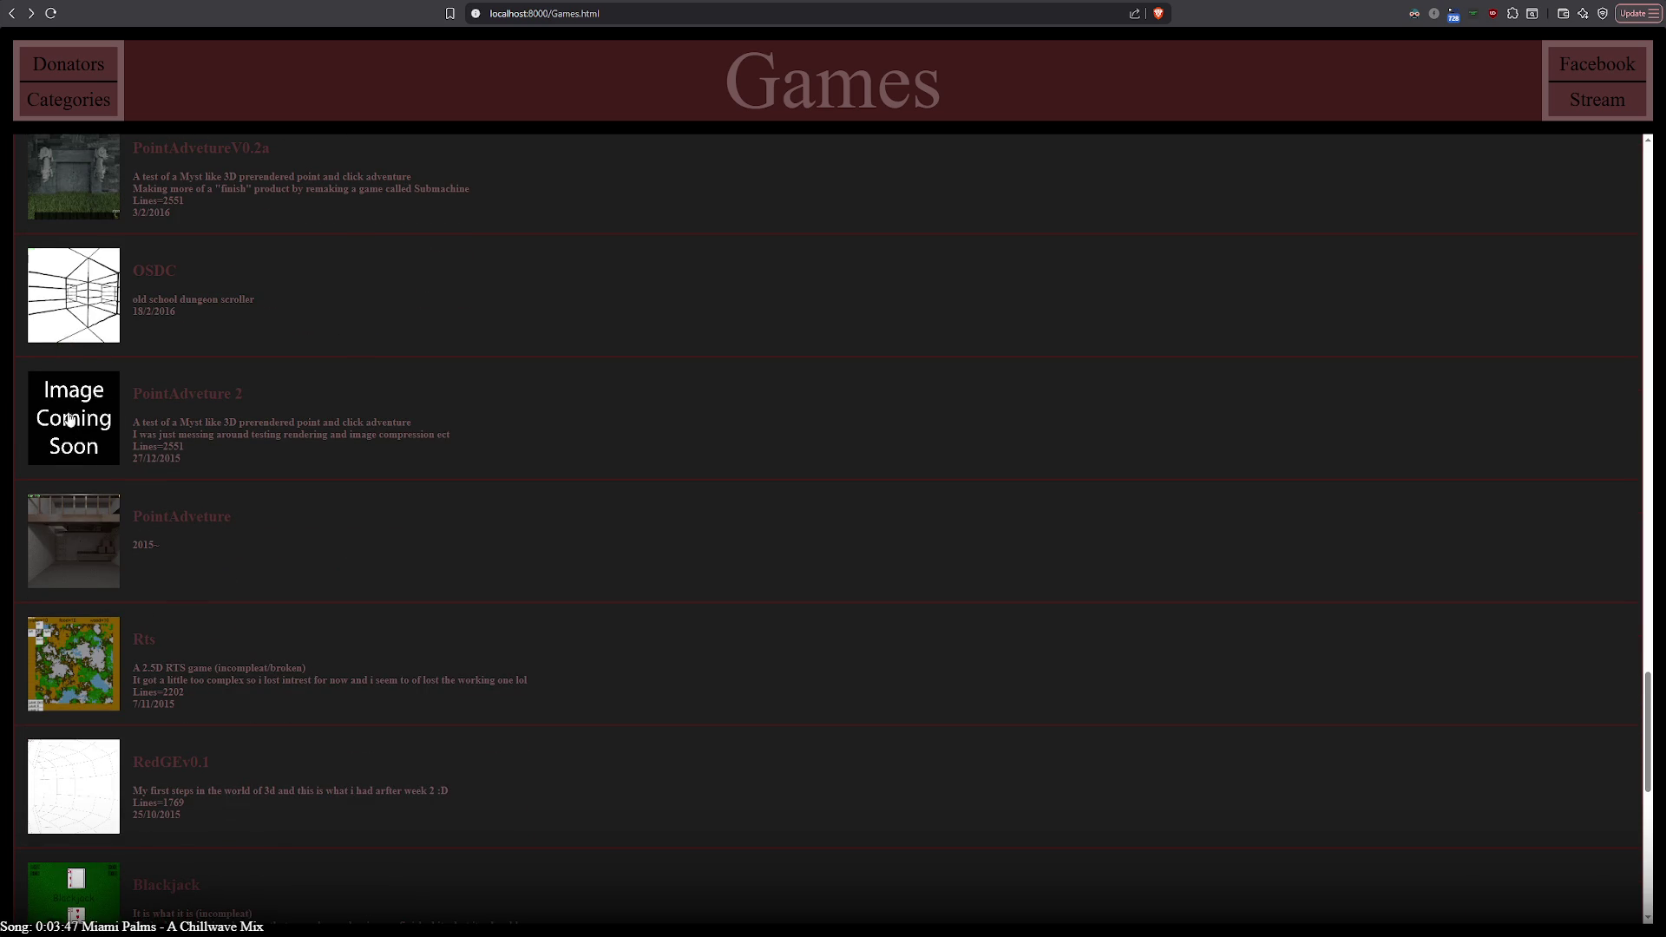
scroll(99, 443, up, 1)
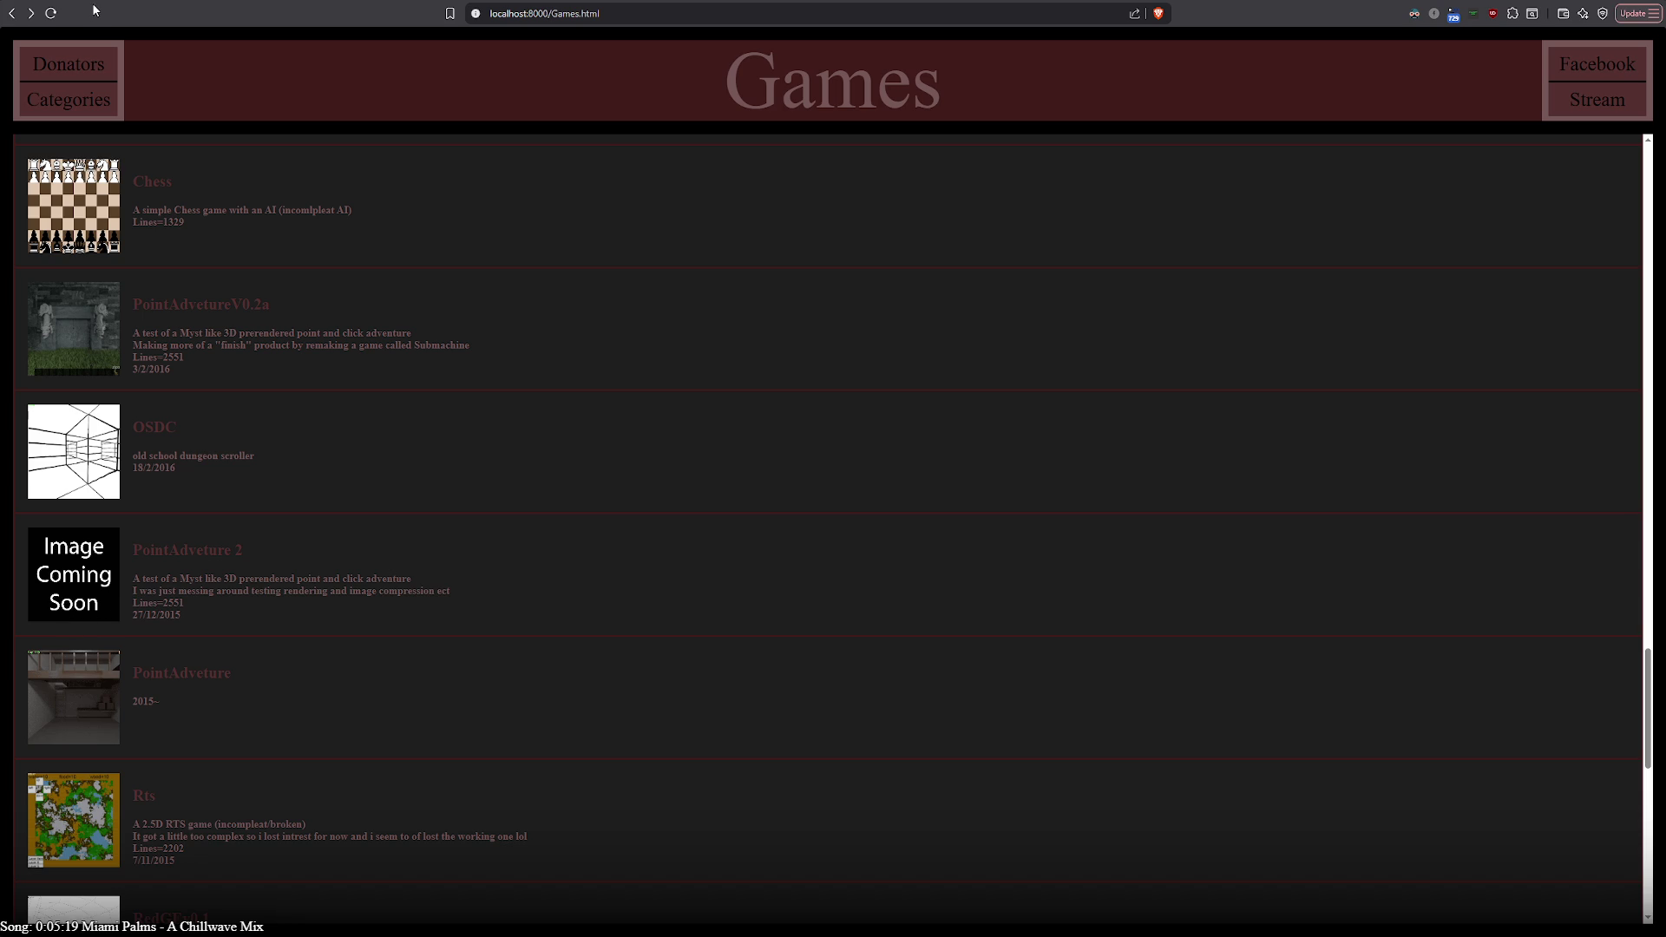
key(alt+Right)
click(216, 167)
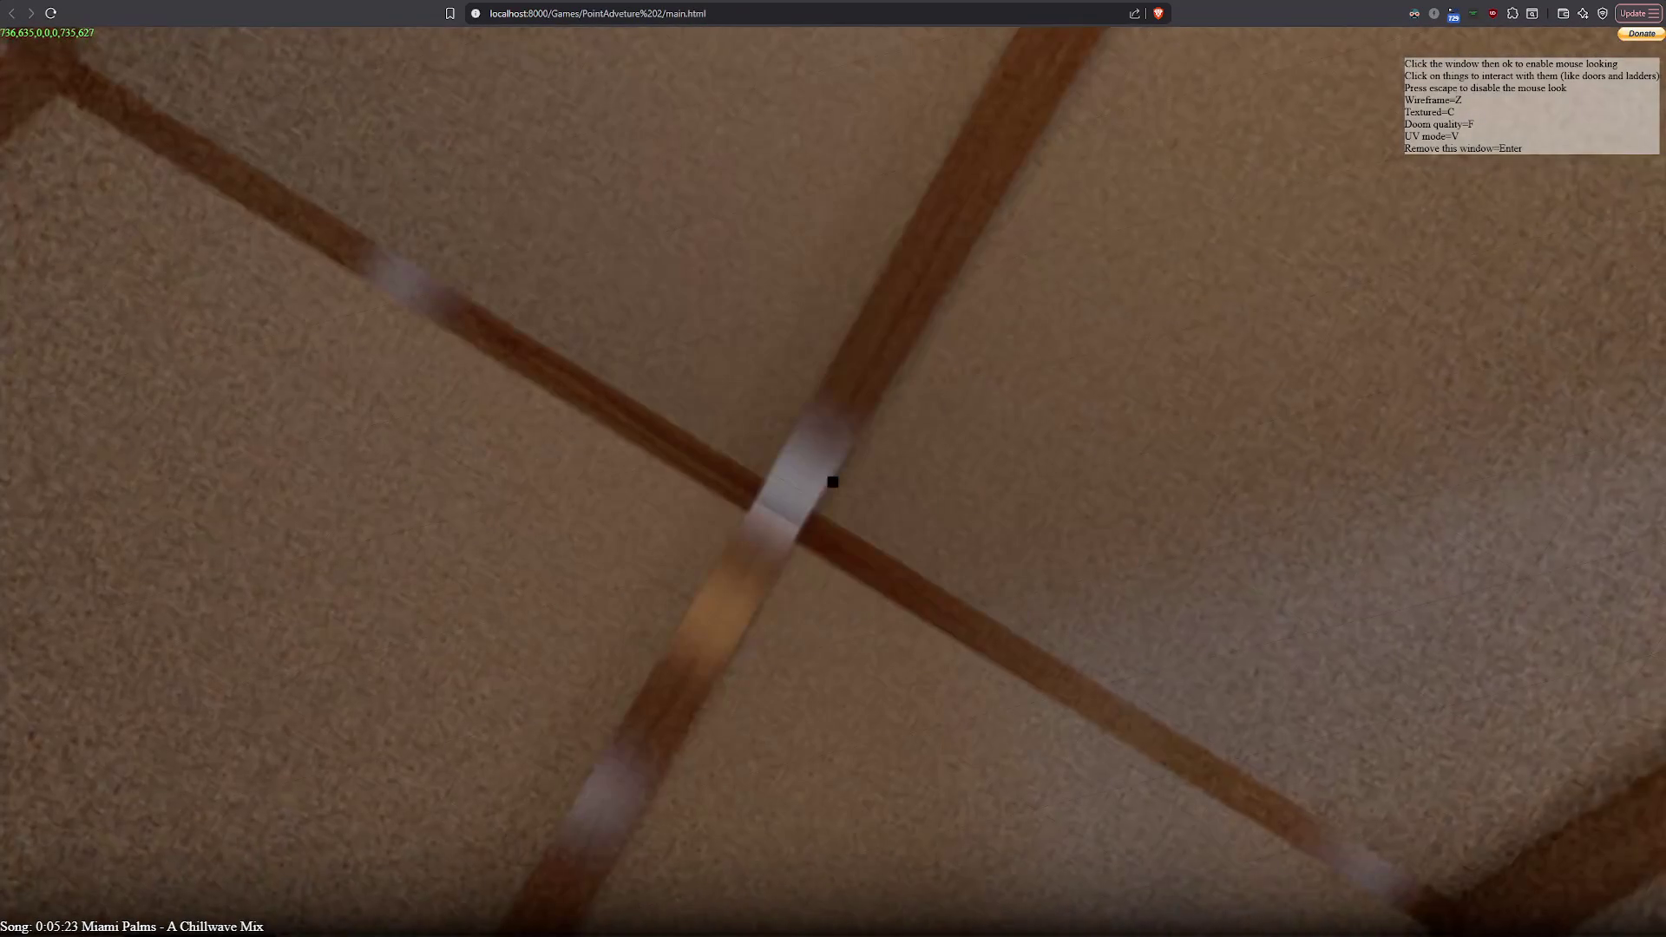
key(Escape)
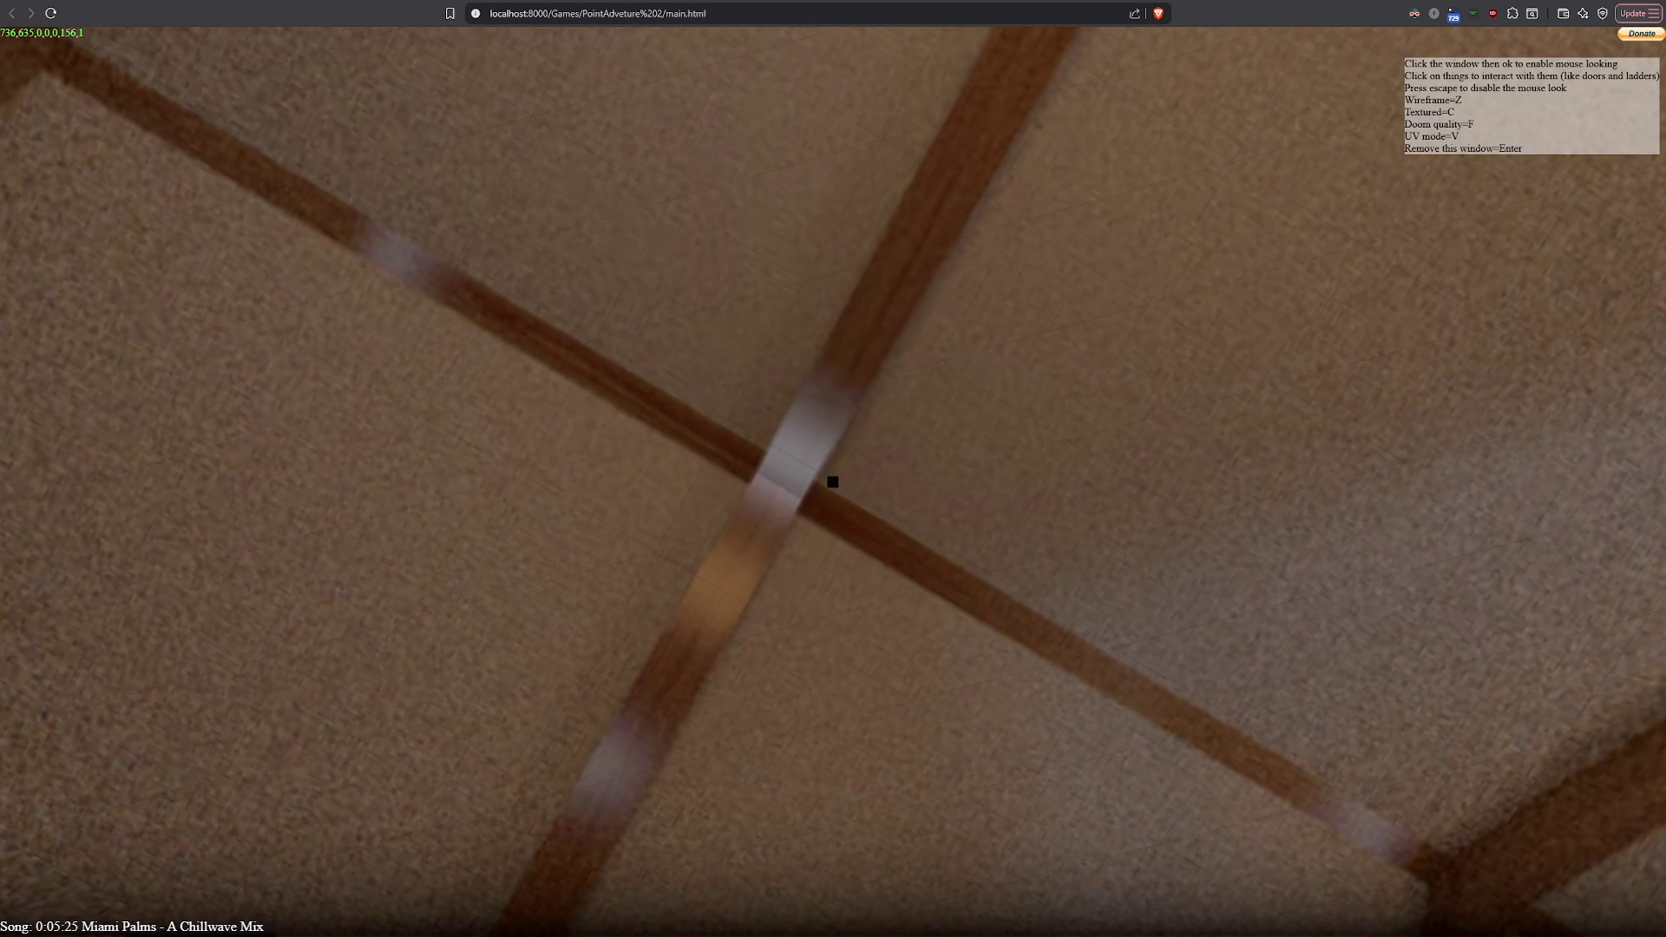
key(alt+Left)
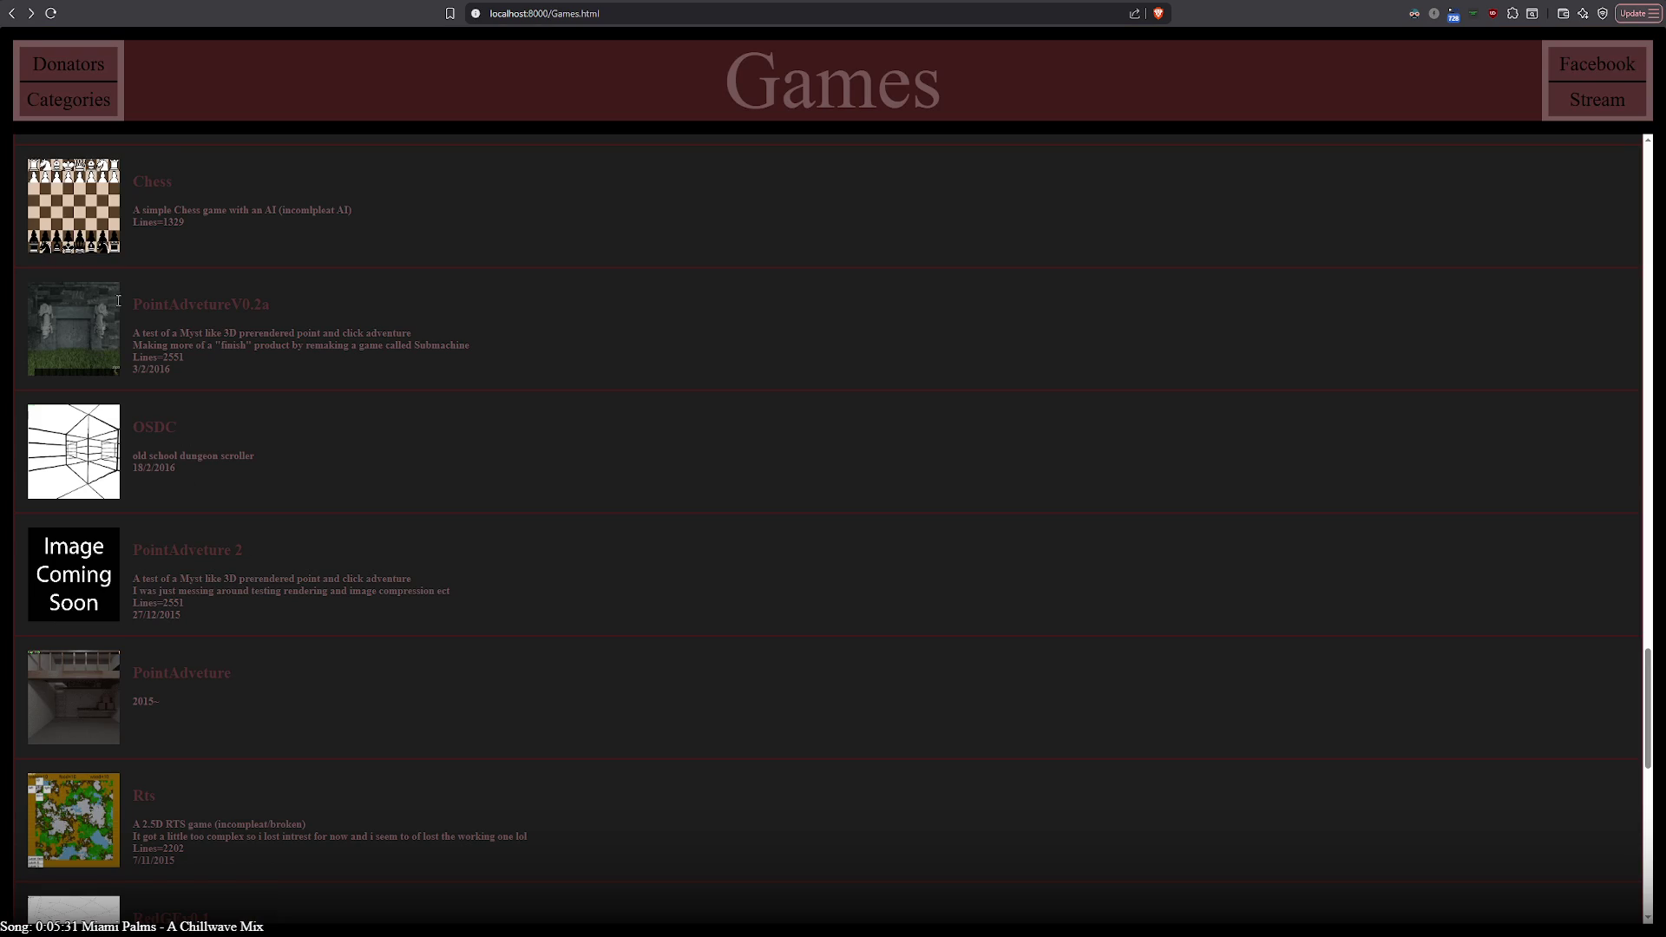
scroll(273, 467, up, 2)
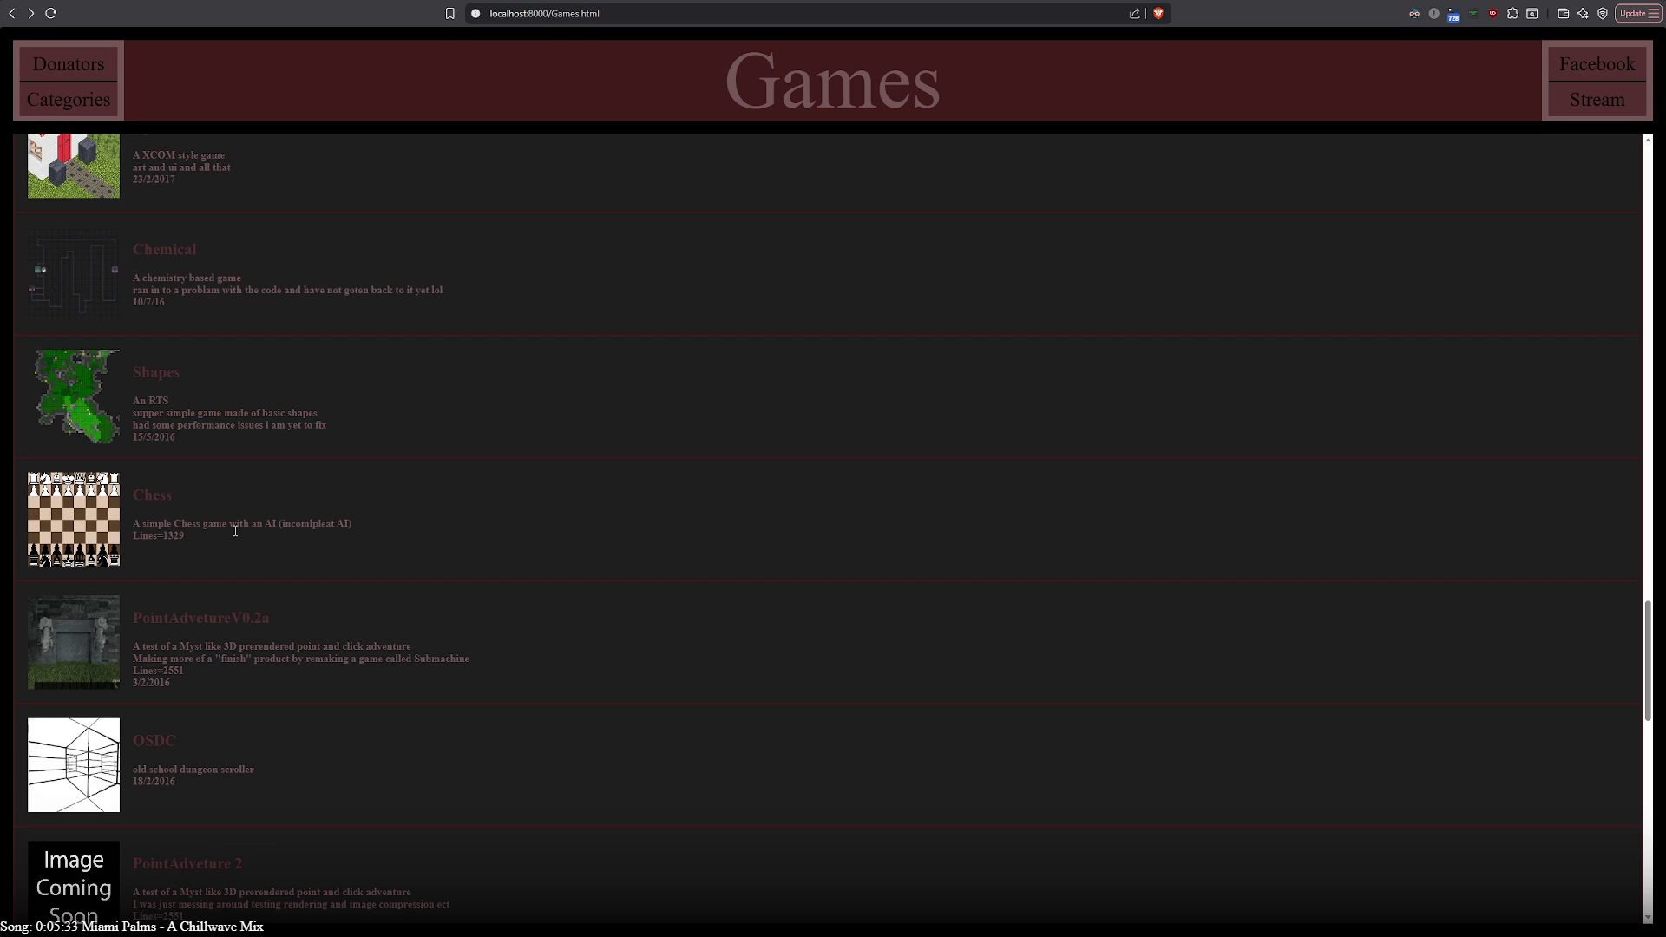
scroll(157, 535, up, 1)
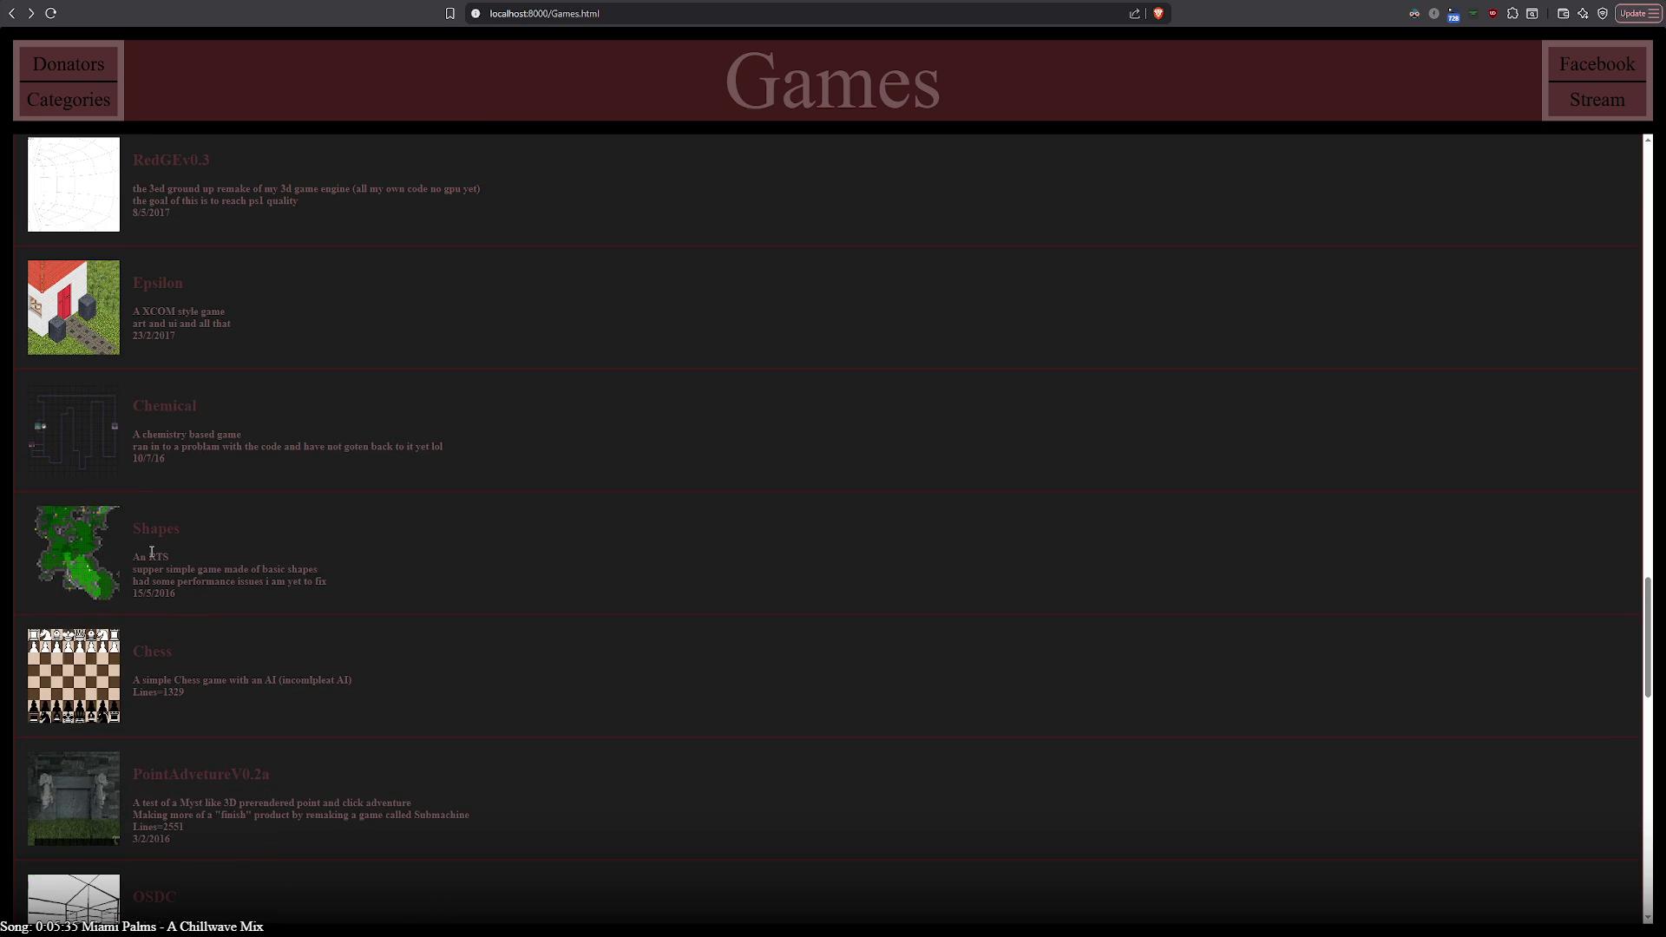
scroll(147, 508, up, 1)
scroll(137, 455, up, 1)
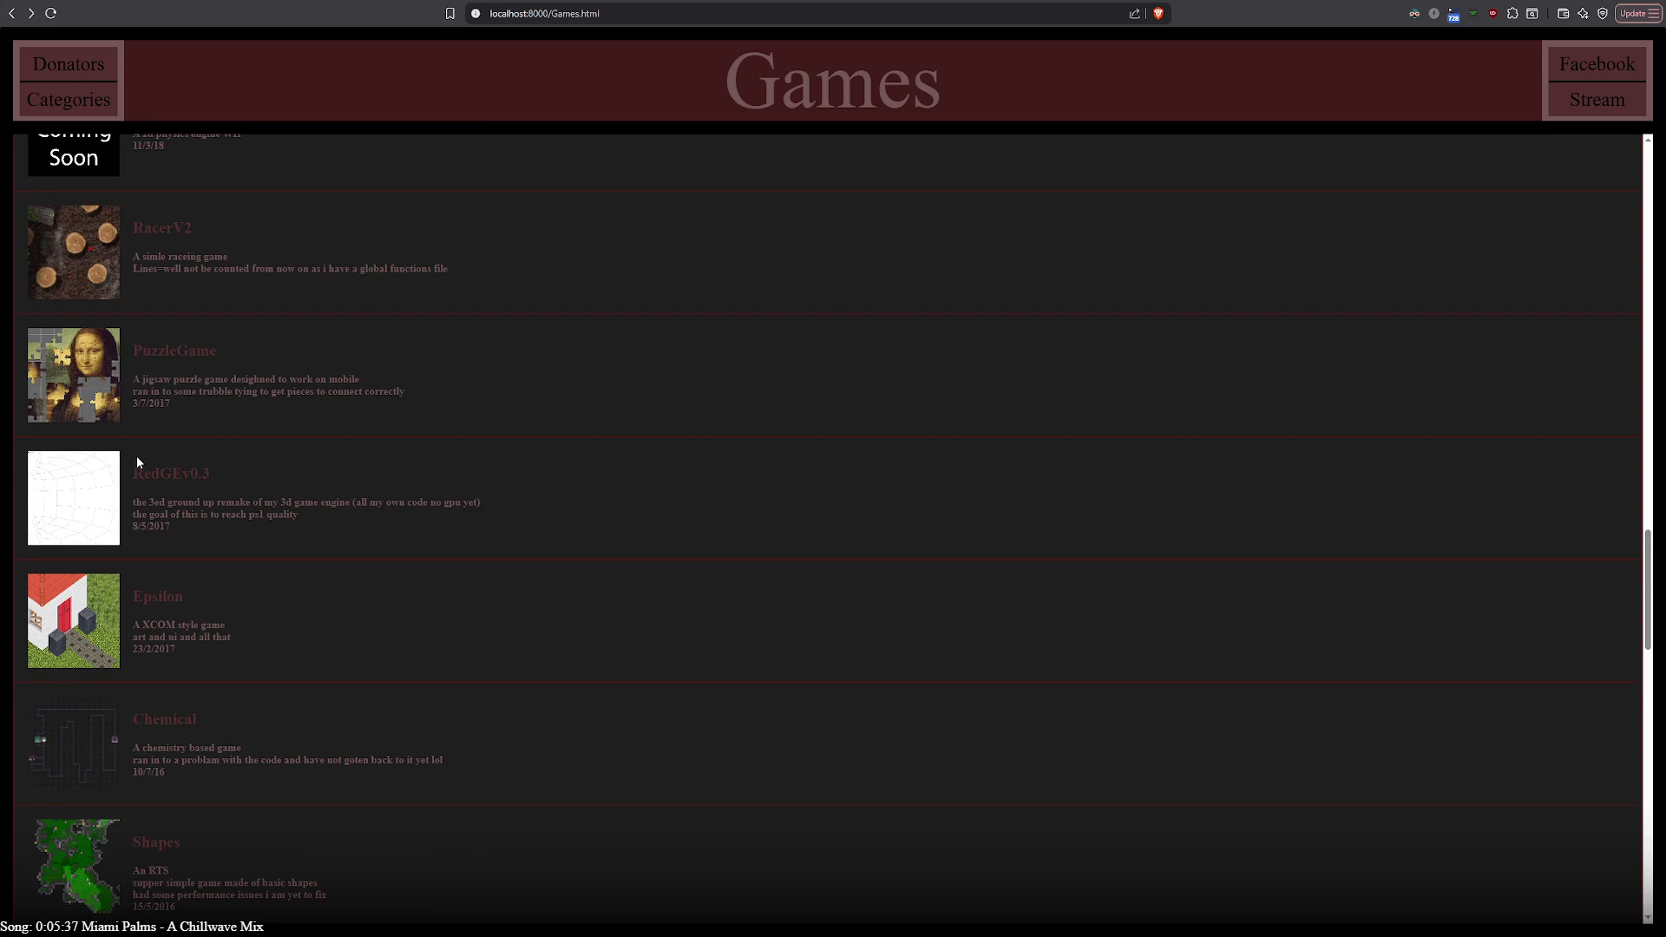
scroll(217, 526, up, 1)
scroll(217, 527, up, 1)
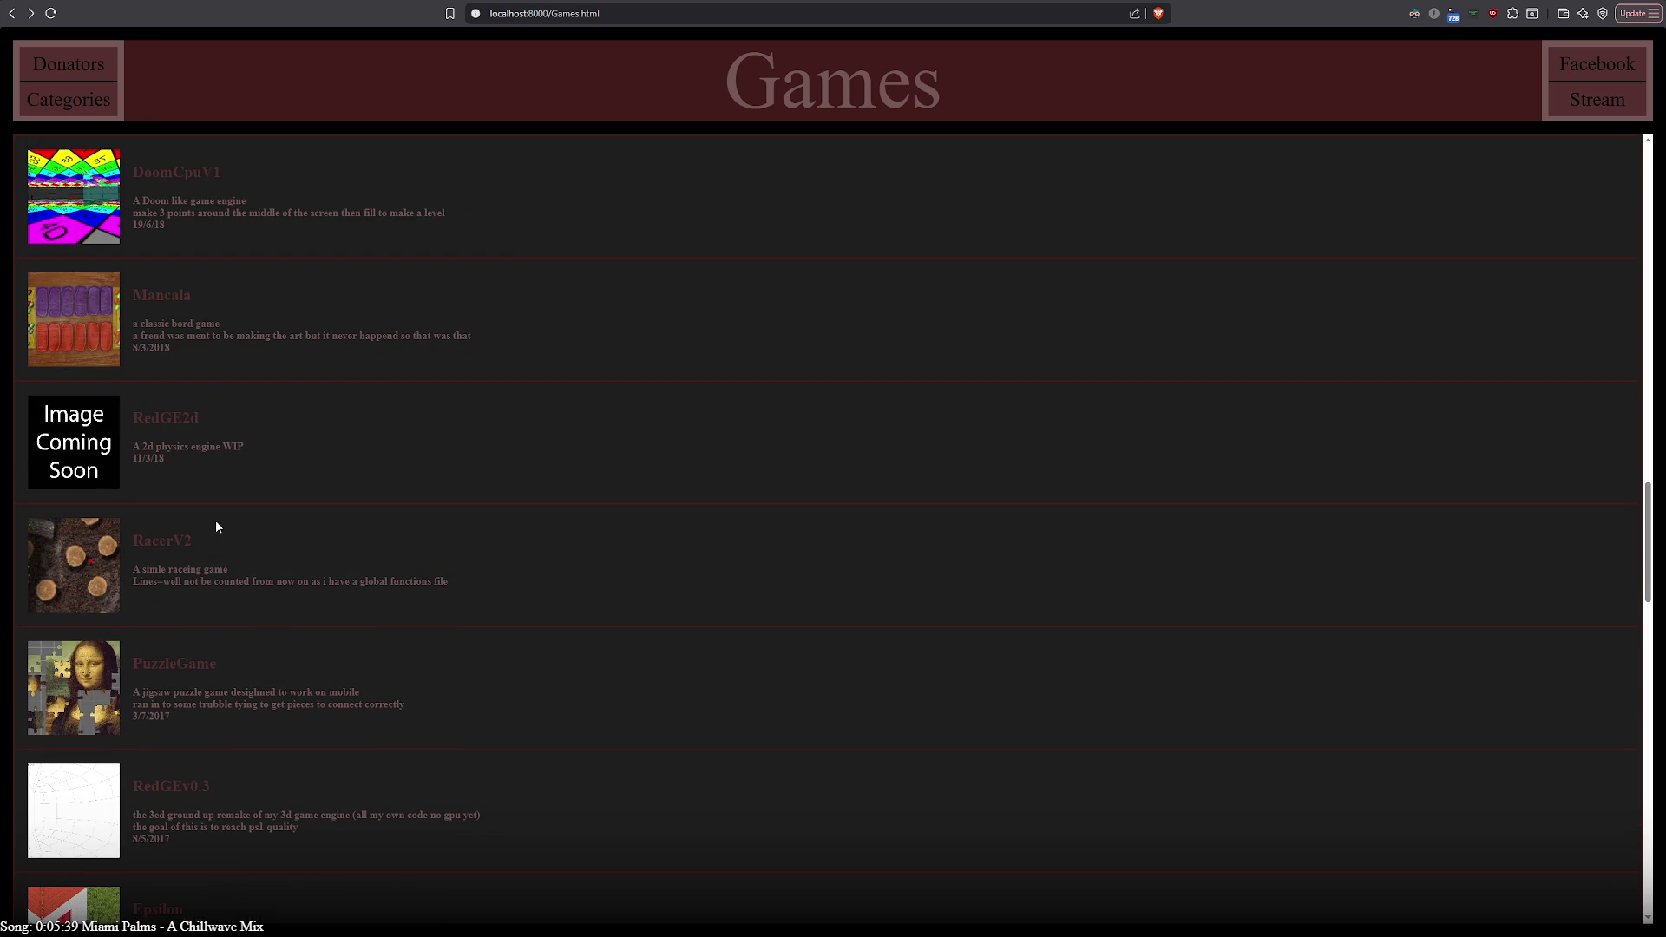
scroll(217, 525, up, 1)
scroll(216, 526, up, 1)
scroll(217, 524, up, 2)
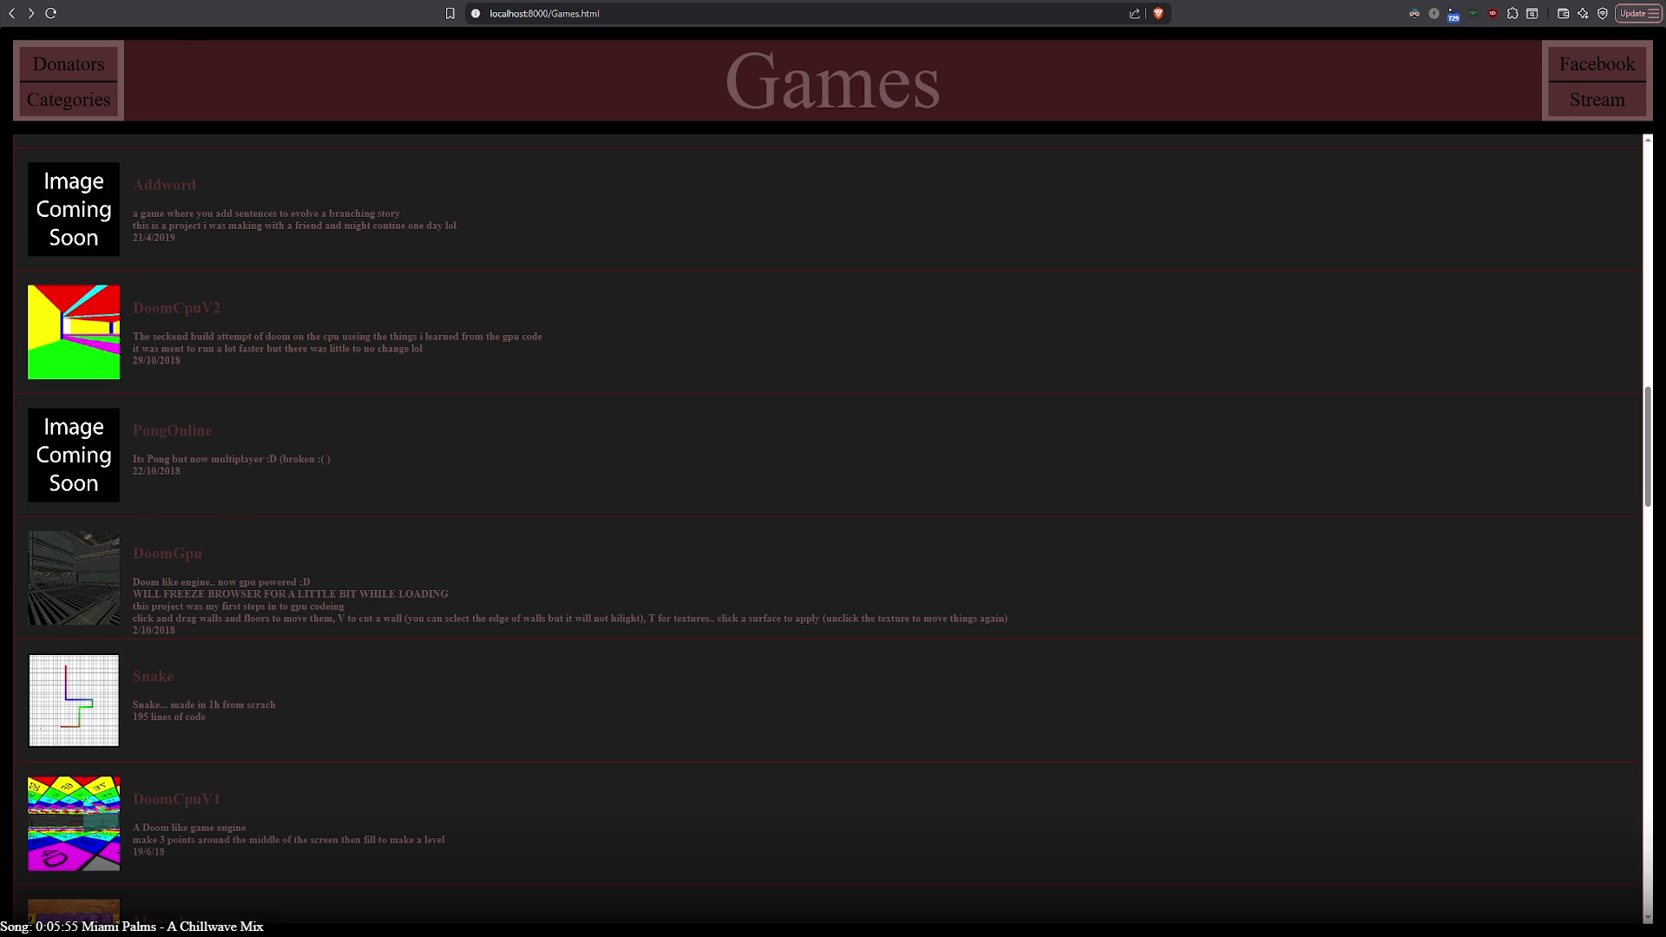
Open the PongOnline entry's login page and return to the Games list
click(74, 454)
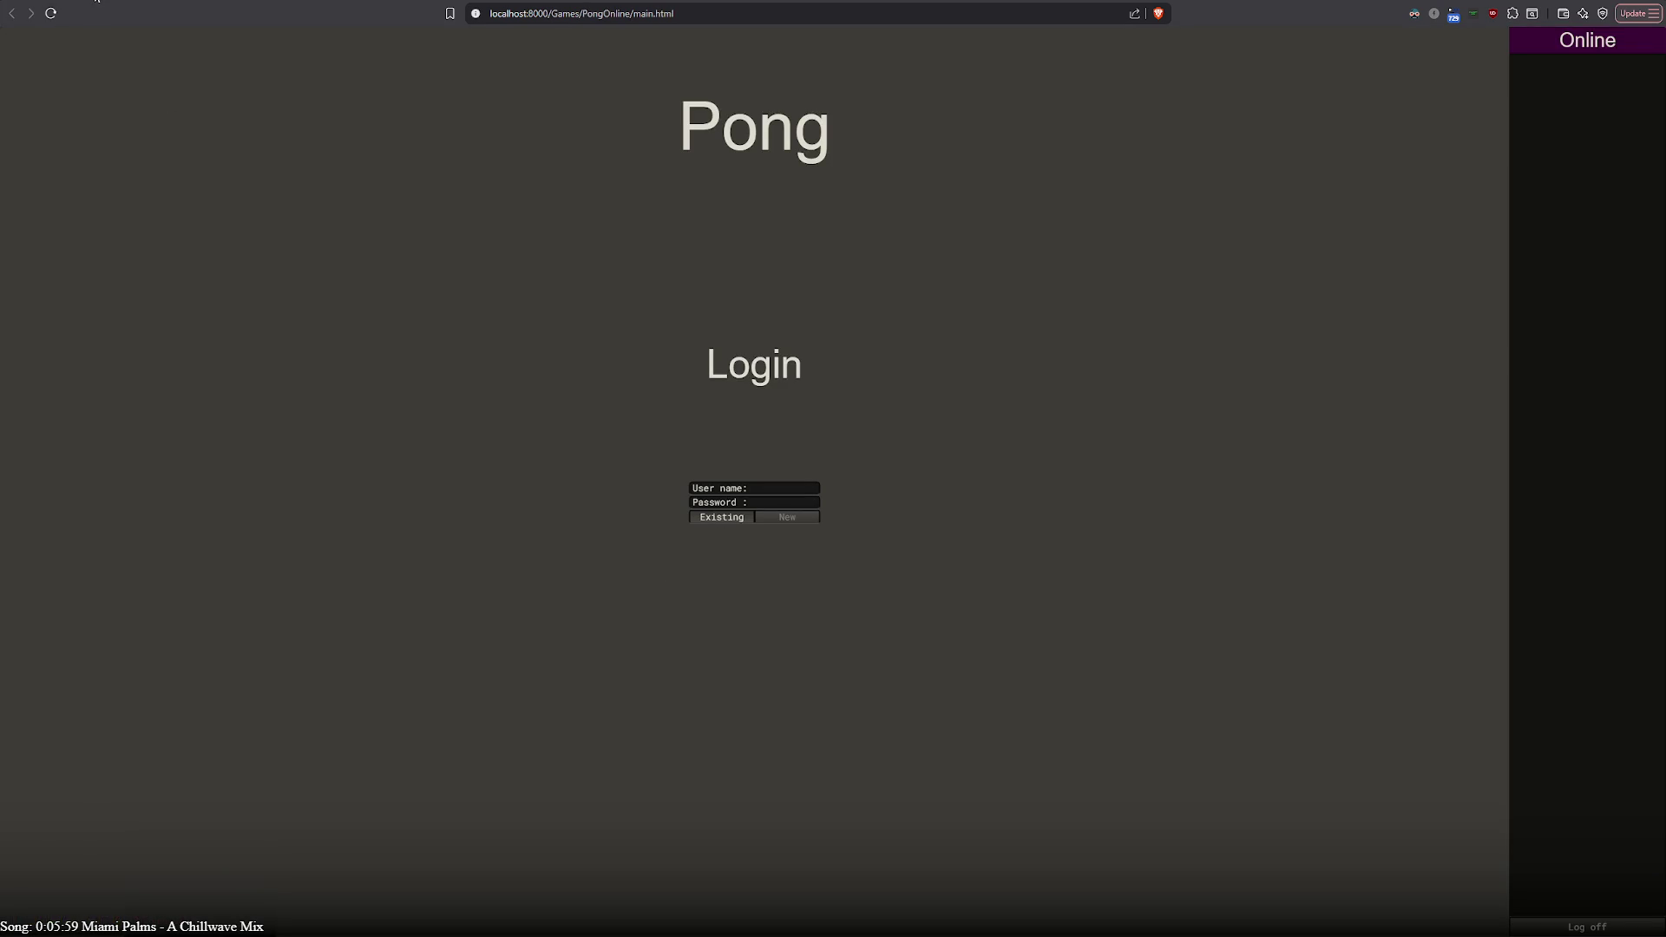
key(alt+Left)
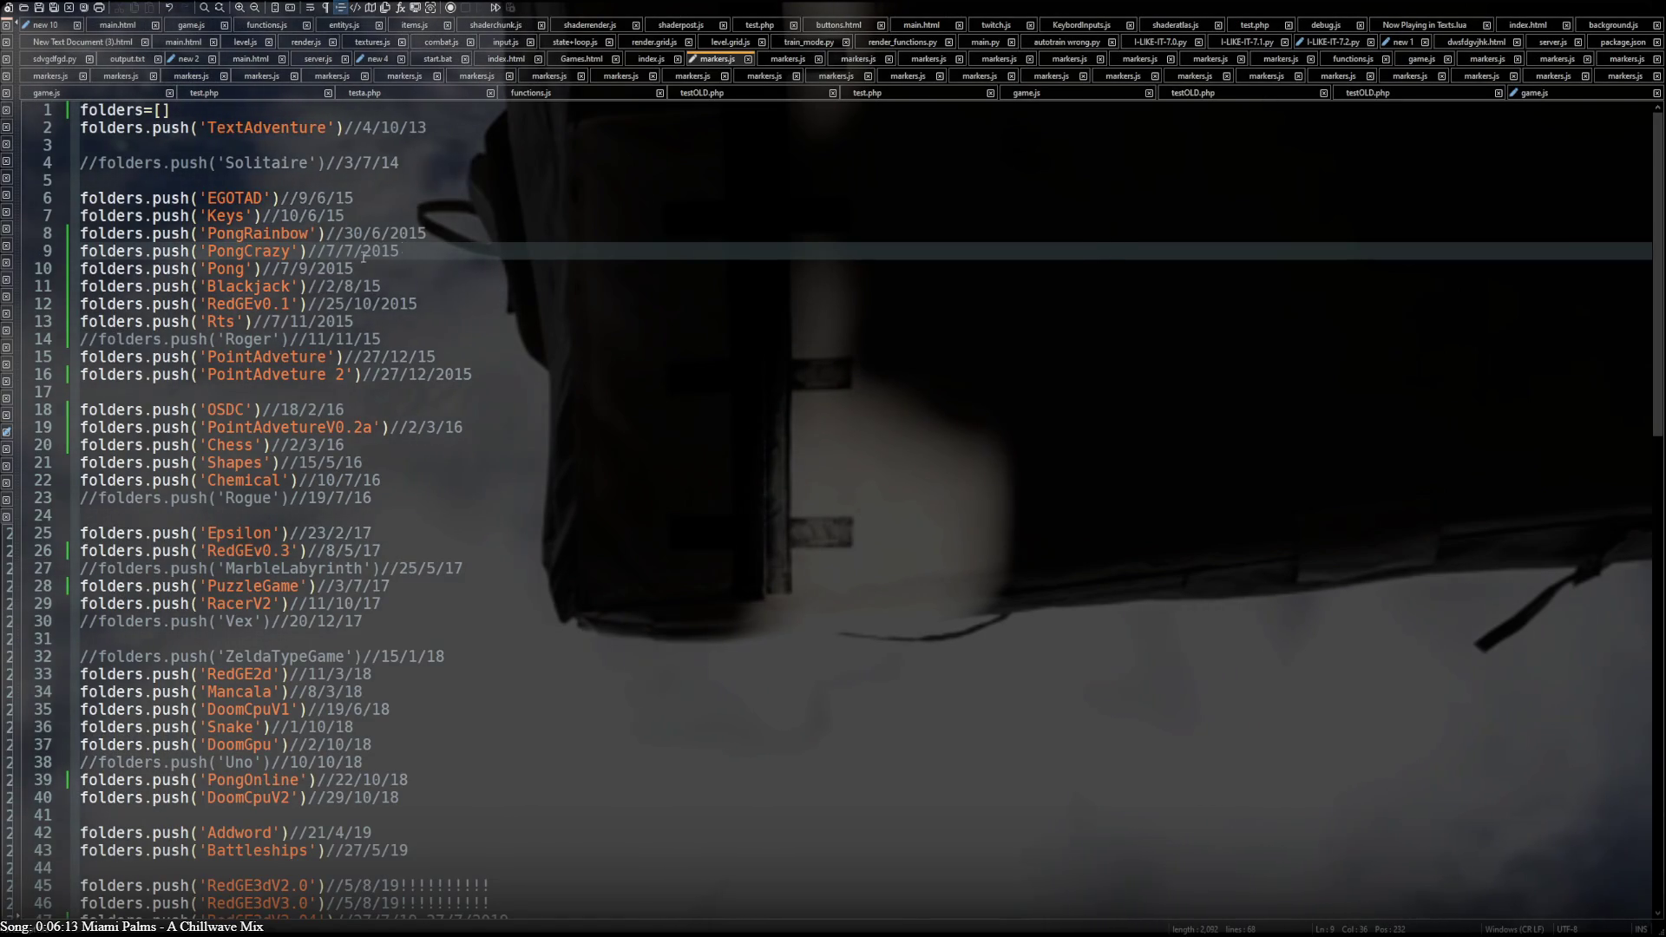
scroll(206, 163, down, 2)
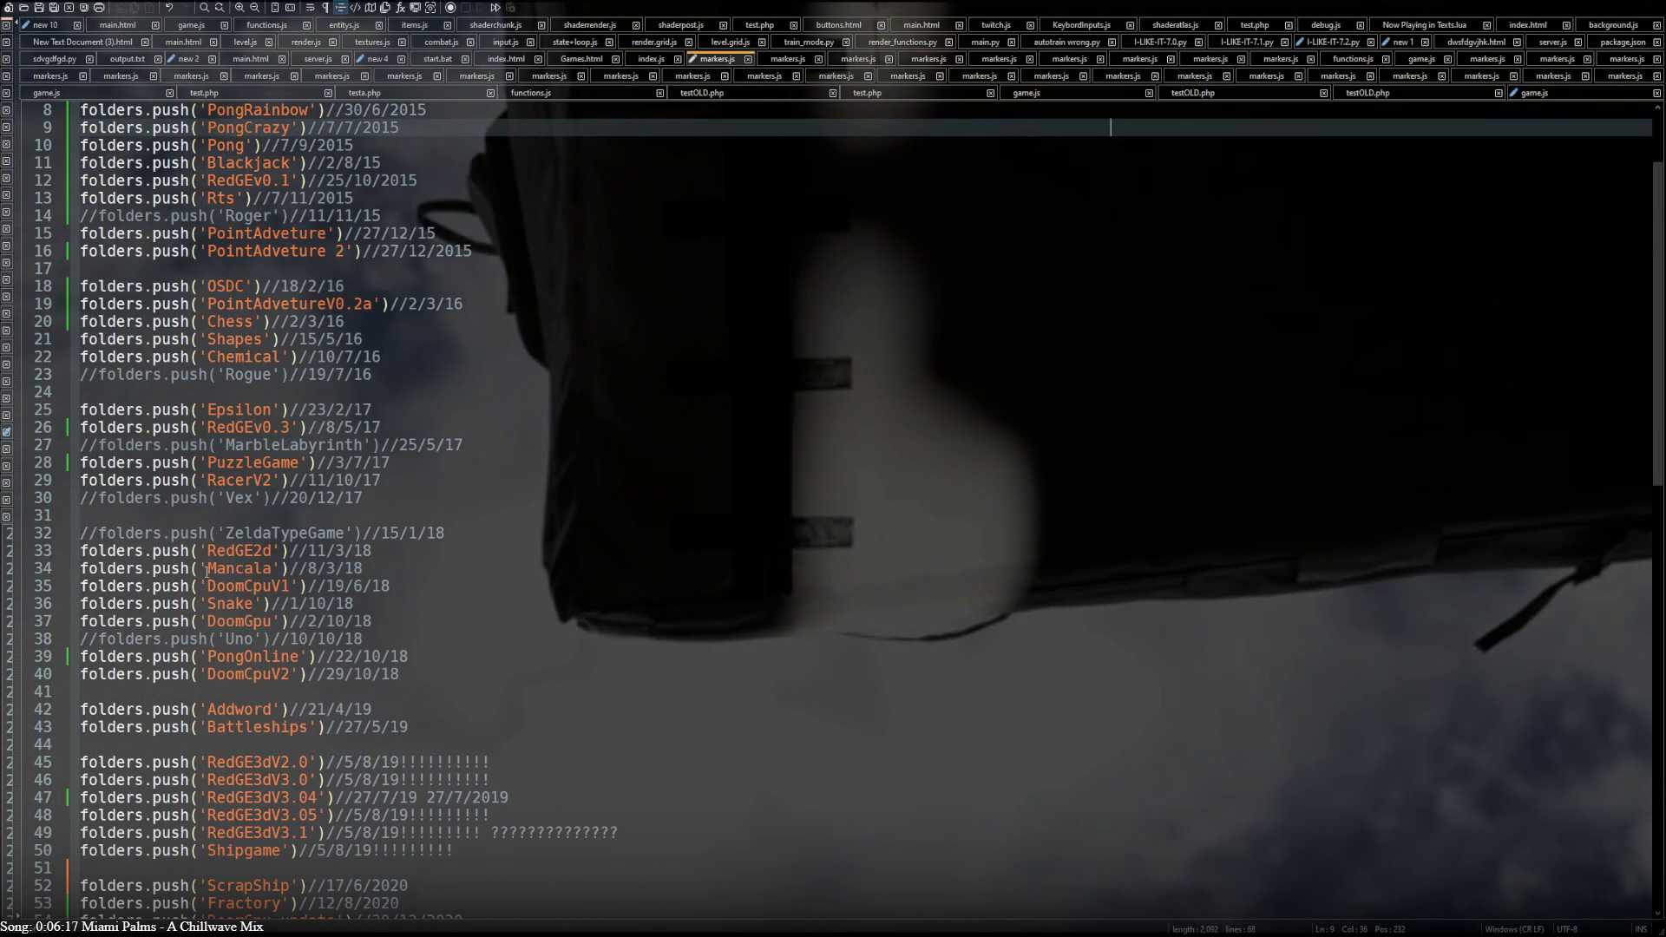
scroll(209, 497, down, 2)
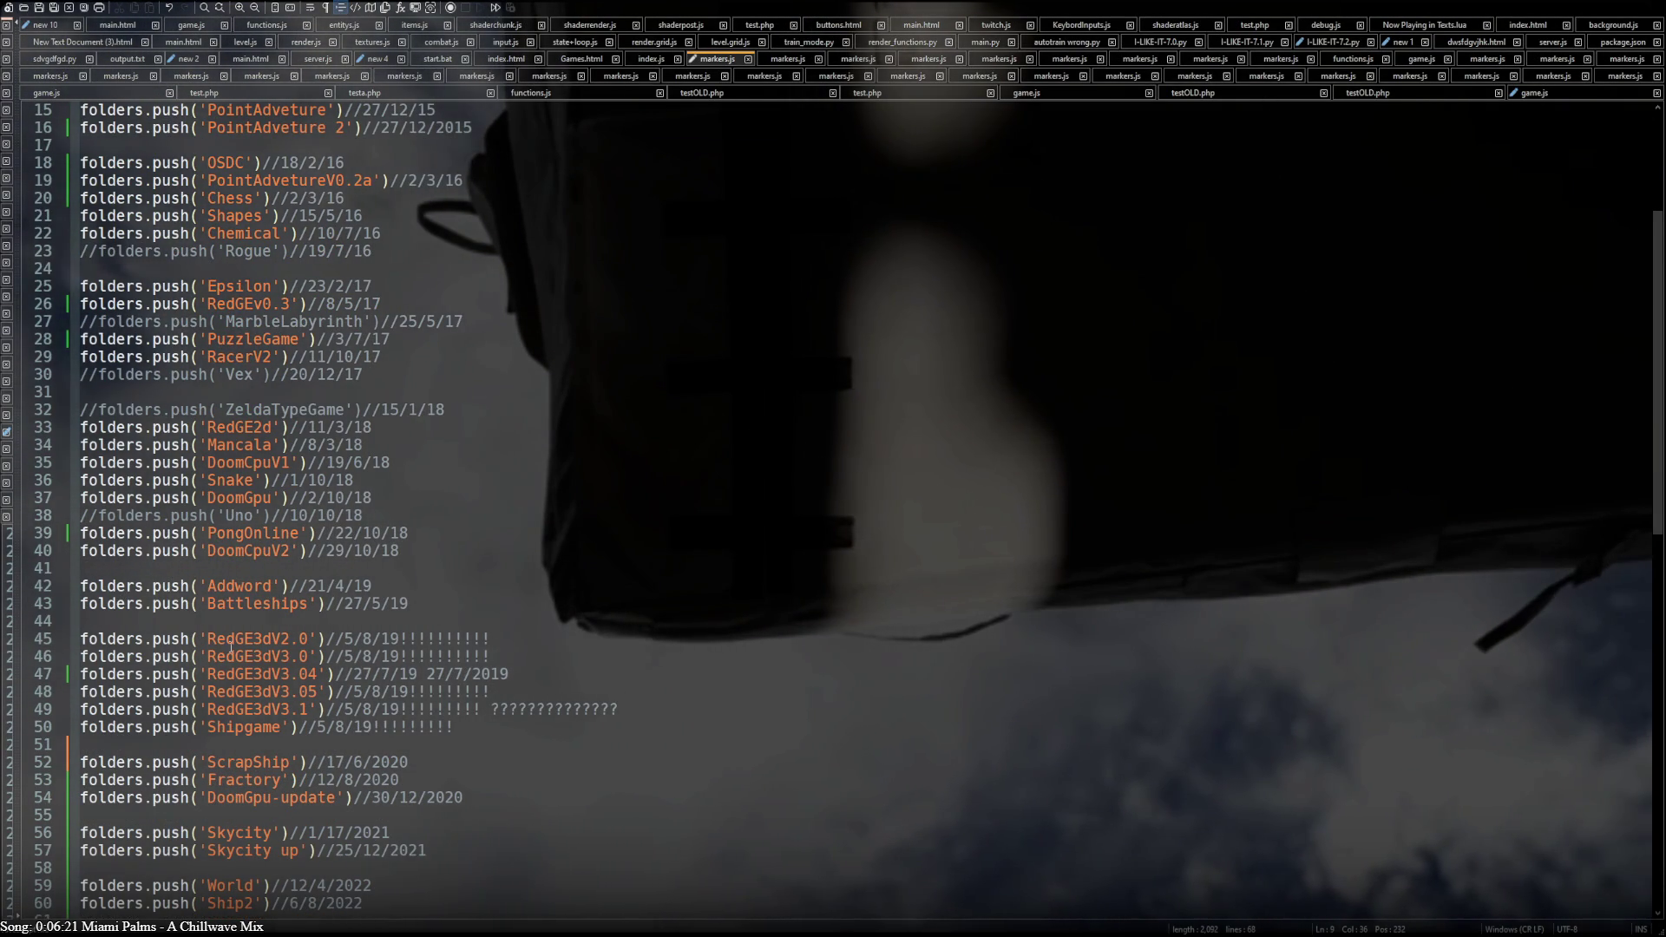
scroll(209, 496, down, 2)
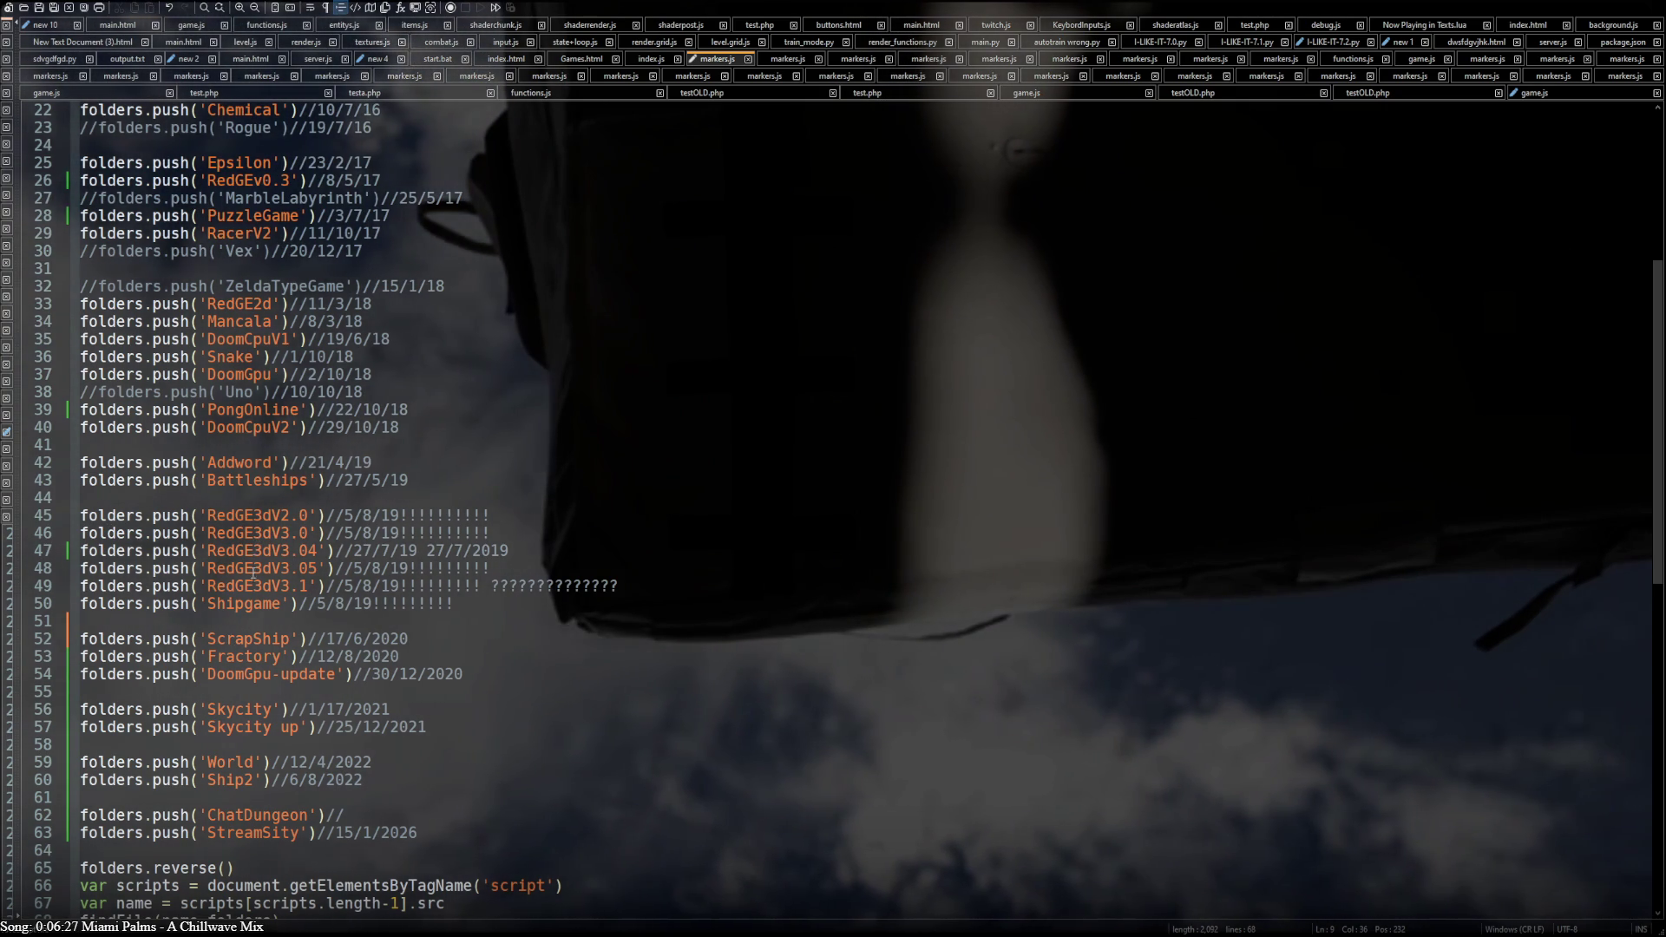
scroll(1111, 126, up, 5)
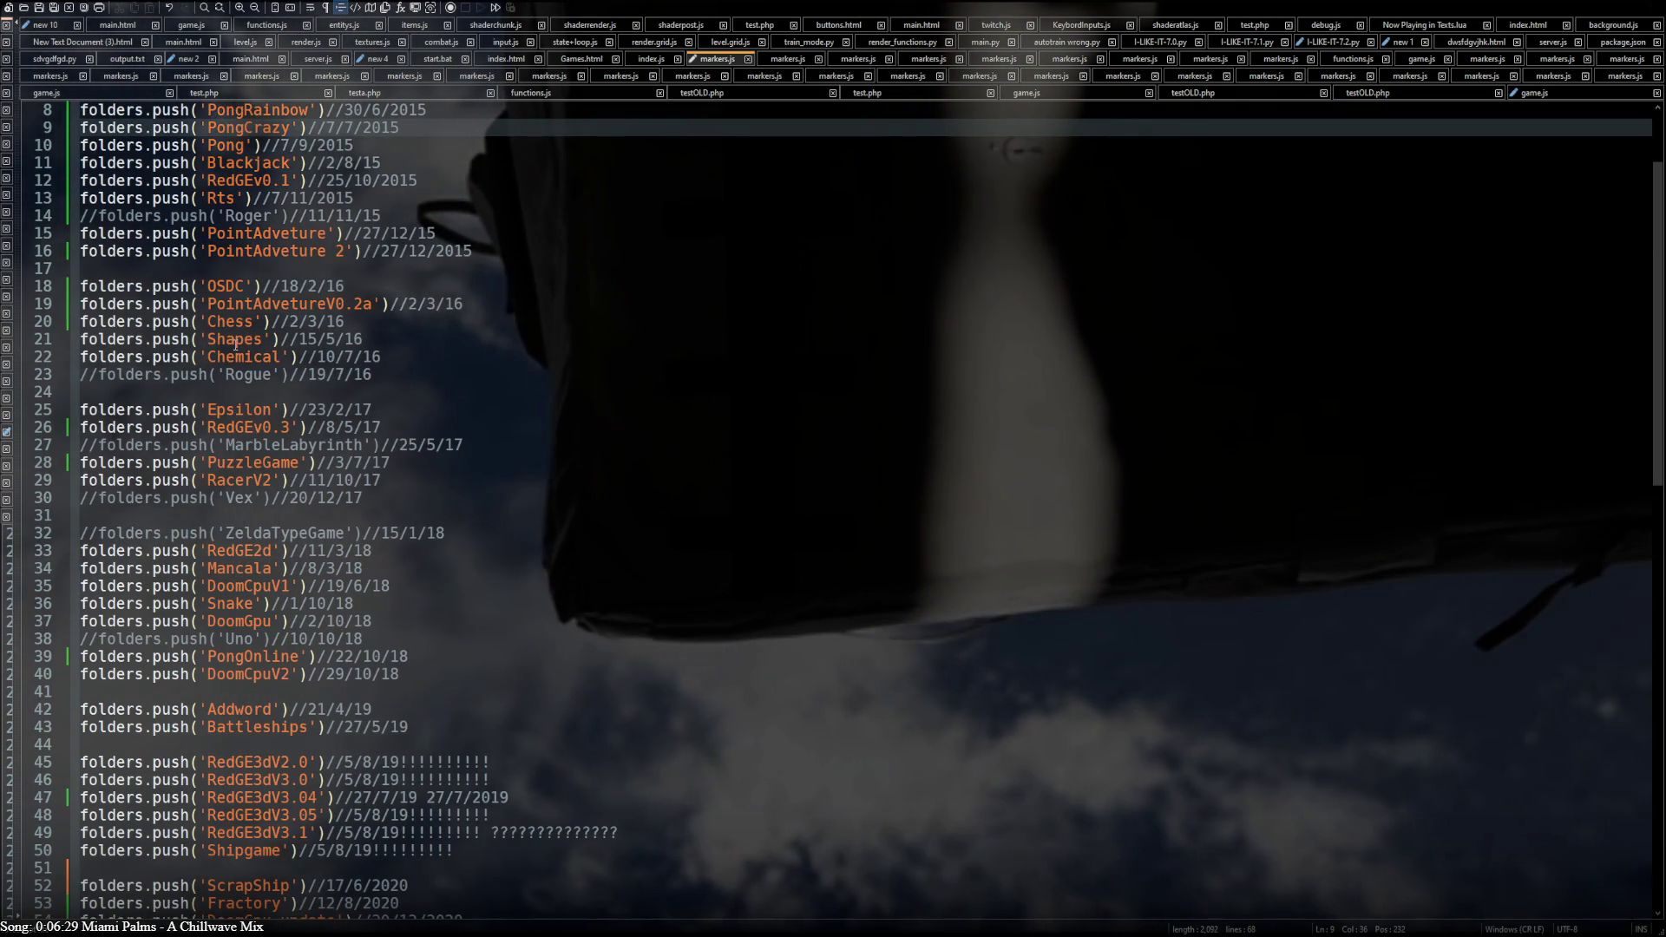
scroll(1110, 250, up, 3)
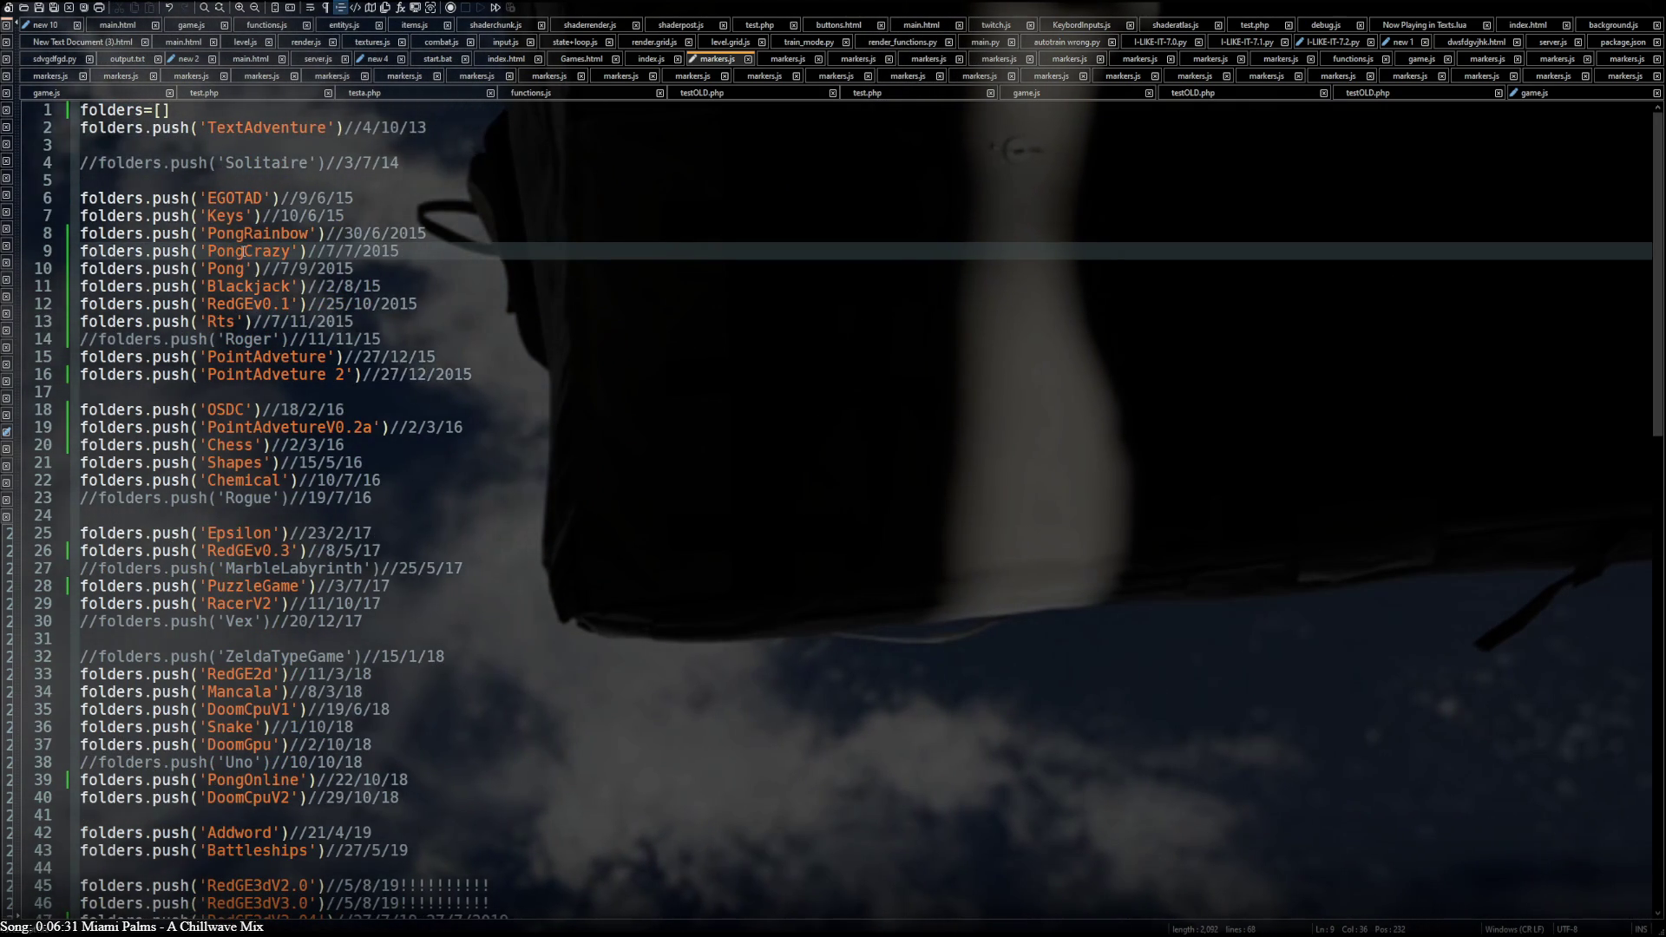
Comment out the PongOnline folder entry on line 39, then reload the Games page with its console in Brave
key(shift+Left)
key(shift+Left)
key(shift+Left)
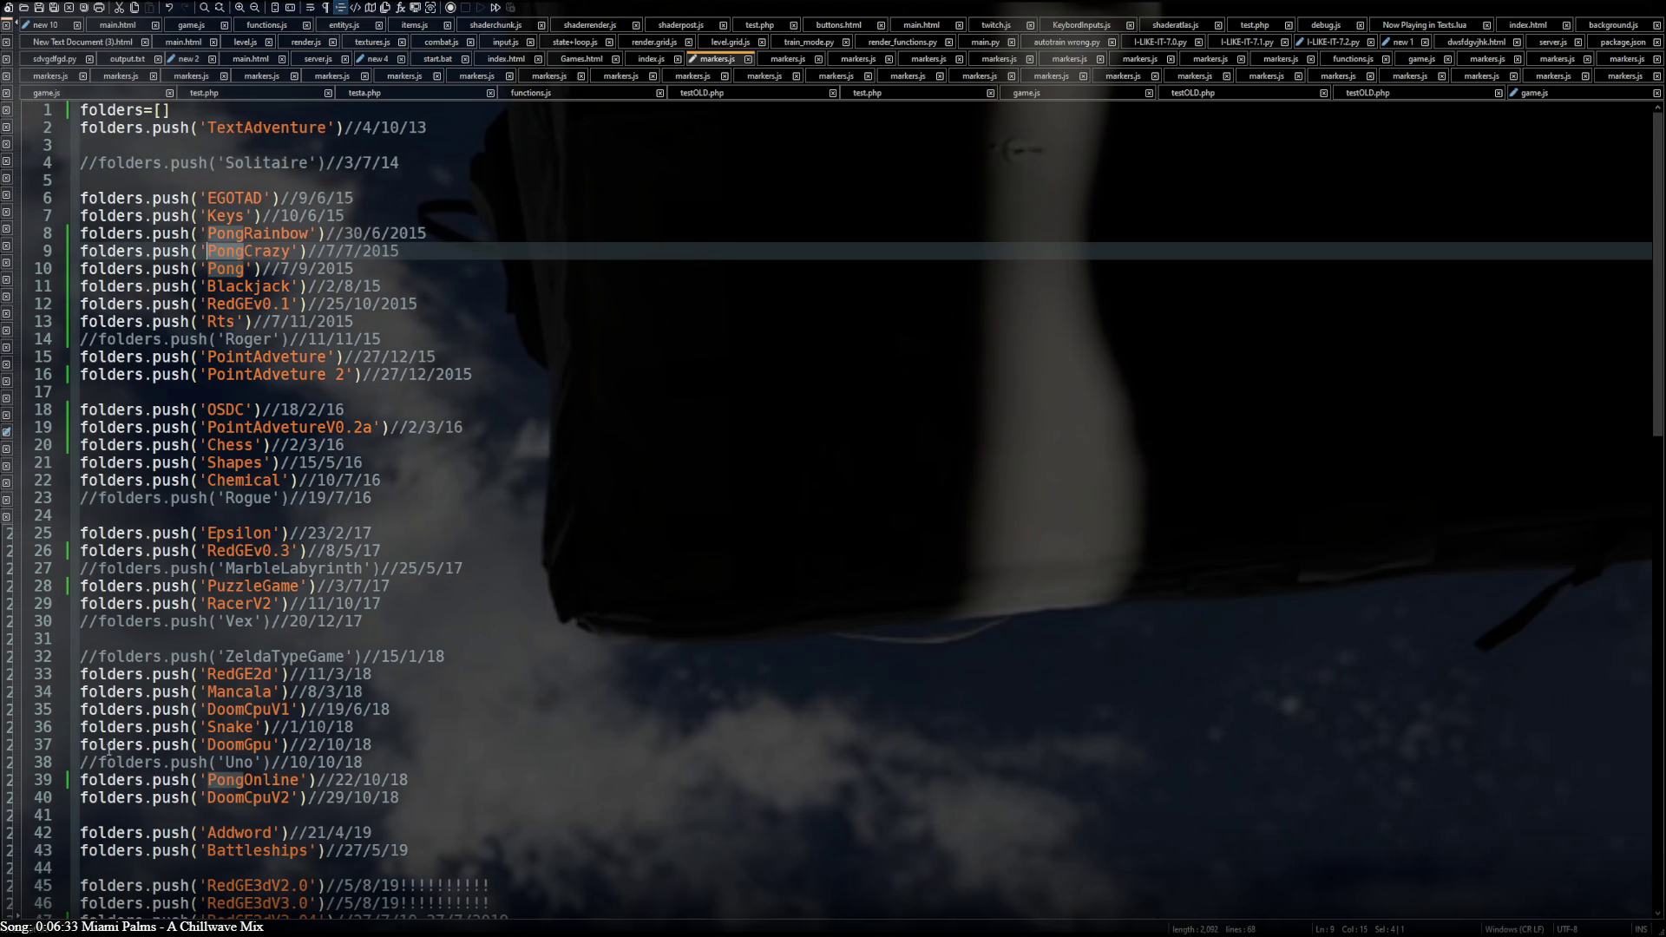
click(81, 780)
text(//)
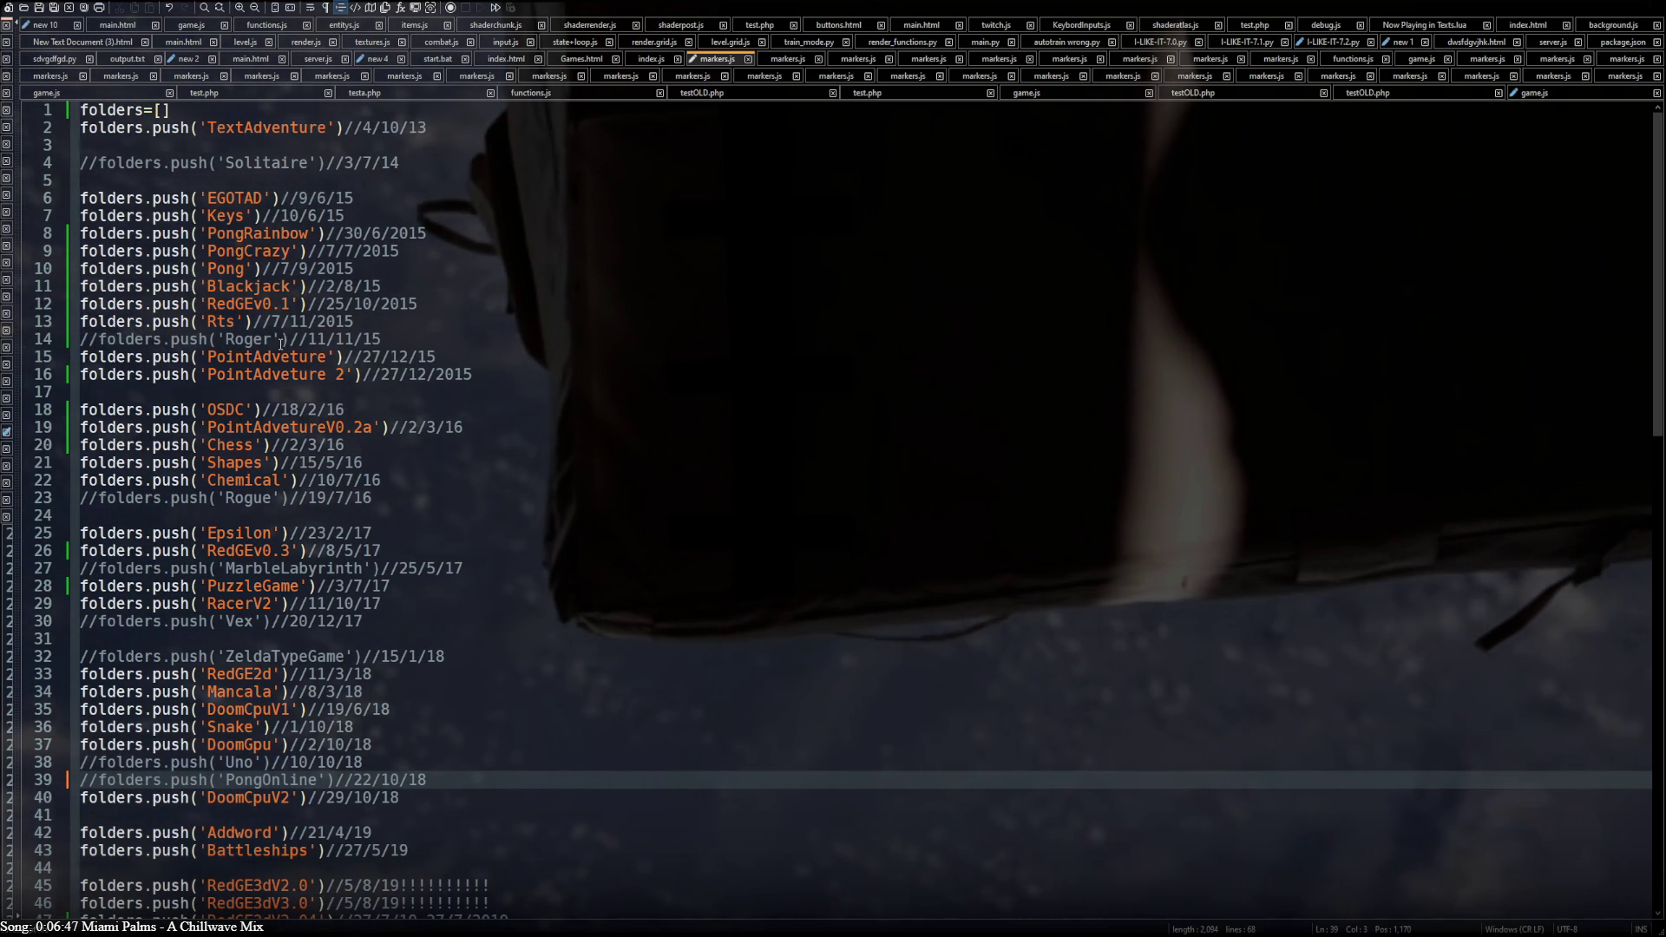
scroll(272, 163, down, 2)
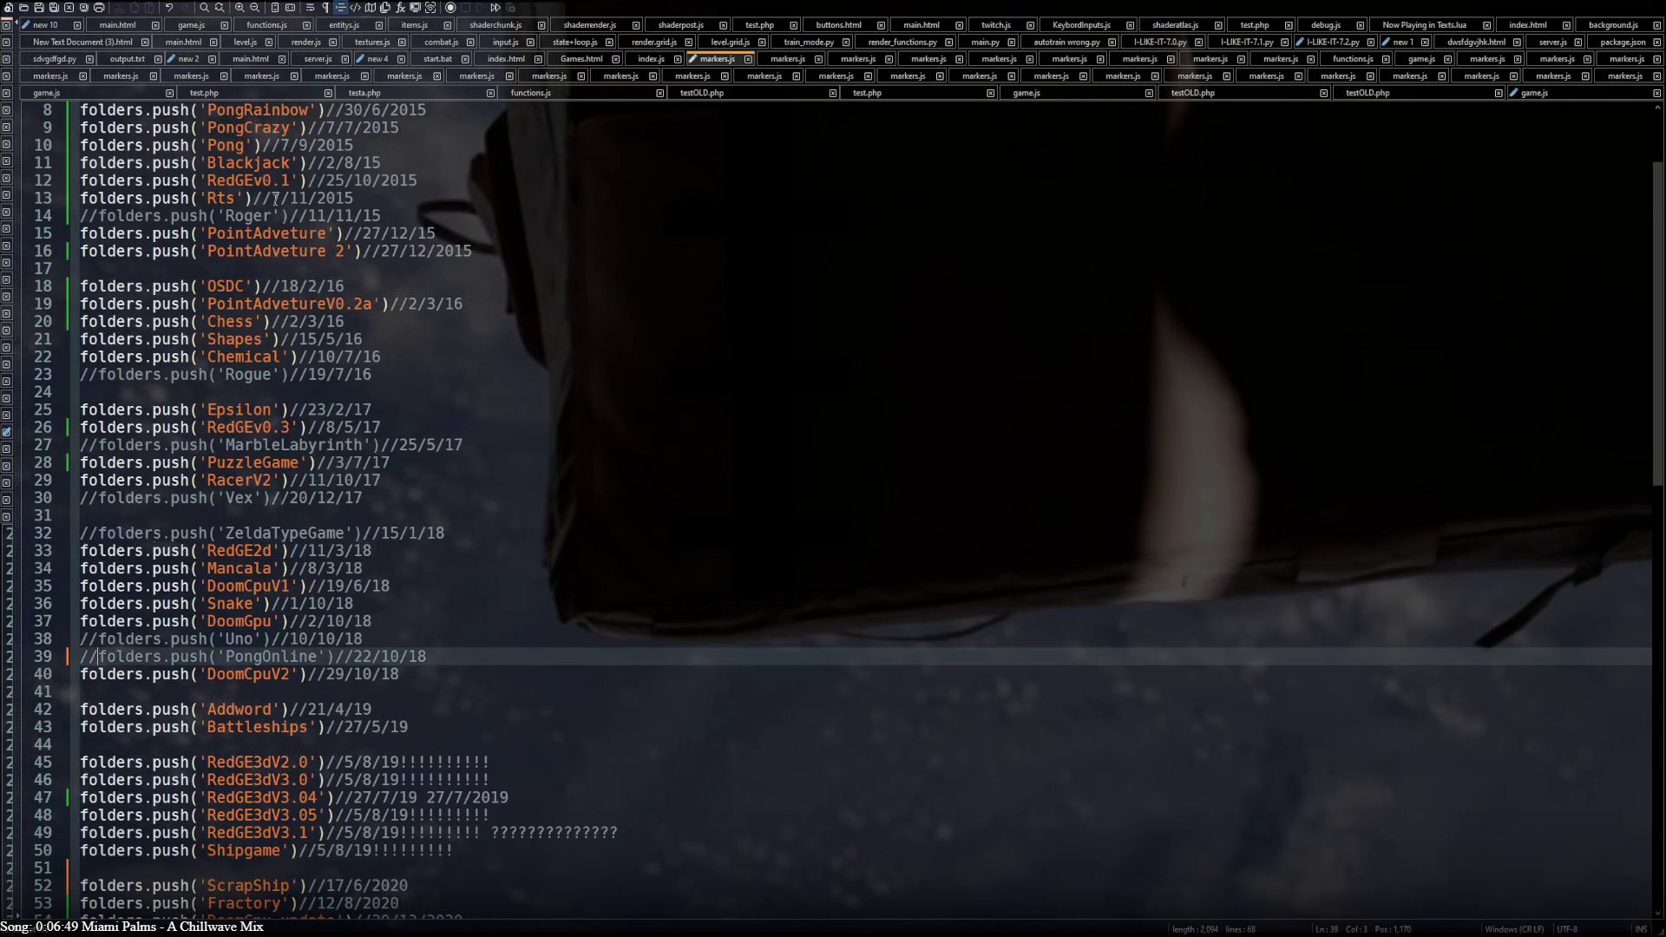
scroll(274, 175, down, 3)
scroll(274, 196, down, 7)
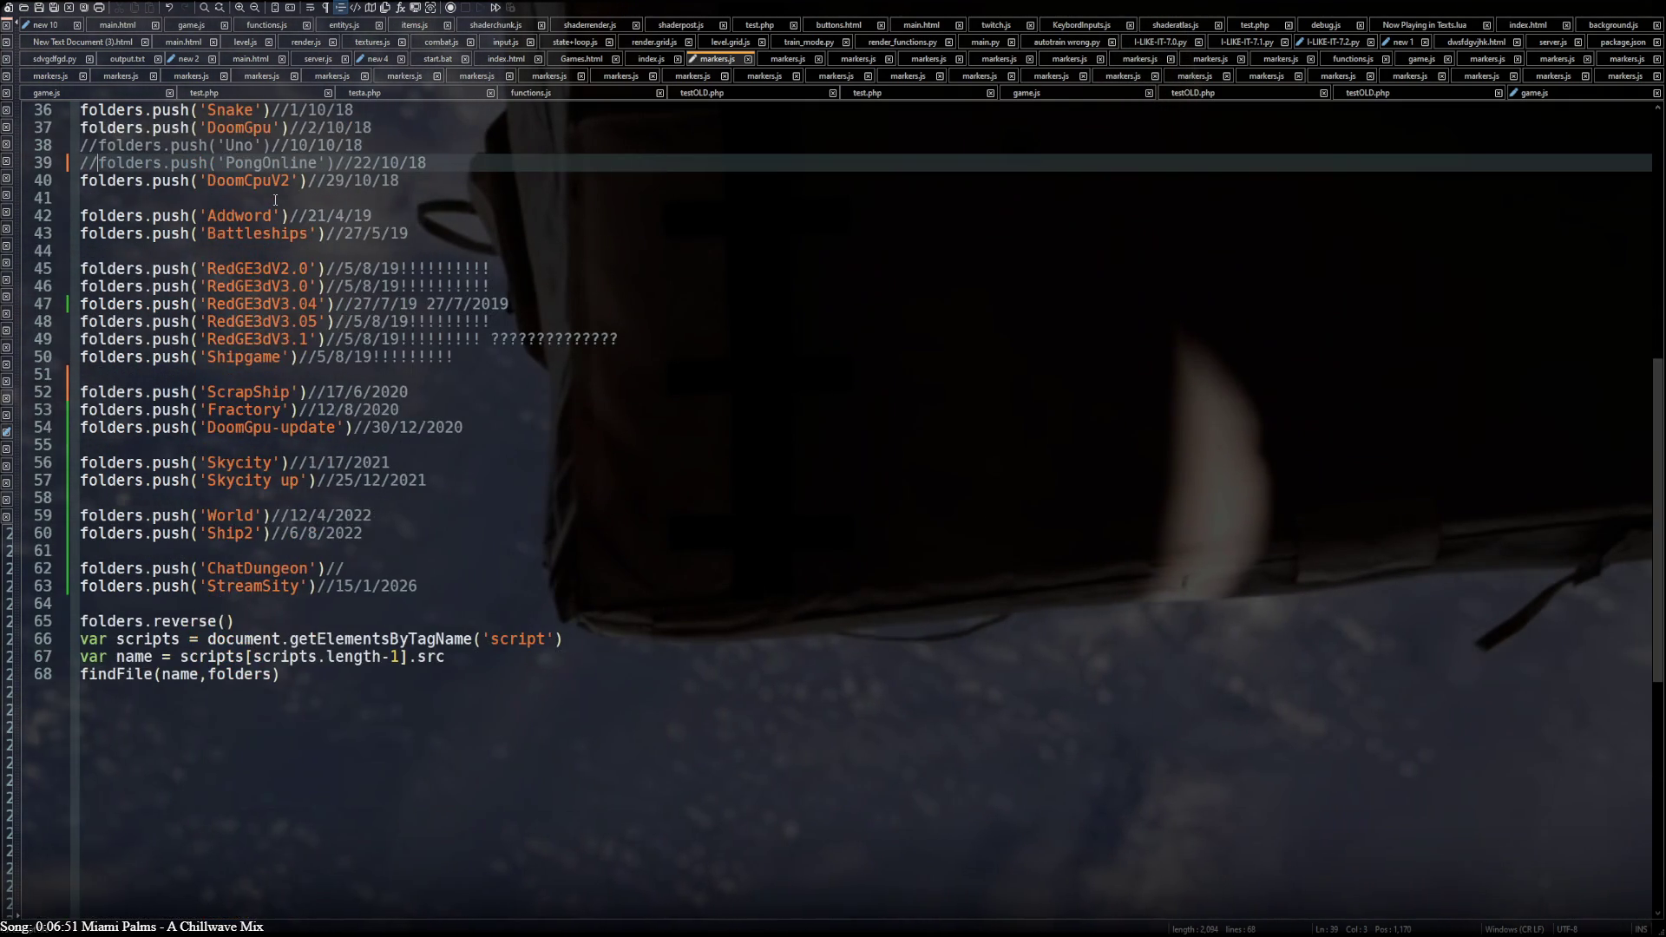
scroll(274, 199, up, 12)
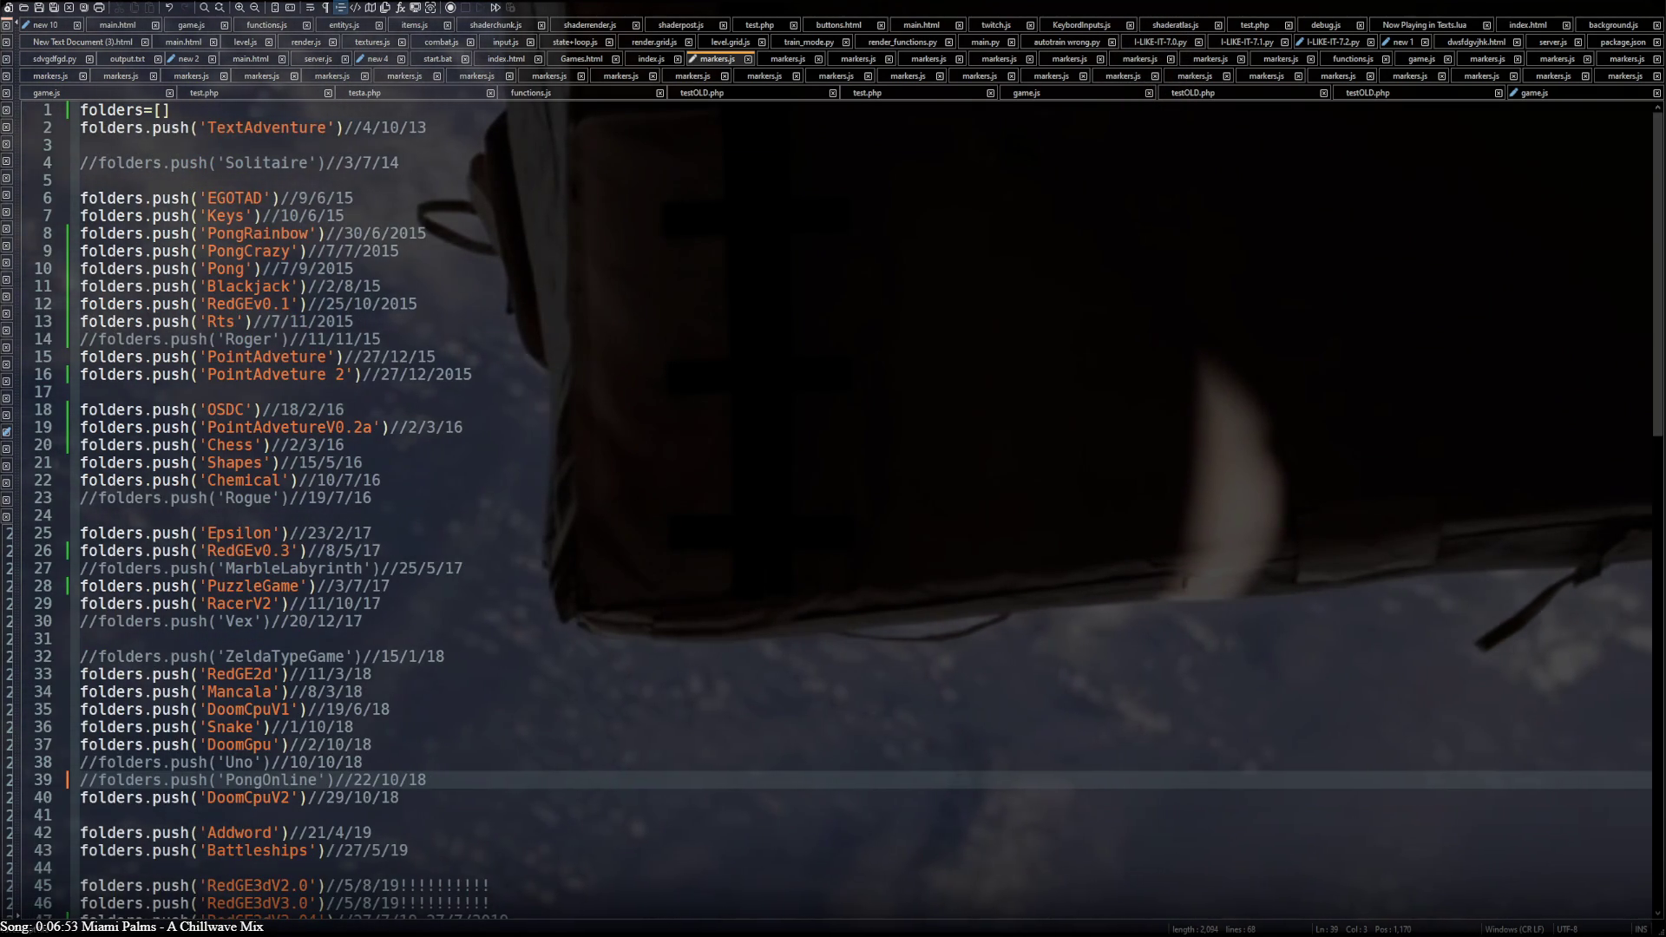
key(alt+Tab)
key(F12)
key(F5)
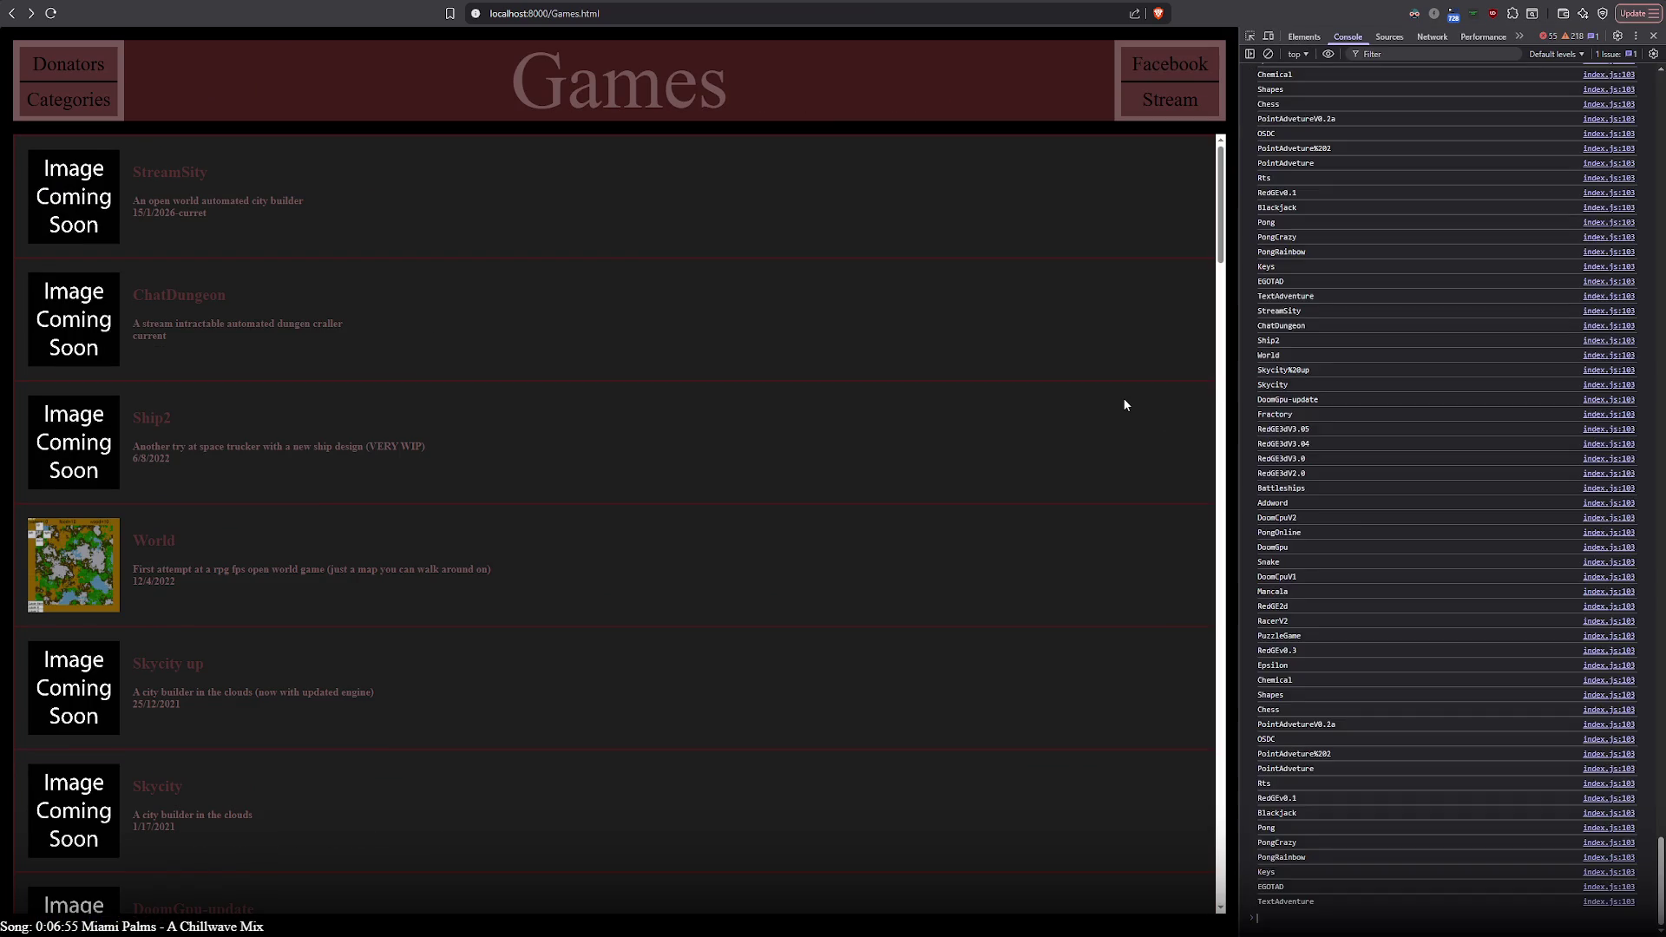
scroll(1360, 525, up, 4)
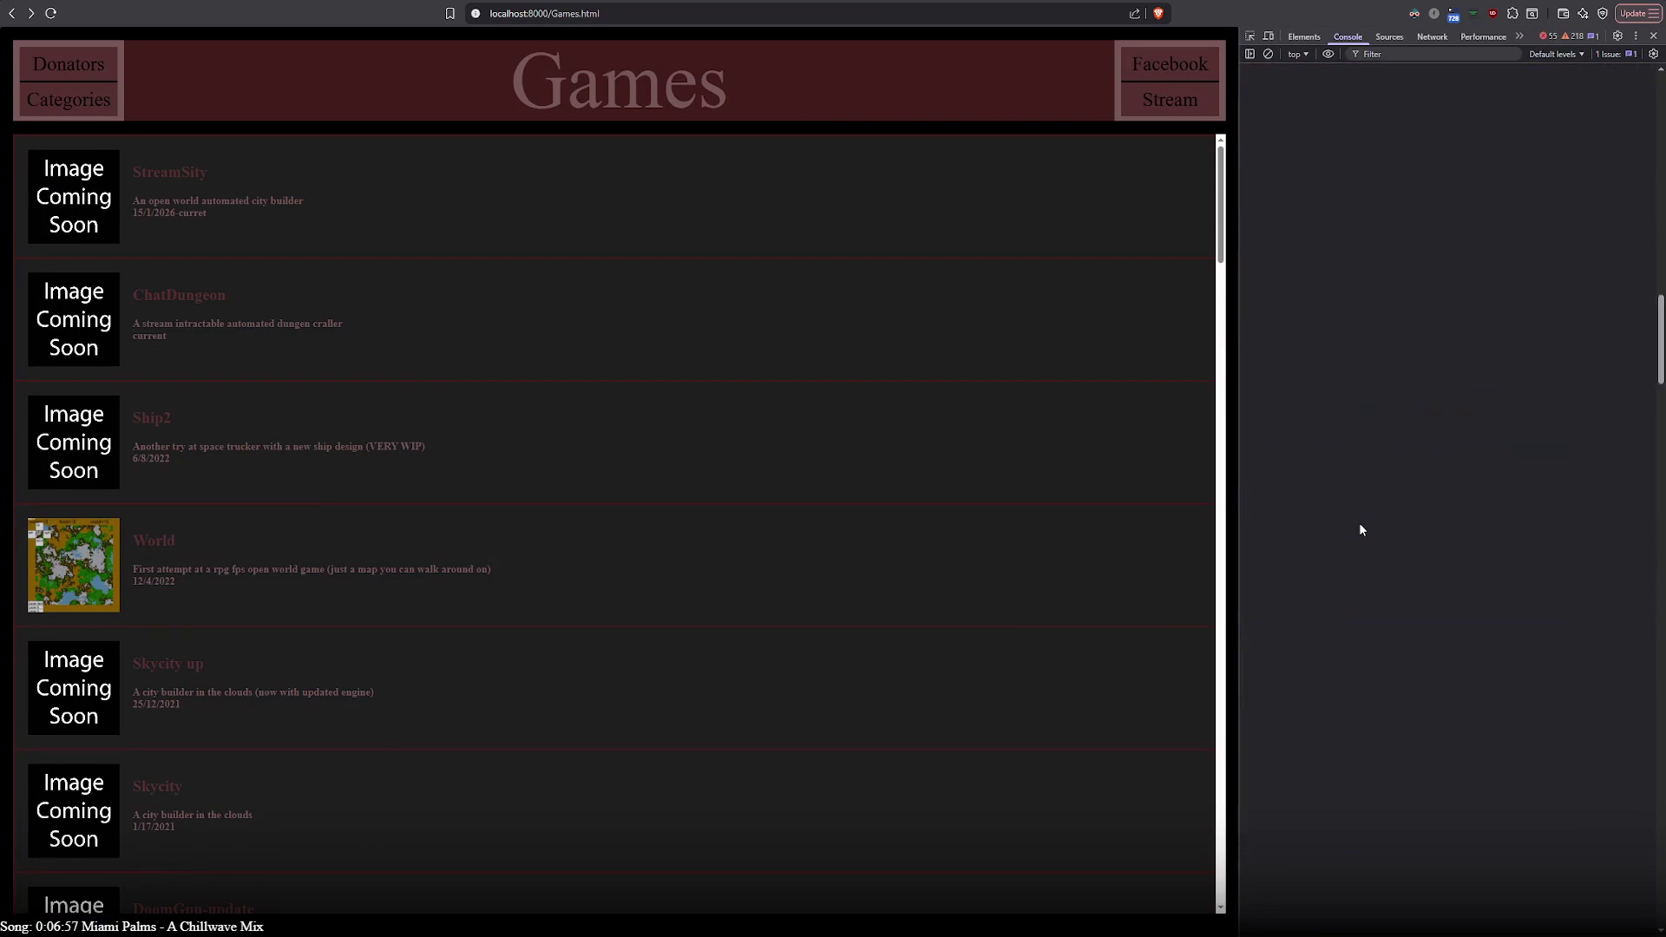
scroll(1359, 525, up, 3)
scroll(1358, 525, up, 3)
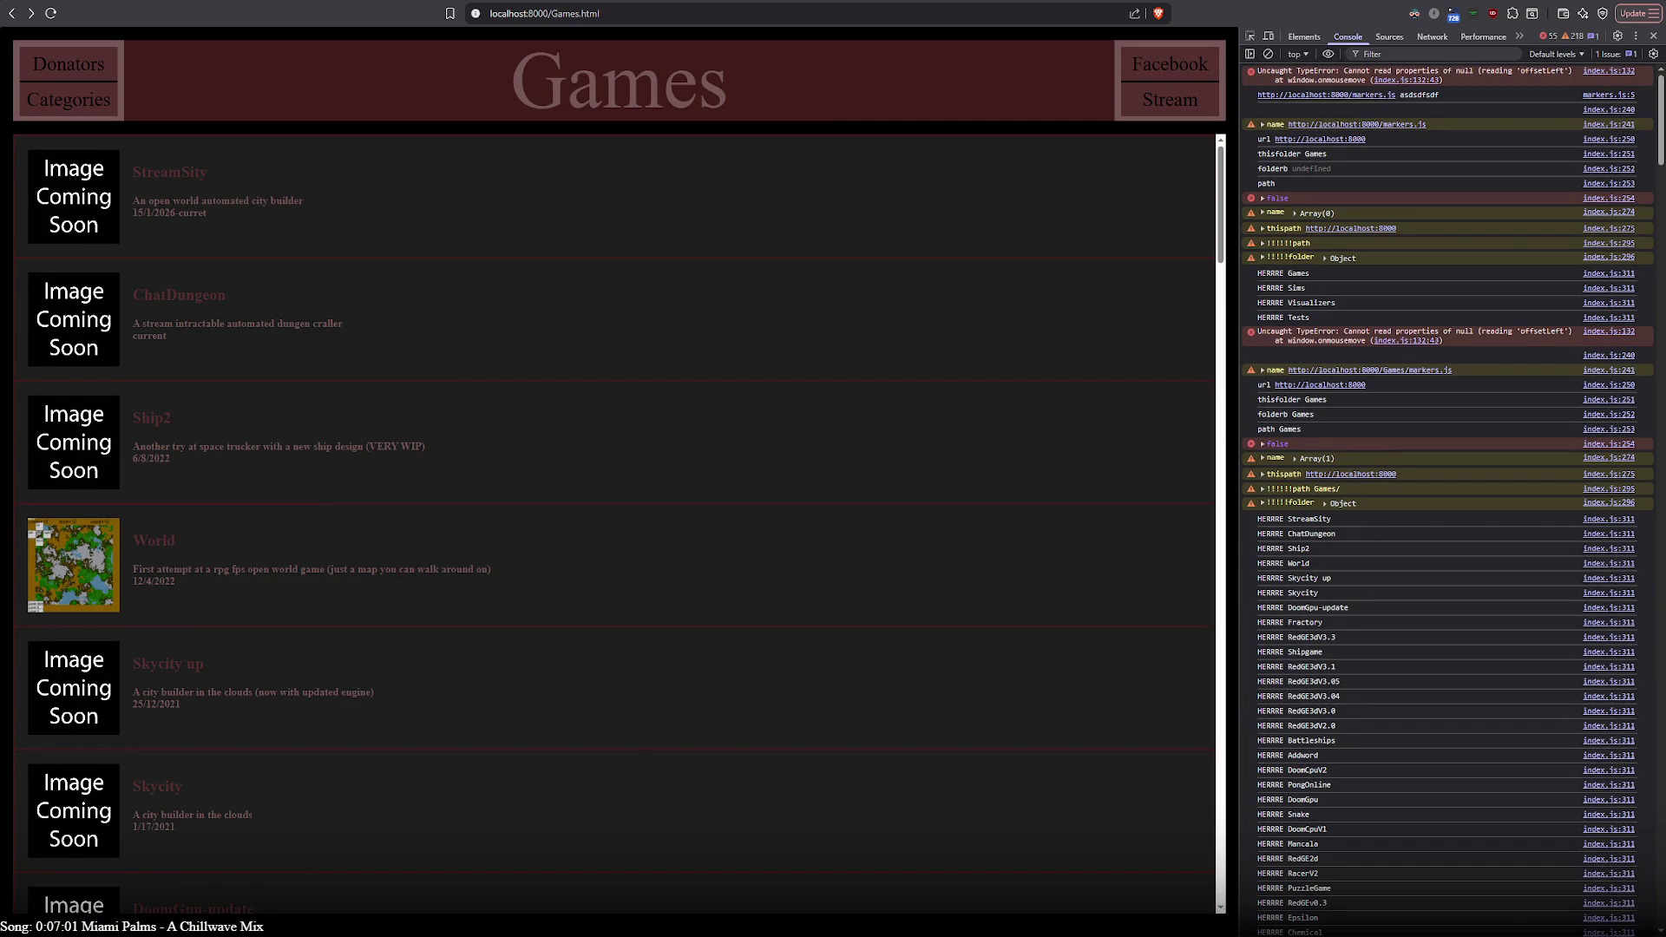
Switch back to Notepad++ and bring up the index.js script
key(alt+Tab)
click(648, 60)
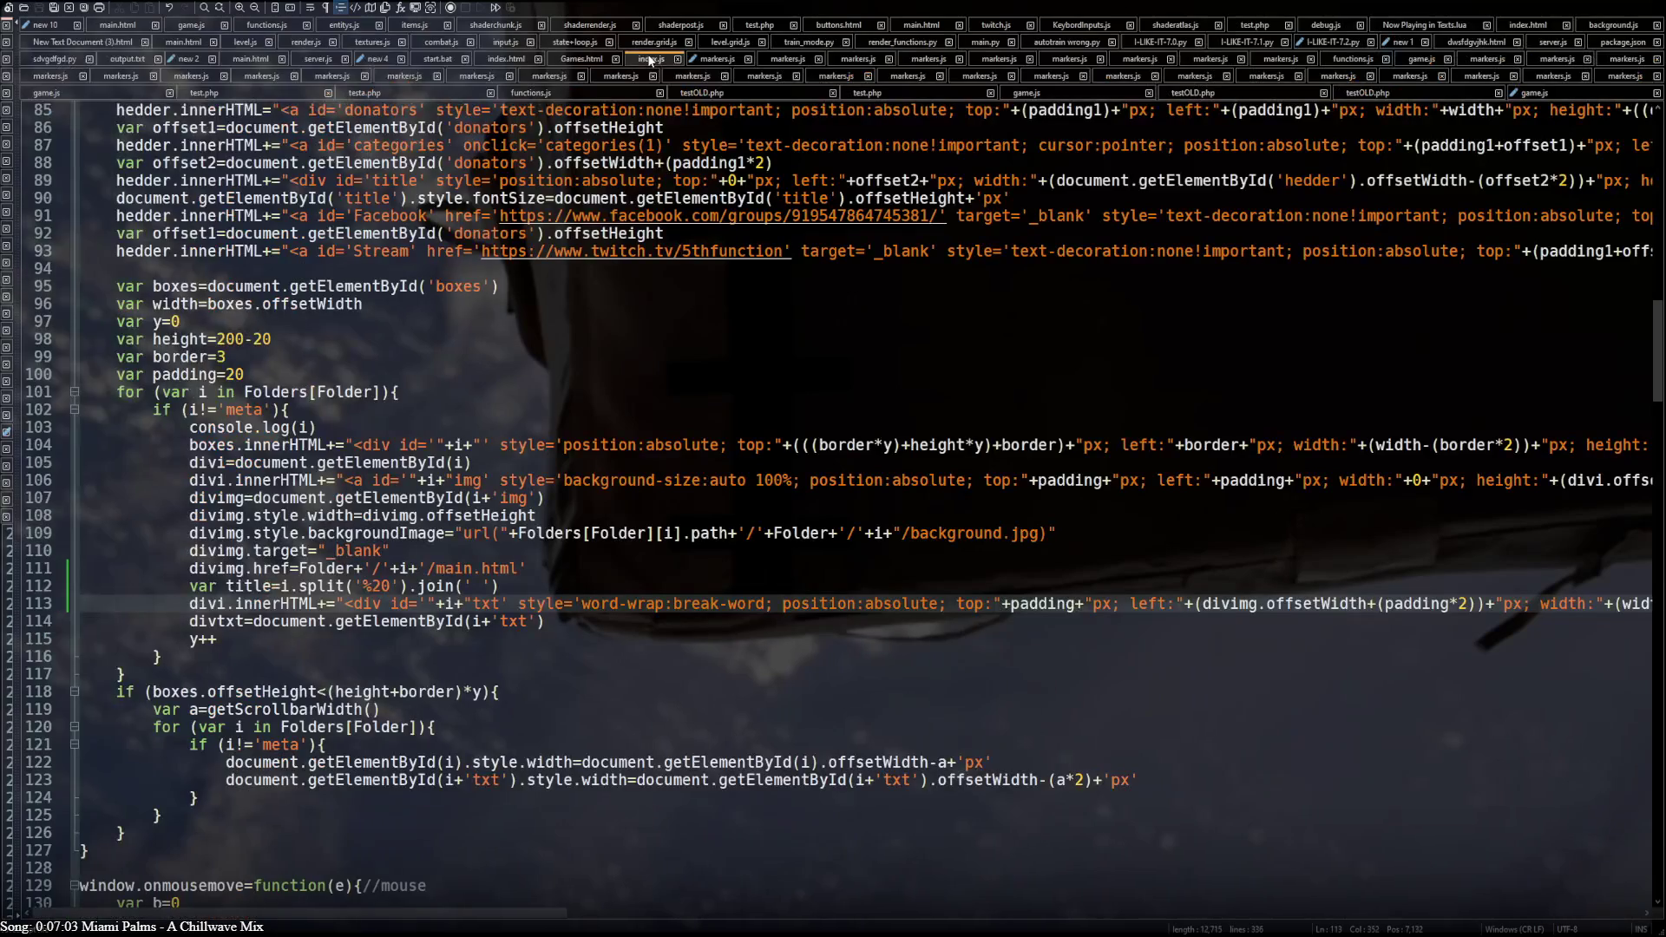
scroll(222, 552, down, 2)
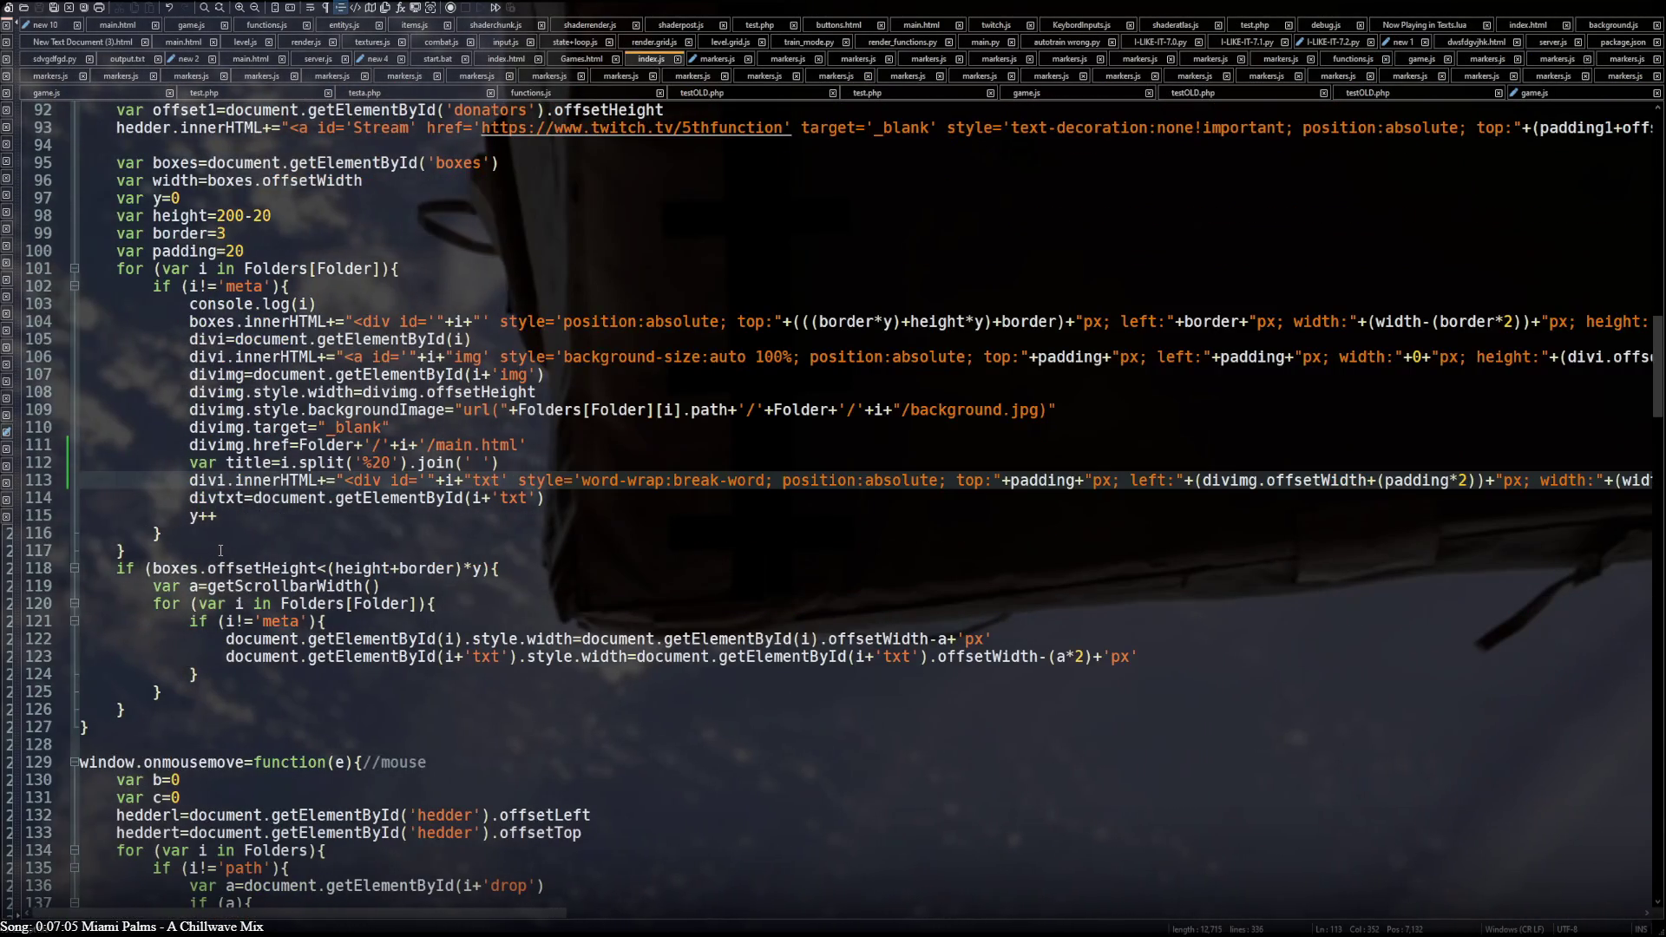
scroll(222, 553, down, 2)
scroll(244, 286, down, 6)
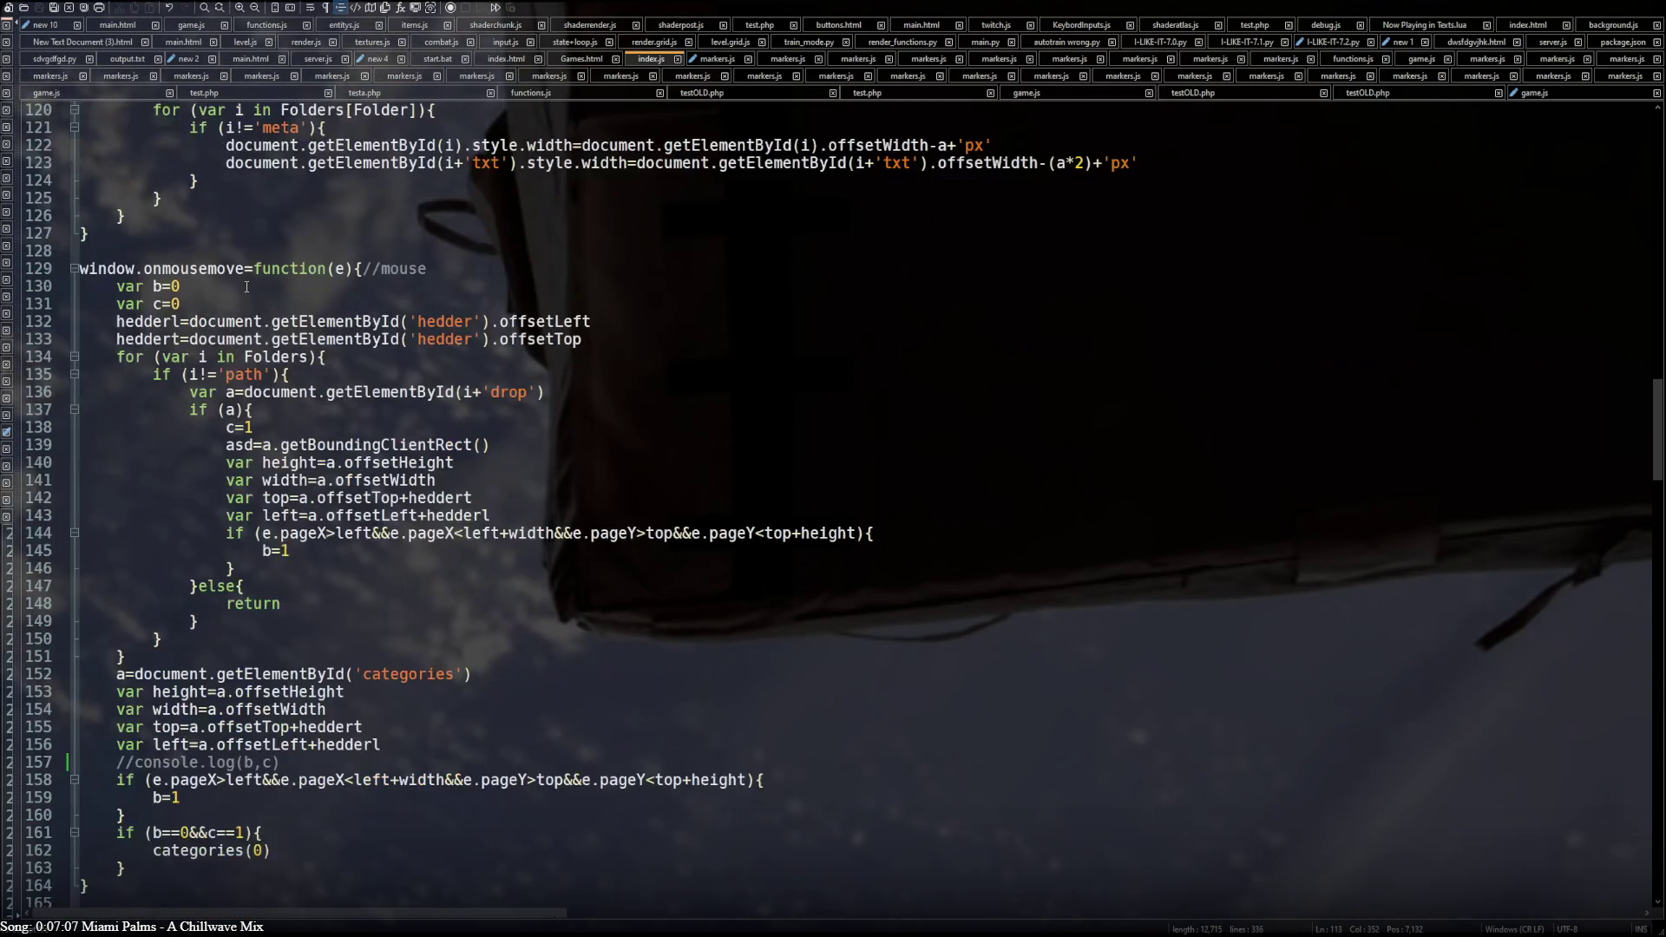
scroll(245, 288, down, 5)
scroll(246, 288, down, 5)
scroll(245, 287, down, 5)
scroll(246, 287, down, 3)
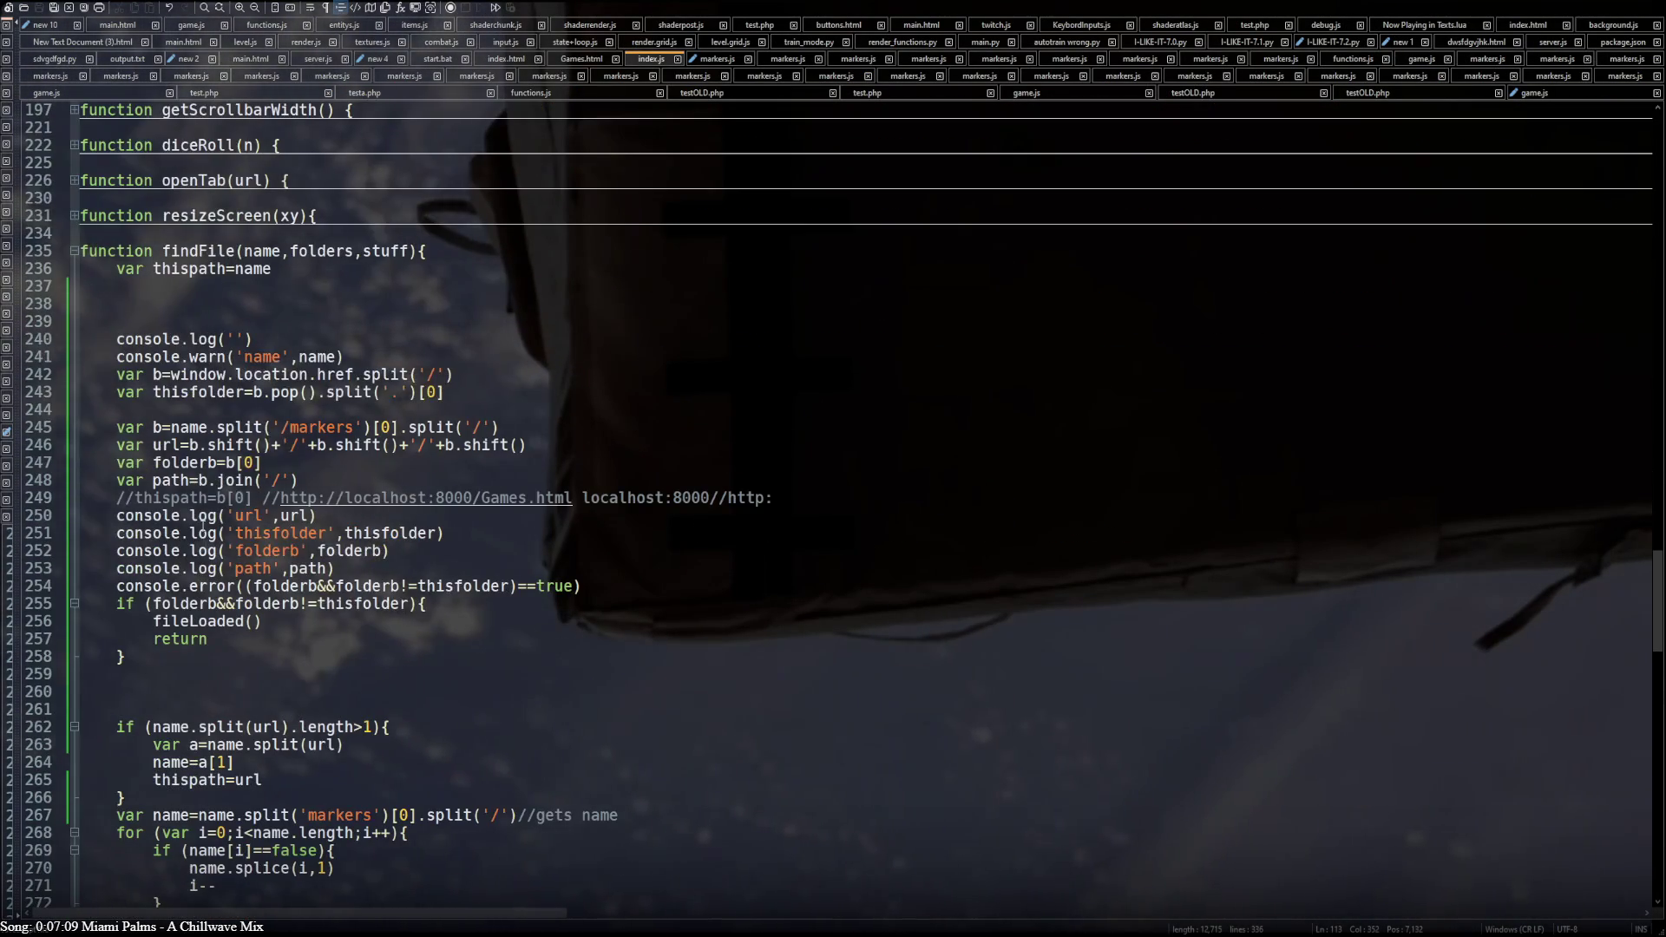
Comment out the console debug lines around lines 240–254 in index.js
double_click(152, 517)
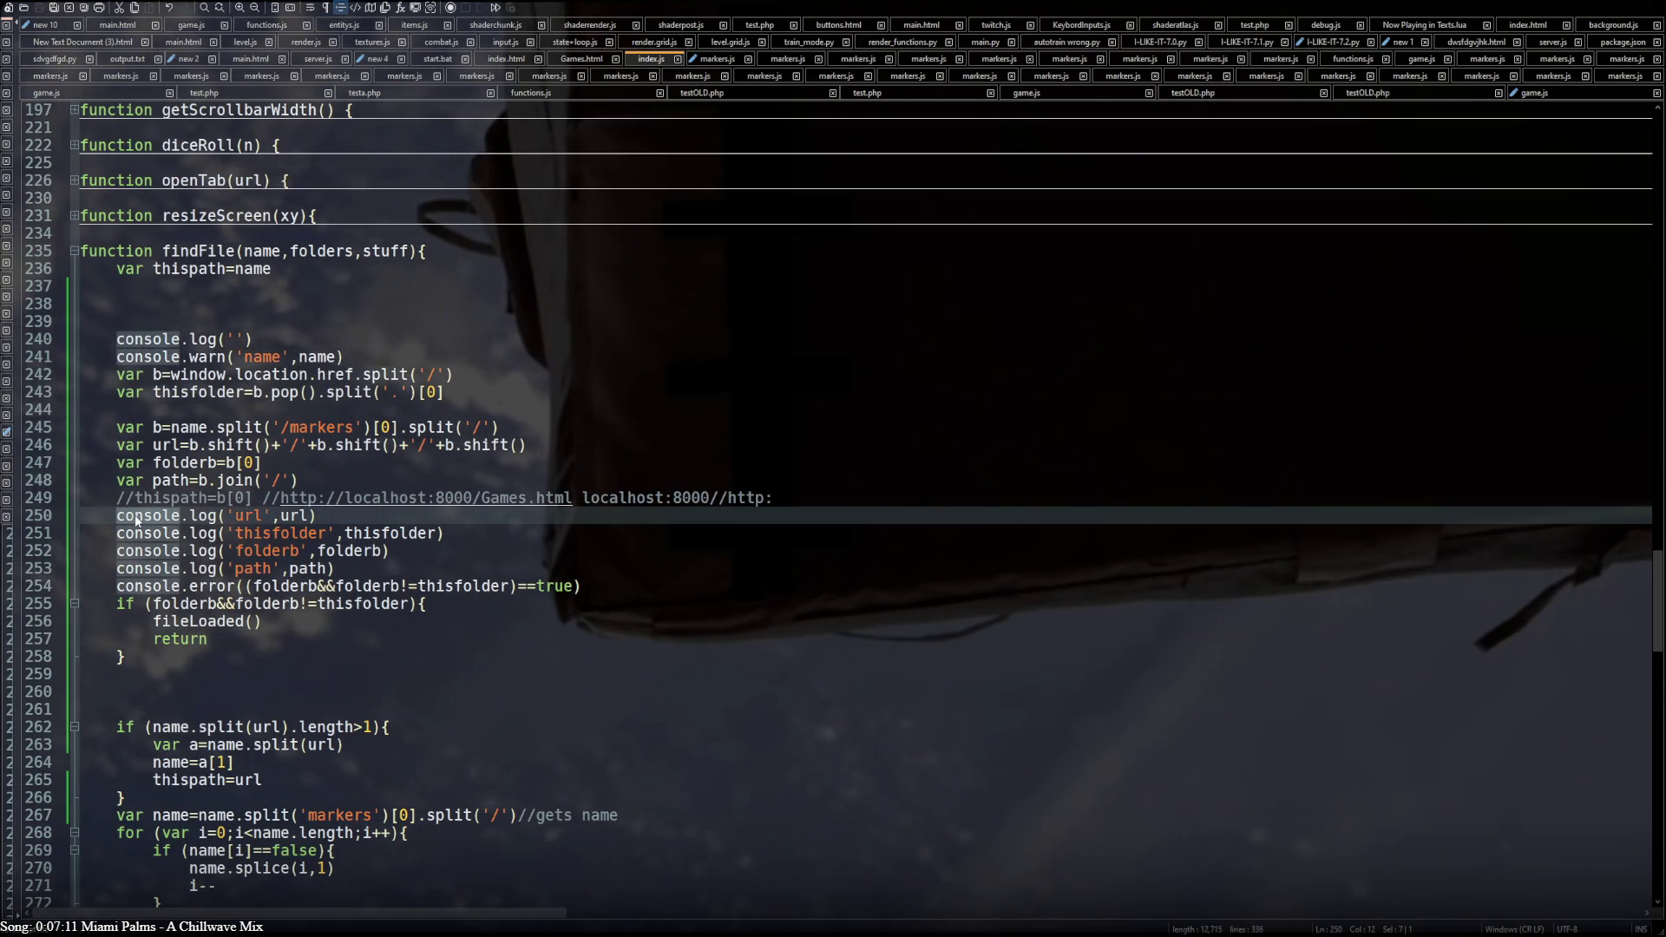
key(Up)
key(Up)
key(Up)
key(Home)
text(//)
key(Down)
key(Home)
text(//)
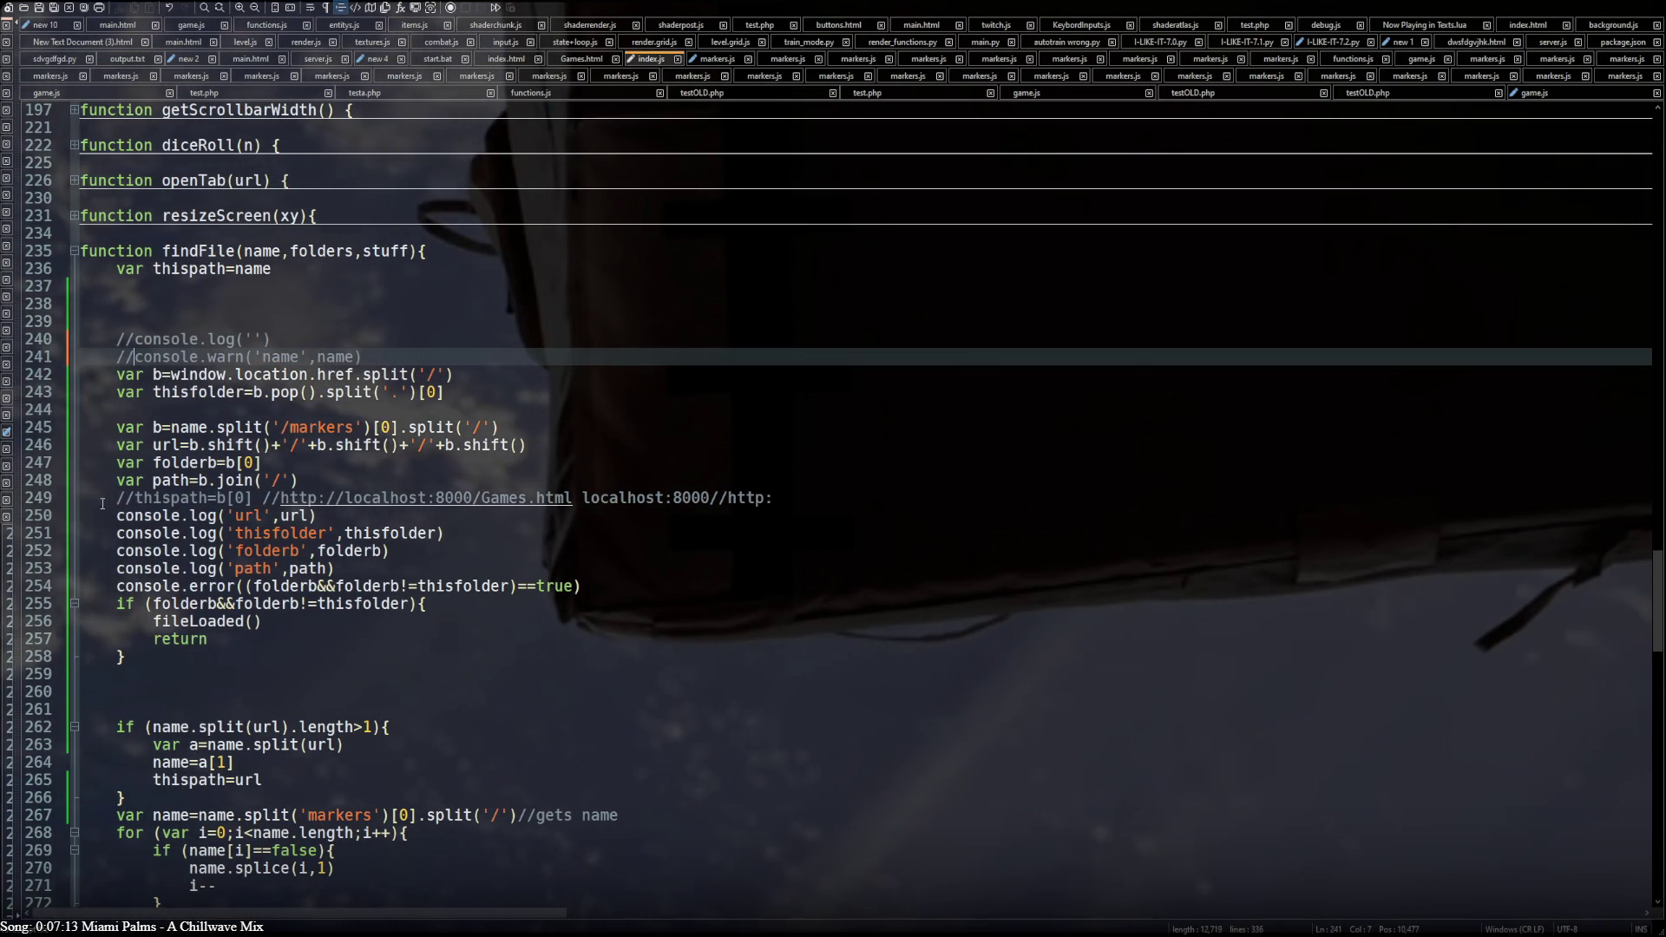
key(Down)
key(Down)
key(Down)
key(Down)
key(Home)
text(//)
key(Down)
key(Home)
text(//)
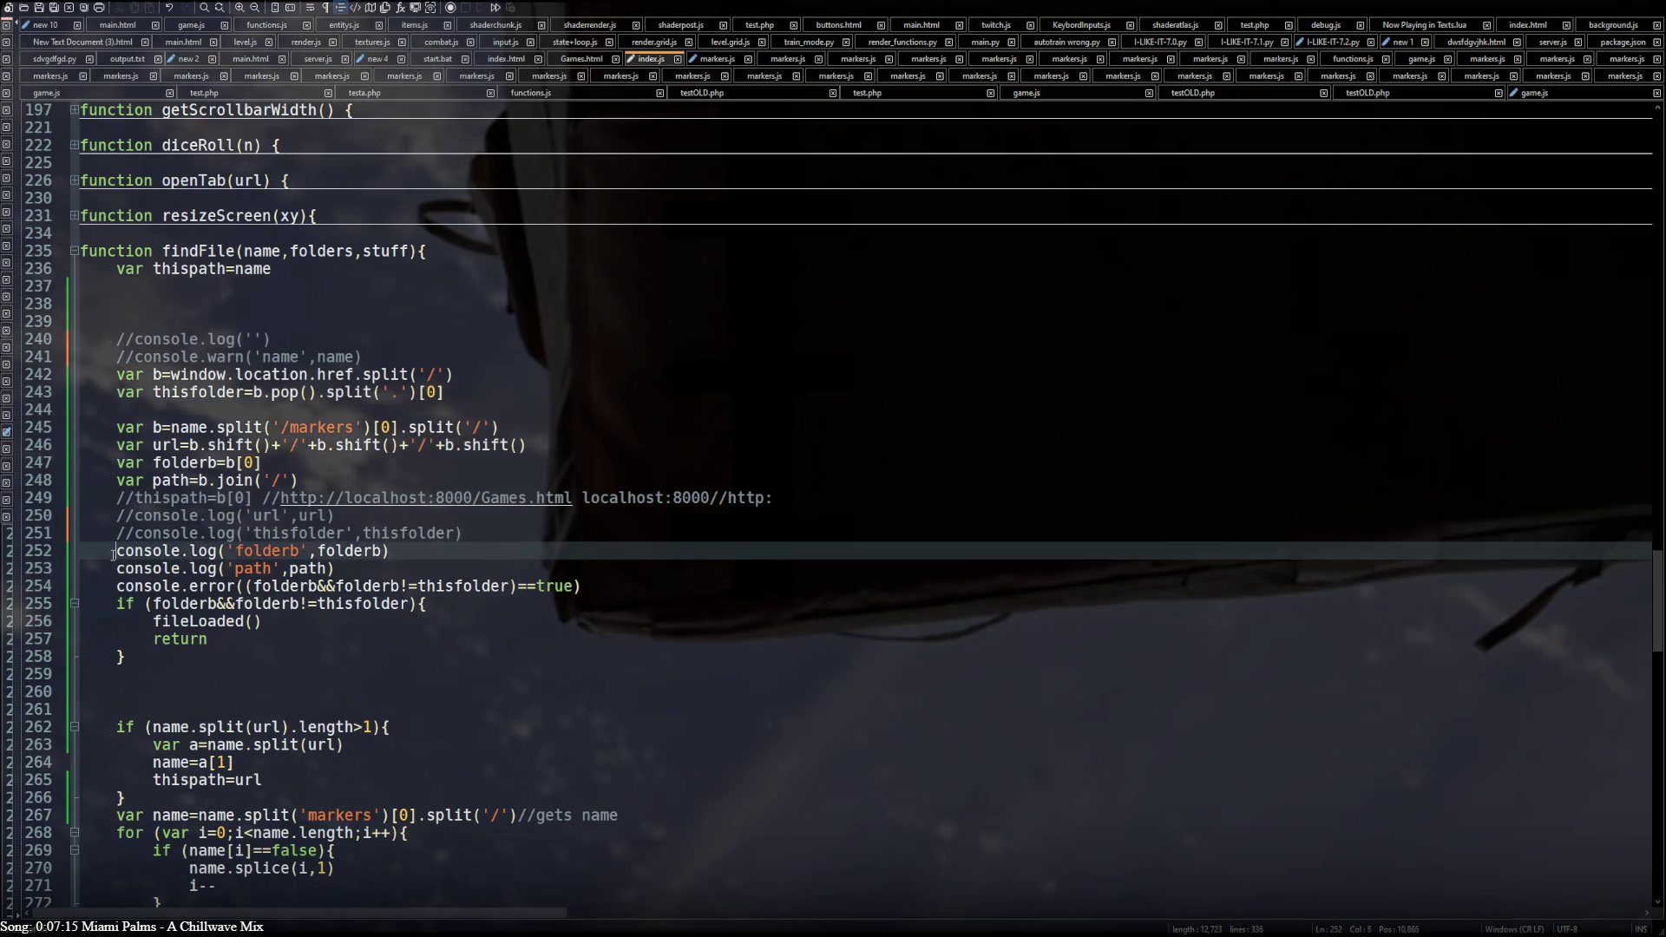
text(//)
key(Down)
key(Home)
text(//)
key(Down)
key(Home)
text(//)
Comment out the remaining console calls on lines 274, 295–296, 311 and 325, checking none remain
double_click(158, 587)
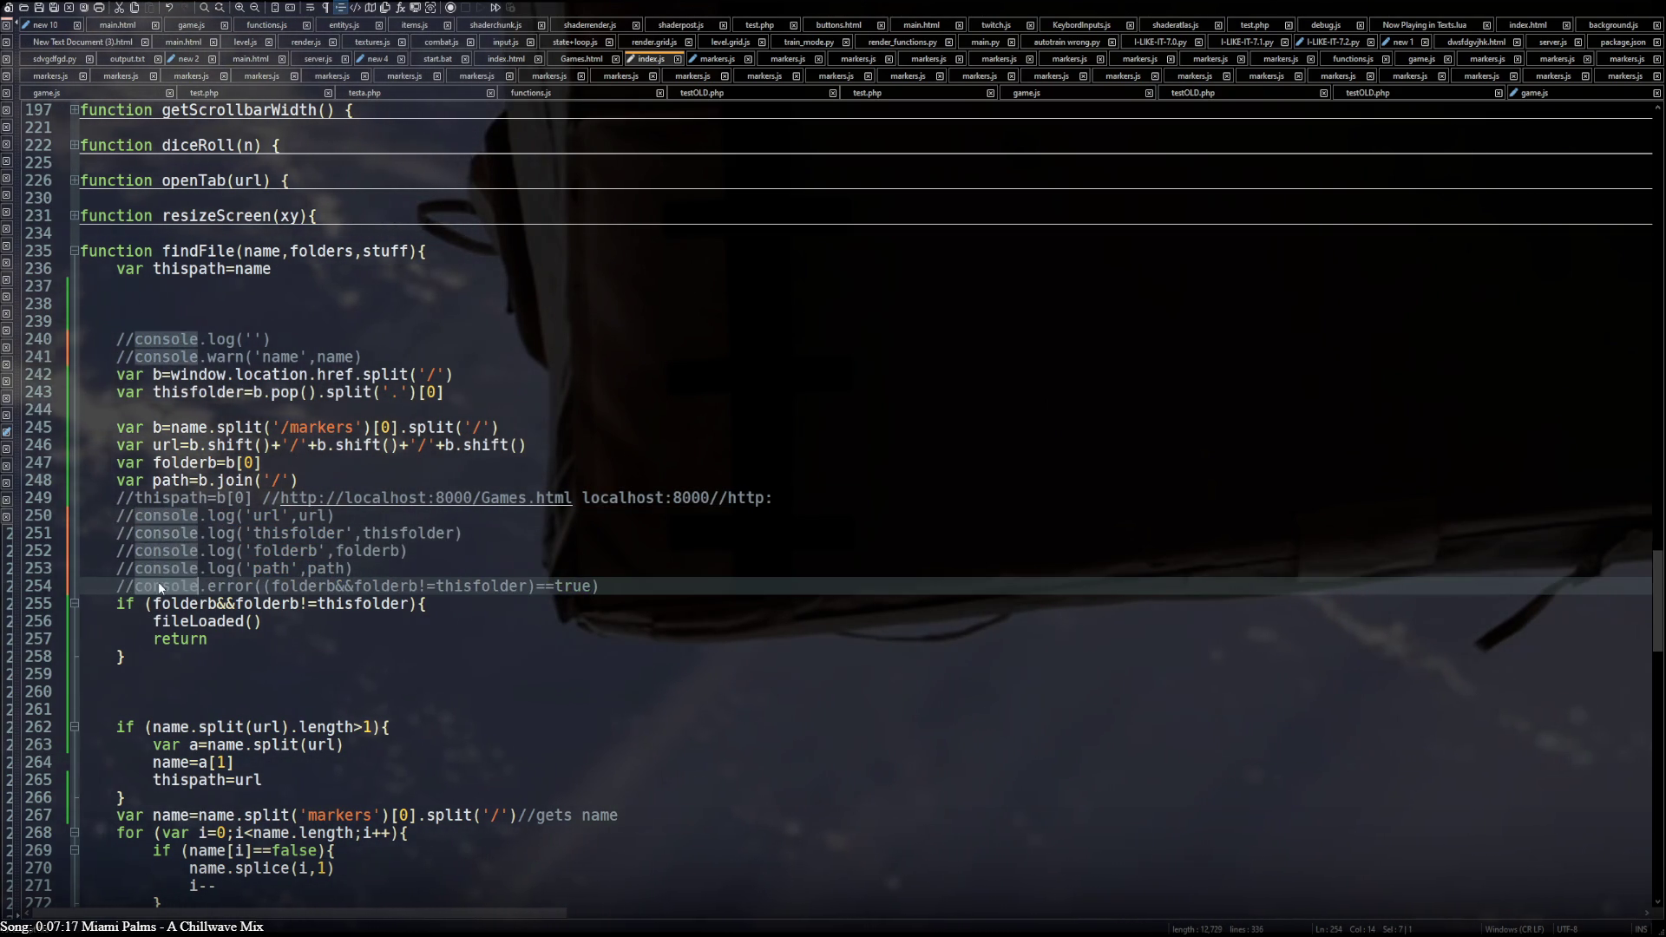
scroll(158, 581, down, 7)
click(109, 569)
text(//)
key(Down)
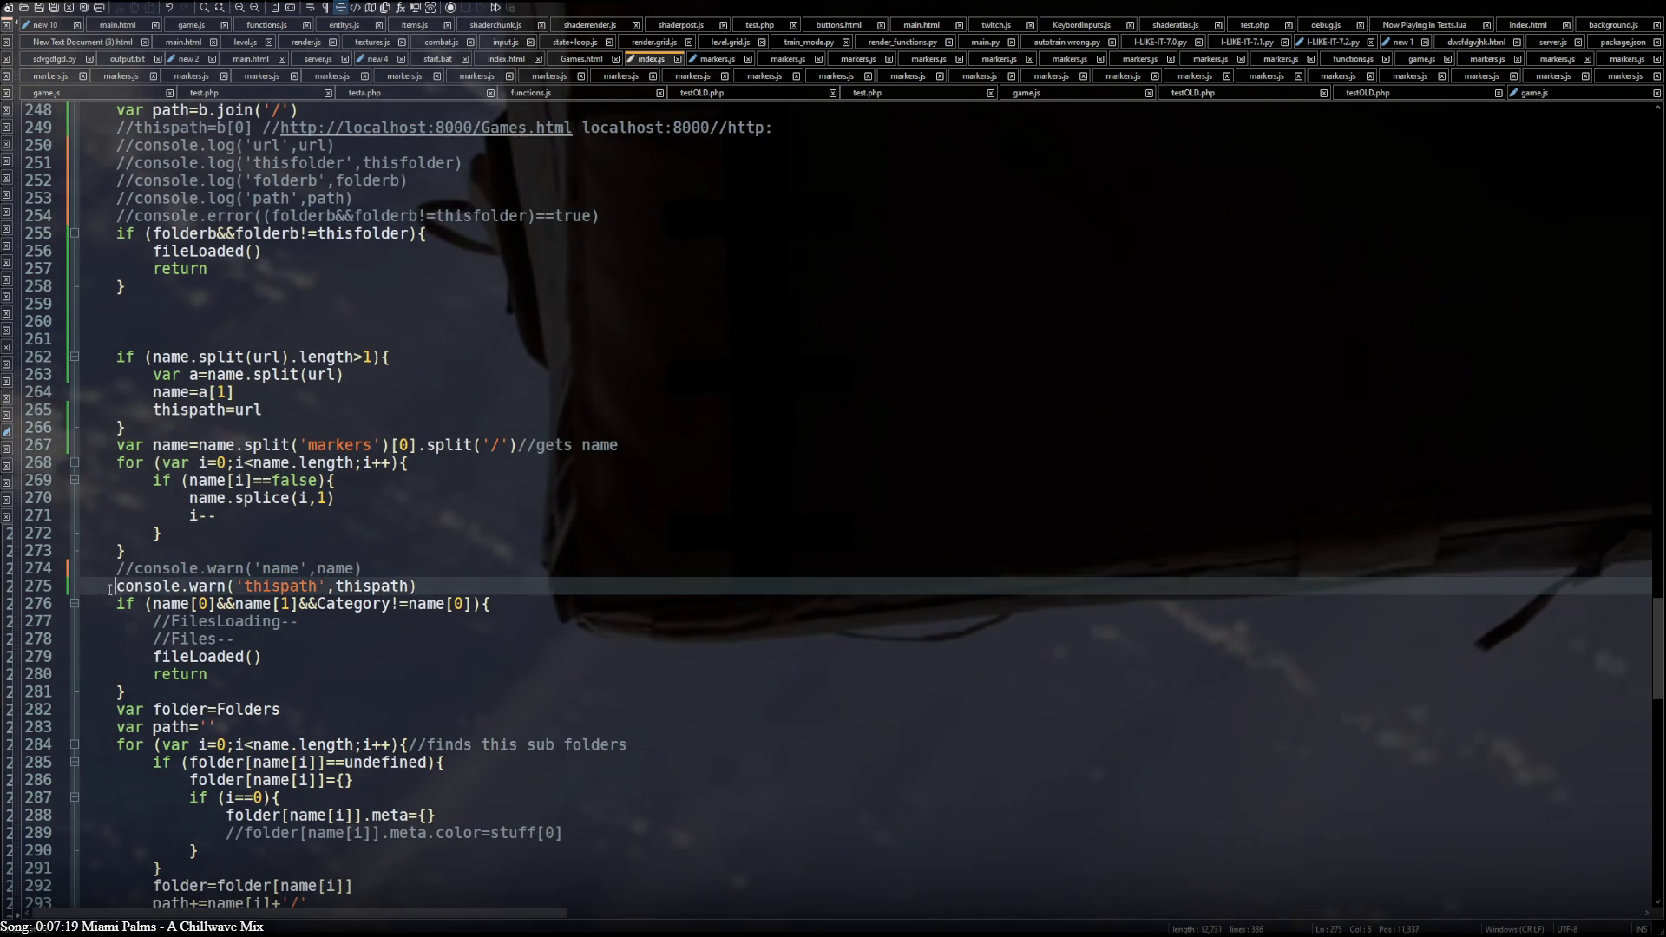
text(//)
double_click(163, 587)
scroll(163, 587, down, 3)
scroll(162, 586, down, 6)
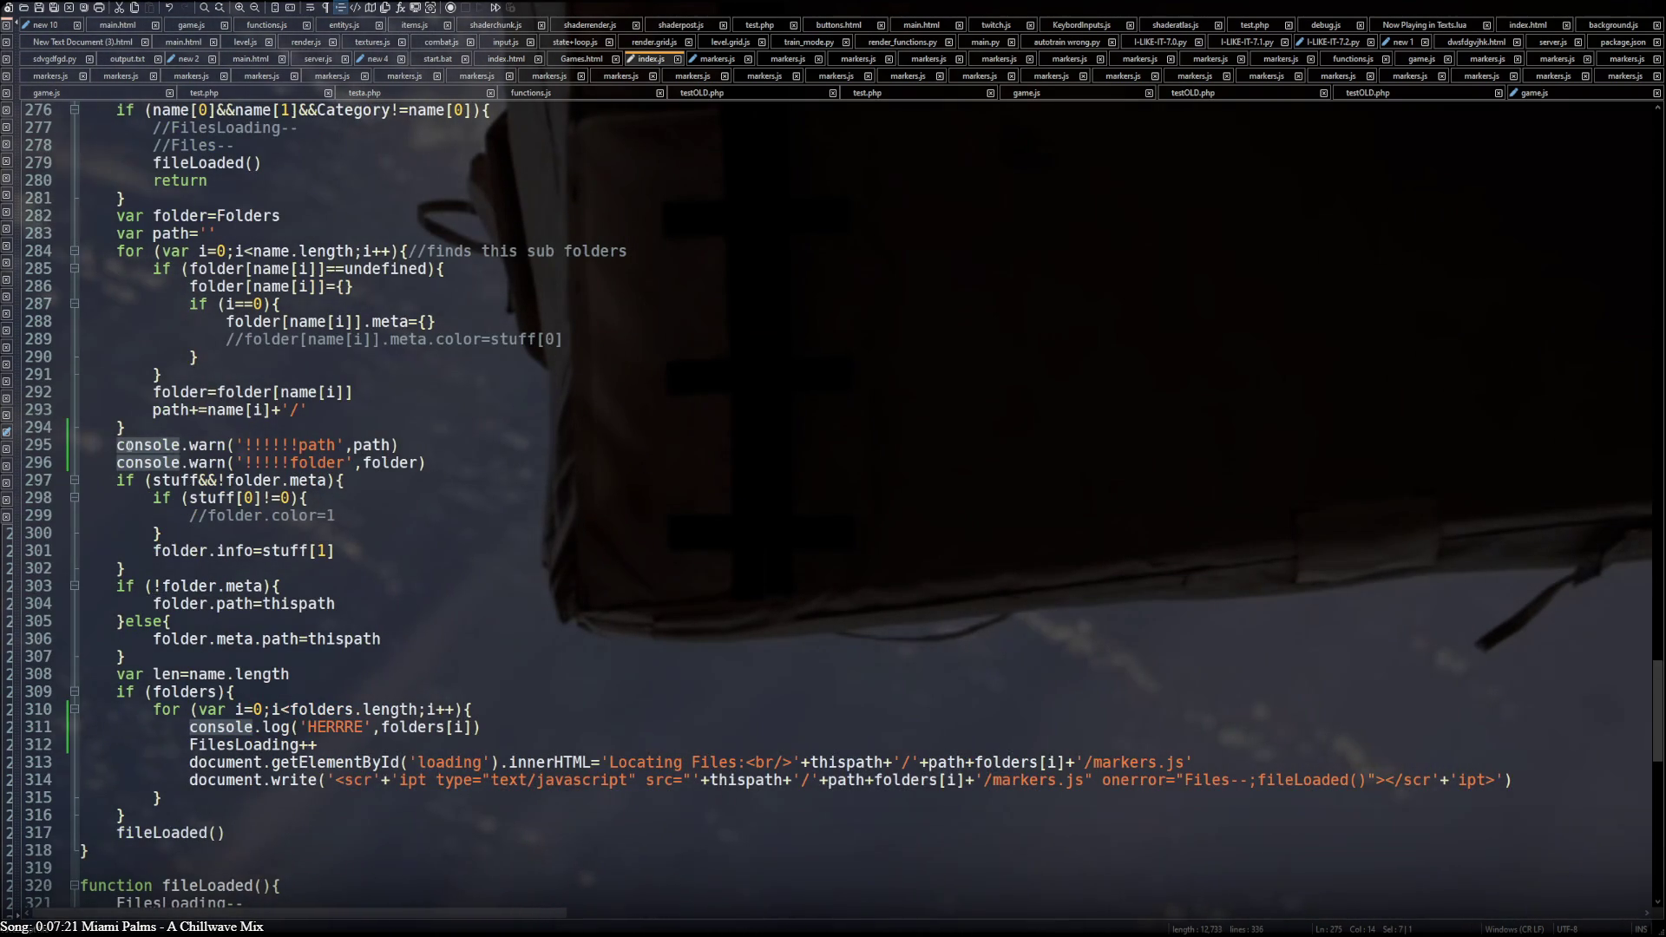
click(116, 444)
text(//)
key(Down)
key(Home)
text(//)
double_click(162, 462)
scroll(162, 462, down, 2)
scroll(163, 463, down, 3)
click(189, 445)
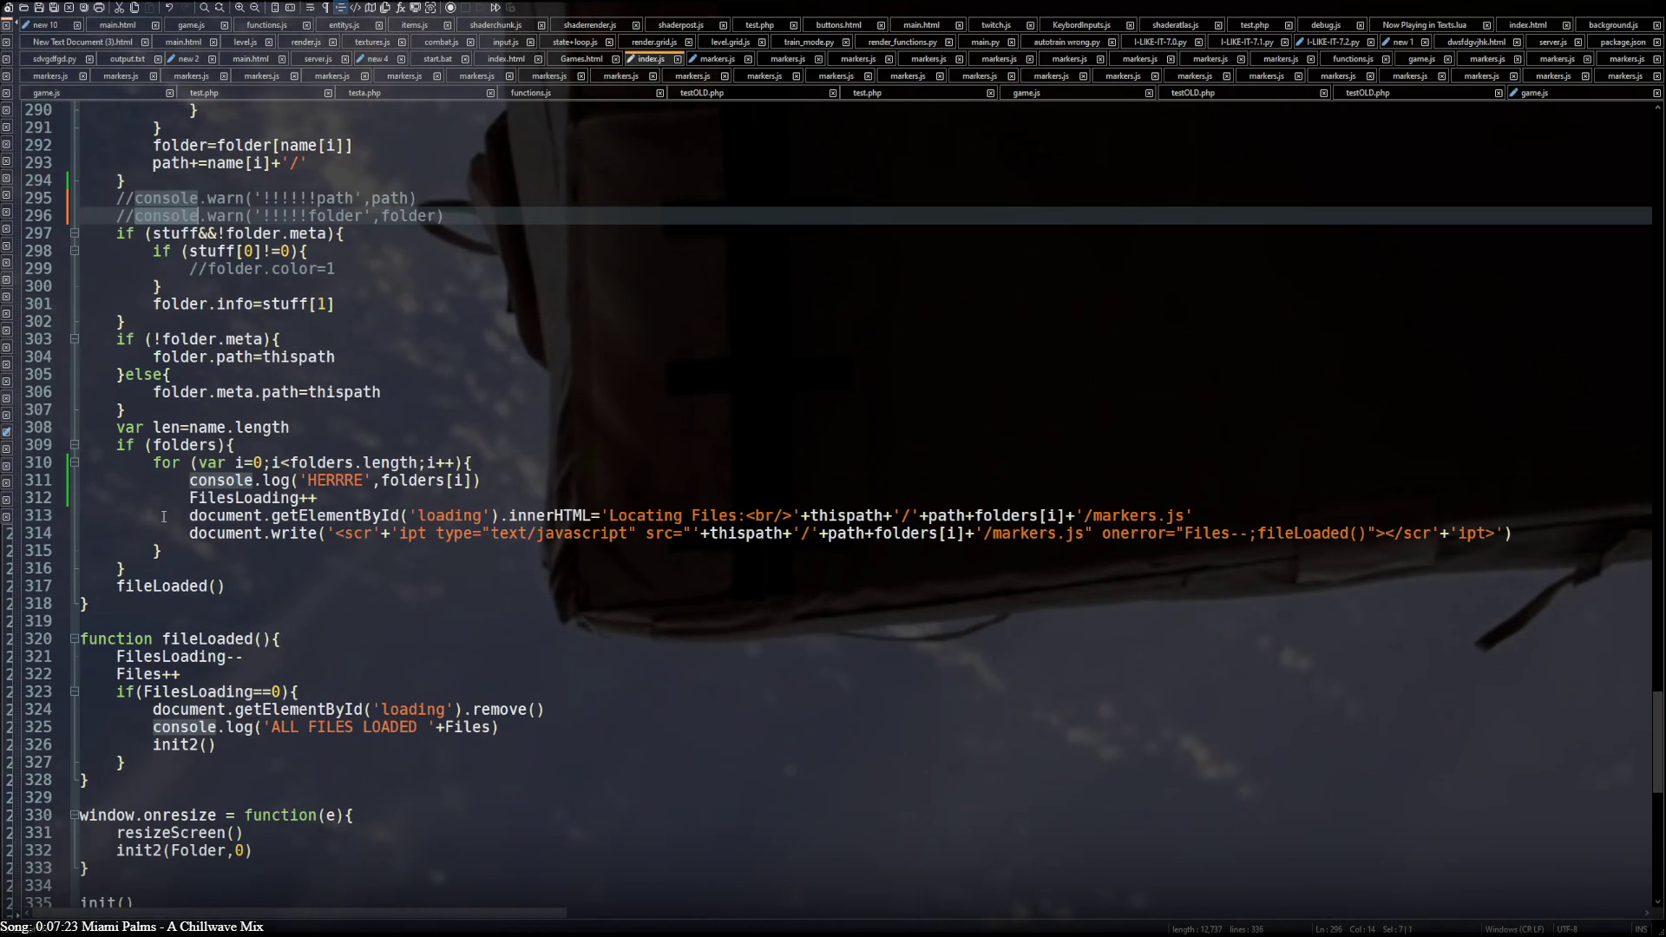
text(//)
double_click(239, 444)
scroll(238, 443, down, 2)
scroll(238, 444, down, 2)
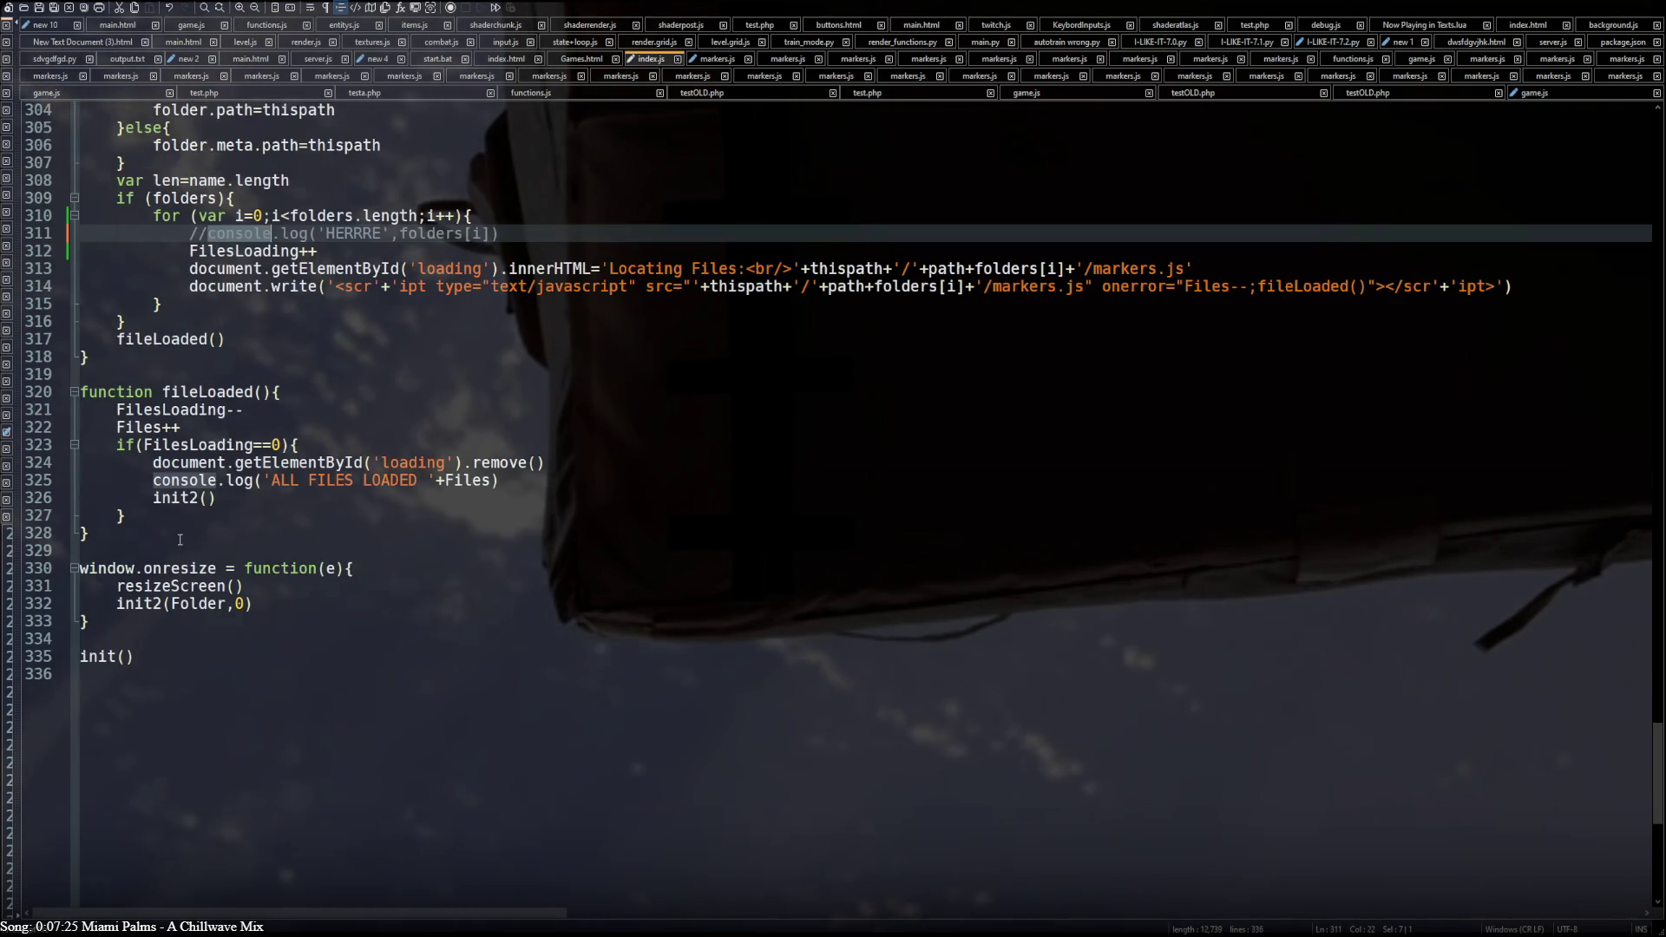
click(153, 480)
text(//)
double_click(202, 479)
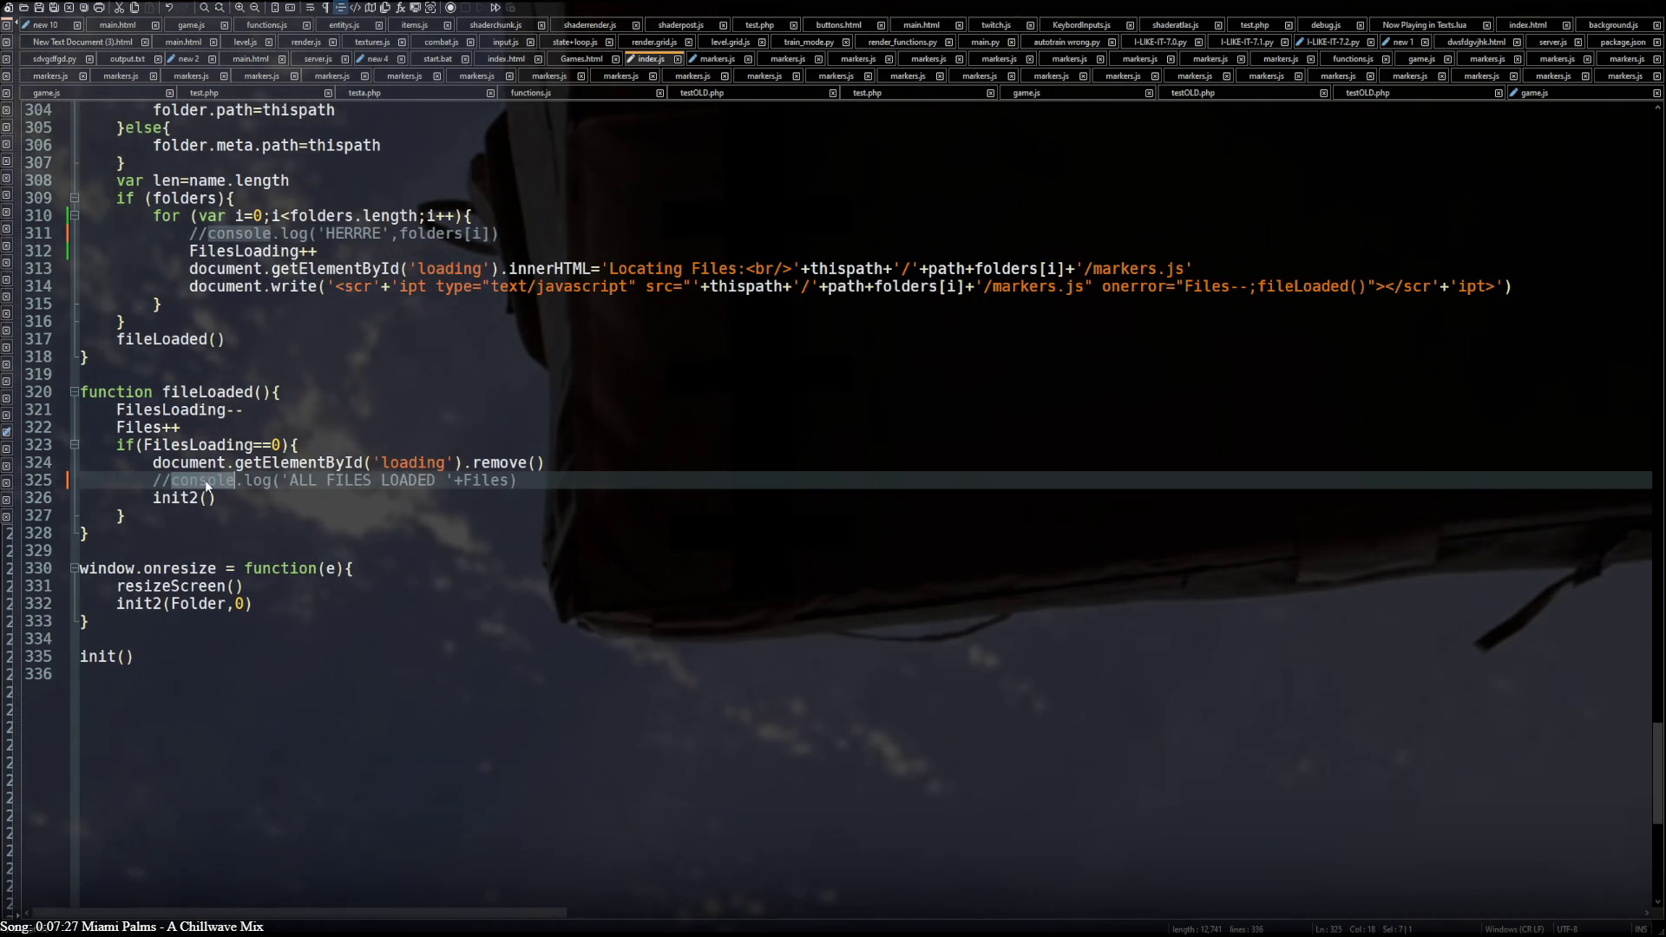
scroll(205, 484, up, 12)
scroll(204, 485, up, 8)
scroll(206, 482, up, 5)
scroll(208, 481, up, 6)
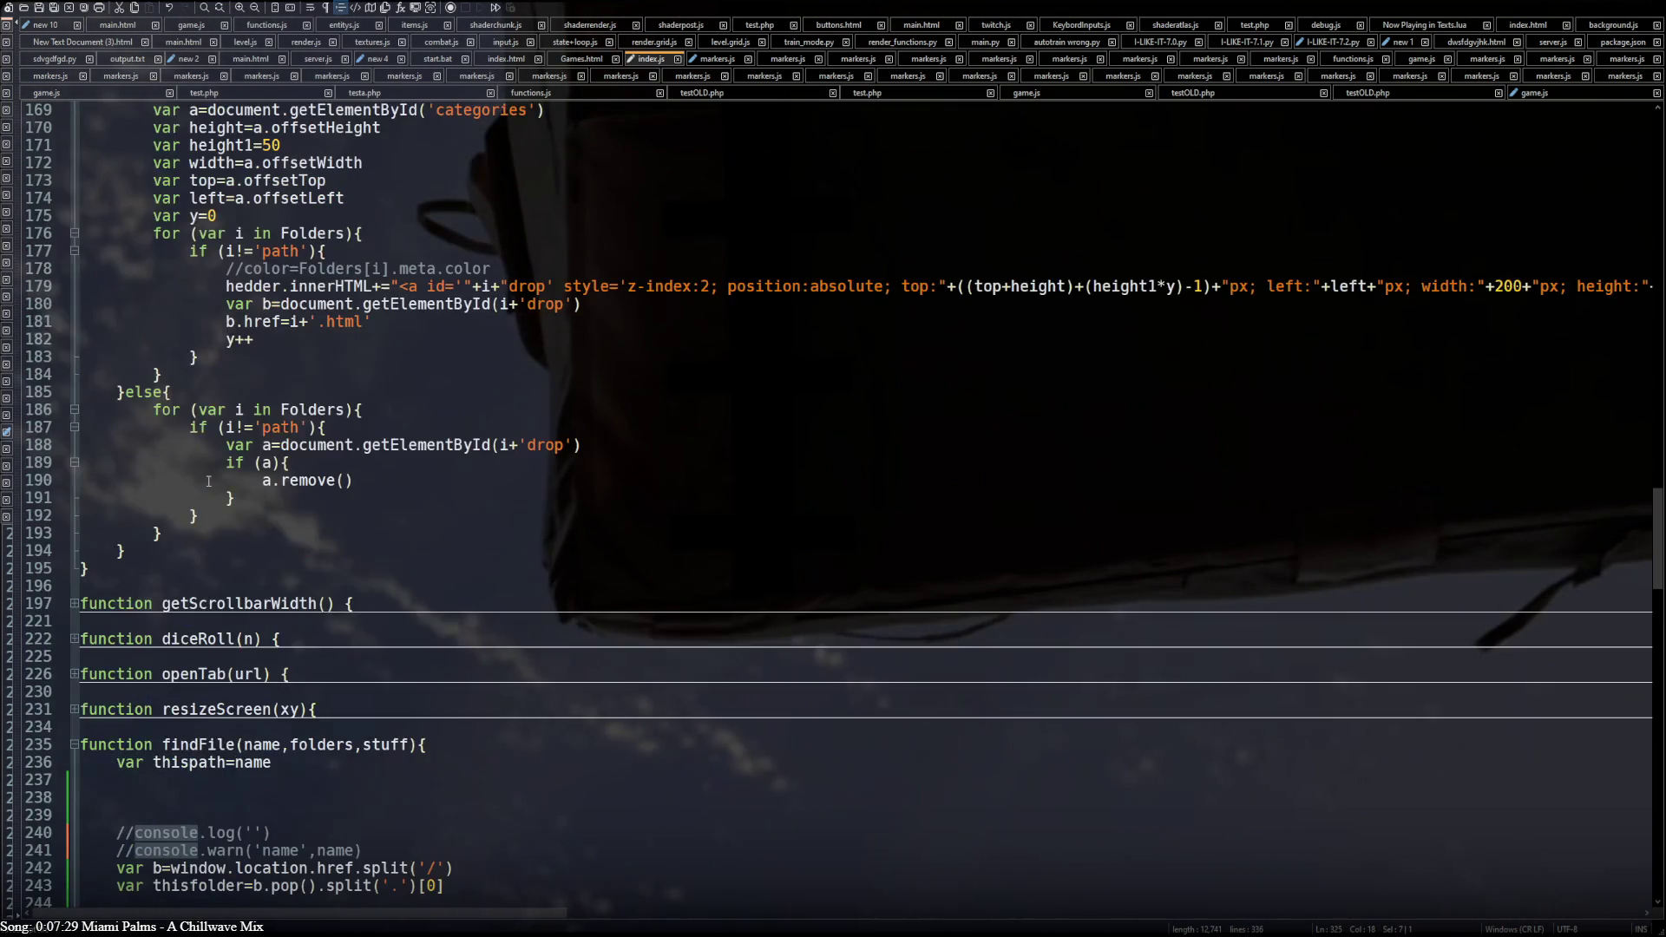
scroll(207, 480, down, 9)
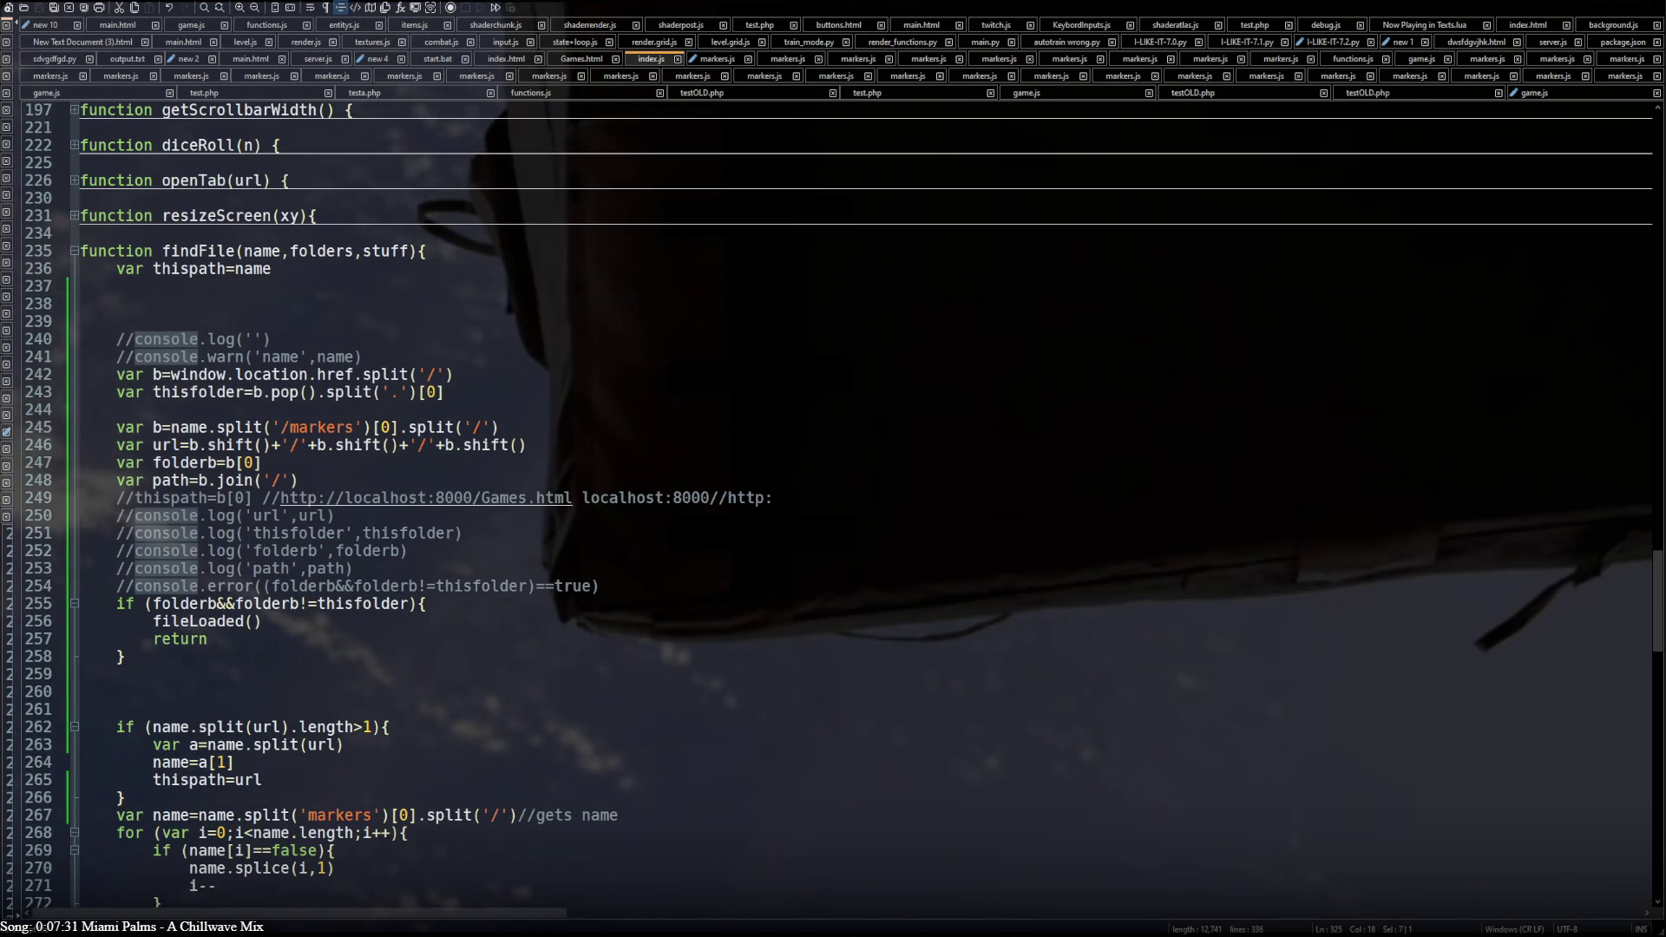
Reload the Games page in Brave with the edited index.js
key(alt+Tab)
key(F5)
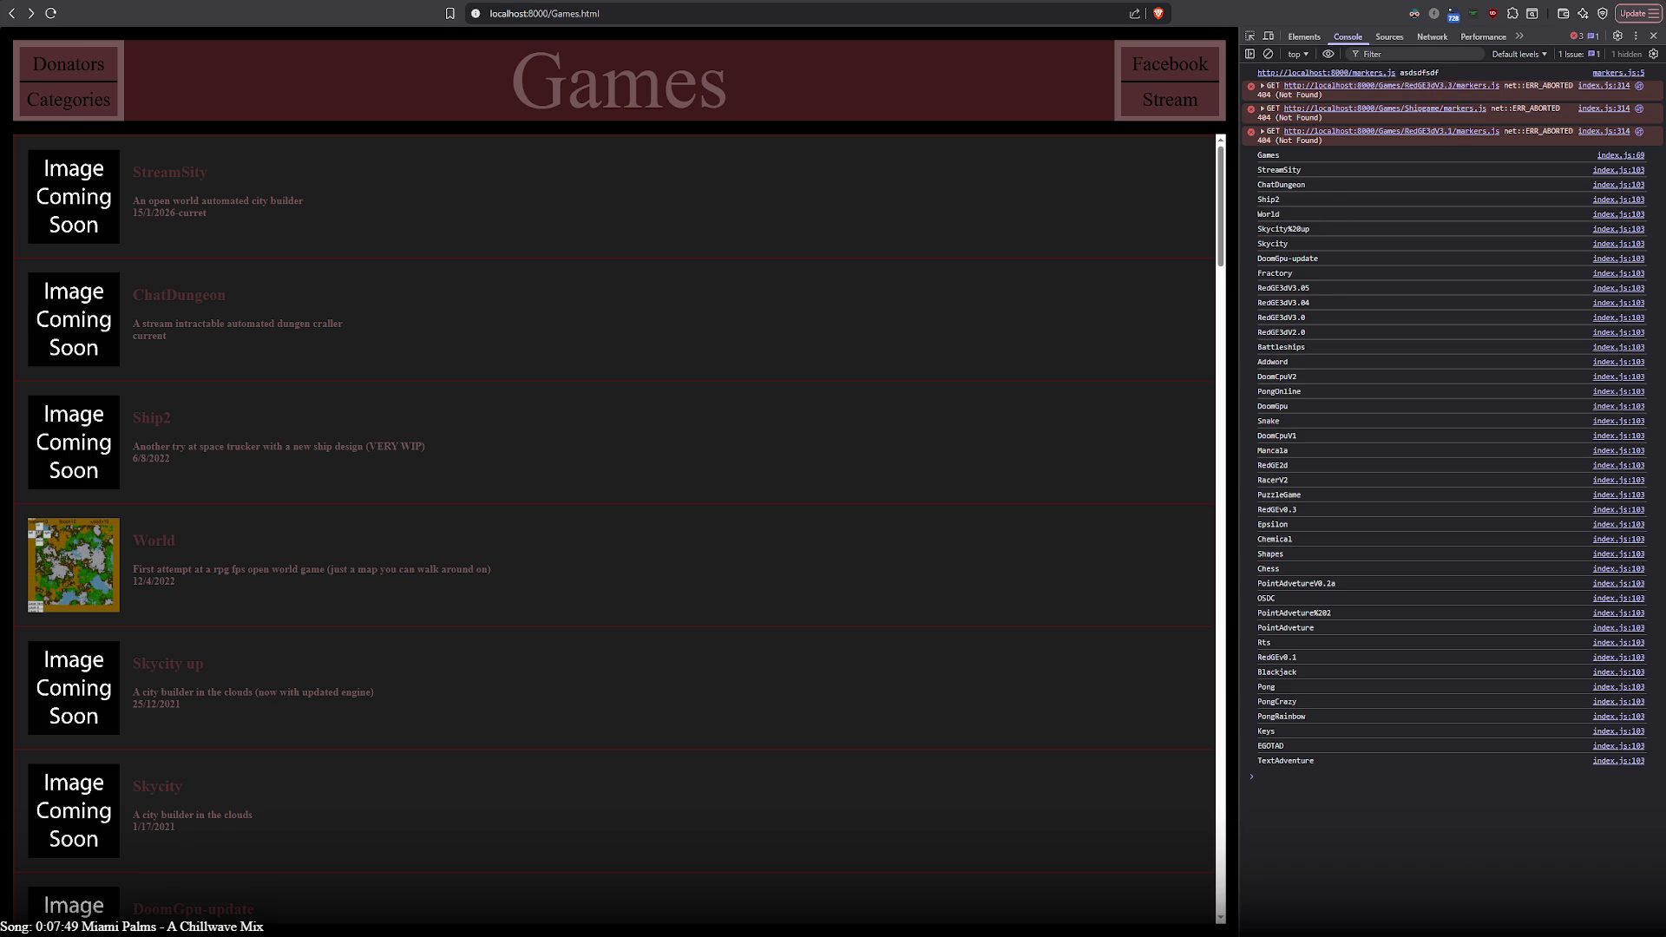
key(alt+Tab)
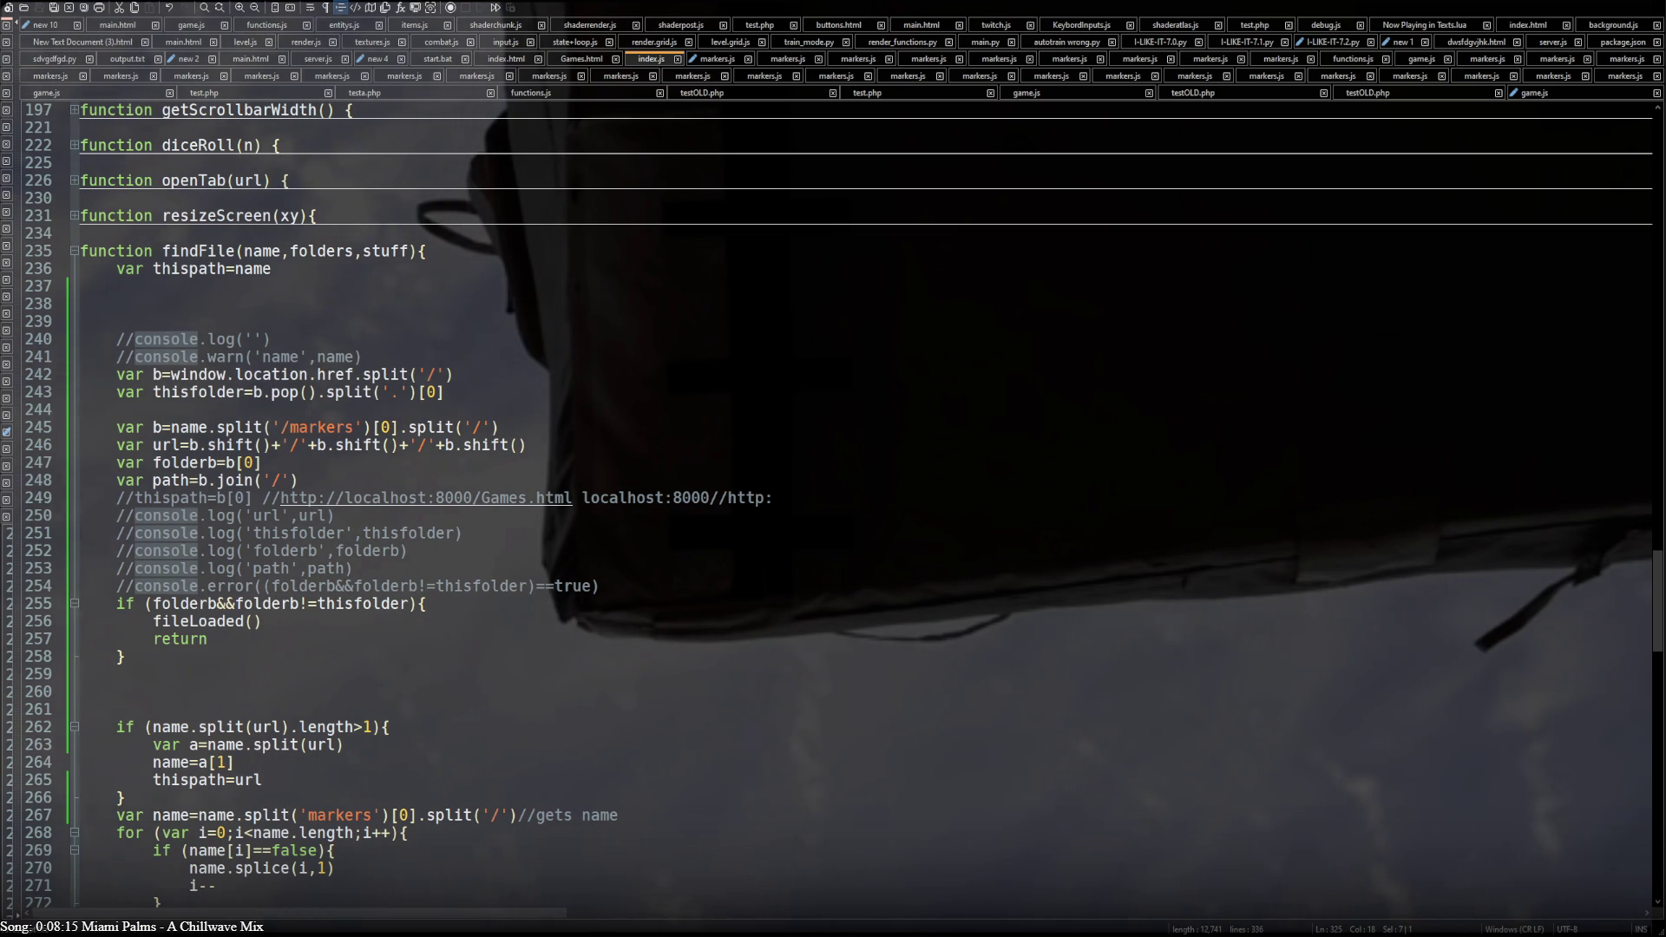
key(alt+Tab)
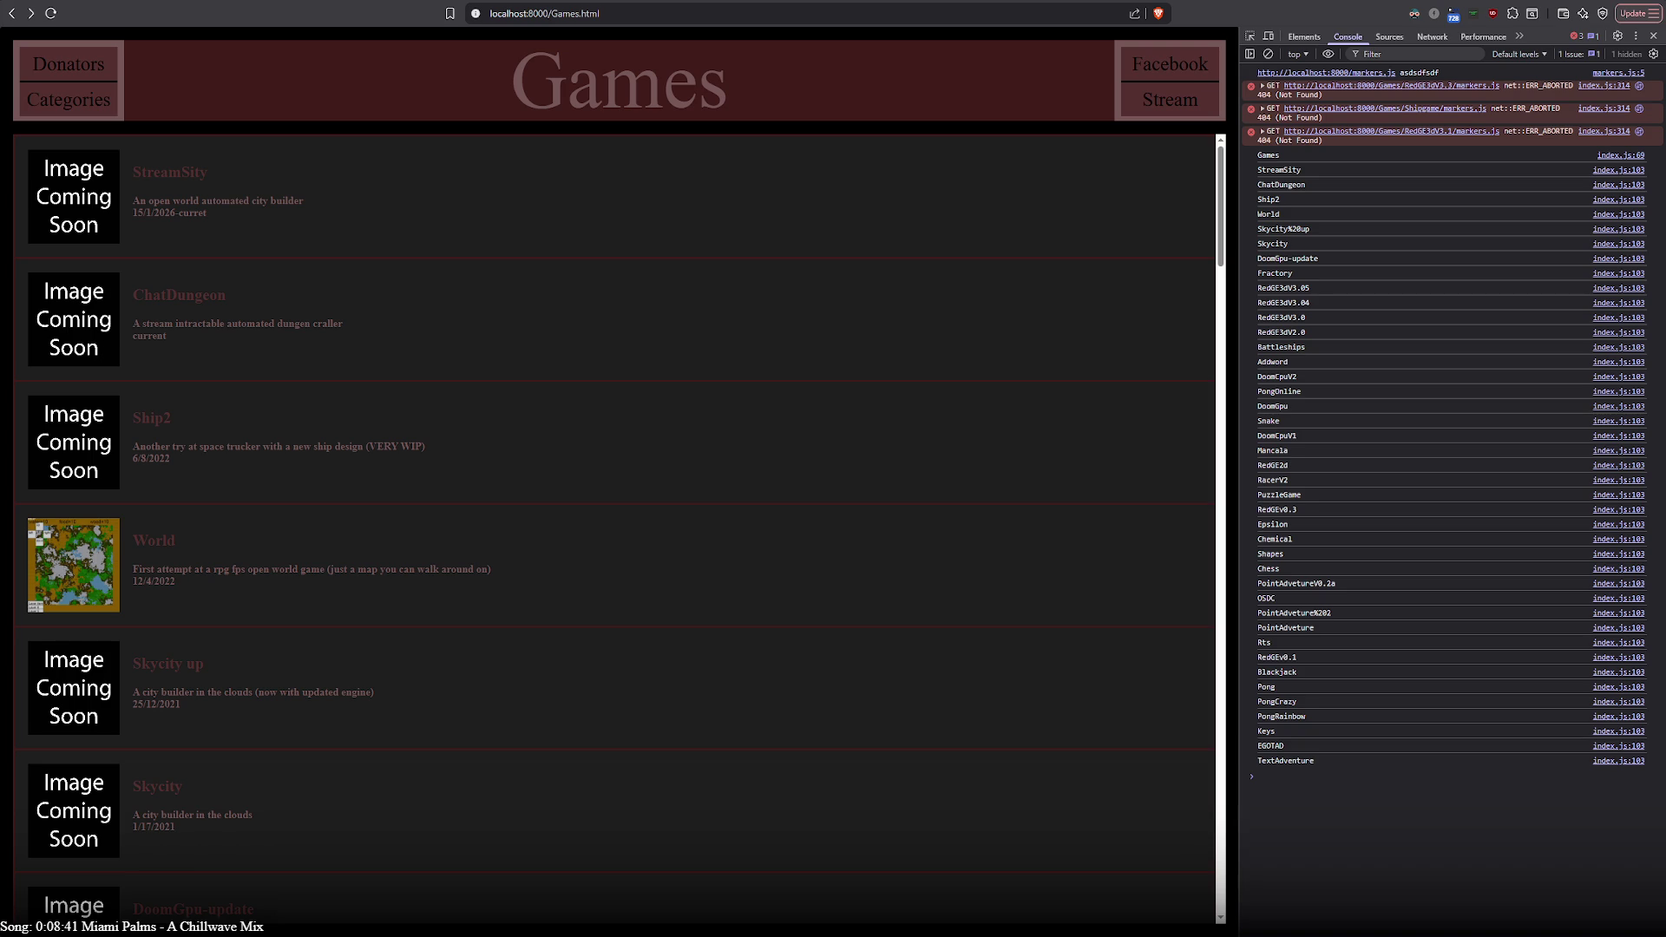
click(50, 13)
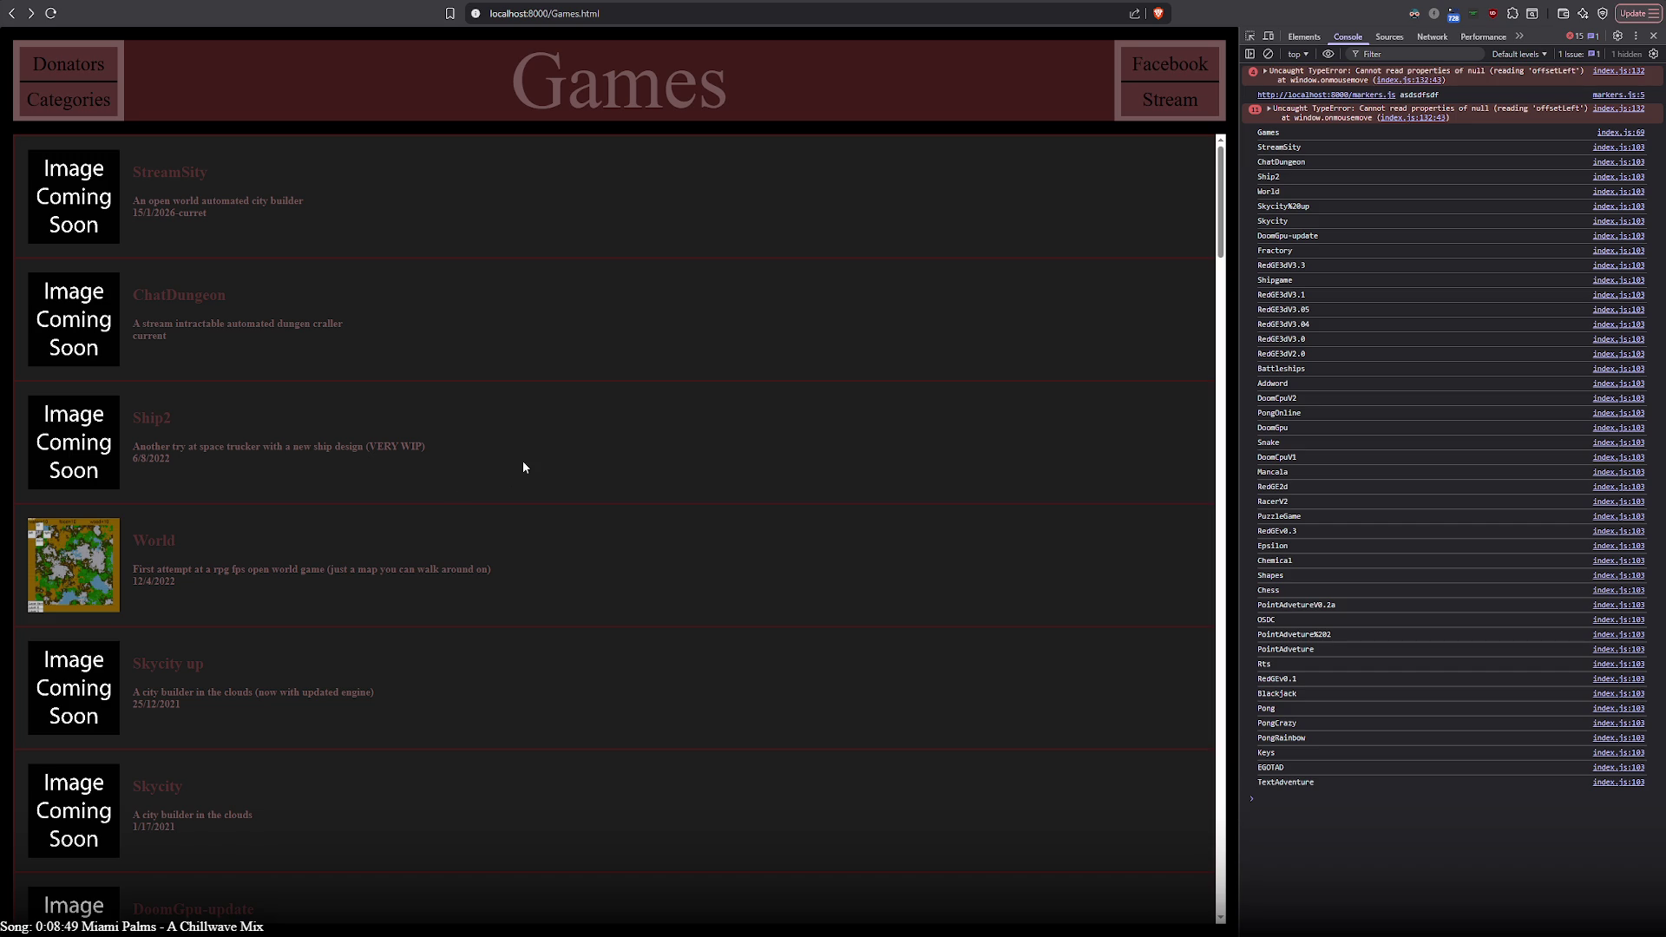
scroll(521, 461, down, 1)
scroll(495, 466, down, 5)
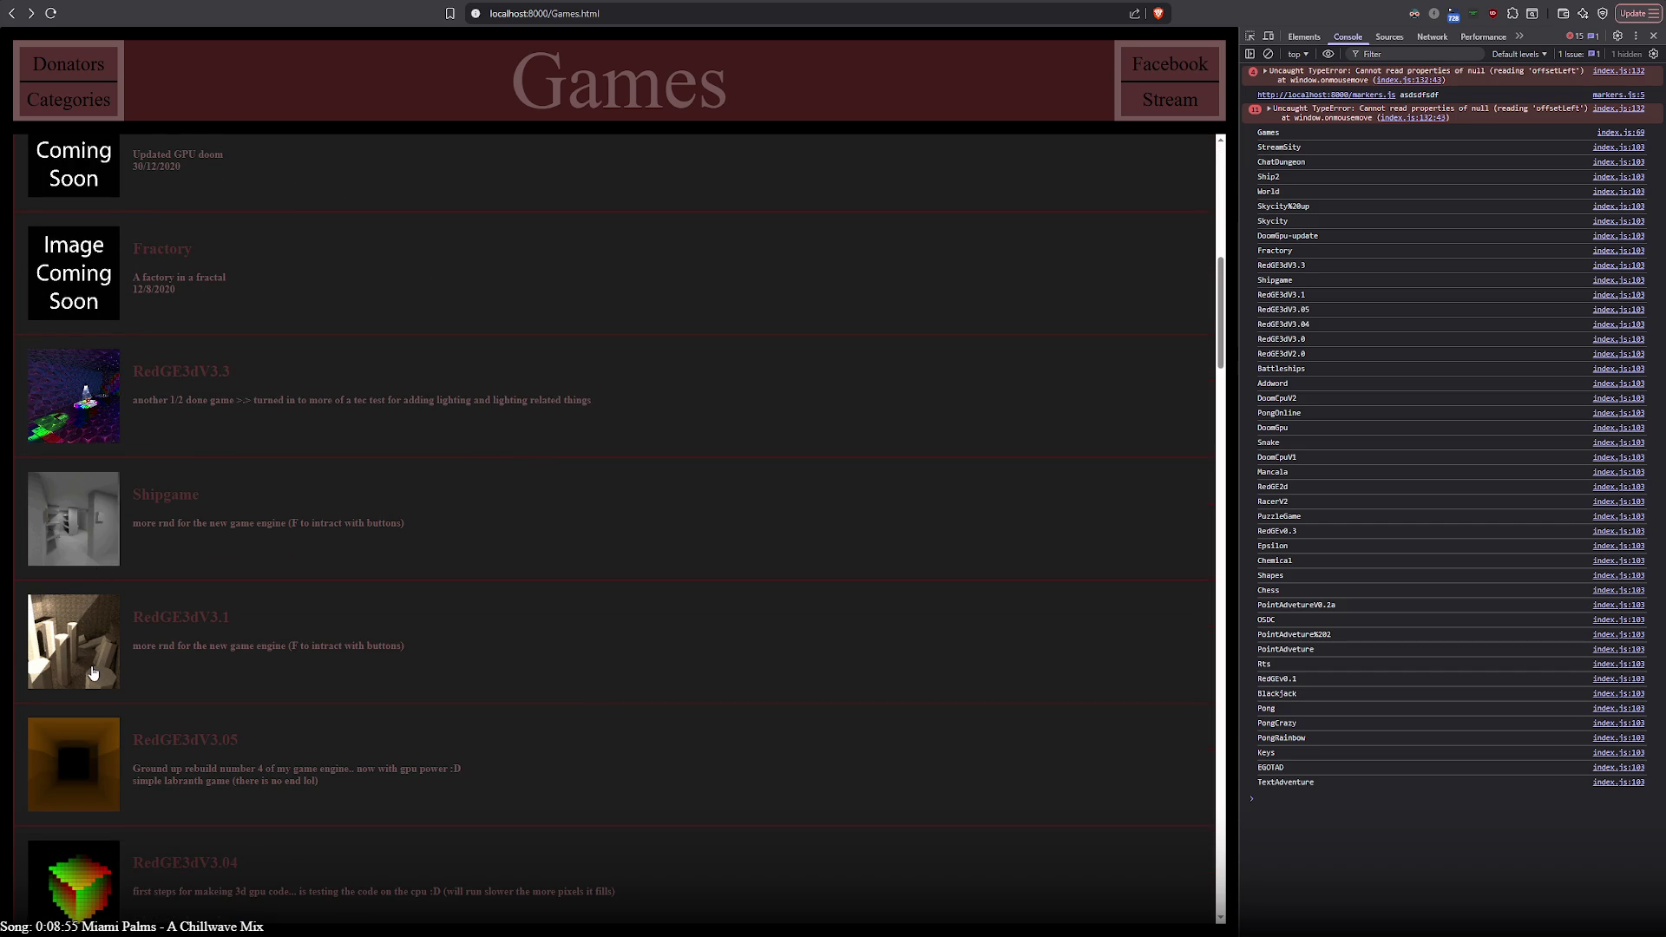
Launch the RedGE3dV3.1 game from the reloaded Games list
click(182, 616)
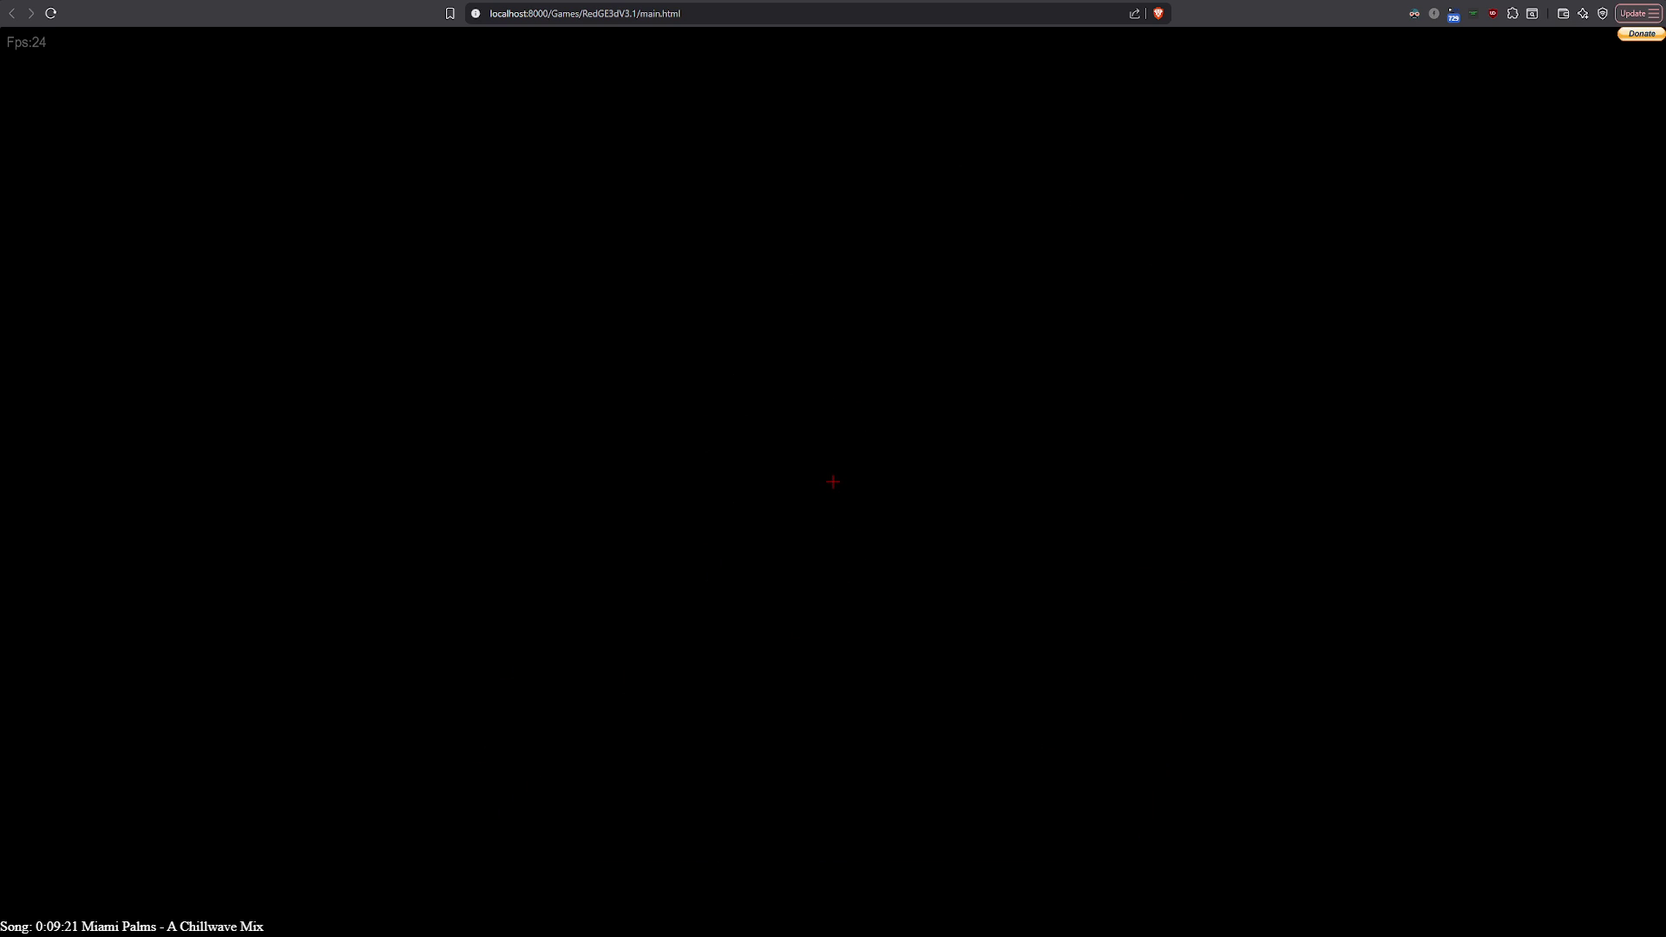
Check the game's developer console, return to the Games list and open the TextAdventure entry with its 'incompleat' description
key(F12)
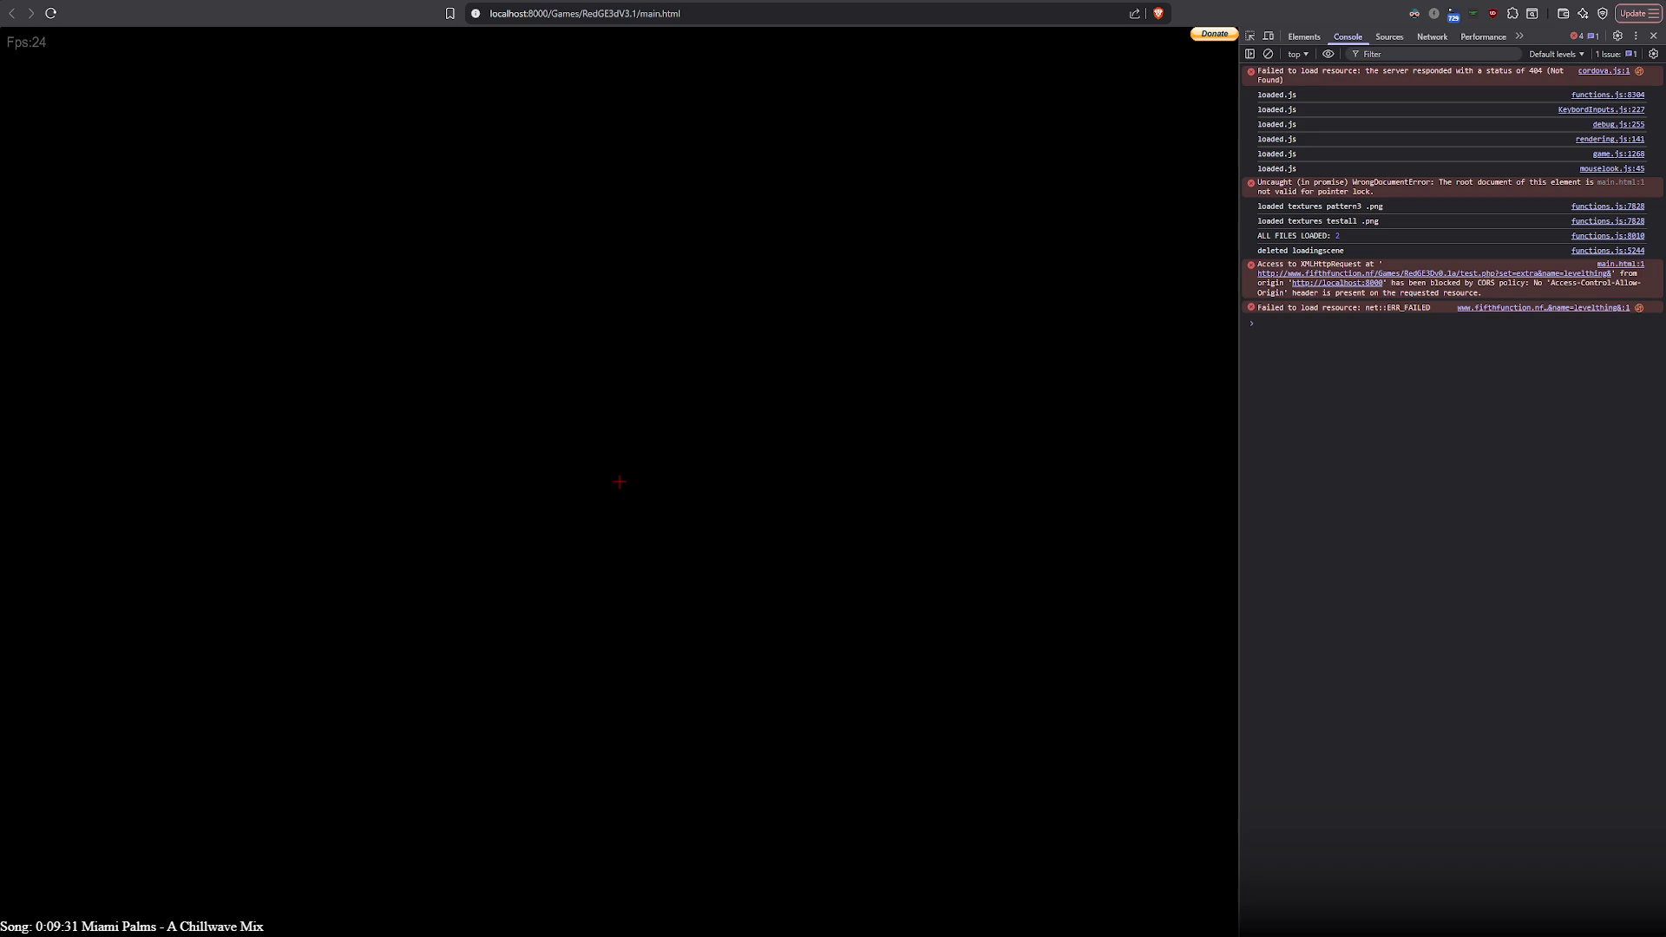
key(alt+Left)
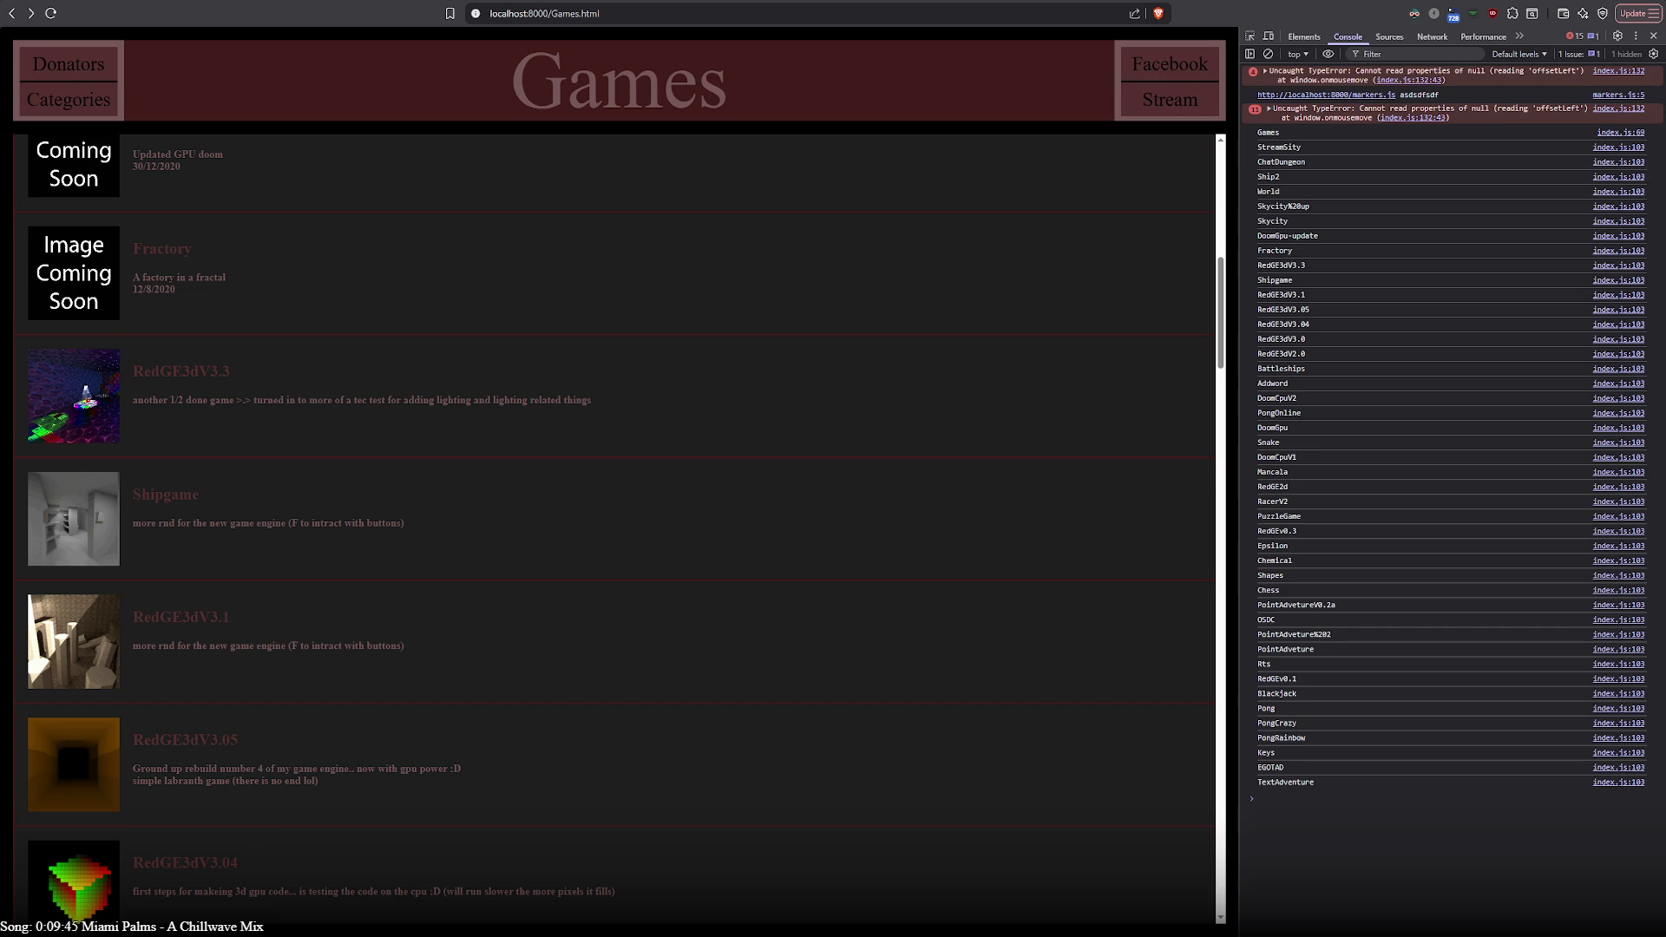
scroll(618, 521, down, 7)
scroll(619, 521, down, 7)
scroll(619, 521, down, 7)
scroll(618, 520, down, 7)
scroll(618, 521, down, 1)
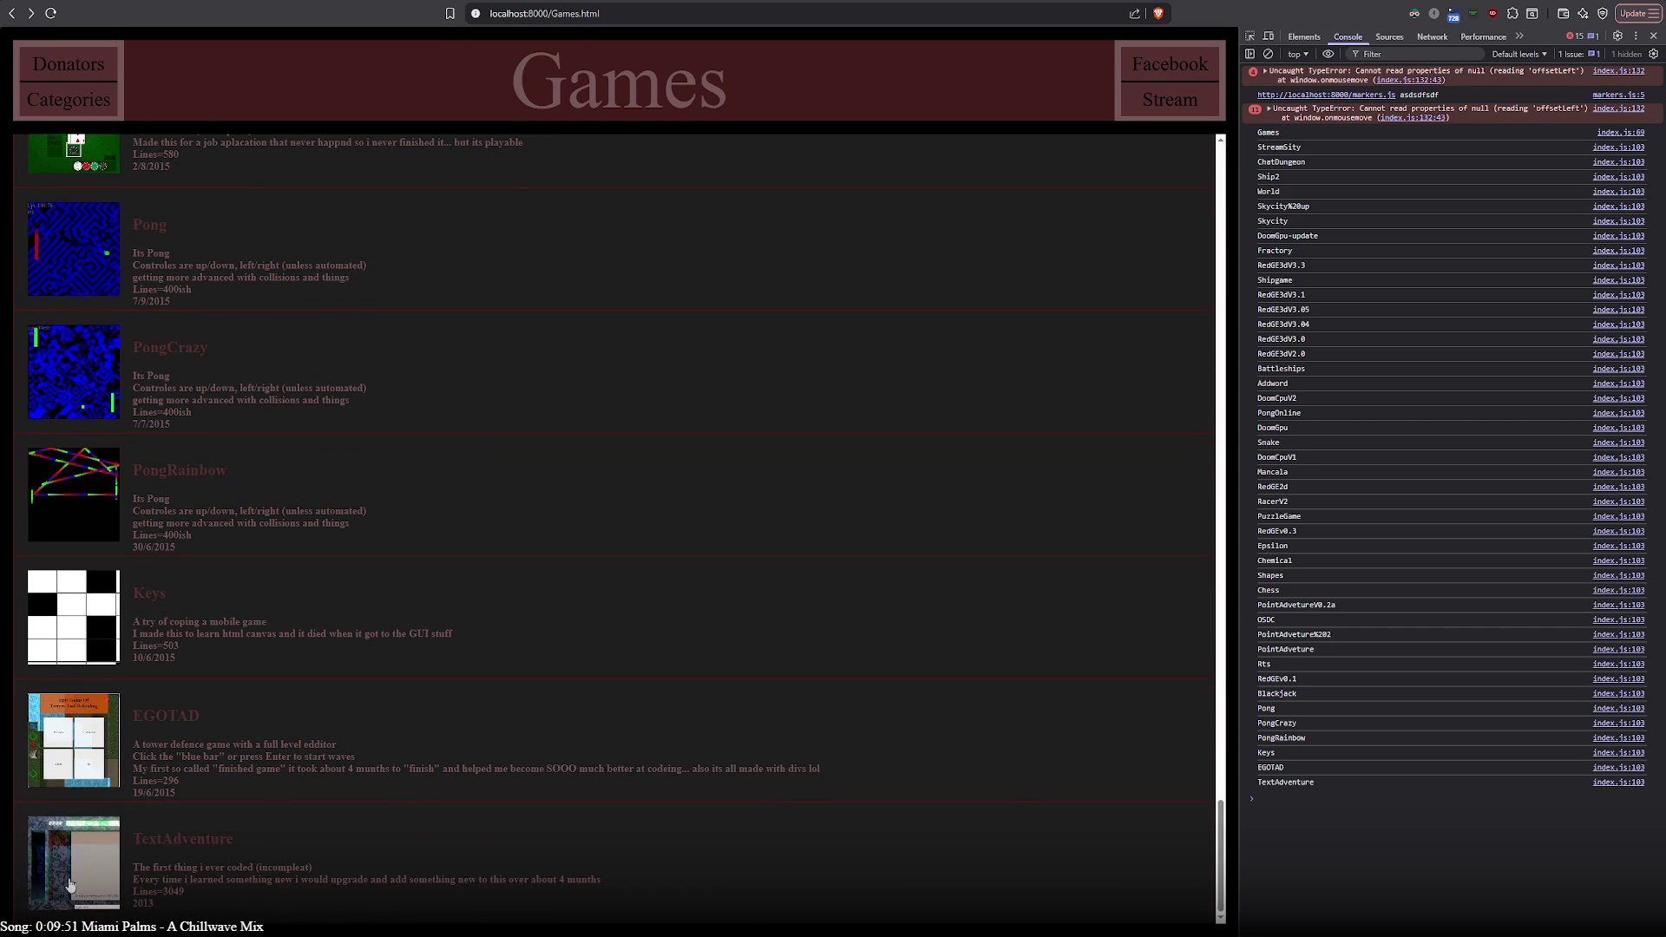
click(183, 838)
click(330, 875)
In the TextAdventure markers.js, add ,2013 after the description string on line 3
key(alt+Tab)
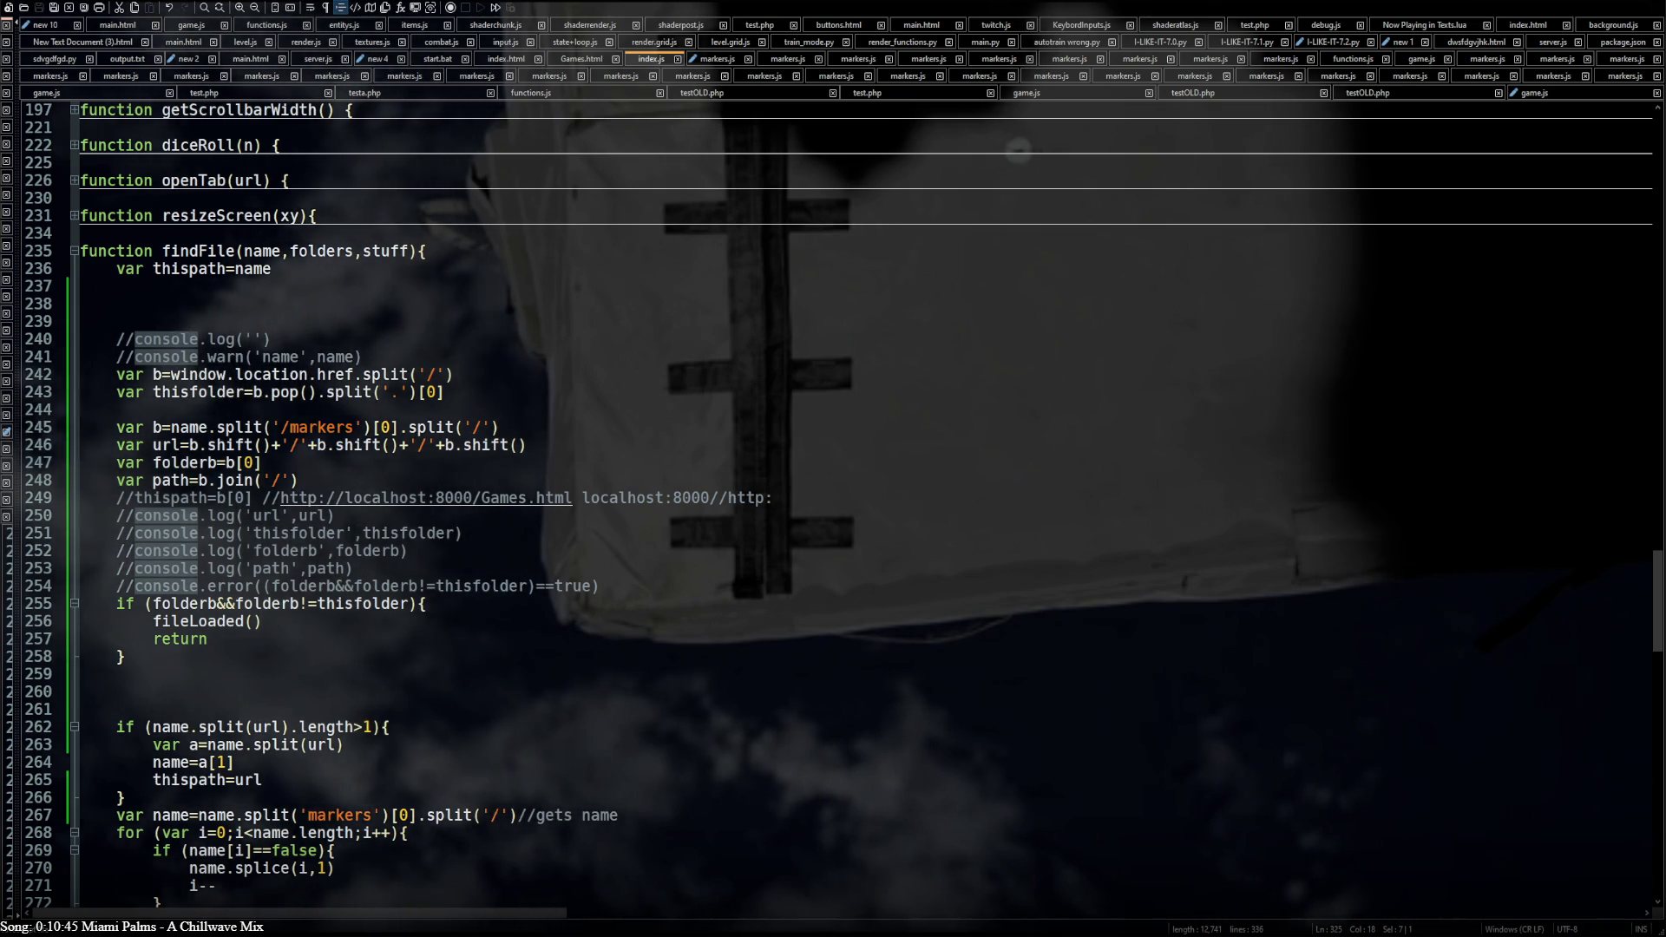
key(ctrl+Tab)
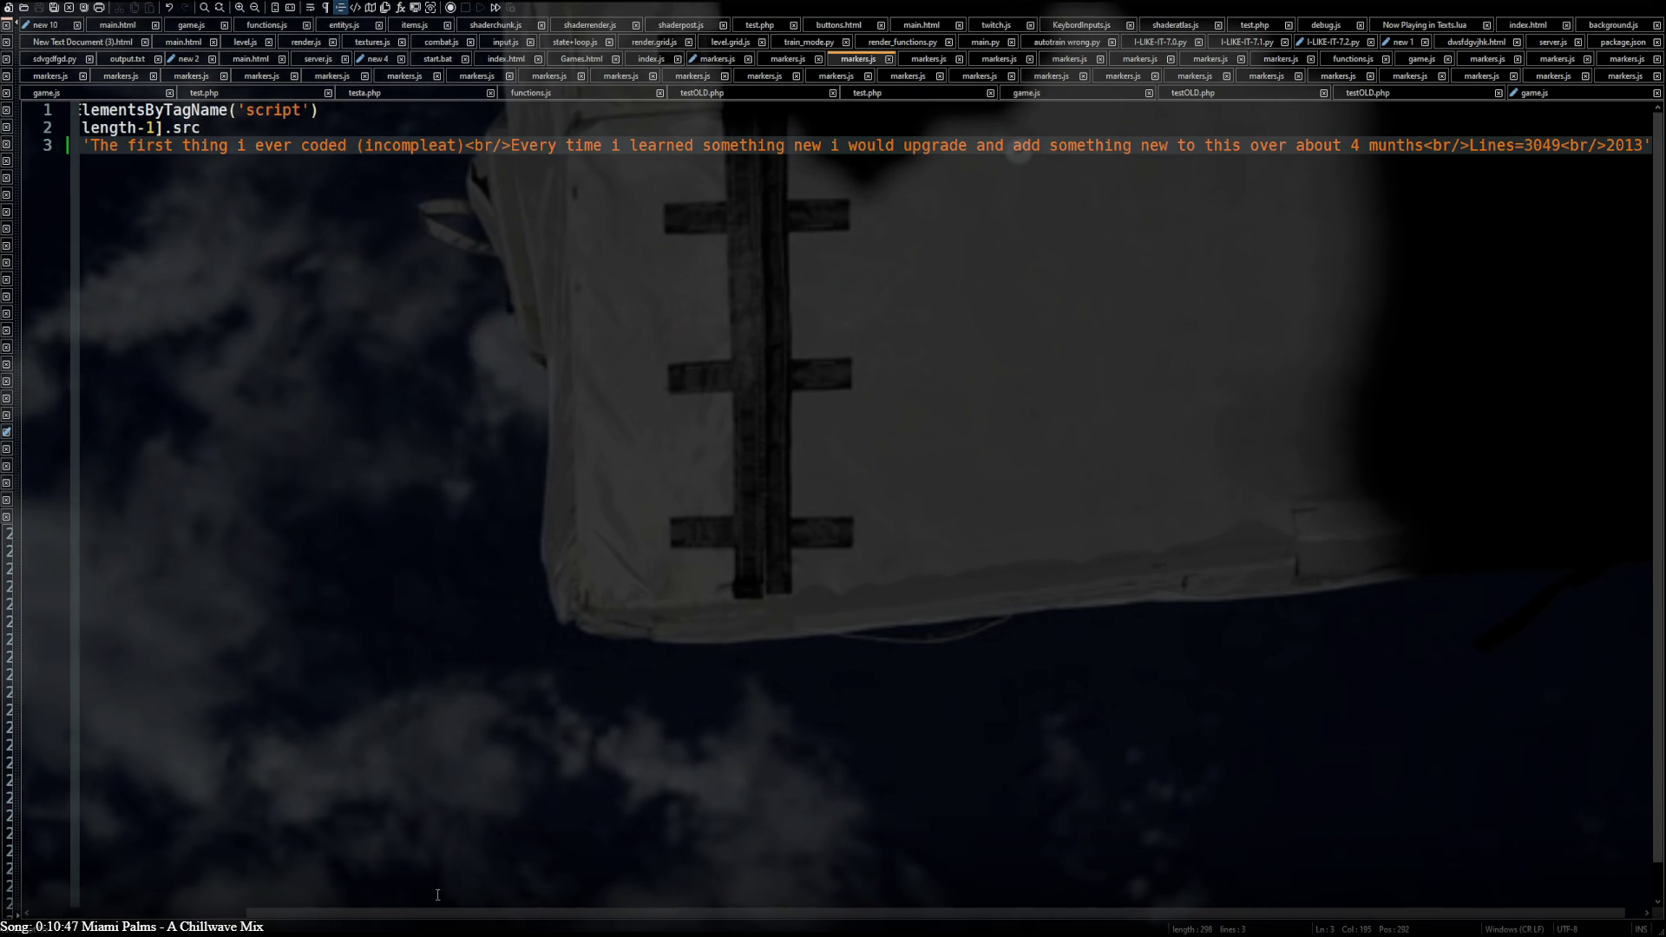
scroll(912, 651, right, 1)
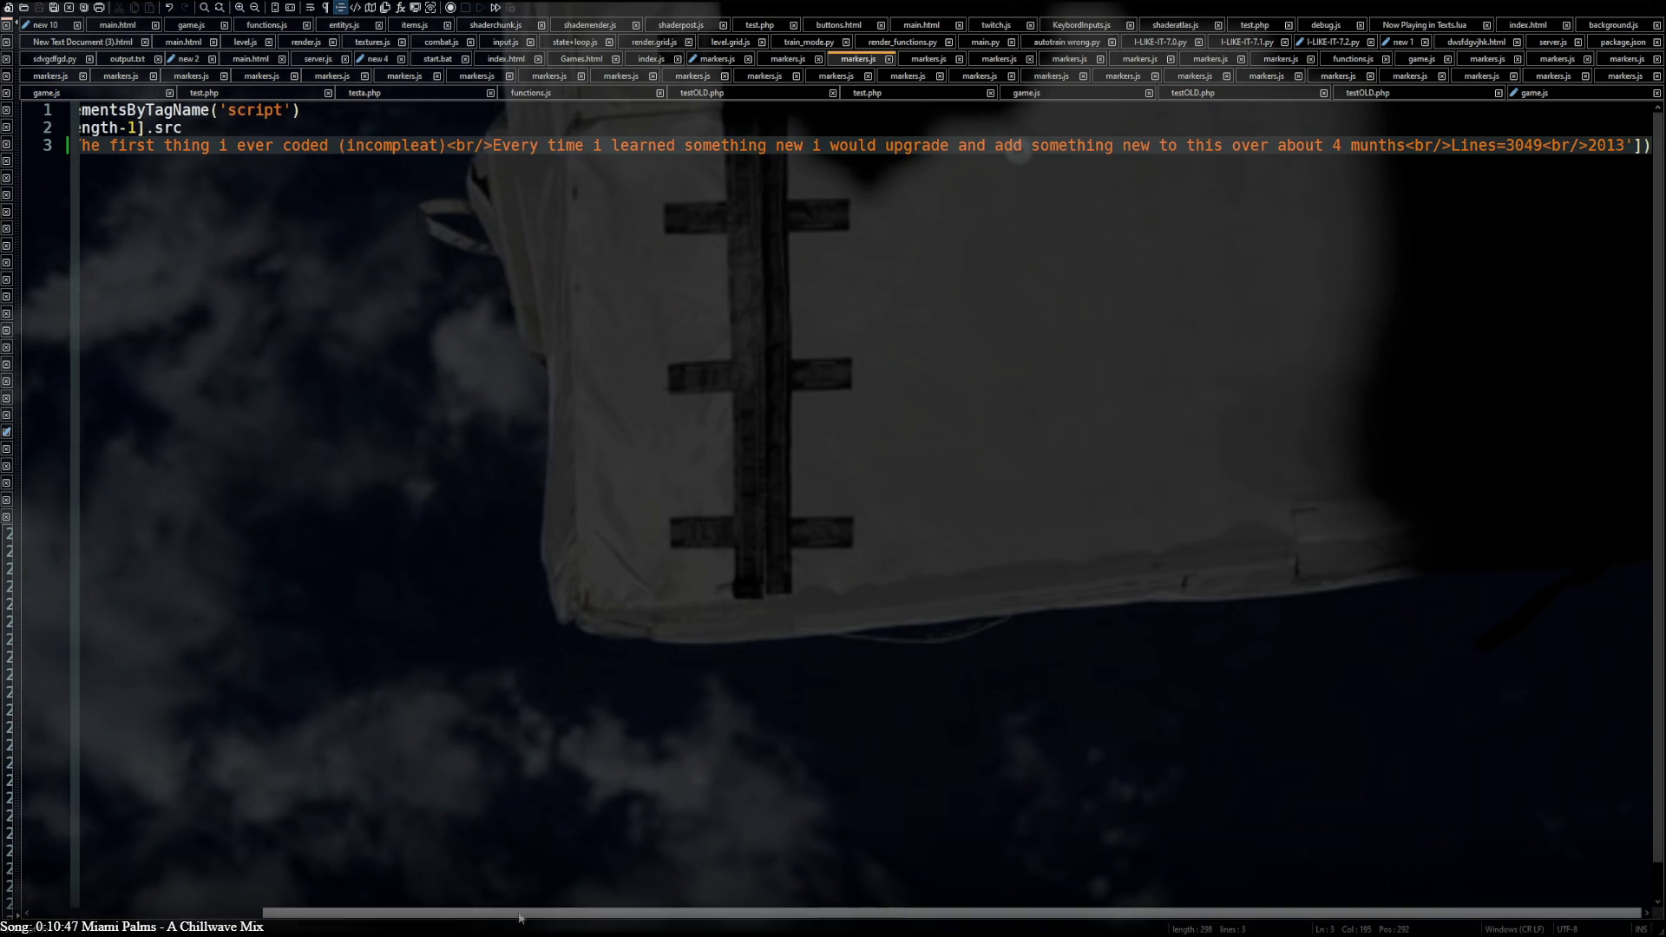
double_click(1595, 147)
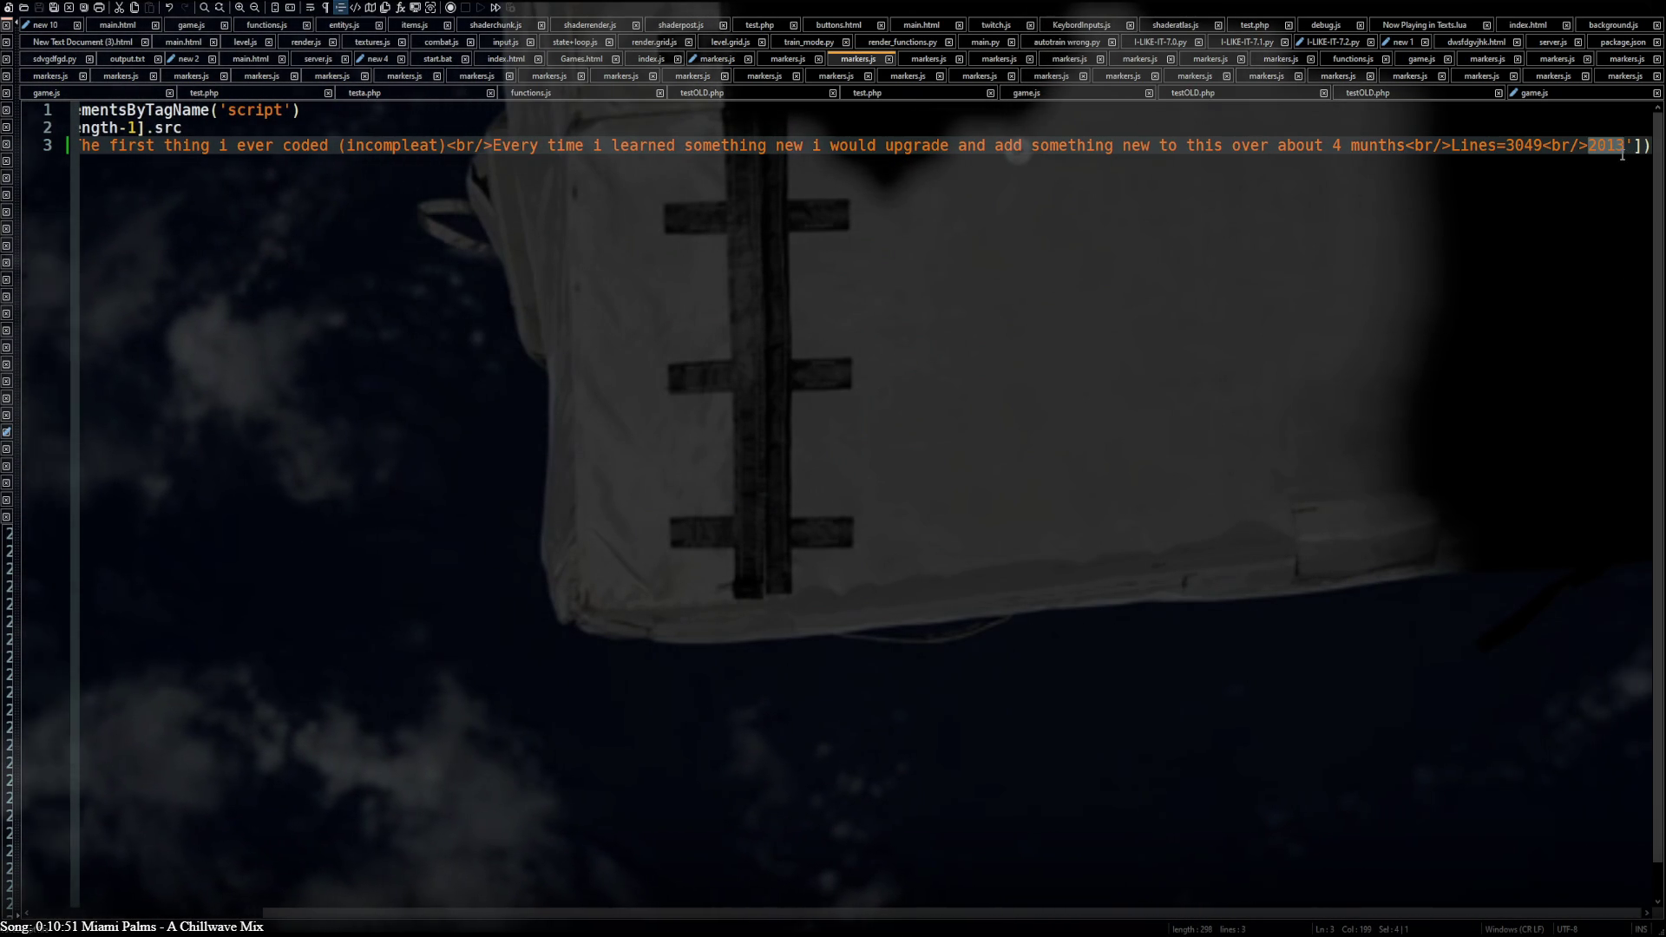
key(Right)
text(,)
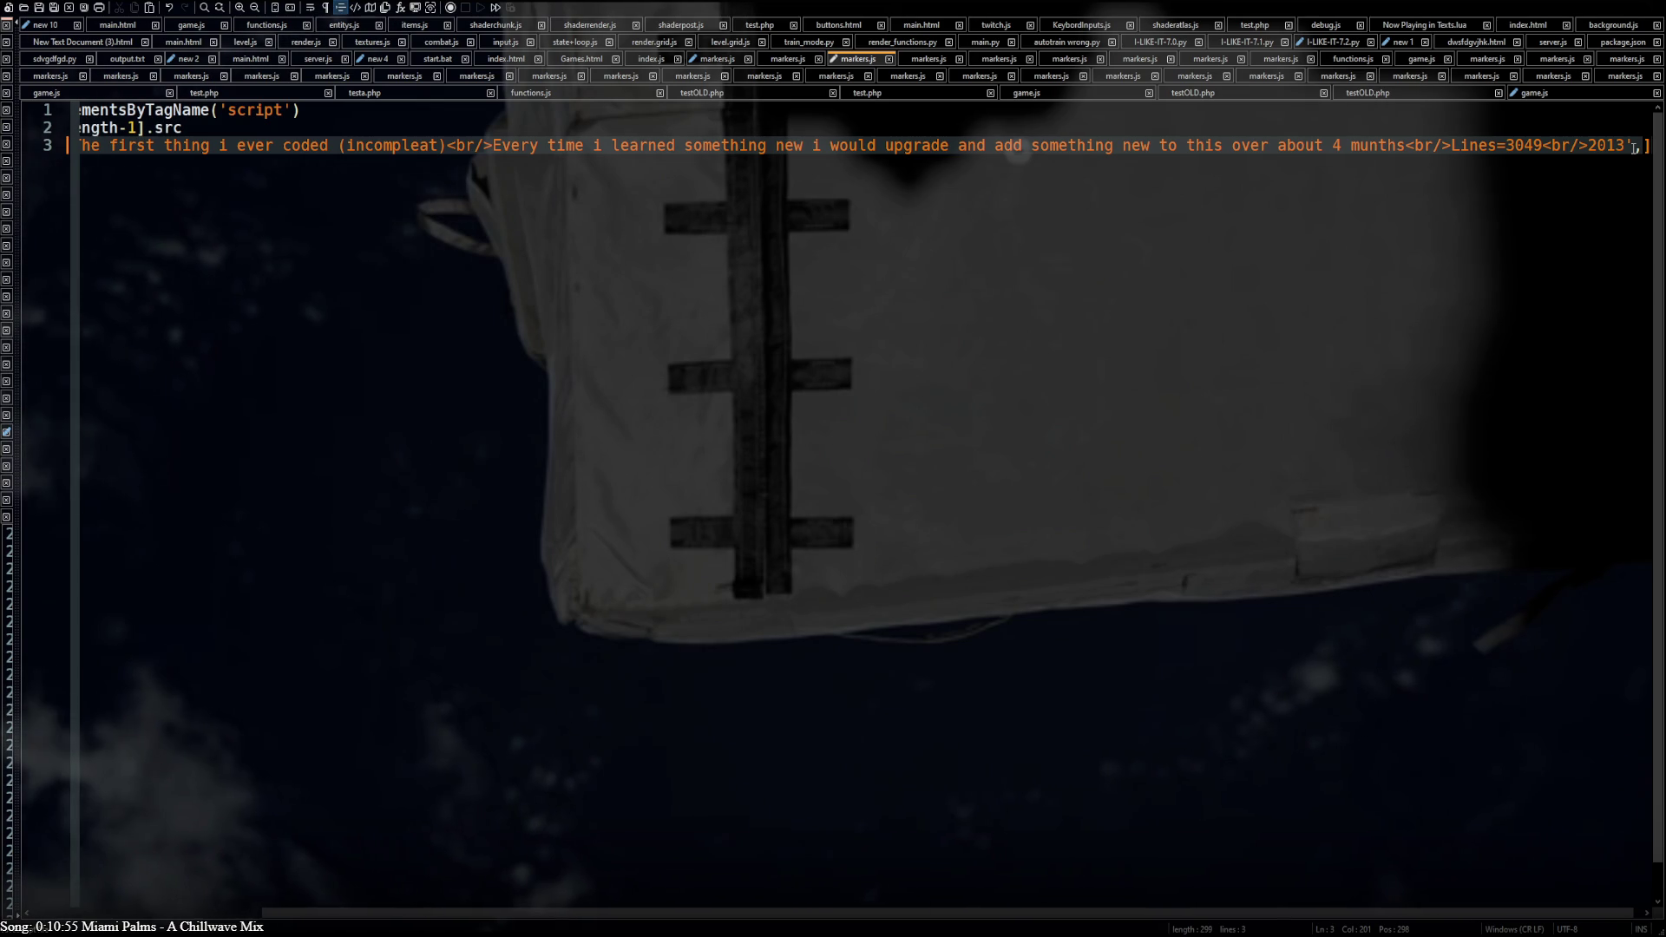
text(2013)
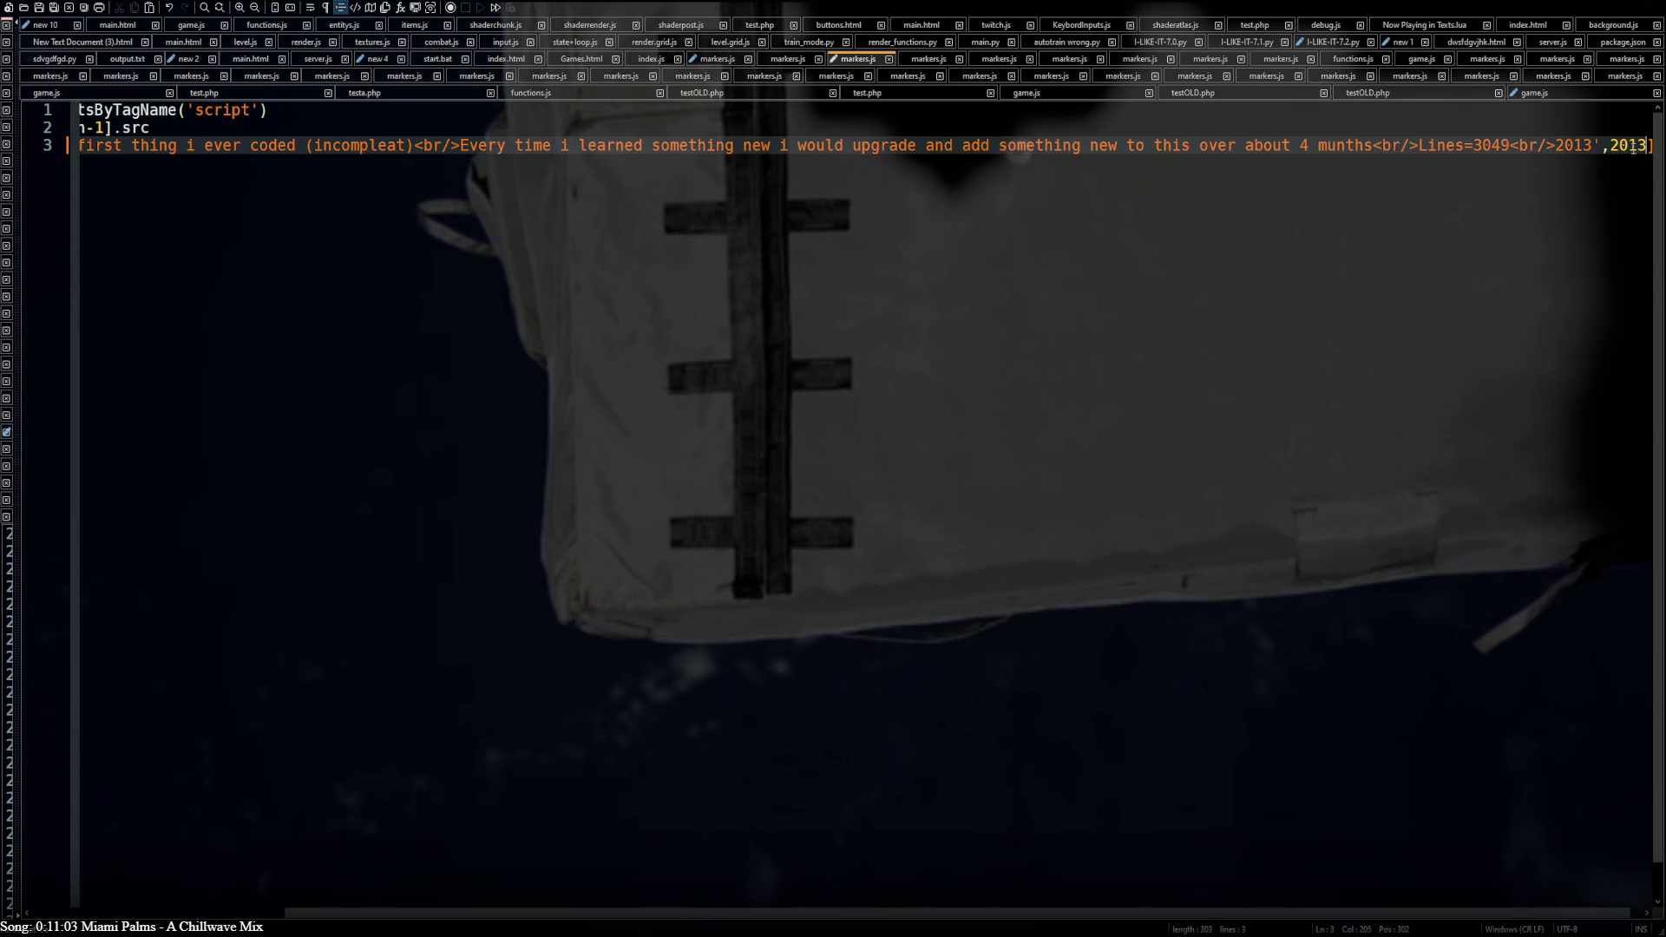
text(')
key(Left)
key(Left)
key(Left)
text(')
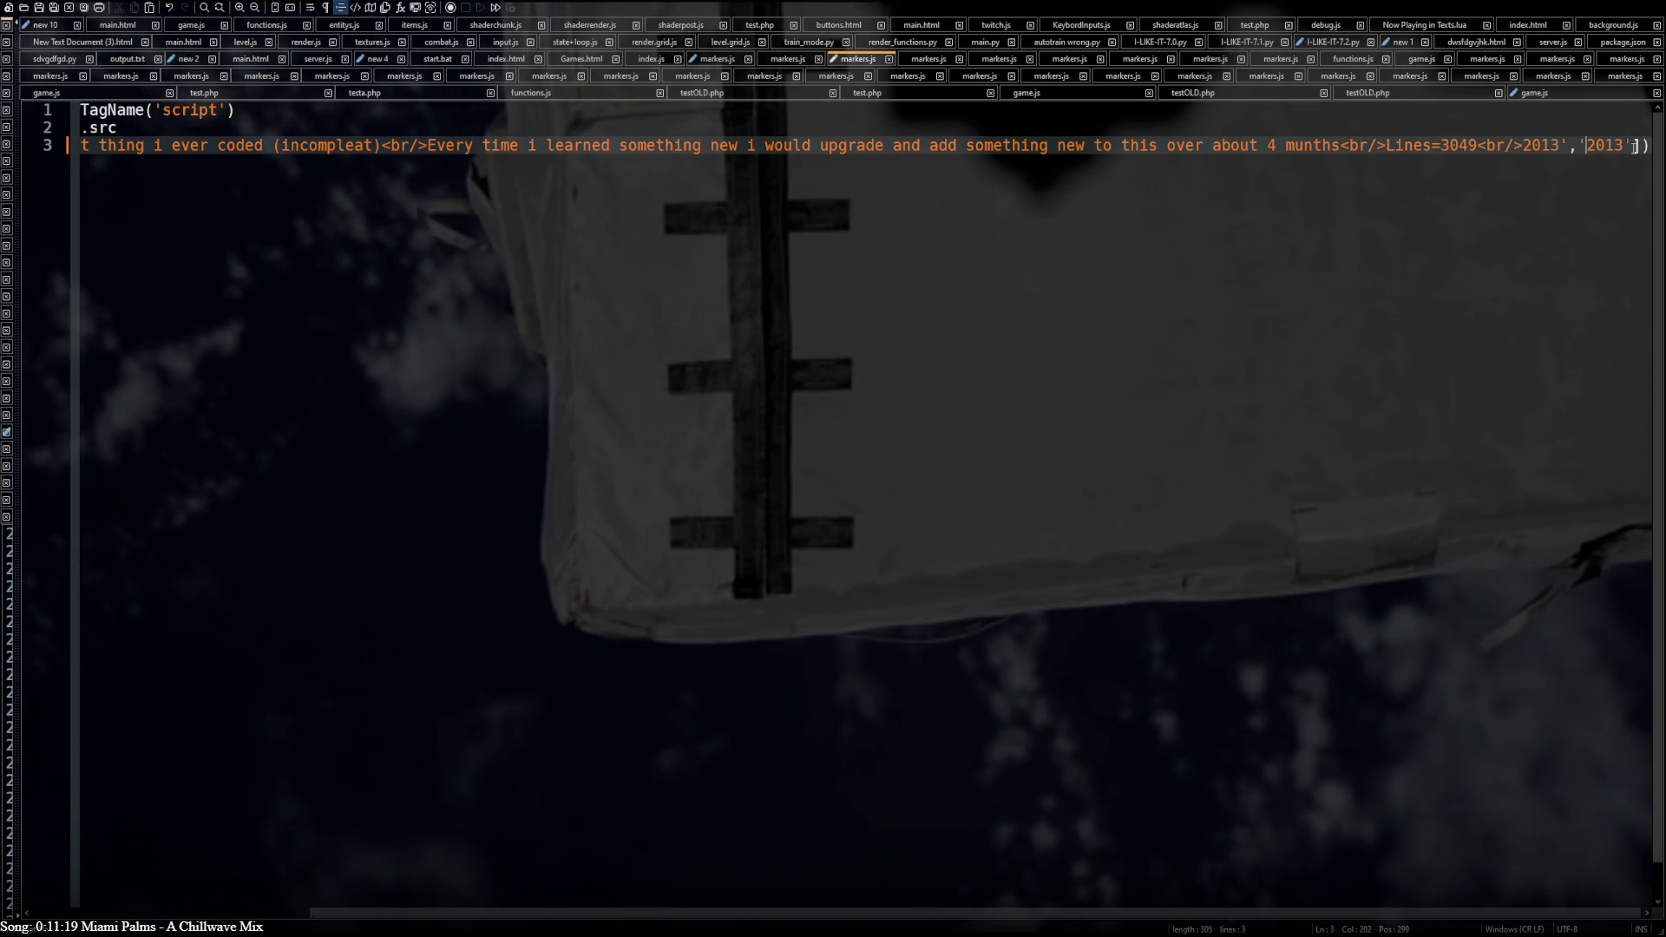
key(BackSpace)
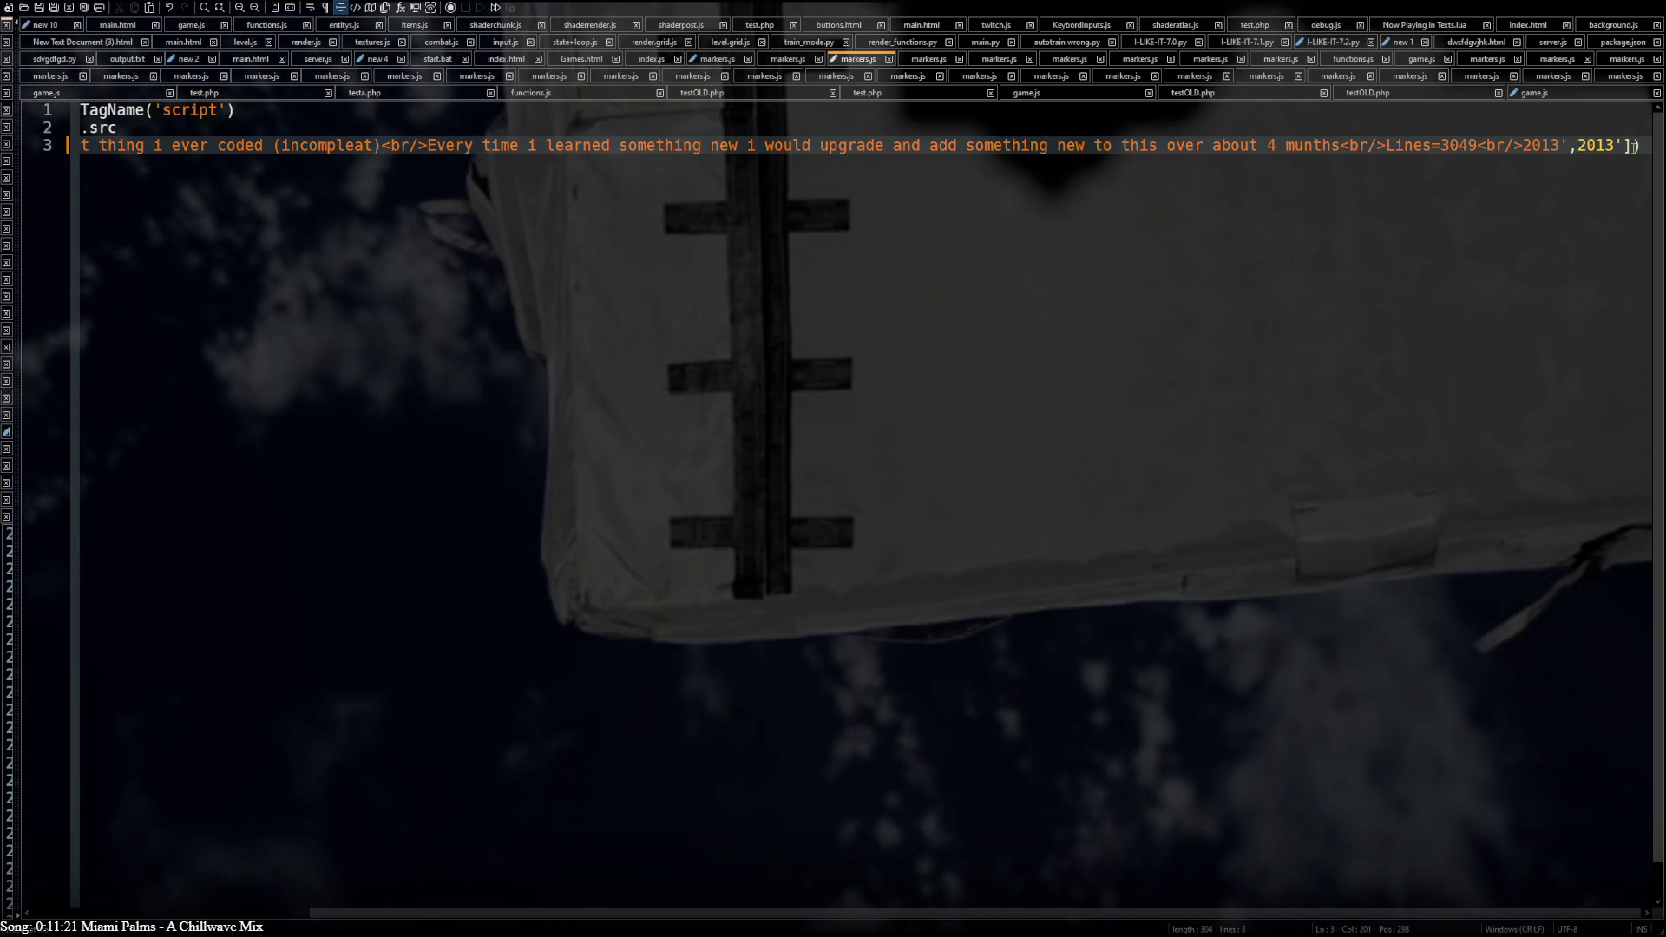
text([)
key(Right)
key(Right)
key(Right)
key(BackSpace)
text(])
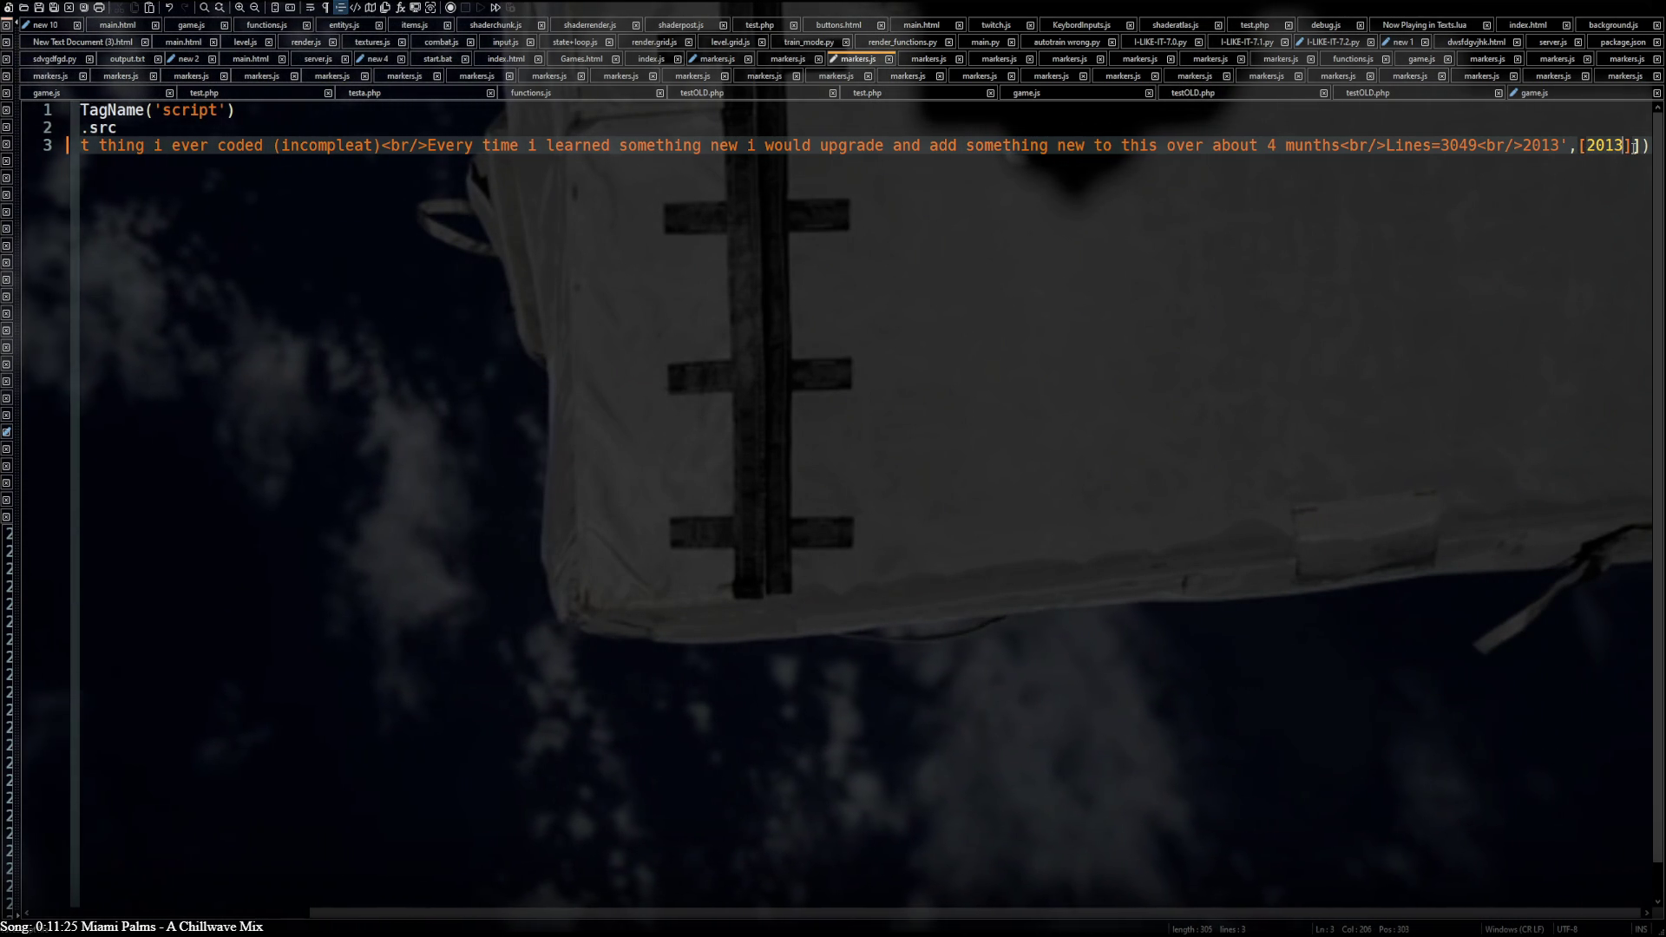
key(Left)
key(Left)
key(Left)
key(Left)
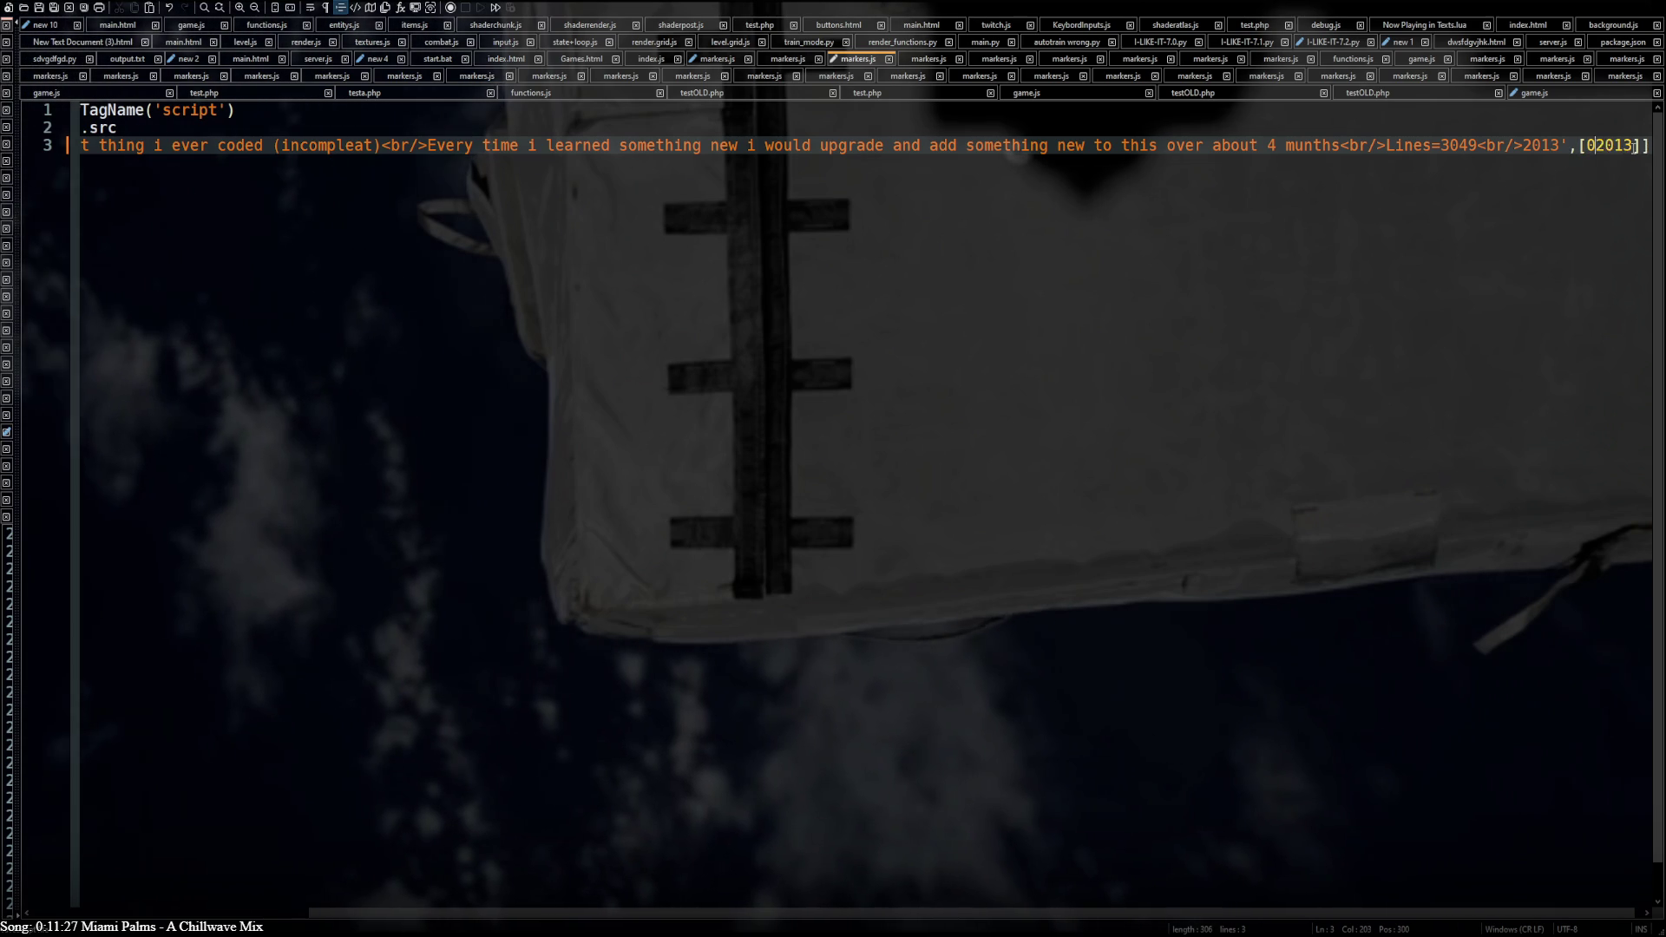
text(0,0,)
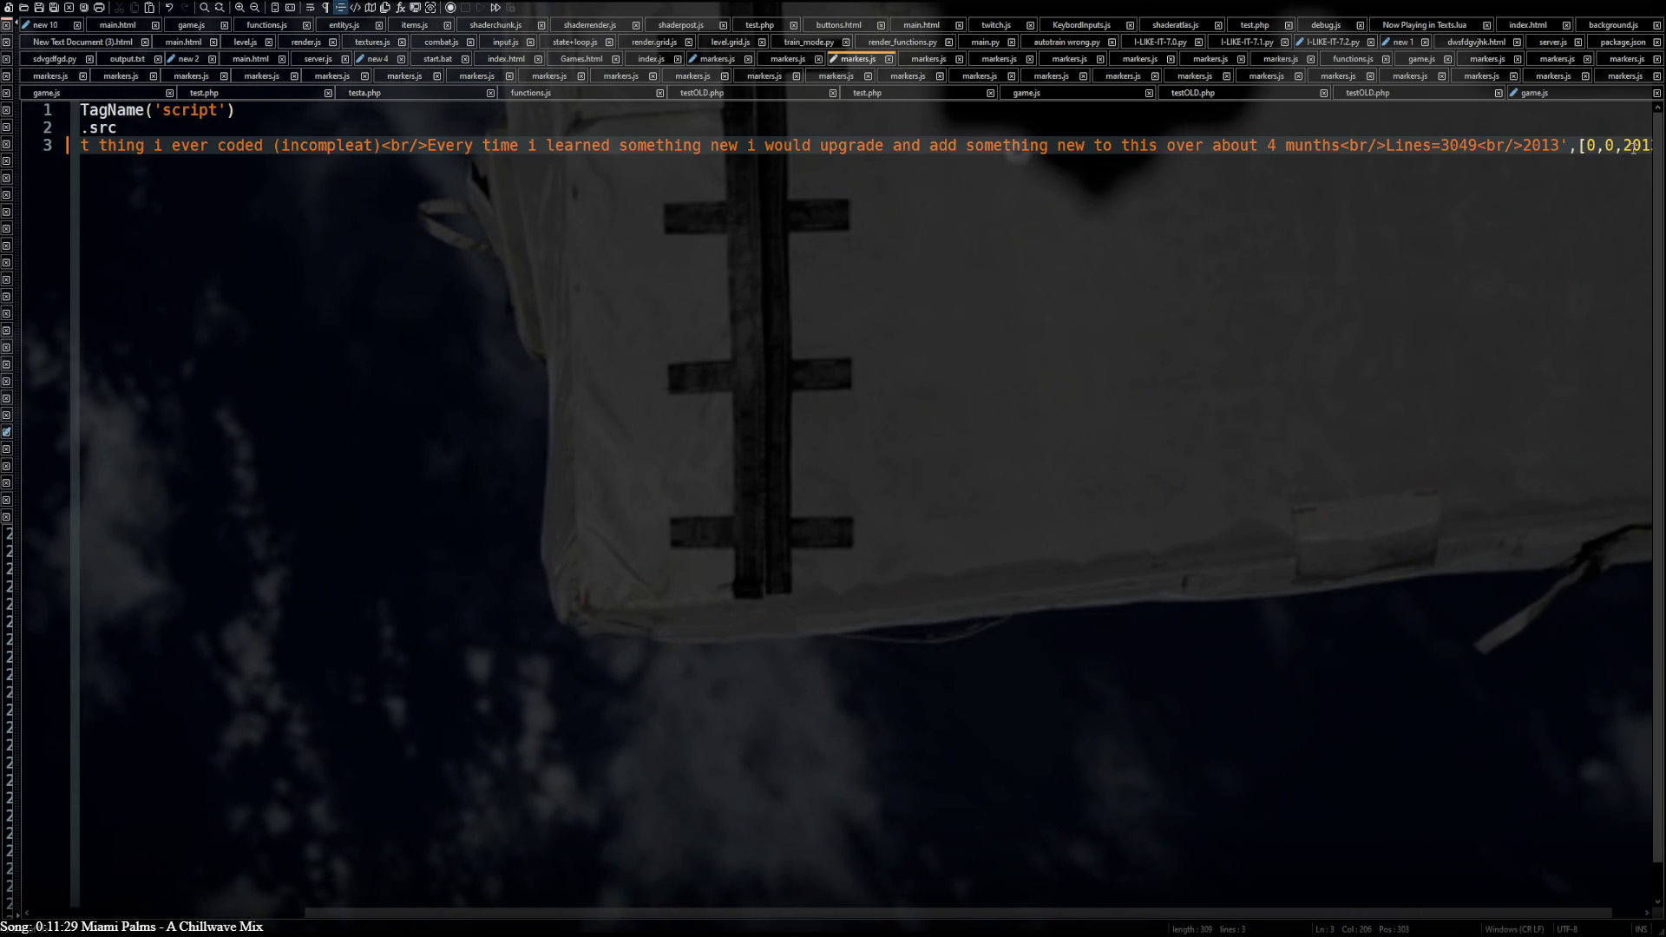
drag(1059, 914, 1089, 914)
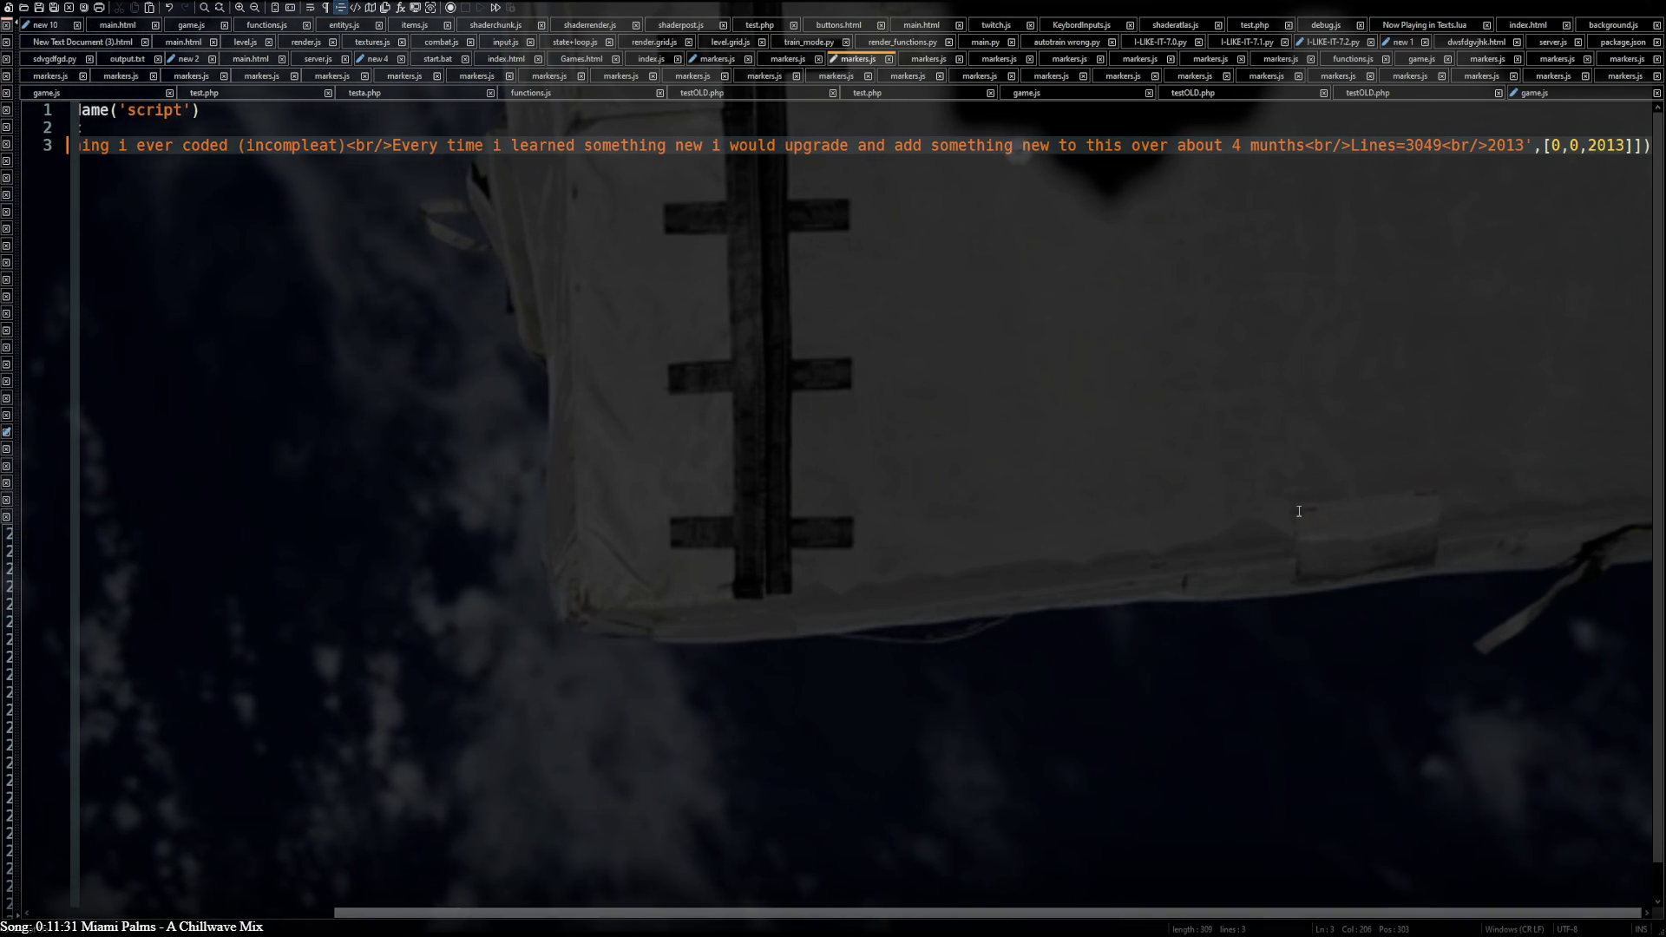
double_click(1506, 145)
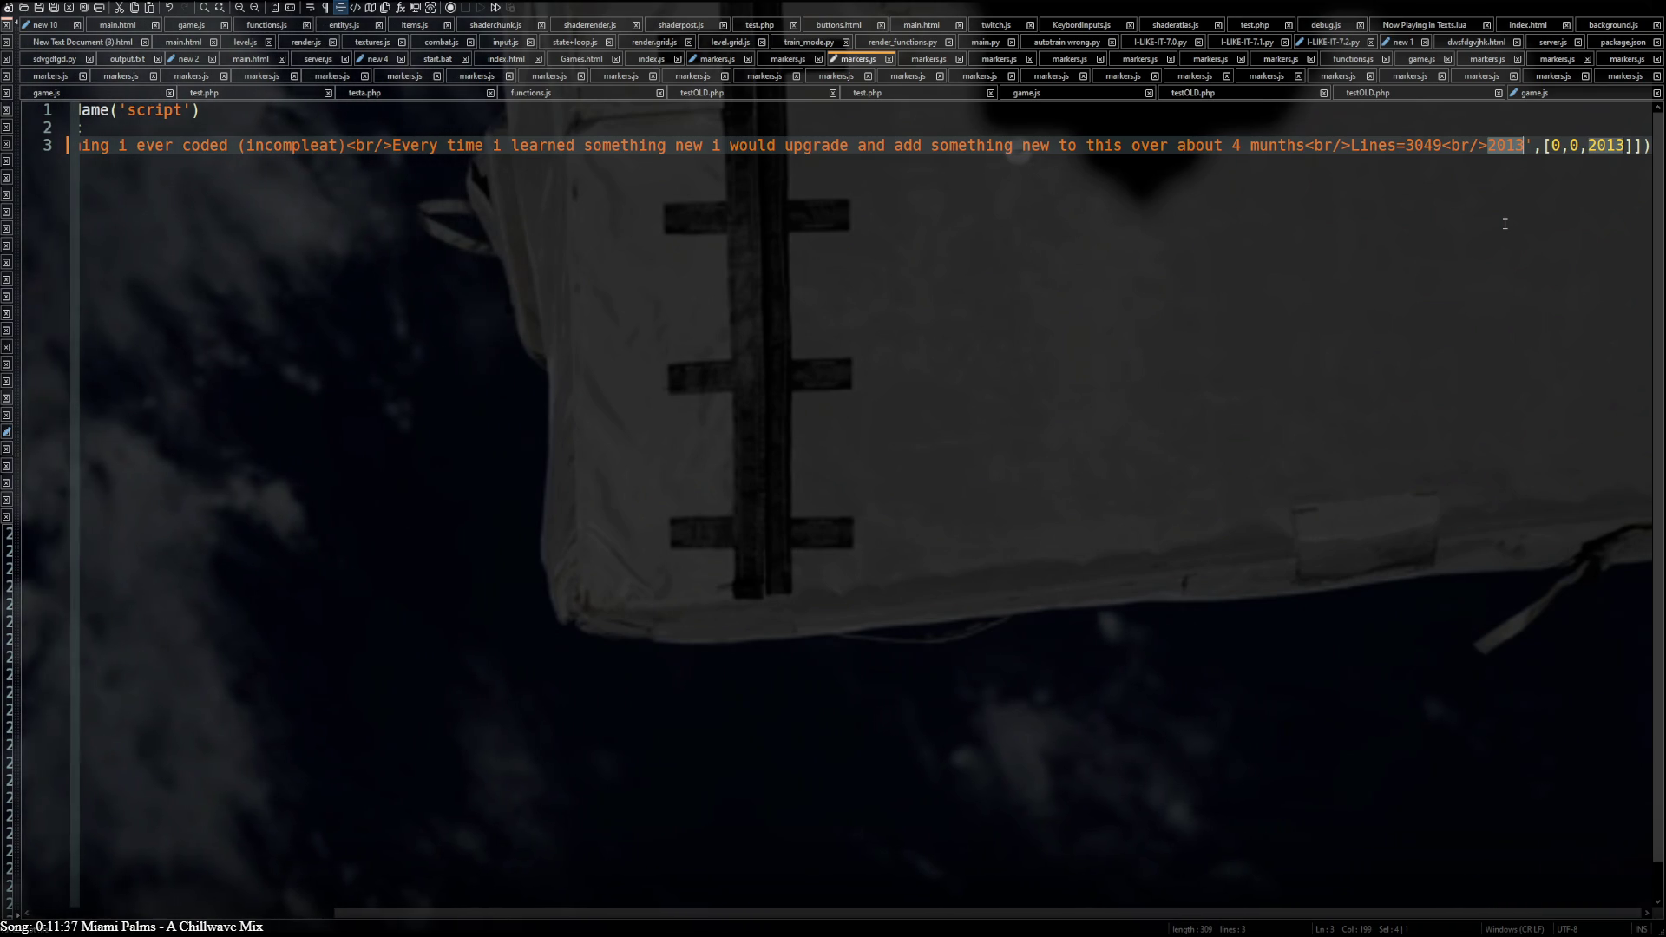
key(BackSpace)
key(BackSpace)
key(BackSpace)
key(BackSpace)
key(BackSpace)
key(BackSpace)
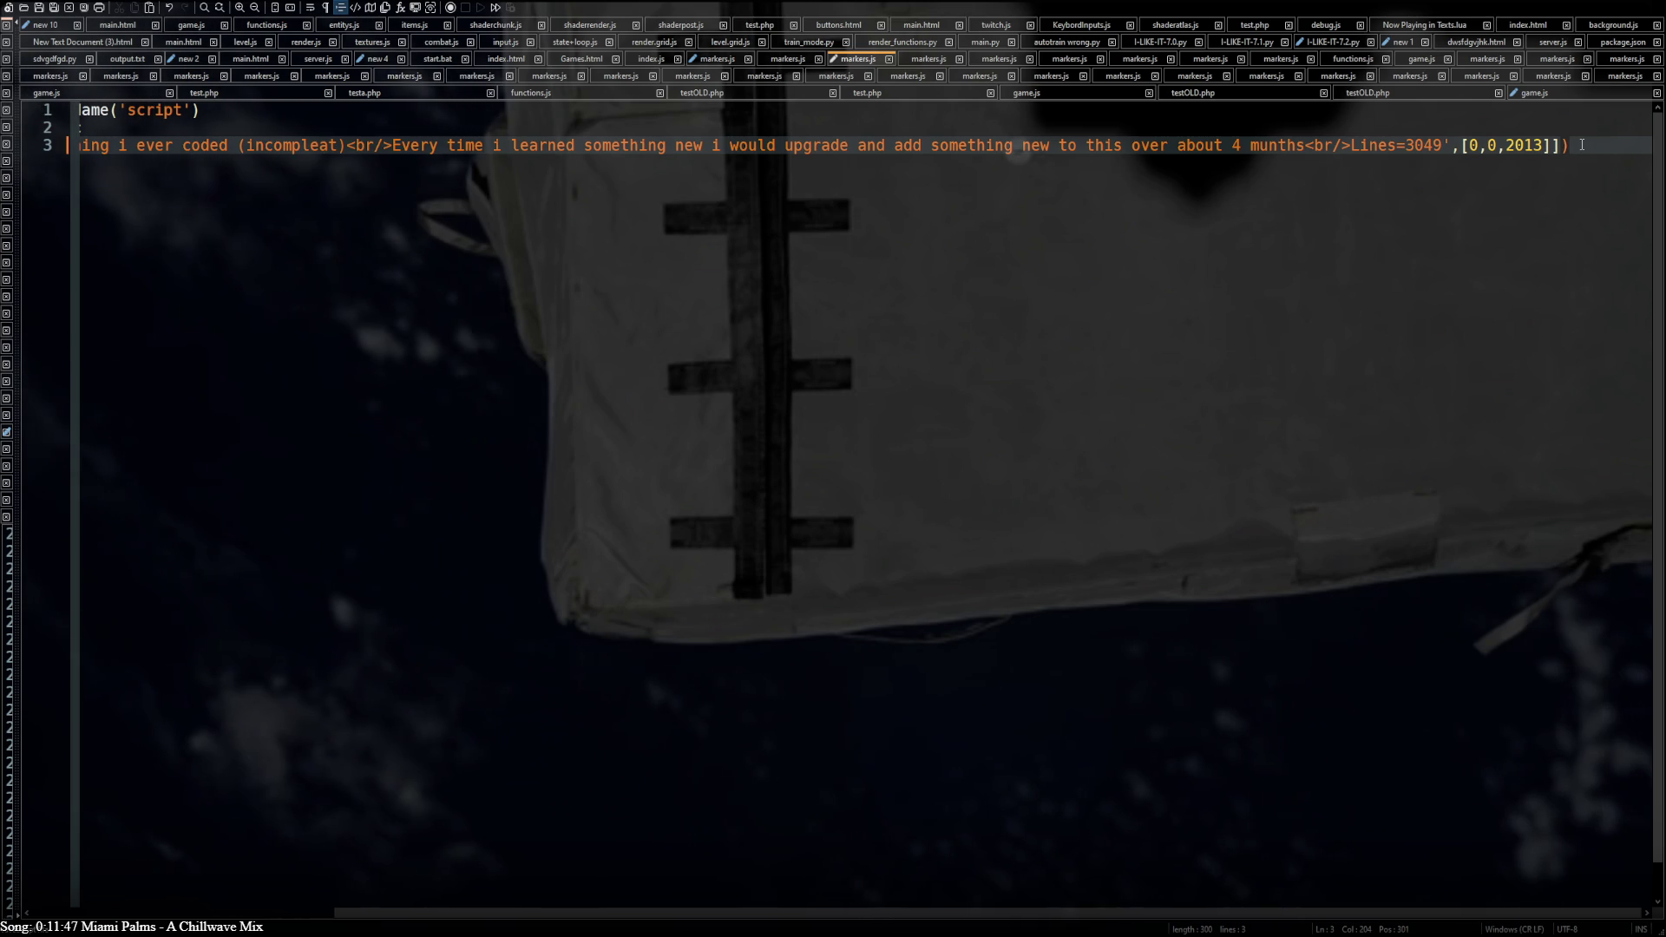
key(Left)
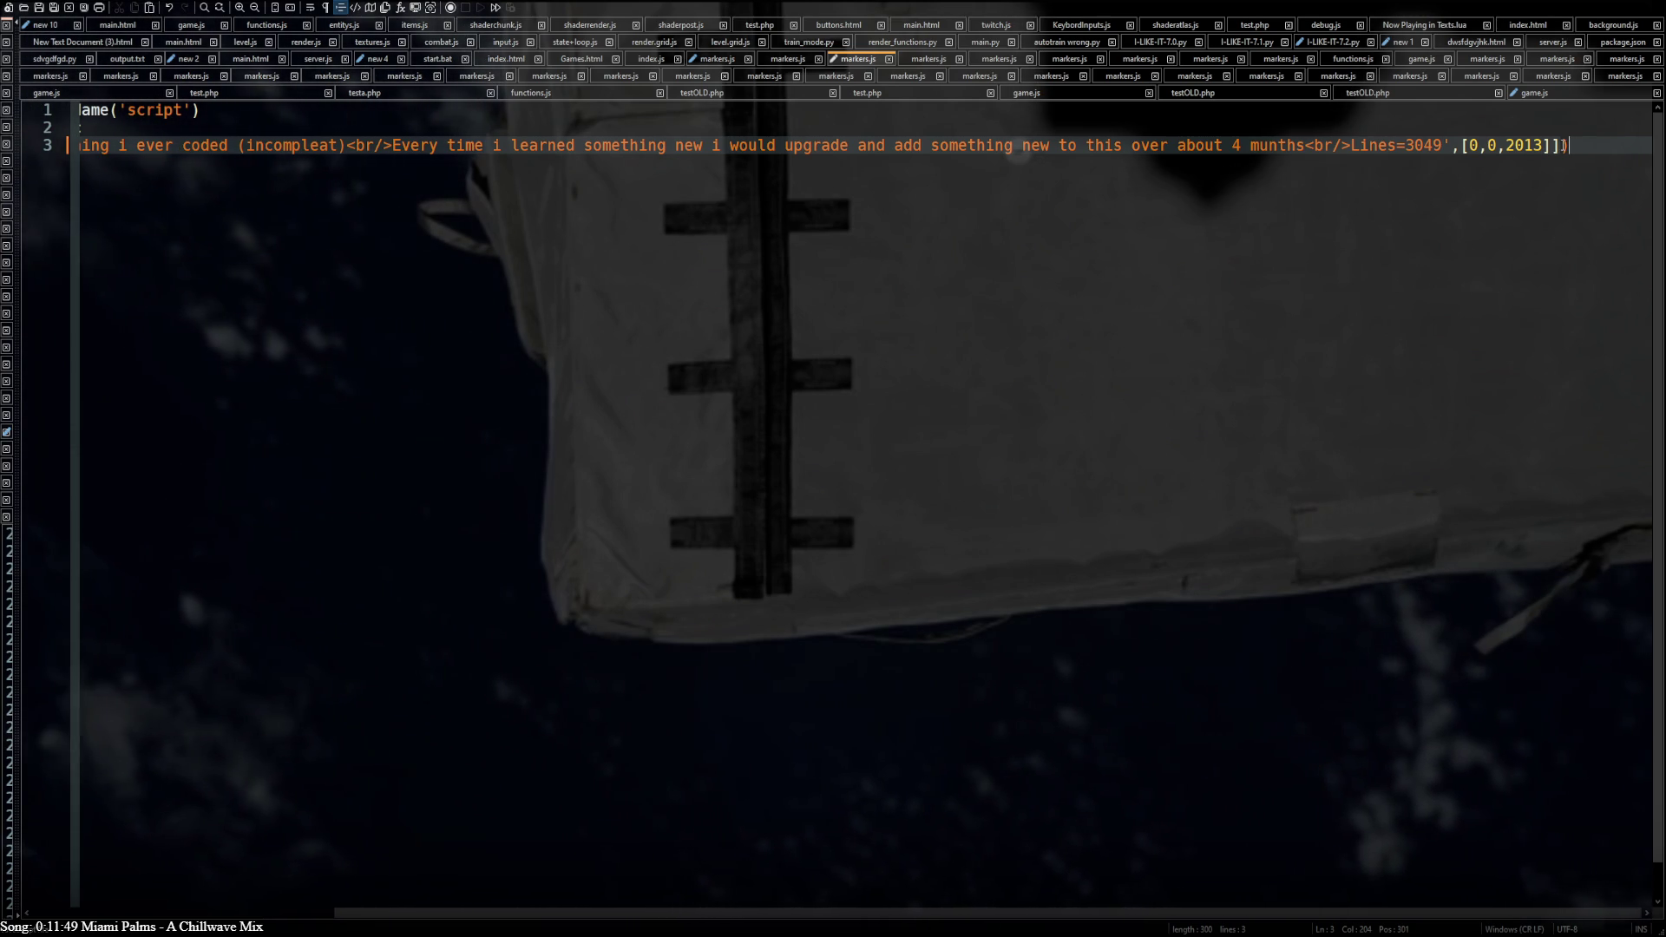
key(Left)
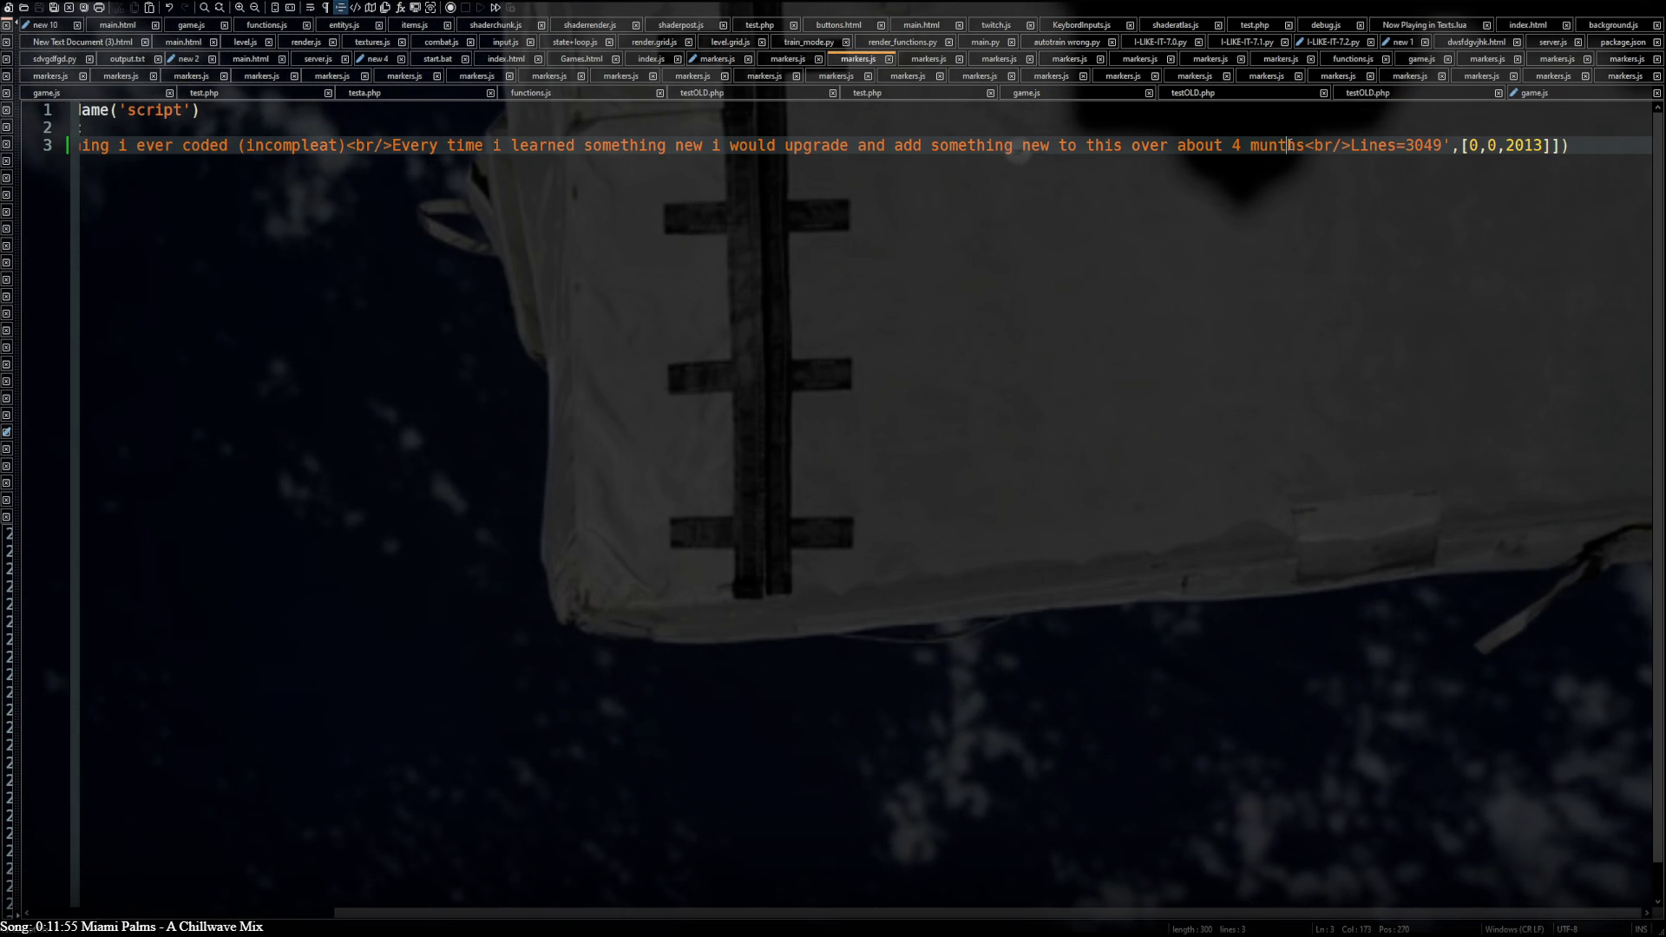
double_click(1283, 145)
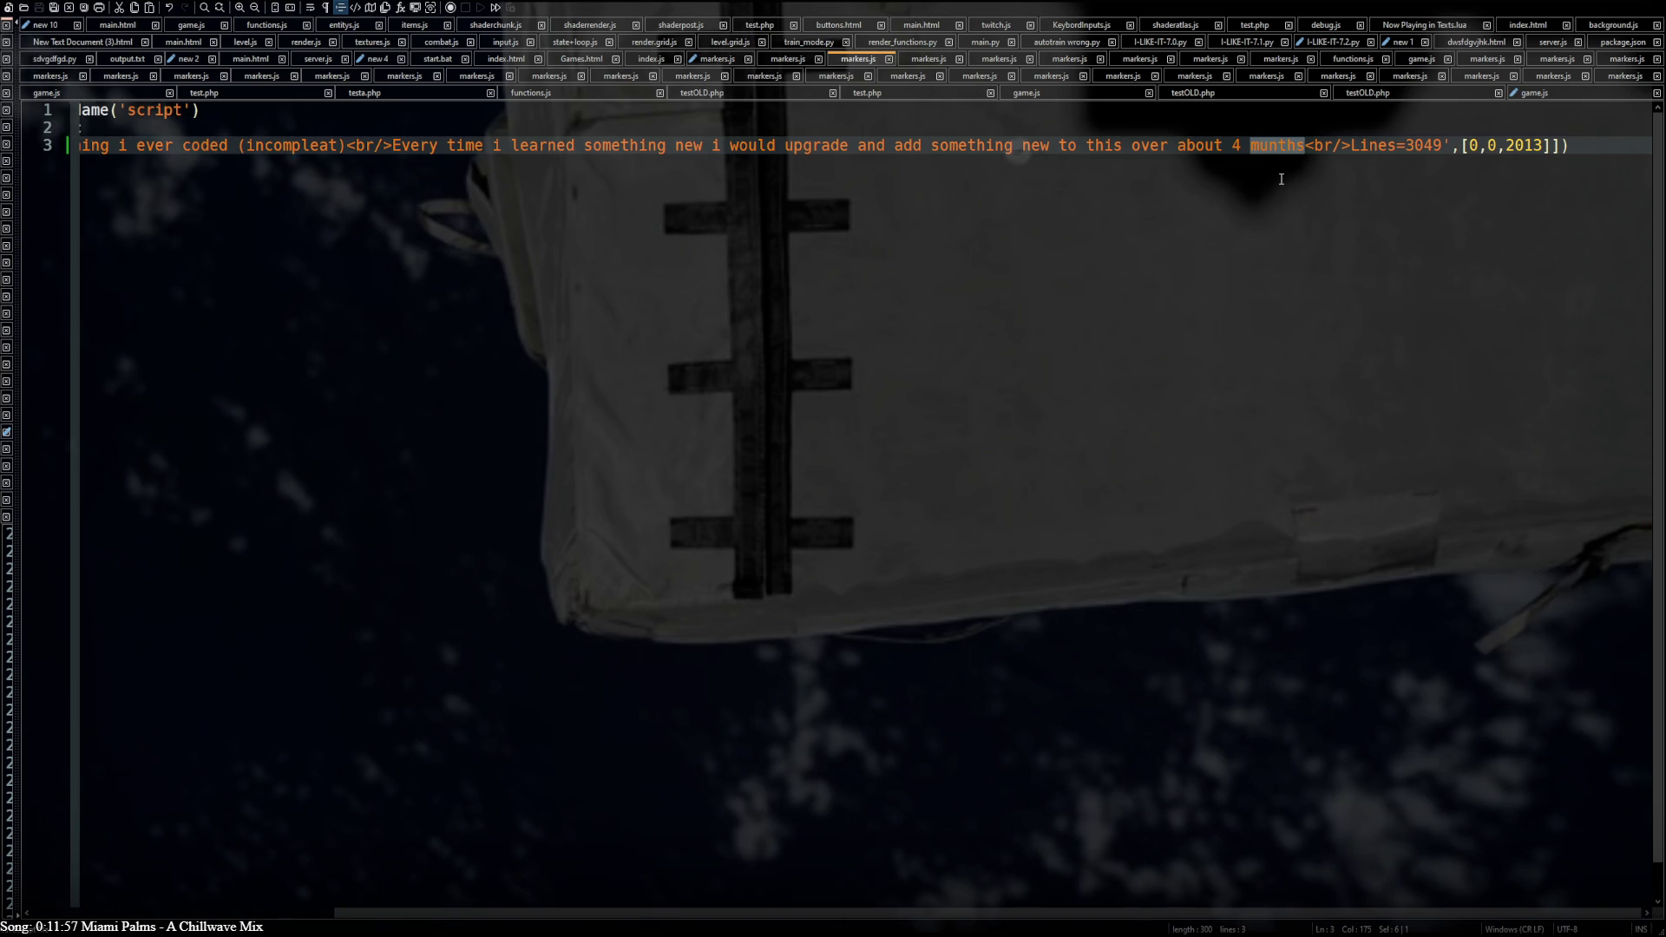
click(620, 132)
drag(1303, 145, 335, 145)
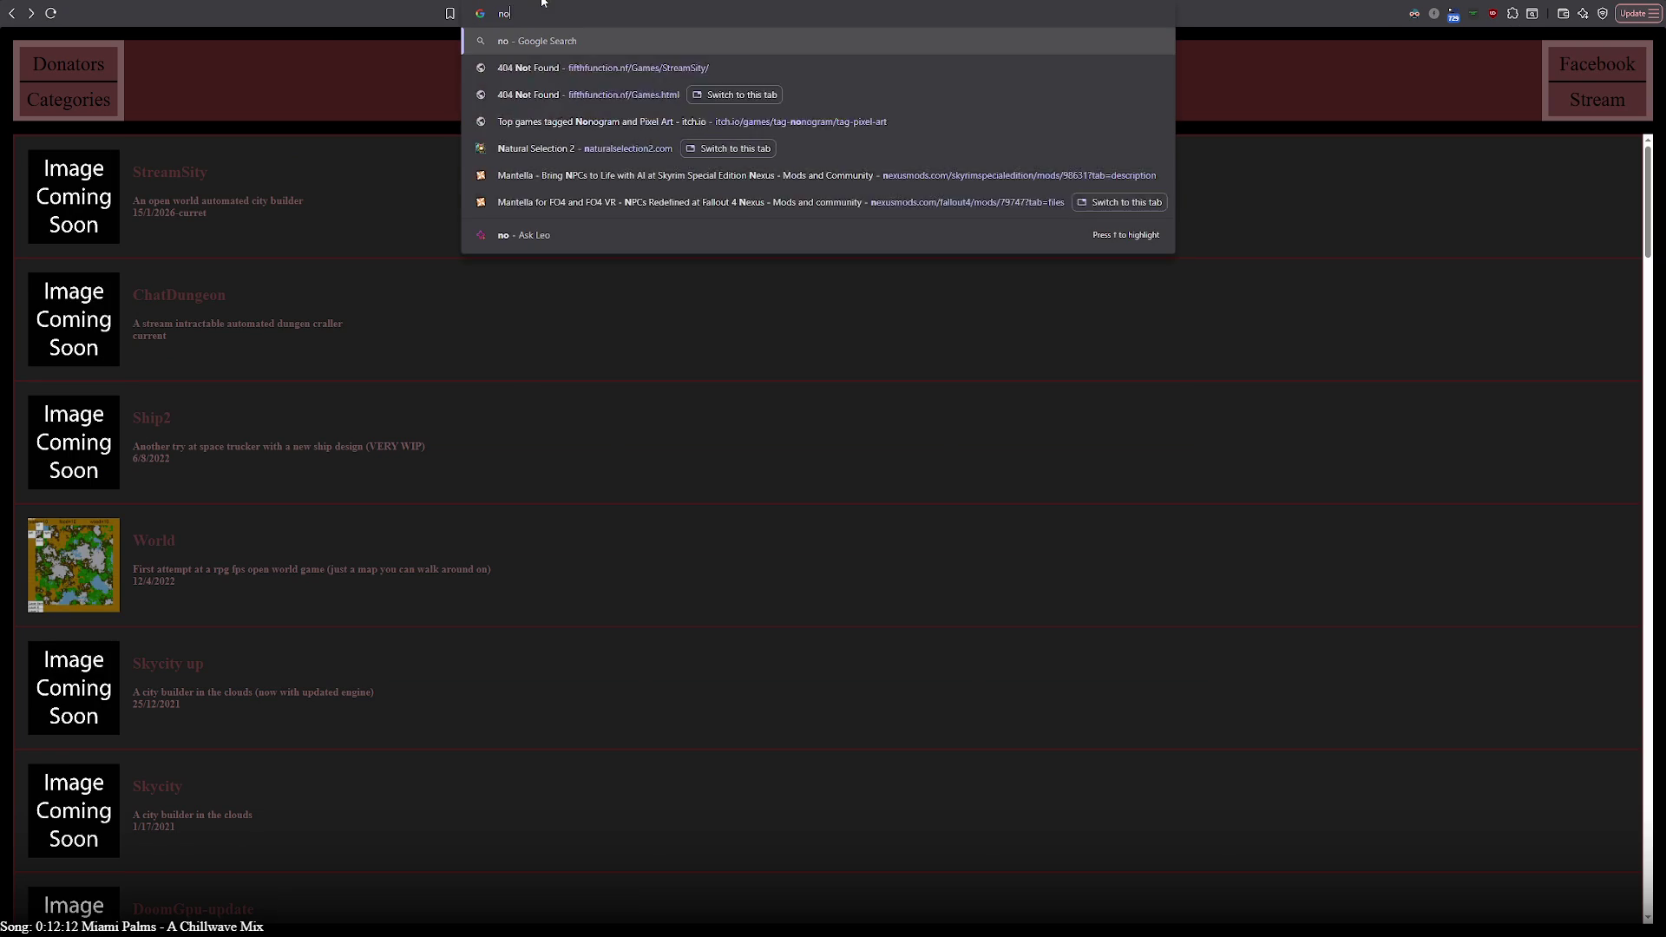
text(notepad)
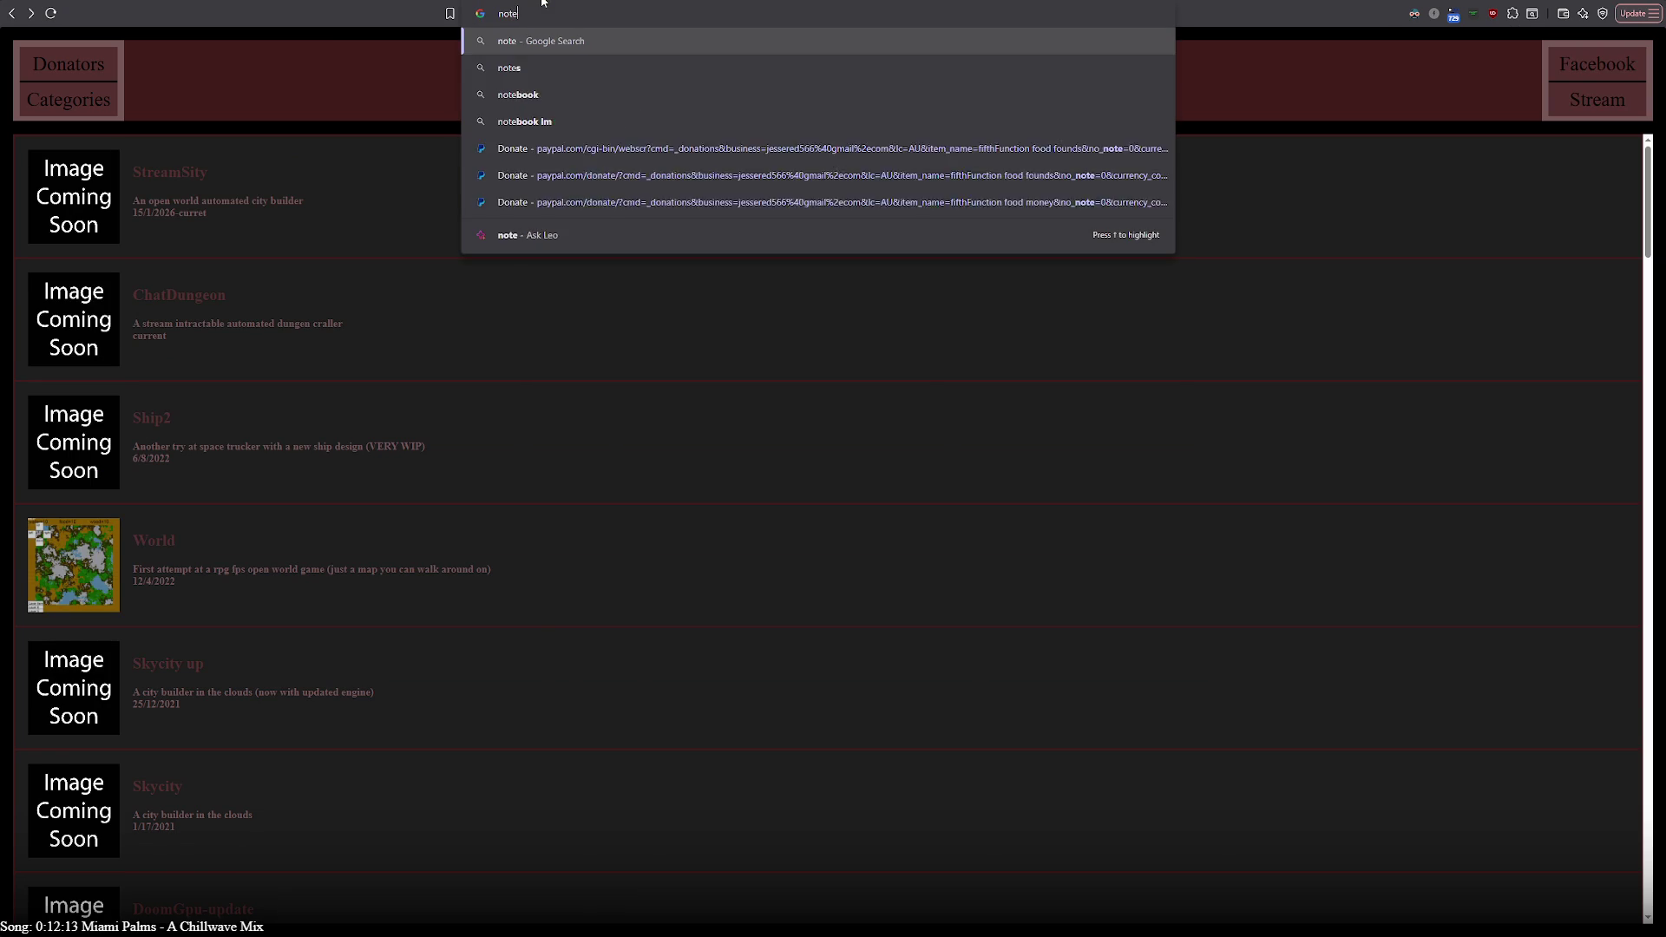
text(++ sp)
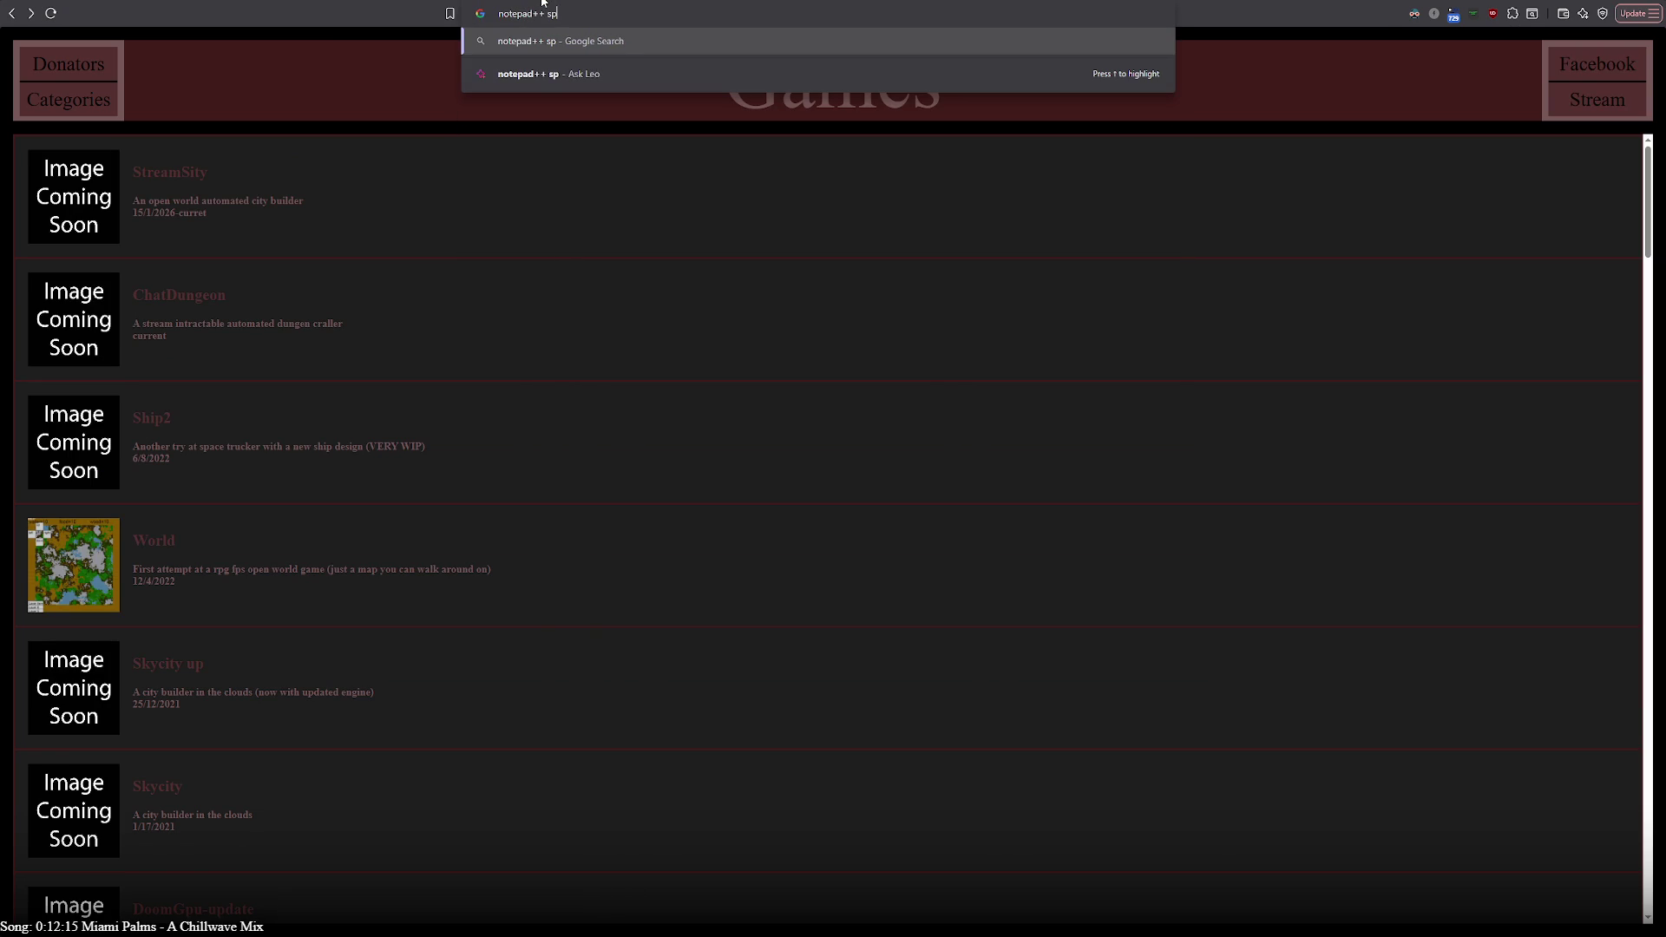
text(ellcheck)
Search 'notepad++ spellcheck' and reach the Super User answer
key(Return)
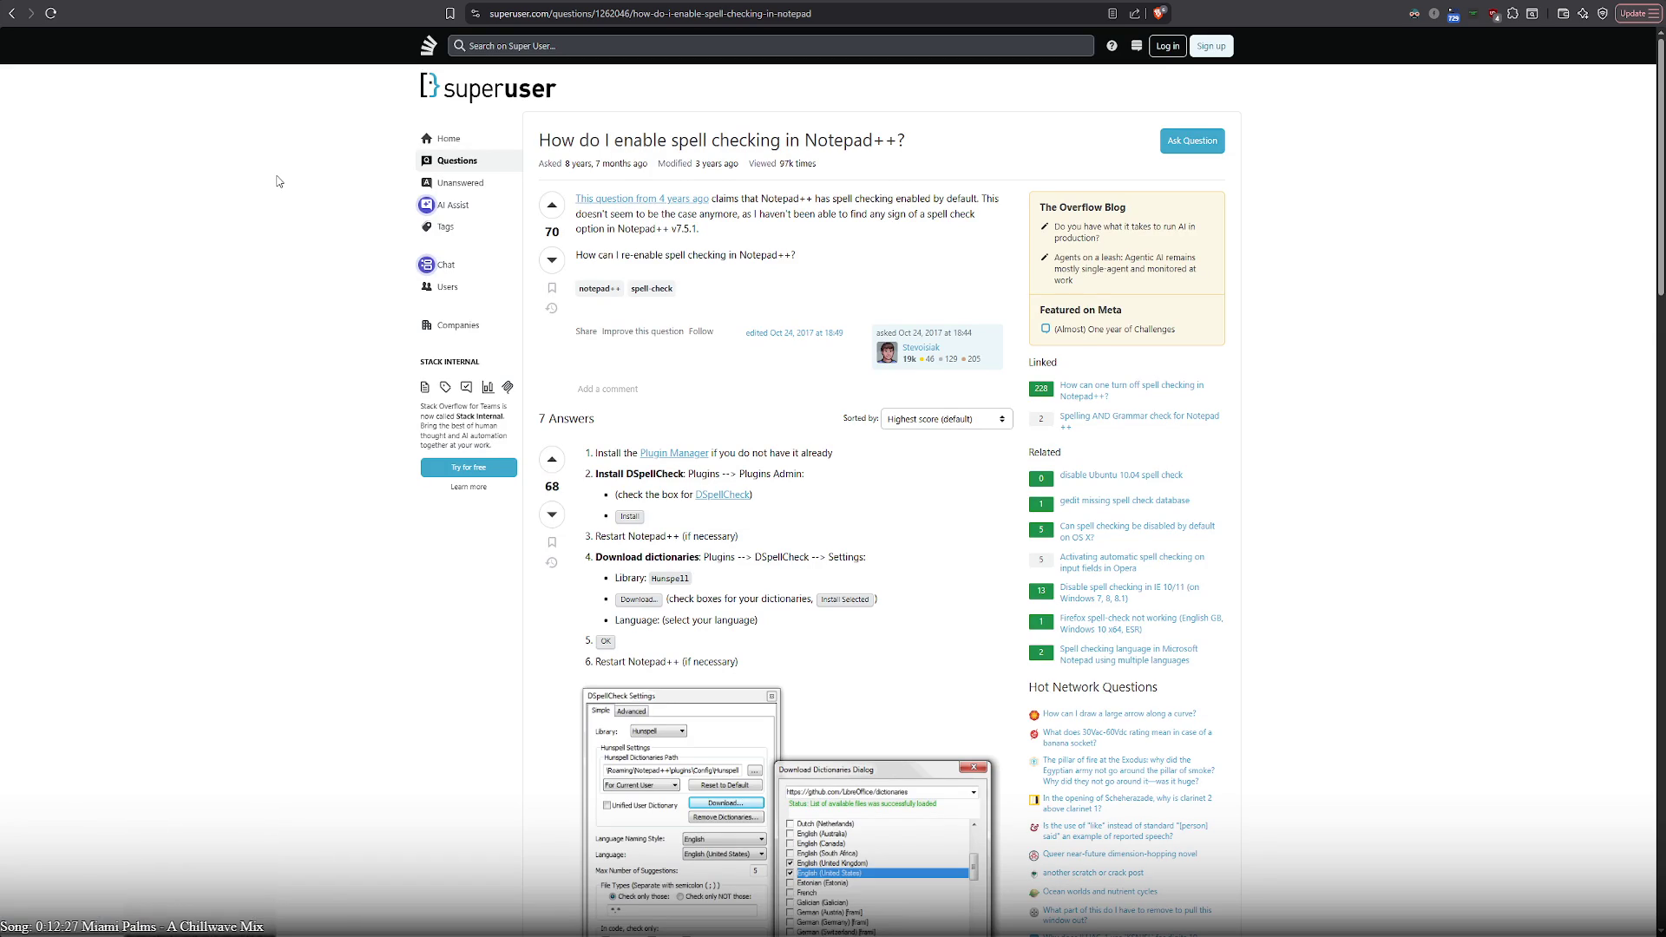
scroll(231, 380, down, 2)
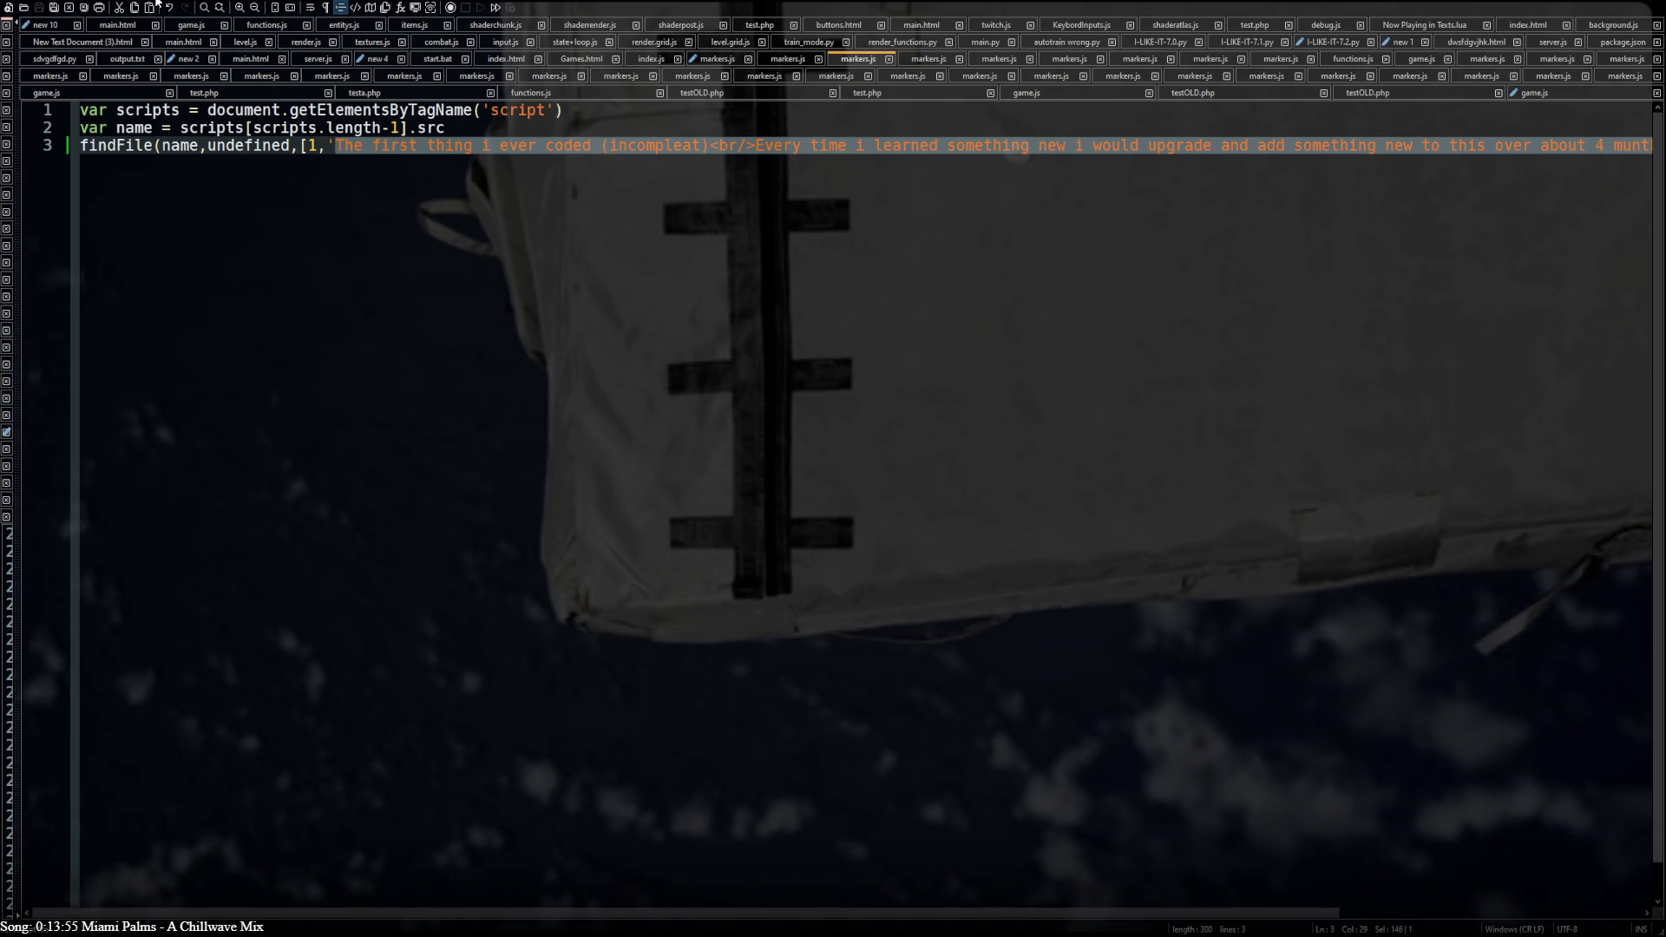
Get the corrected 'incomplete' spelling via Google and paste it over line 3's description
key(End)
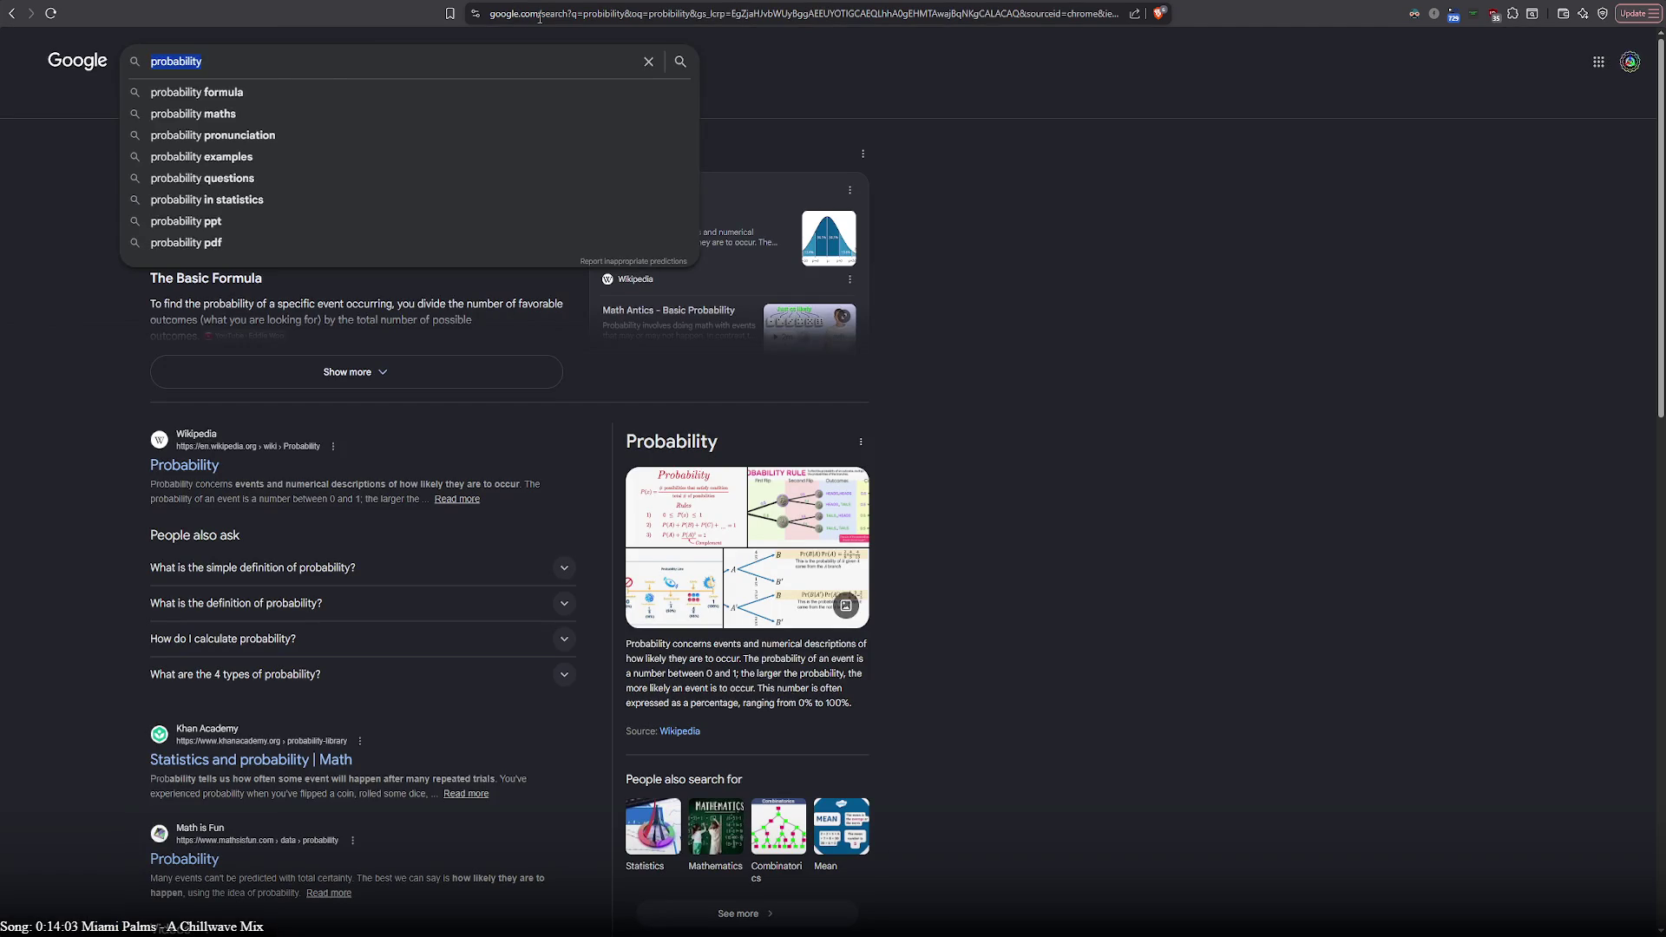
text(The first thing i ever coded (incompleat)<br/>Every time i learned something new i would upgrade and add something new to this over about 4 munths)
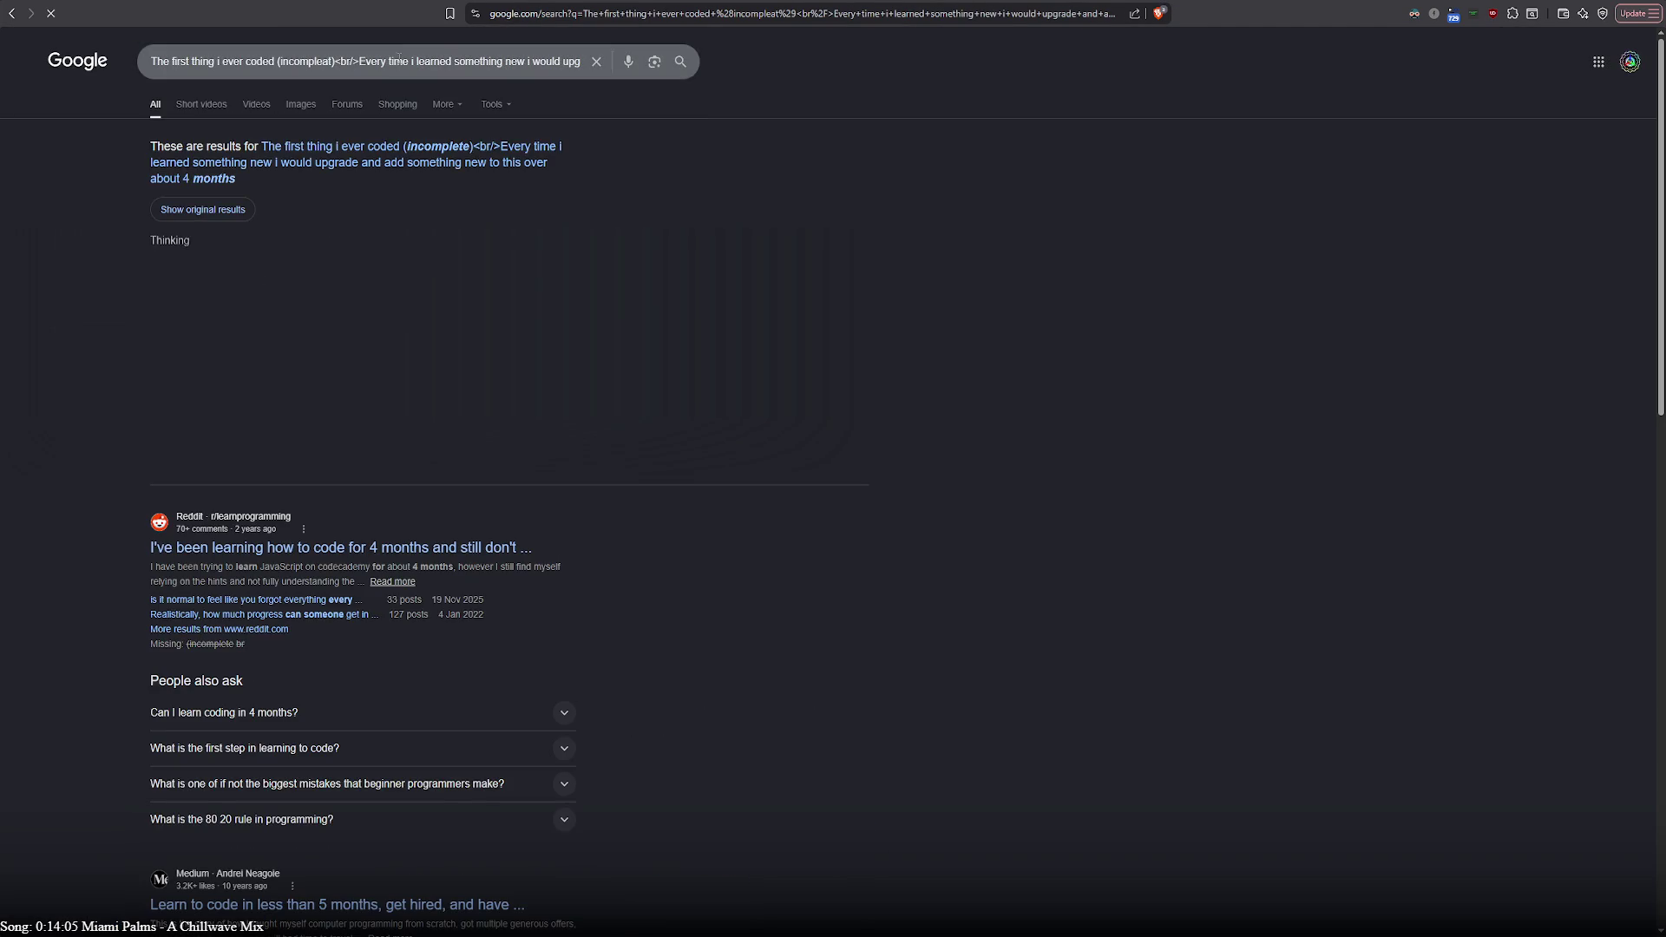
triple_click(367, 62)
key(ctrl+c)
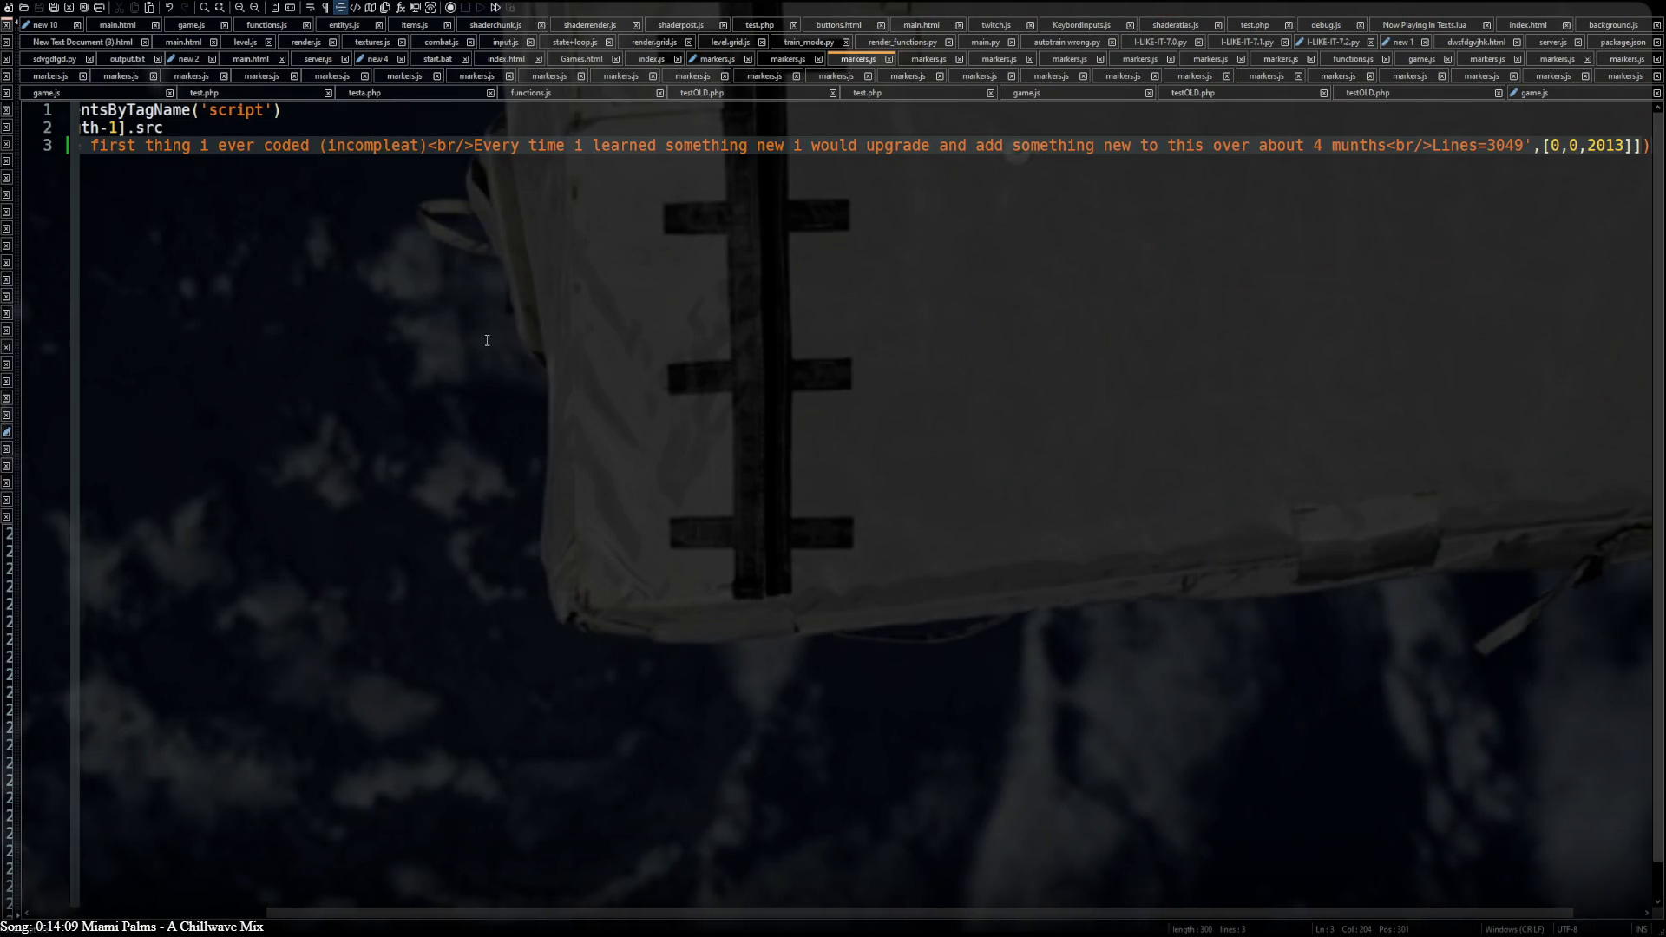
drag(1541, 167, 340, 154)
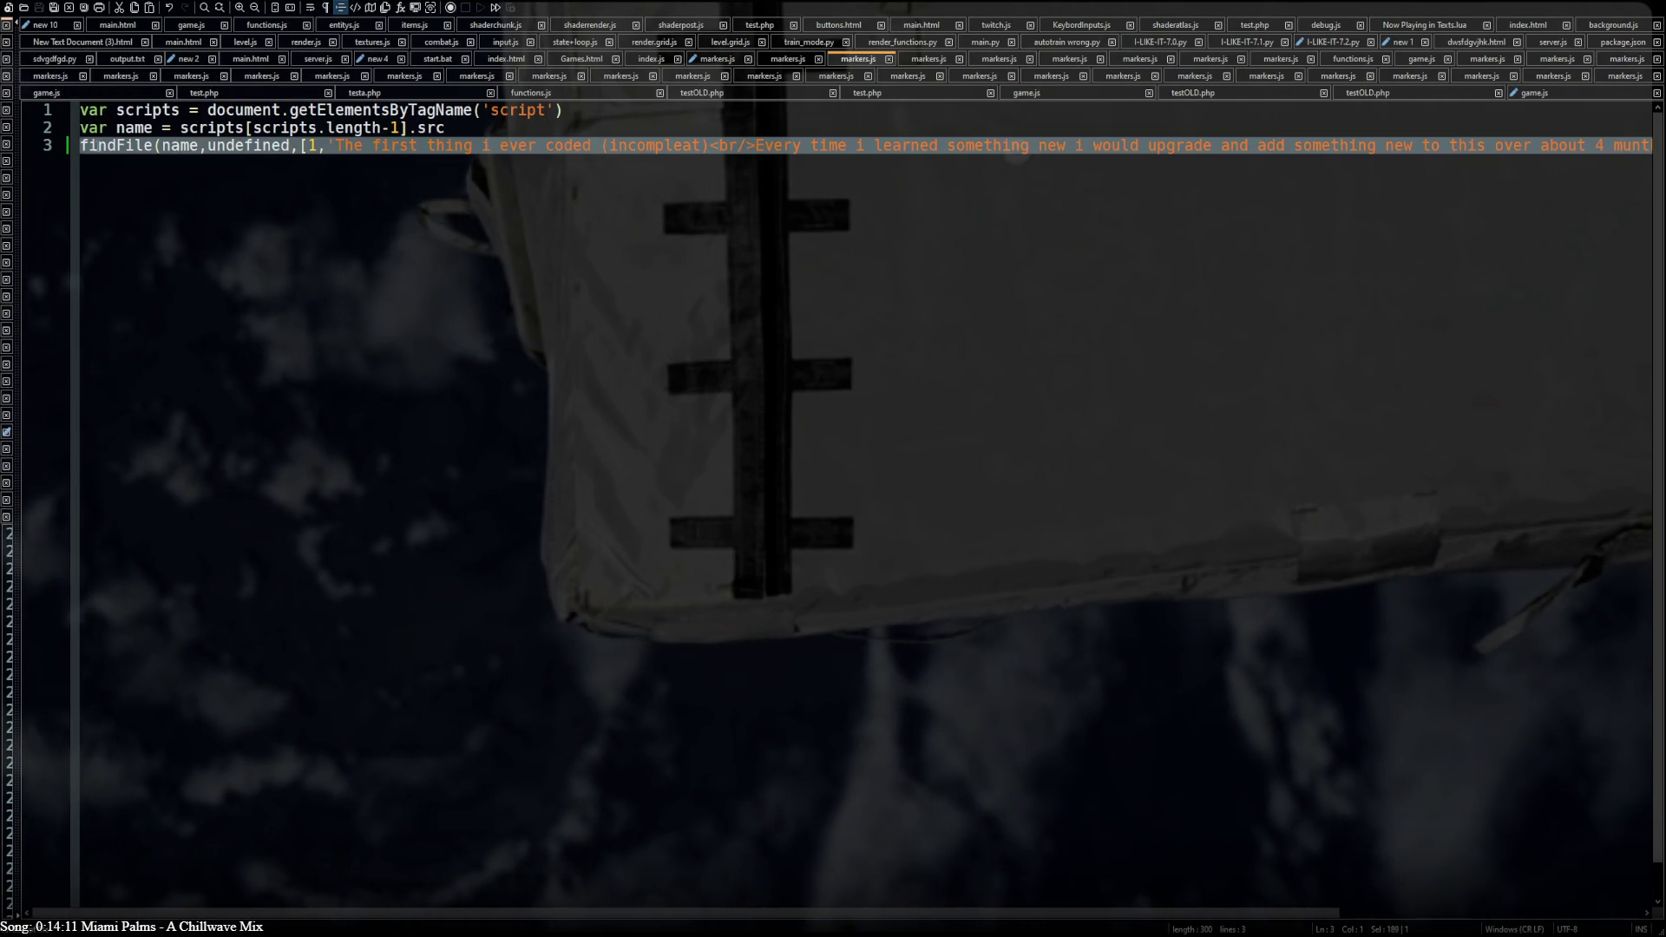
key(ctrl+v)
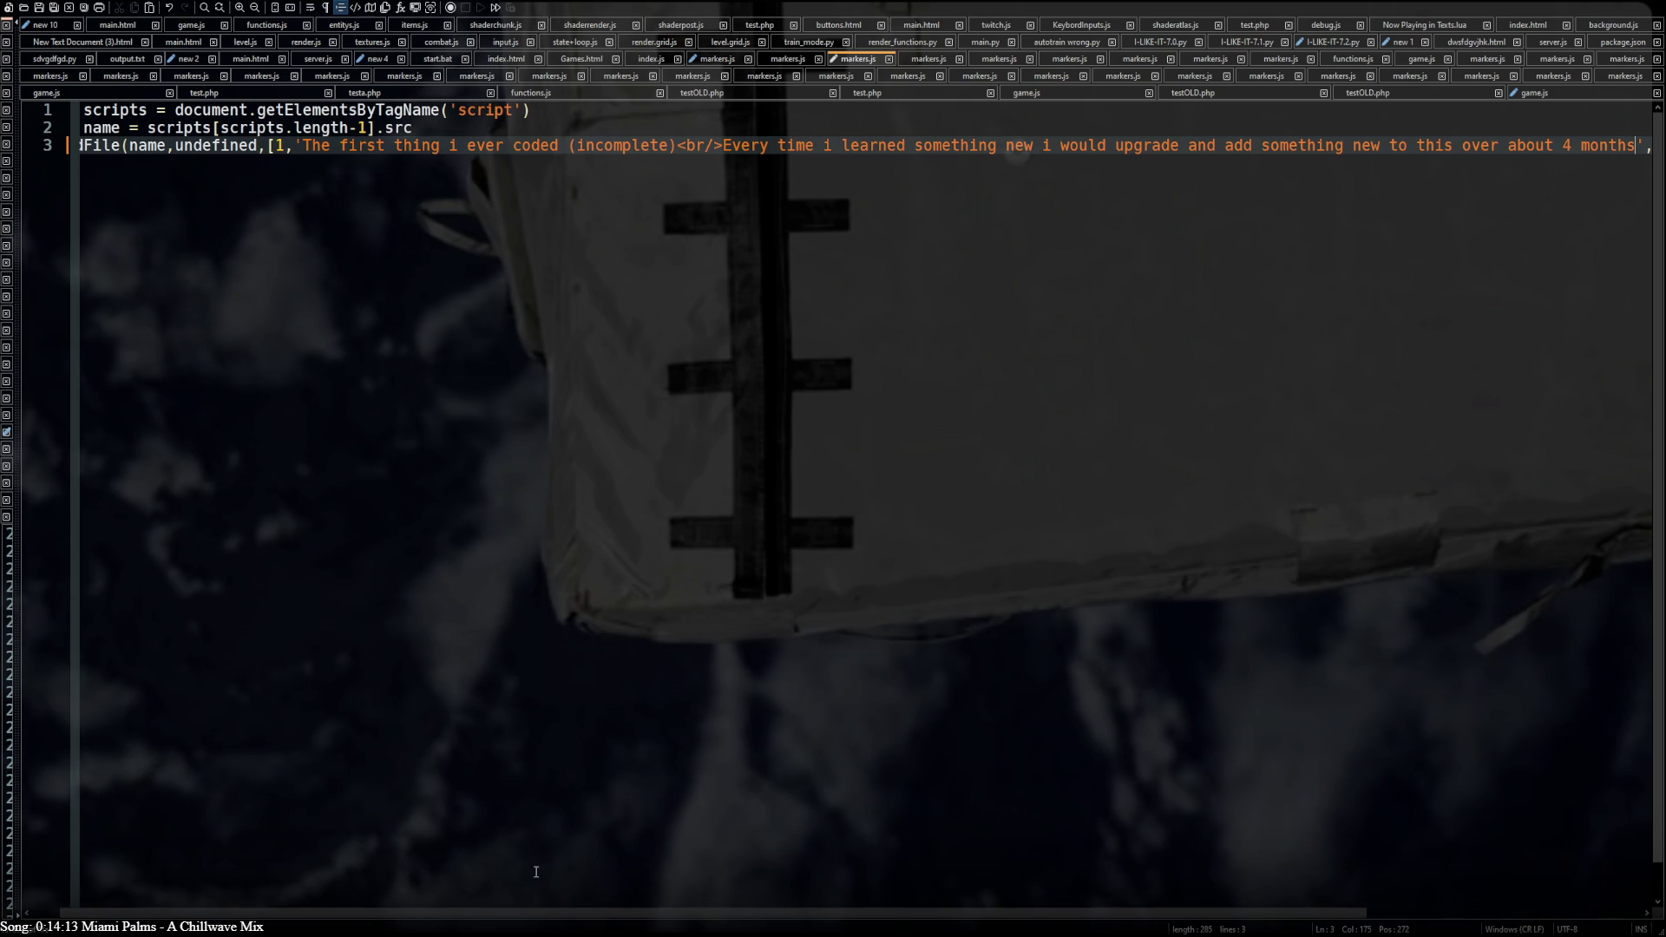
drag(535, 921, 840, 921)
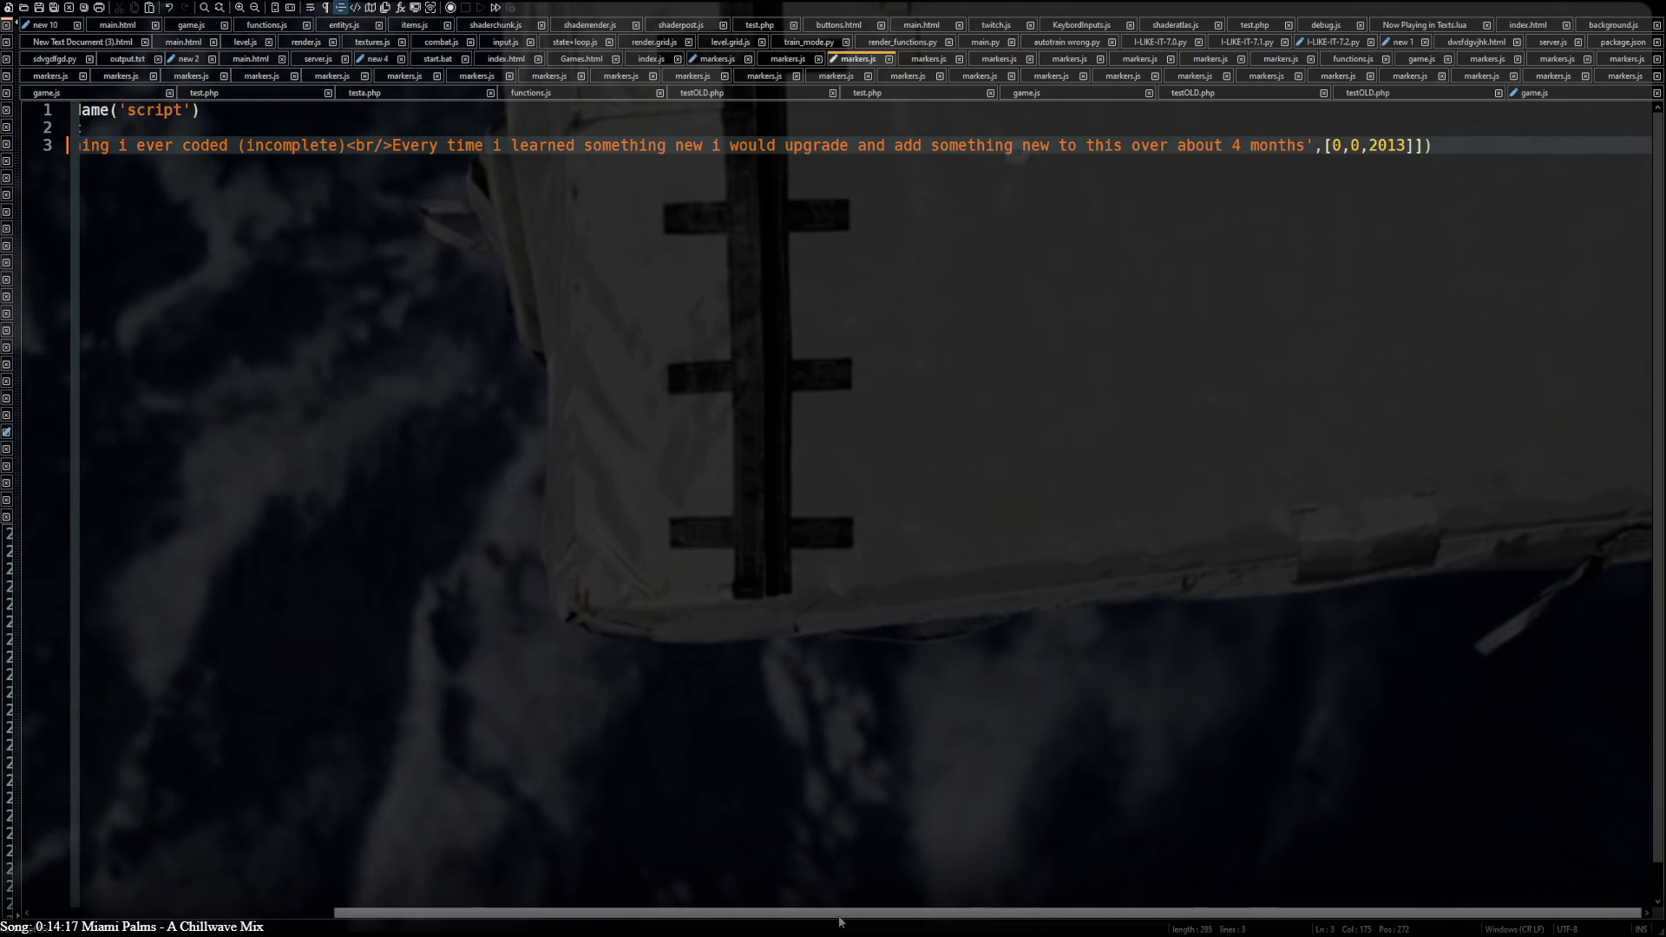
key(alt+Tab)
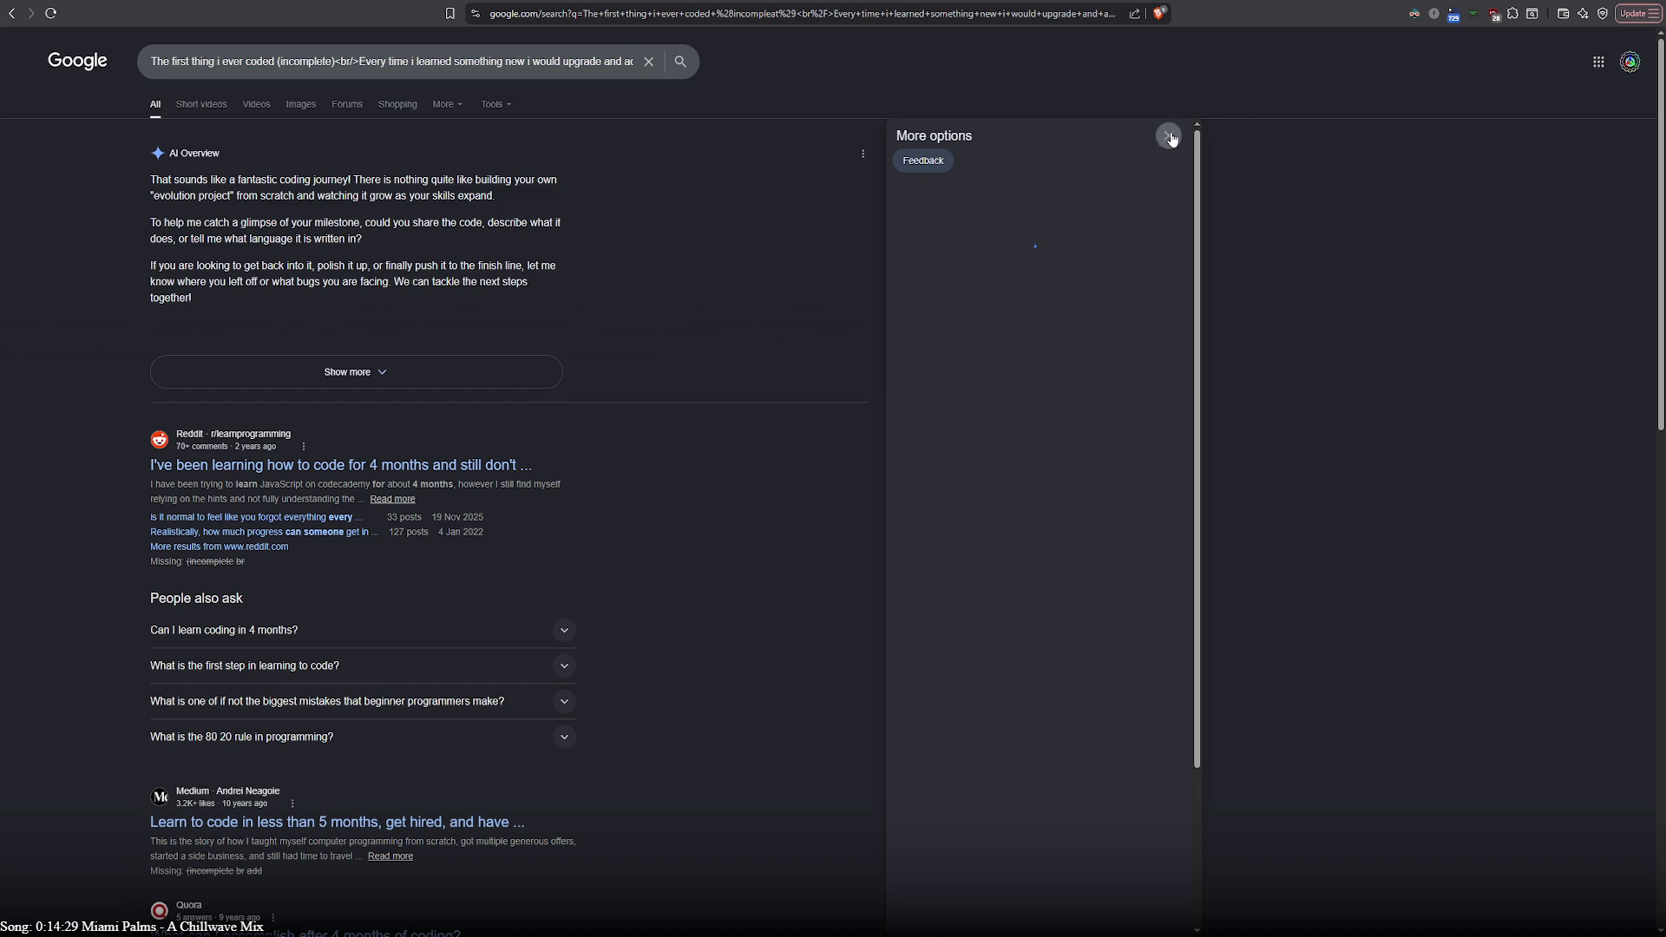
Search Google again for the pasted game description after stepping back from the side panel
click(1176, 135)
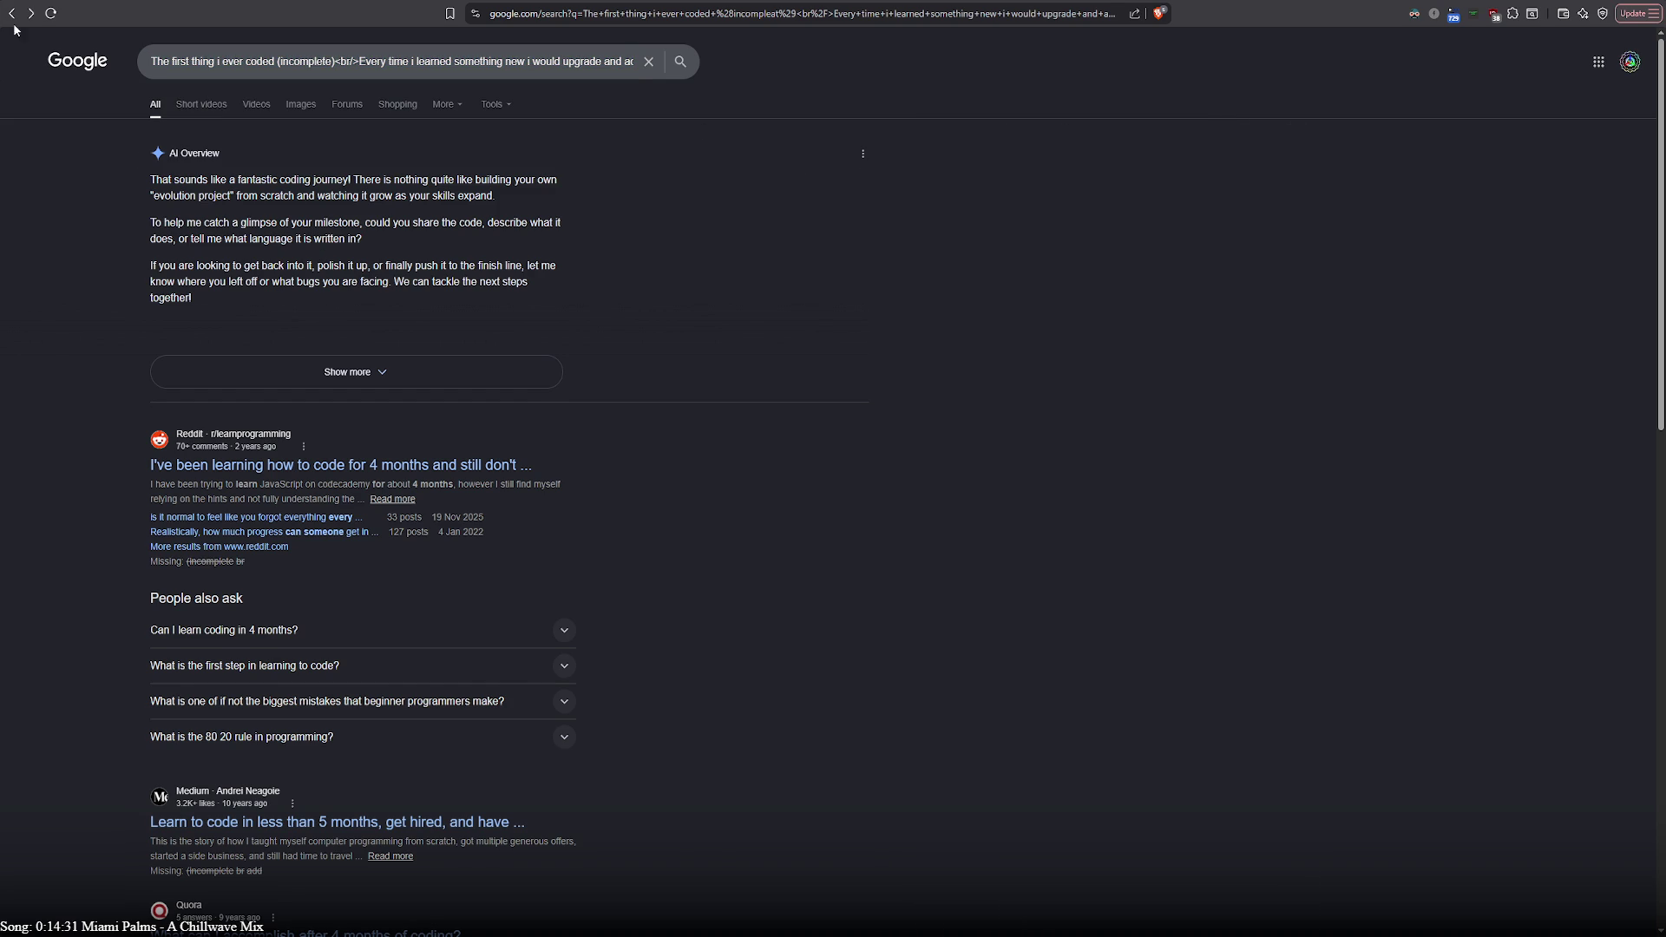
key(alt+Left)
click(221, 60)
key(ctrl+a)
key(ctrl+v)
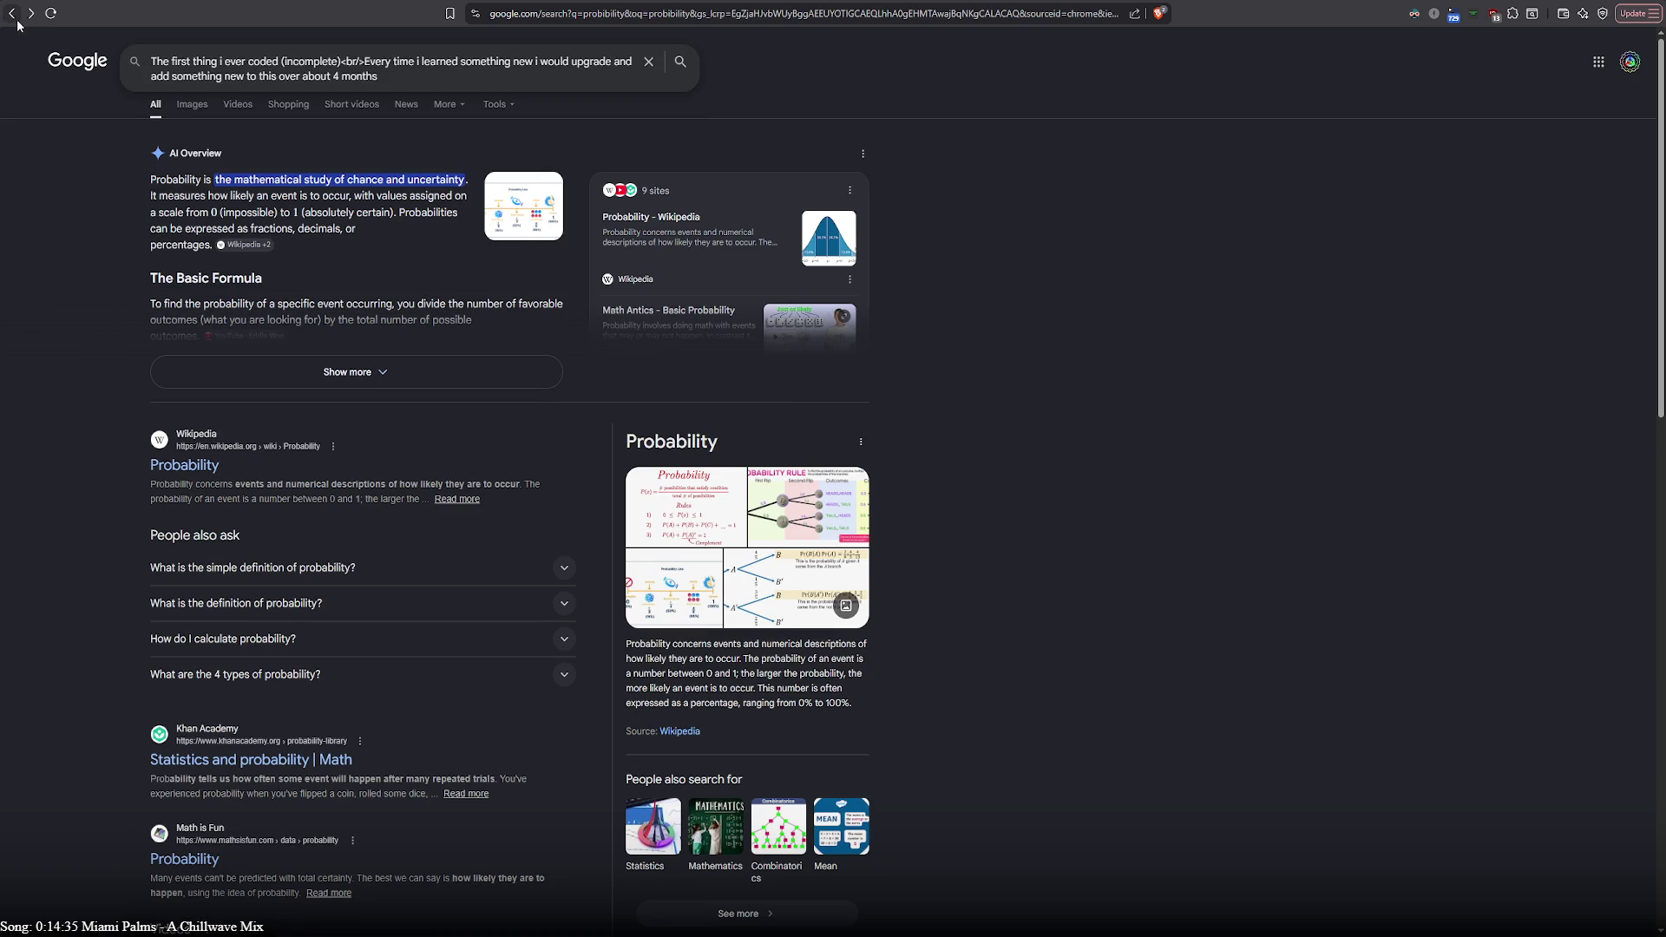
Review the full search query via Back/Forward and bring up the AI Overview options menu
click(12, 13)
click(30, 14)
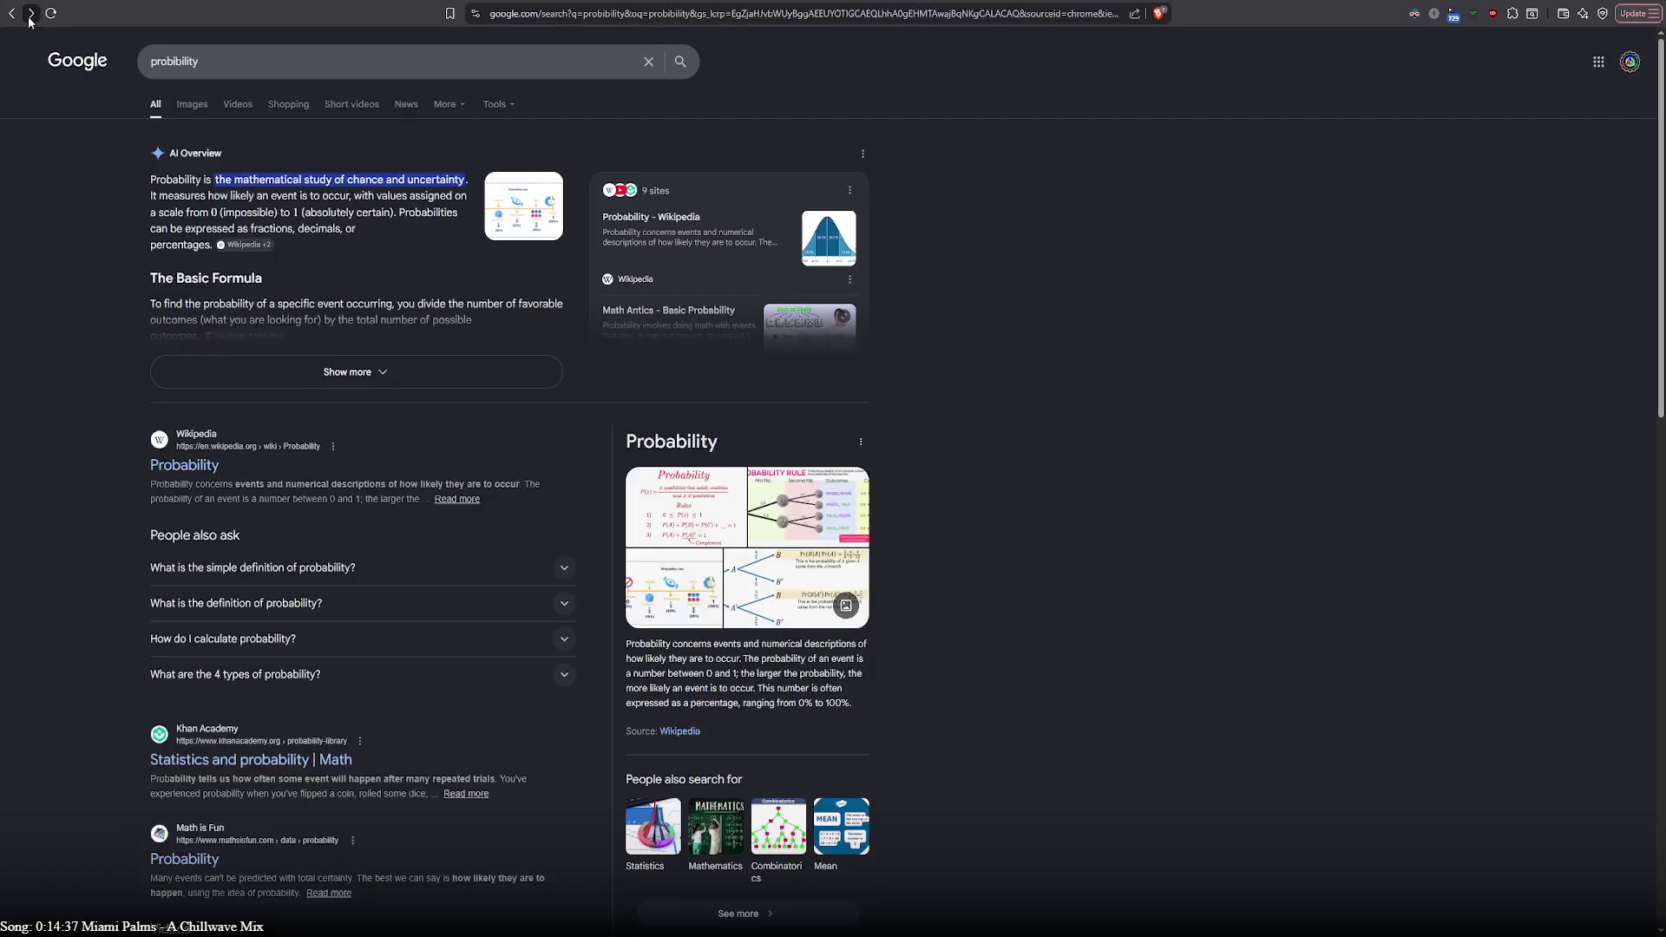
click(350, 53)
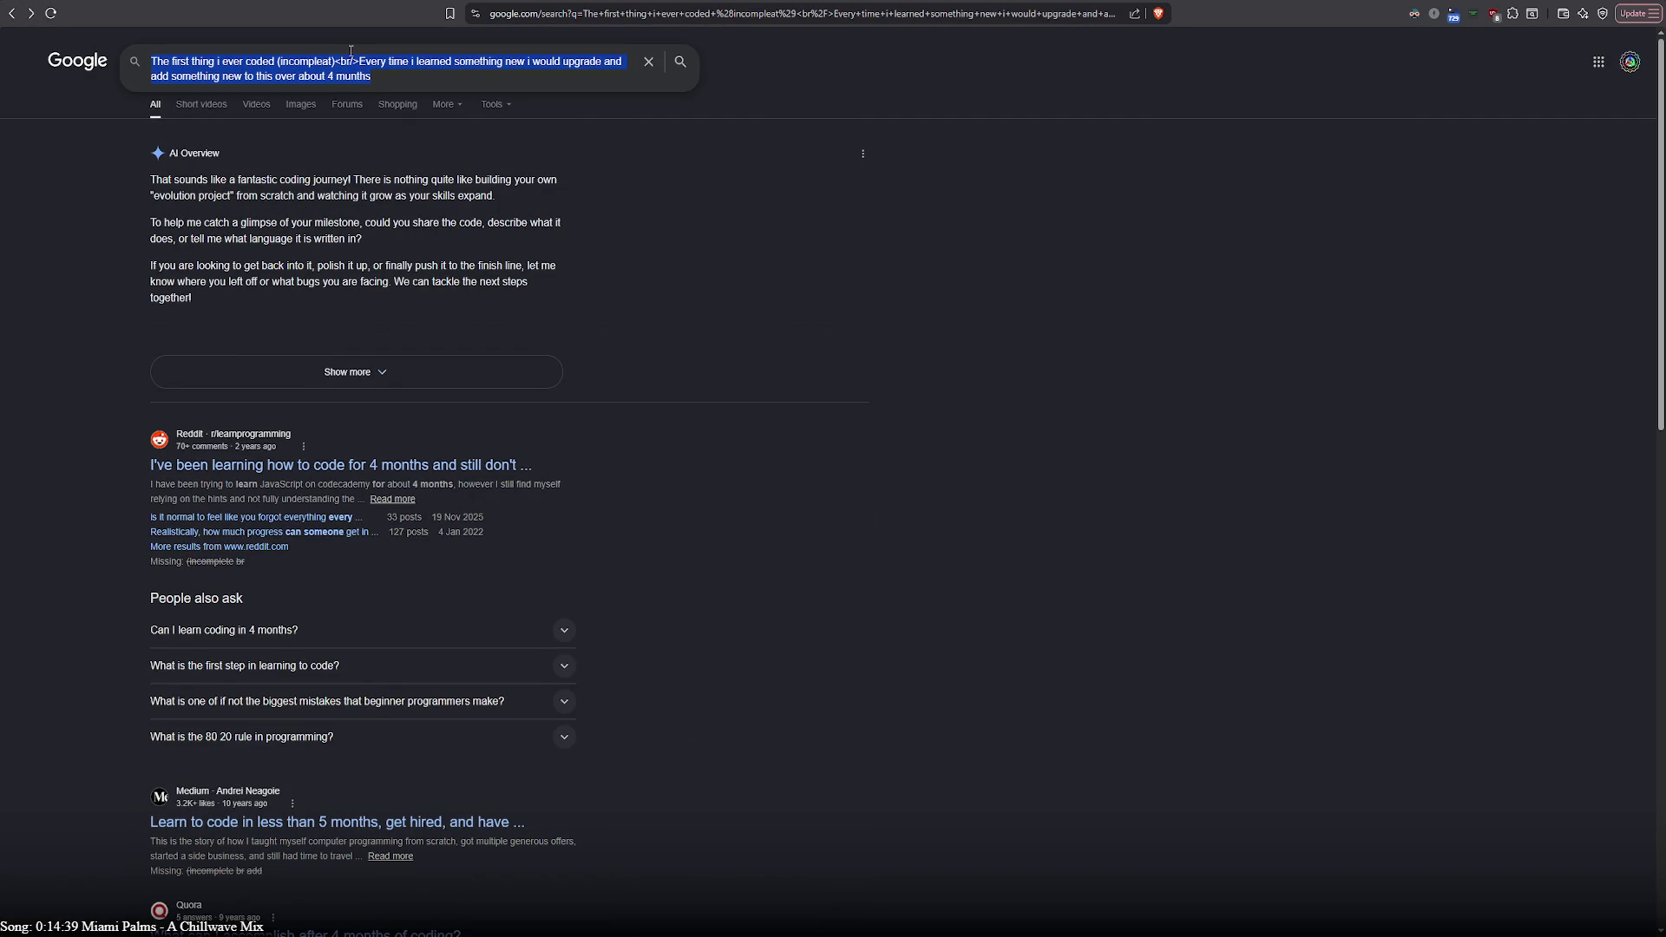
click(152, 173)
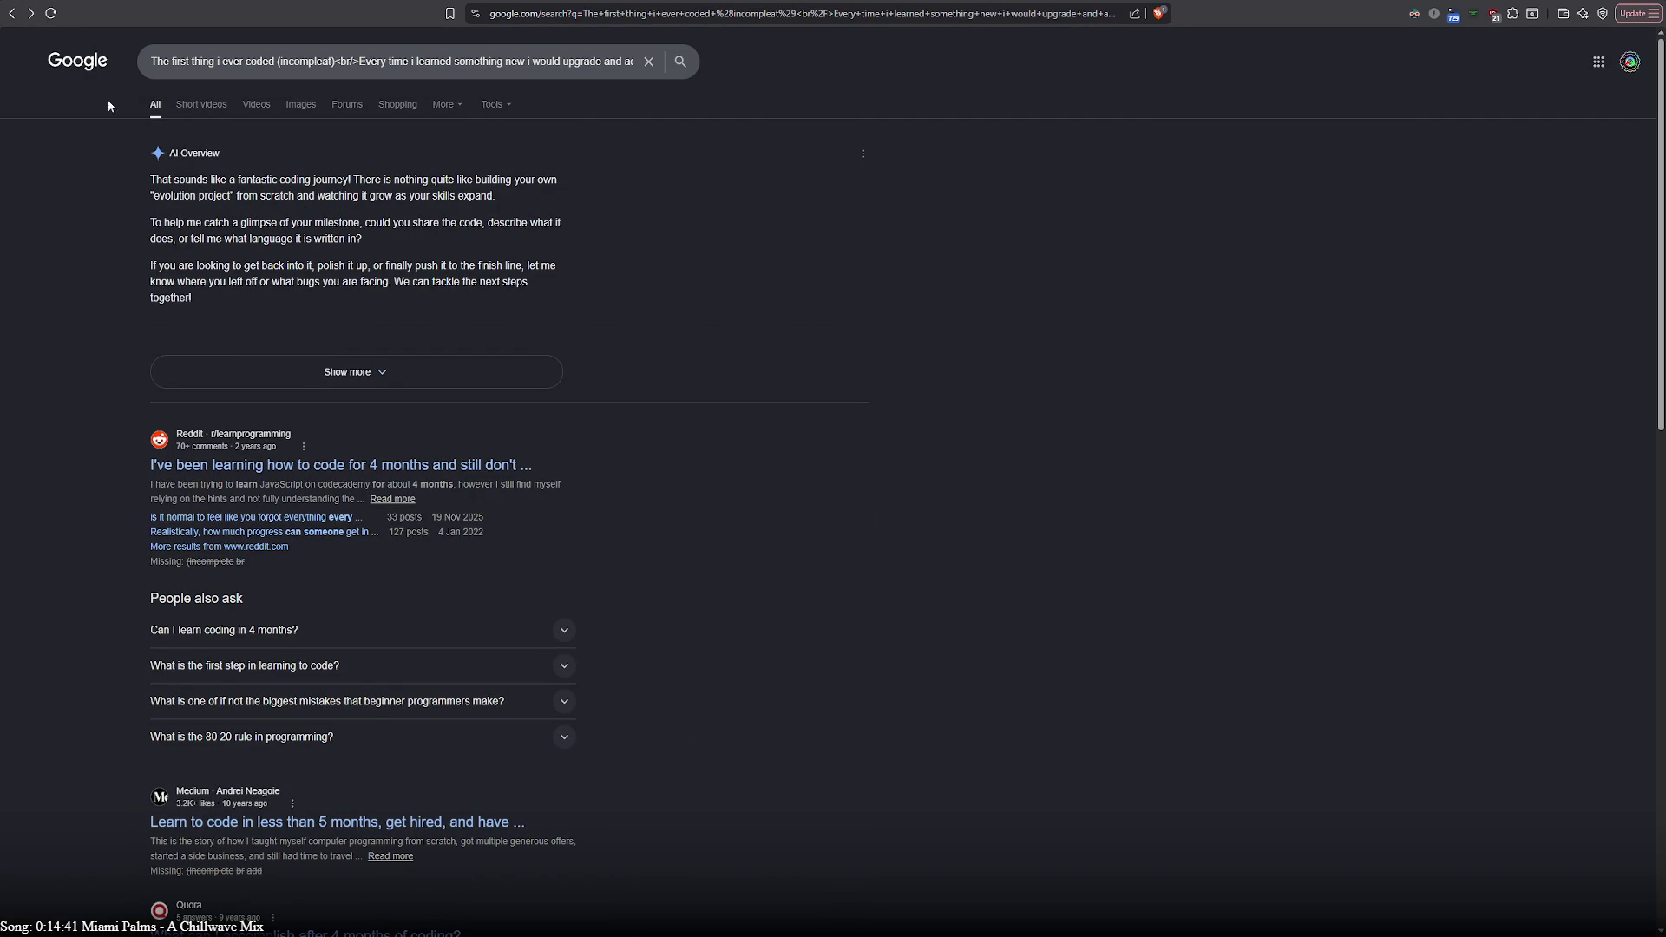
click(862, 153)
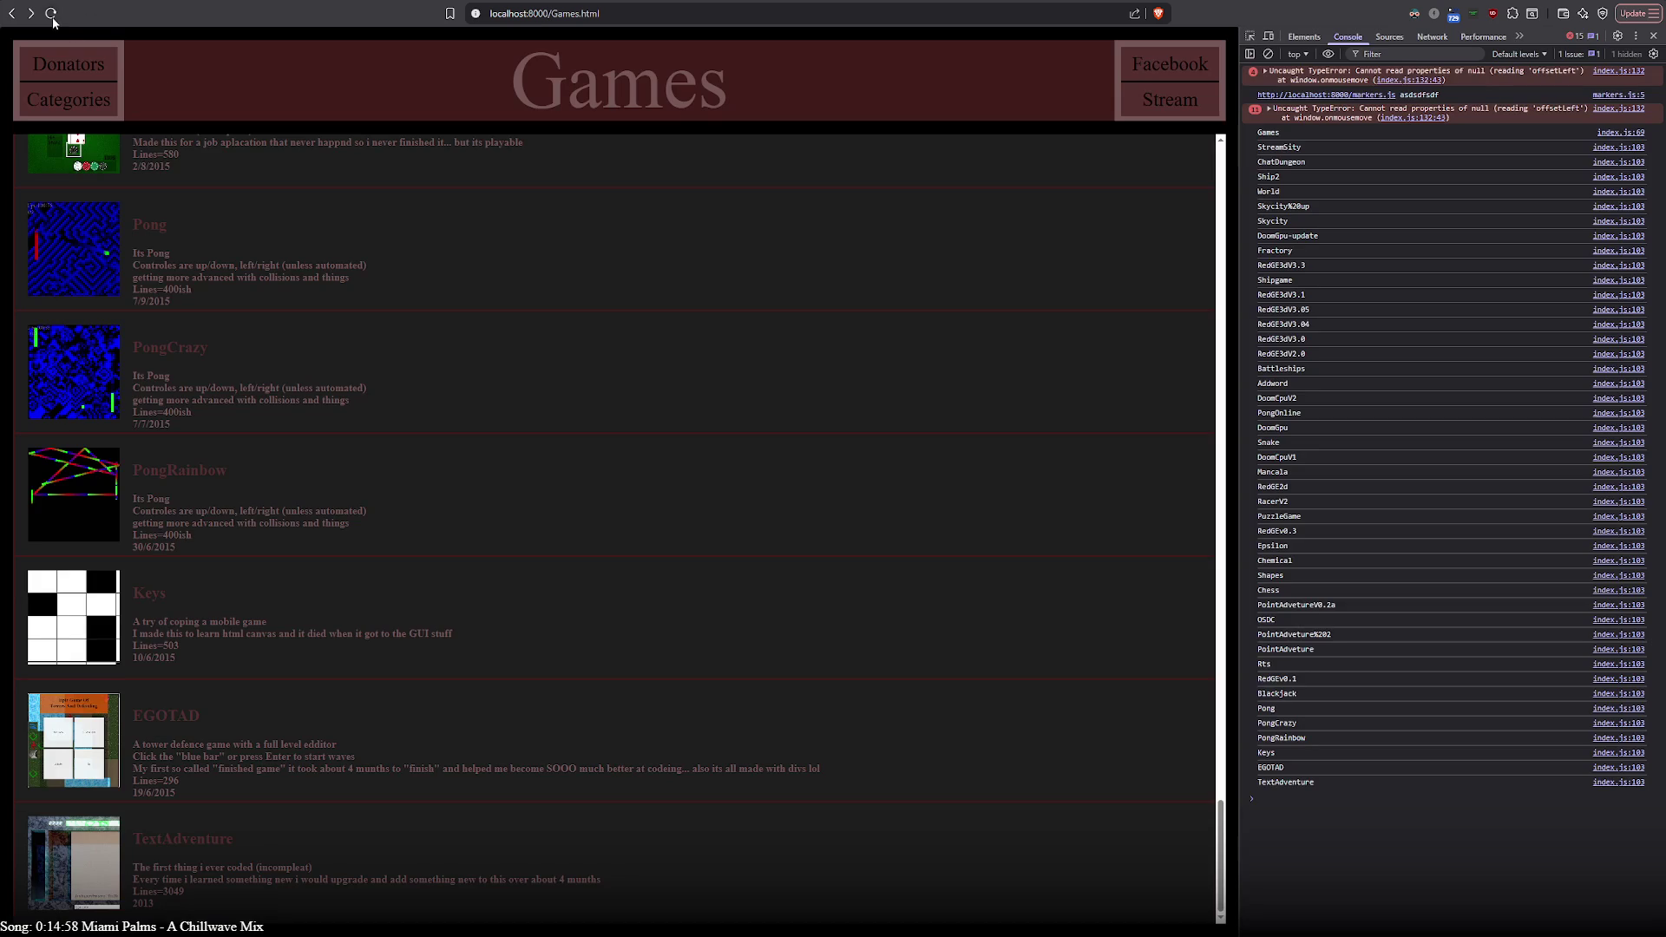
Reload the local Games page so TextAdventure appears last with 'incomplete' and 3049 lines
click(51, 14)
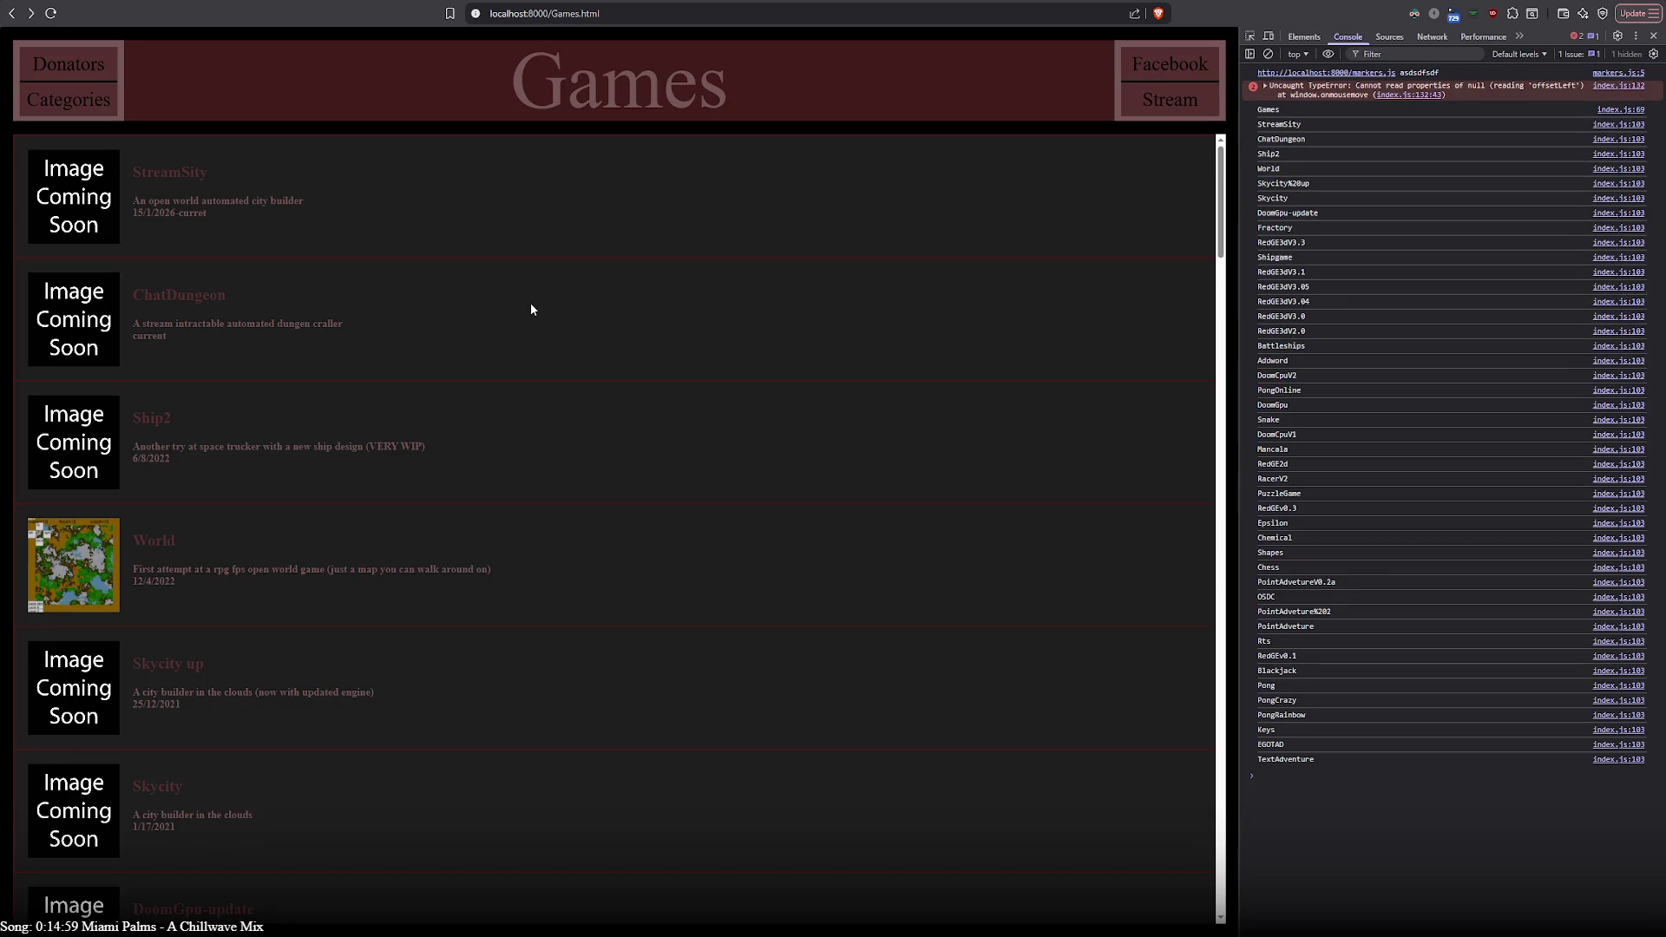
scroll(544, 425, down, 15)
scroll(525, 453, down, 2)
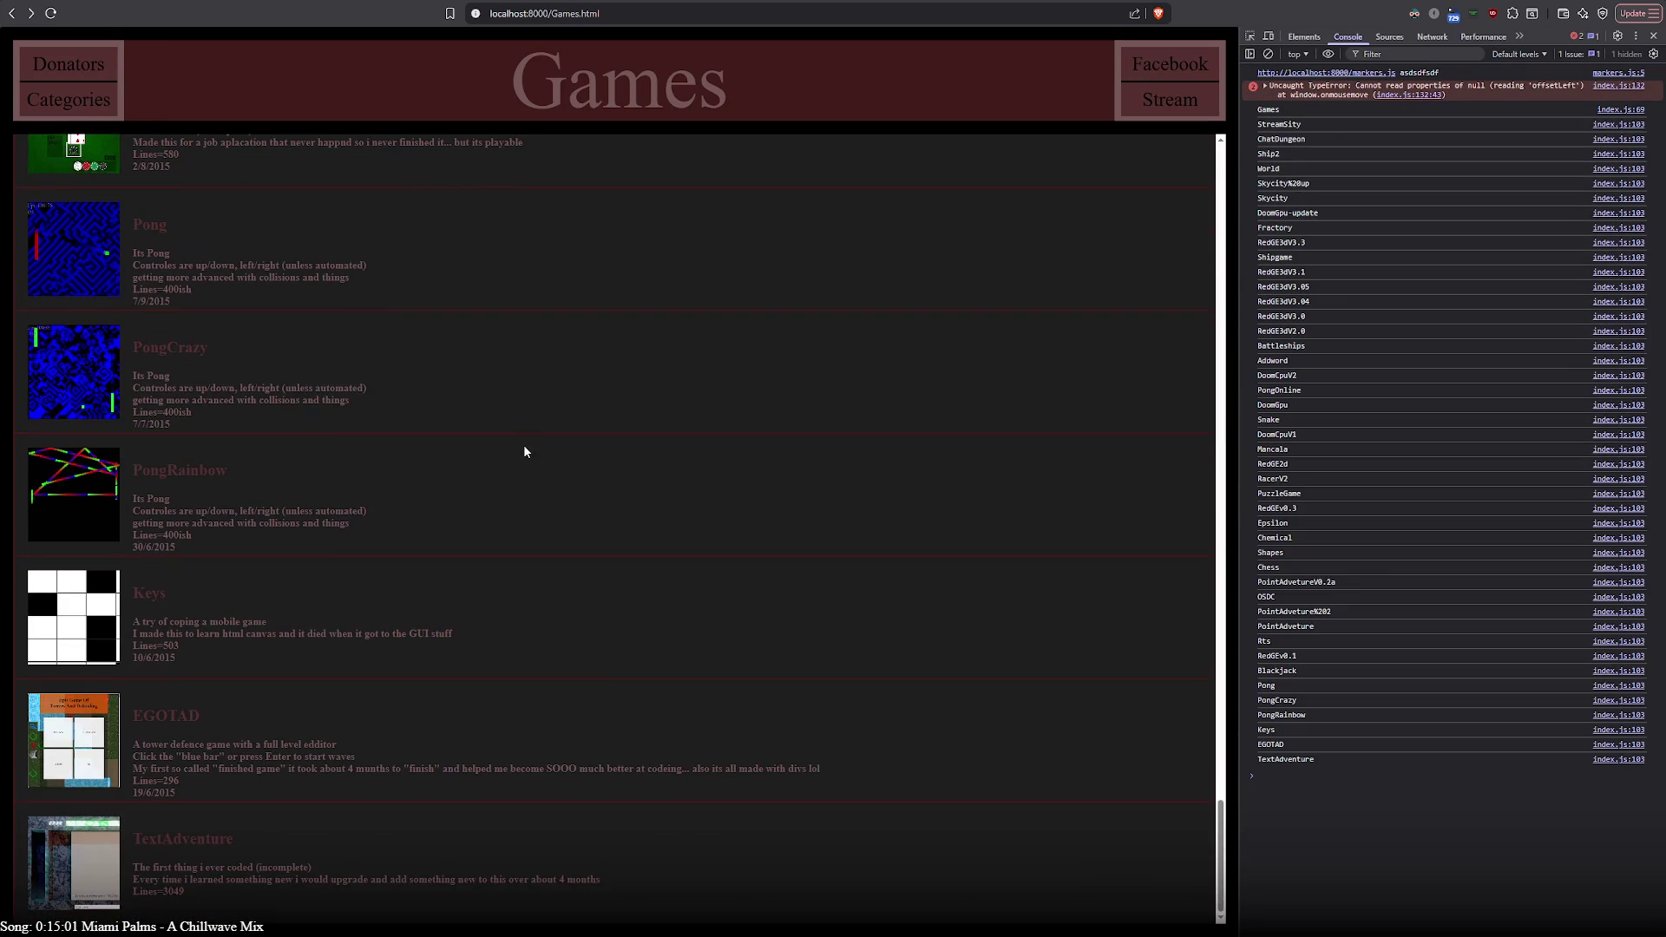
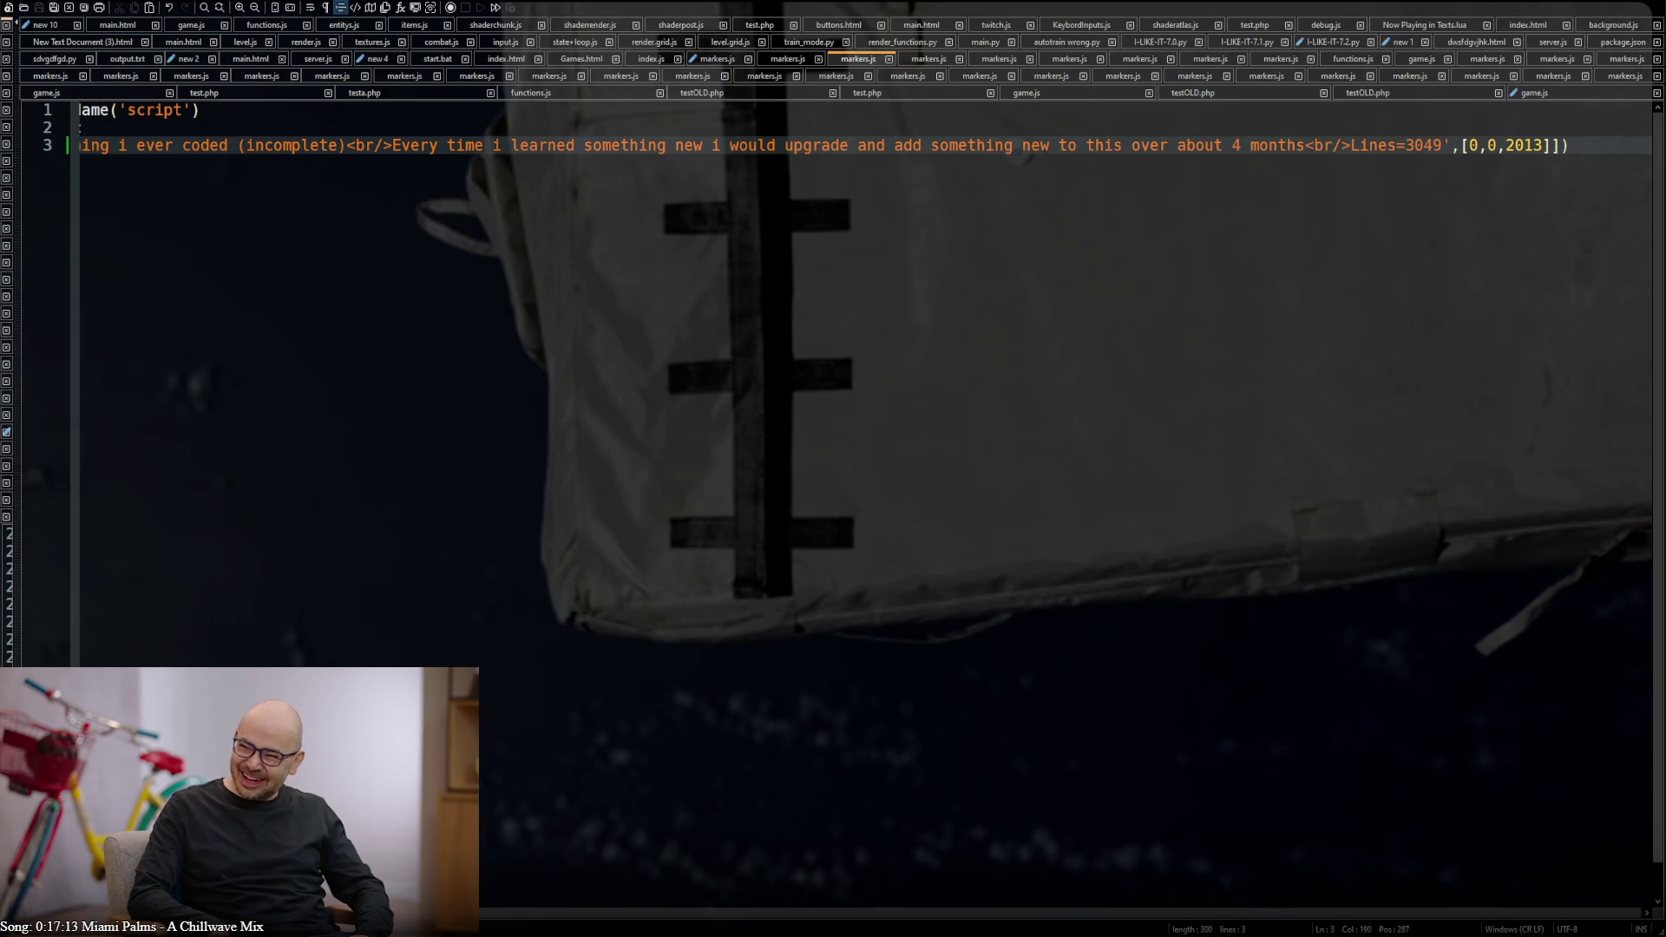
In the next markers.js, append the date as the numeric array [19,6,2015] after the closing quote
key(ctrl+Tab)
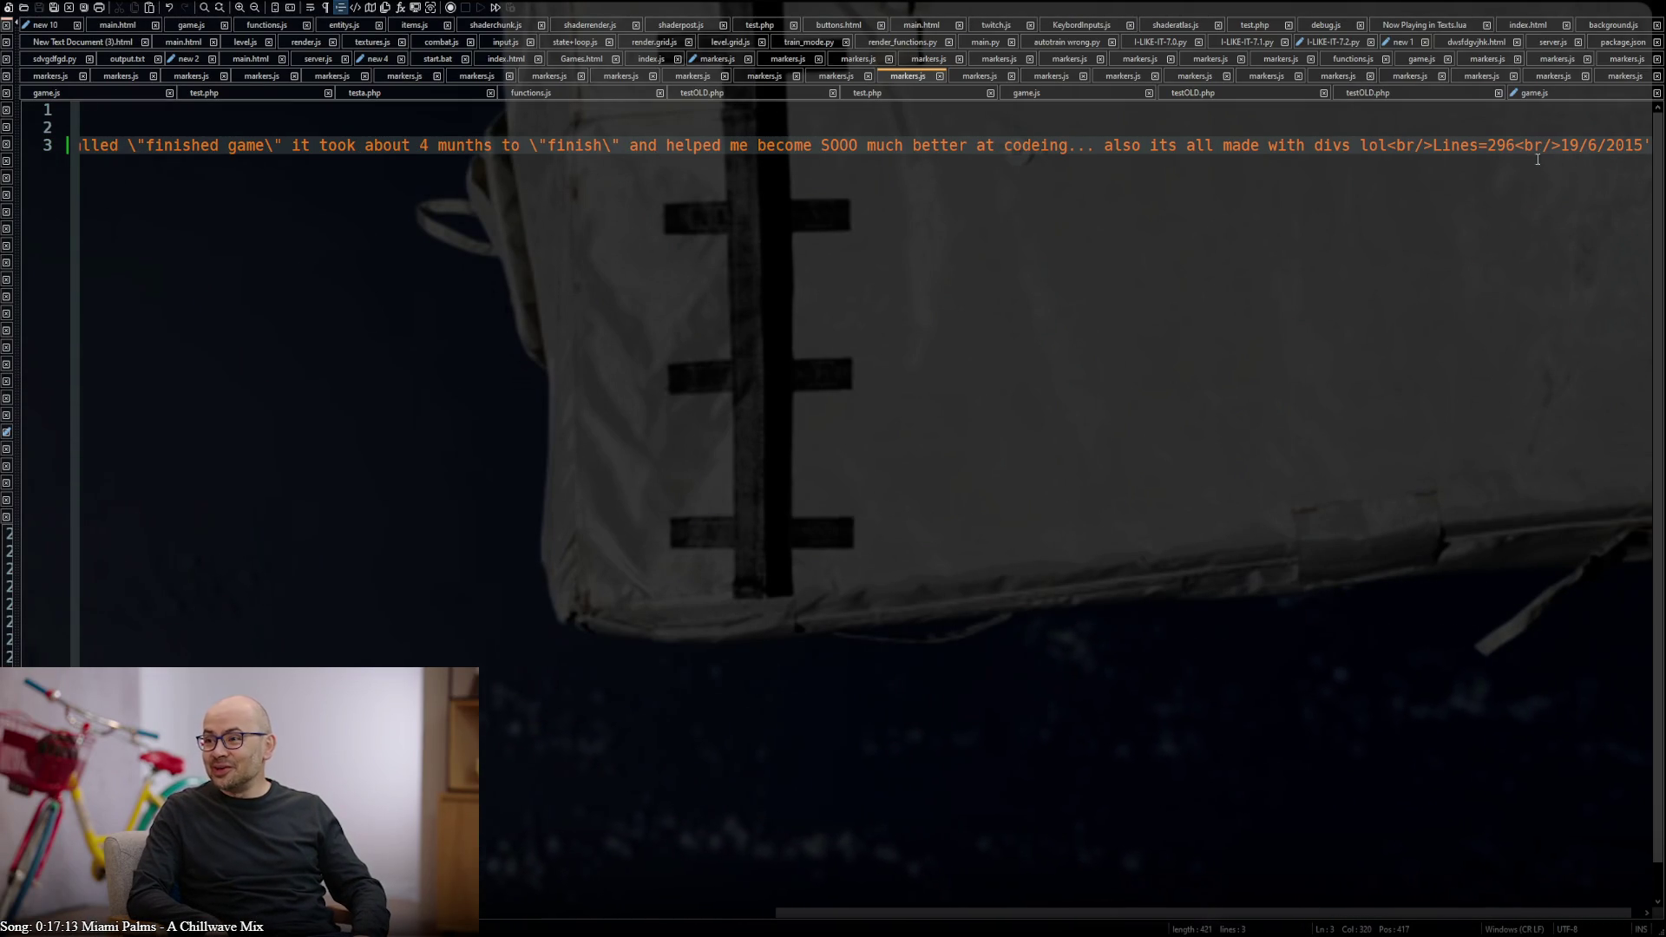
scroll(1458, 325, right, 2)
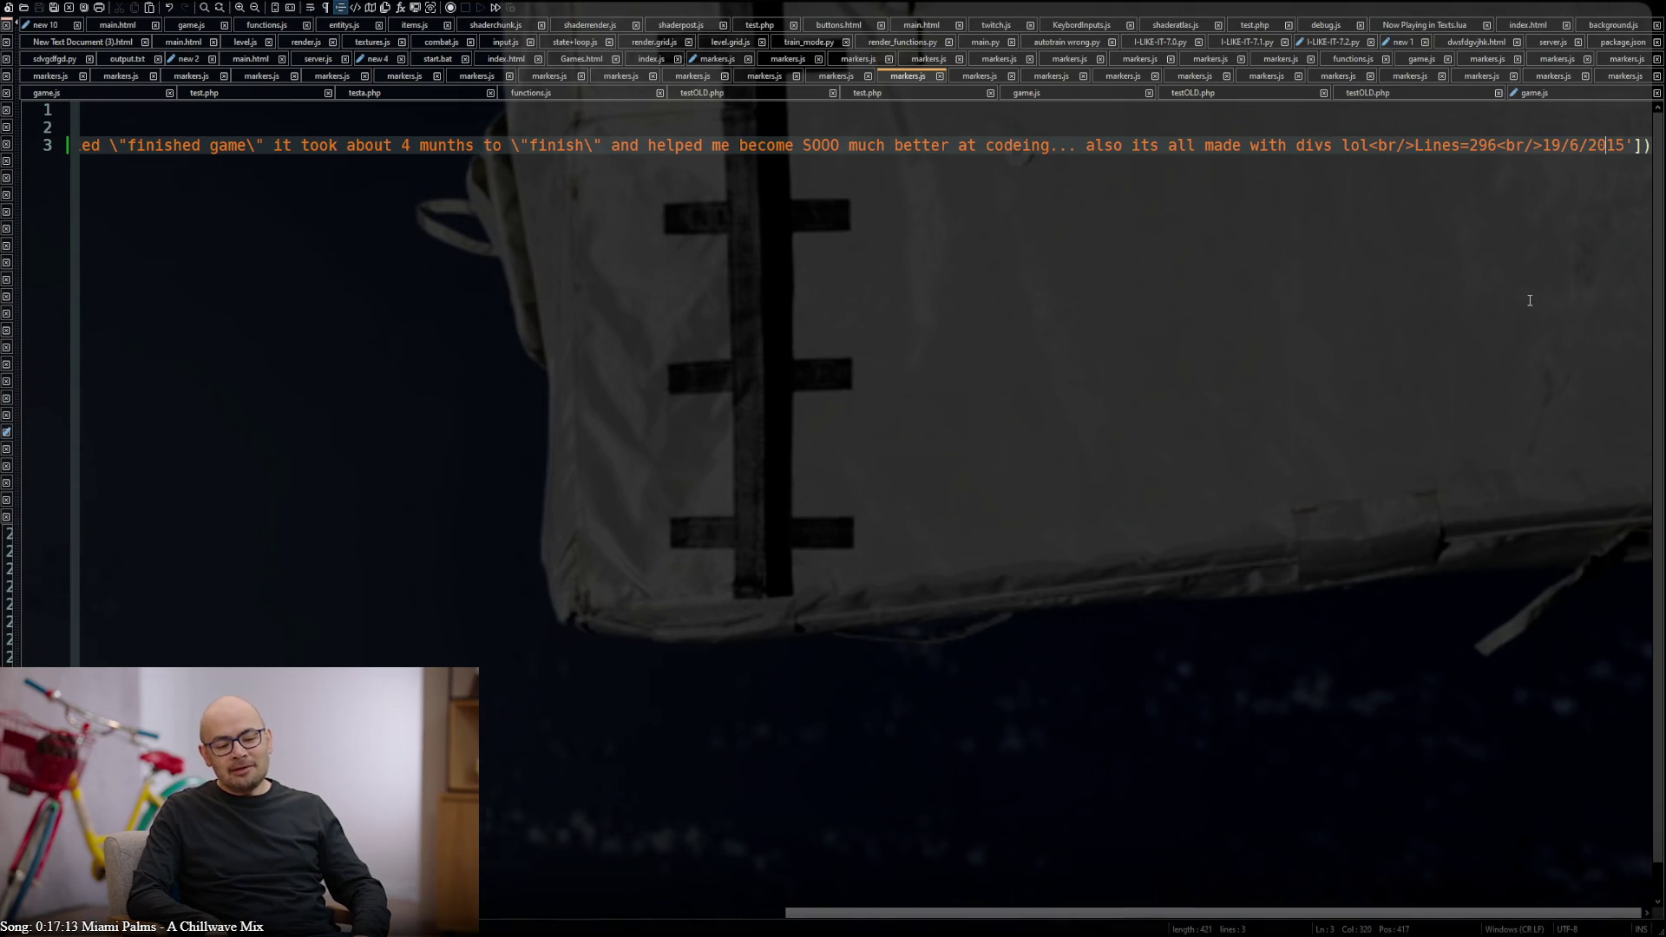
click(1637, 146)
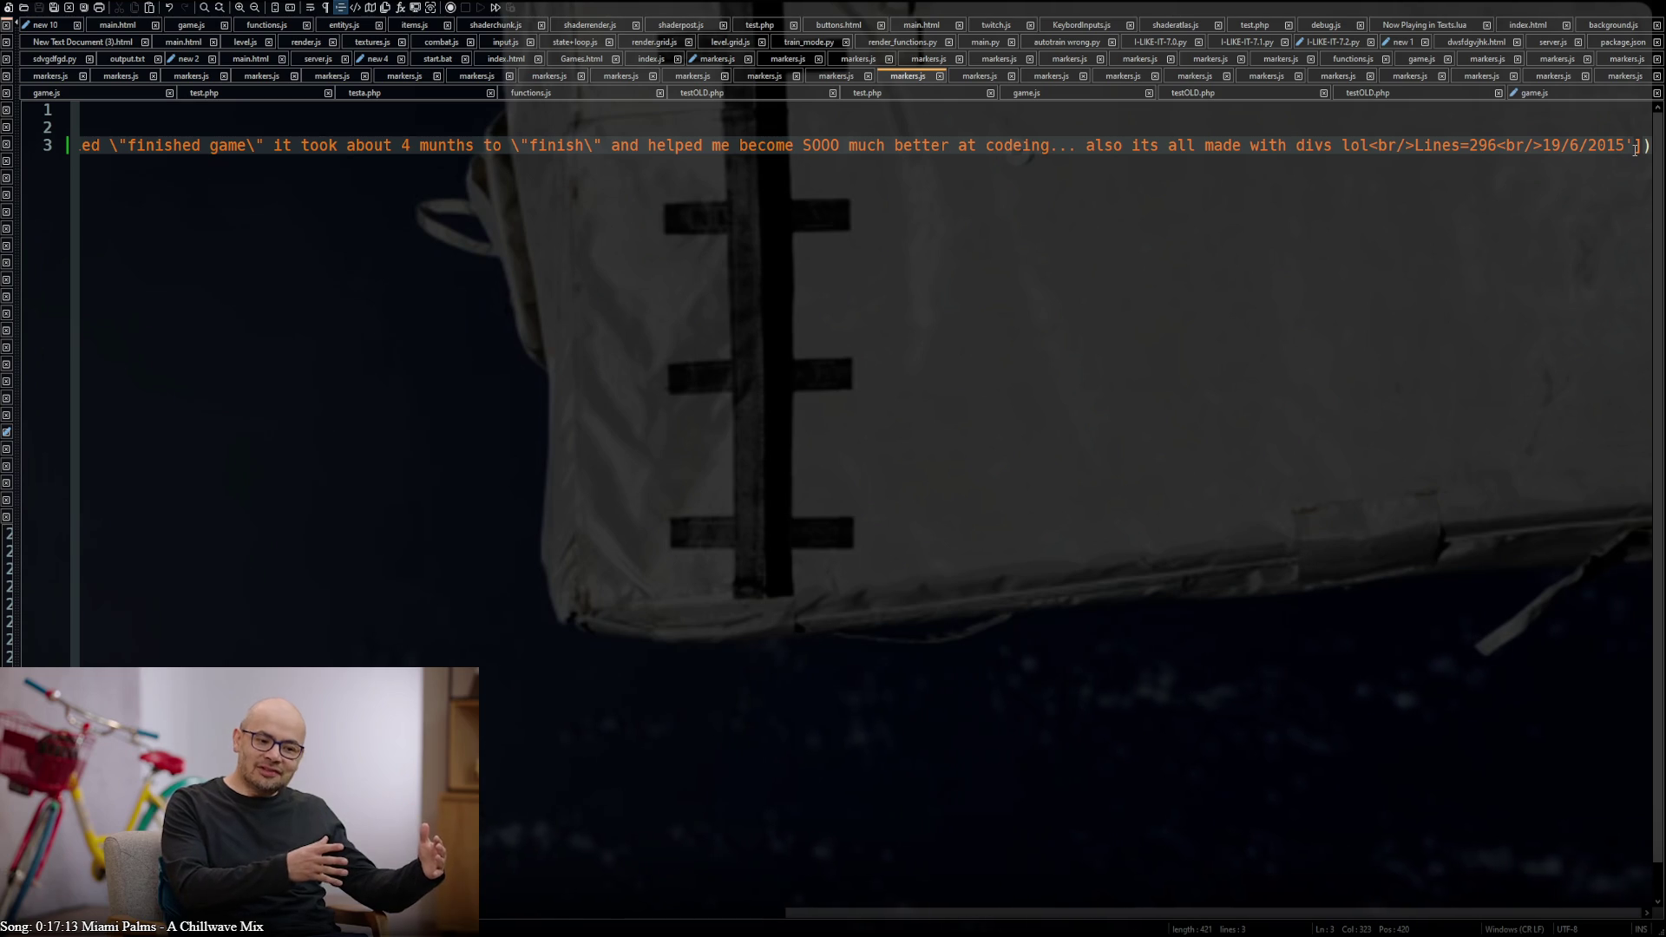
text(,)
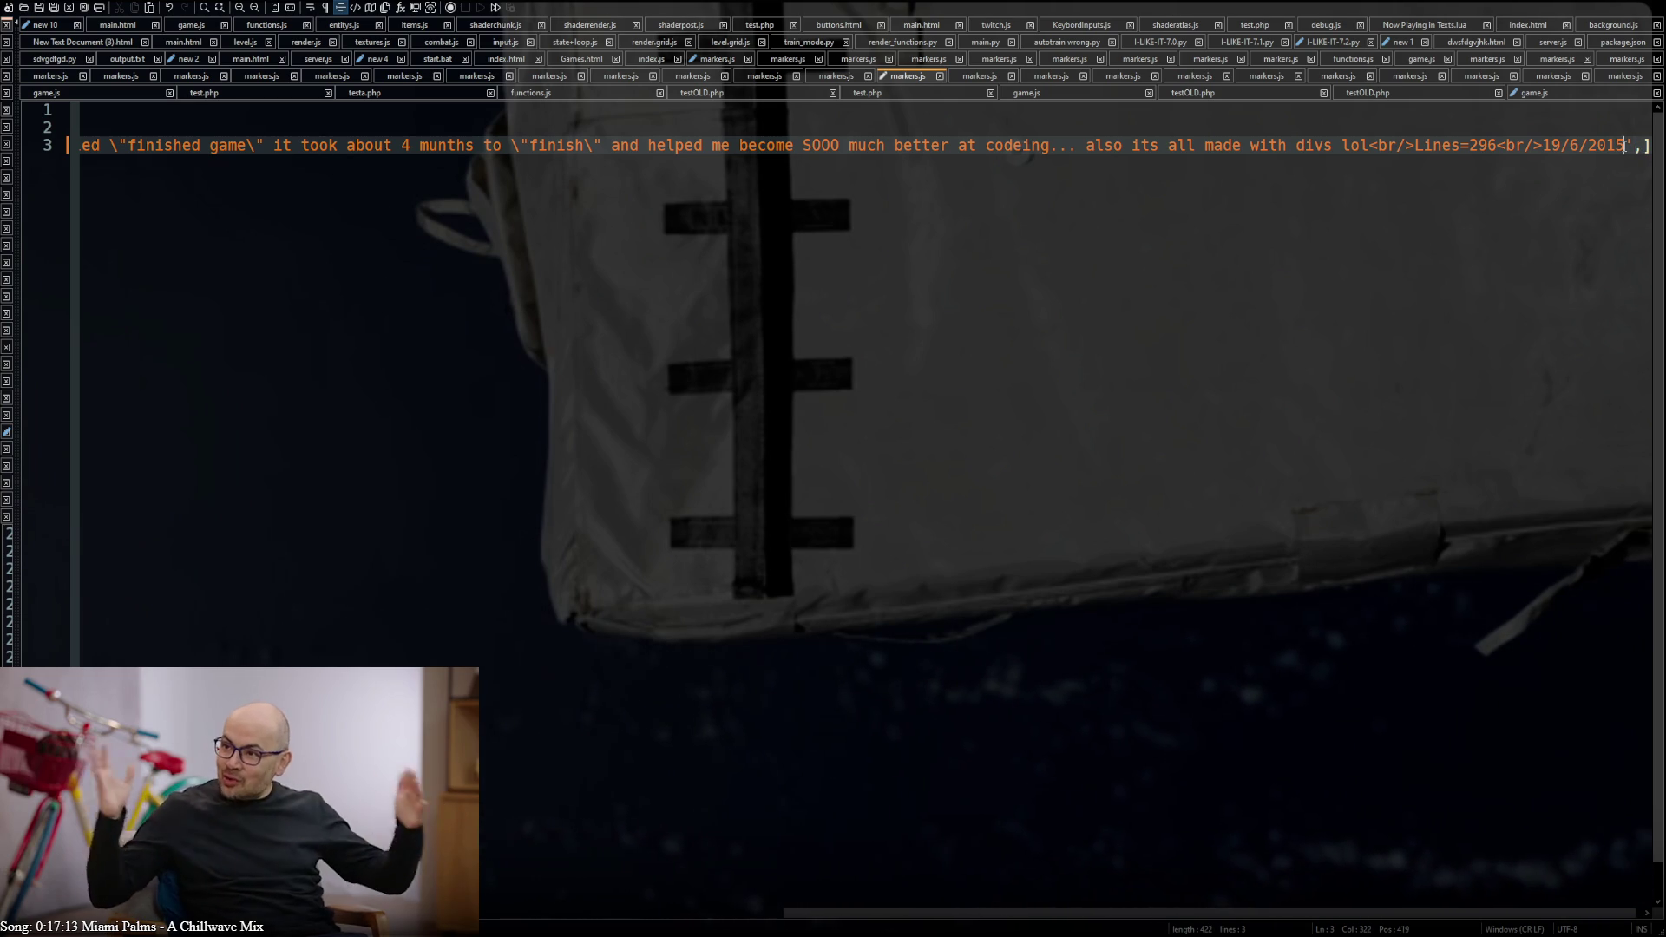
drag(1627, 144, 1543, 144)
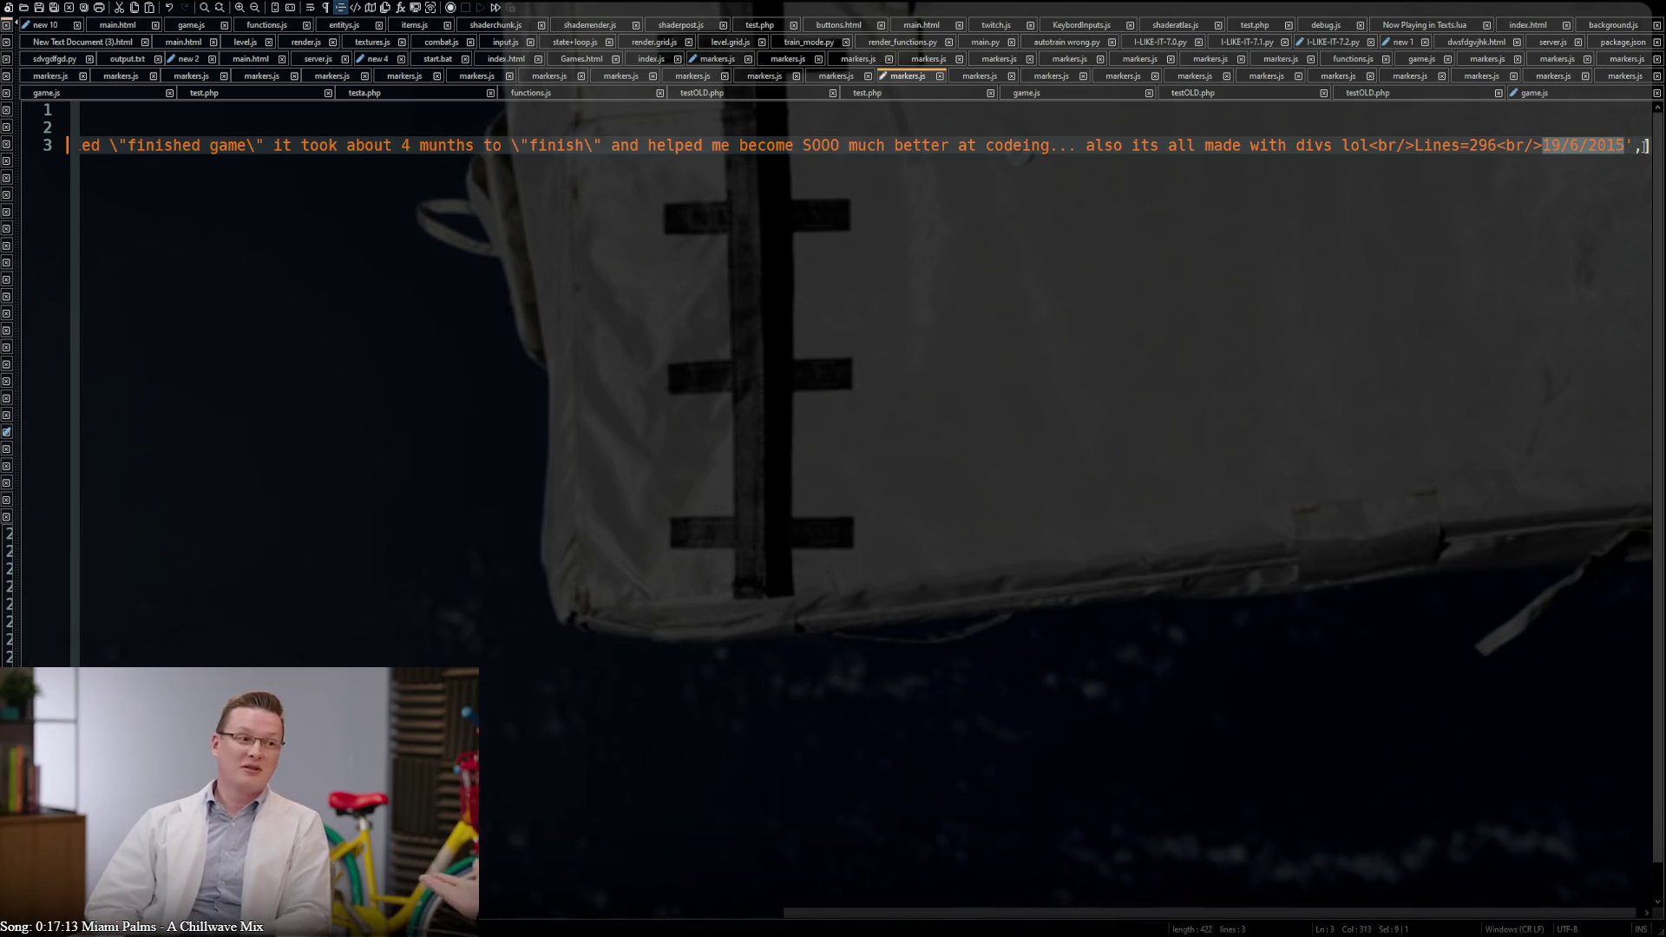
key(ctrl+c)
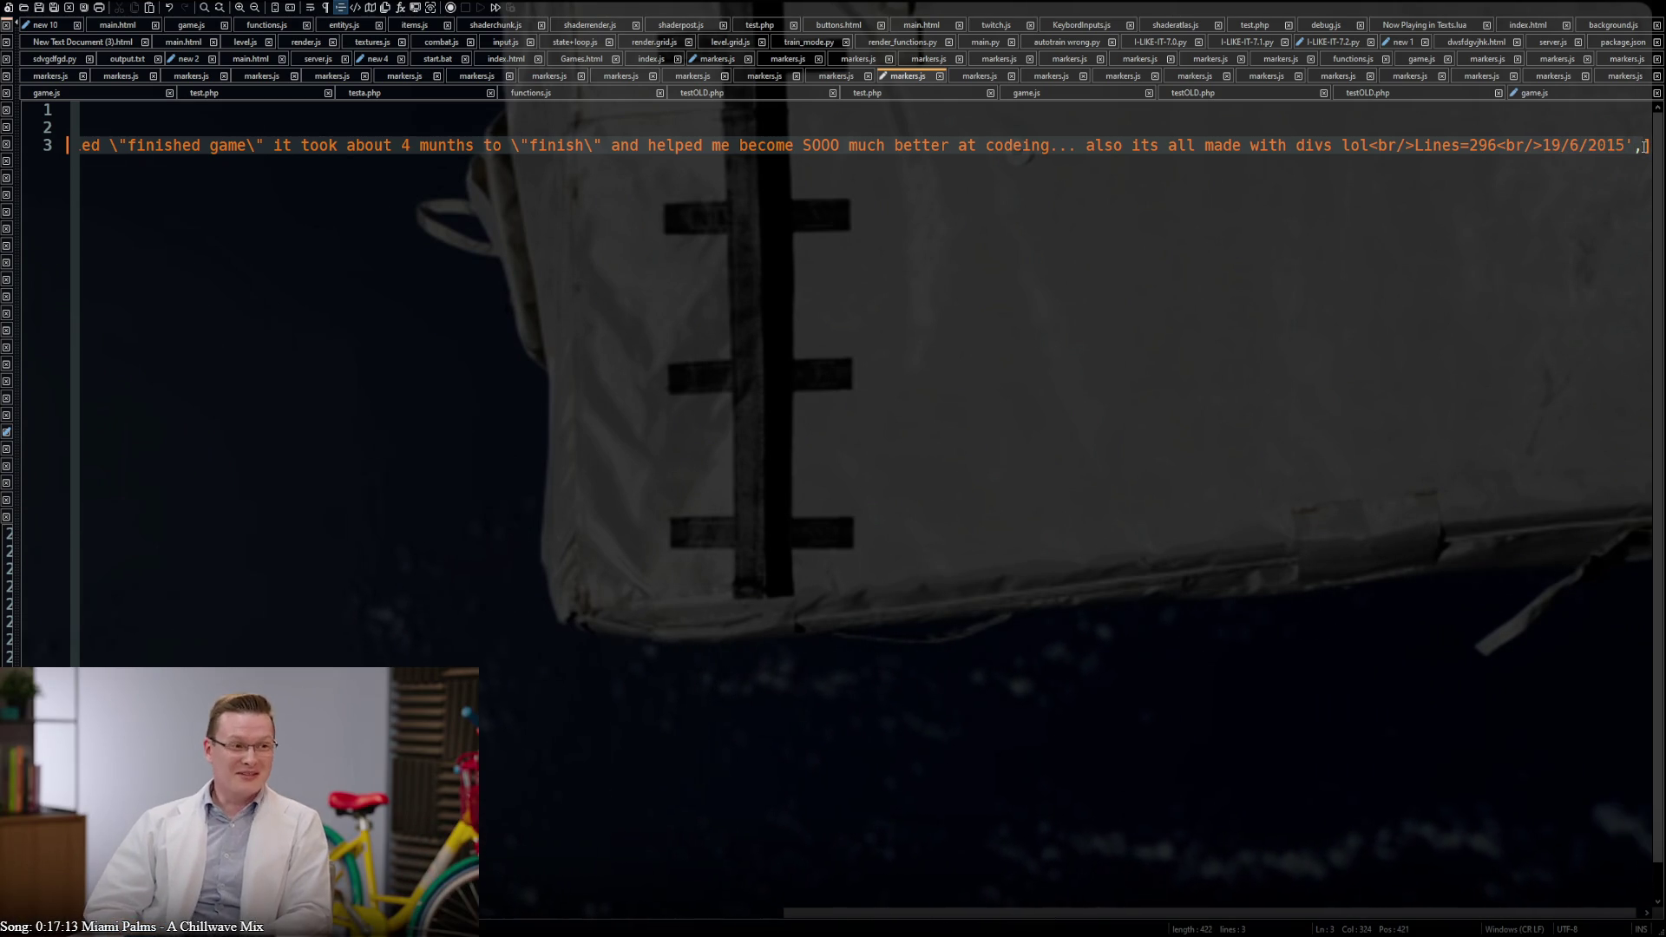
click(1645, 147)
text([)
key(ctrl+v)
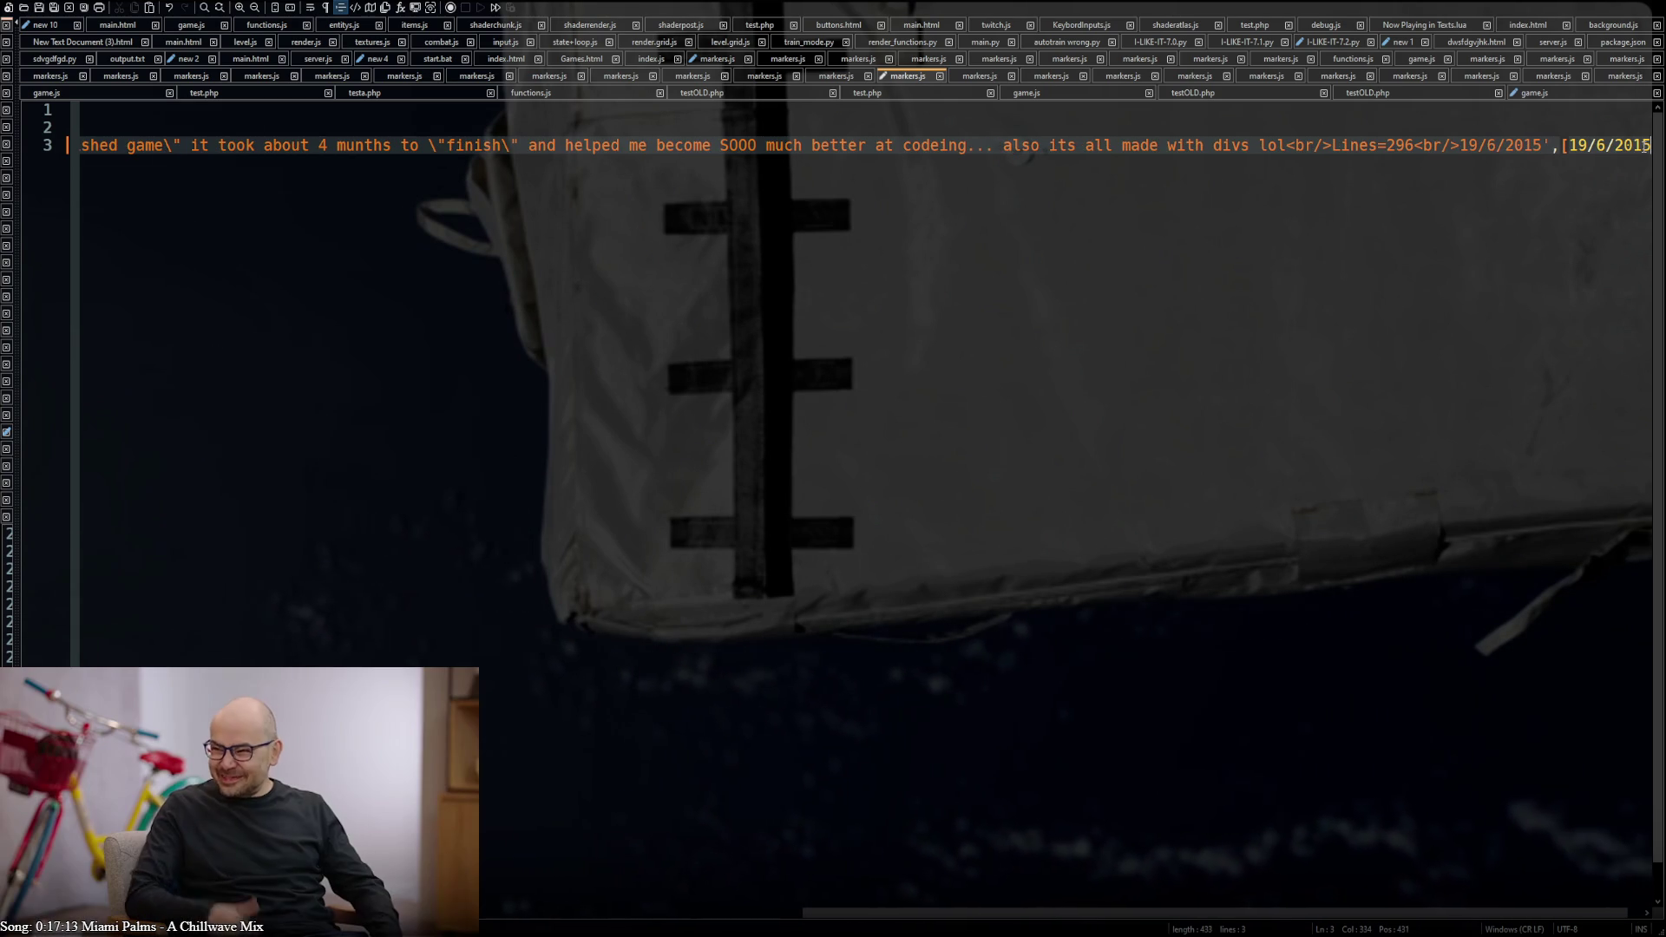
key(Left)
key(Left)
key(Left)
key(BackSpace)
text(,)
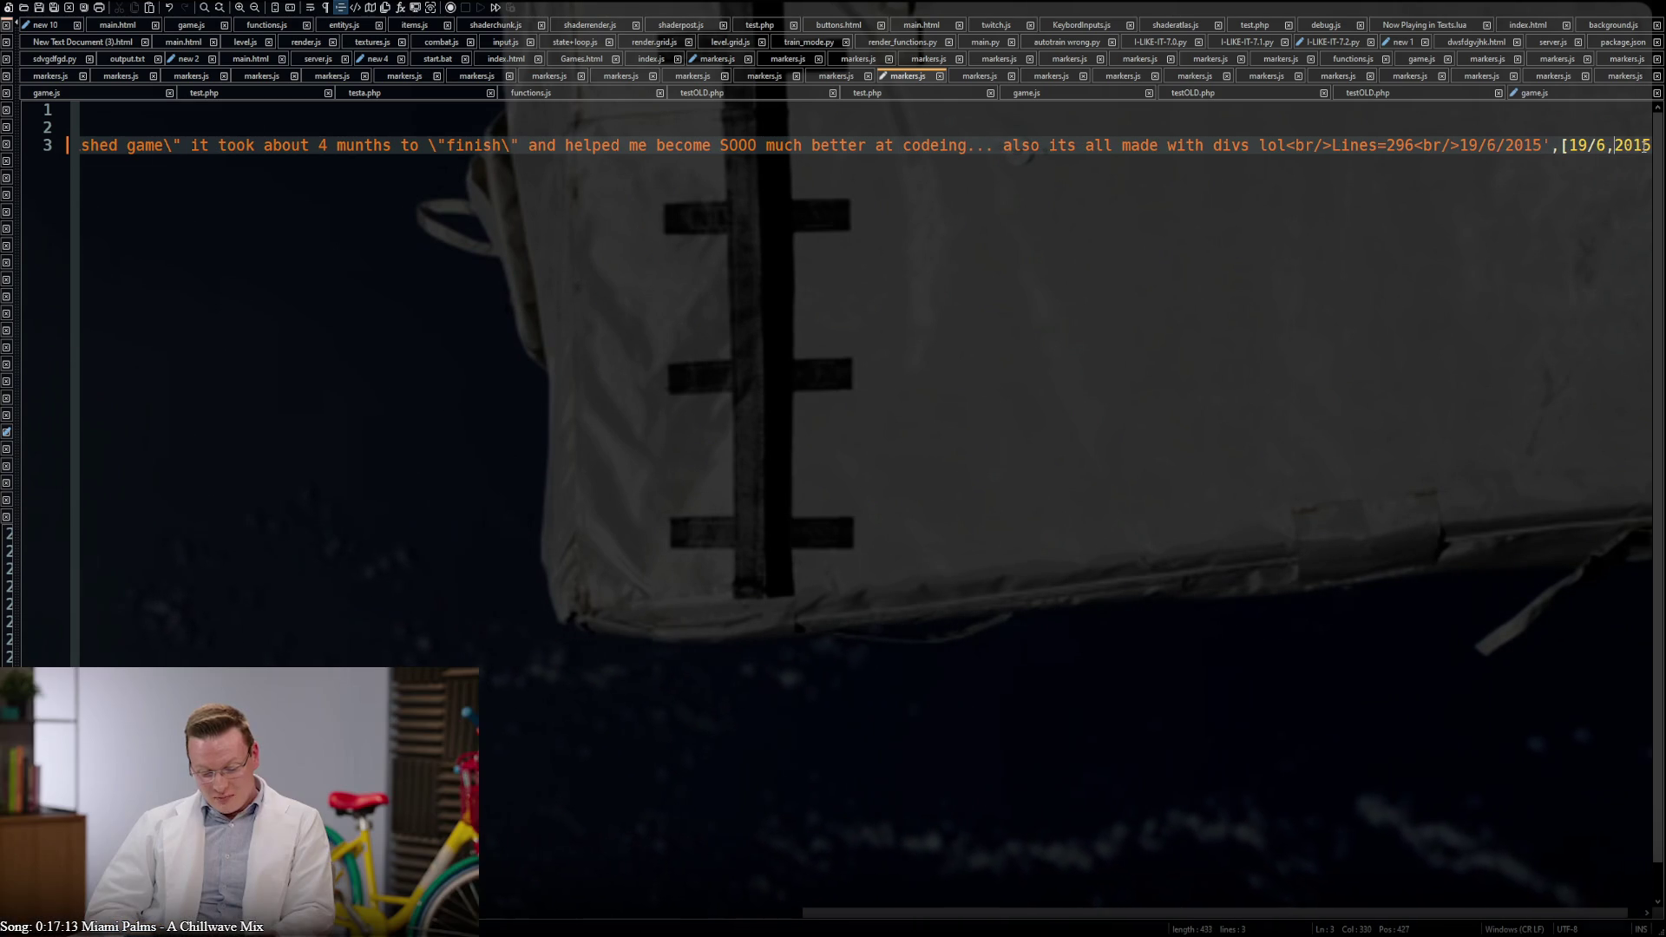
key(Left)
key(Left)
key(BackSpace)
text(,)
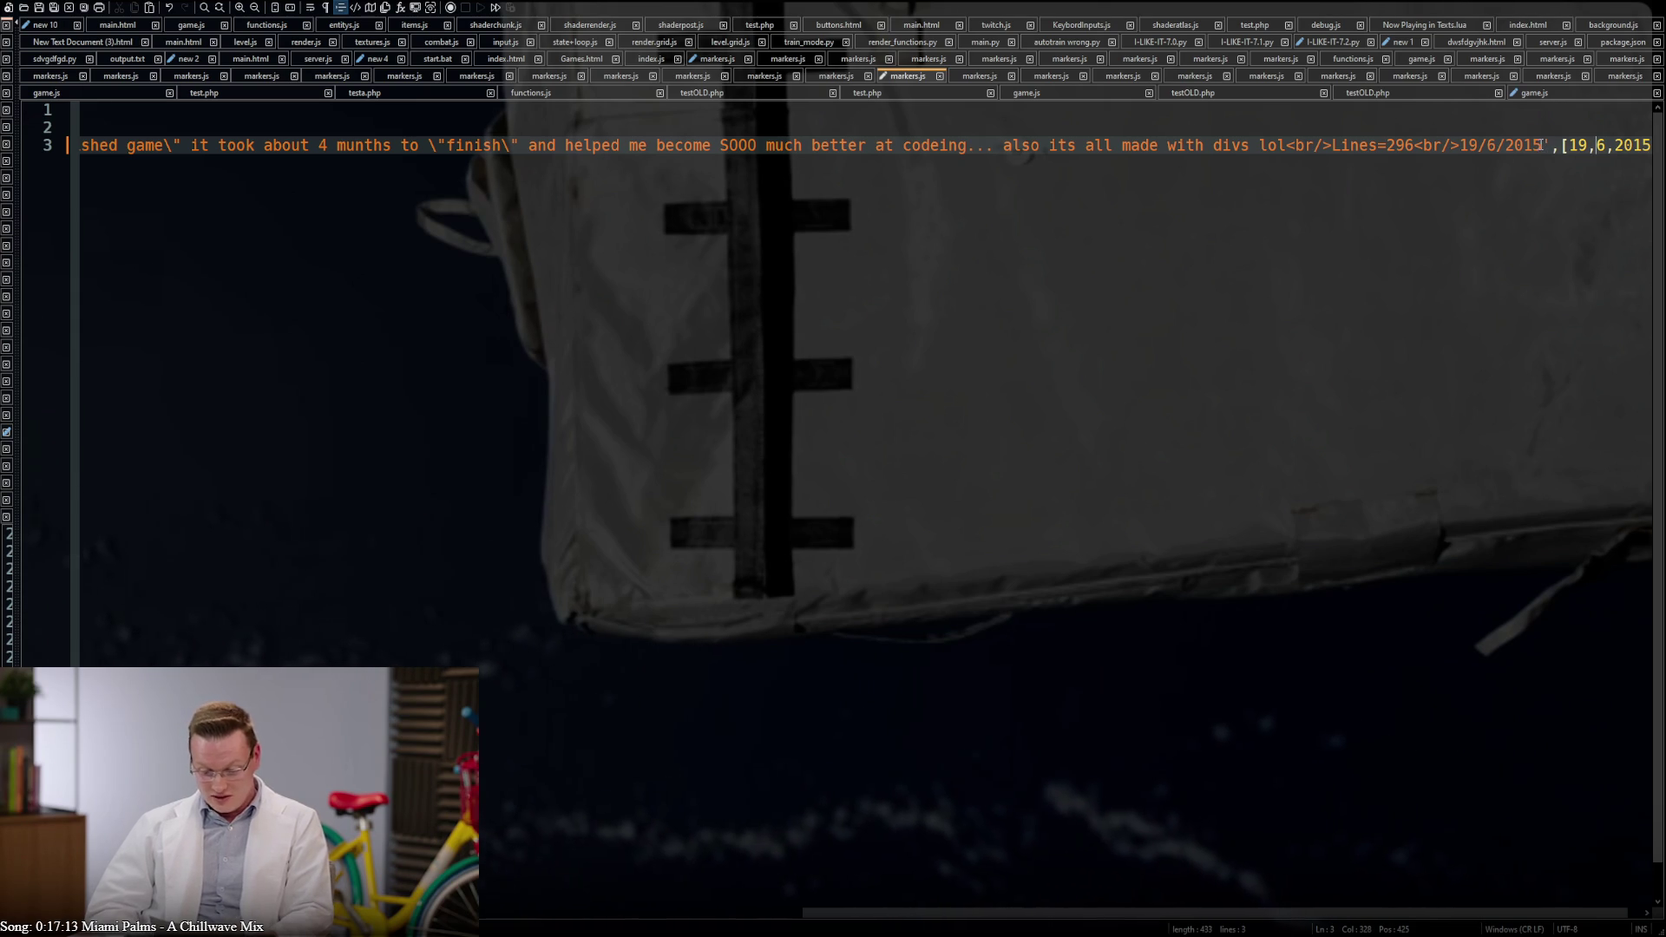
Remove the old '<br/>19/6/2015' from the description and select the description text
drag(1544, 145, 1416, 147)
key(BackSpace)
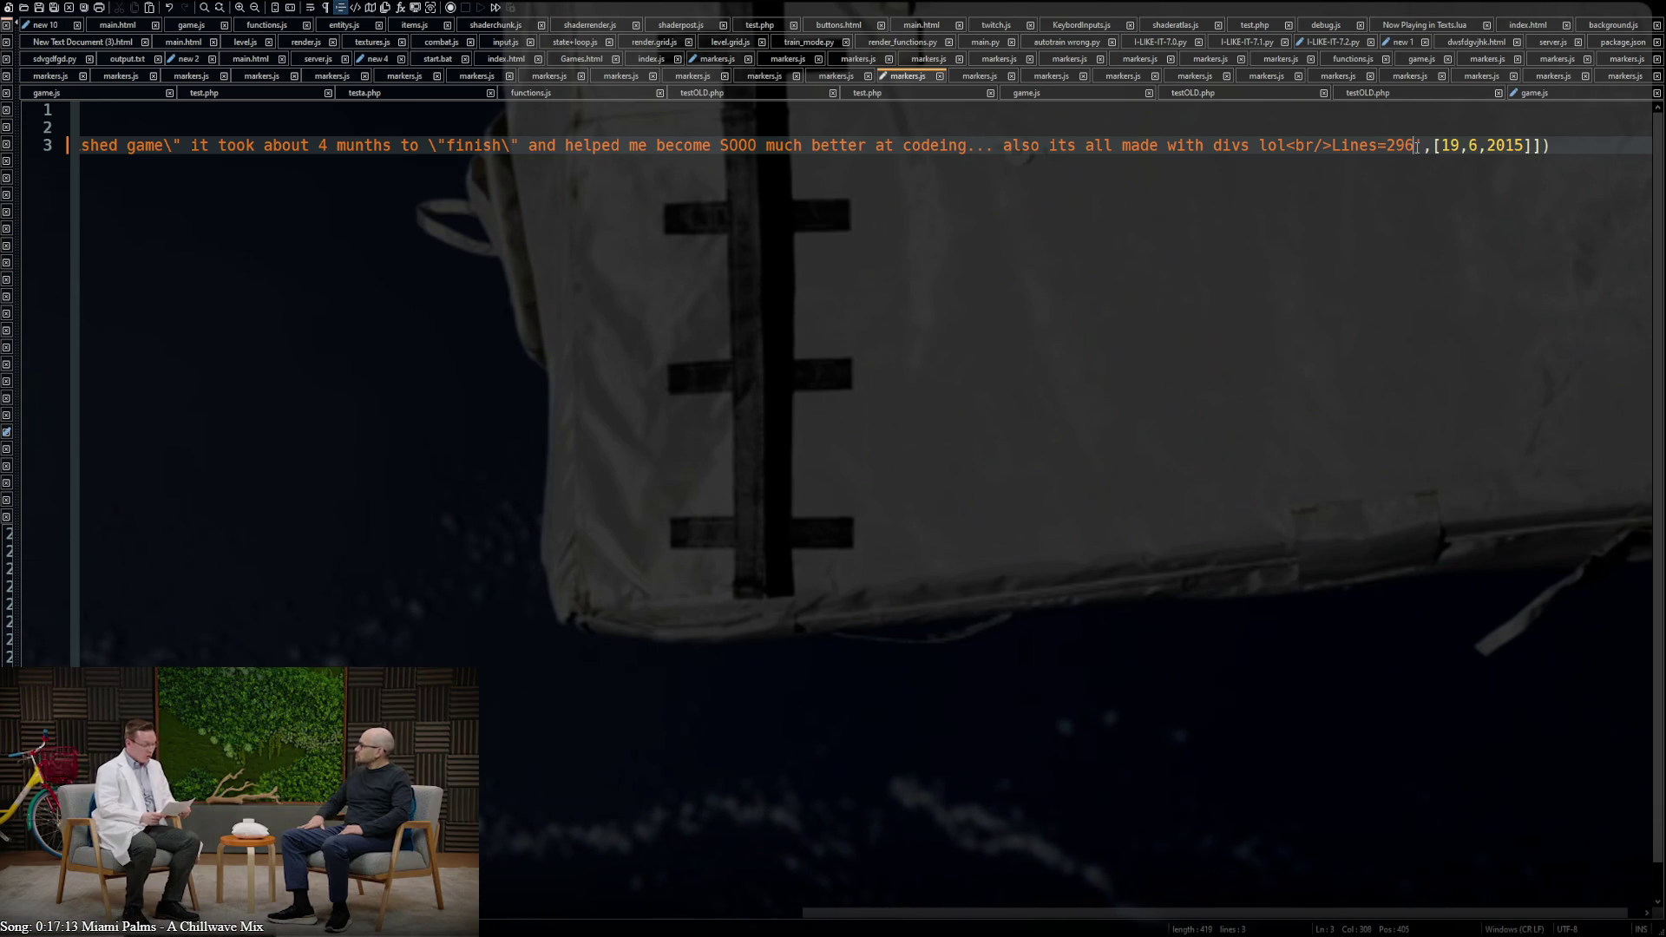
click(1289, 145)
drag(1289, 144, 337, 146)
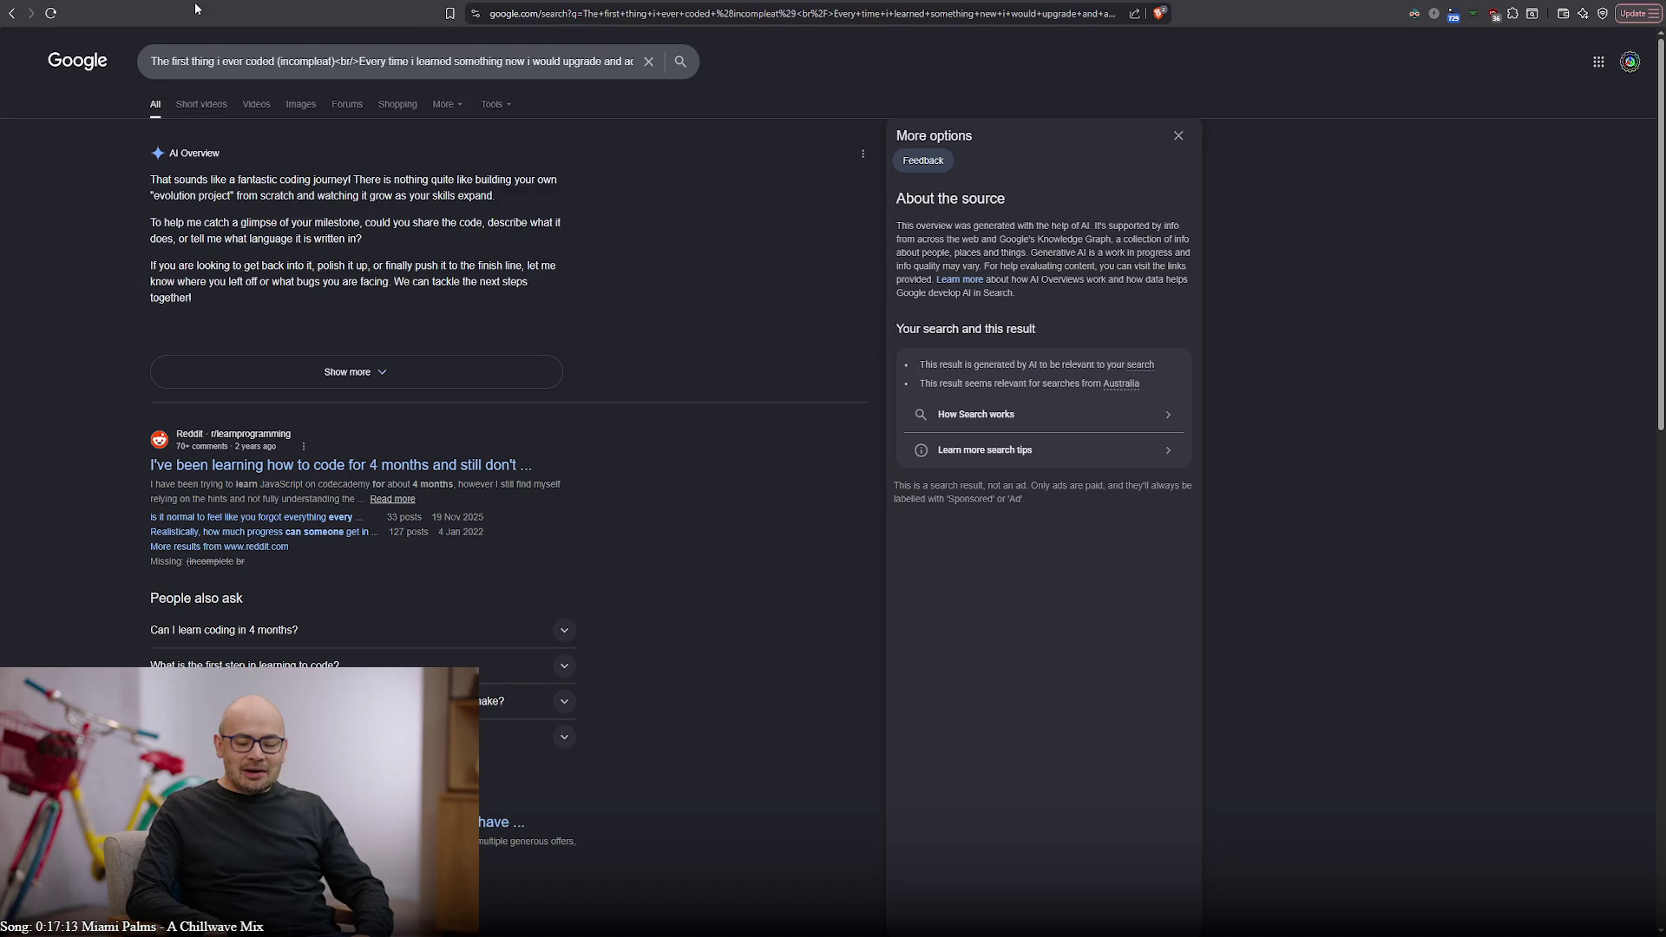
Replace the Google search query with the pasted tower-defence description and search it
click(444, 59)
key(ctrl+a)
key(ctrl+v)
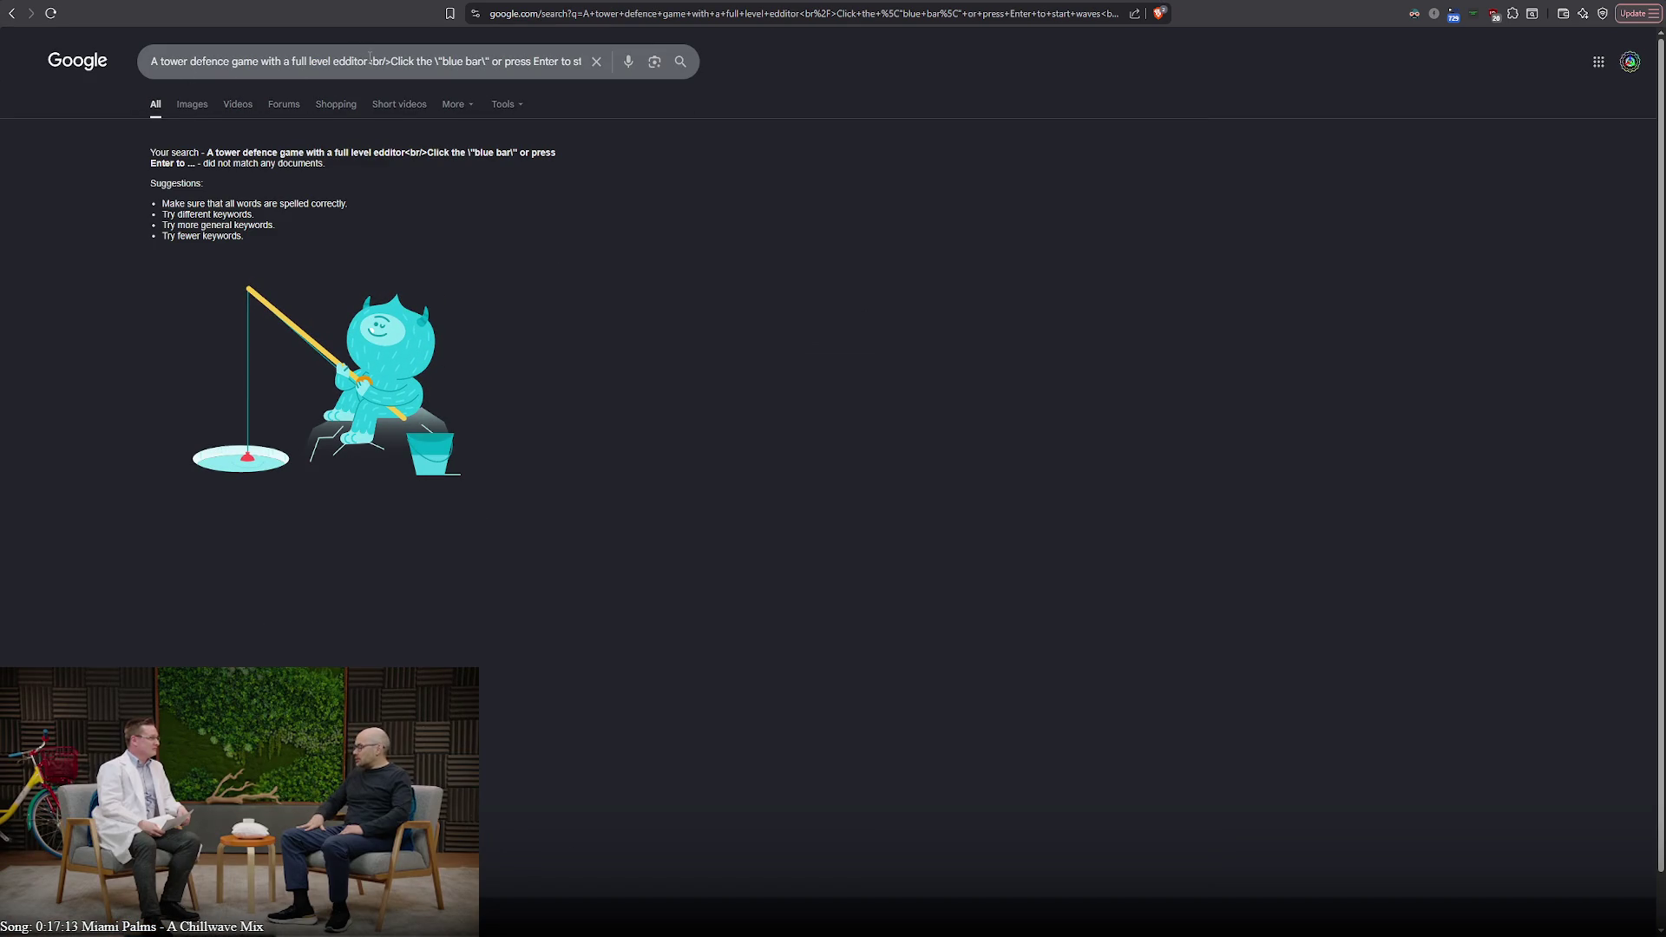
Inspect parts of the unsuccessful query in the search box, then dismiss the expanded box
drag(387, 62, 364, 61)
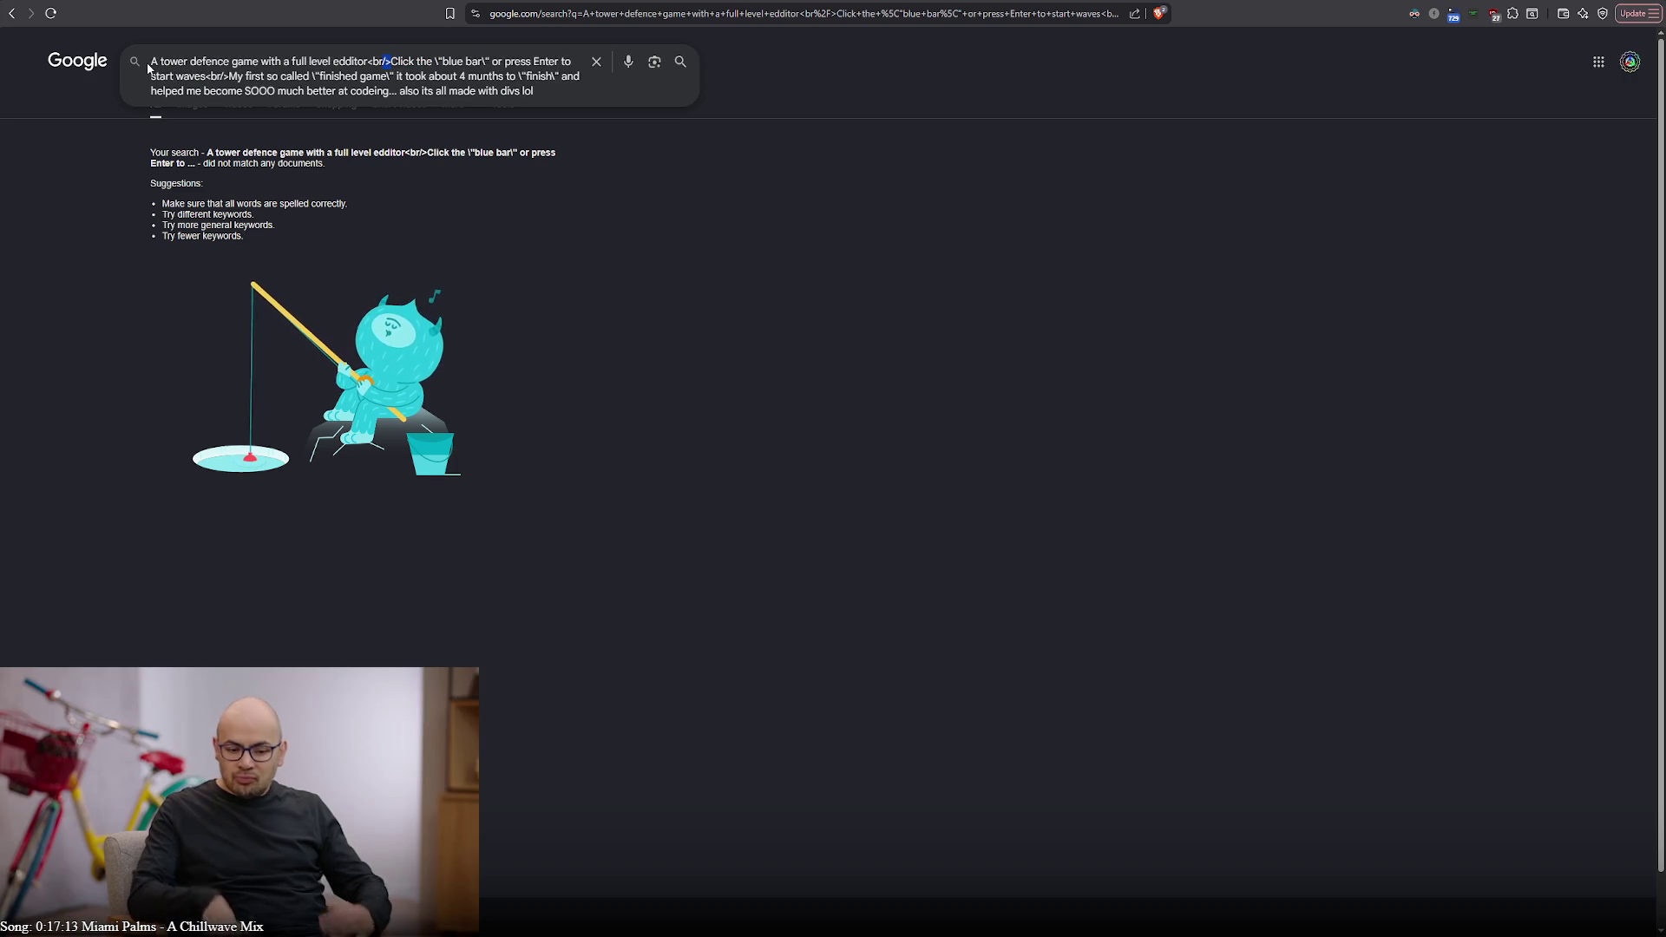
double_click(152, 62)
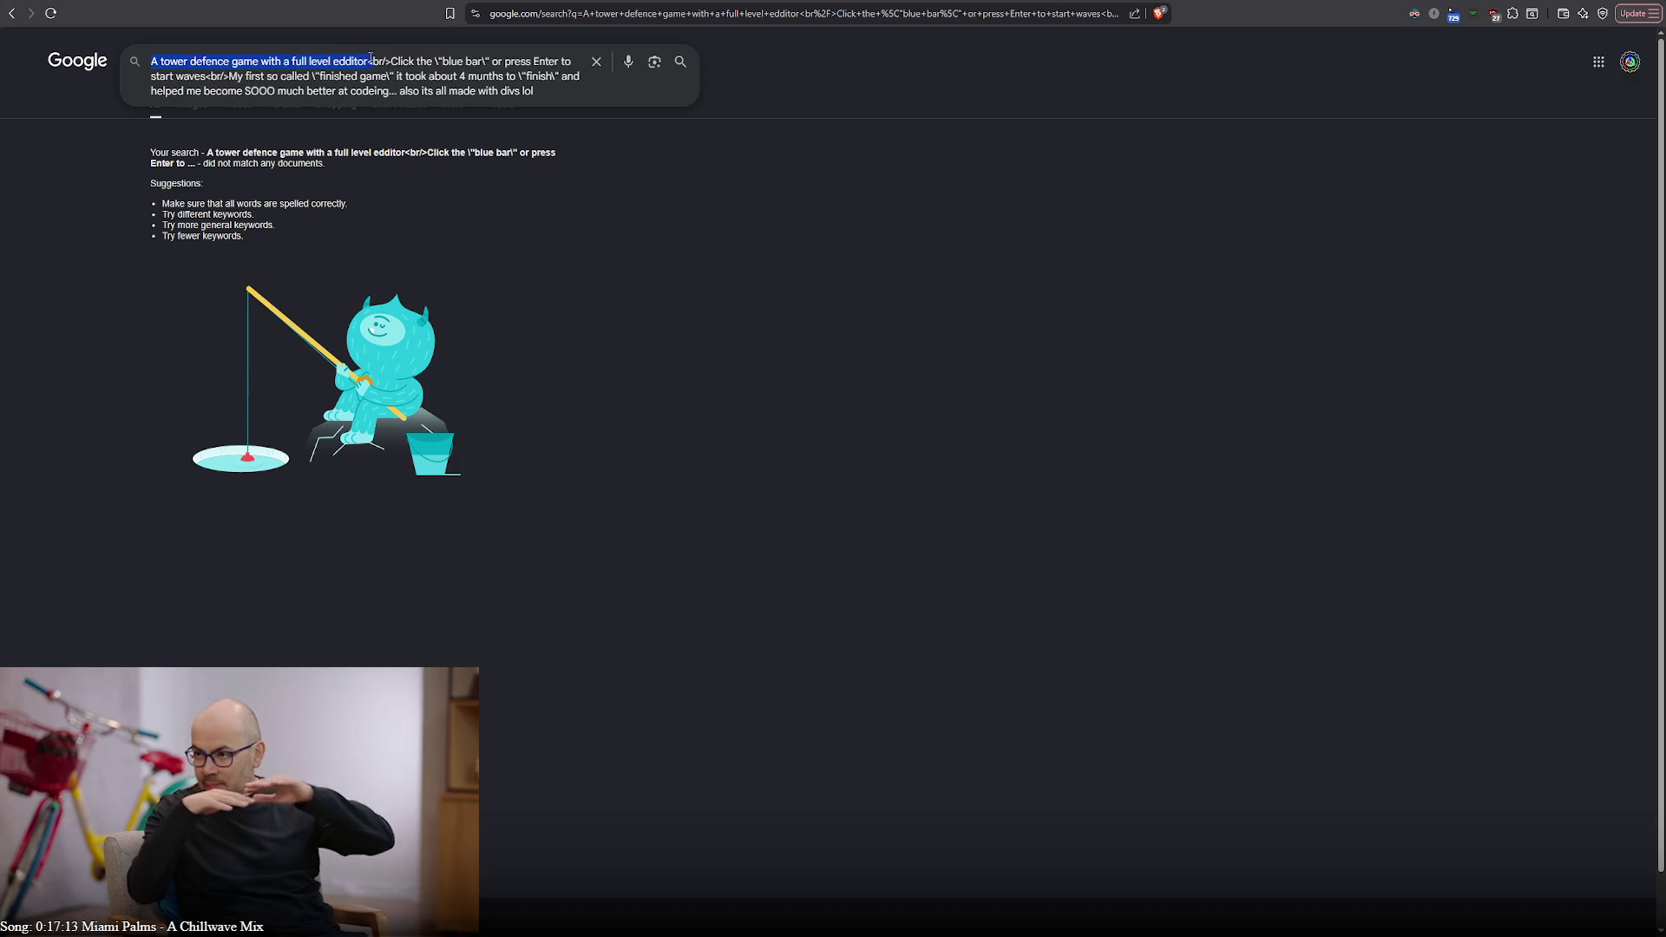
triple_click(372, 64)
click(369, 62)
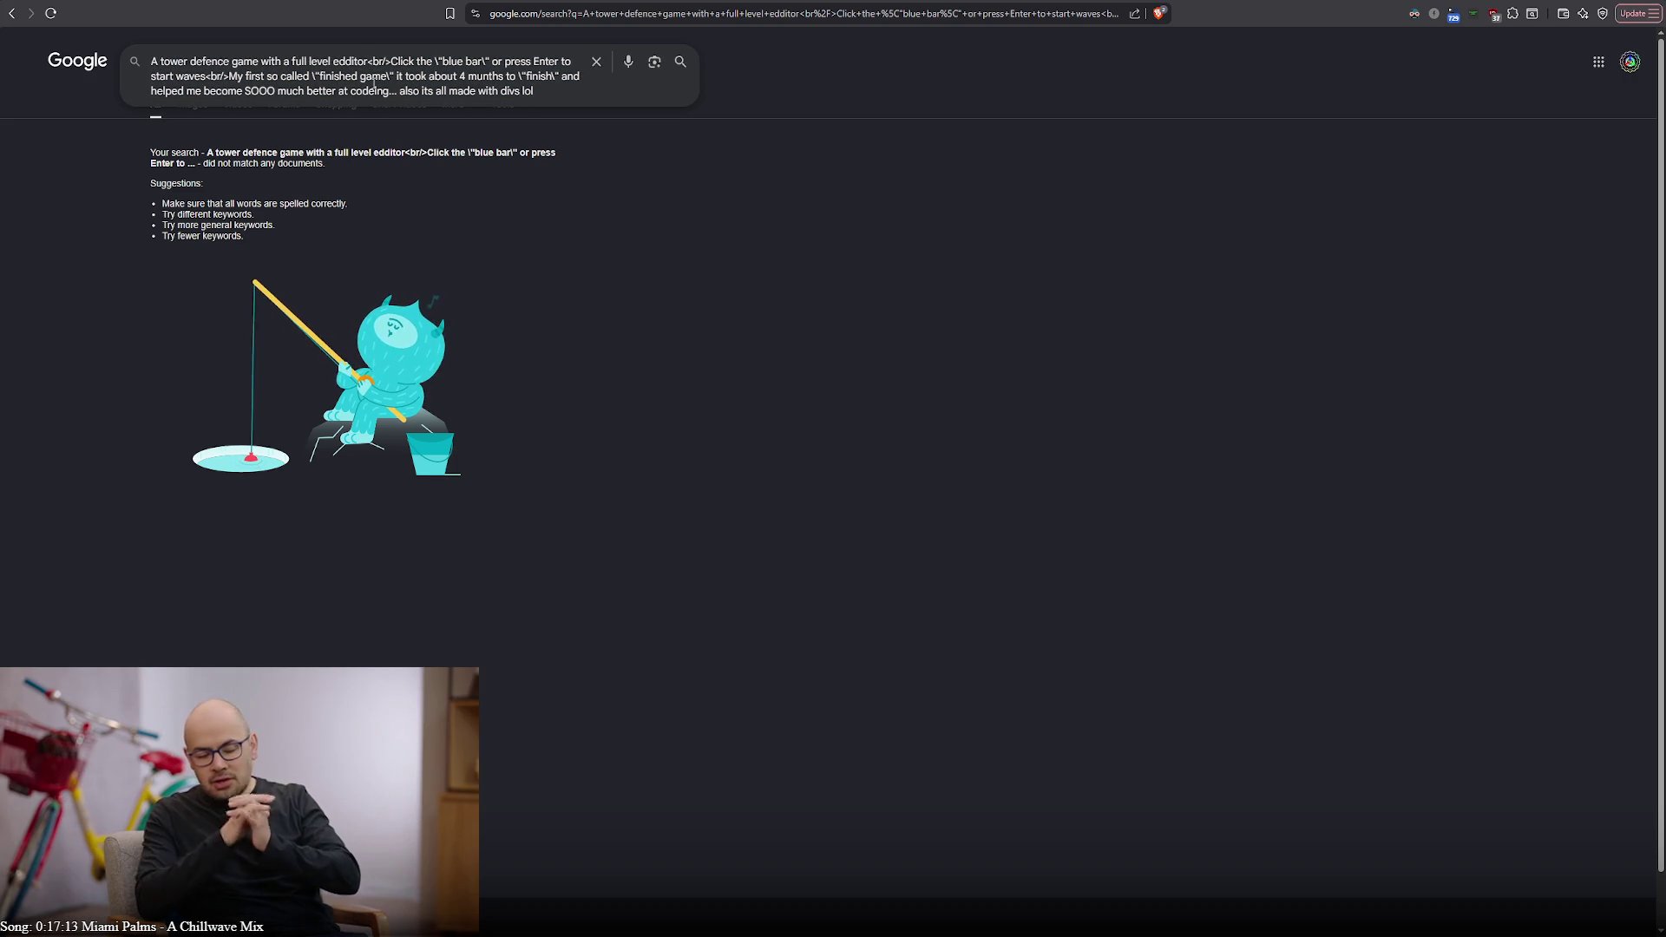
key(Escape)
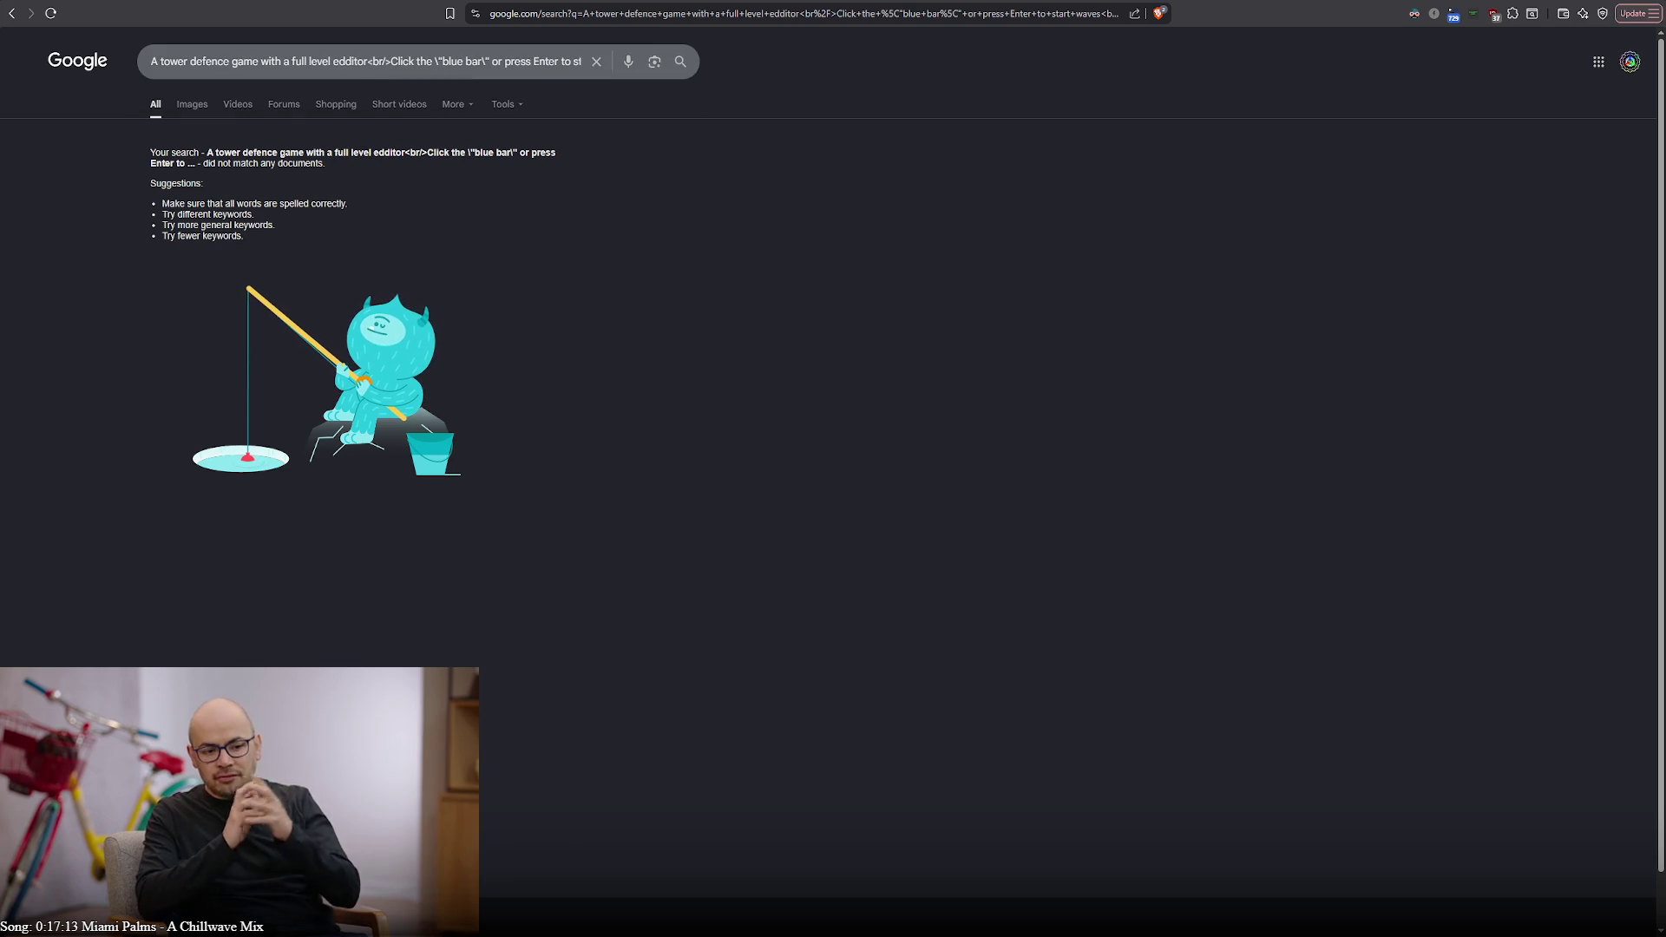
Cycle through the open windows from markers.js to the Super User question
key(alt+Tab)
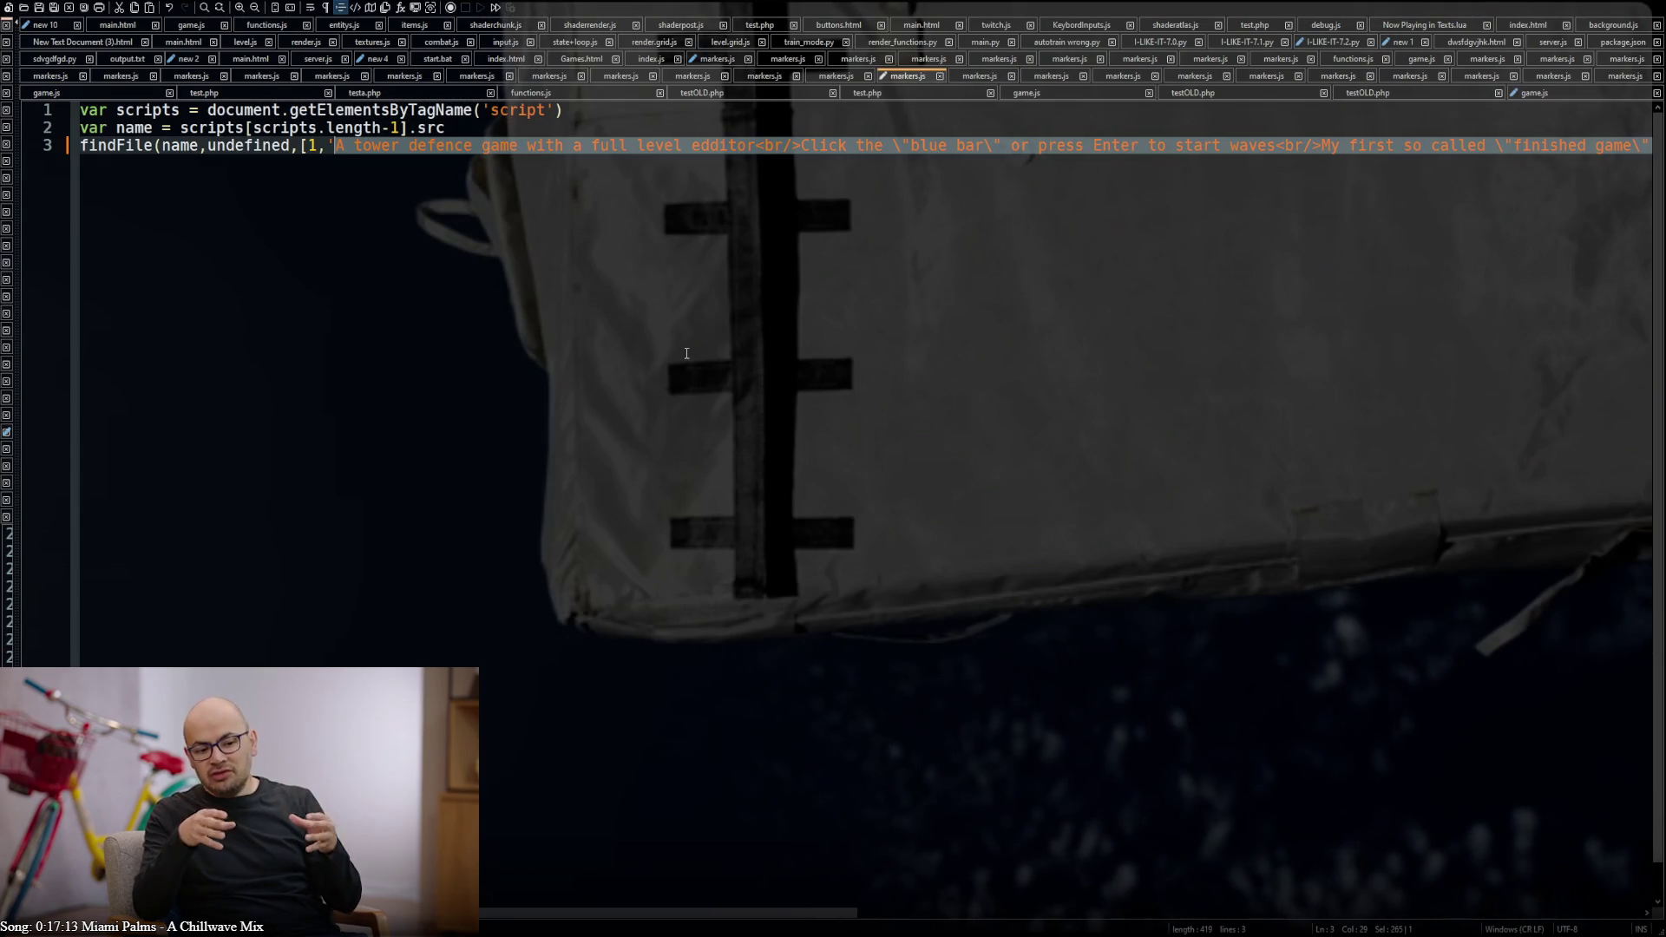
key(alt+Tab)
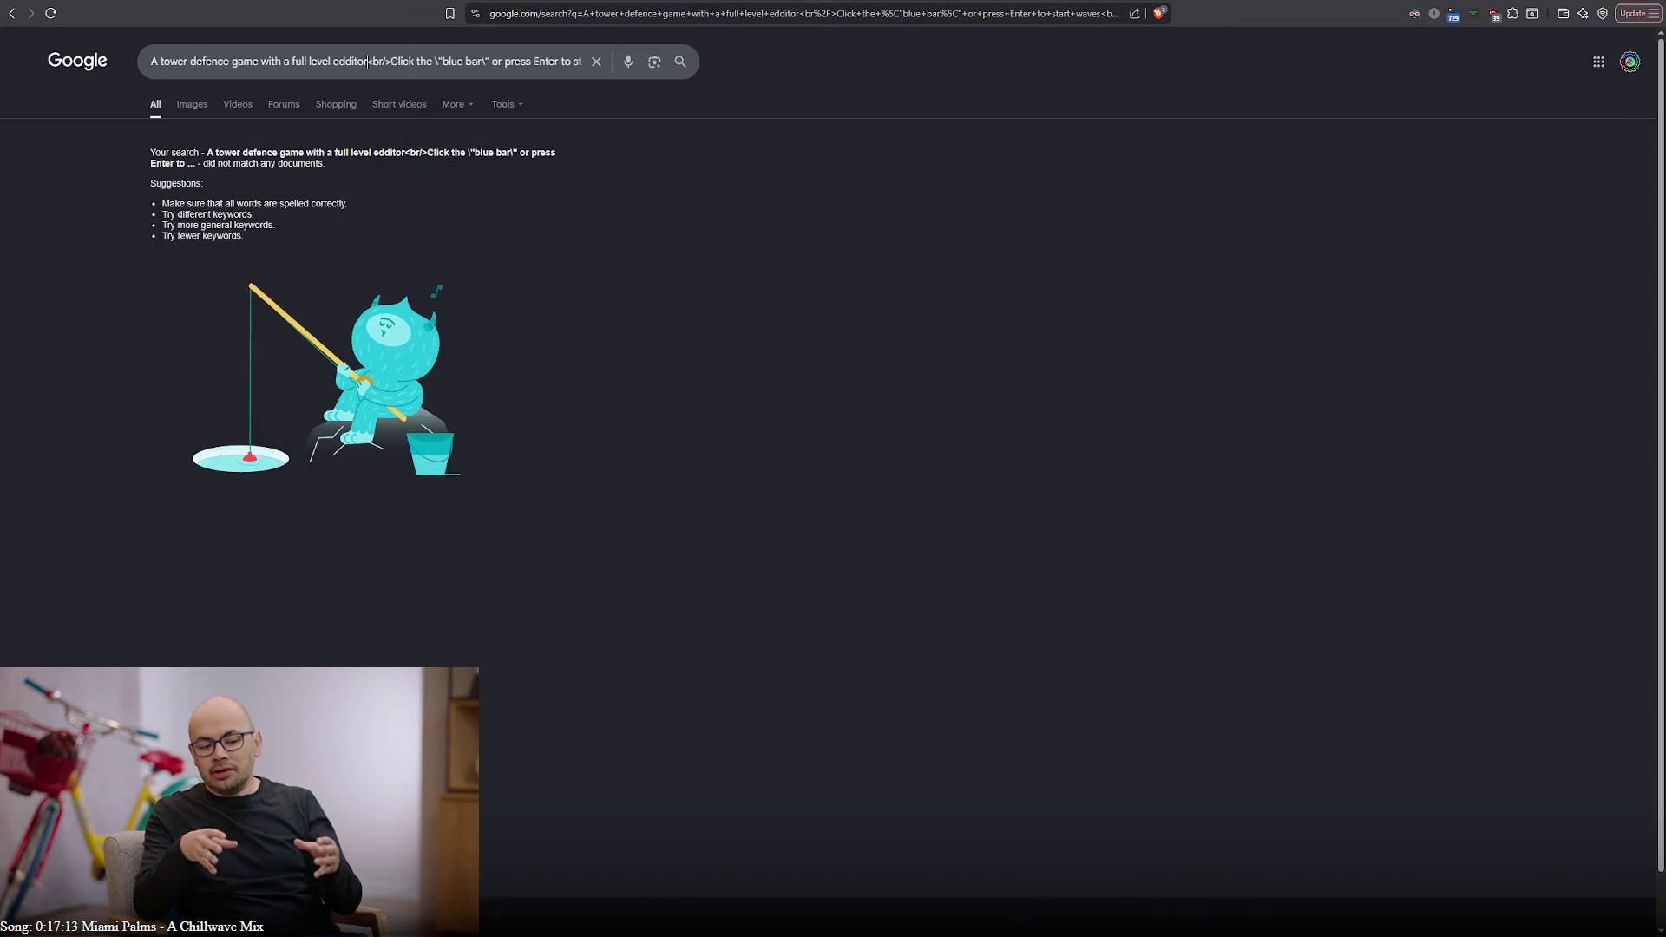
key(alt+Tab)
key(alt+Tab)
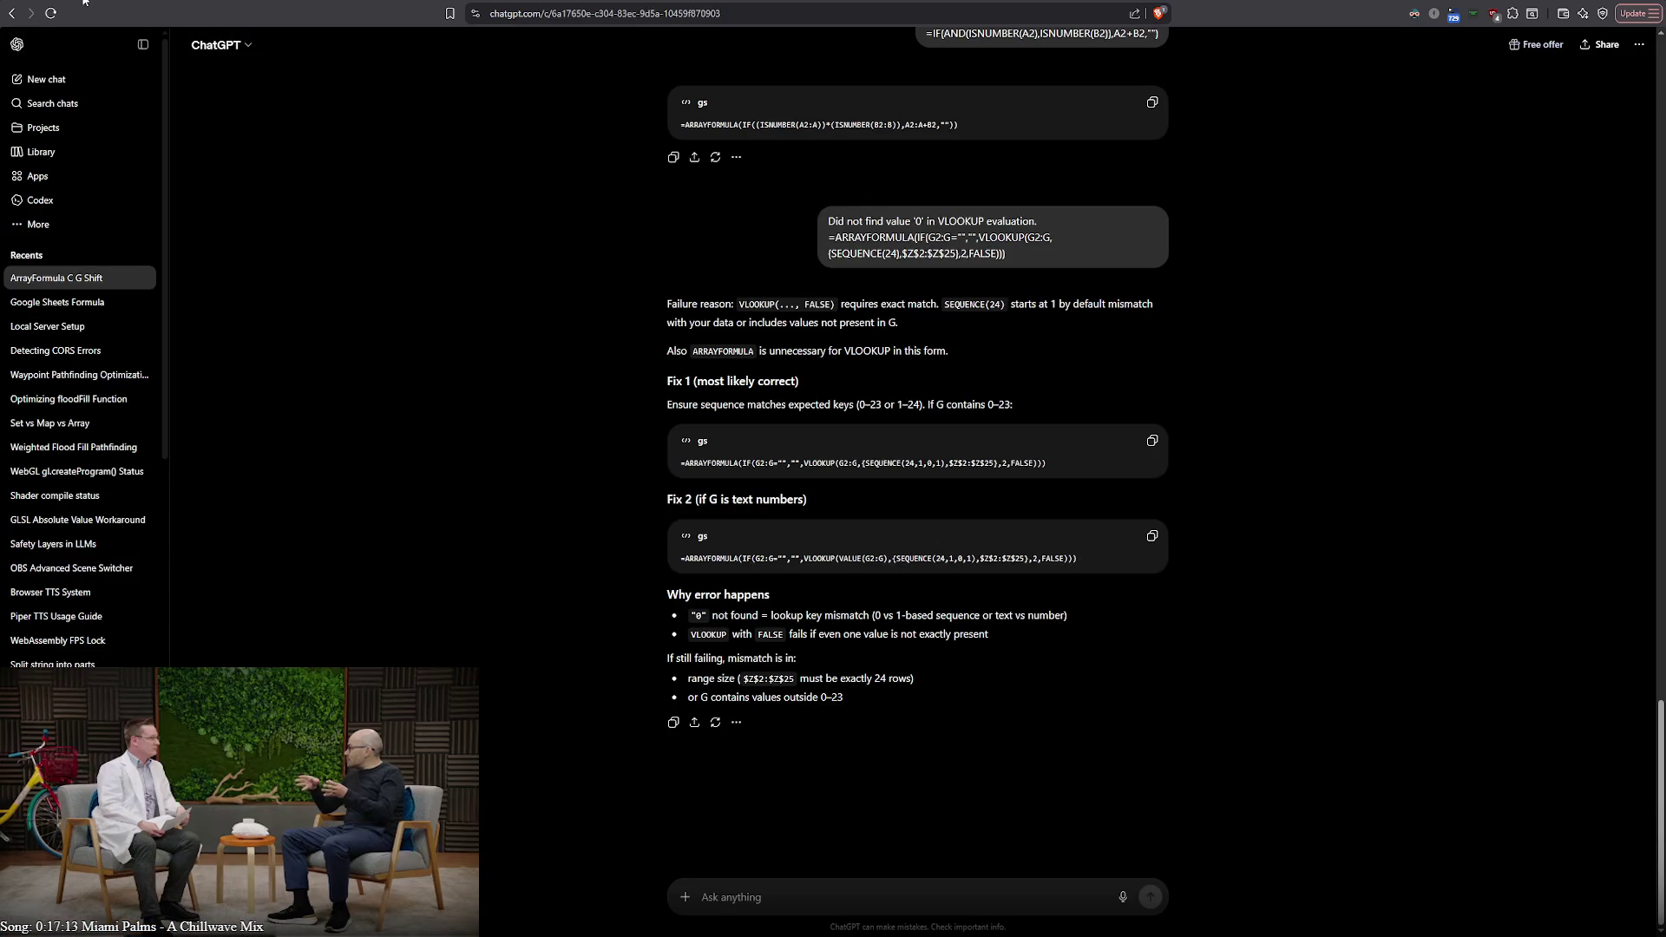
key(alt+Tab)
key(alt+Tab)
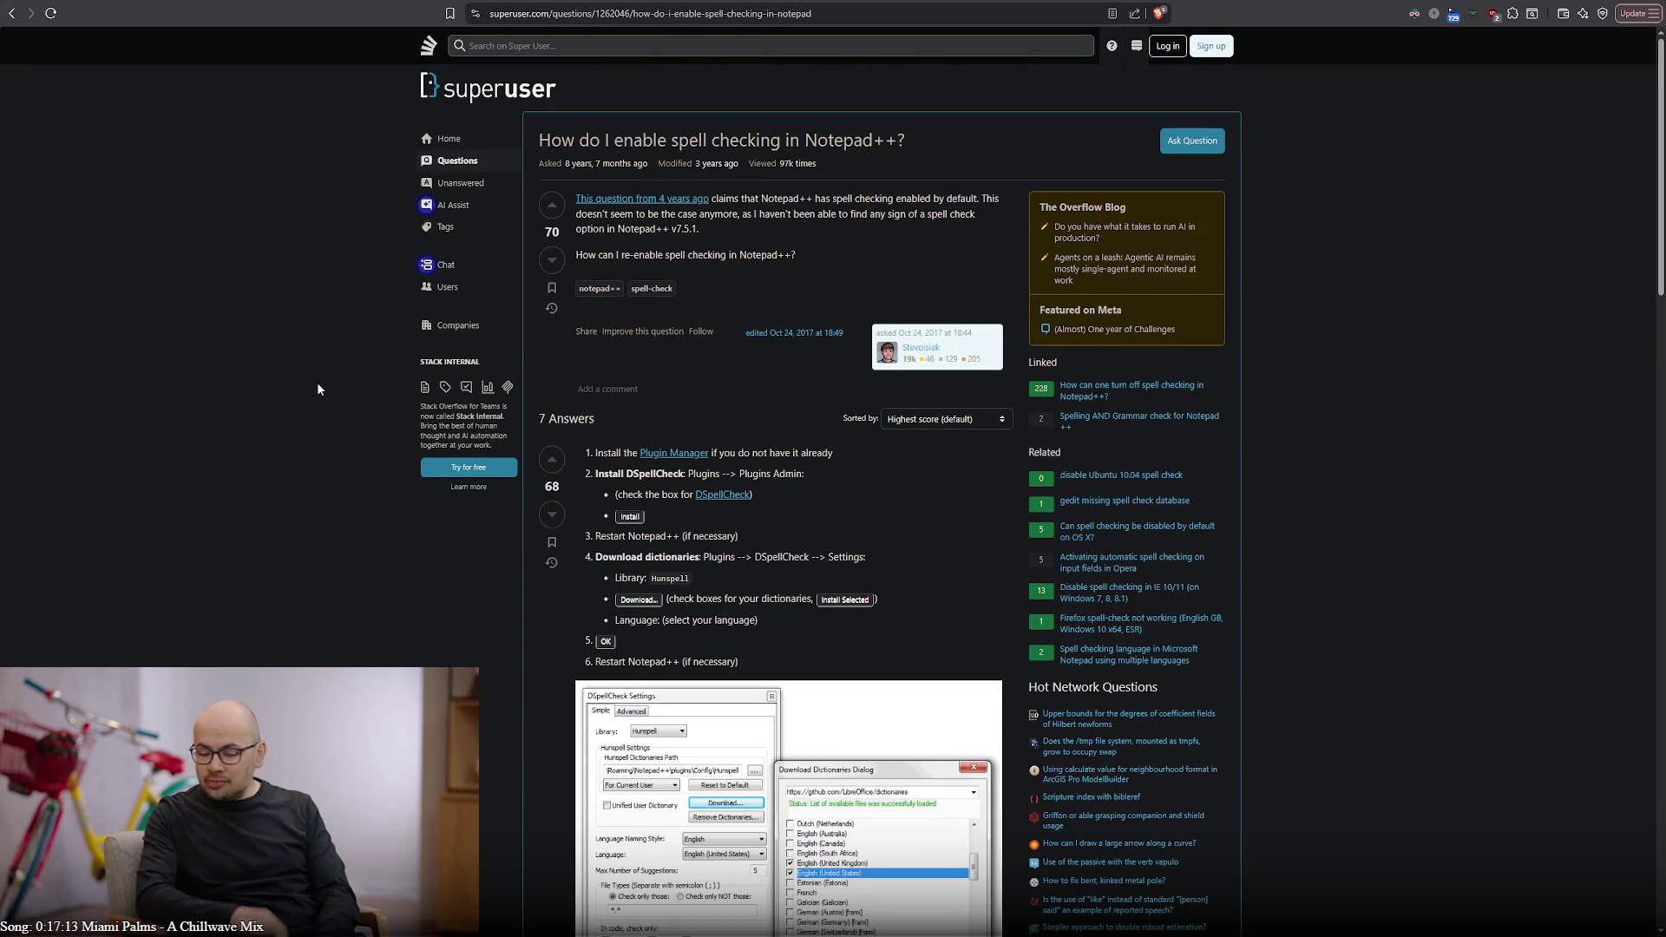
scroll(316, 384, down, 2)
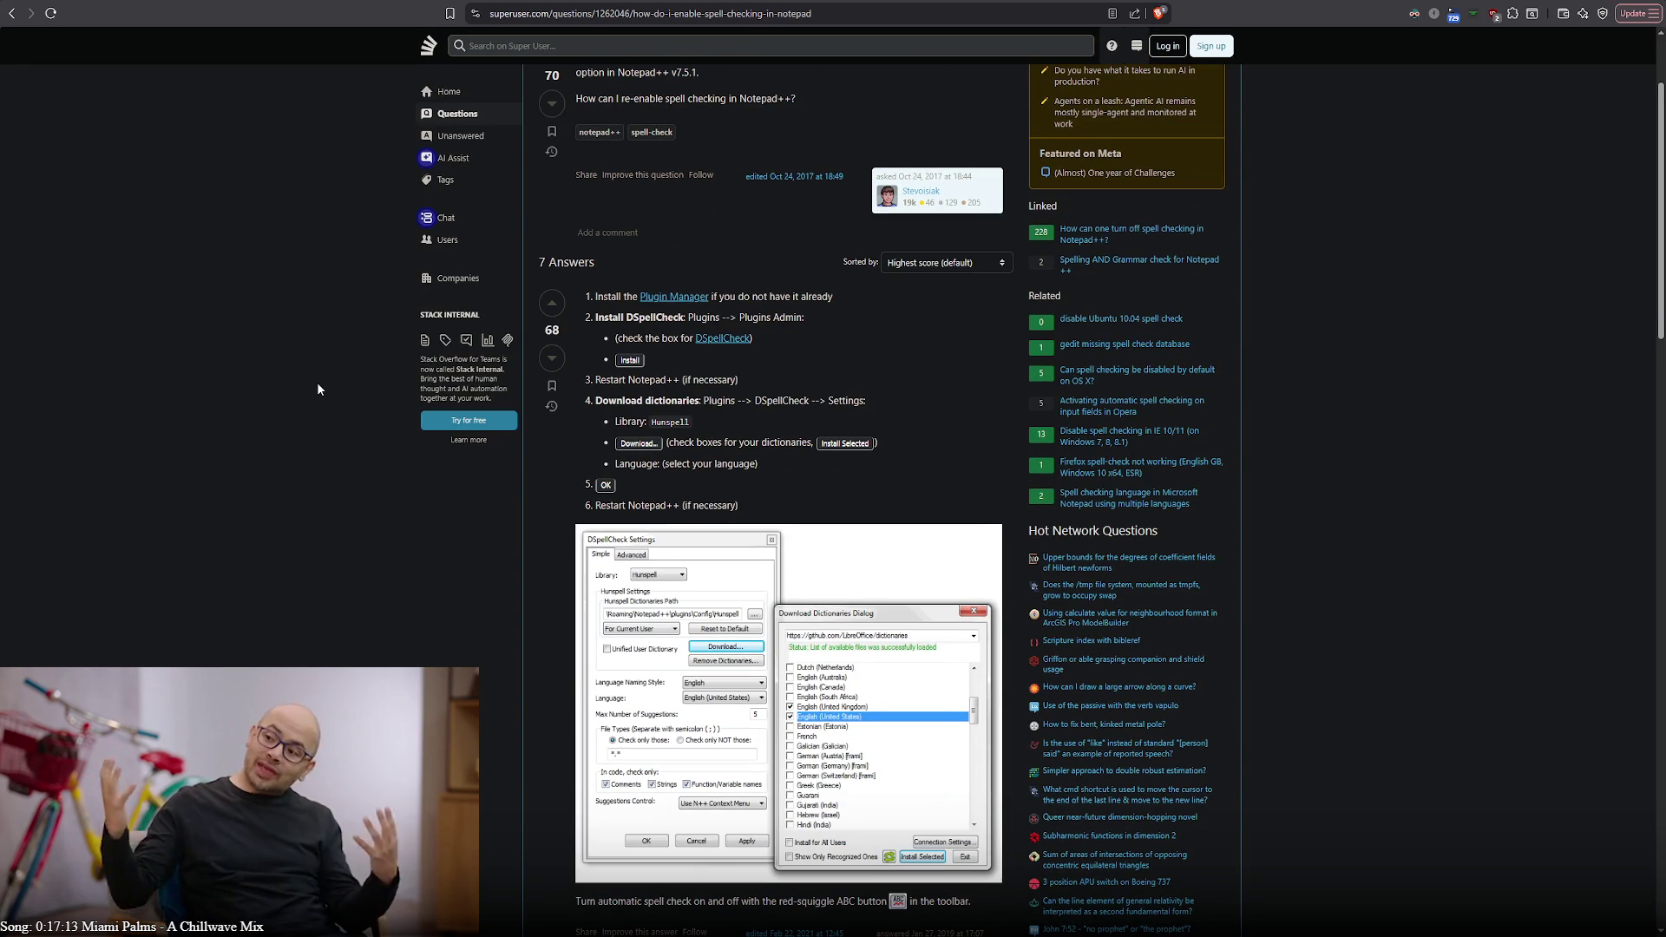
scroll(316, 384, down, 1)
scroll(316, 385, down, 3)
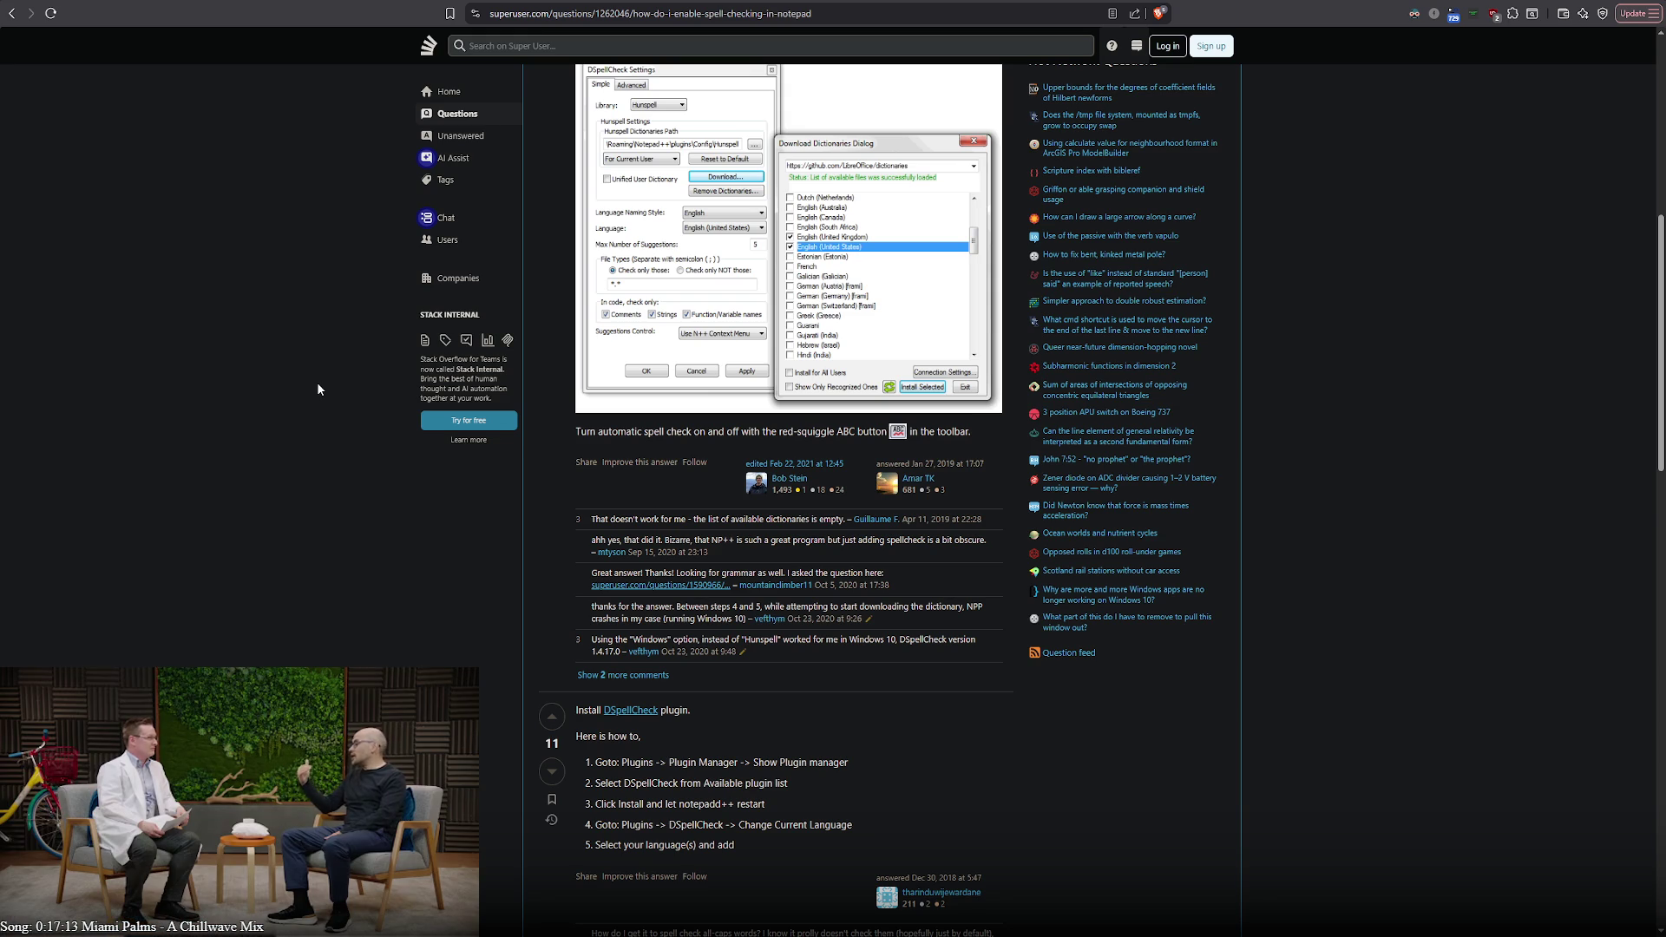
scroll(317, 384, down, 2)
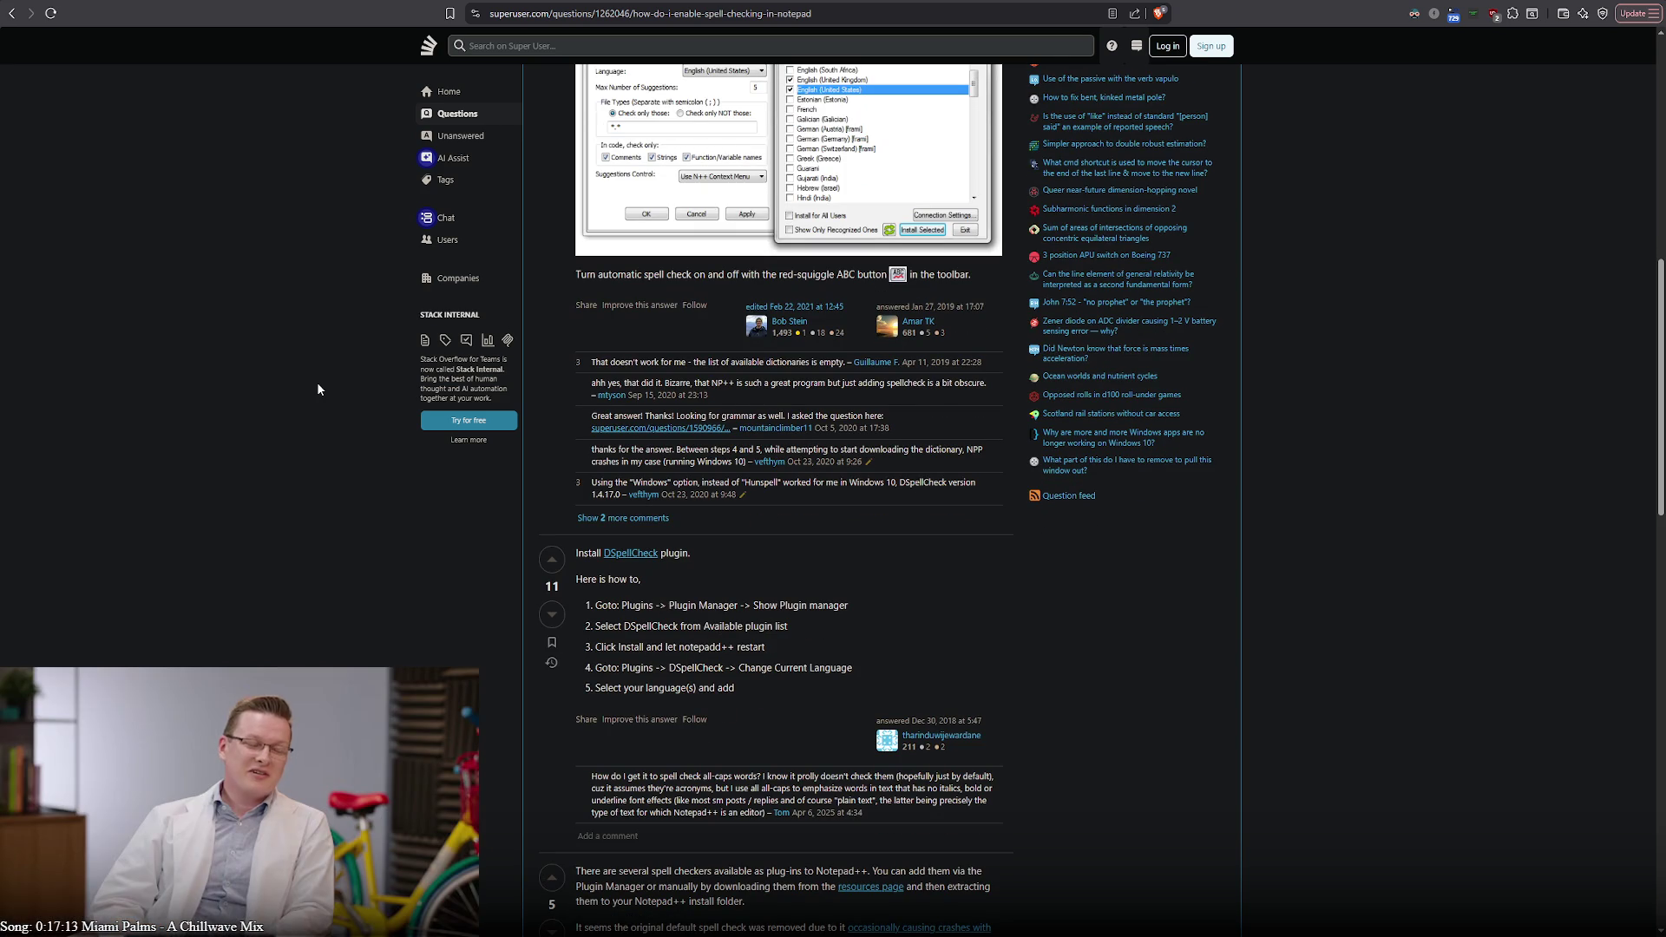
scroll(419, 423, up, 6)
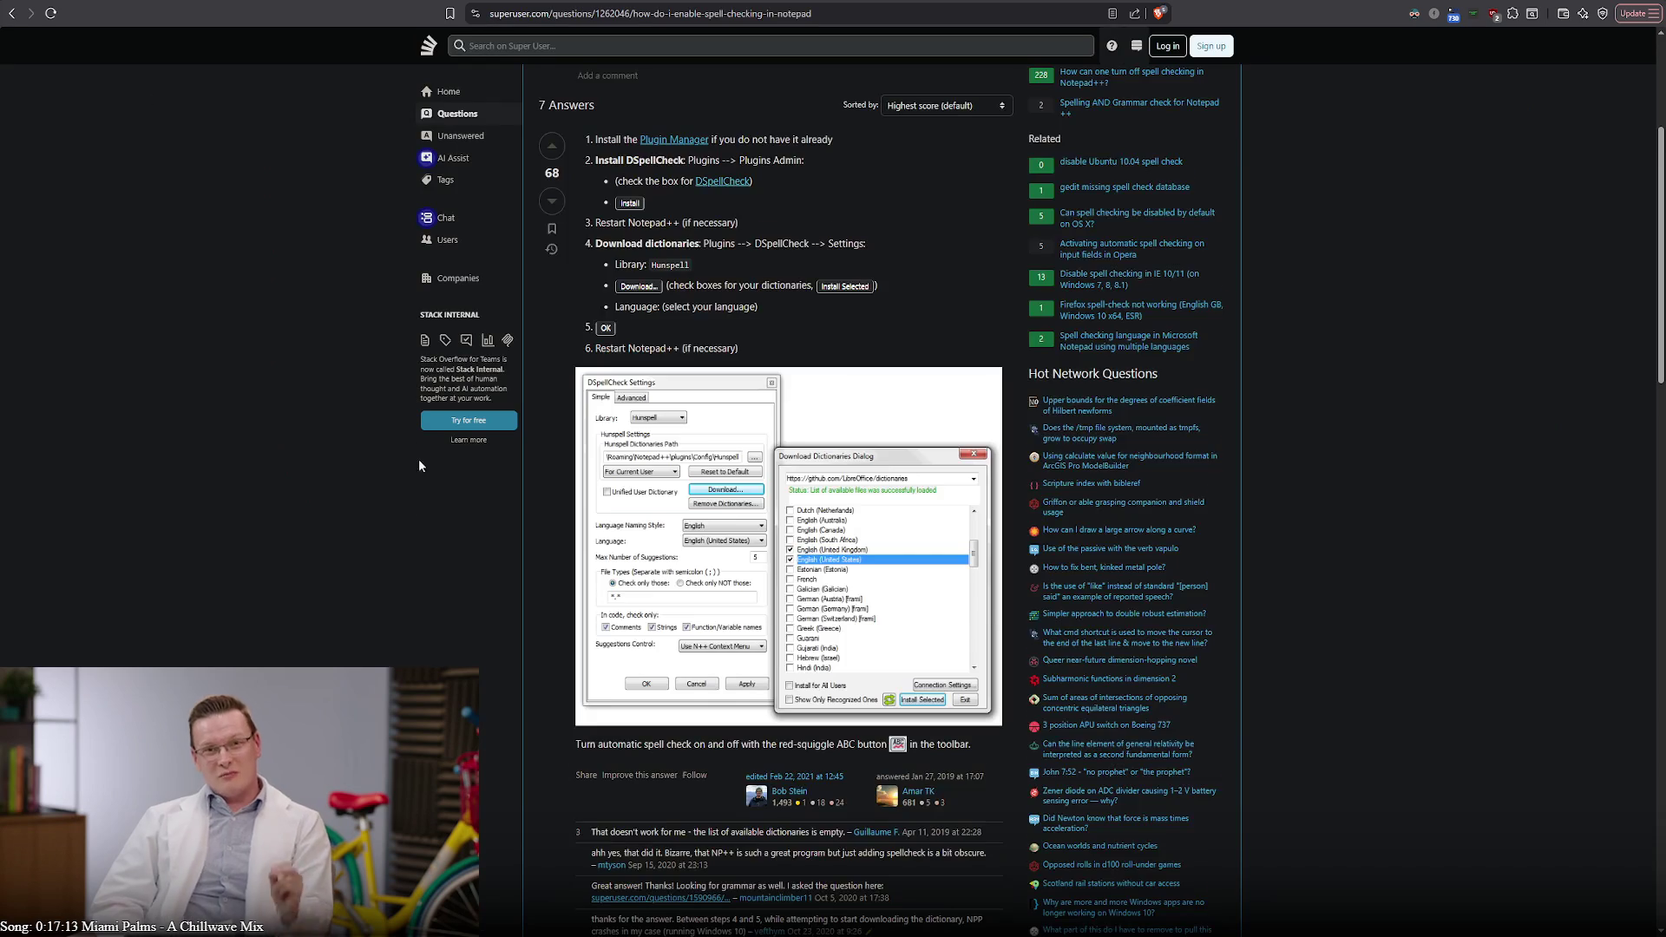
scroll(419, 483, down, 3)
scroll(418, 500, up, 3)
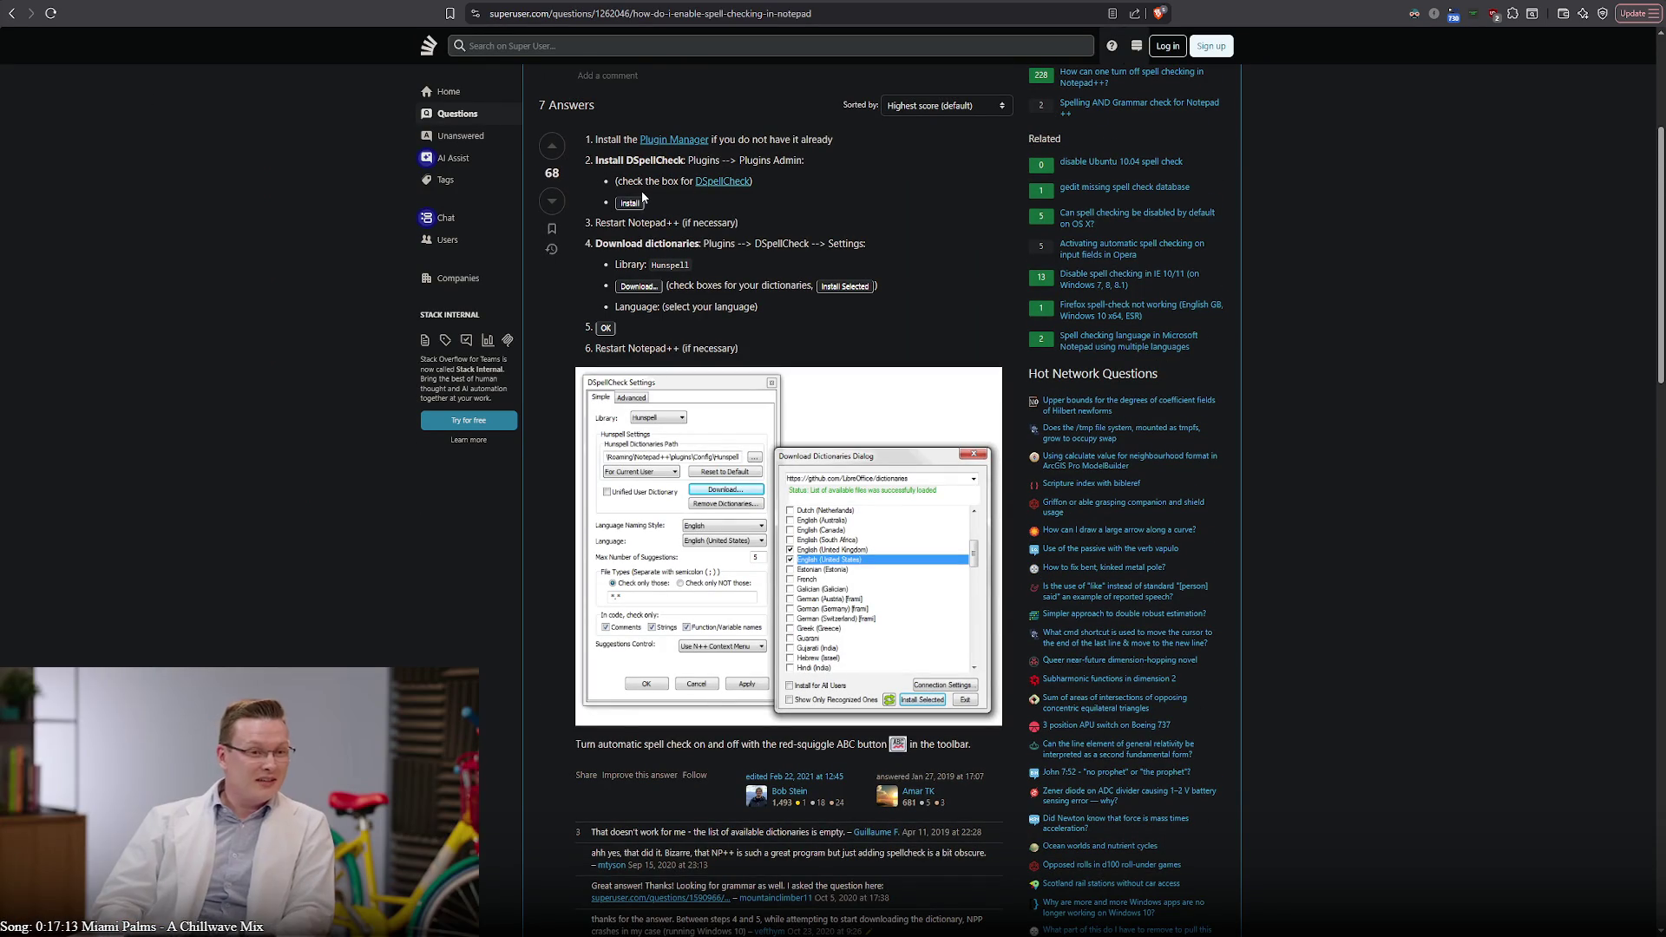
scroll(642, 192, down, 3)
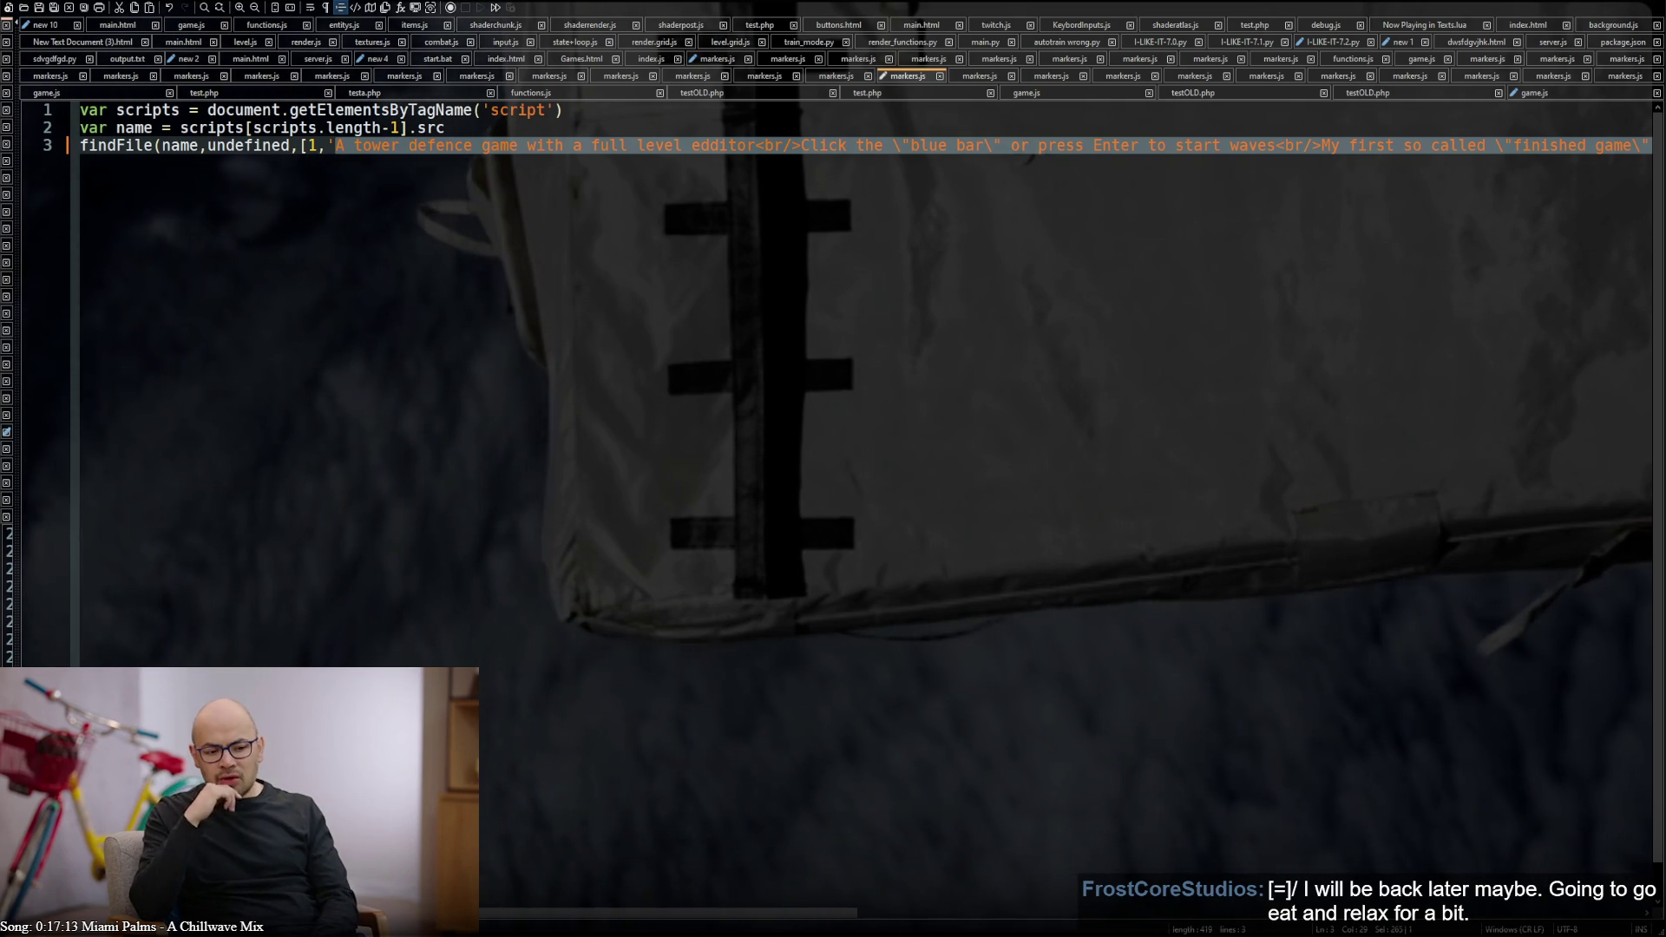
Glance at the Super User spell-check question and return to markers.js
key(alt+Tab)
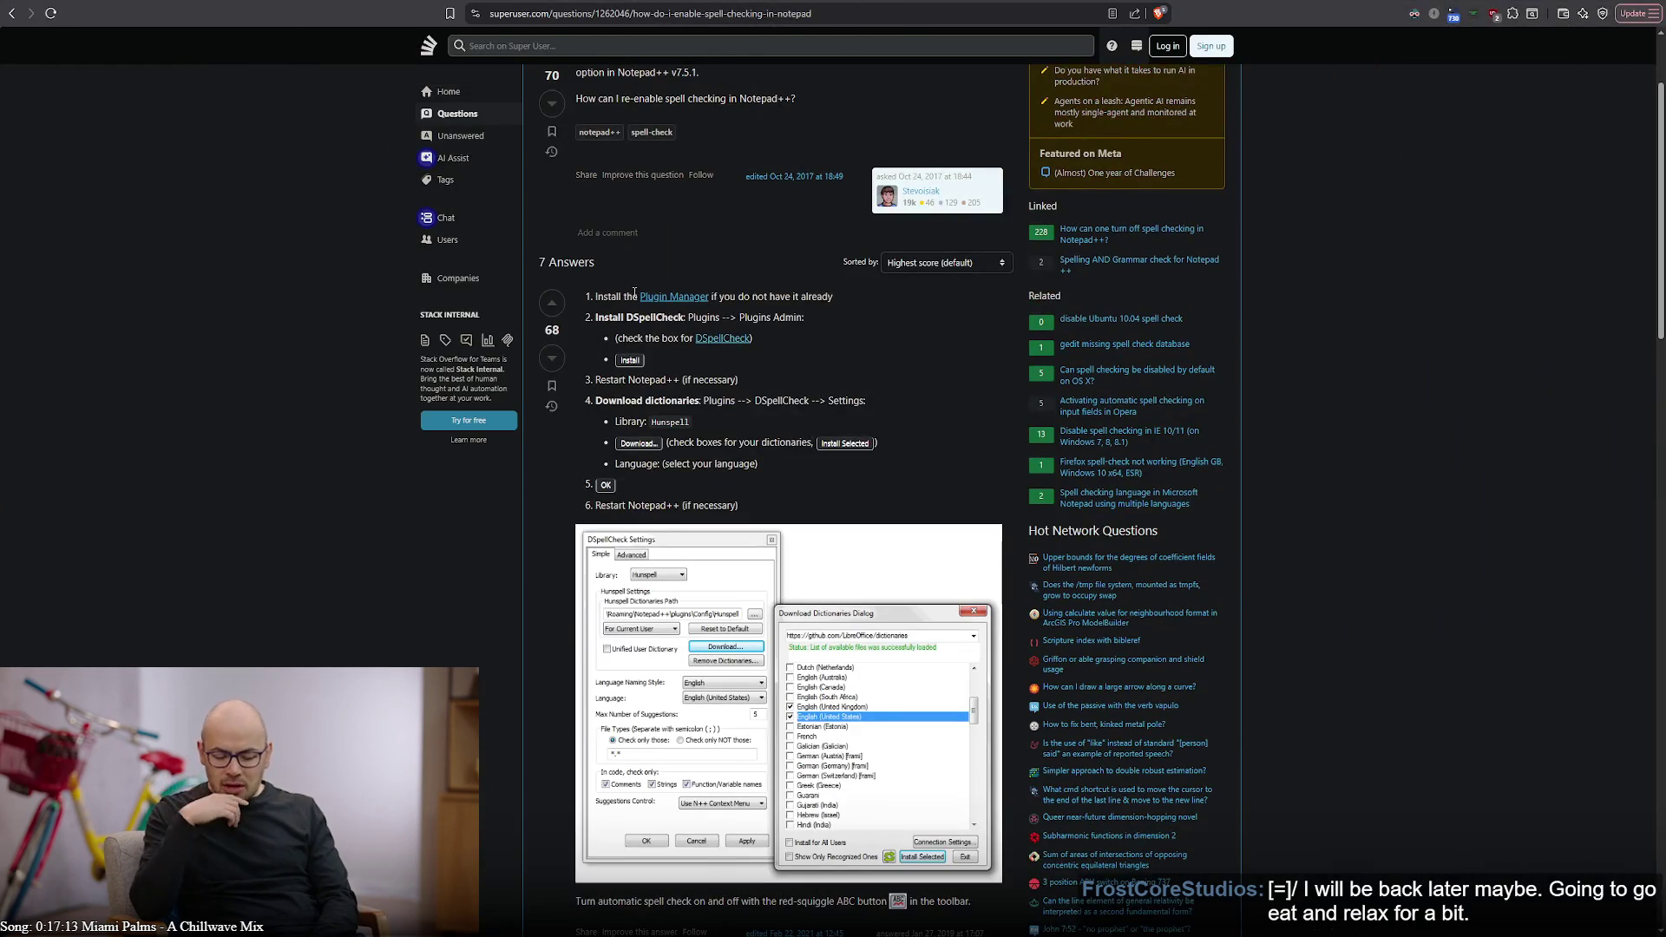
key(alt+Tab)
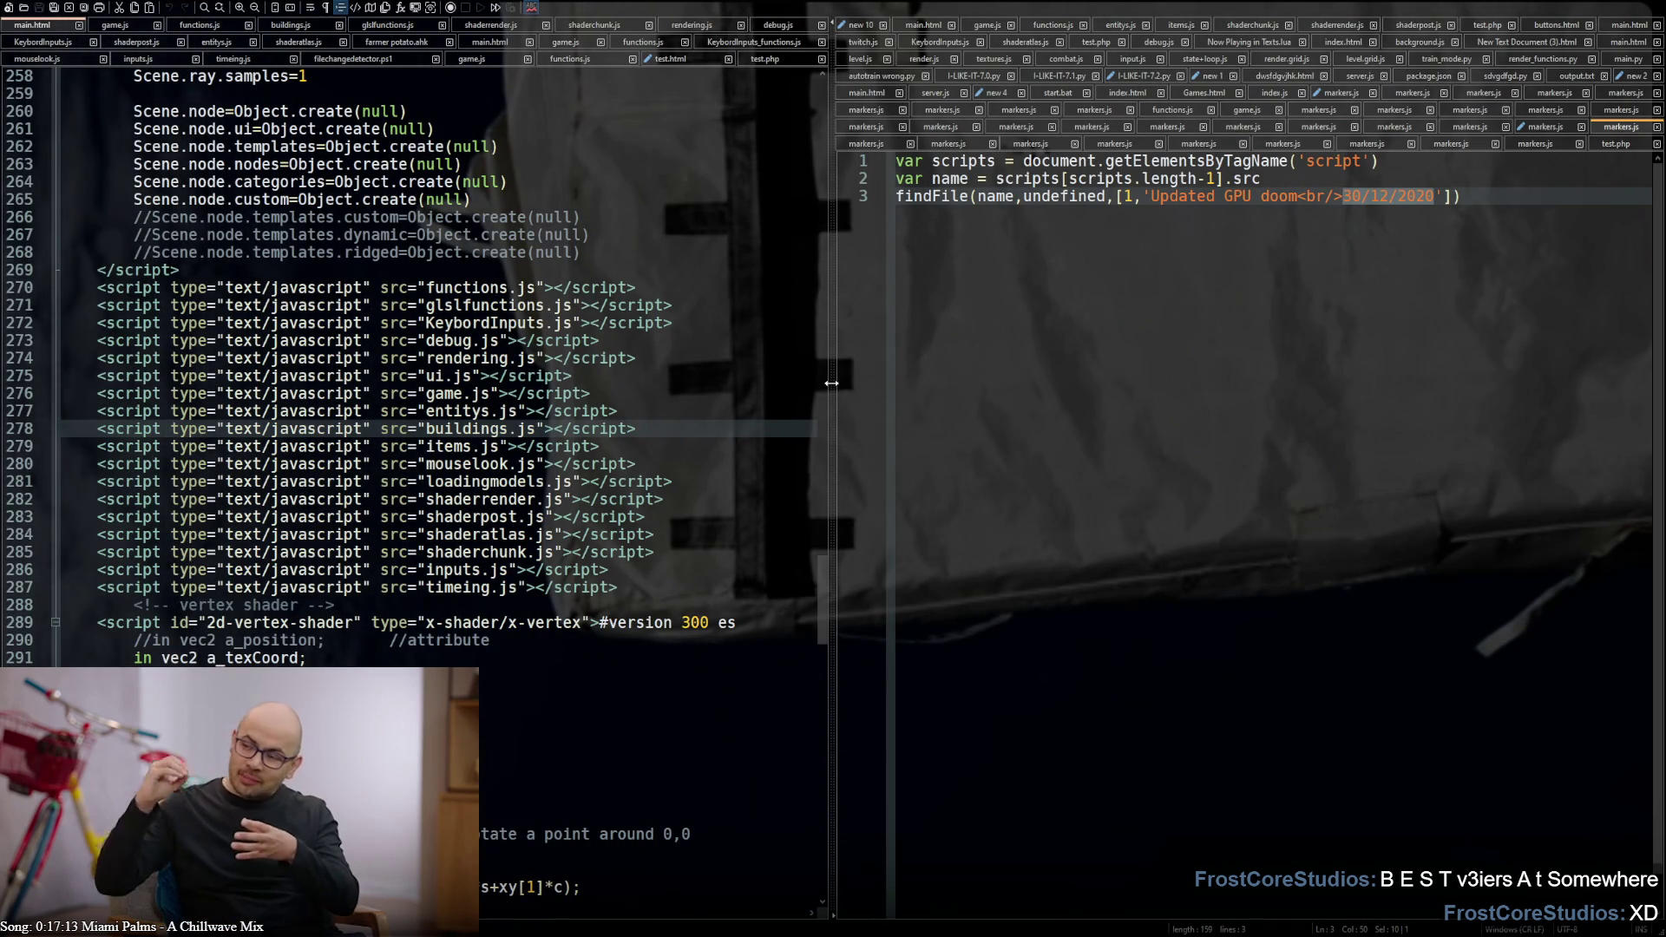
Collapse the split view and return to the markers.js holding the tower-defence description
drag(831, 383, 0, 382)
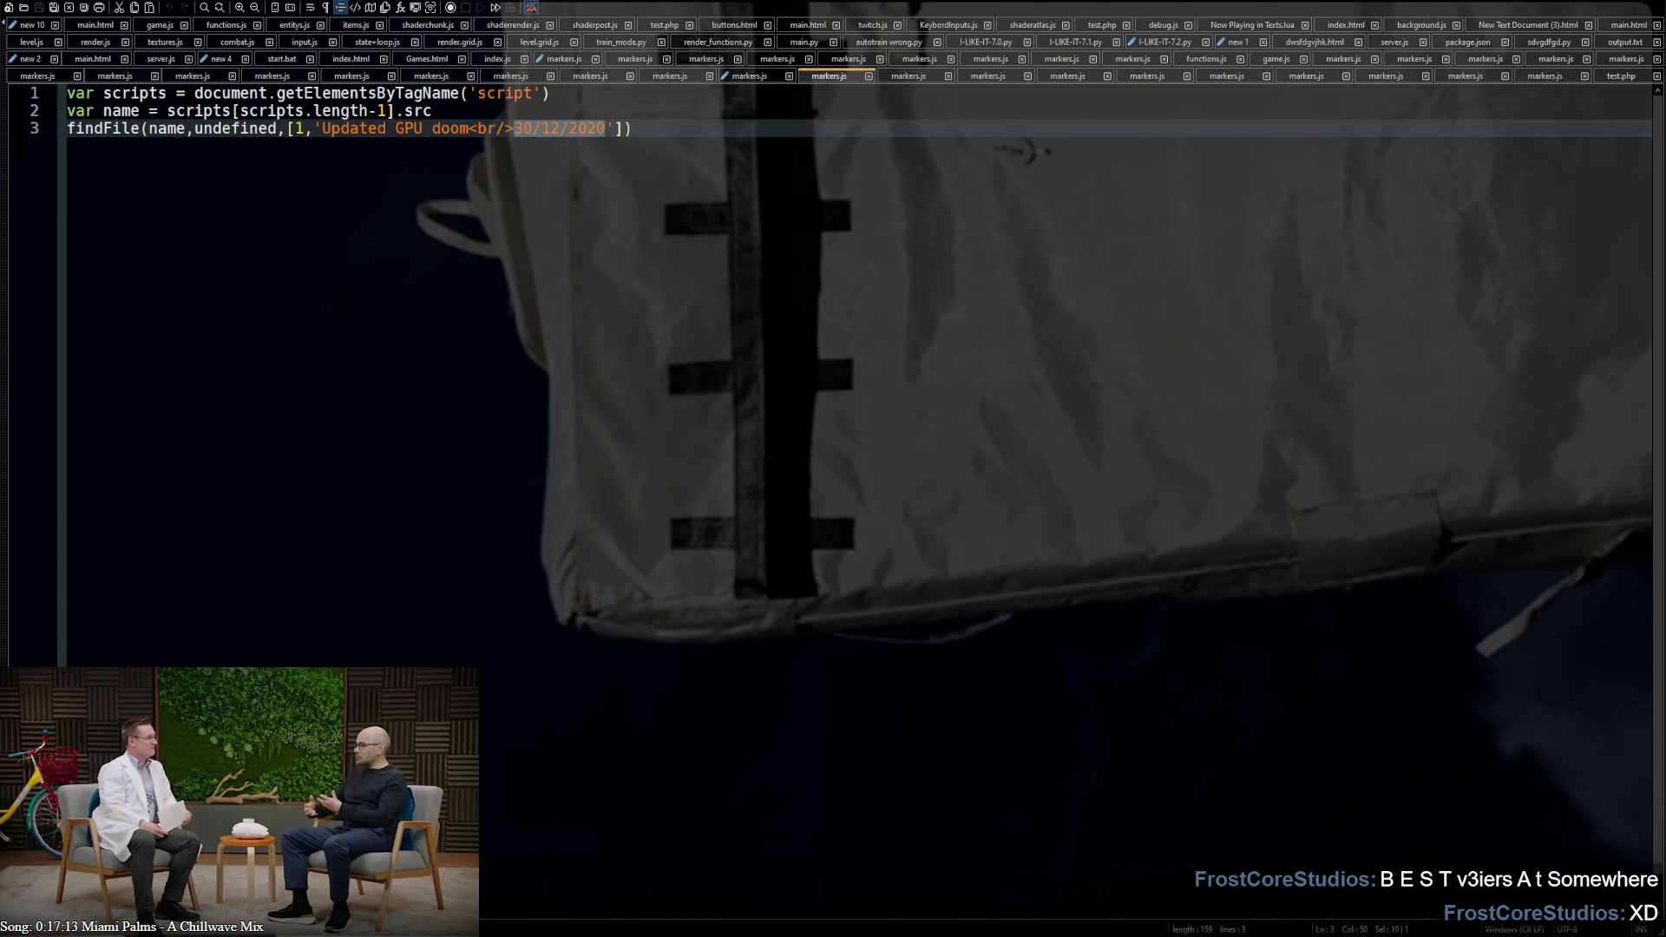
key(ctrl+Page_Up)
click(483, 129)
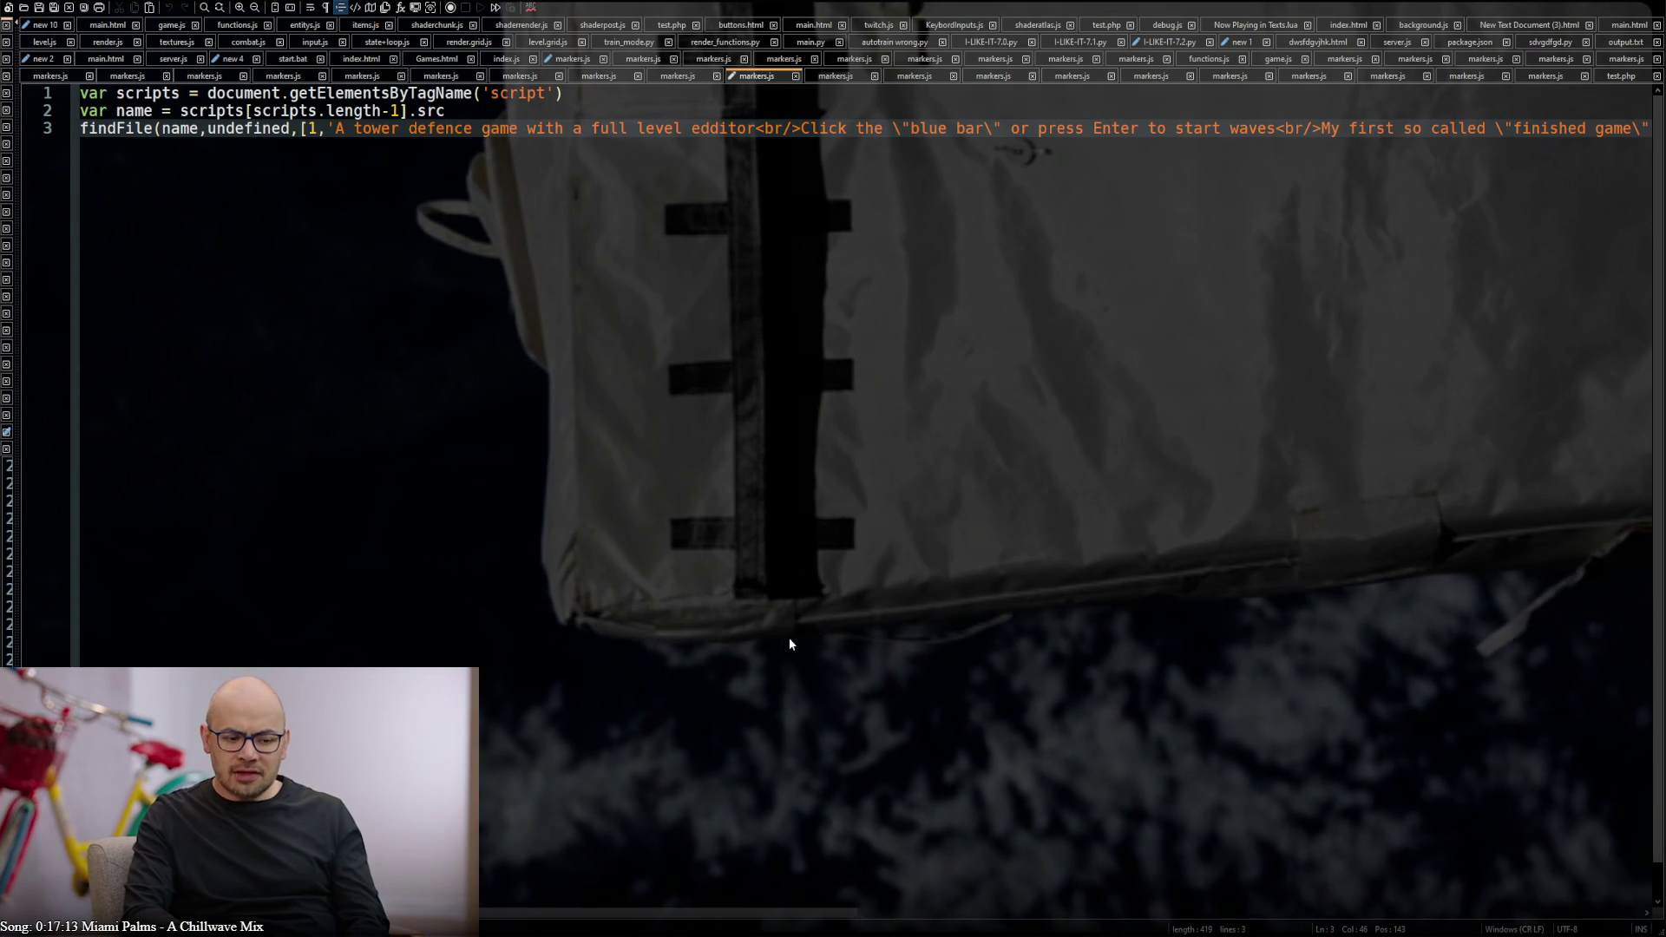
key(End)
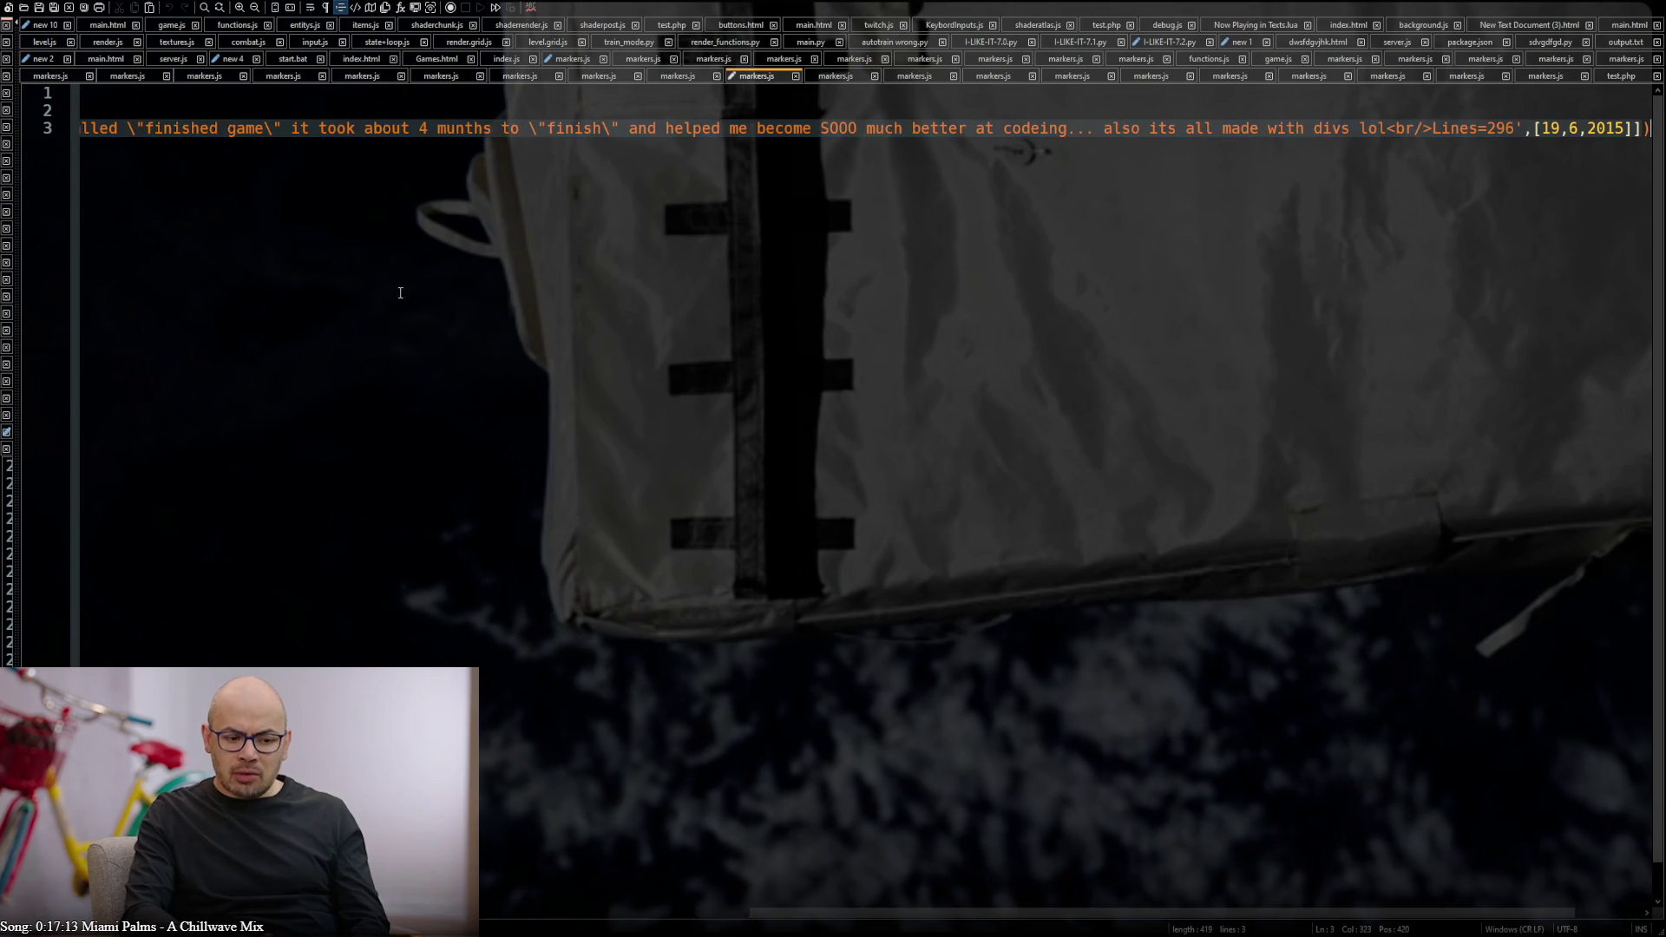
key(Return)
text(aw)
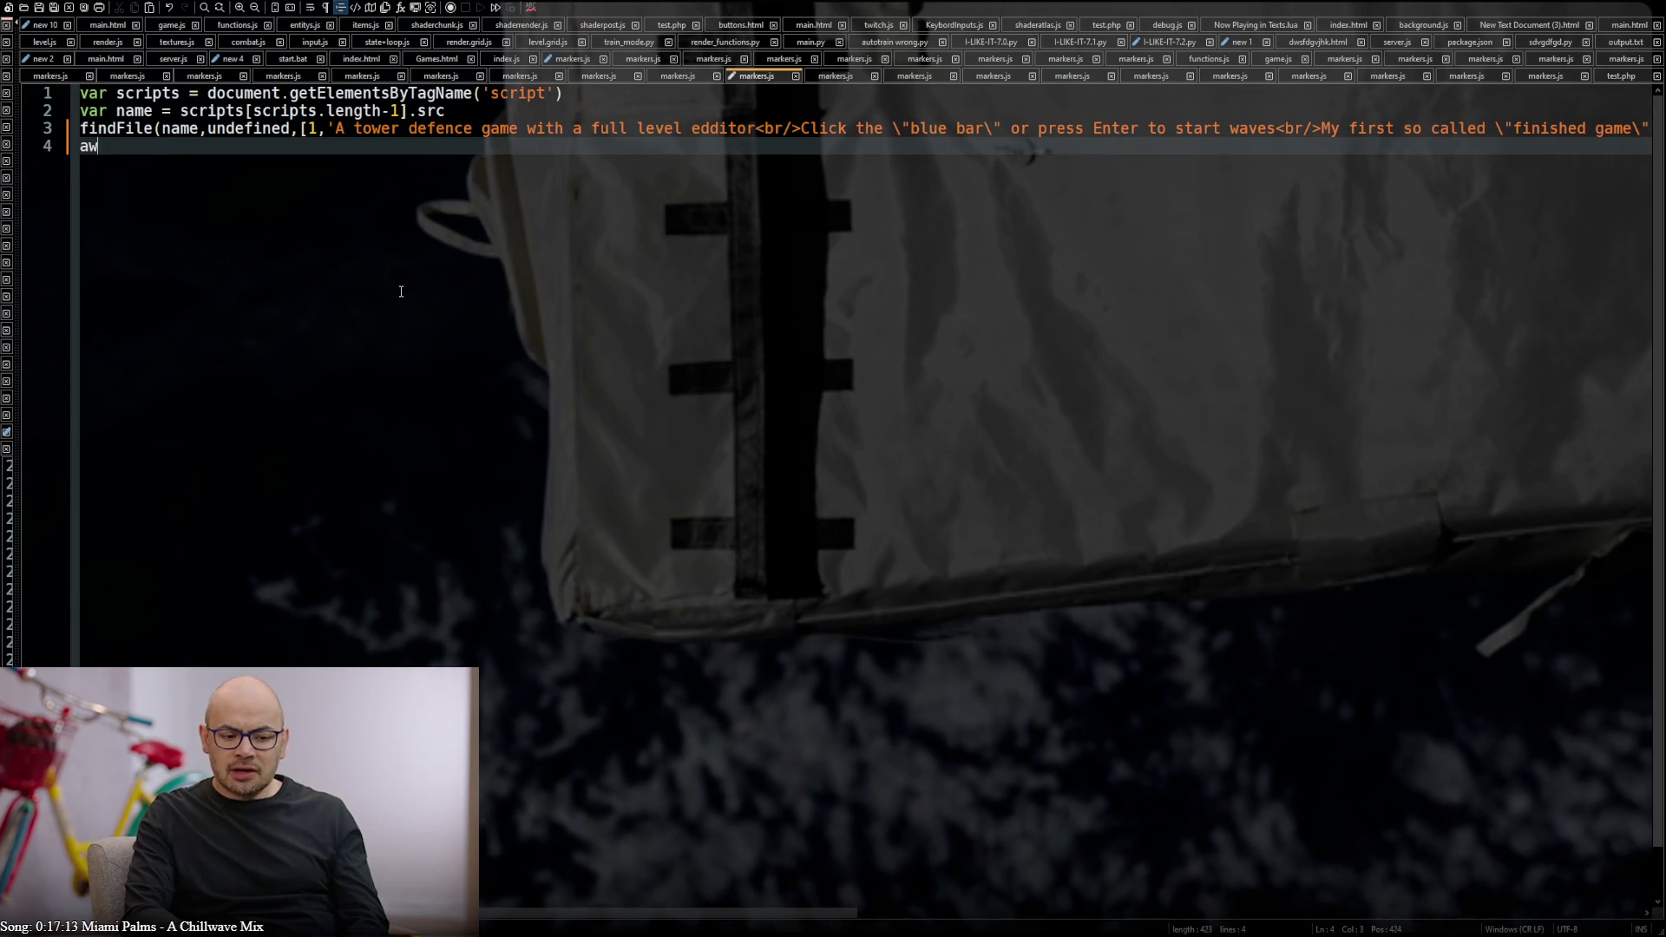
text(dawdse f se)
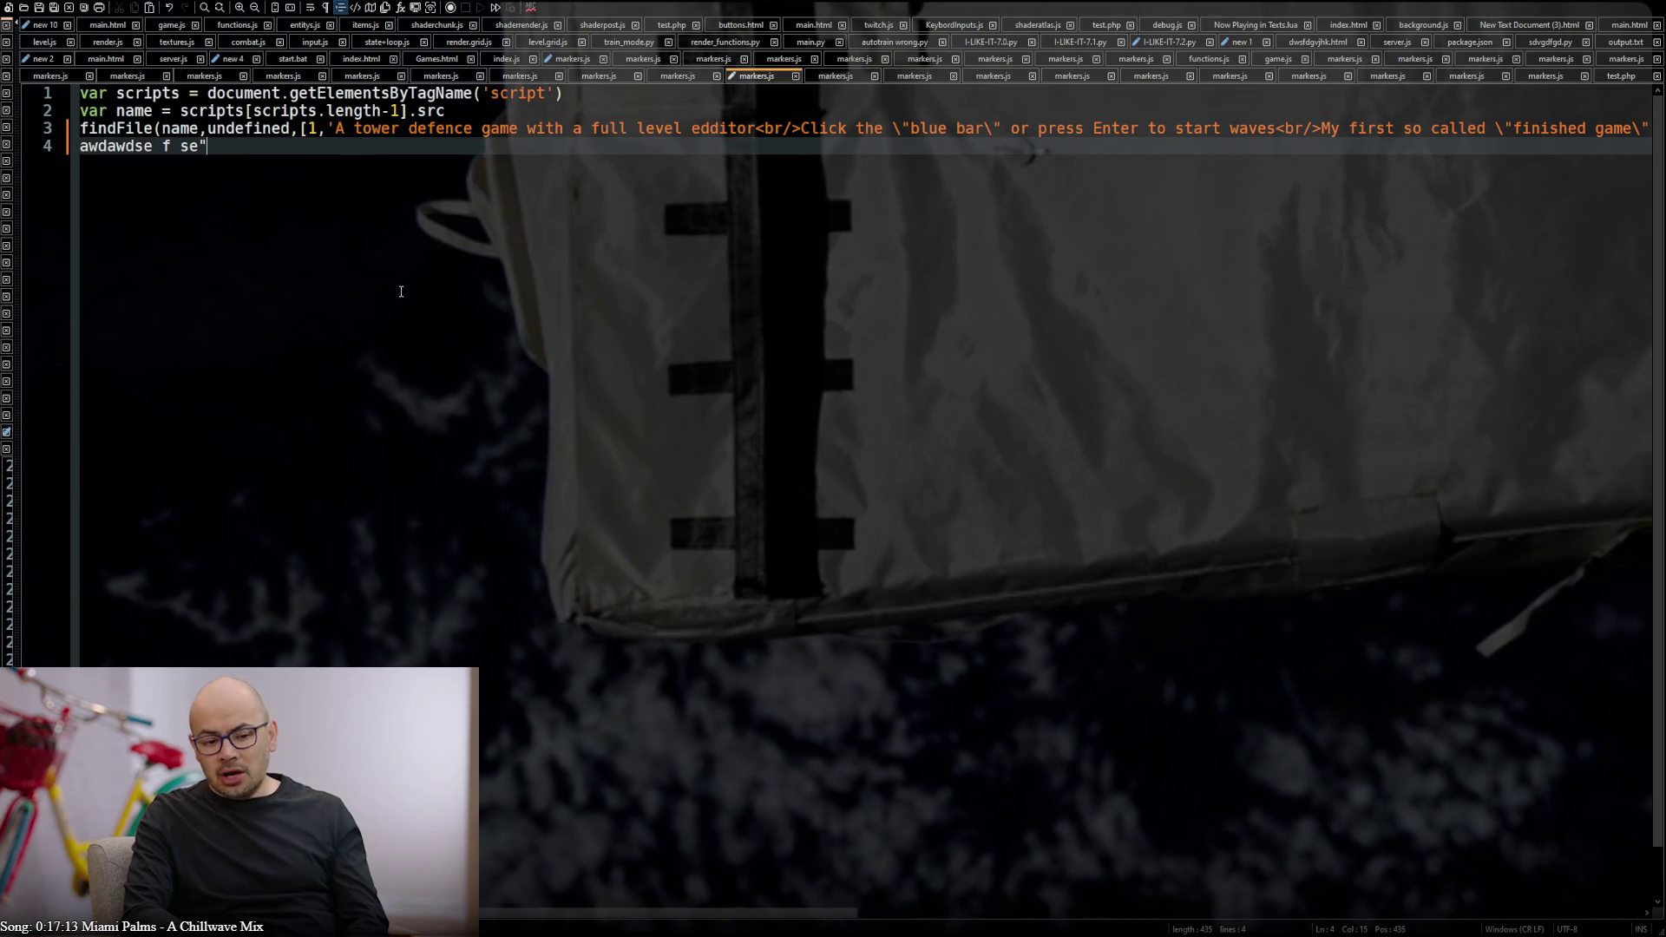
key(Home)
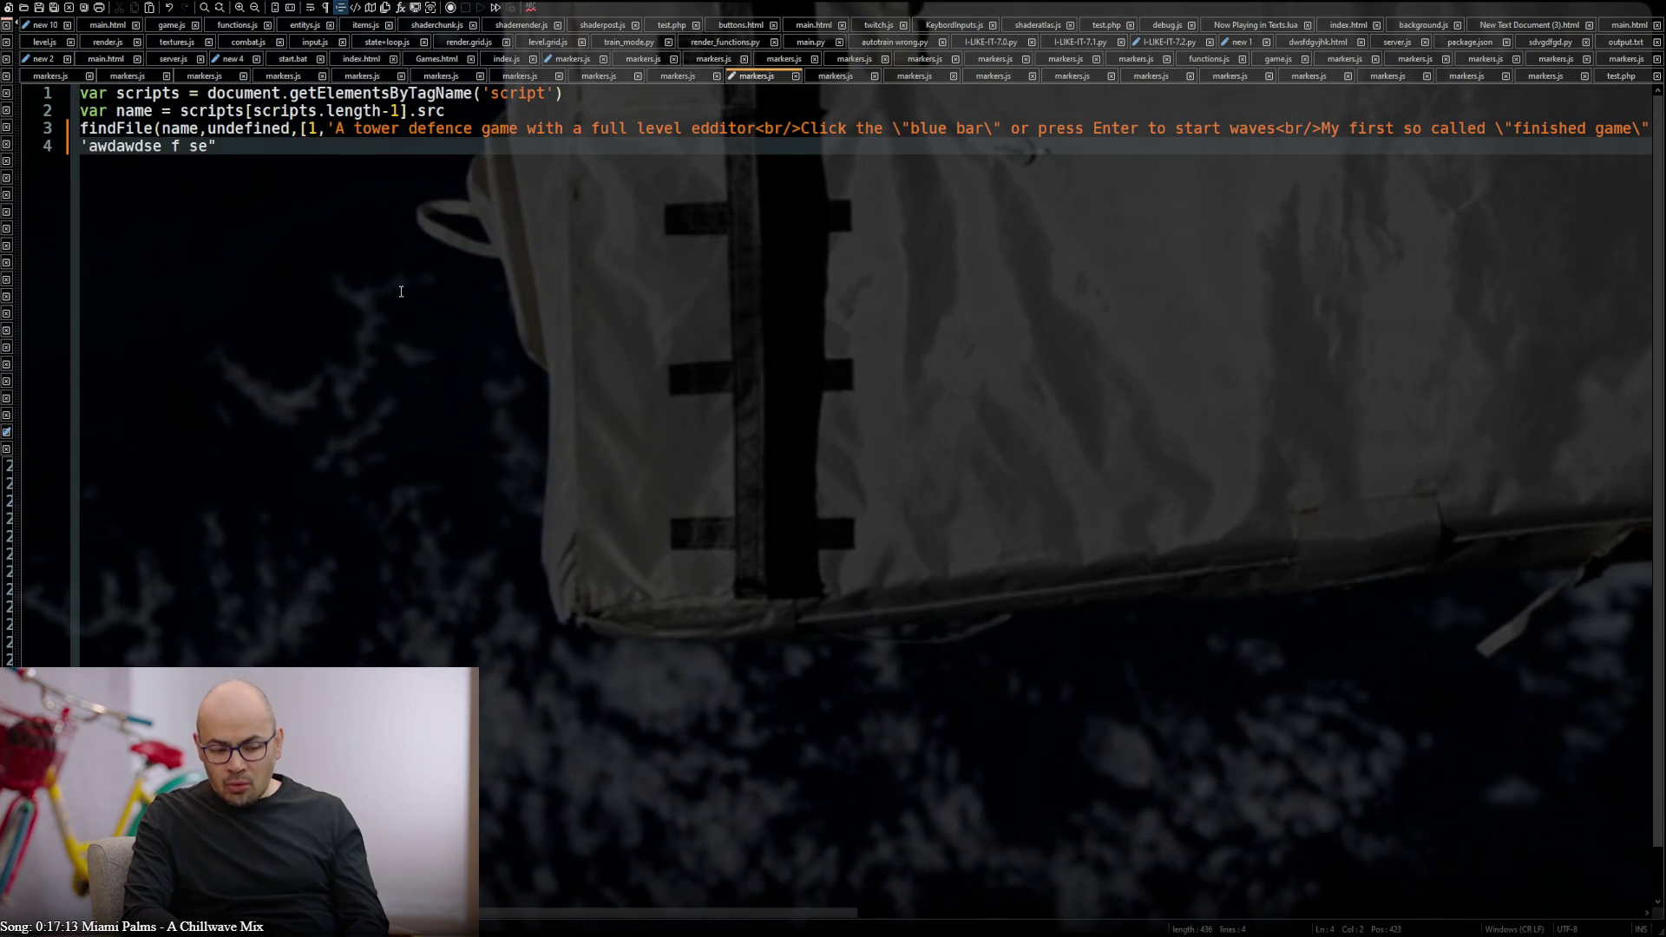
text(")
key(End)
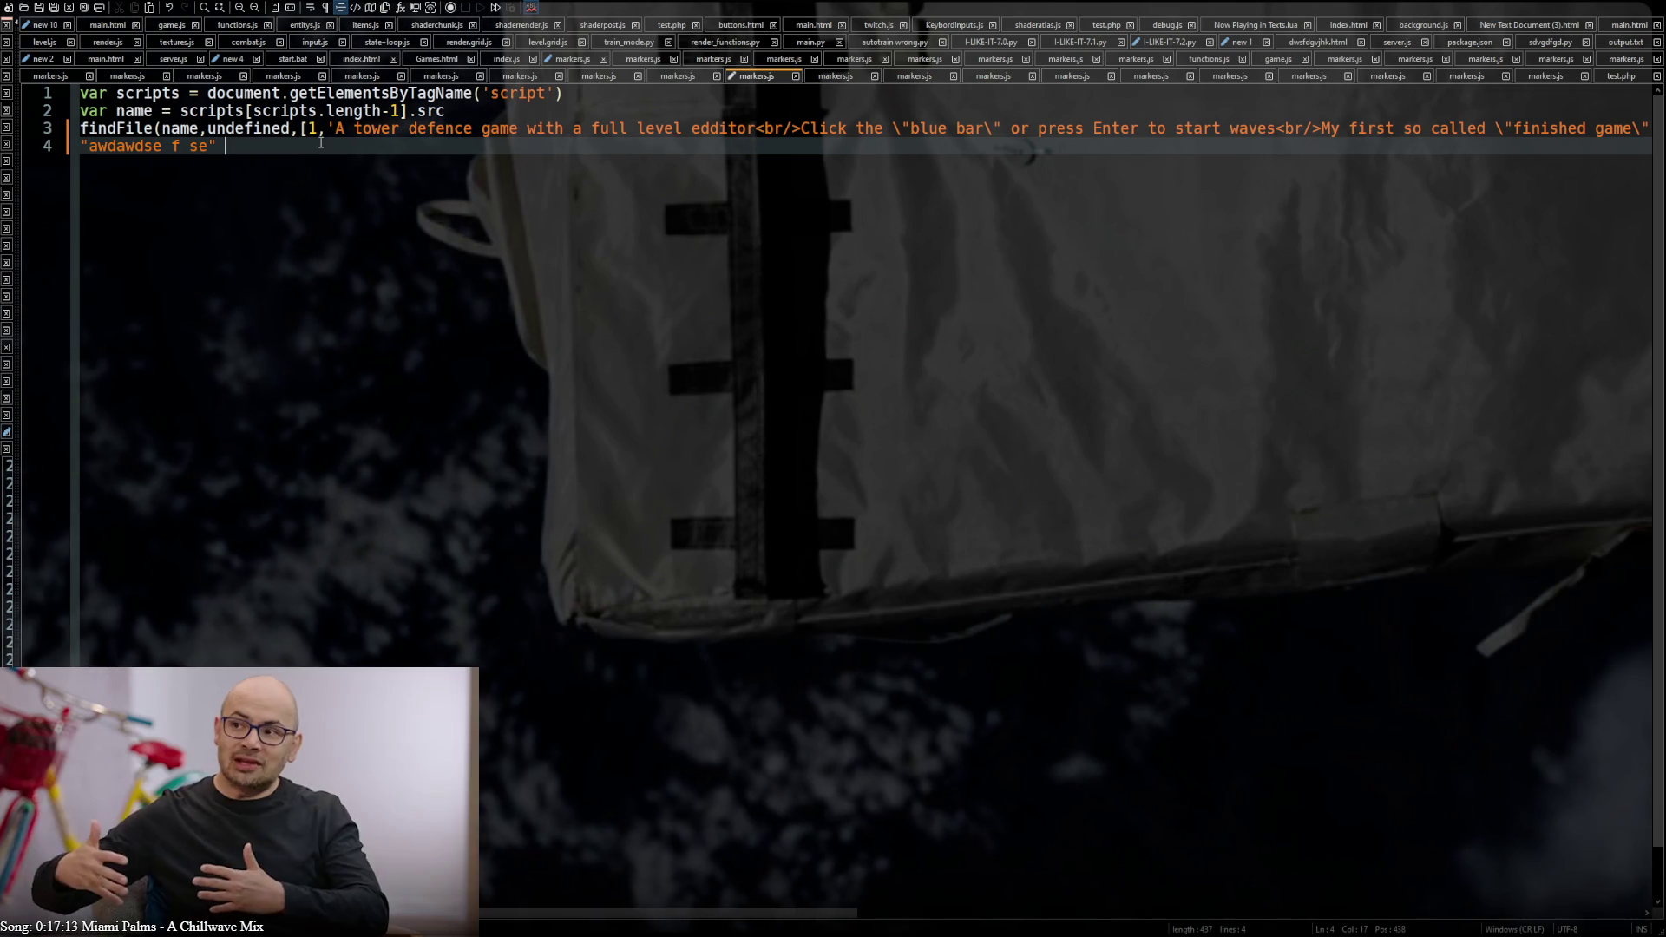
text(awda)
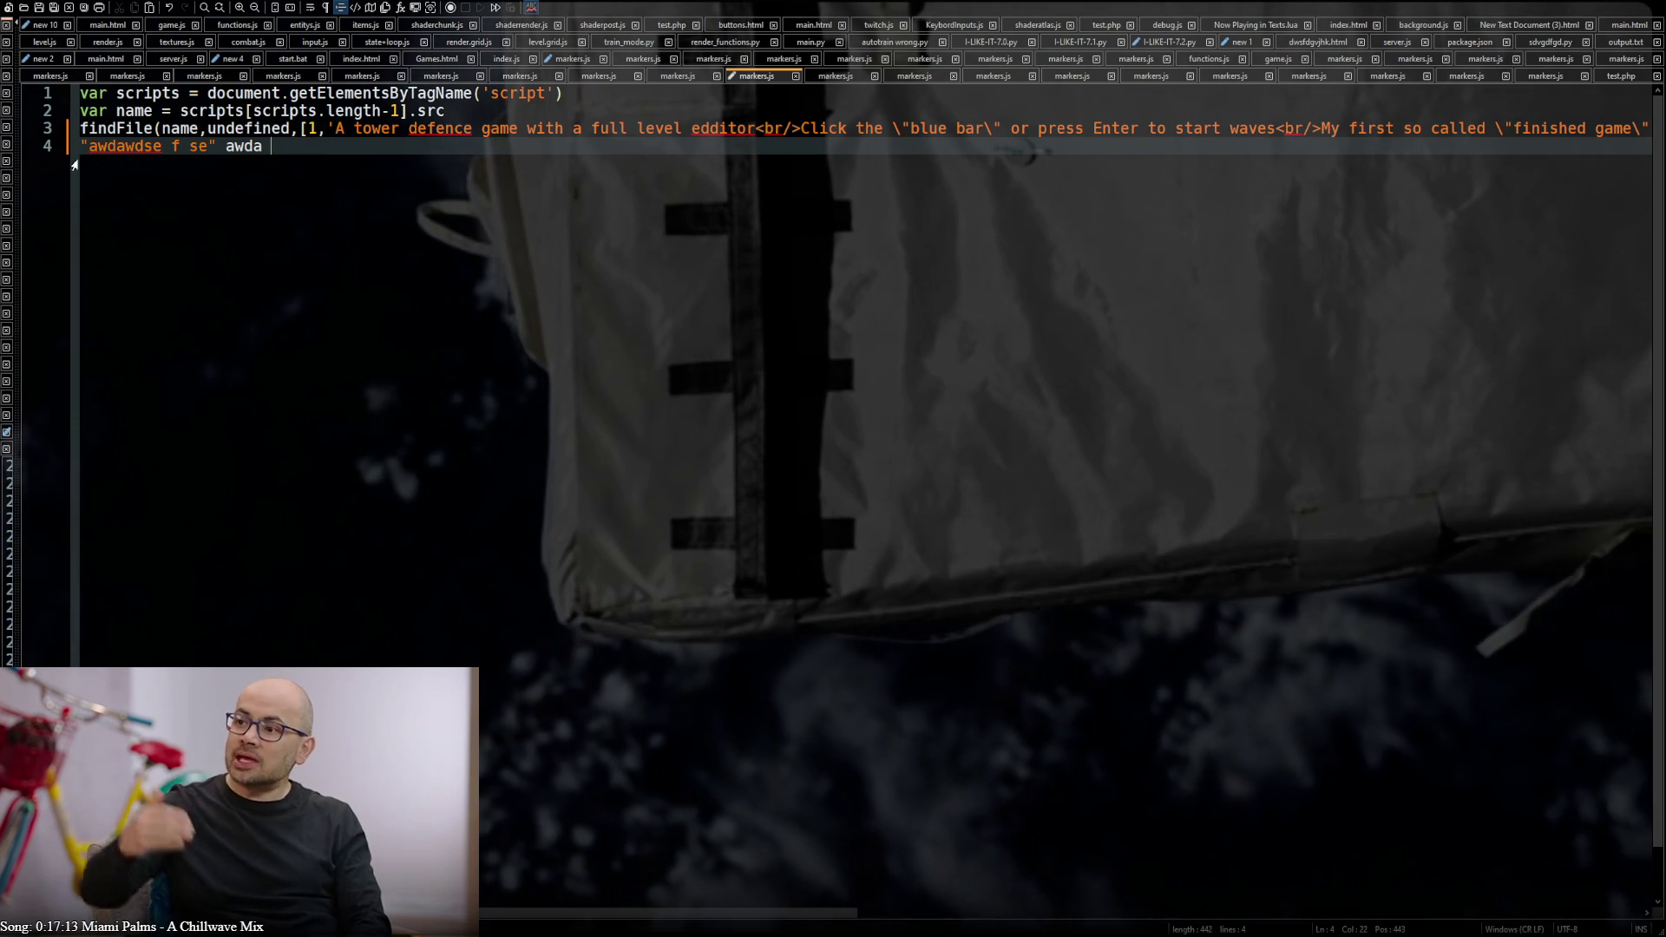
click(36, 148)
key(BackSpace)
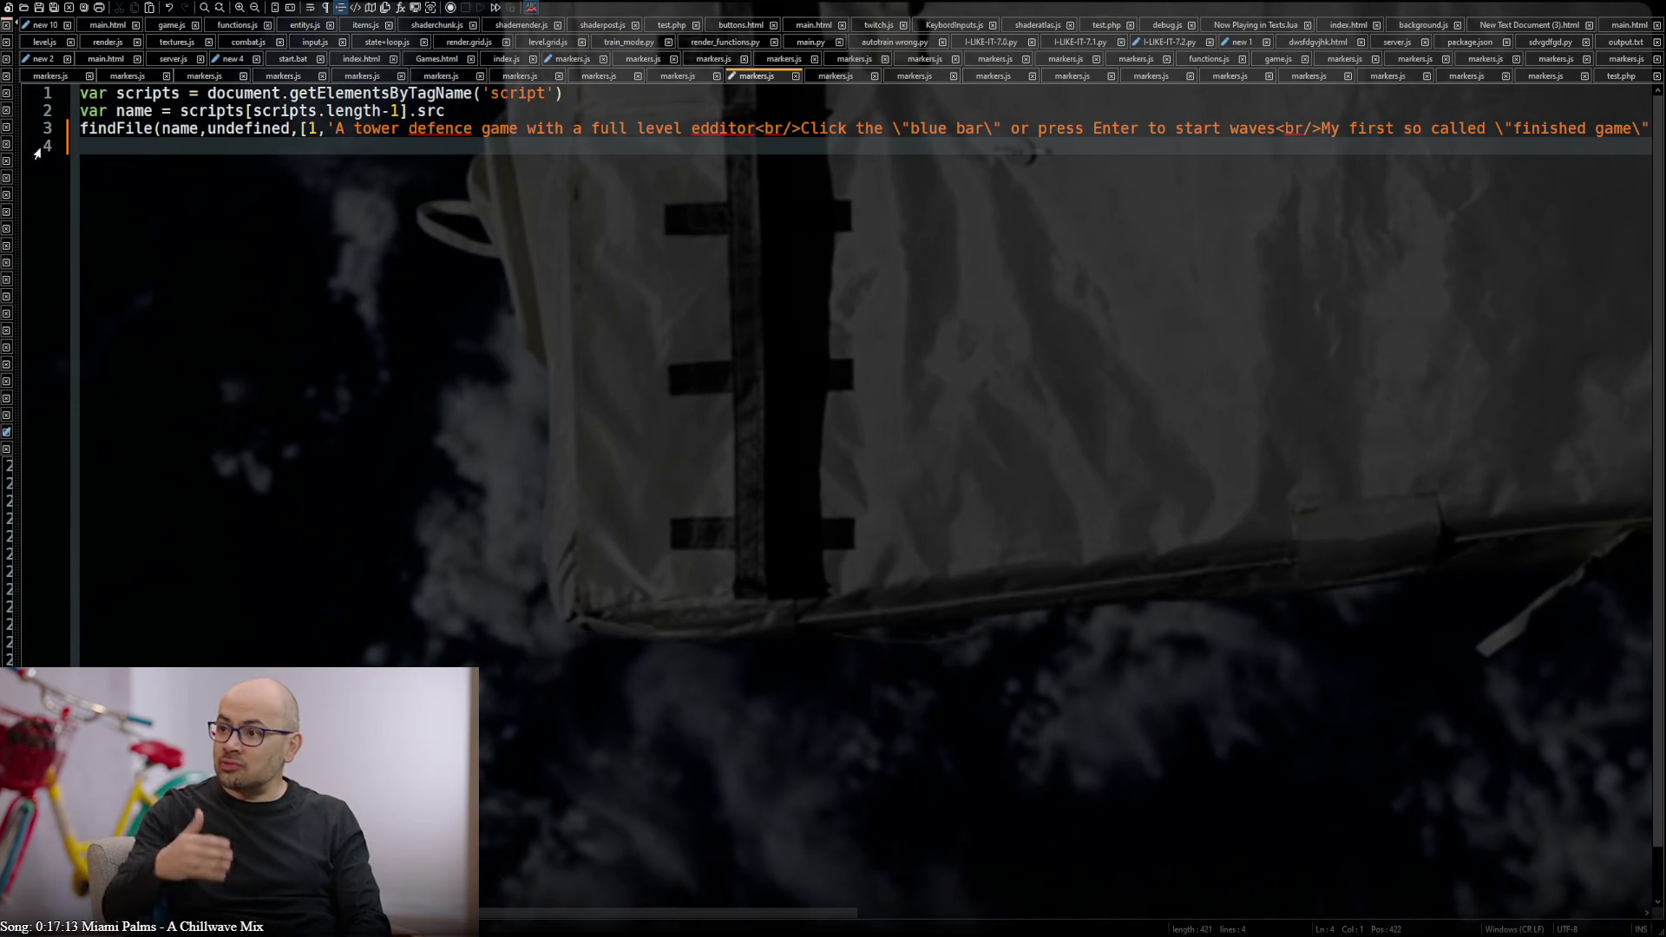
key(BackSpace)
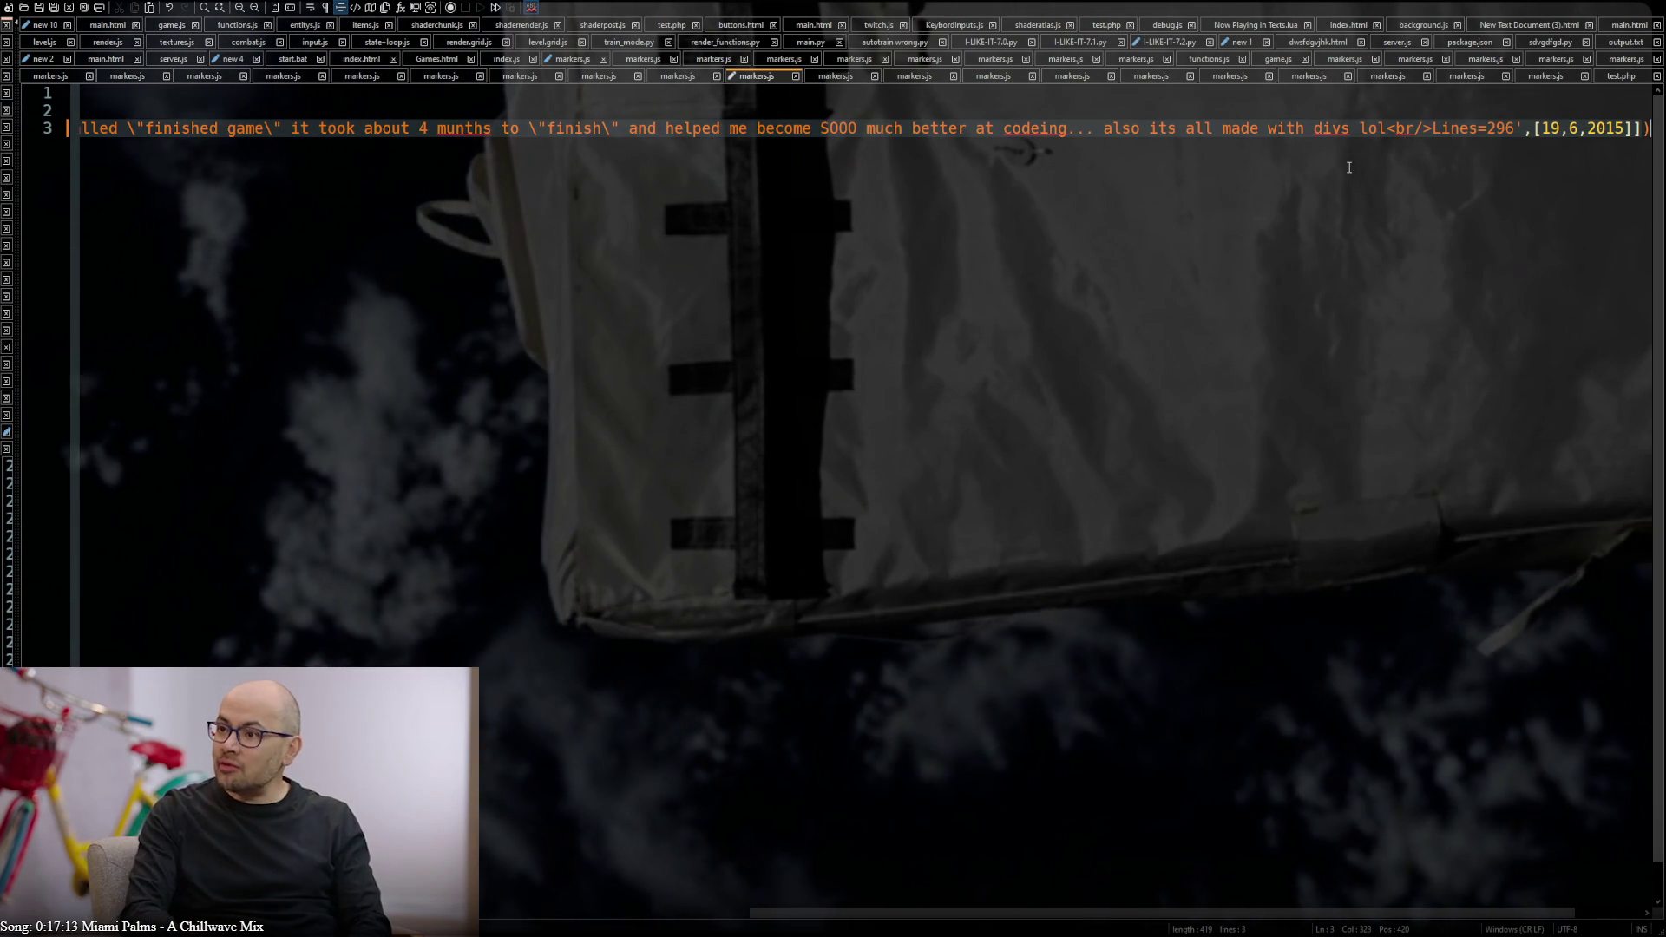
Correct 'codeing', 'munths' and 'edditor' in the tower game description and check 'br'
double_click(1022, 128)
text(coding)
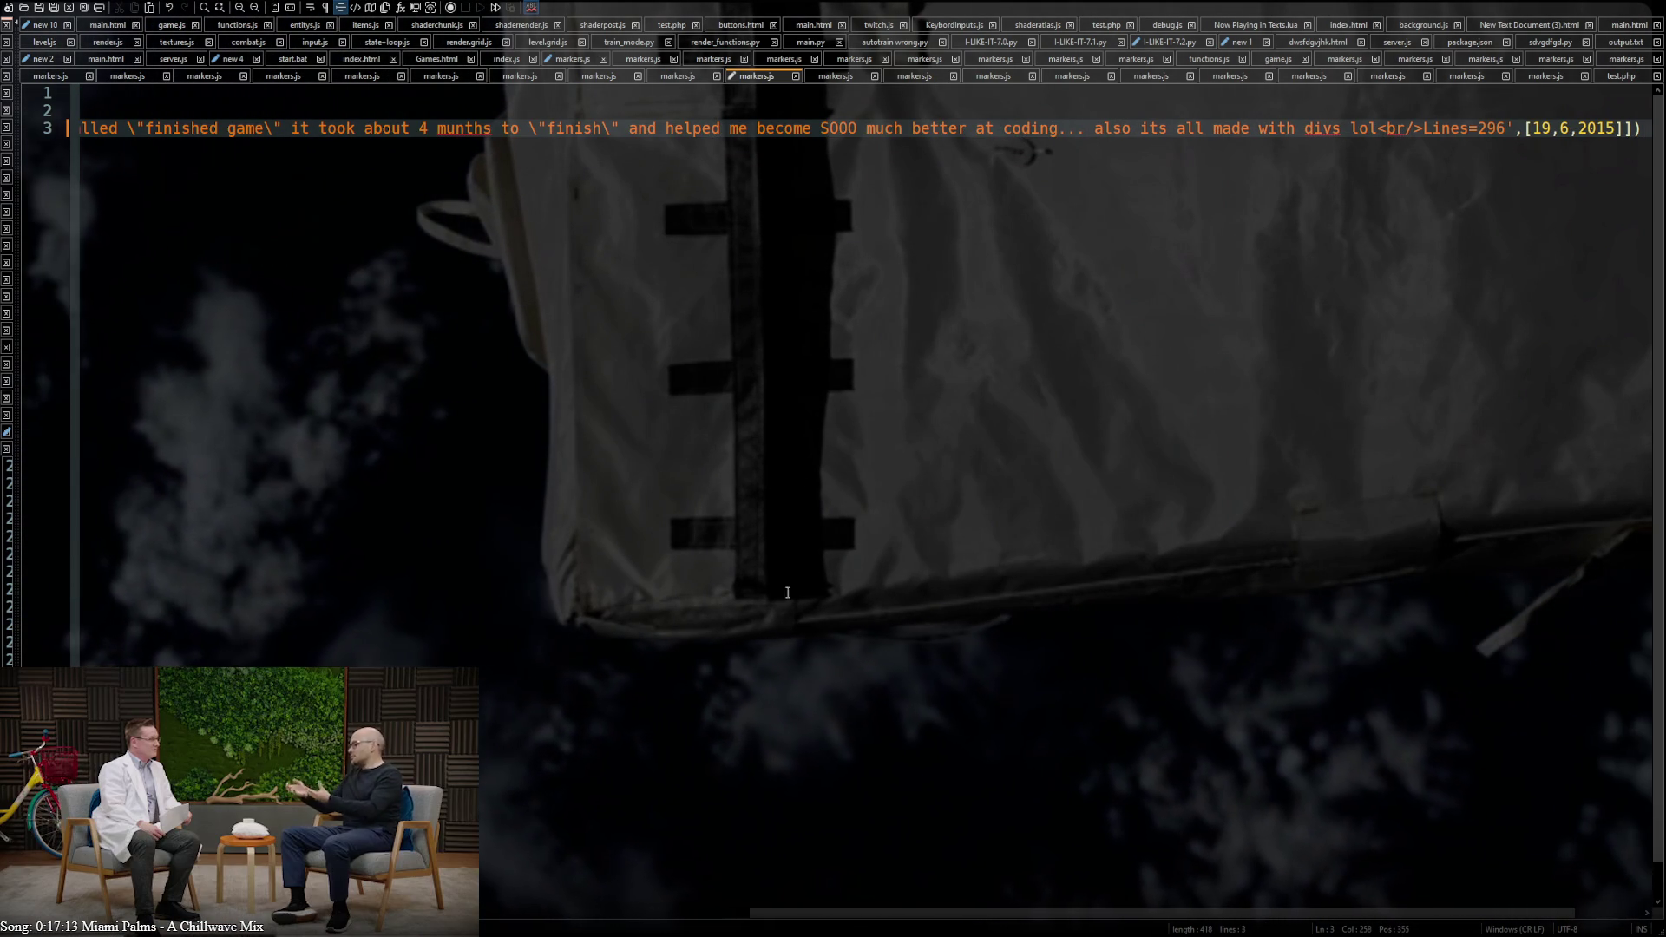
drag(779, 917, 496, 915)
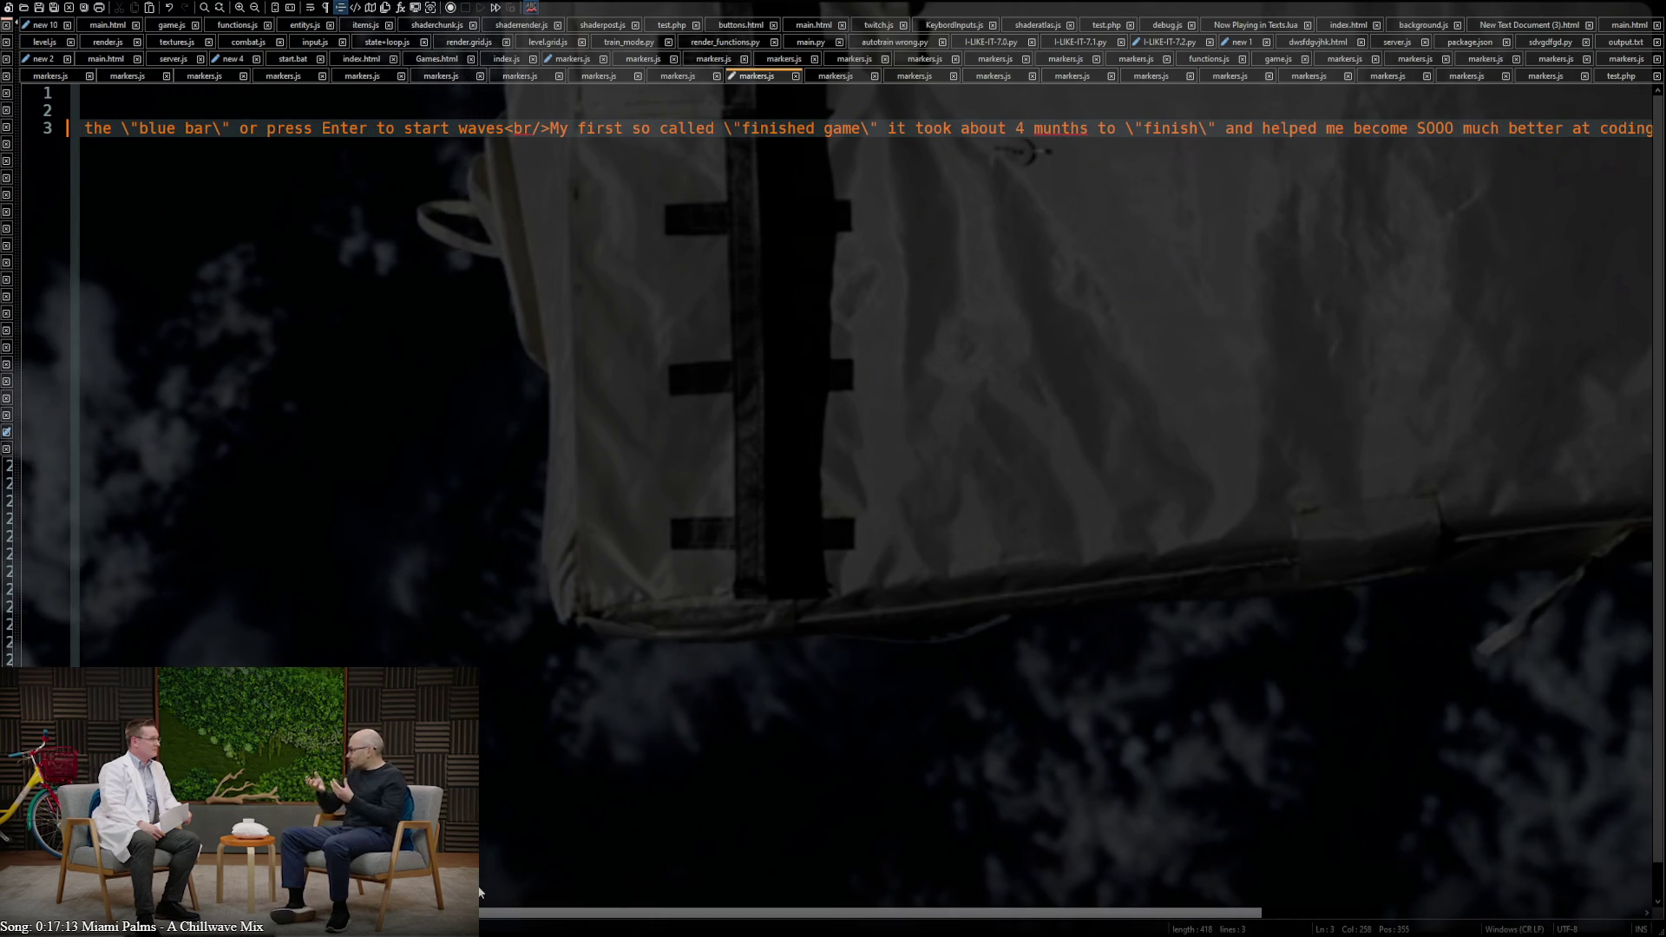
double_click(1067, 129)
text(months)
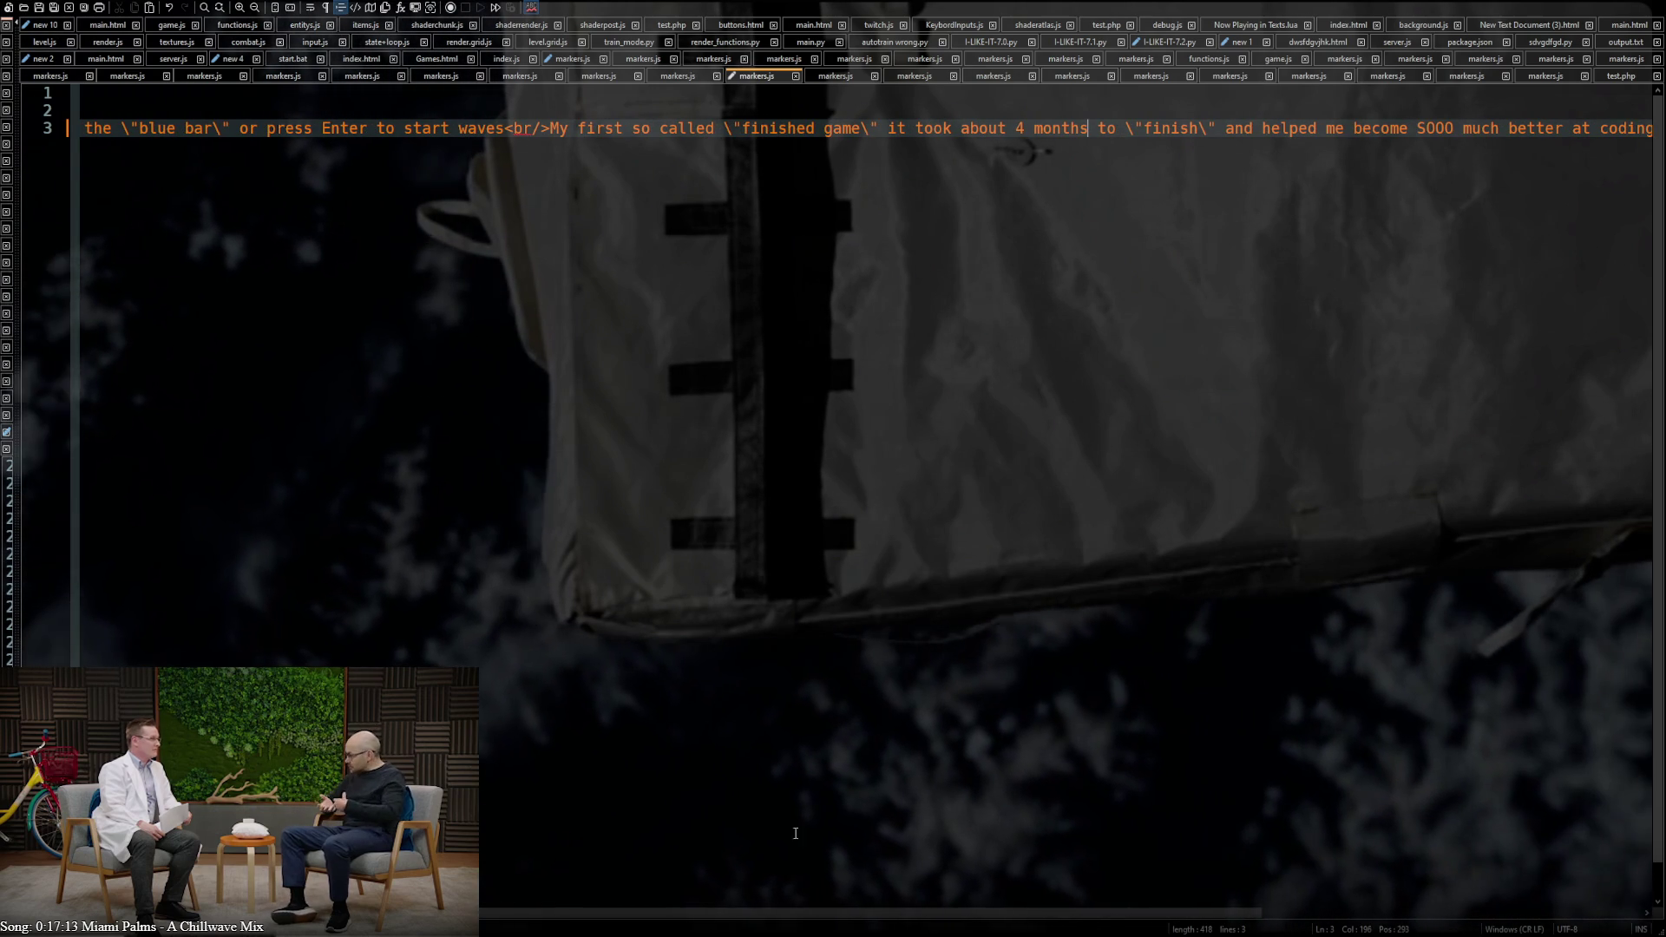
drag(778, 923, 395, 922)
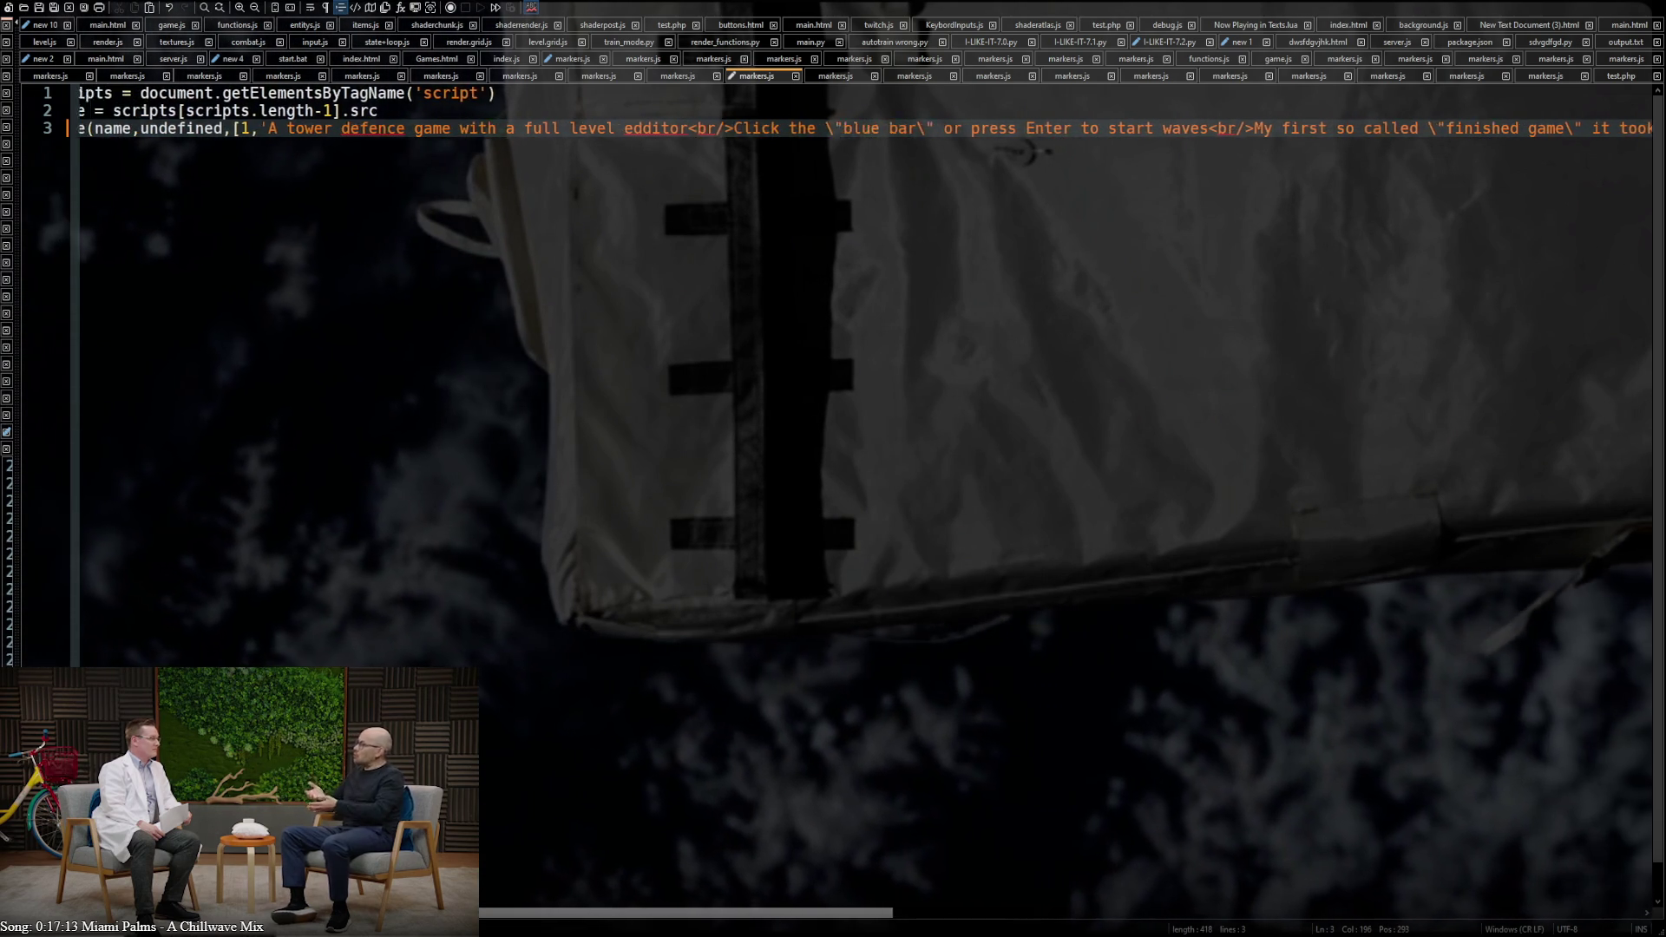
click(670, 128)
key(BackSpace)
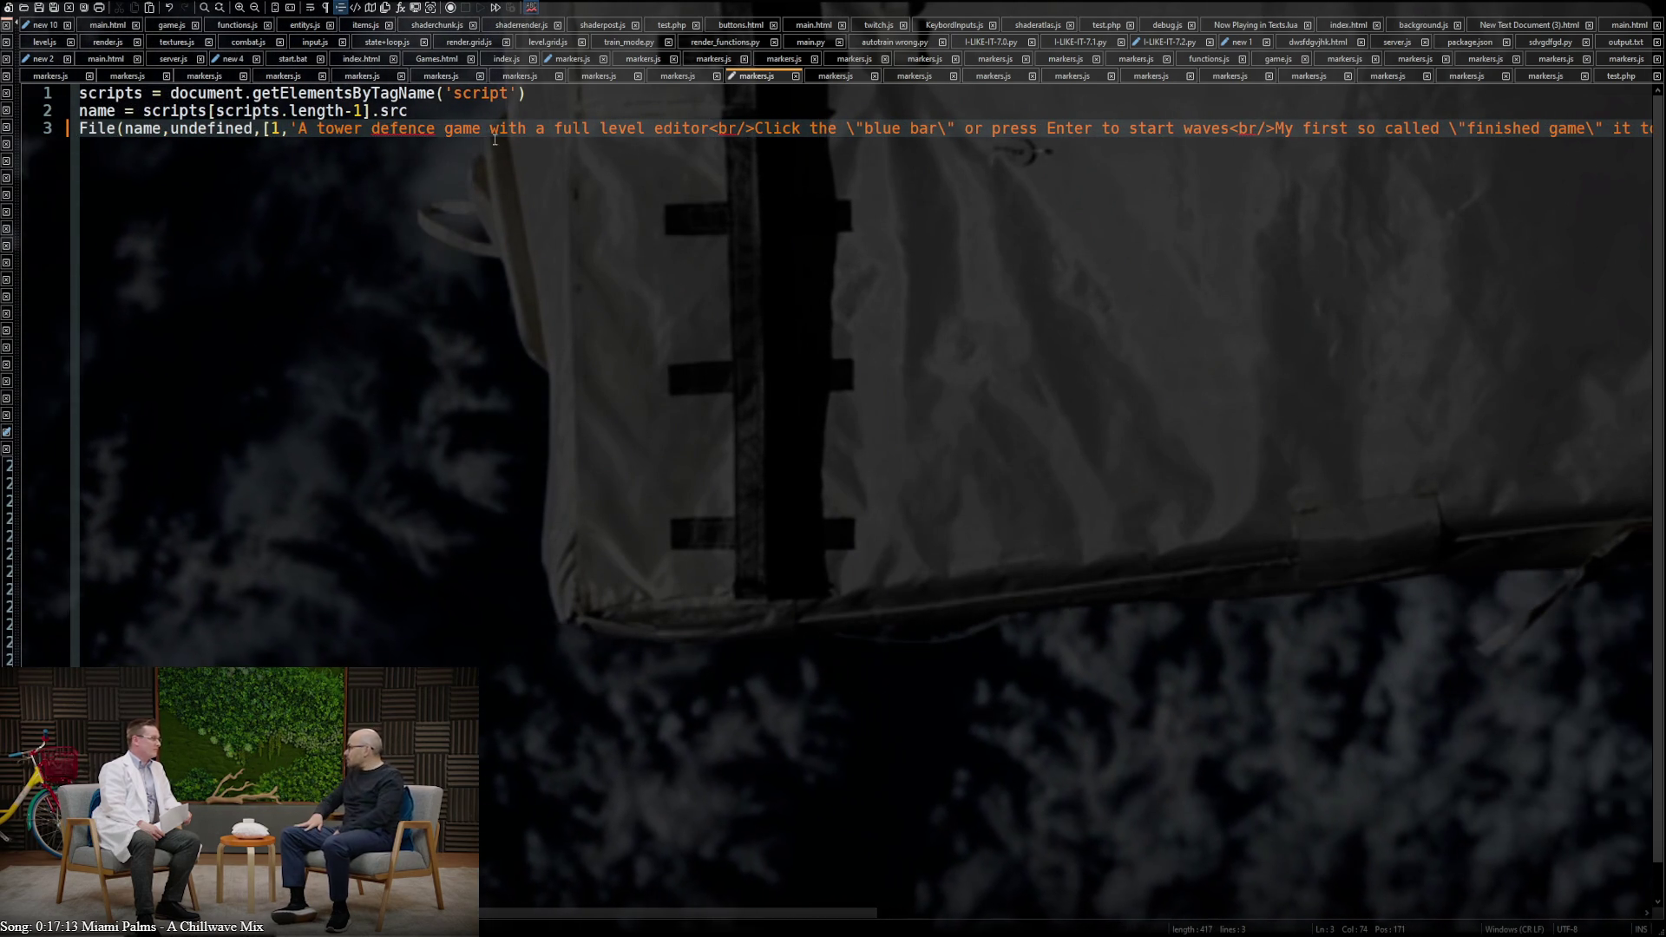
text(defense)
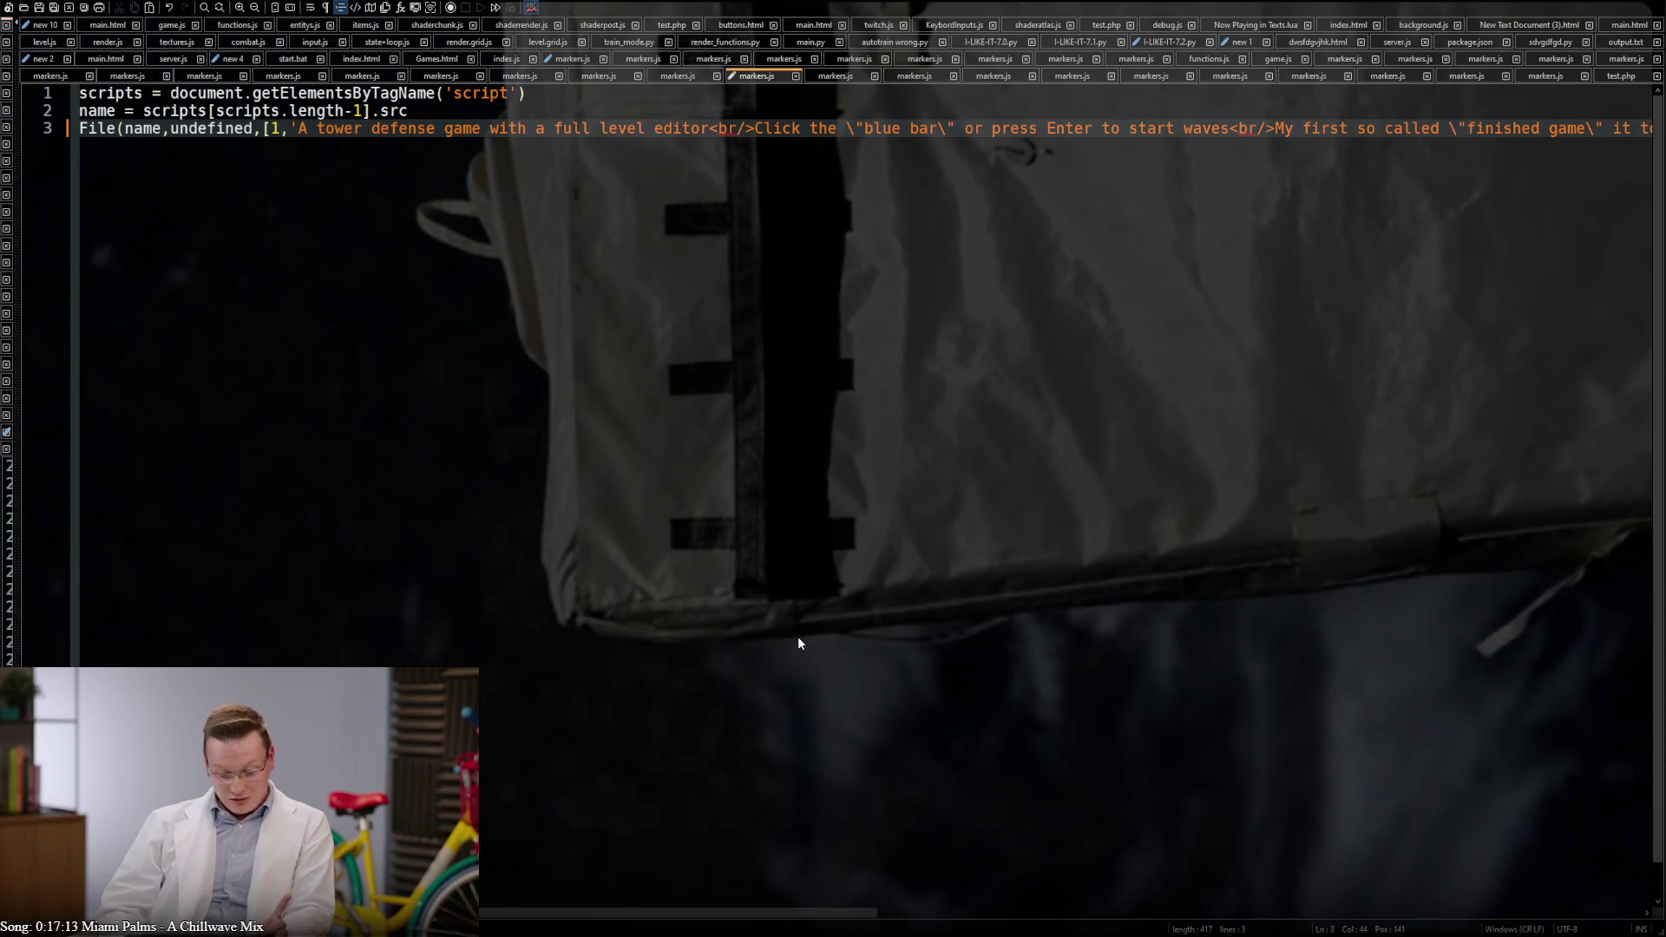
double_click(736, 129)
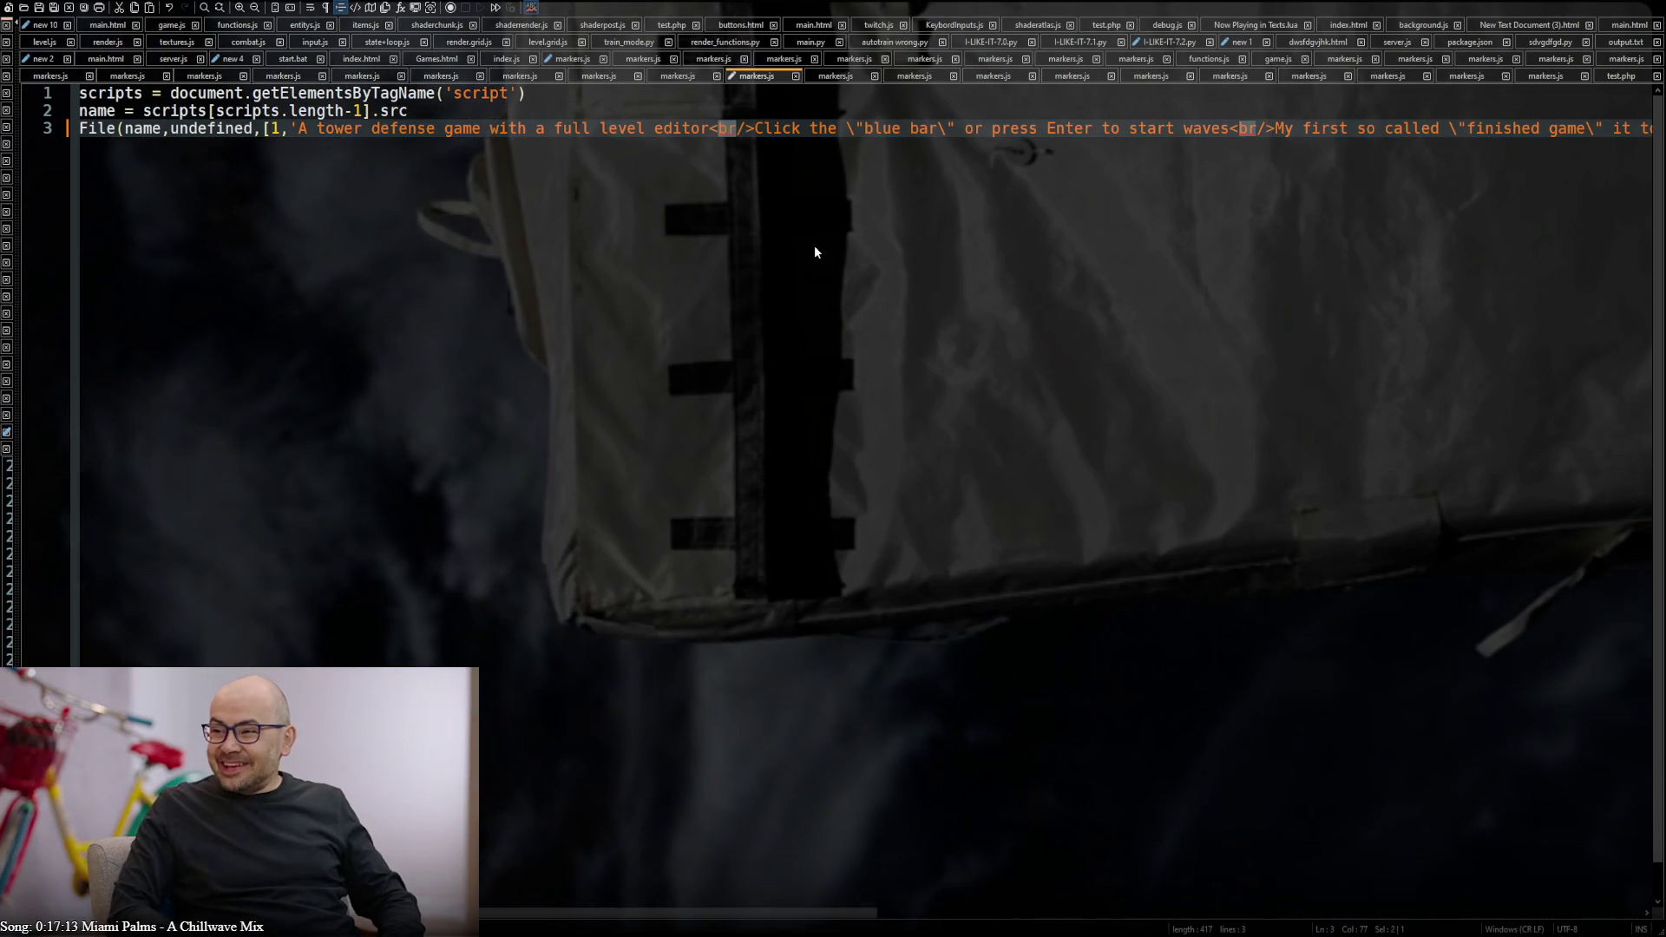
Check the word 'divs', then save the corrected markers.js
key(Up)
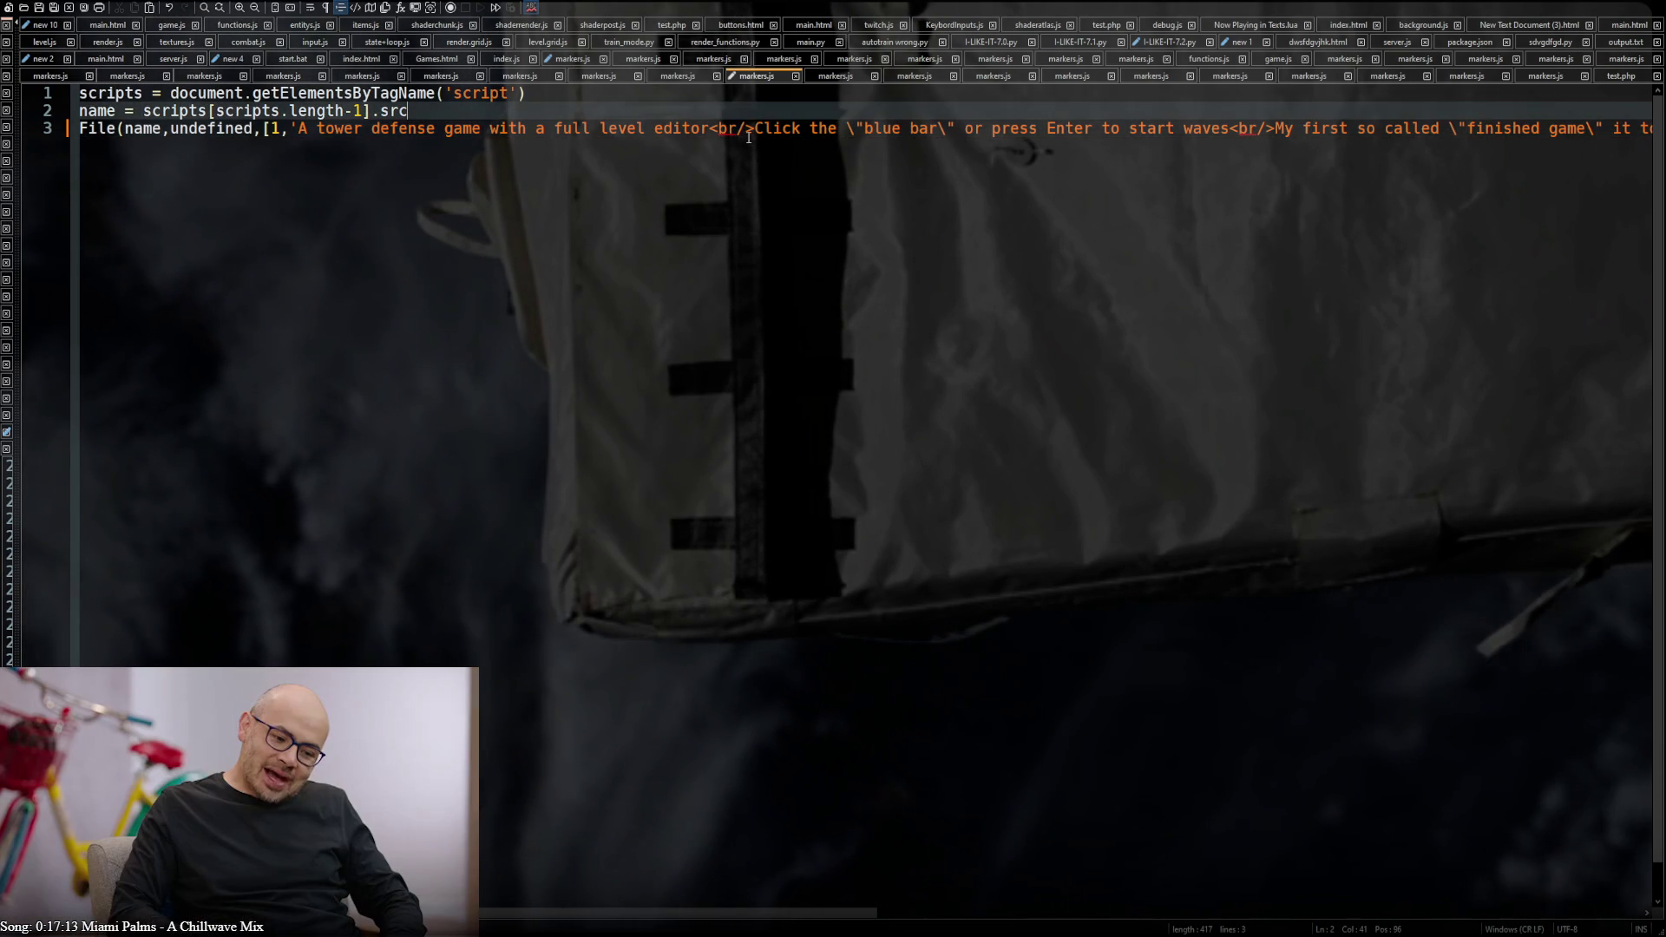
click(737, 130)
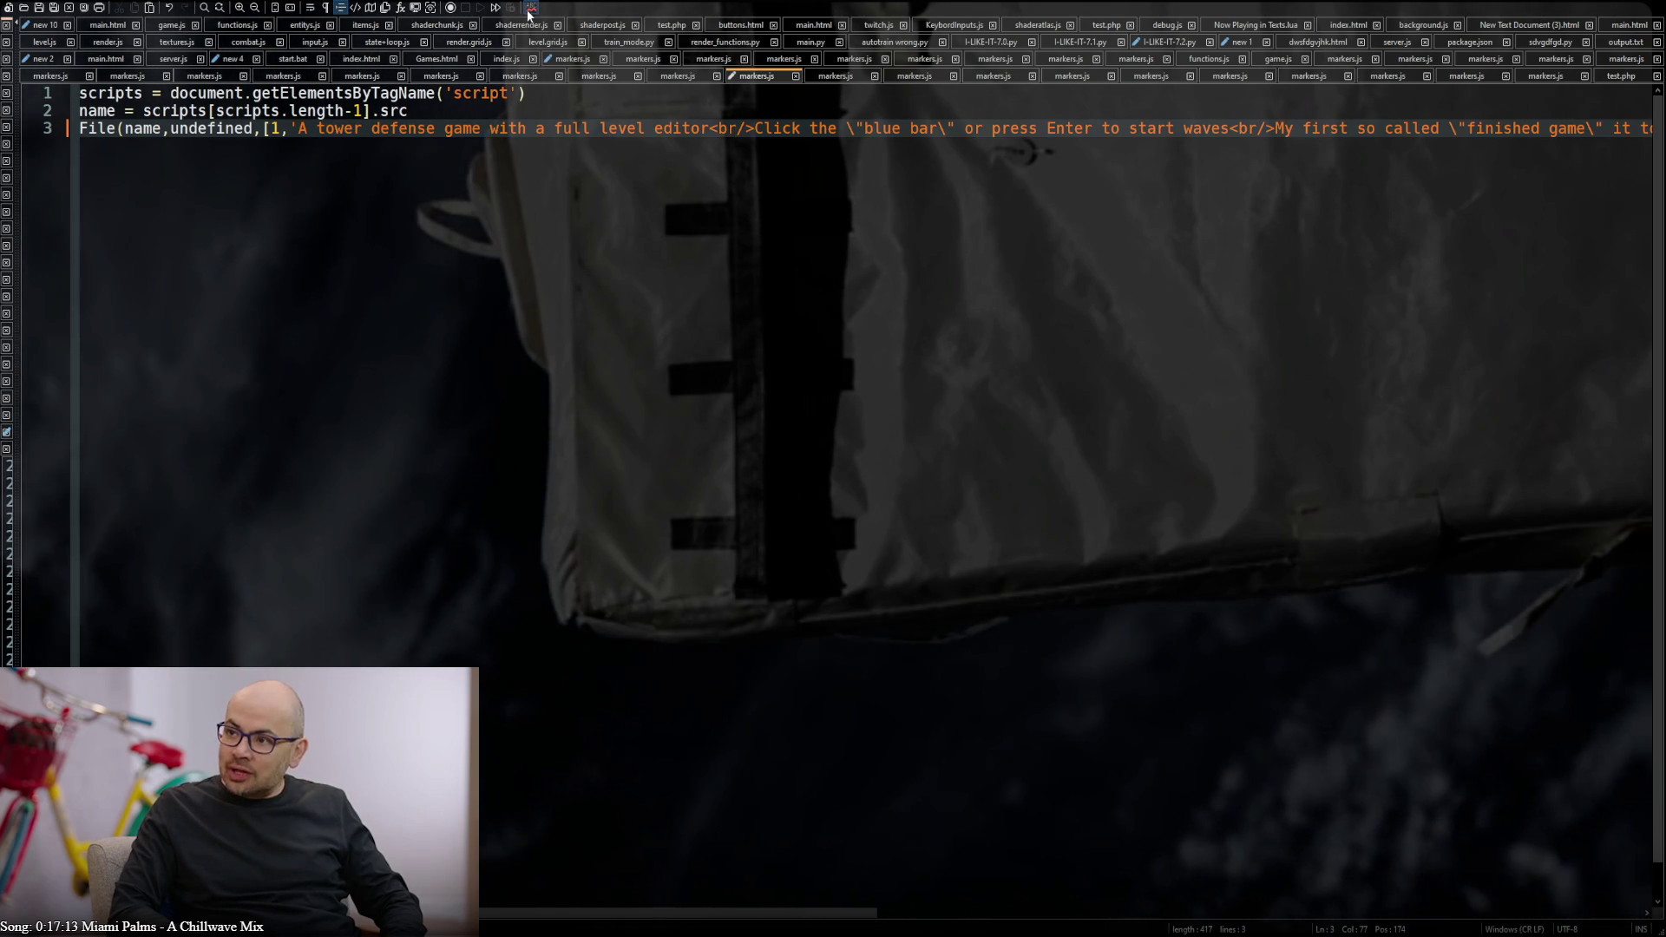
mouse_move(678, 912)
mouse_down()
mouse_move(757, 894)
mouse_move(1228, 885)
mouse_up()
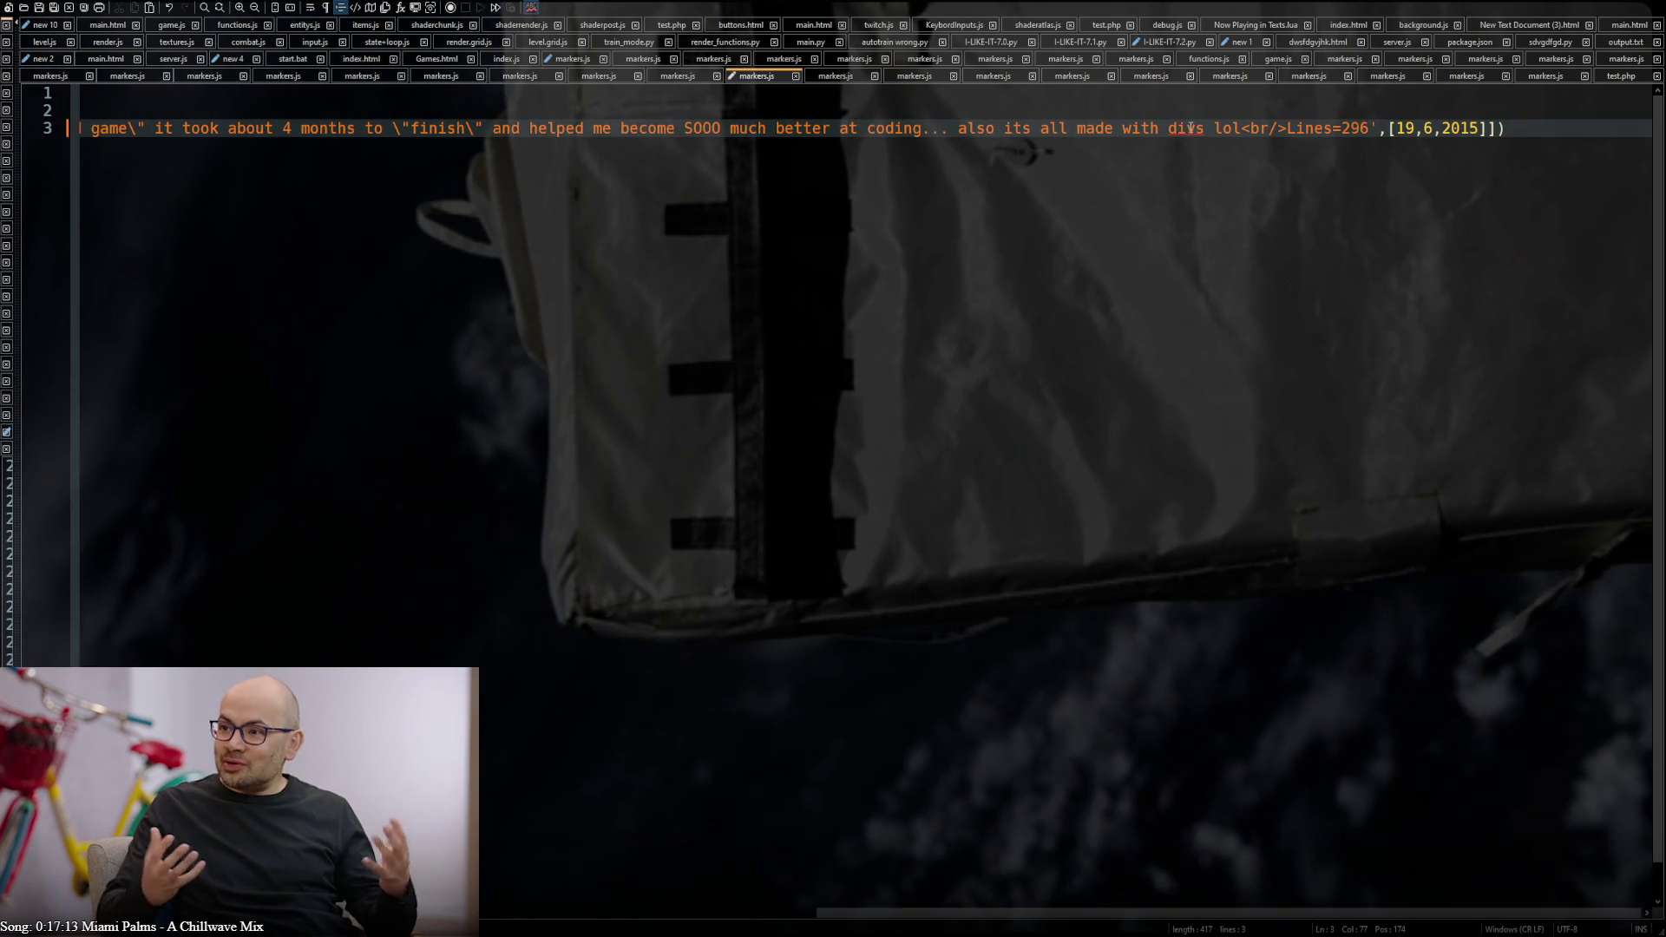
double_click(1188, 129)
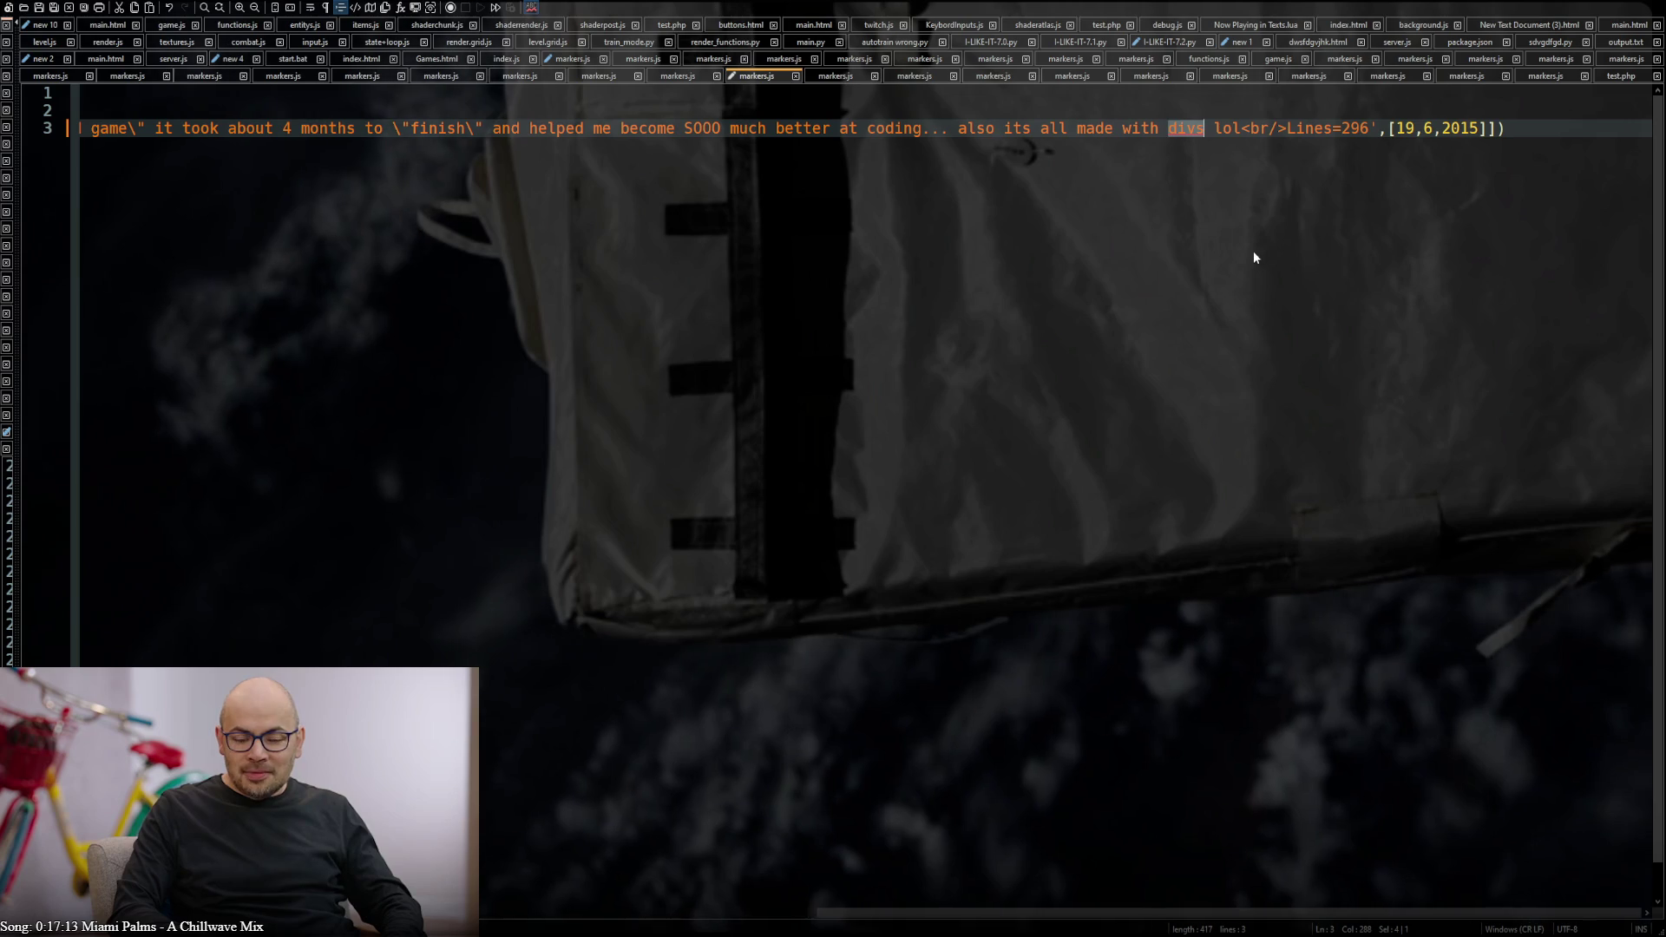
key(Right)
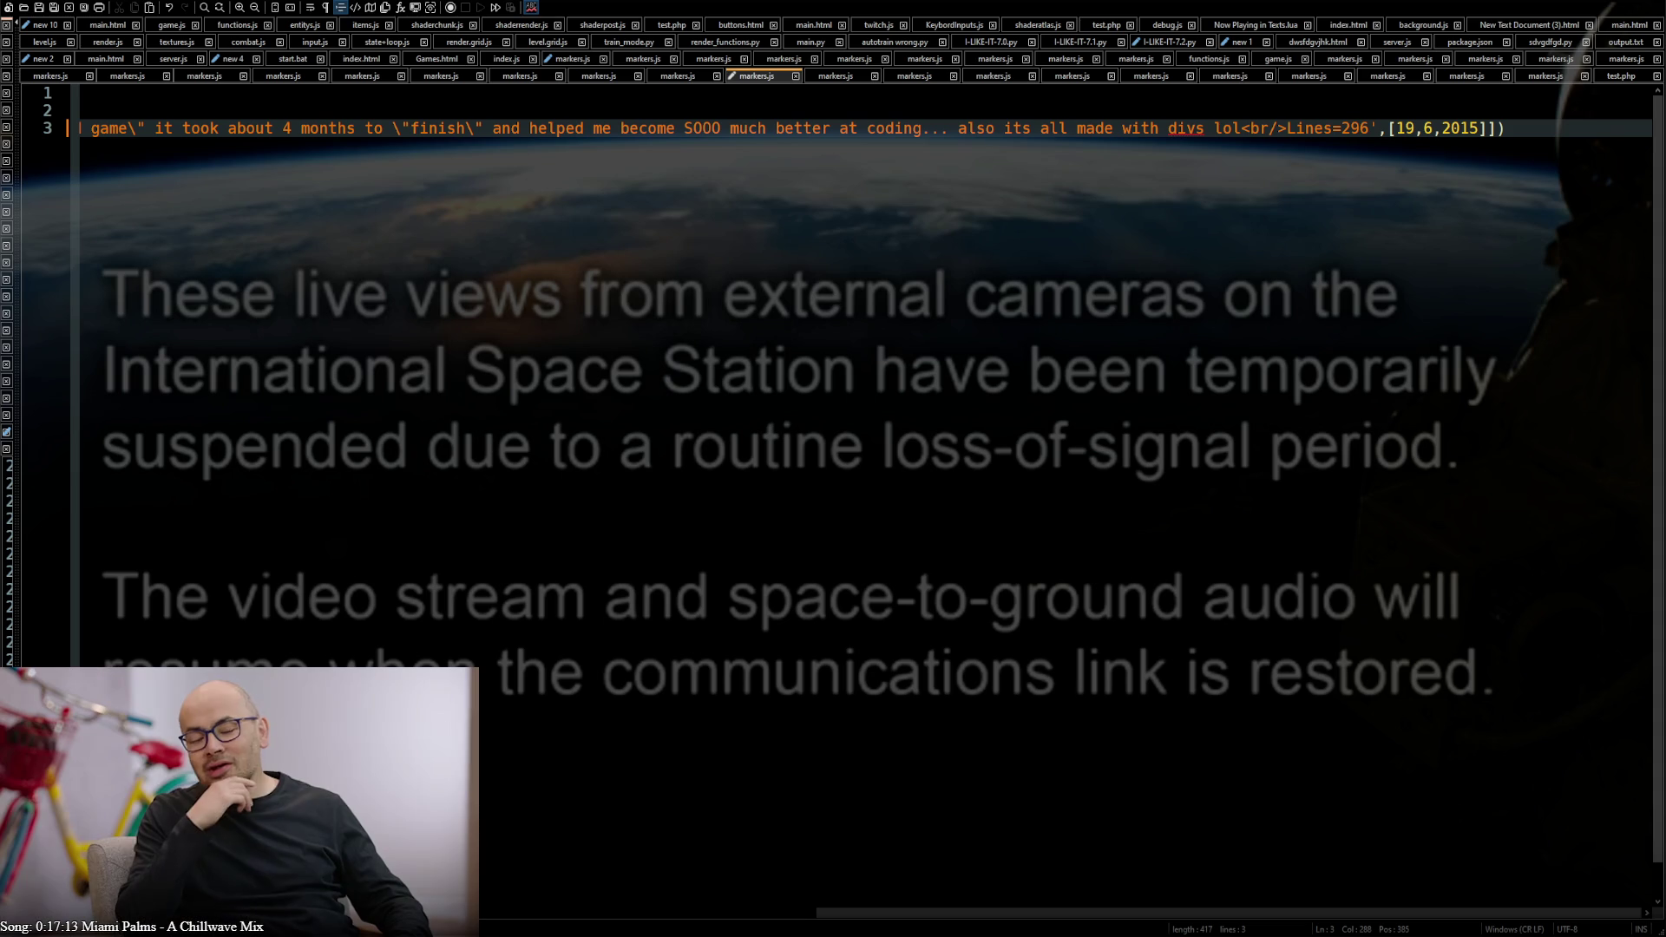
key(Up)
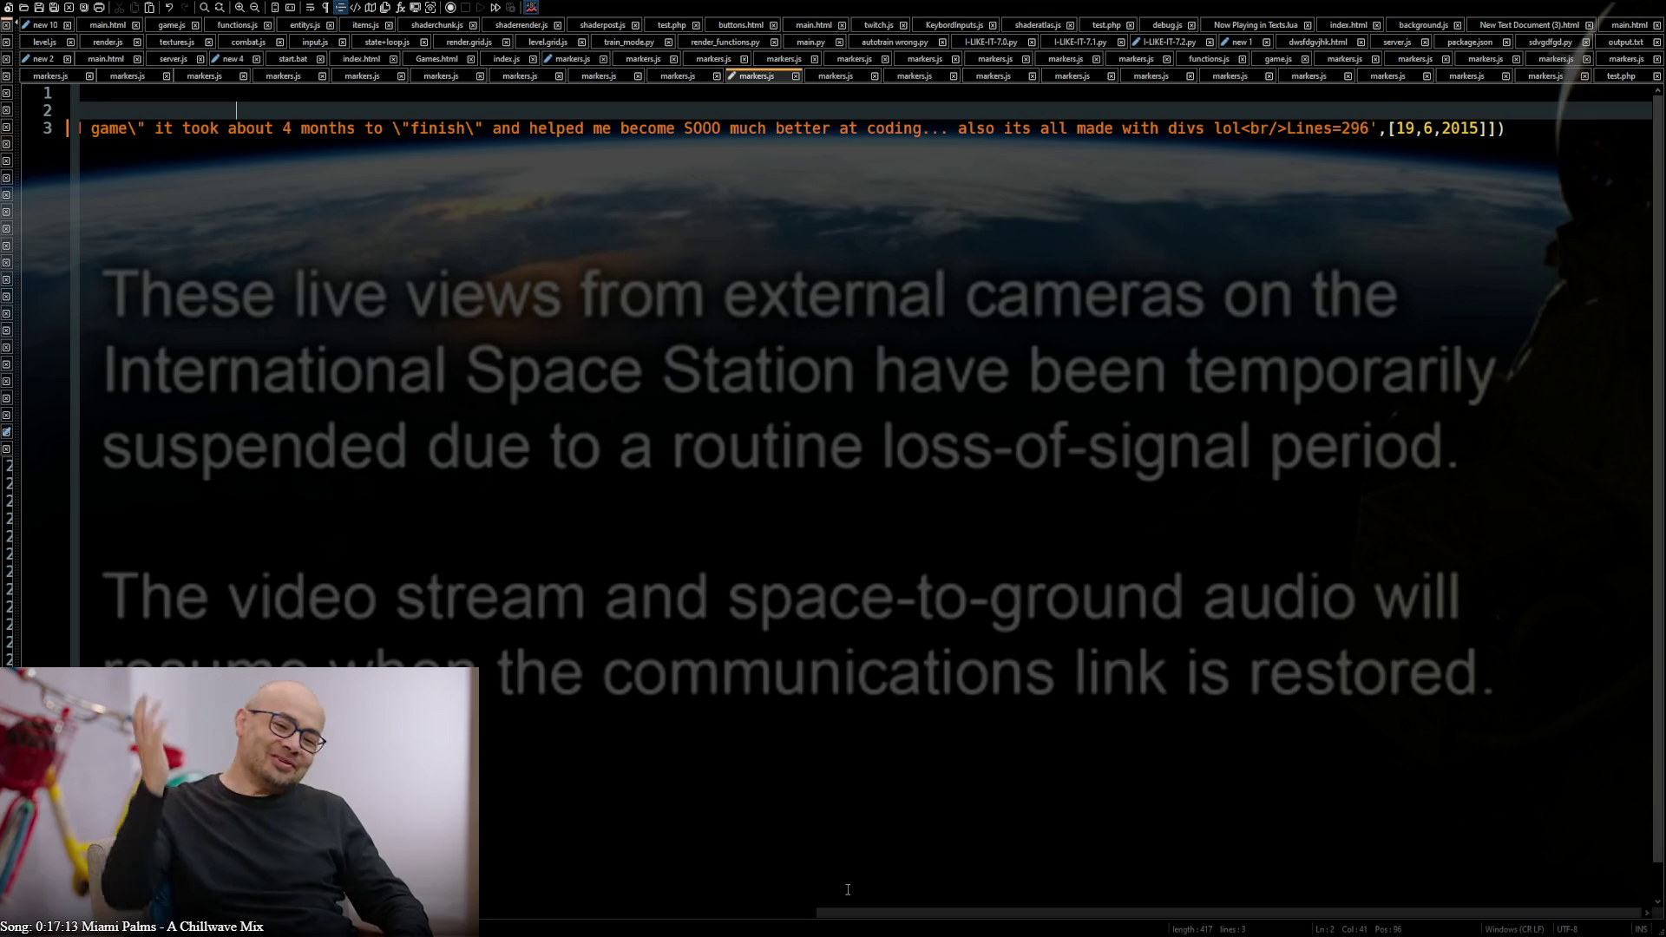
drag(869, 907, 532, 908)
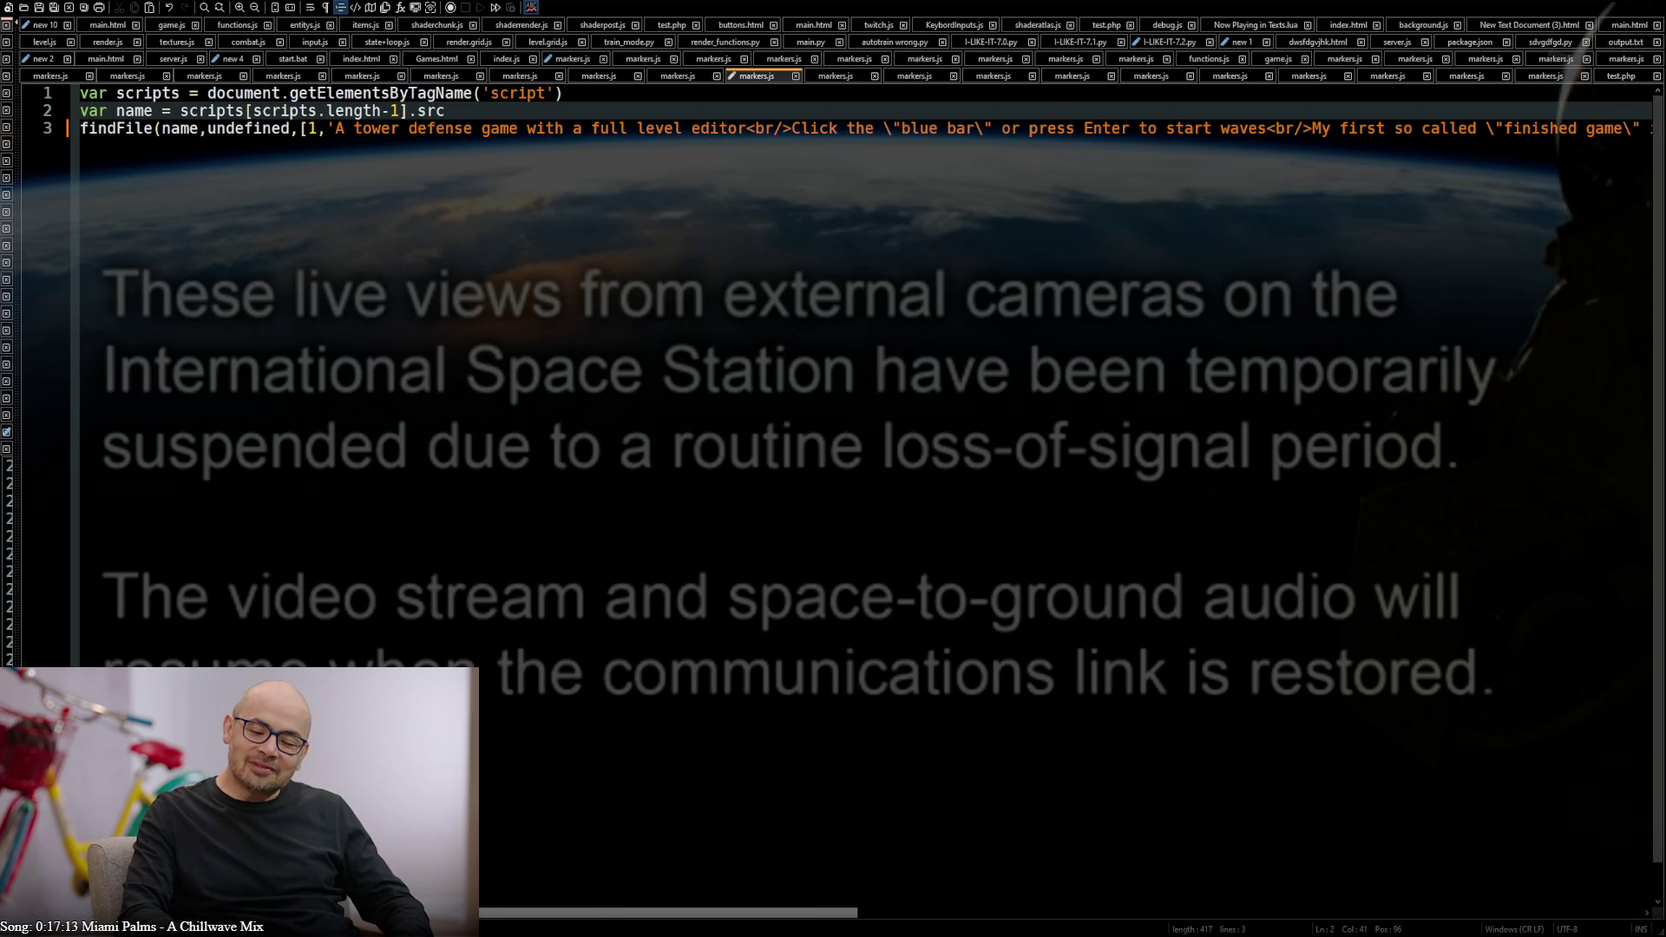
key(ctrl+s)
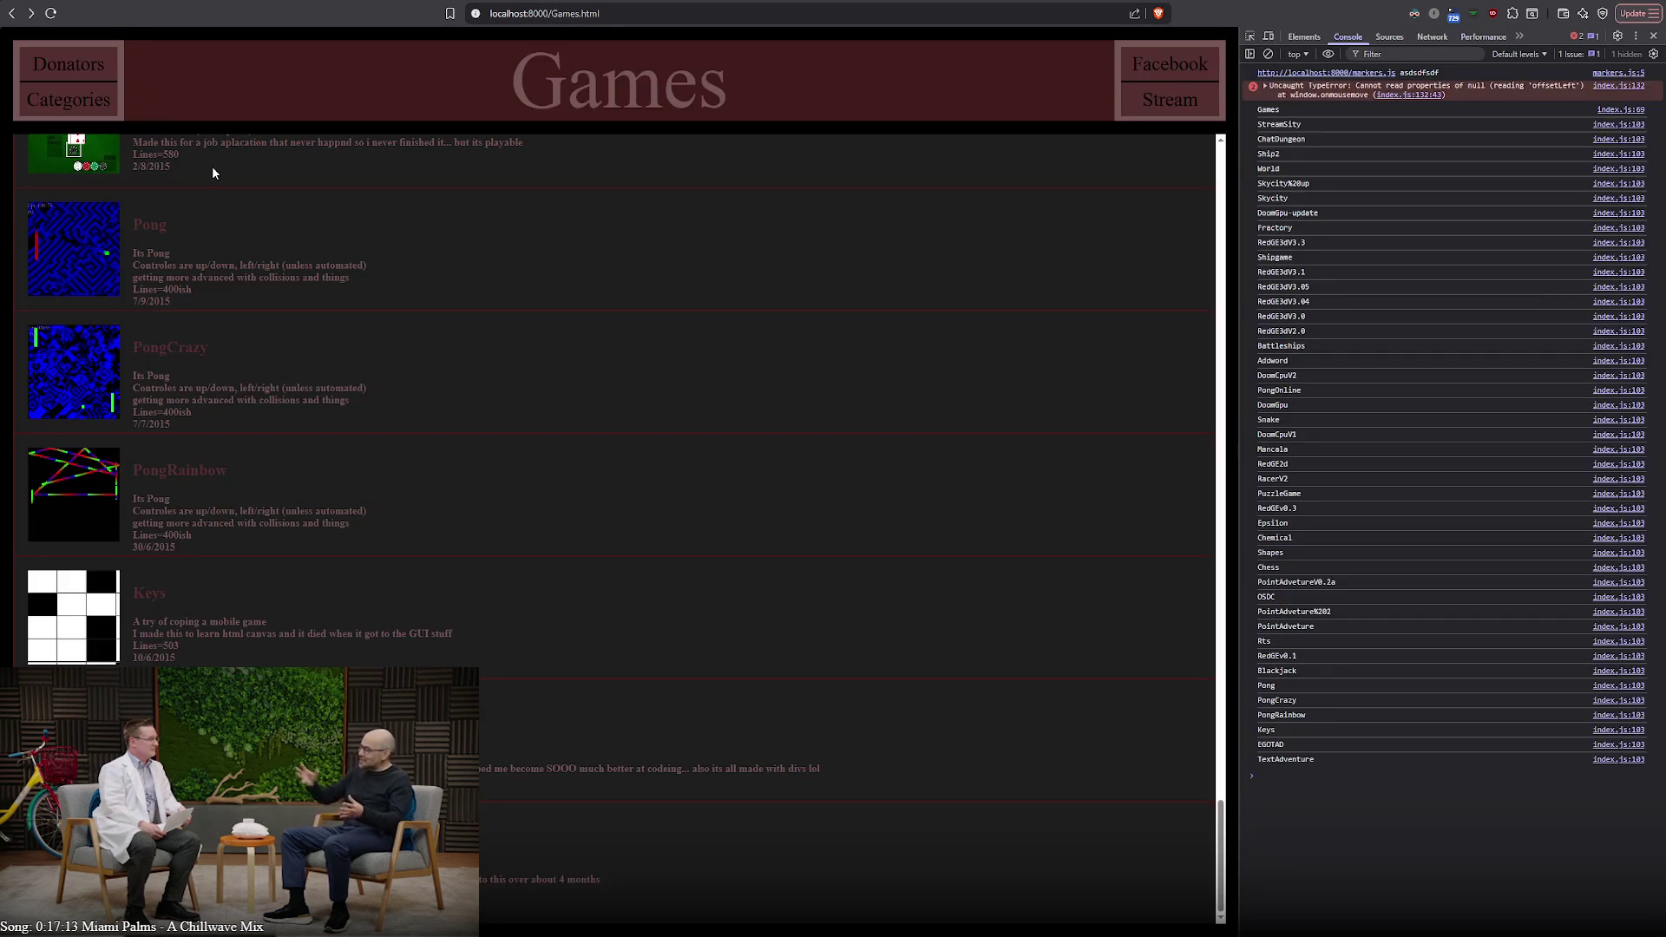
scroll(334, 558, down, 5)
scroll(302, 619, down, 5)
scroll(288, 633, down, 5)
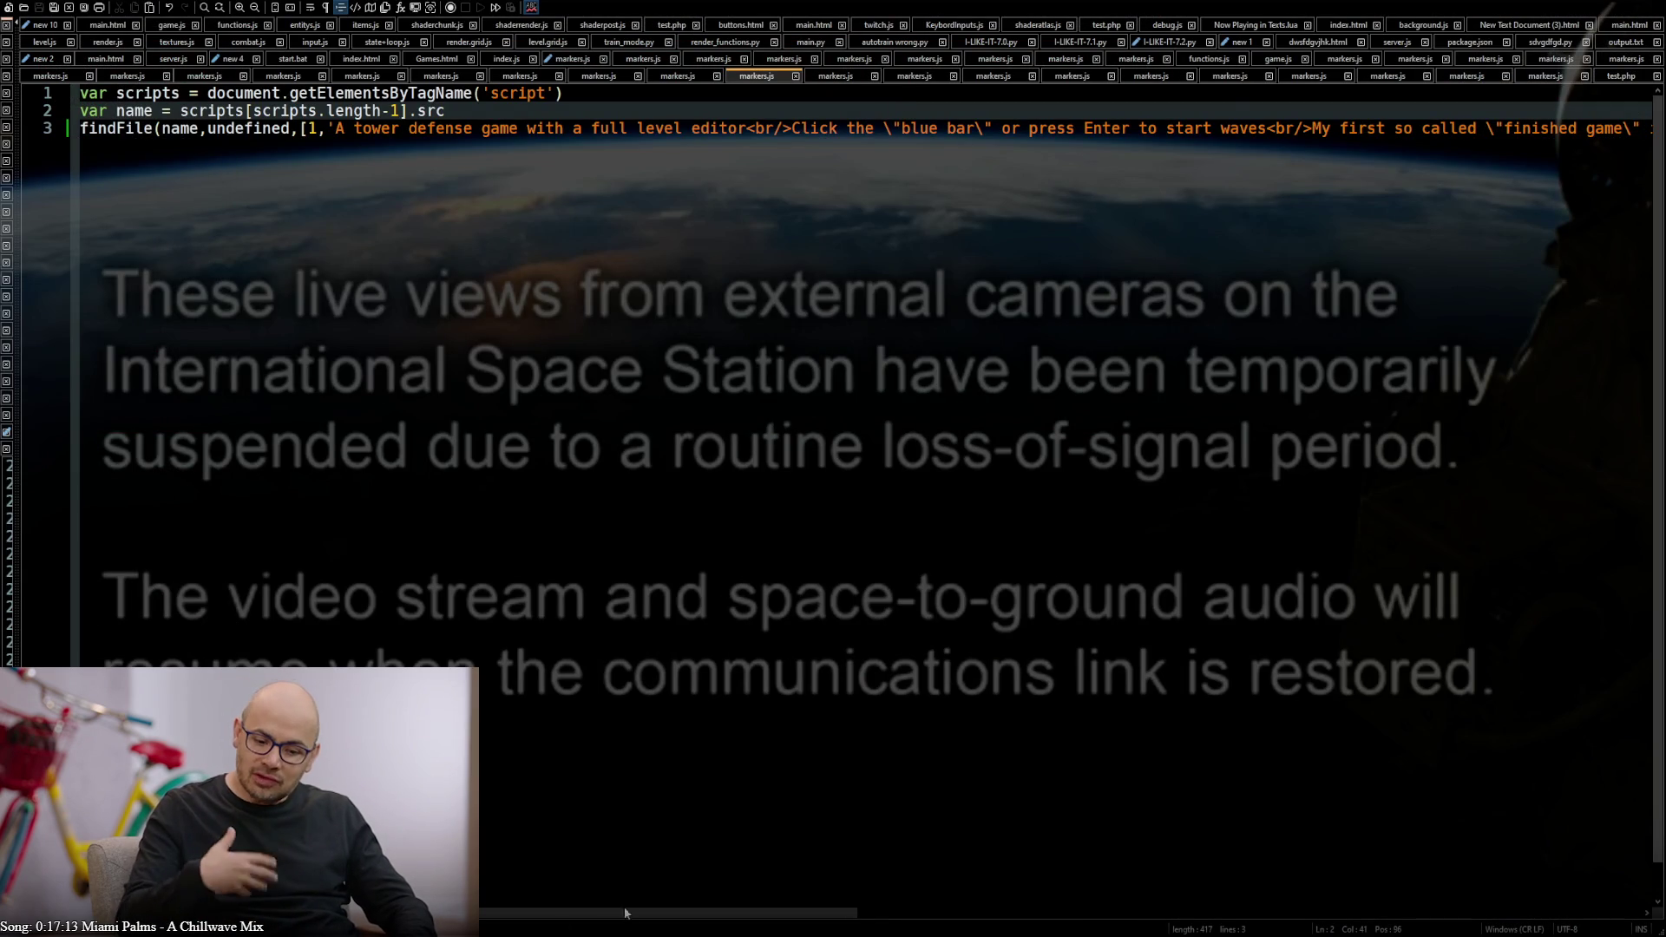
drag(625, 912, 1049, 859)
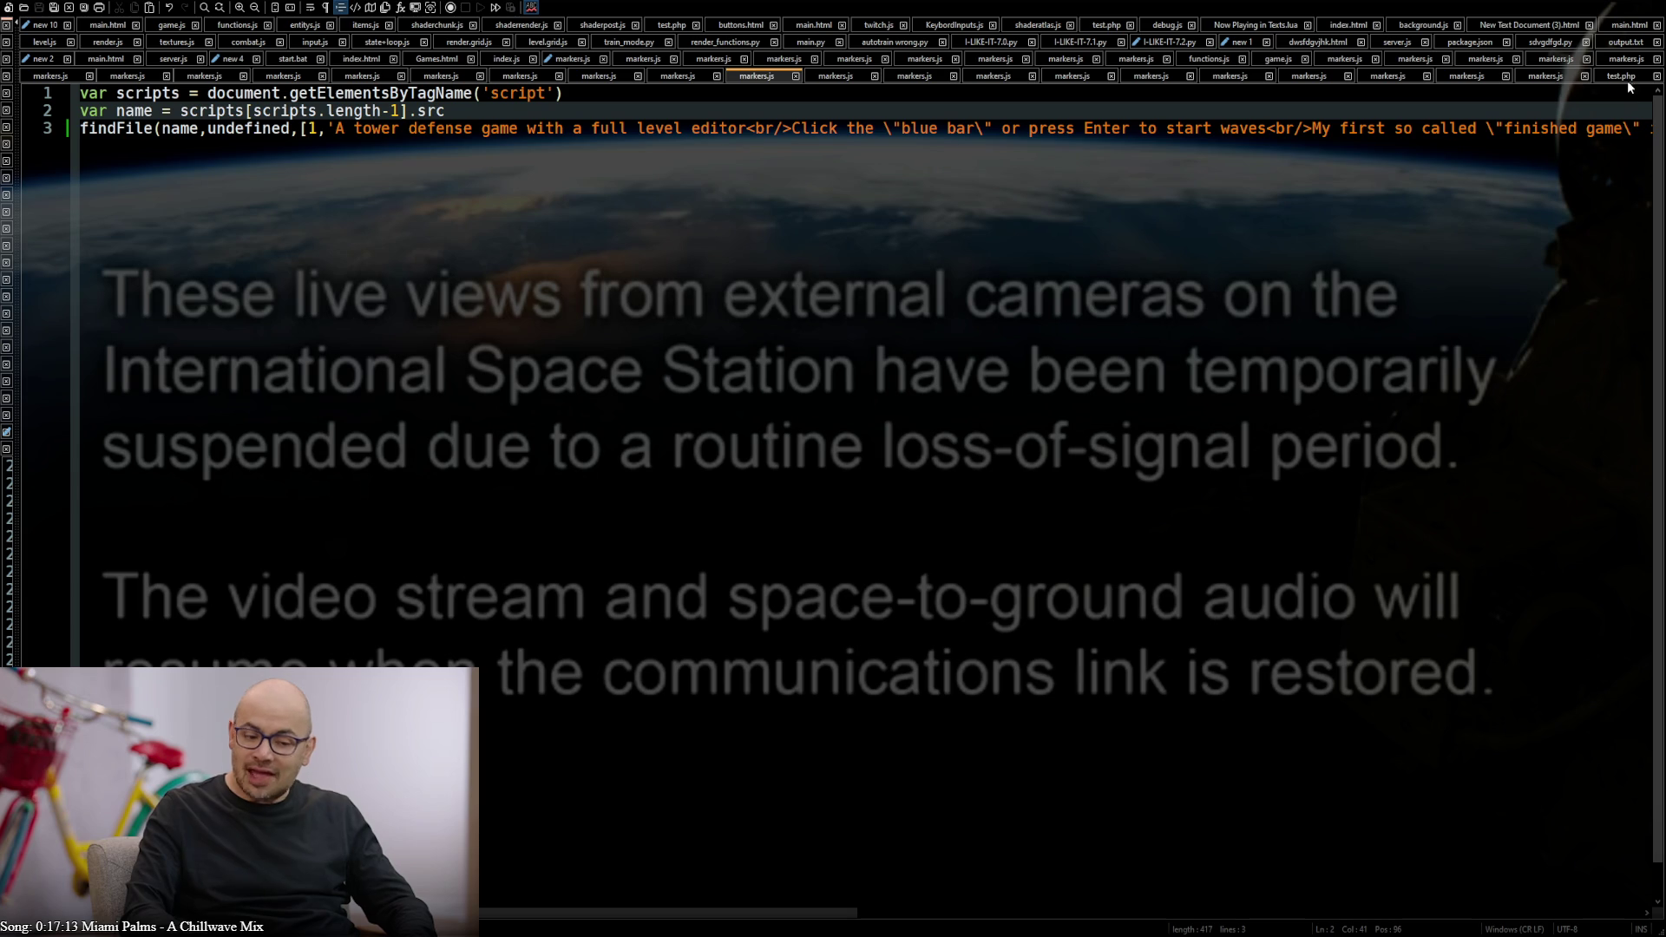
In the lighting-test markers.js, correct 'tec test' to 'tech test'
click(1557, 77)
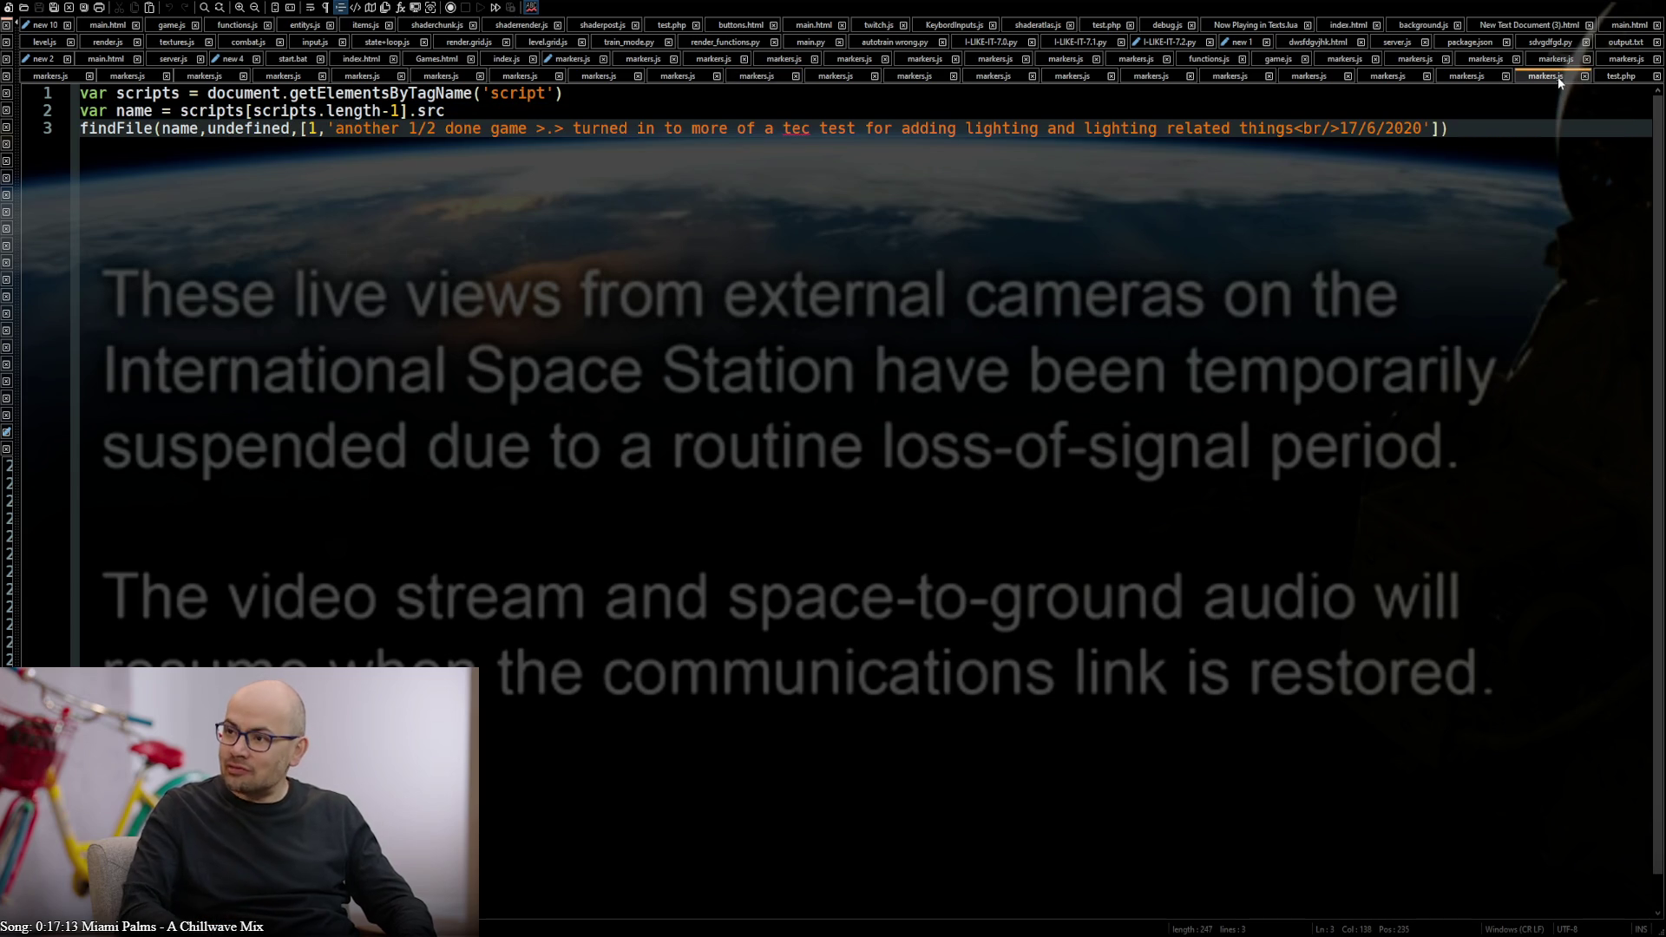
double_click(793, 132)
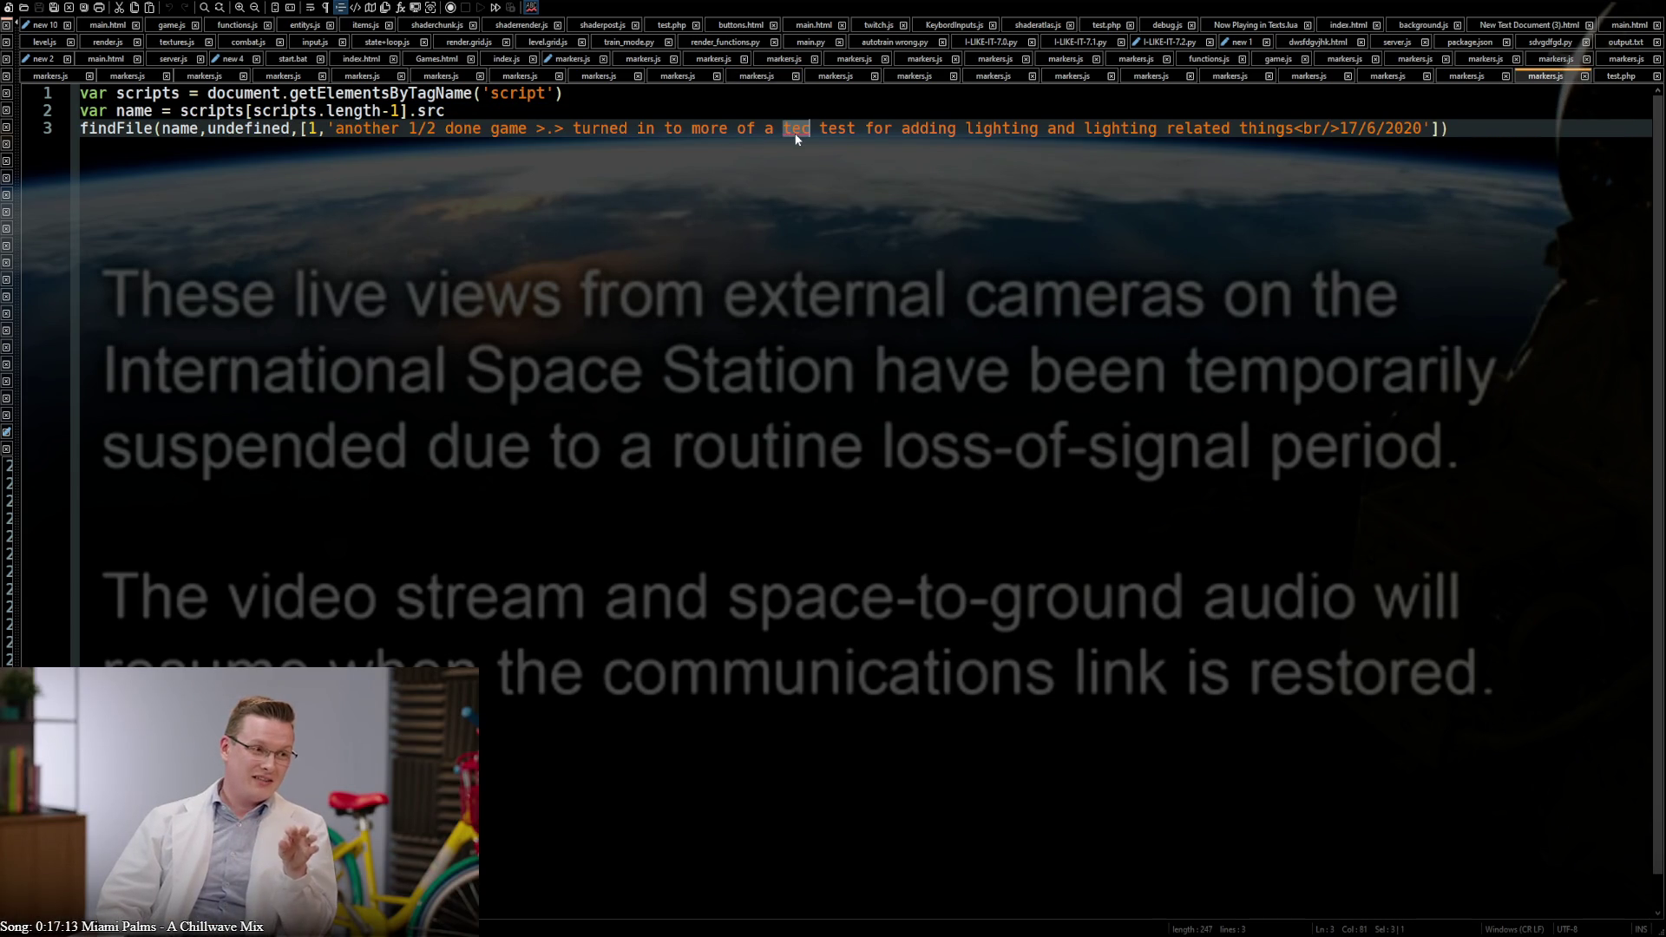
click(785, 127)
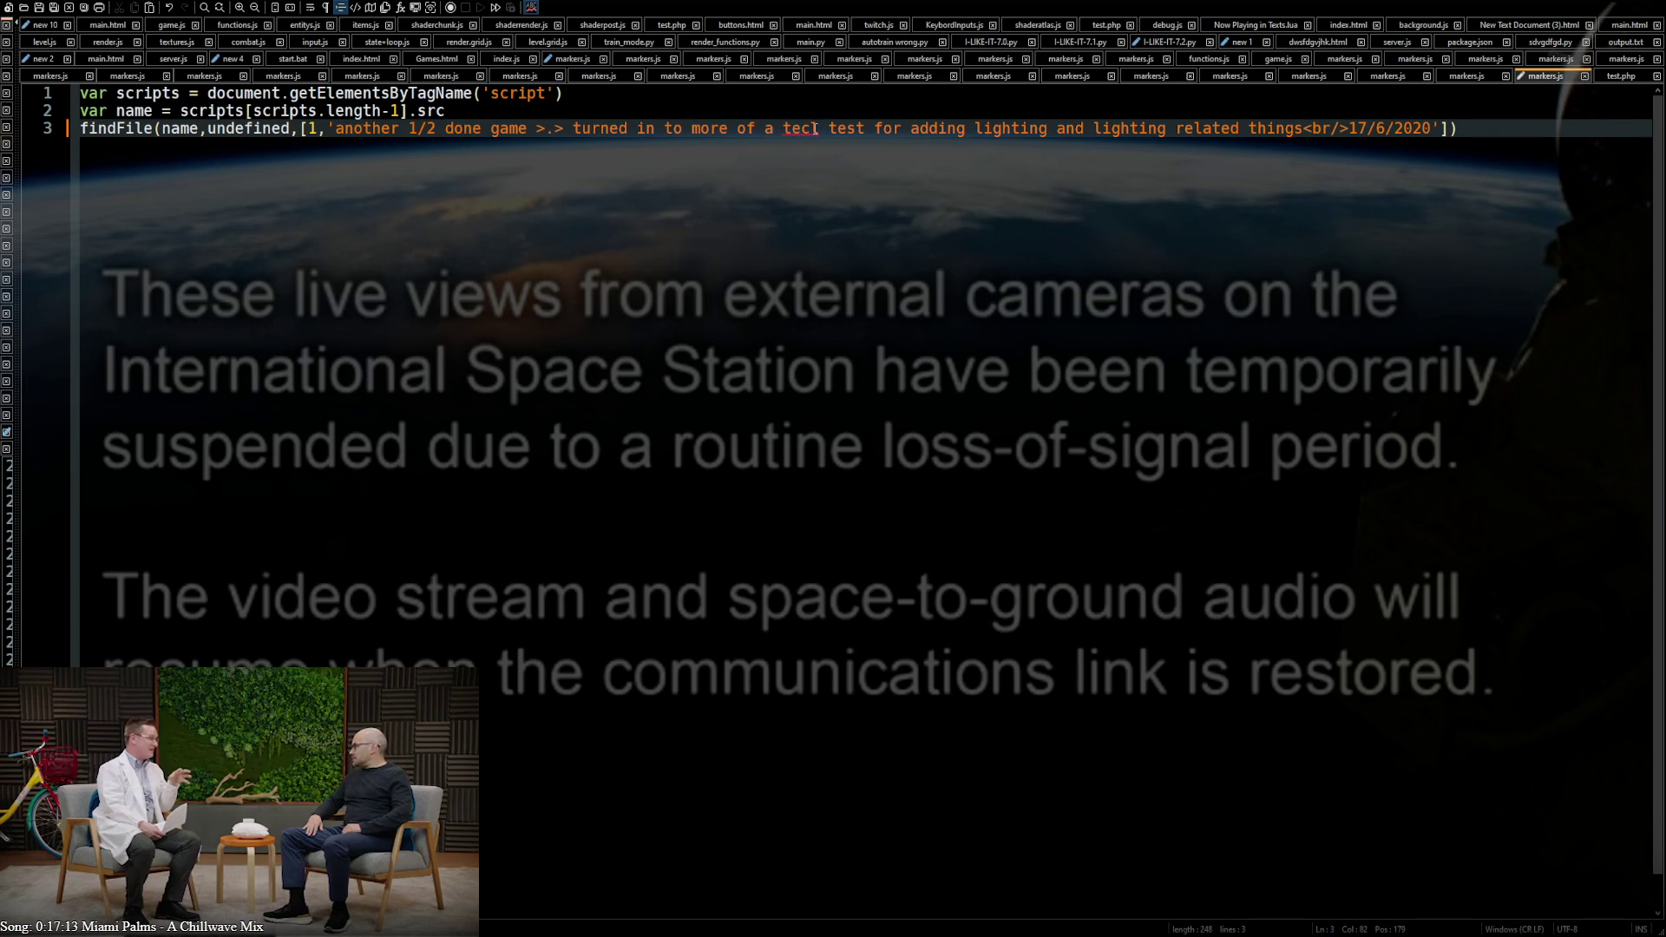
key(BackSpace)
key(BackSpace)
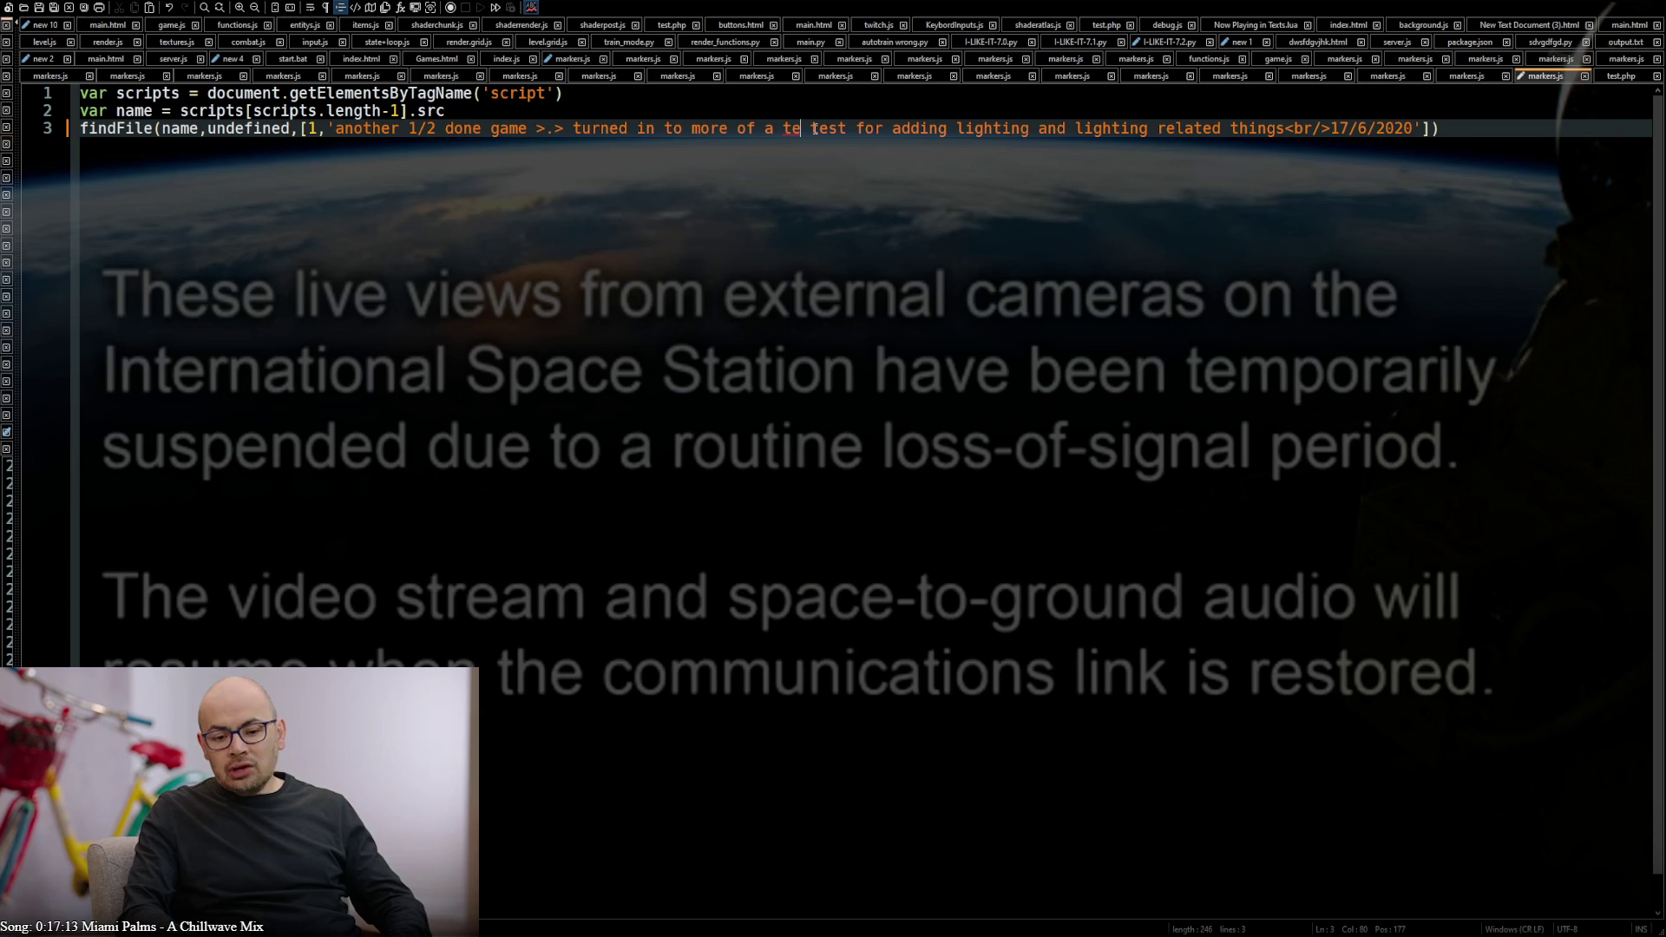
text(kkhk)
key(BackSpace)
text(c)
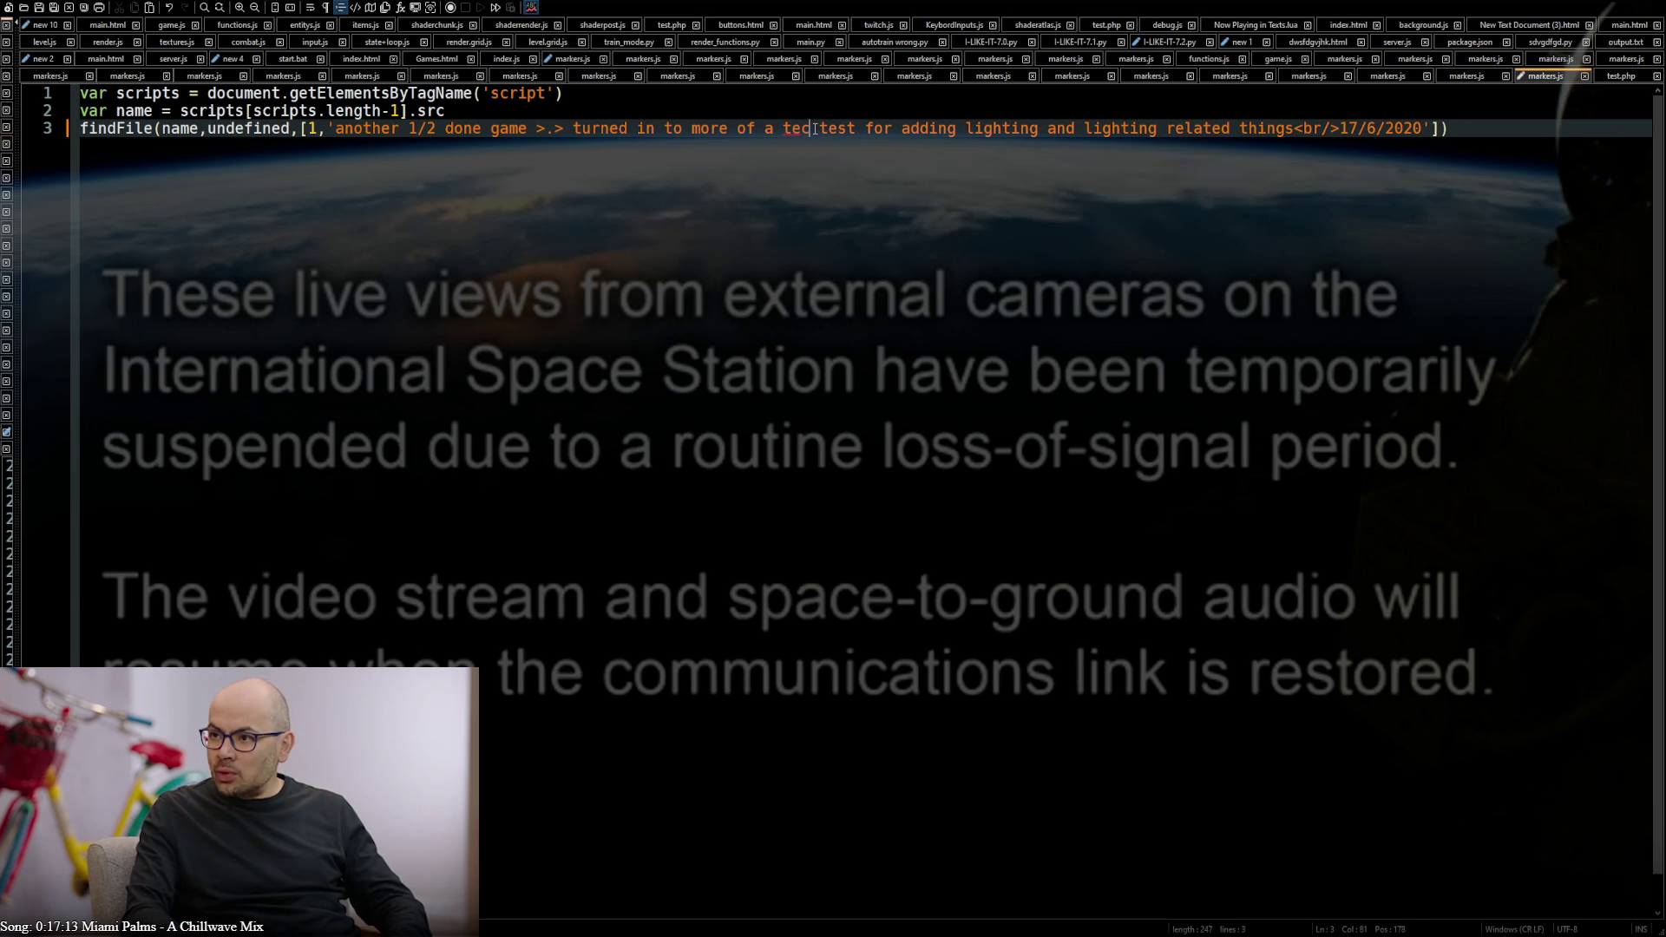
text(h)
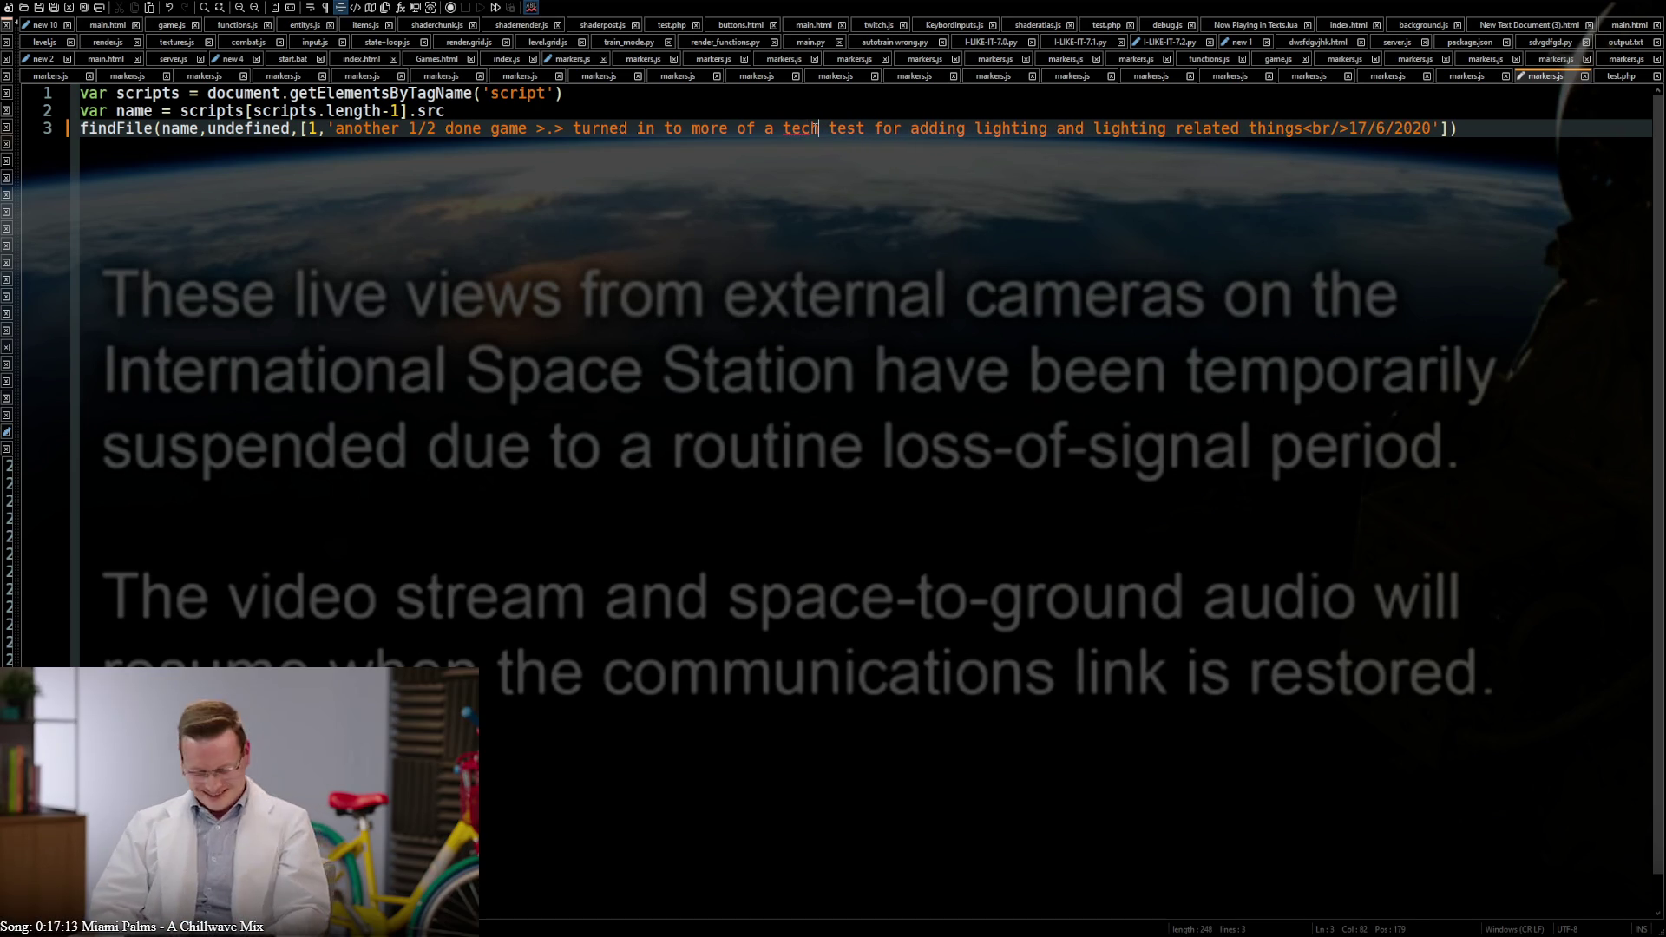
click(875, 128)
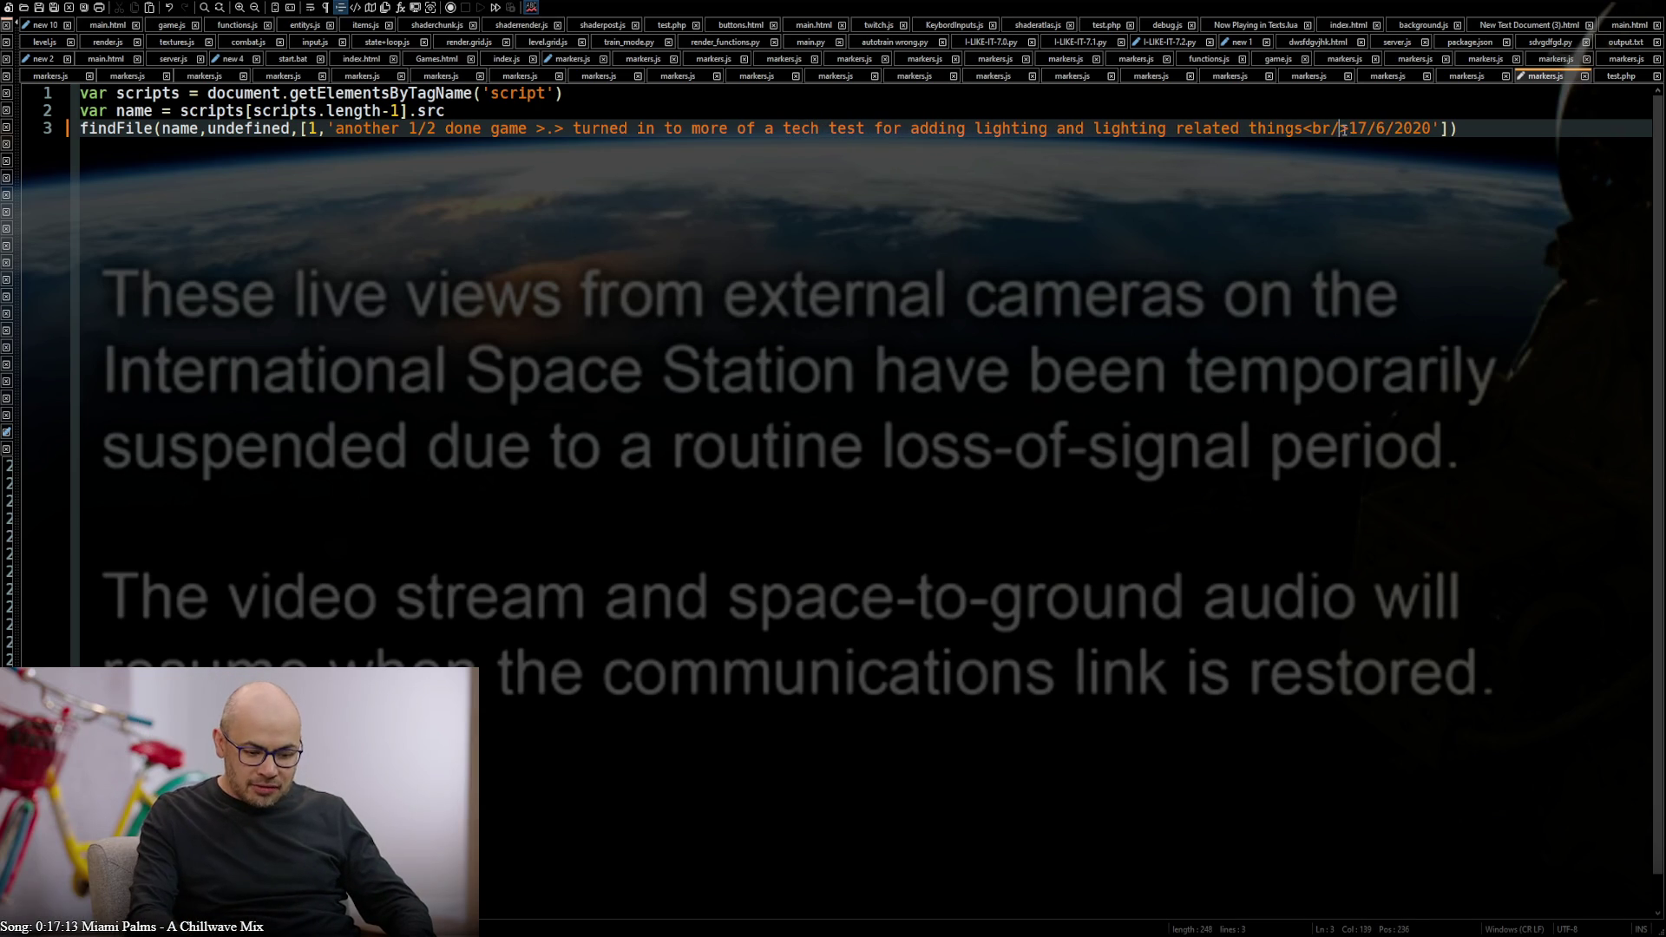
Move the trailing date out of the description into the array [17,6,2020] after the quote
drag(1366, 135, 1435, 131)
key(Delete)
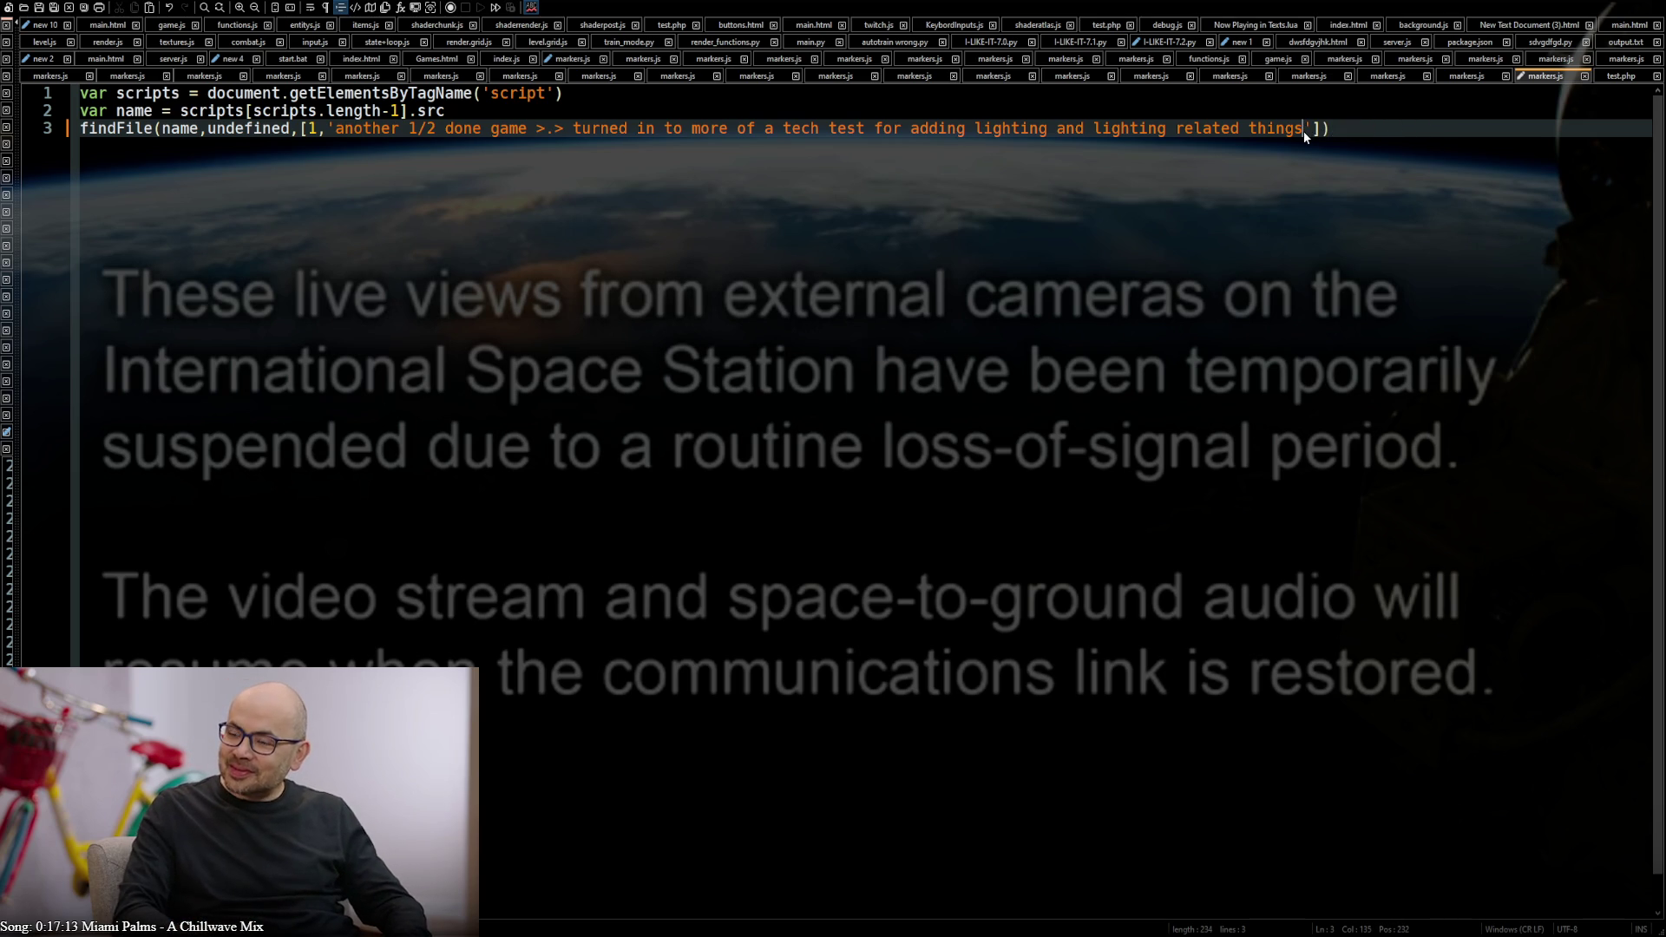
key(Right)
text(,)
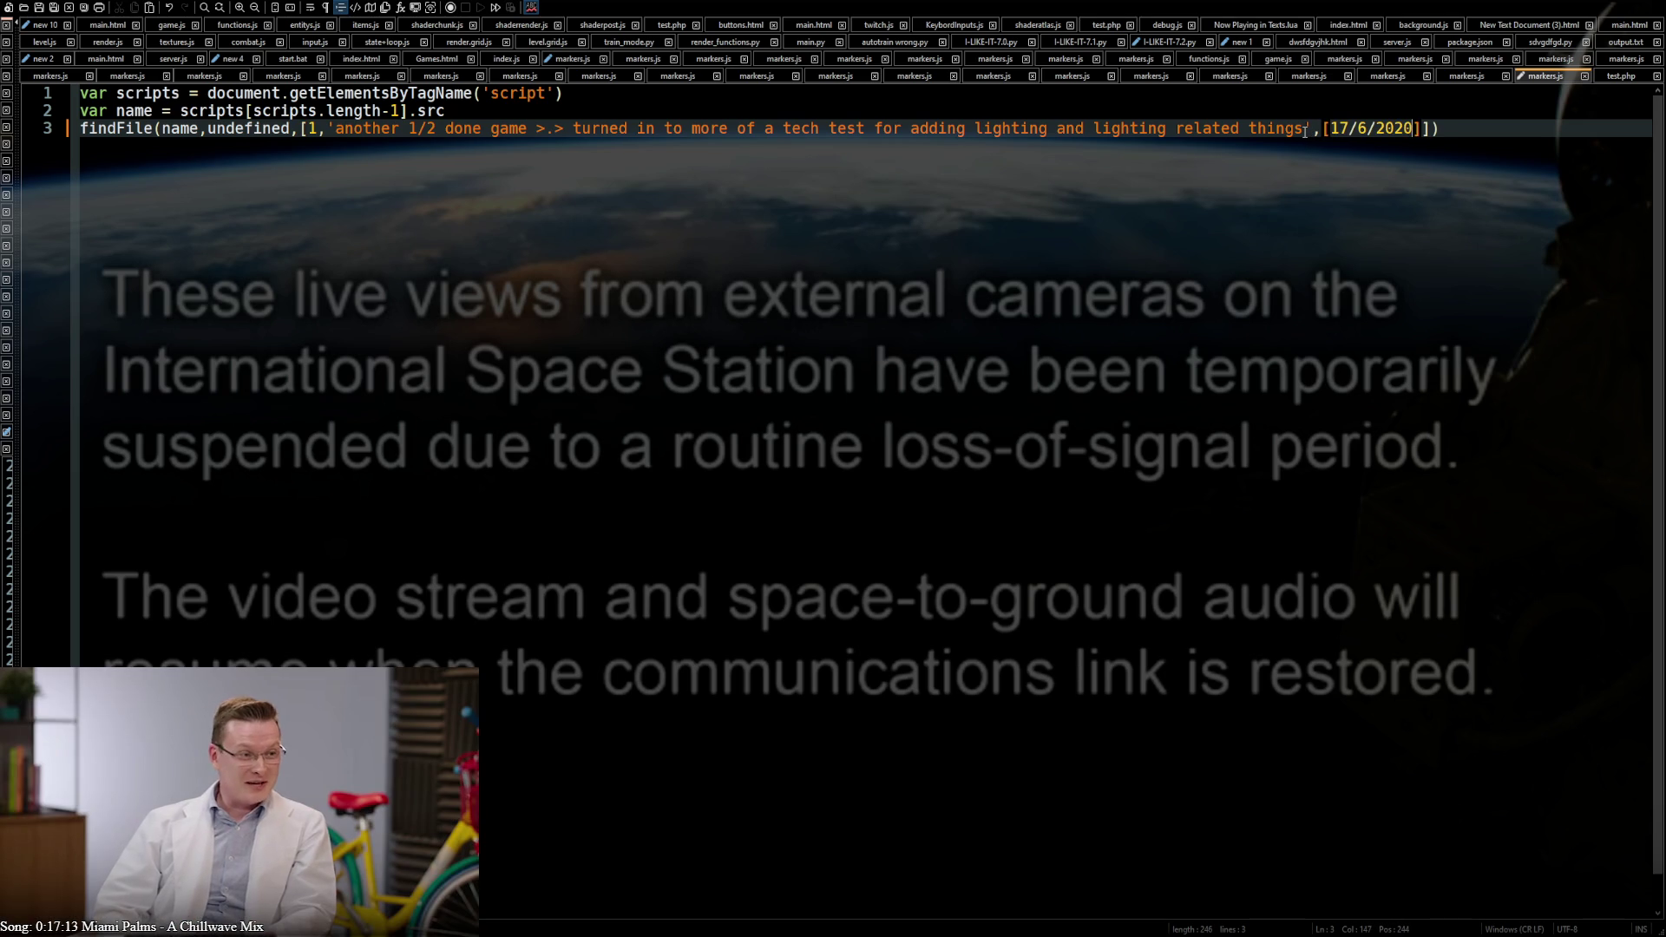
key(Left)
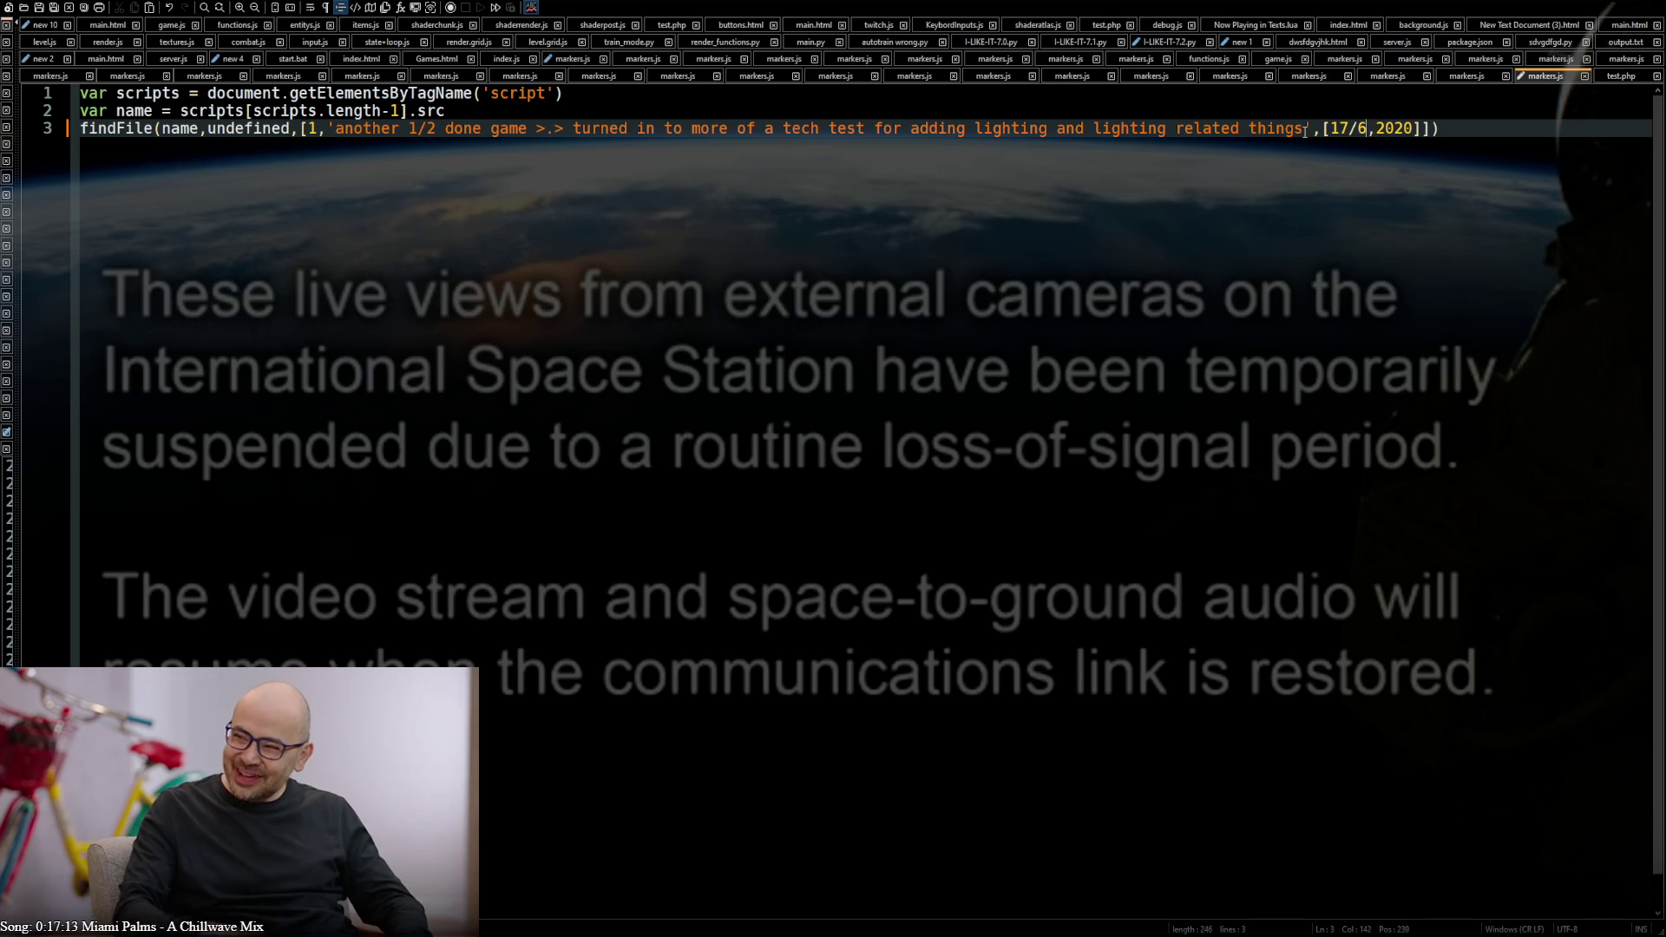
key(Left)
key(Delete)
text(,)
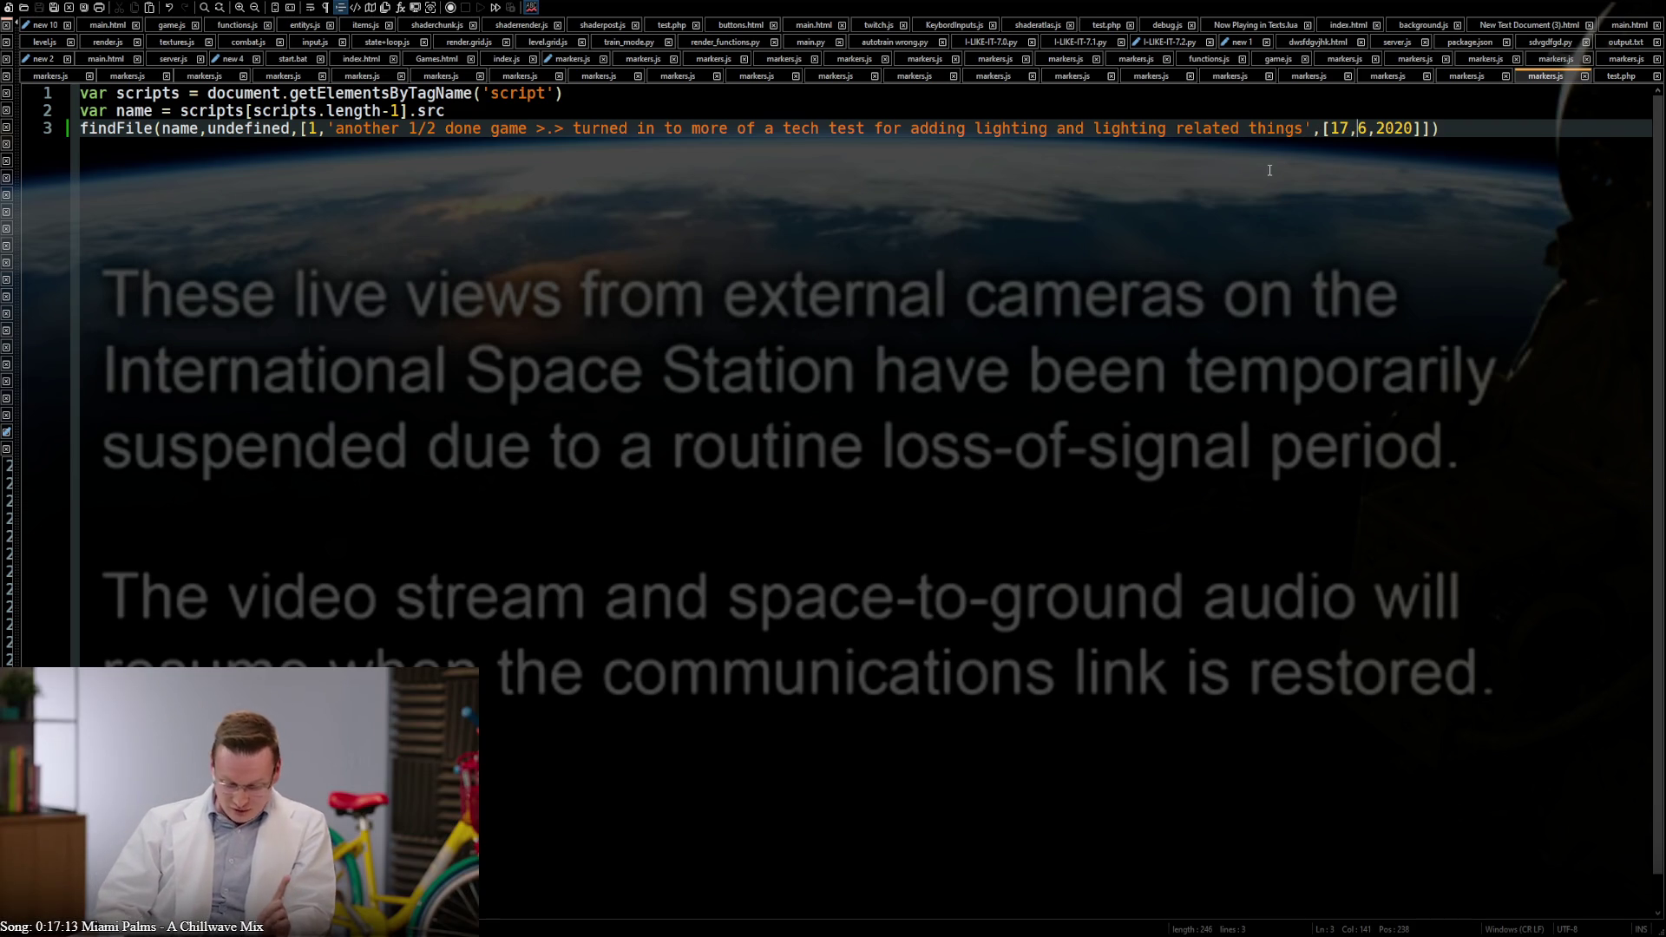
Capitalise the description's first word to 'Another'
click(337, 127)
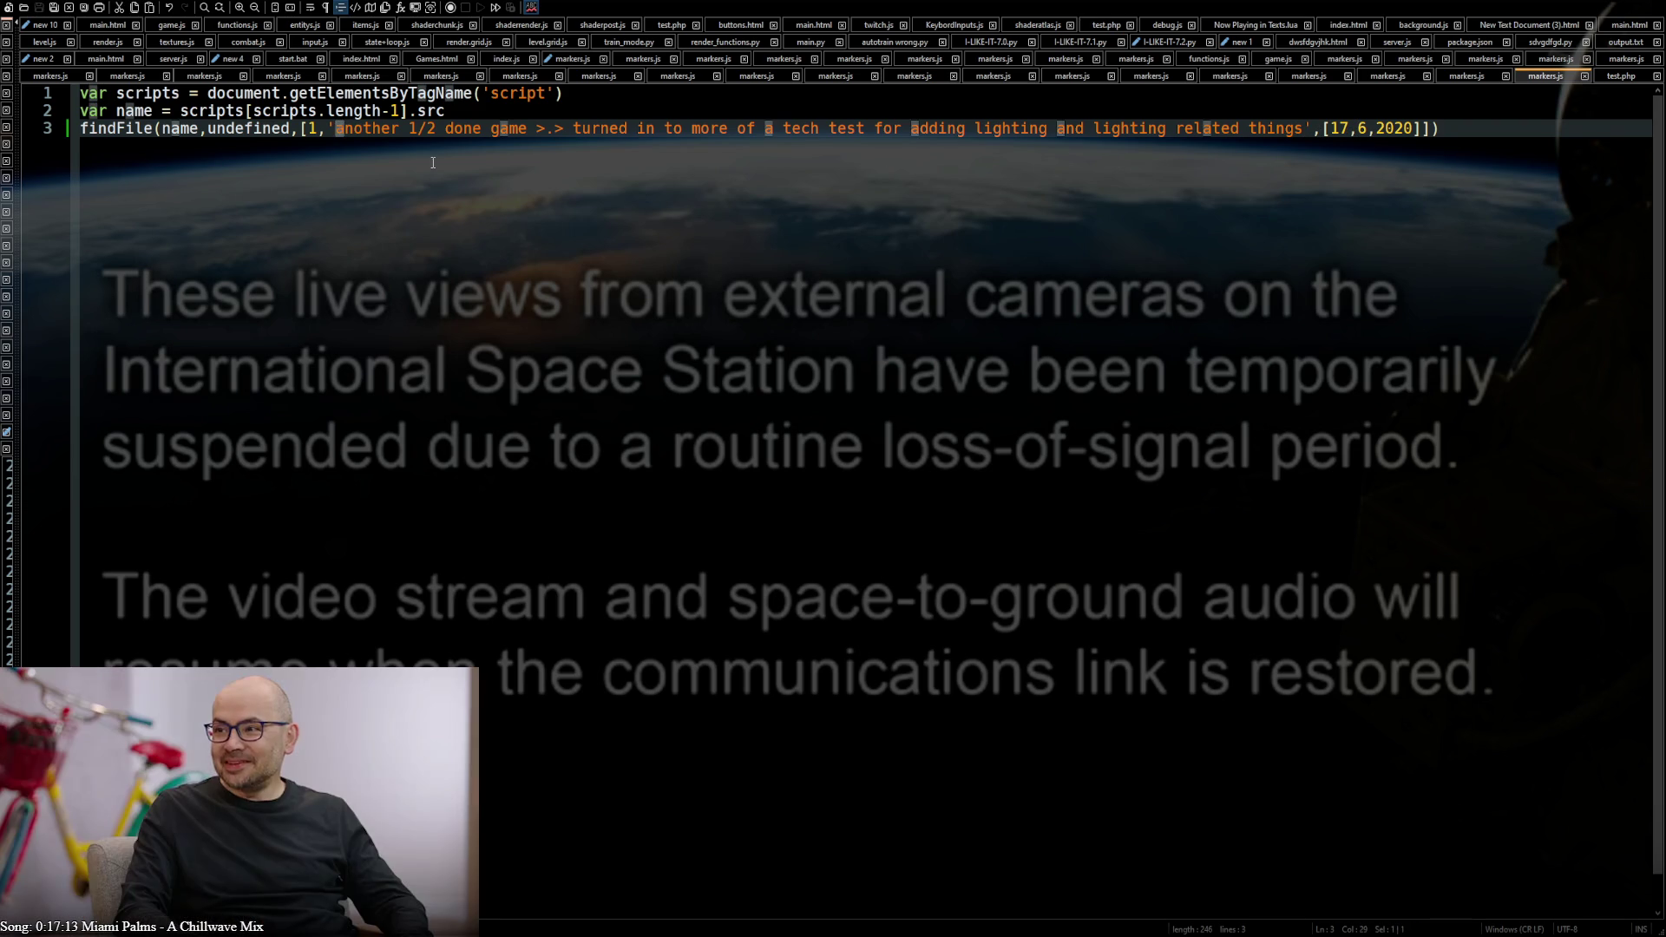
text(A)
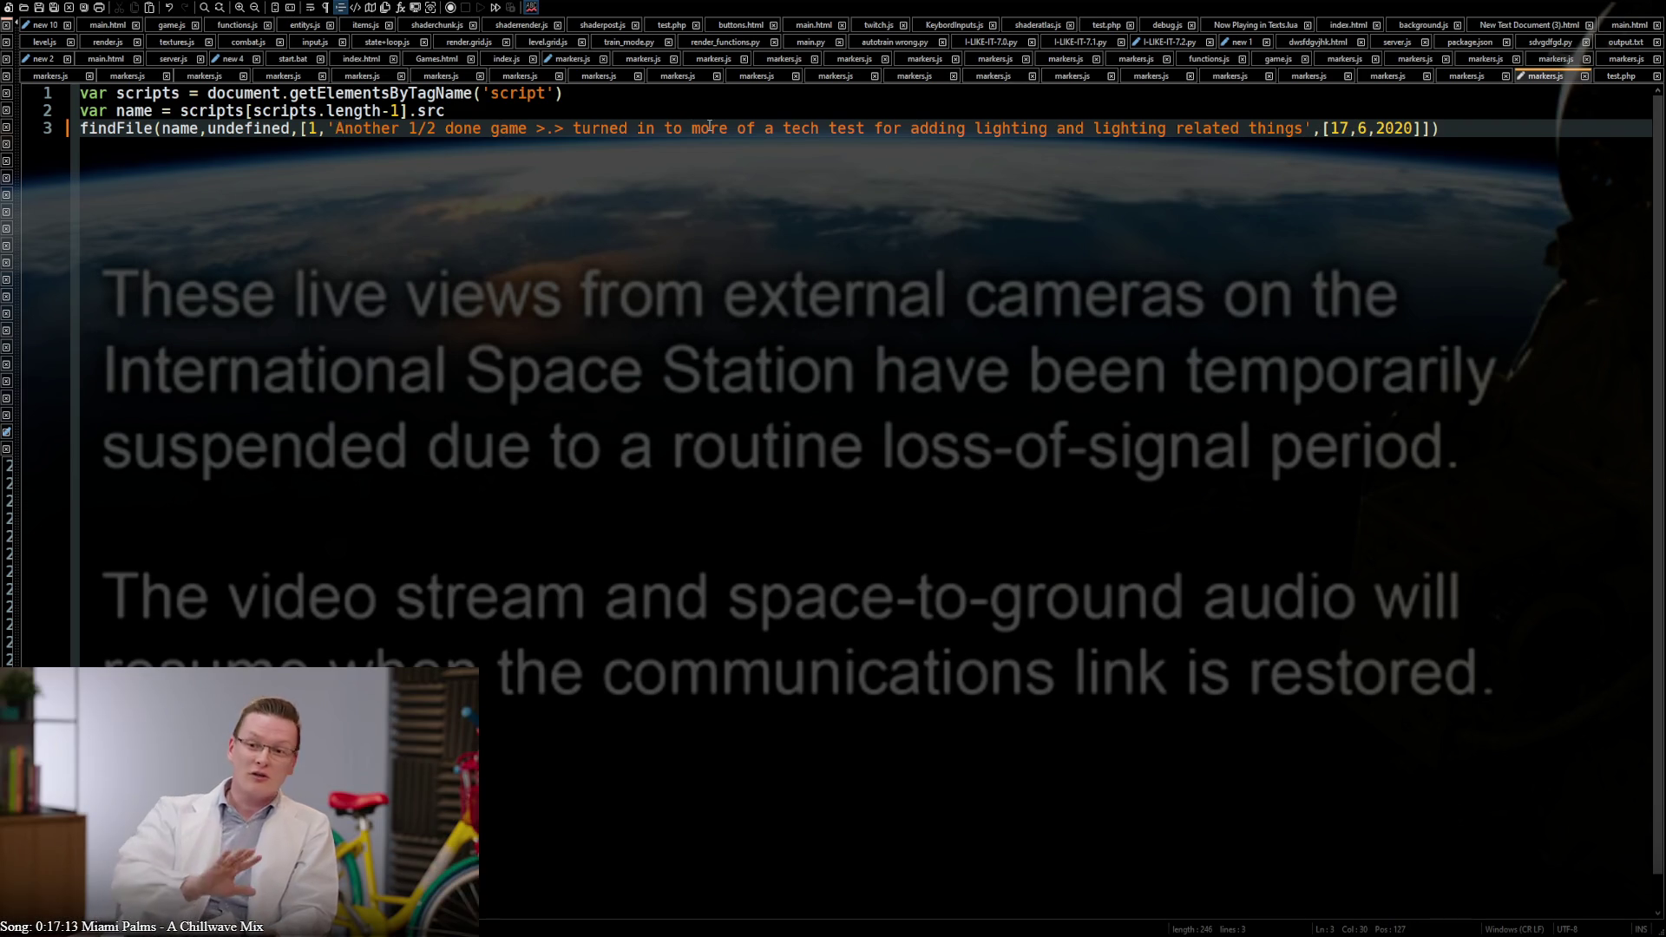
click(710, 128)
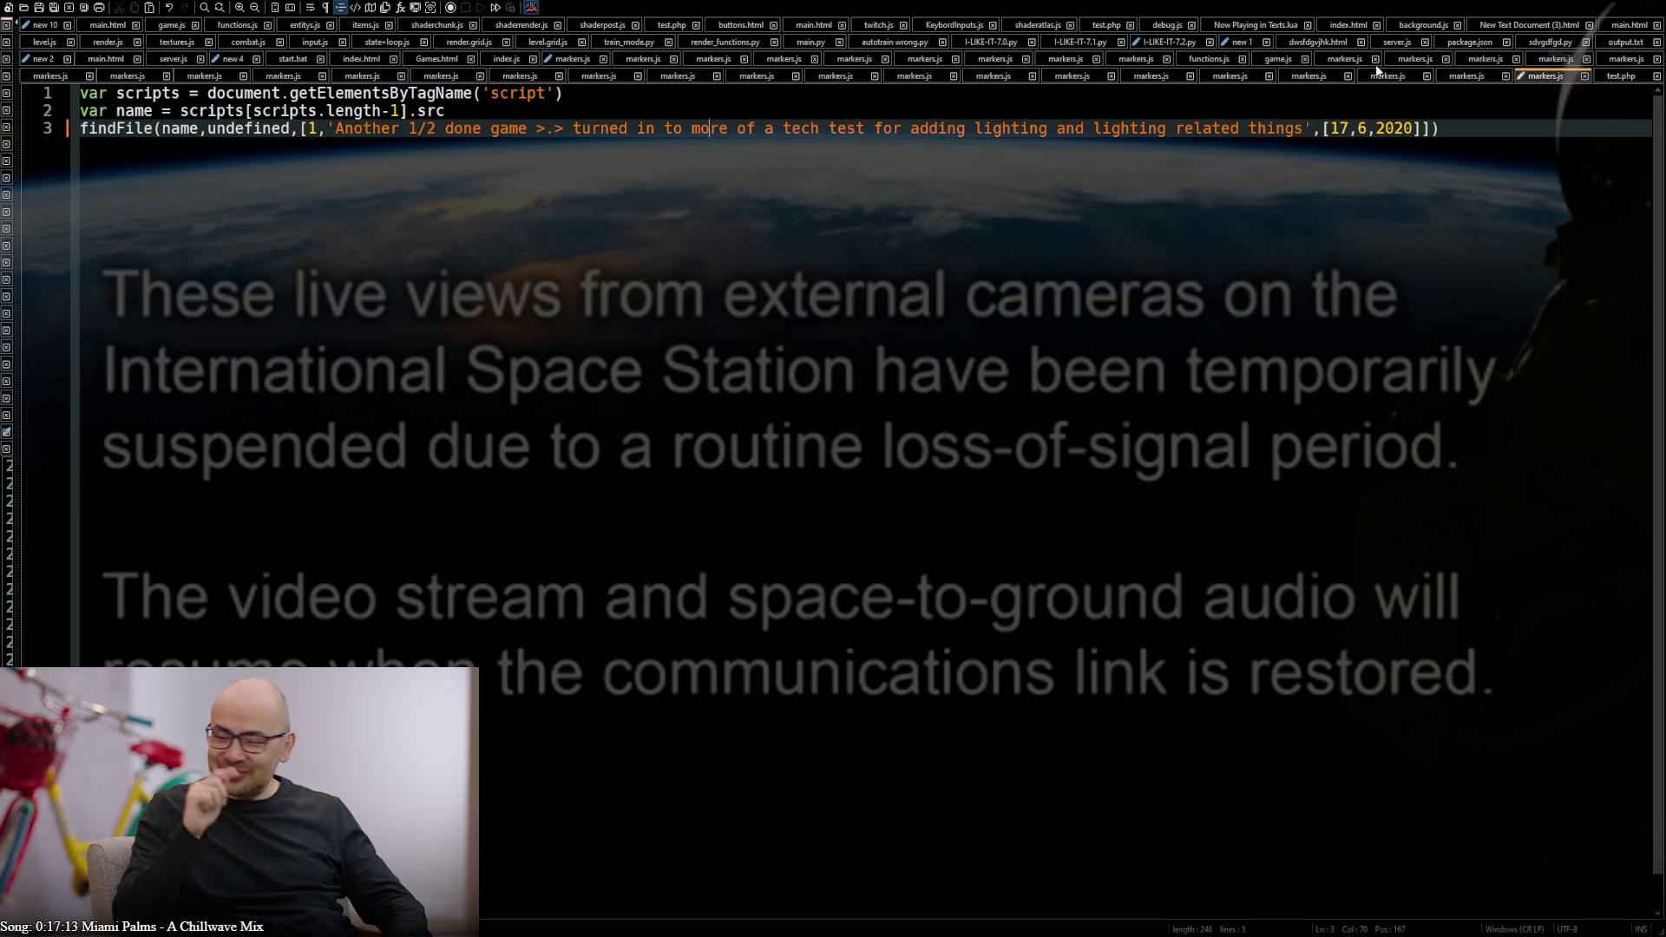
click(1446, 76)
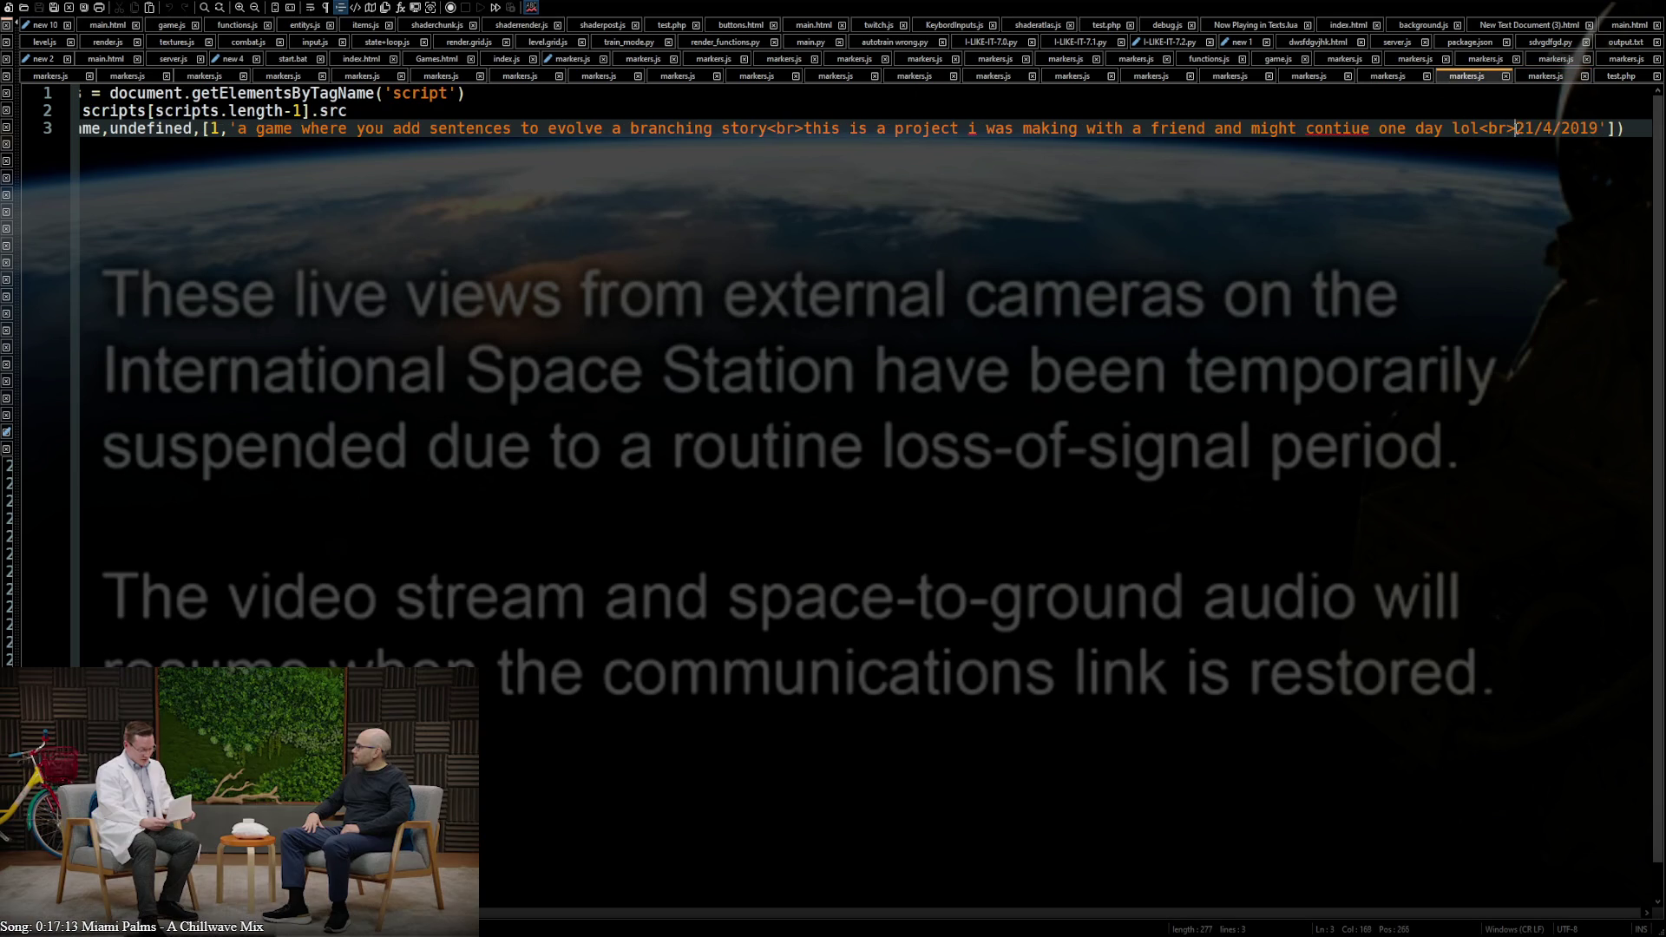
Move the date 21/4/2019 into a trailing array [21,4,2019] and remove the leftover <br> tag
drag(1516, 130, 1615, 129)
key(ctrl+c)
key(BackSpace)
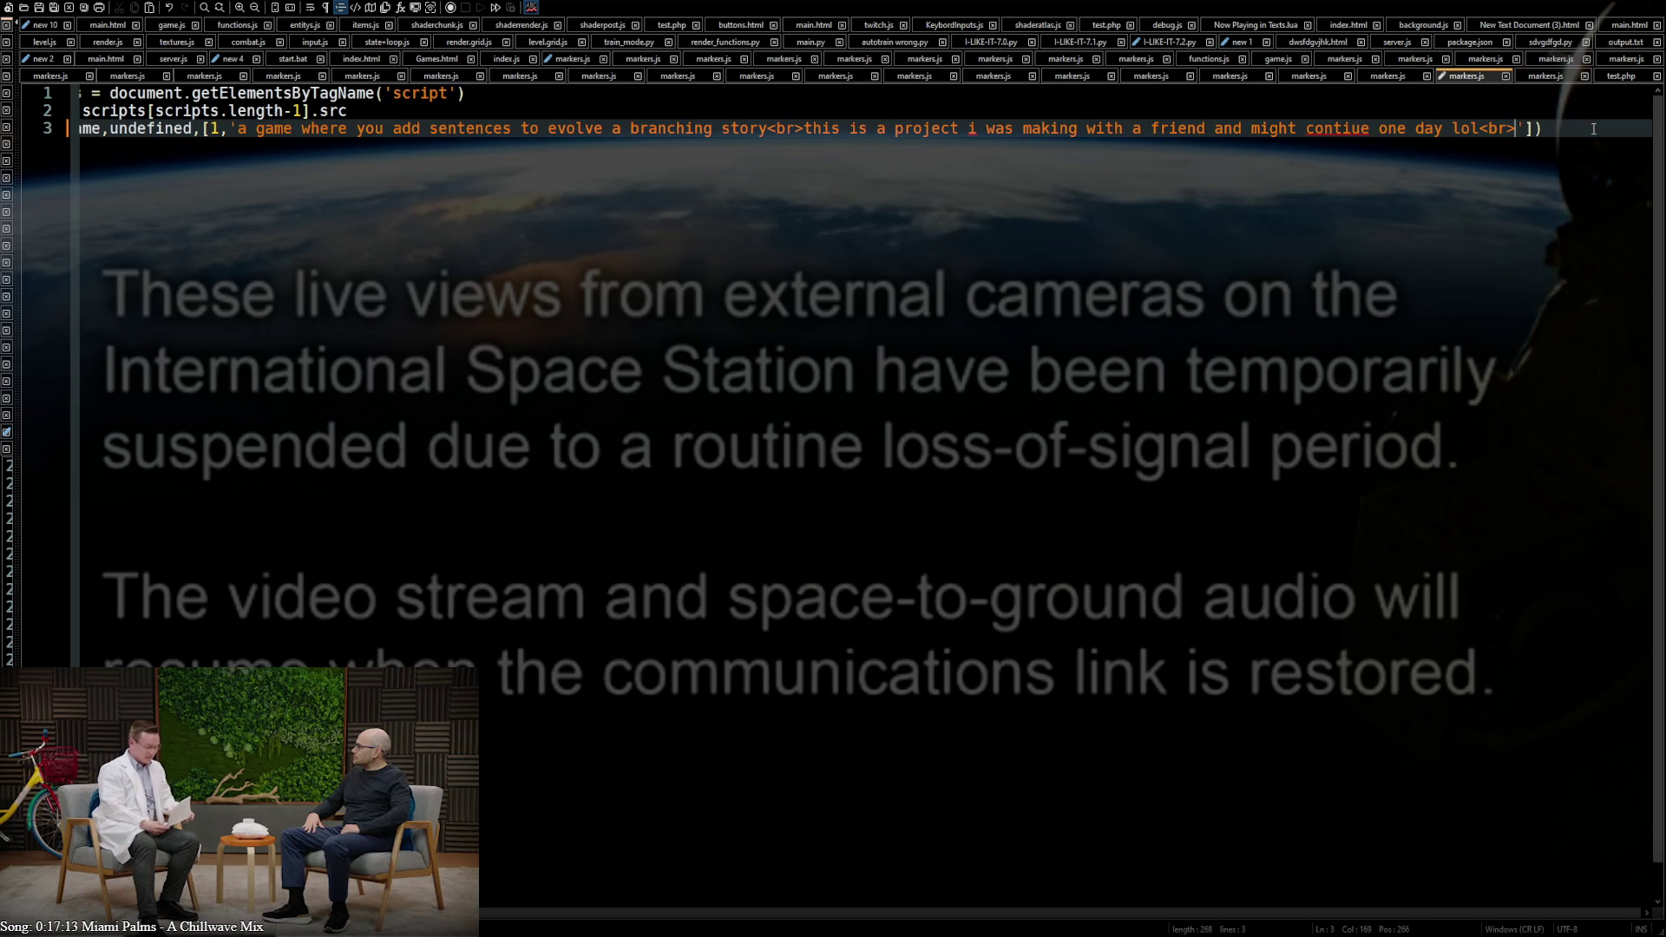
text(,)
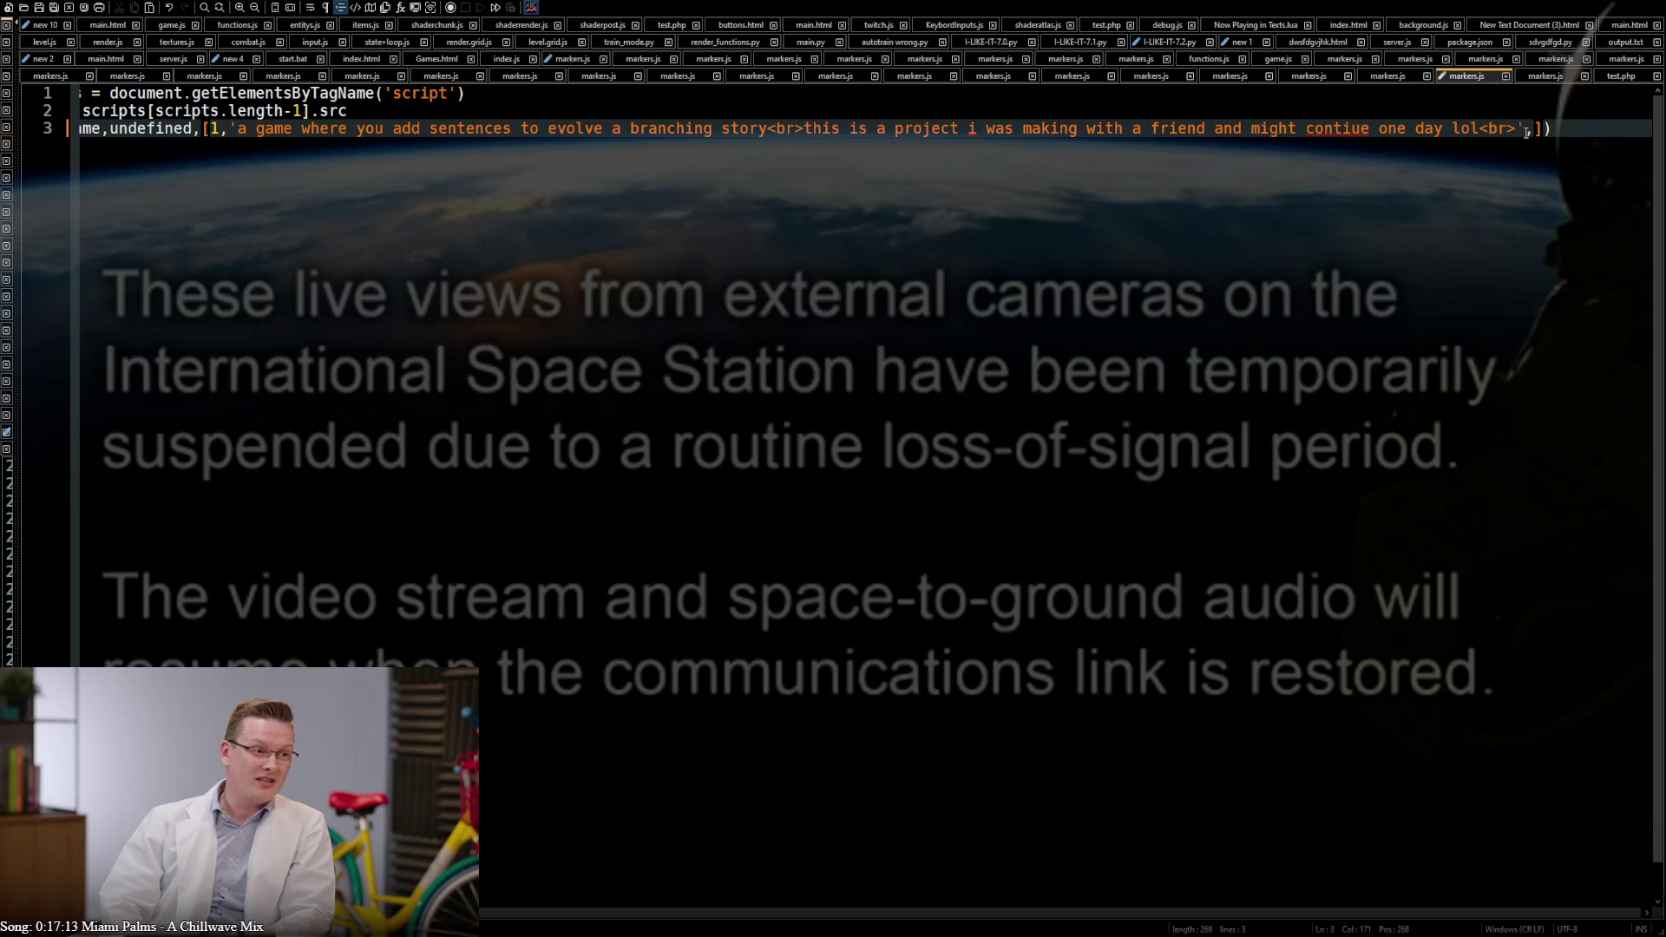
key(ctrl+v)
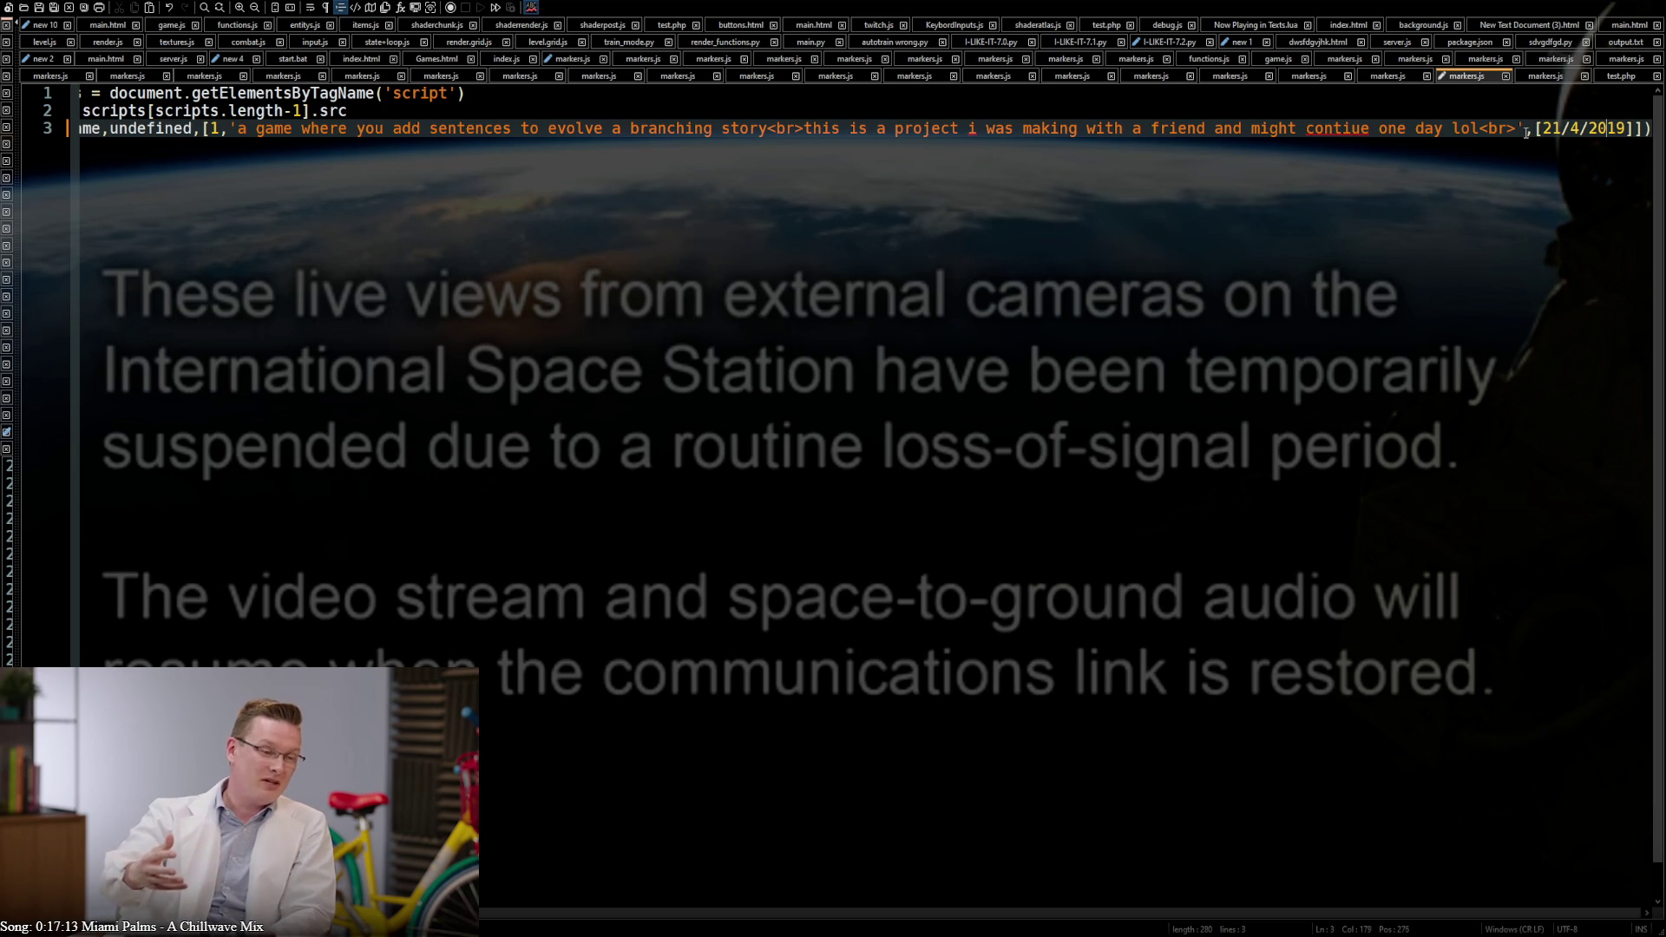
key(Left)
key(Left)
key(BackSpace)
text(,)
key(Left)
key(Left)
key(BackSpace)
text(,)
key(BackSpace)
key(BackSpace)
key(BackSpace)
Correct 'contiue' to 'continue' and capitalise the description's first letter to 'A'
double_click(1337, 128)
text(continue)
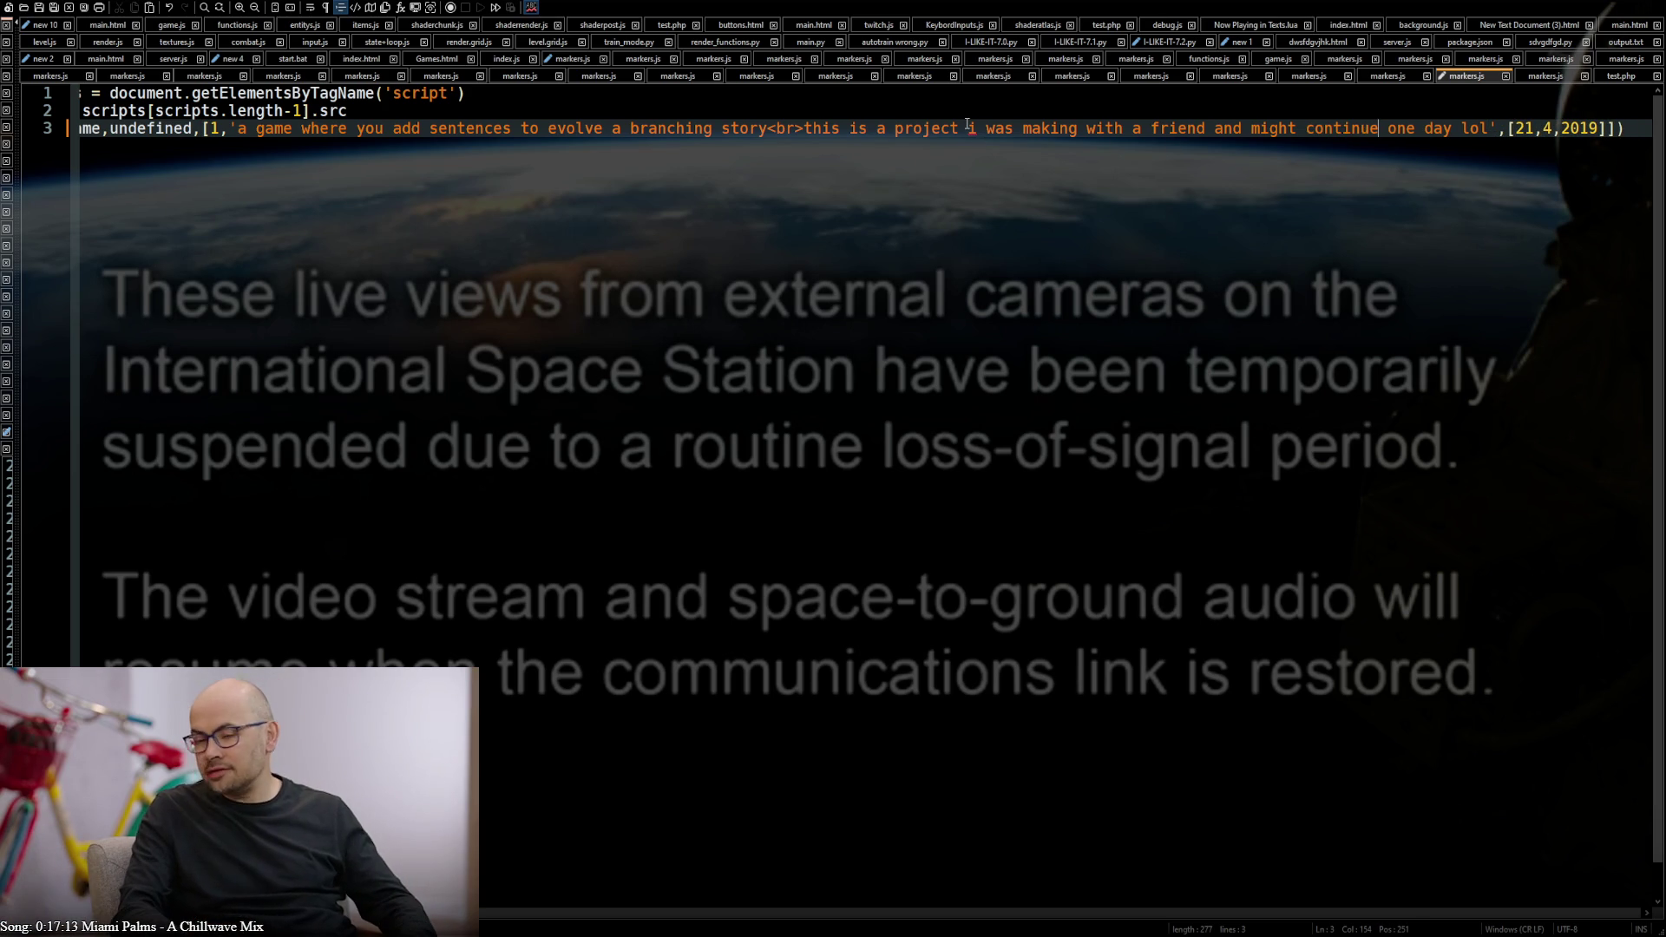
click(242, 128)
key(Delete)
text(A)
click(582, 127)
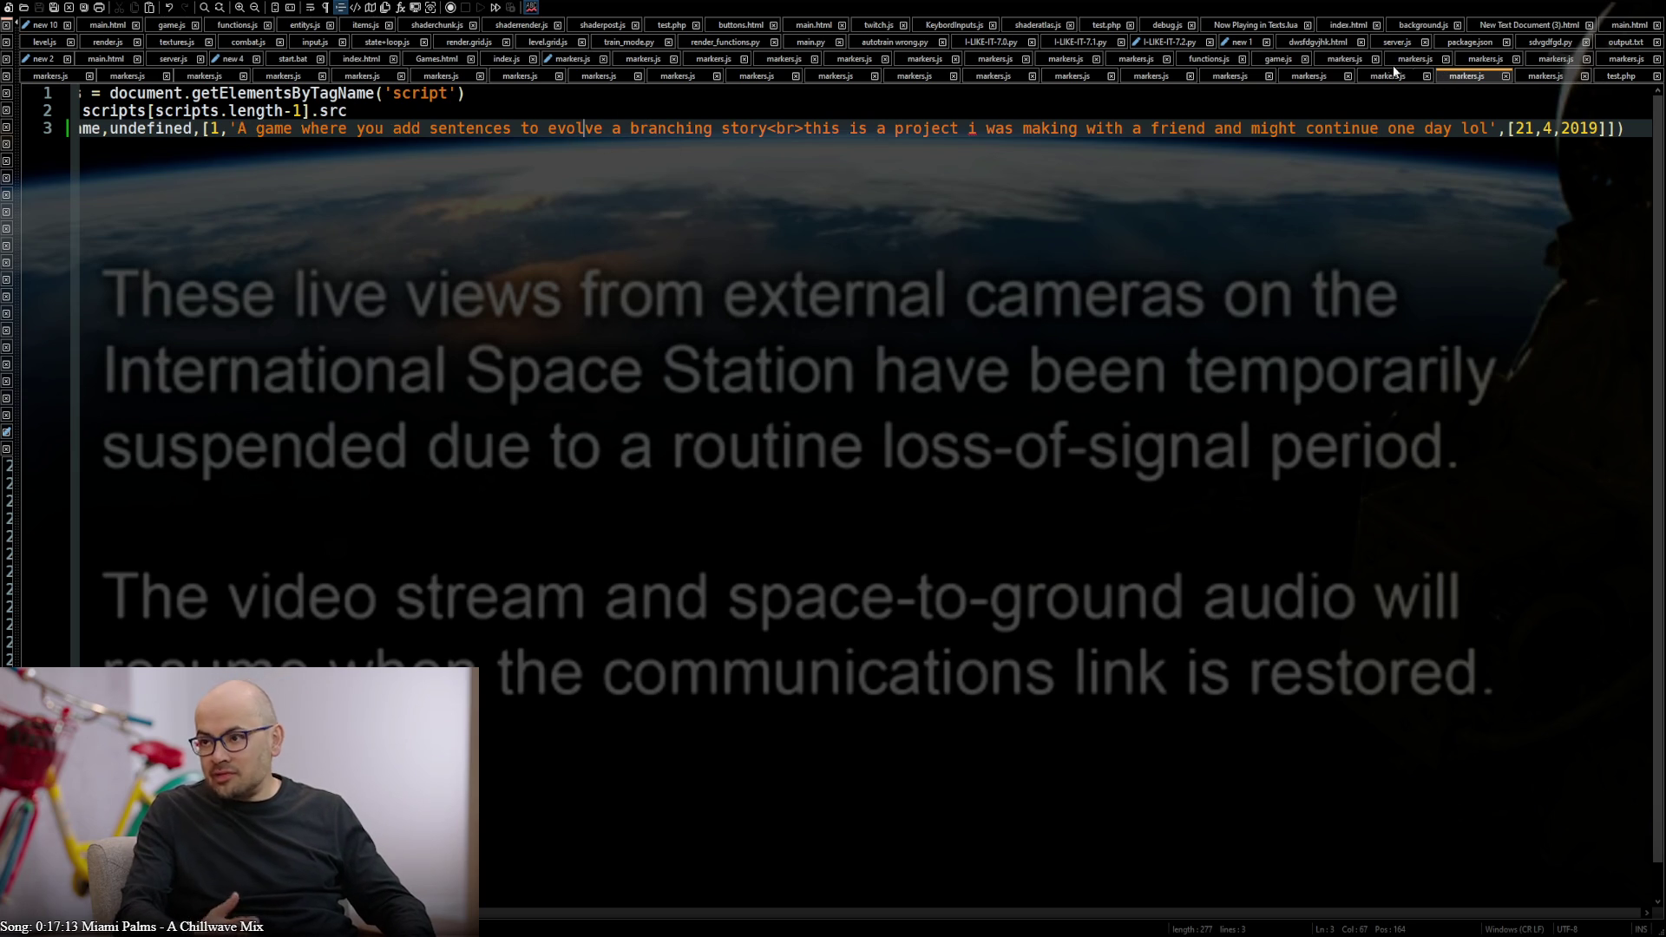
click(1539, 78)
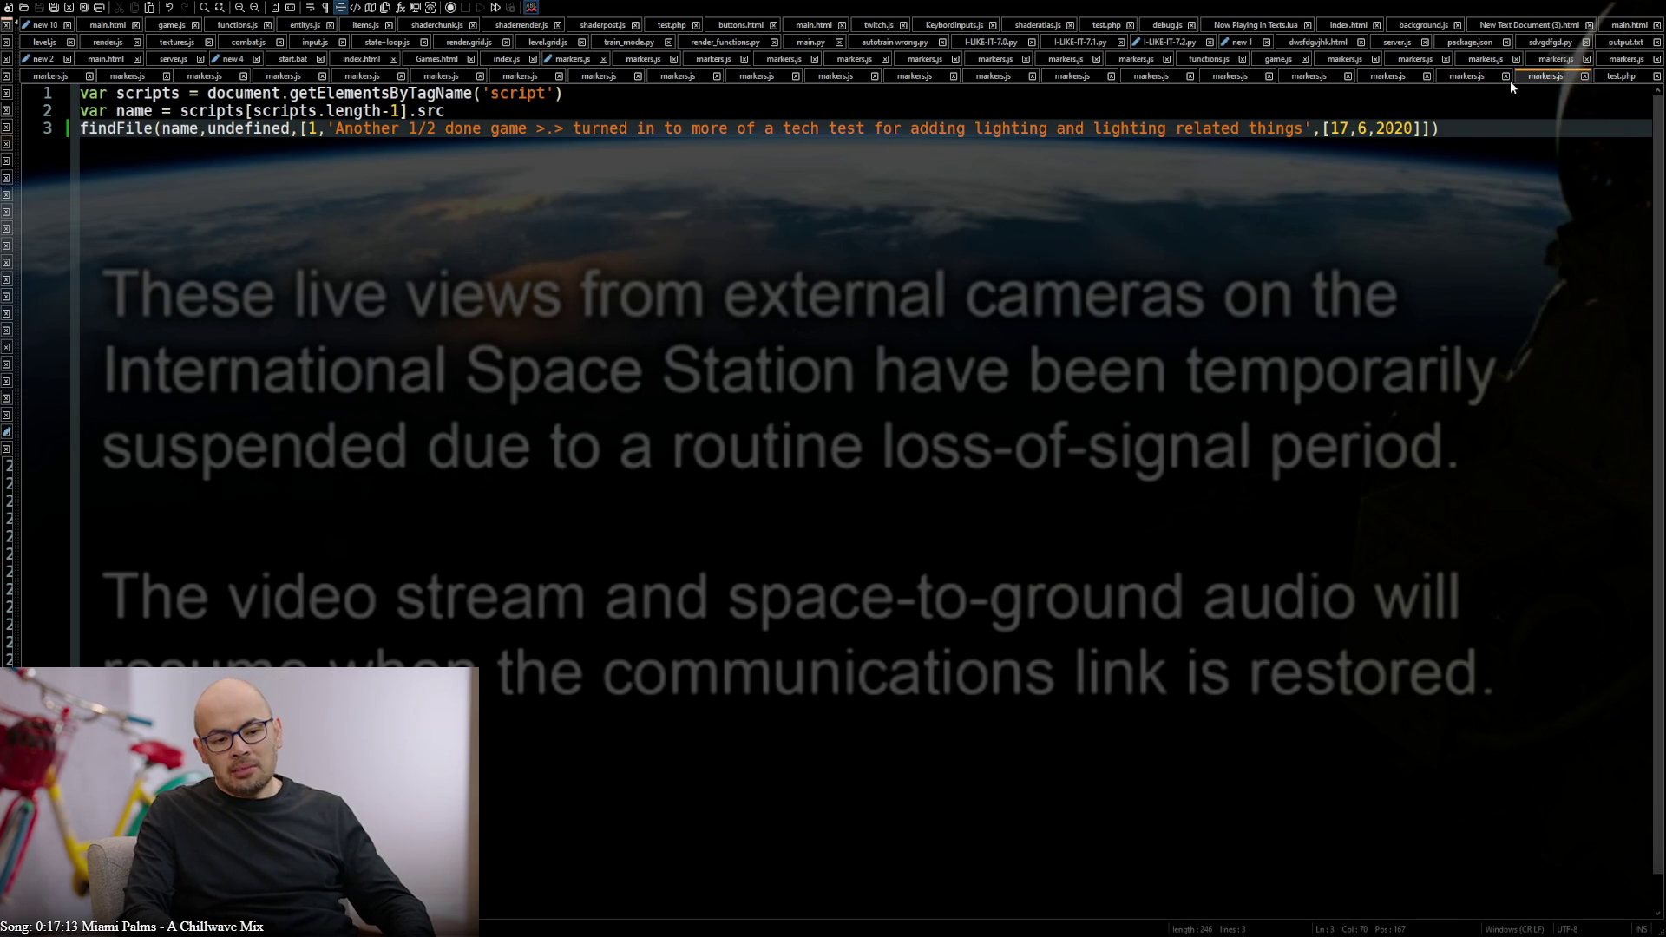
In the classic-game markers.js, replace the trailing date and <br> with the array [27,5,2019] and save
click(1385, 78)
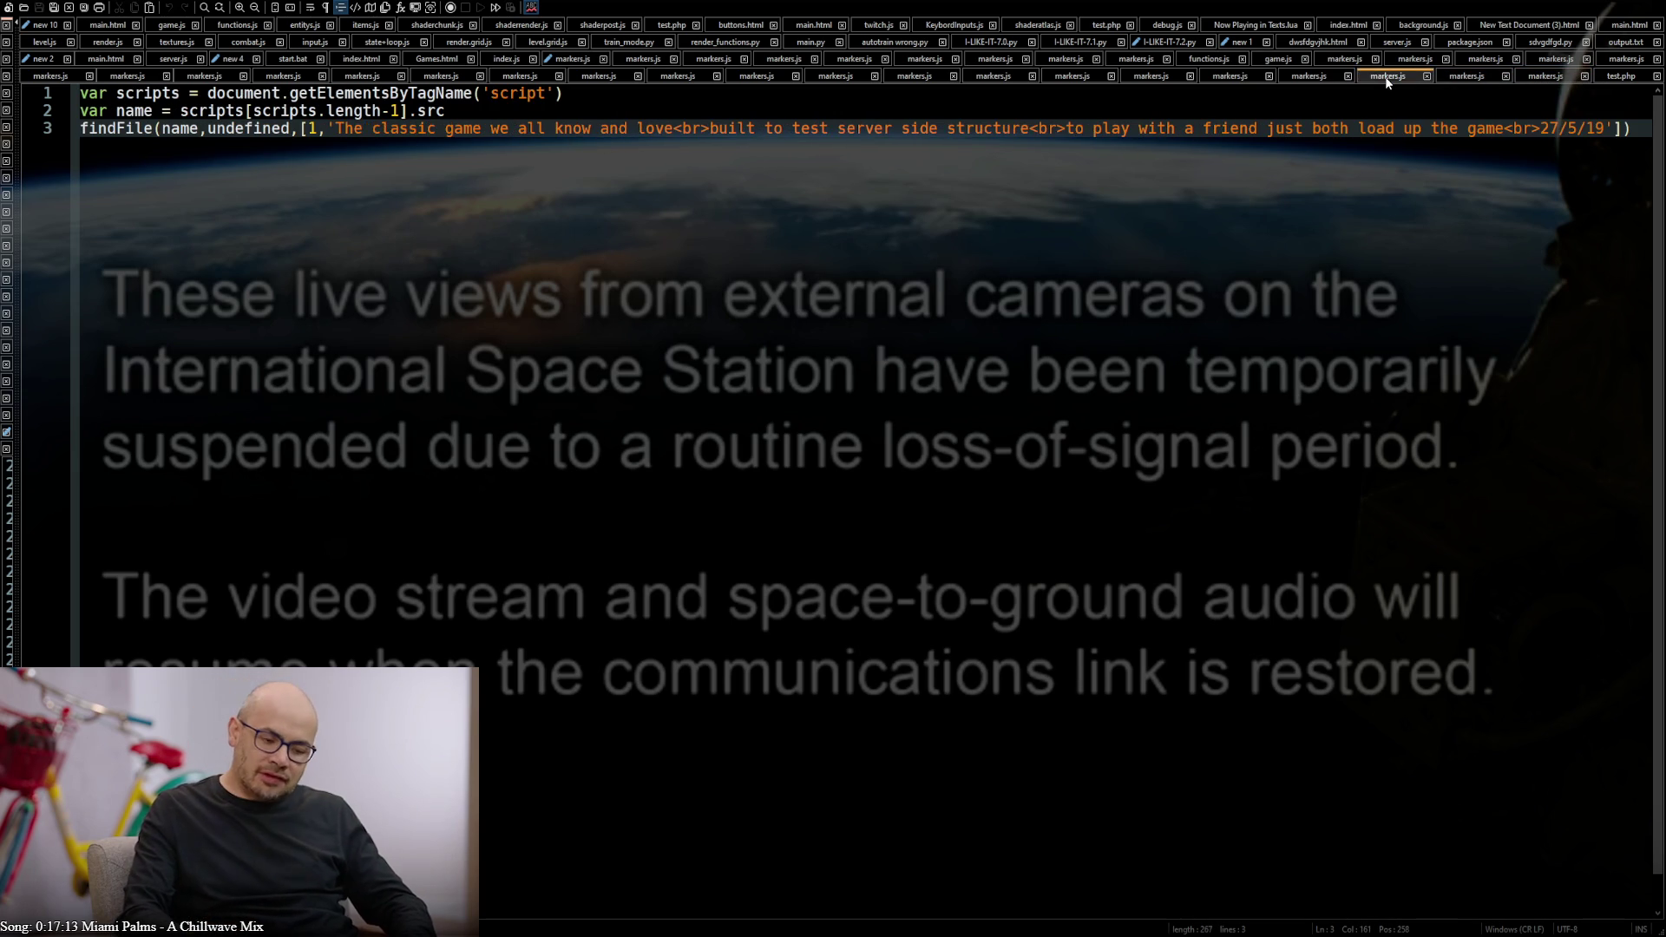
key(BackSpace)
key(BackSpace)
key(BackSpace)
double_click(1523, 129)
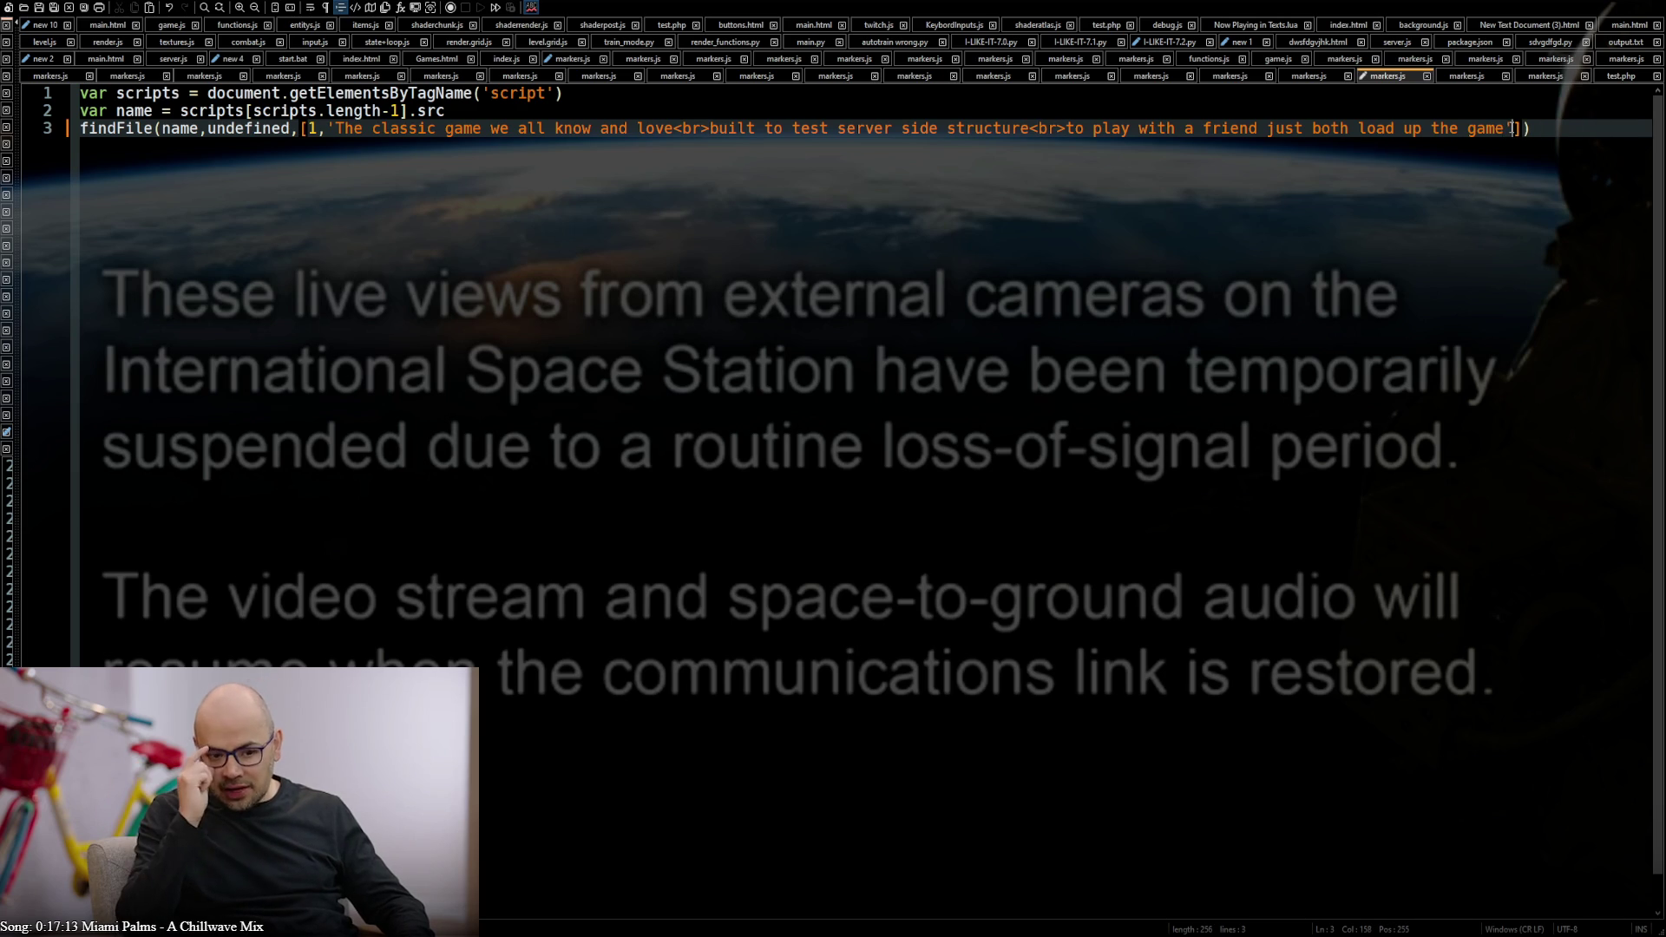
text(,[)
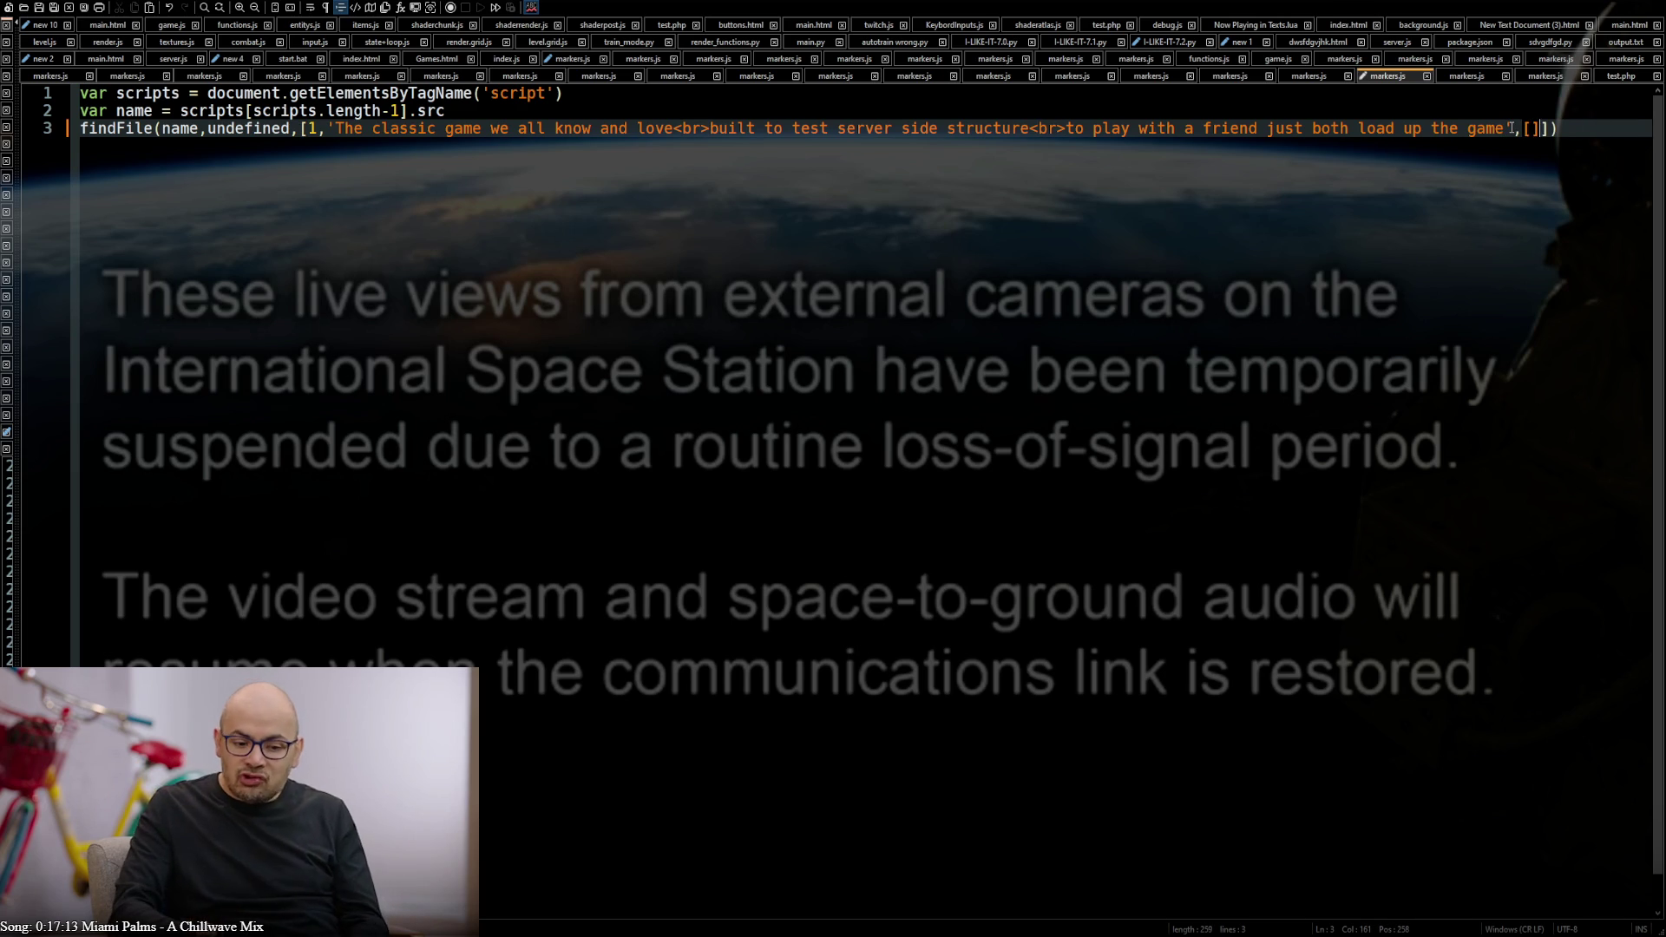
text(27/5/19)
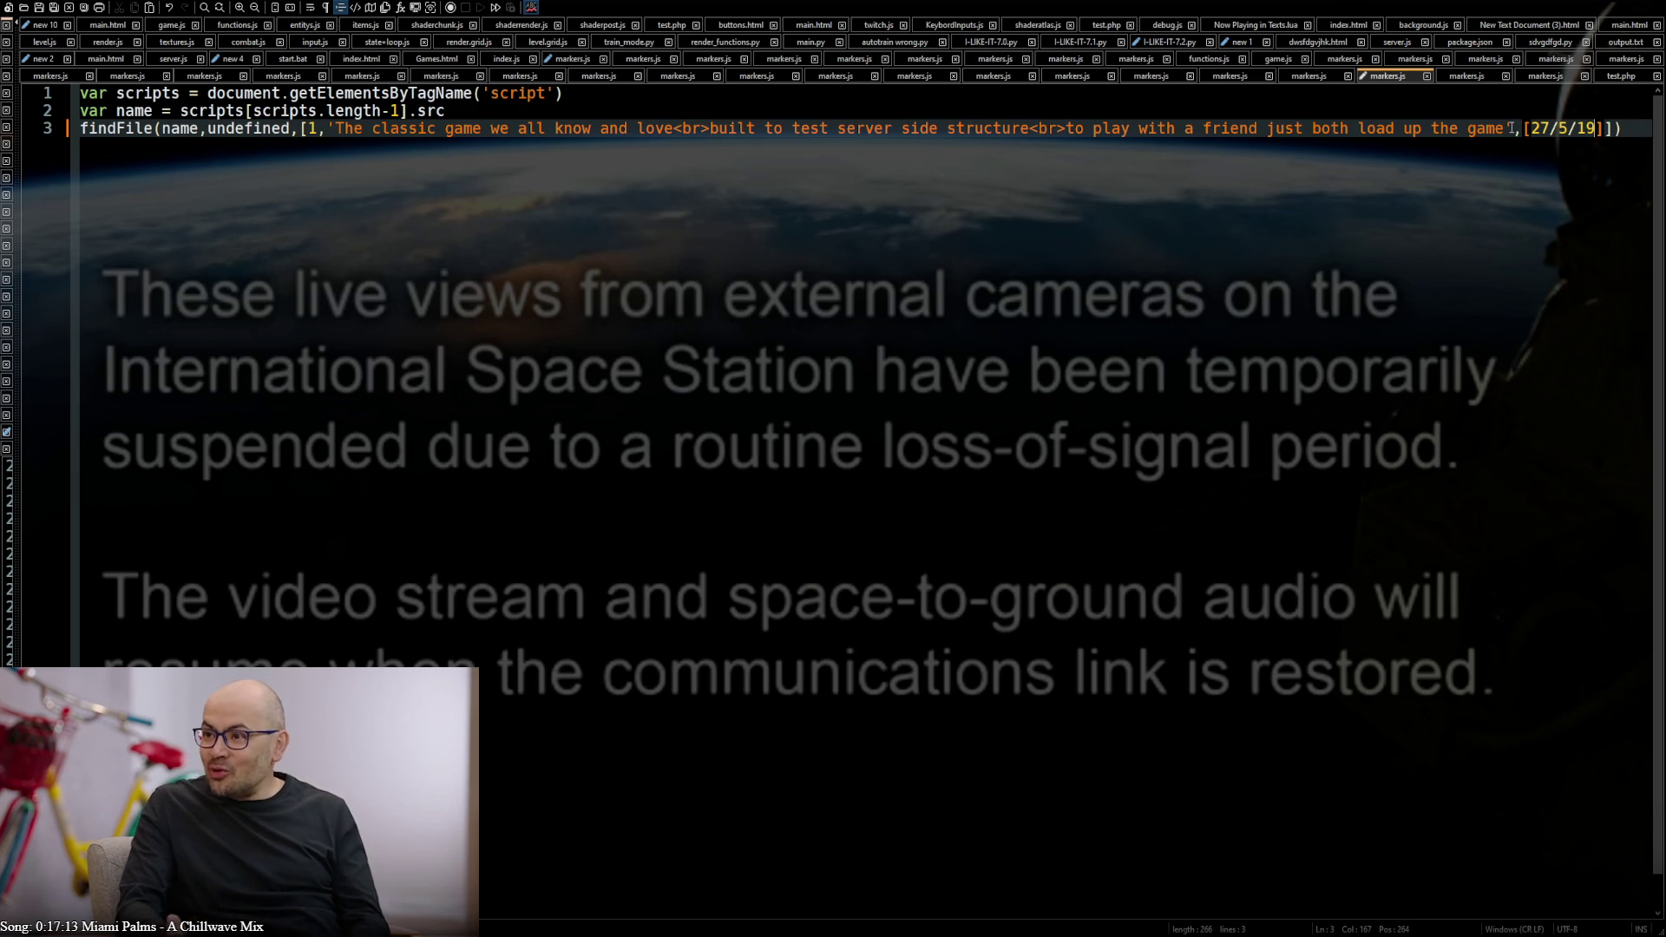
text(20)
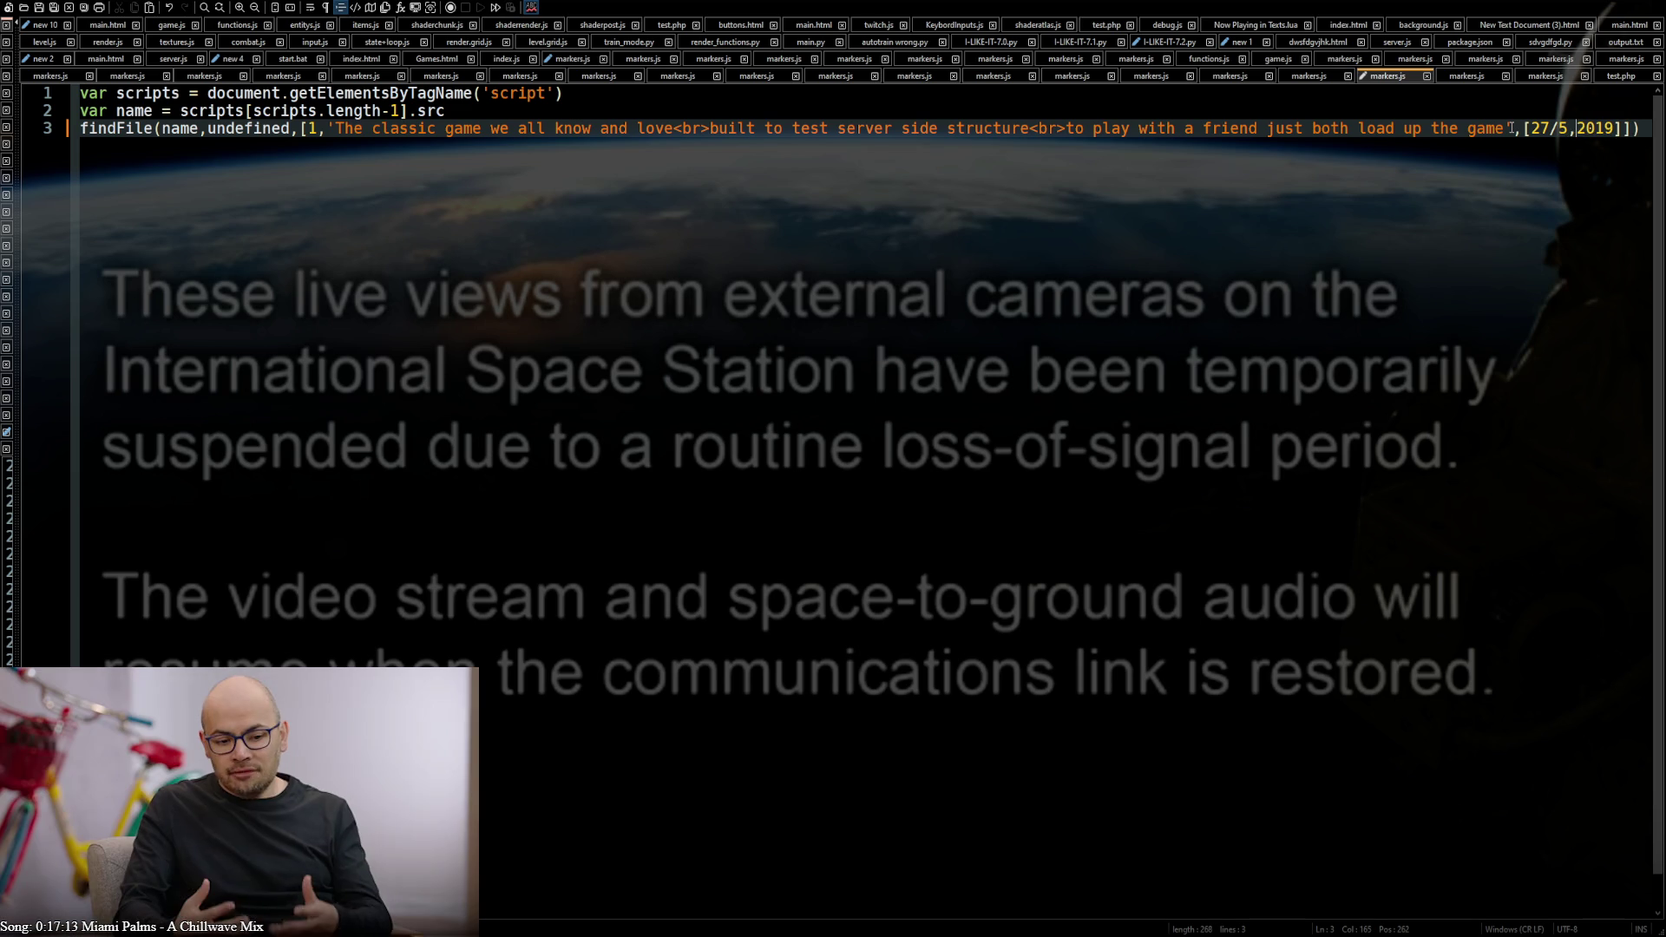
key(Left)
key(Left)
key(BackSpace)
text(,)
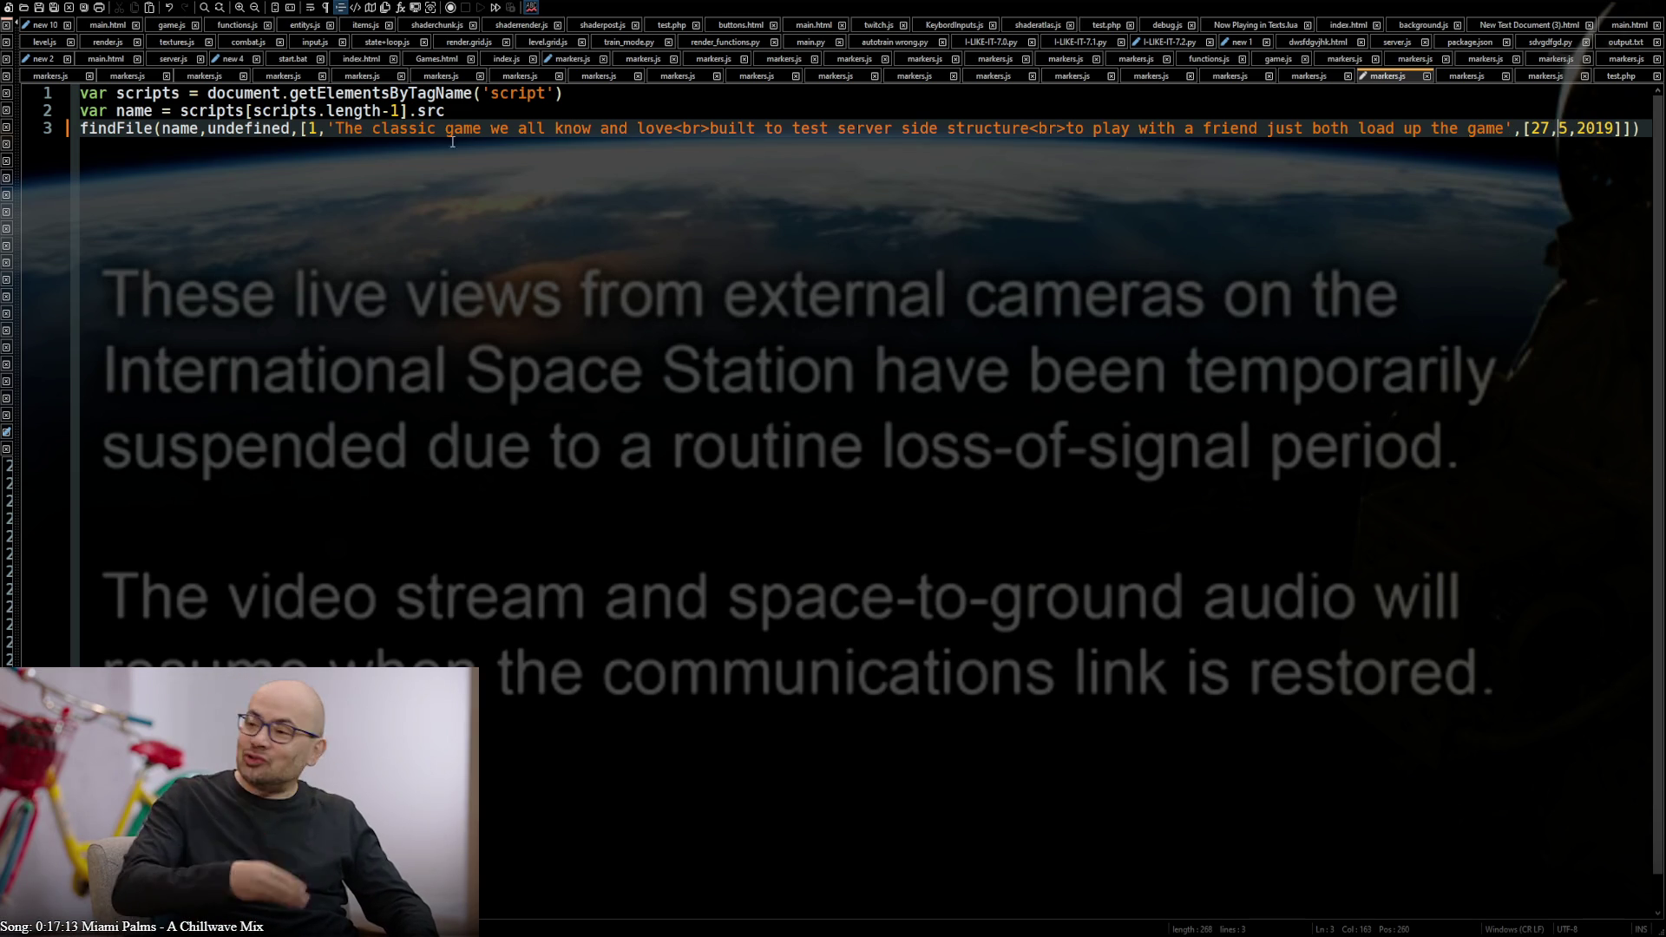
key(ctrl+s)
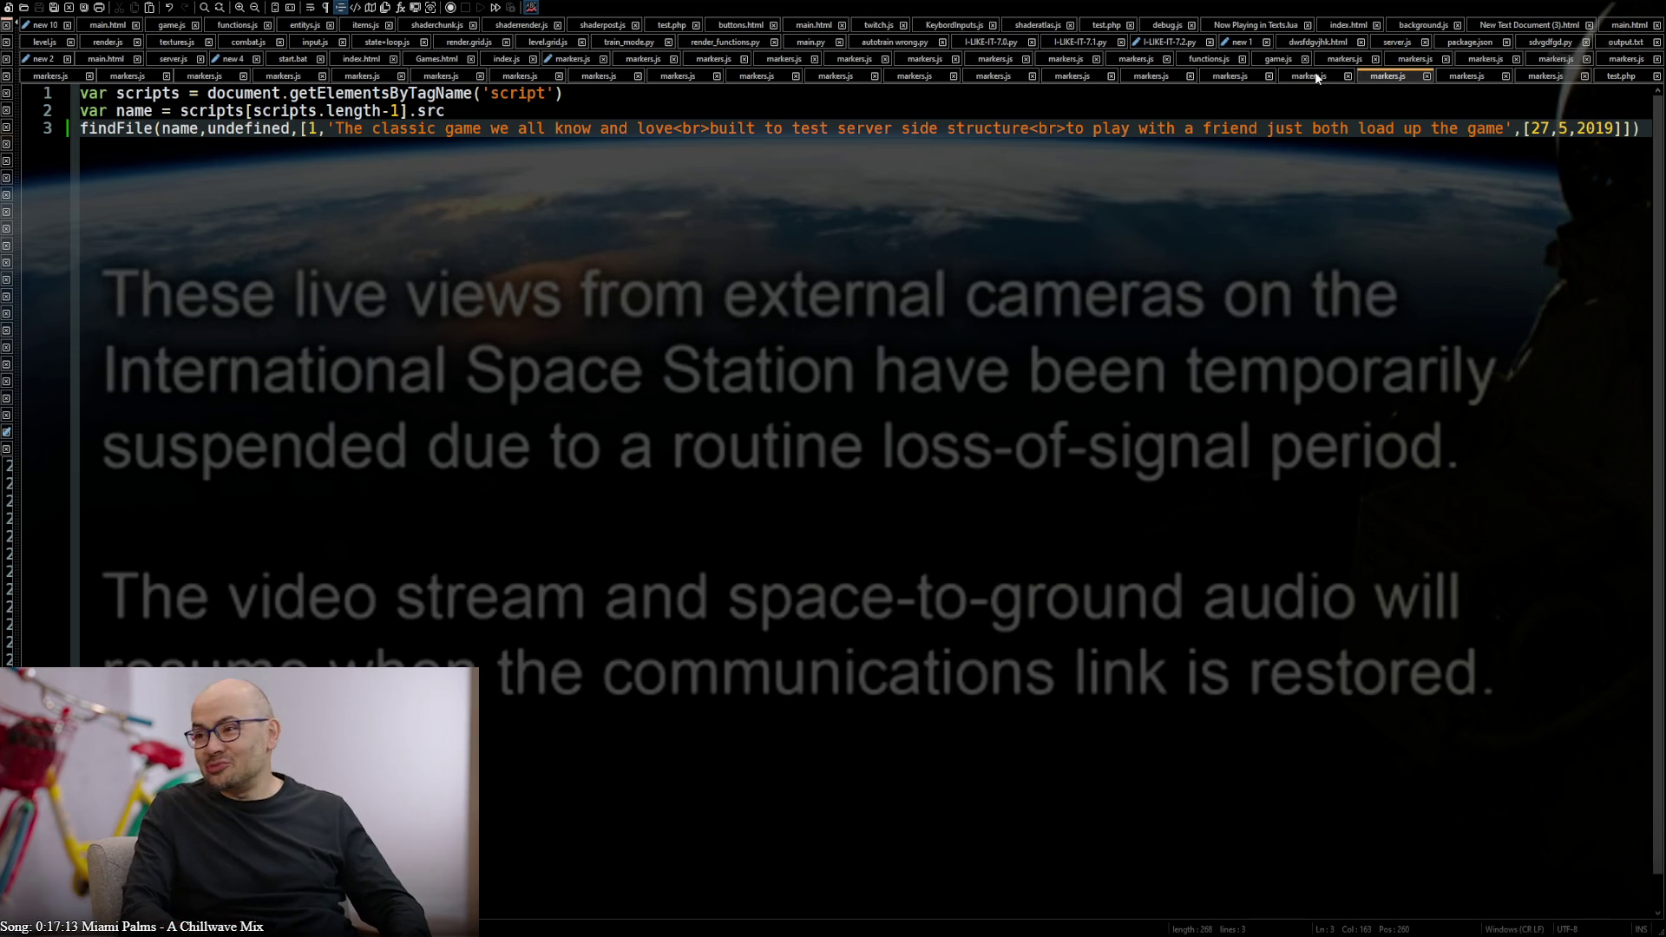
Correct the misspelled words 'incompleat' and 'aplacation' in the job-application game entry
click(1315, 77)
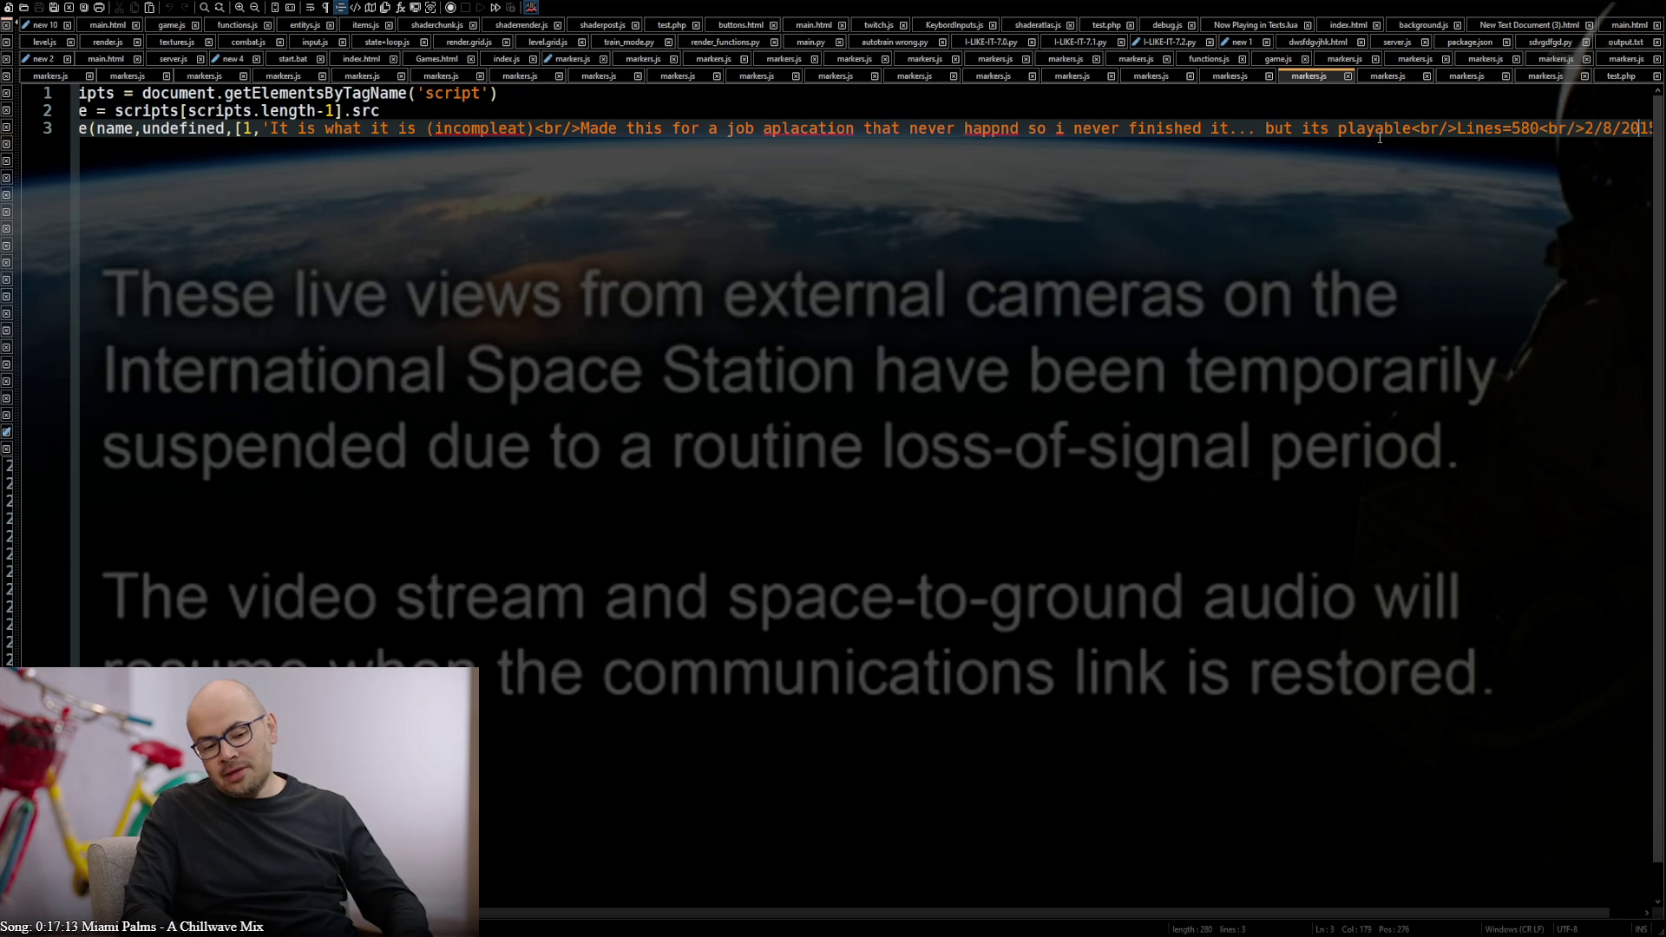
double_click(522, 130)
text(incomplete)
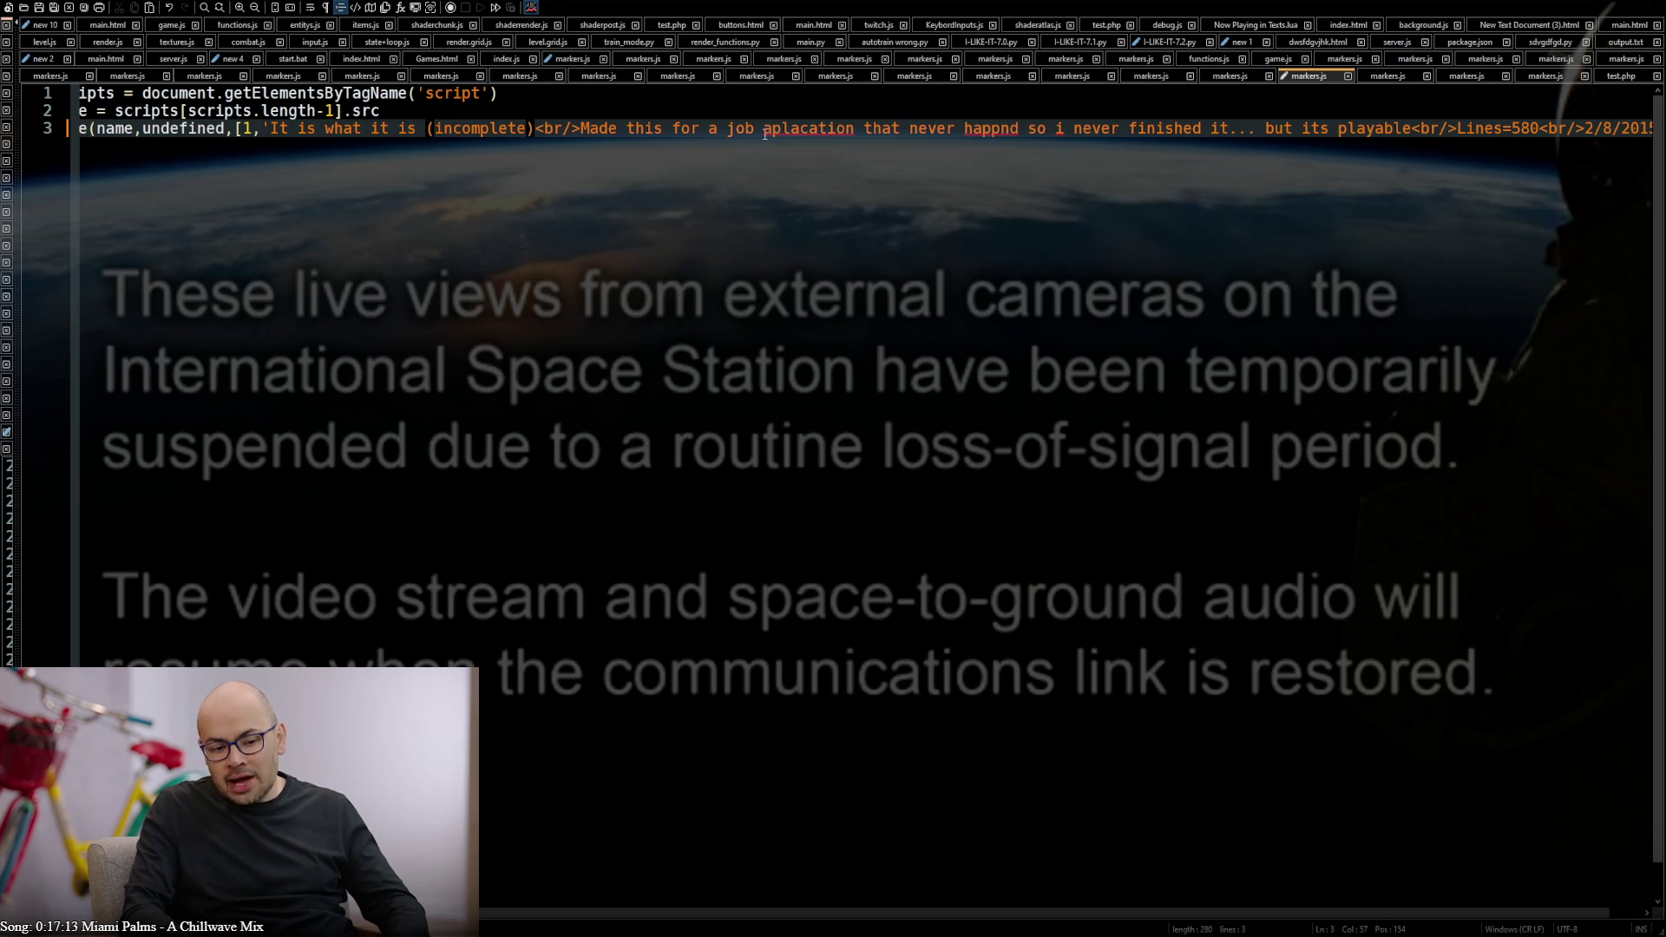
double_click(801, 129)
text(application)
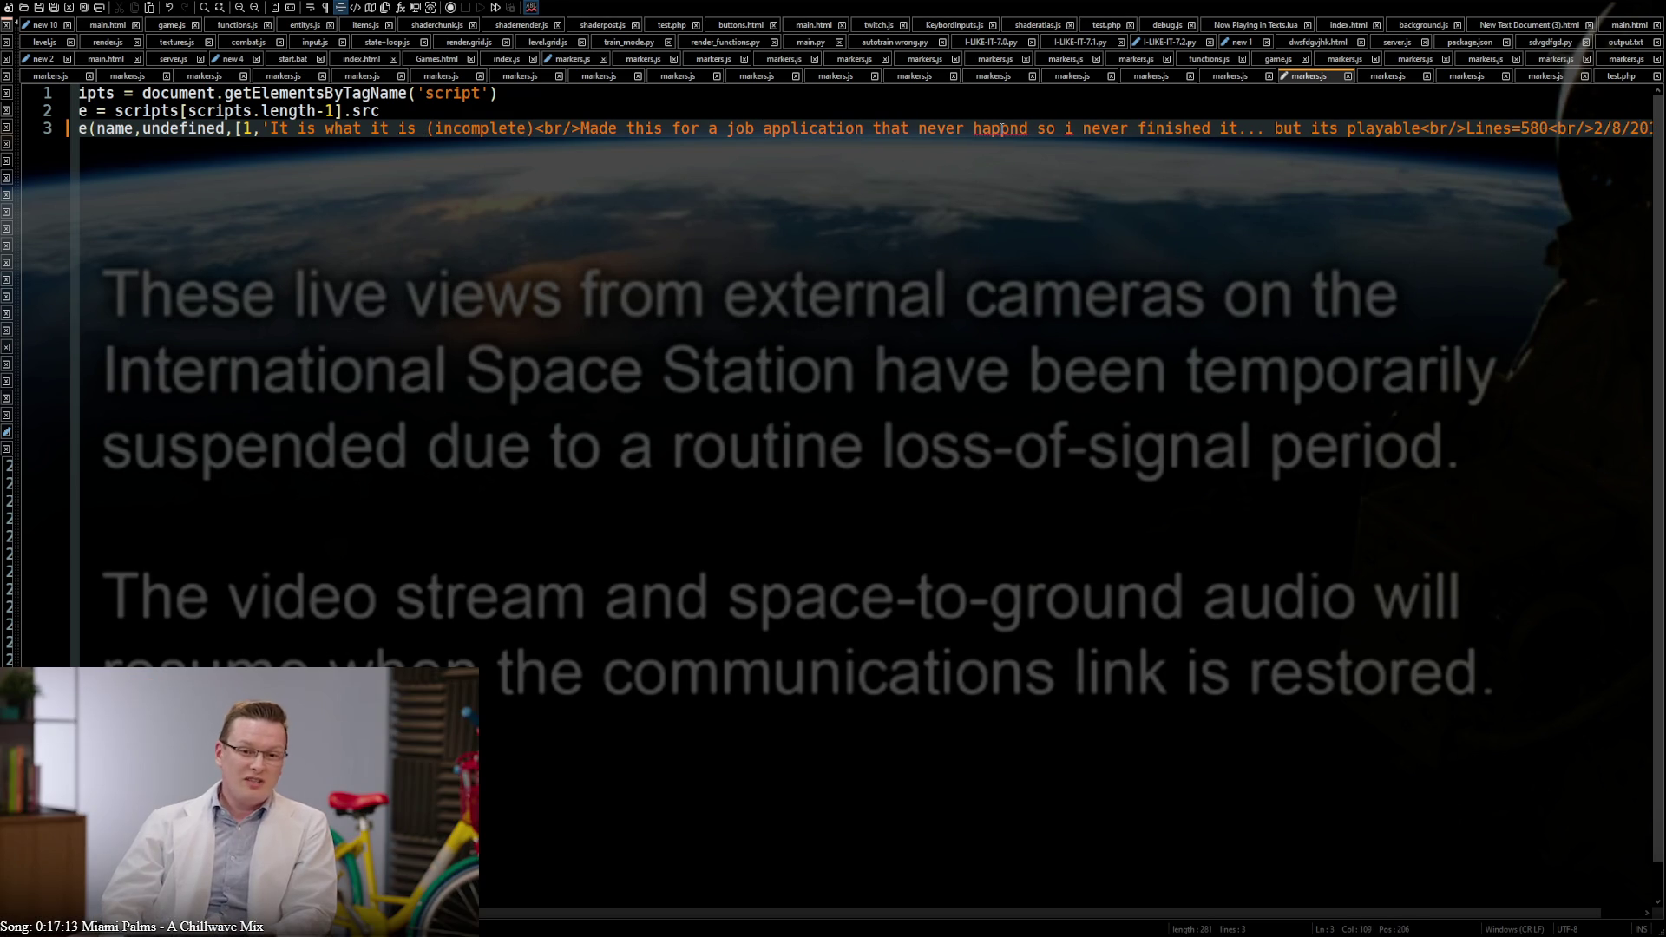
Replace the entry's trailing <br/> and date string with the array [2,8,2015]
key(End)
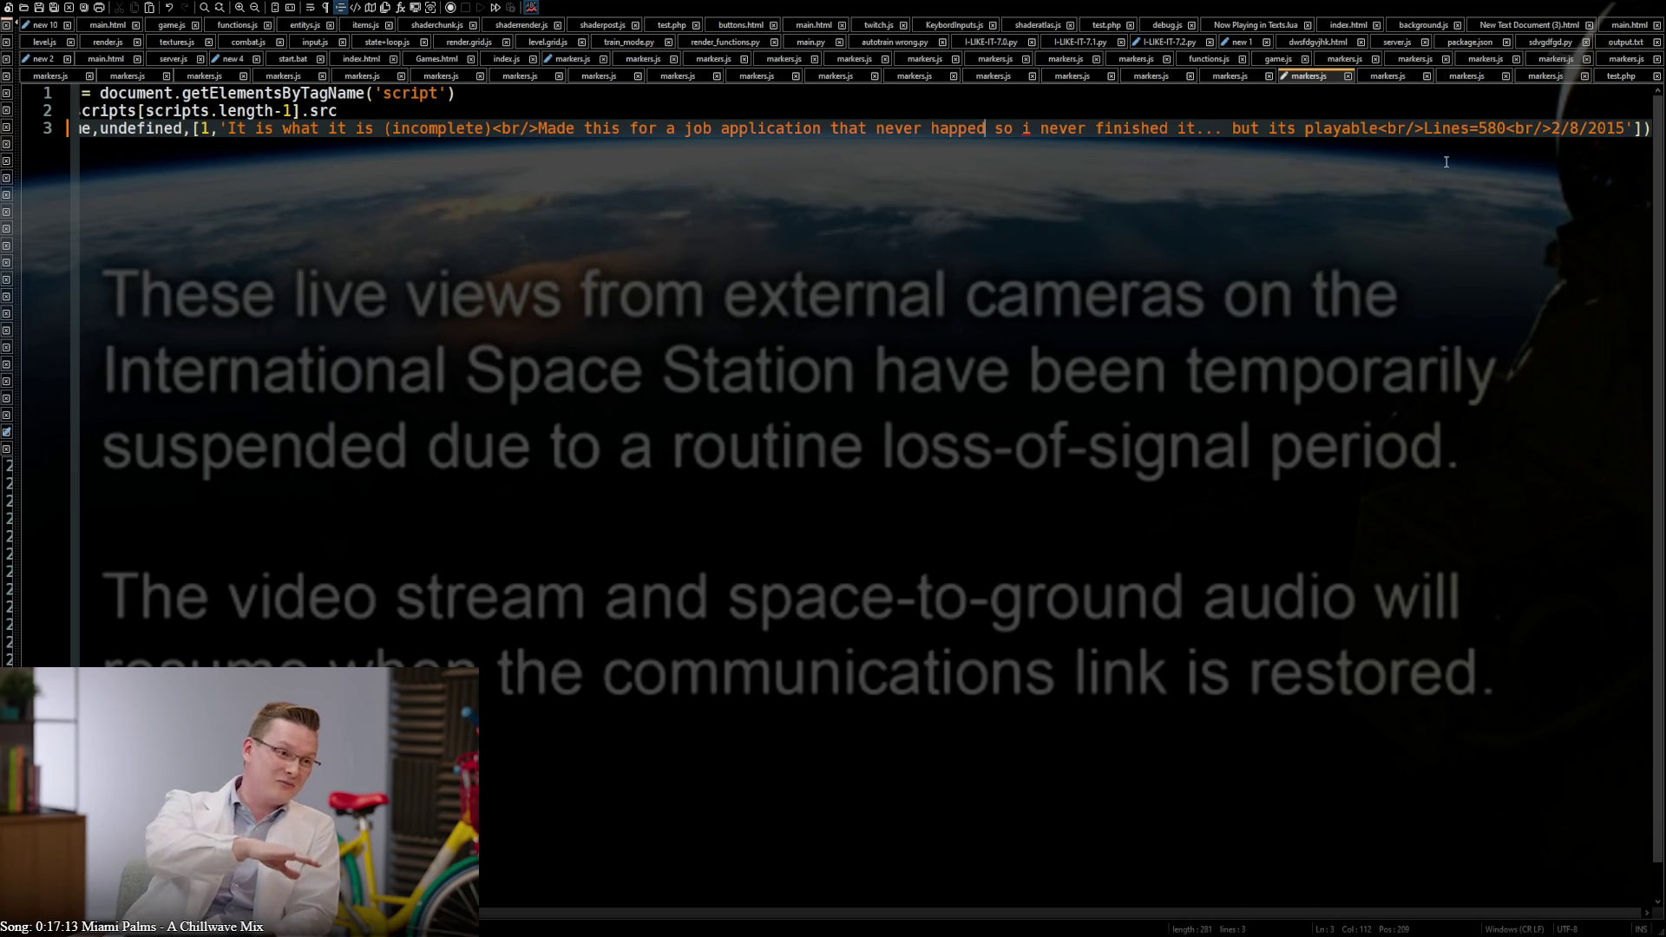
drag(1627, 128, 1558, 128)
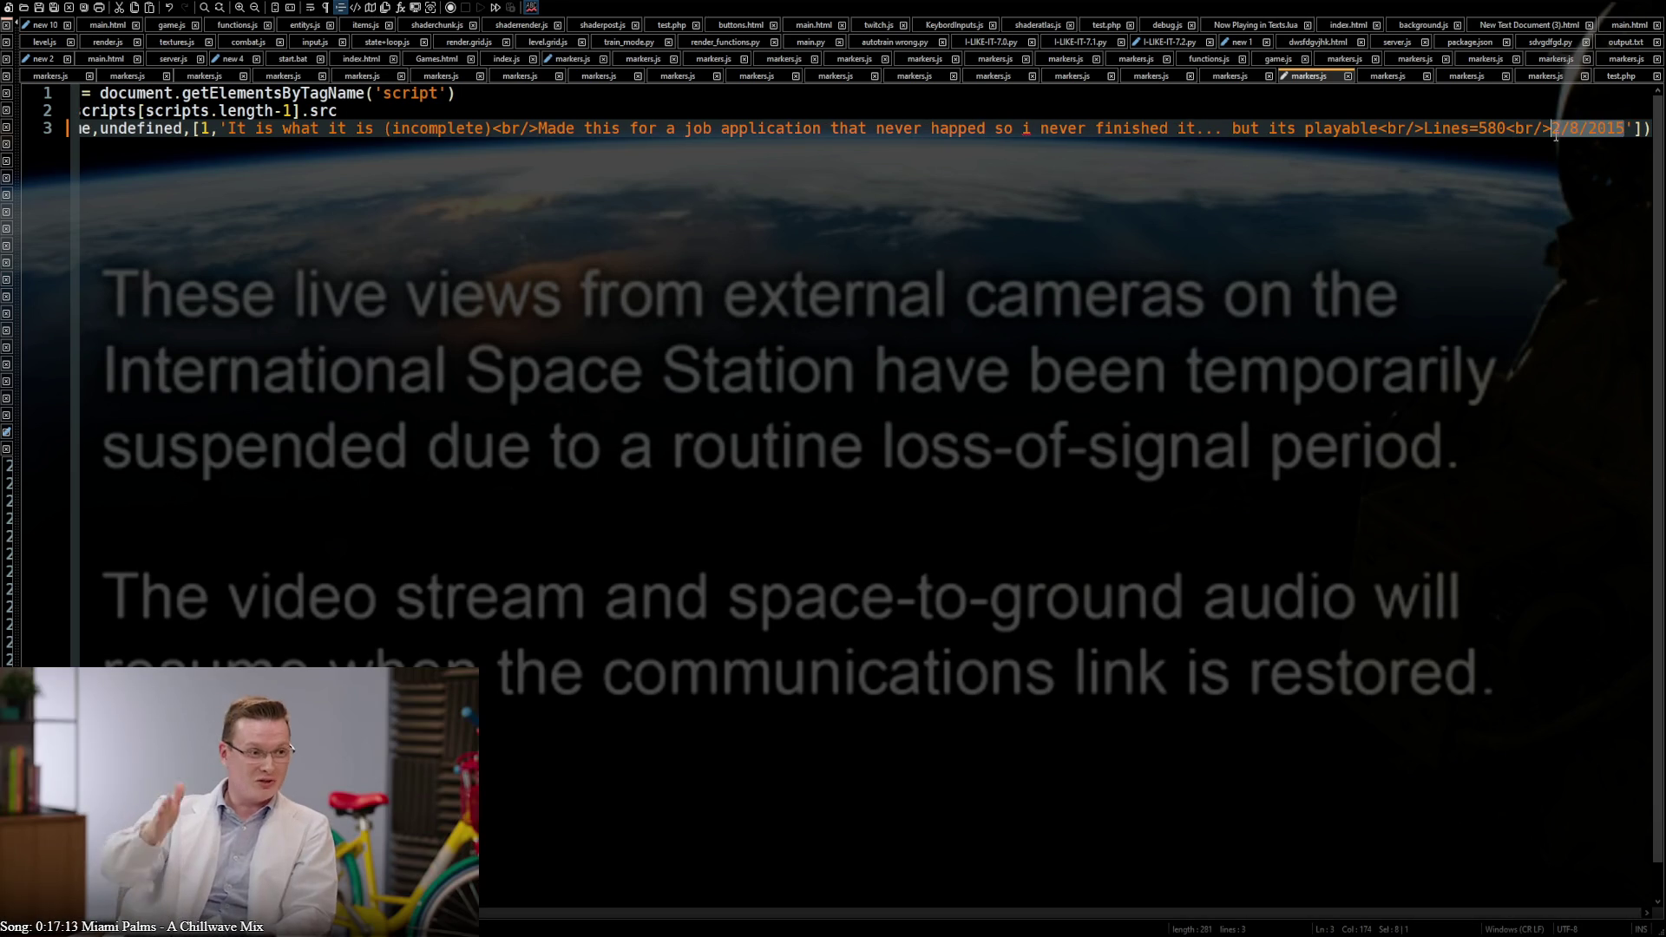
key(BackSpace)
drag(1557, 128, 1509, 126)
key(BackSpace)
text(,[2/8/201)
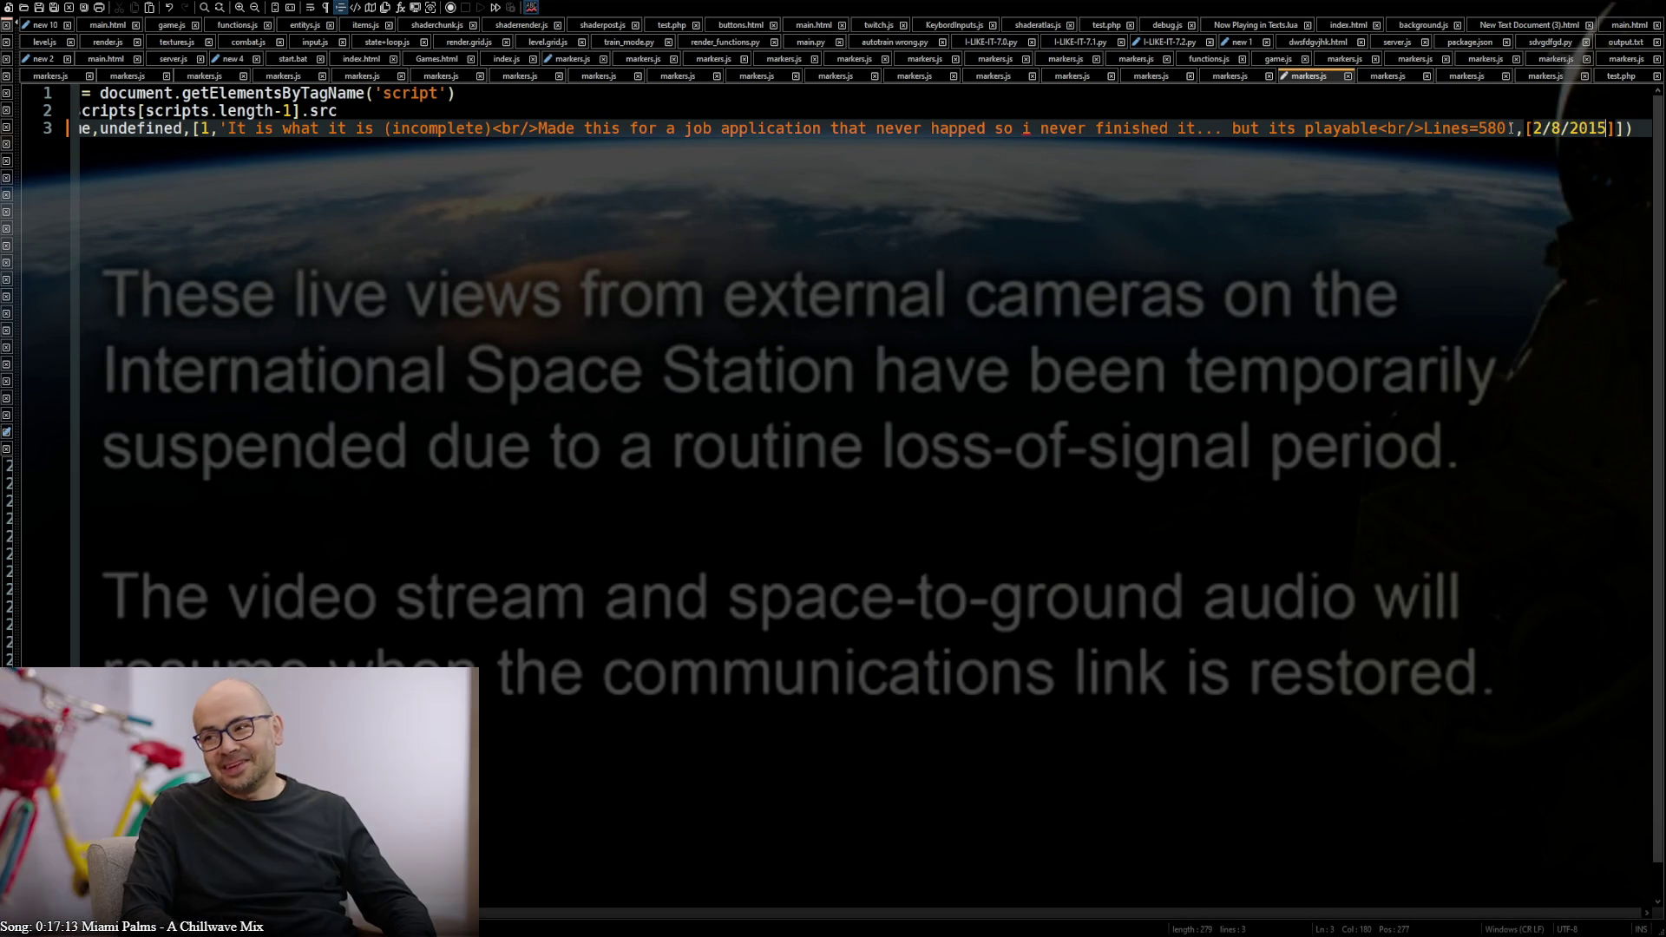
text(5)
text(,8,)
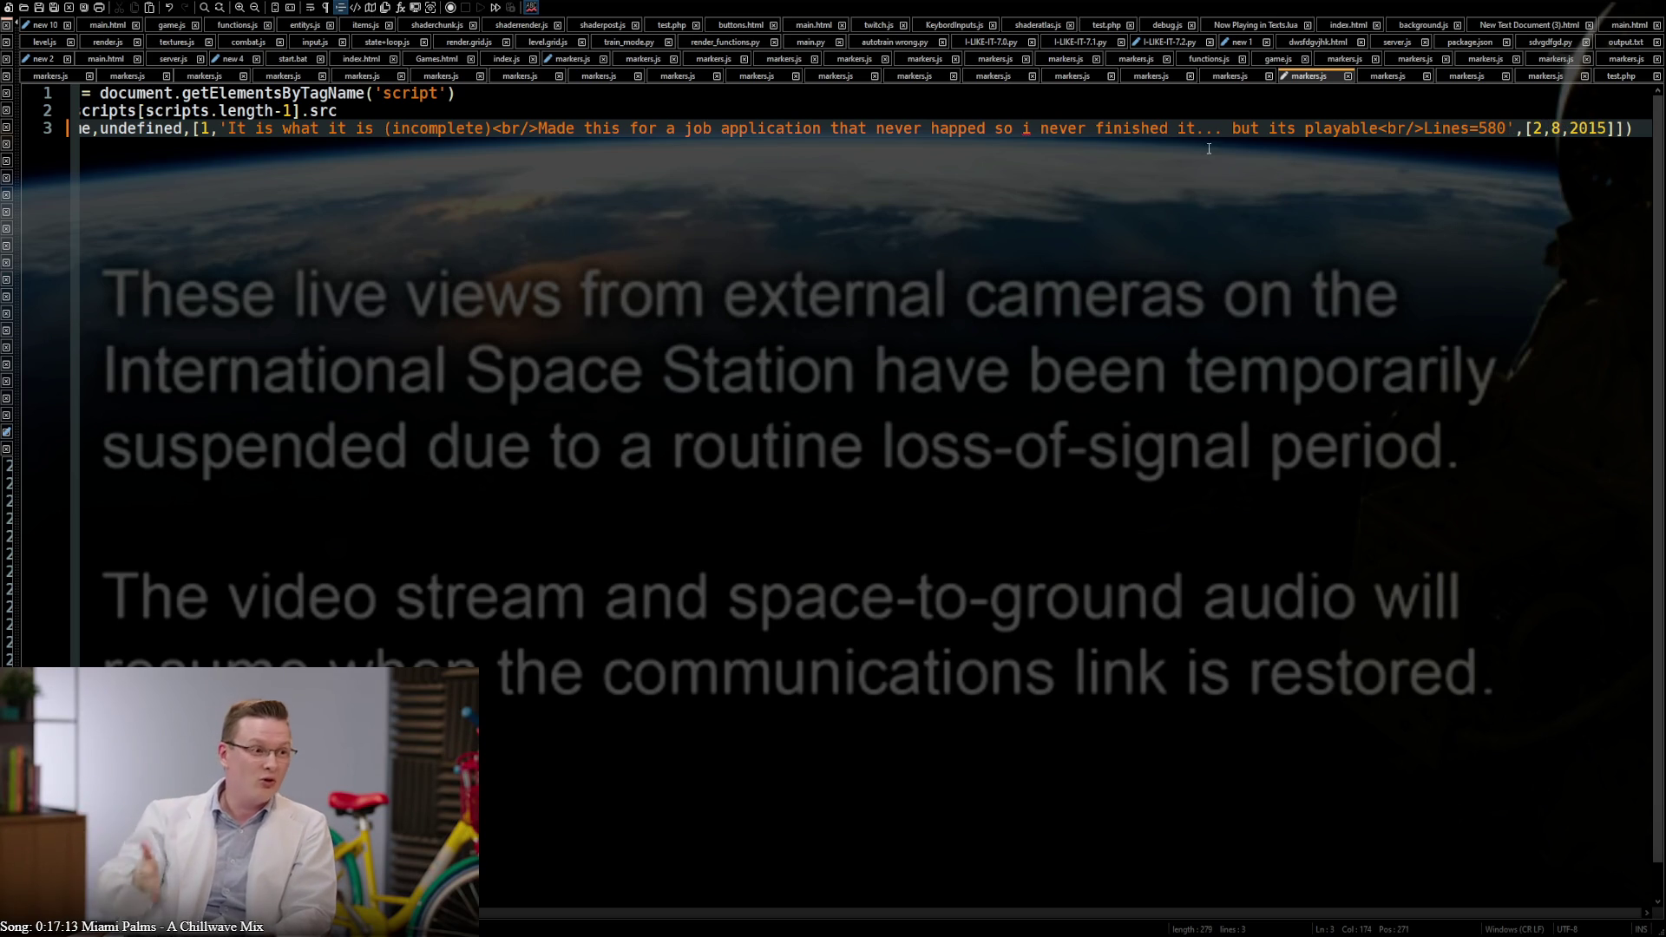
click(1232, 75)
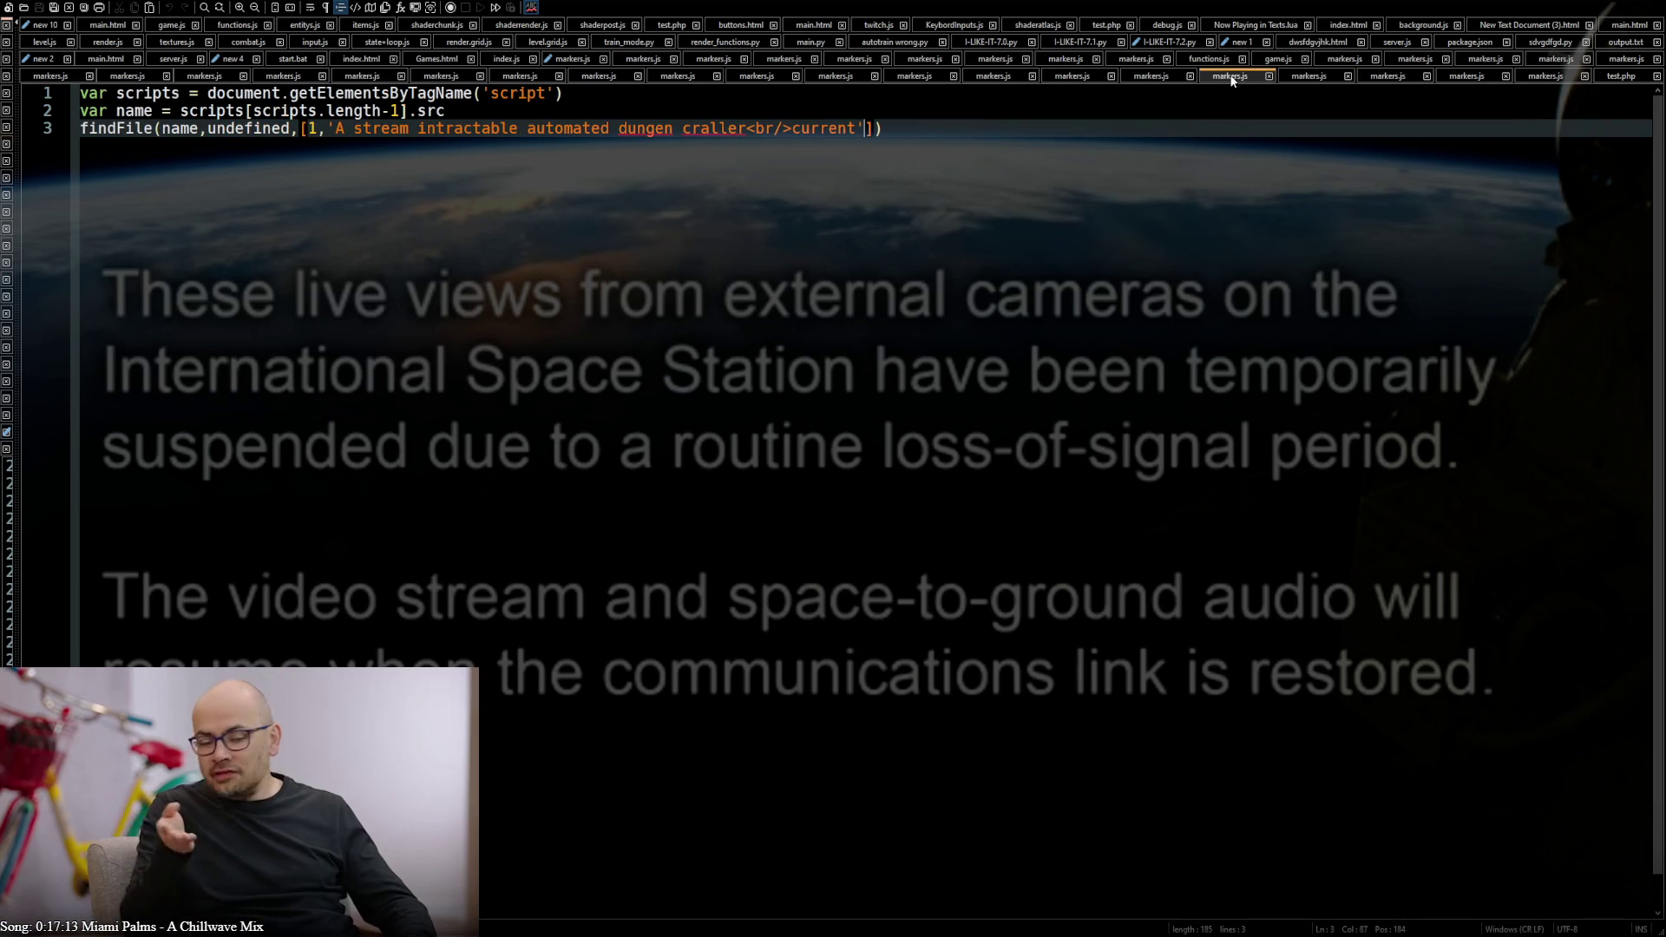
Fix 'dungen craller' to 'dungeon crawler' and add an empty array [] after the description
click(1309, 76)
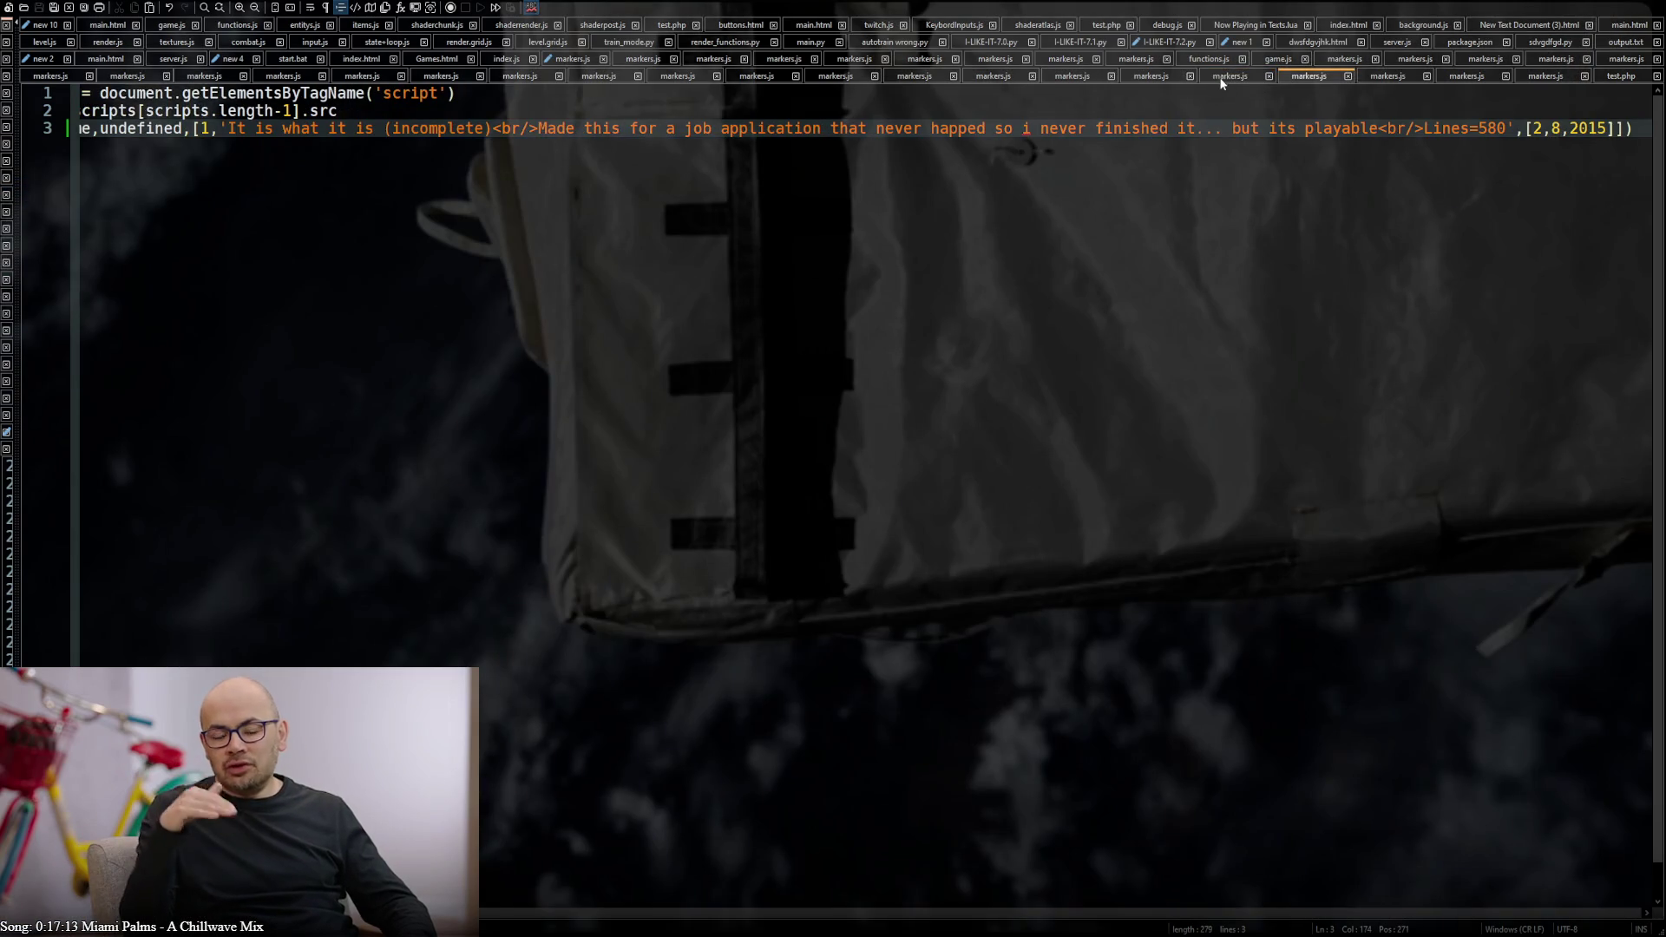
click(1231, 76)
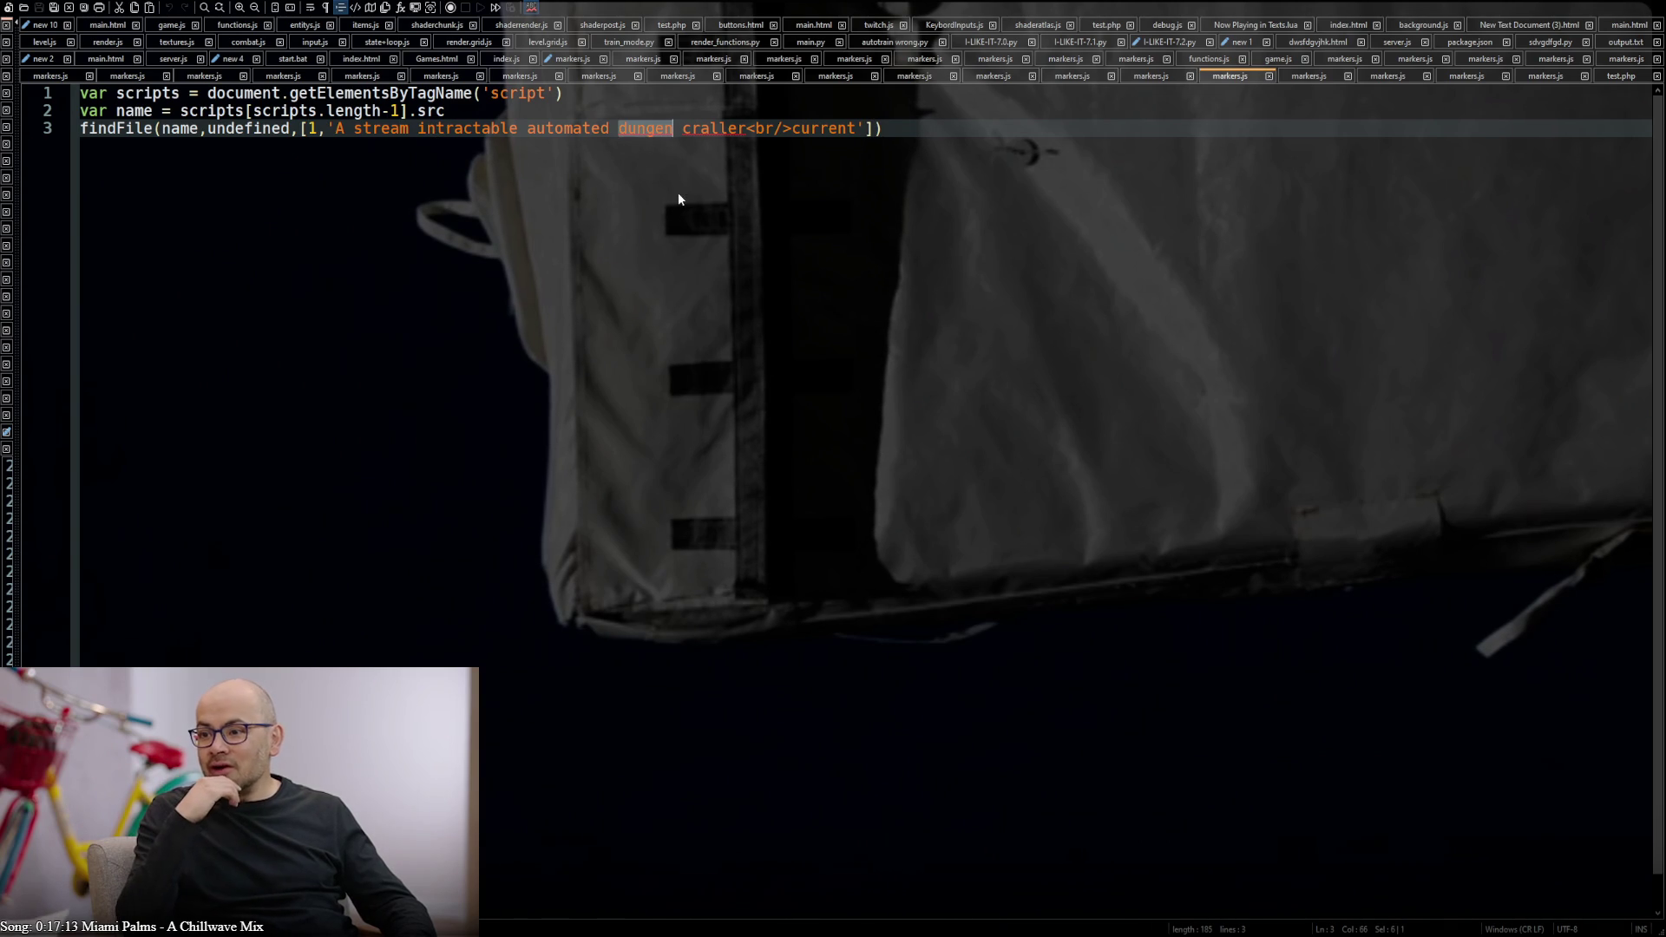
text(dungeons)
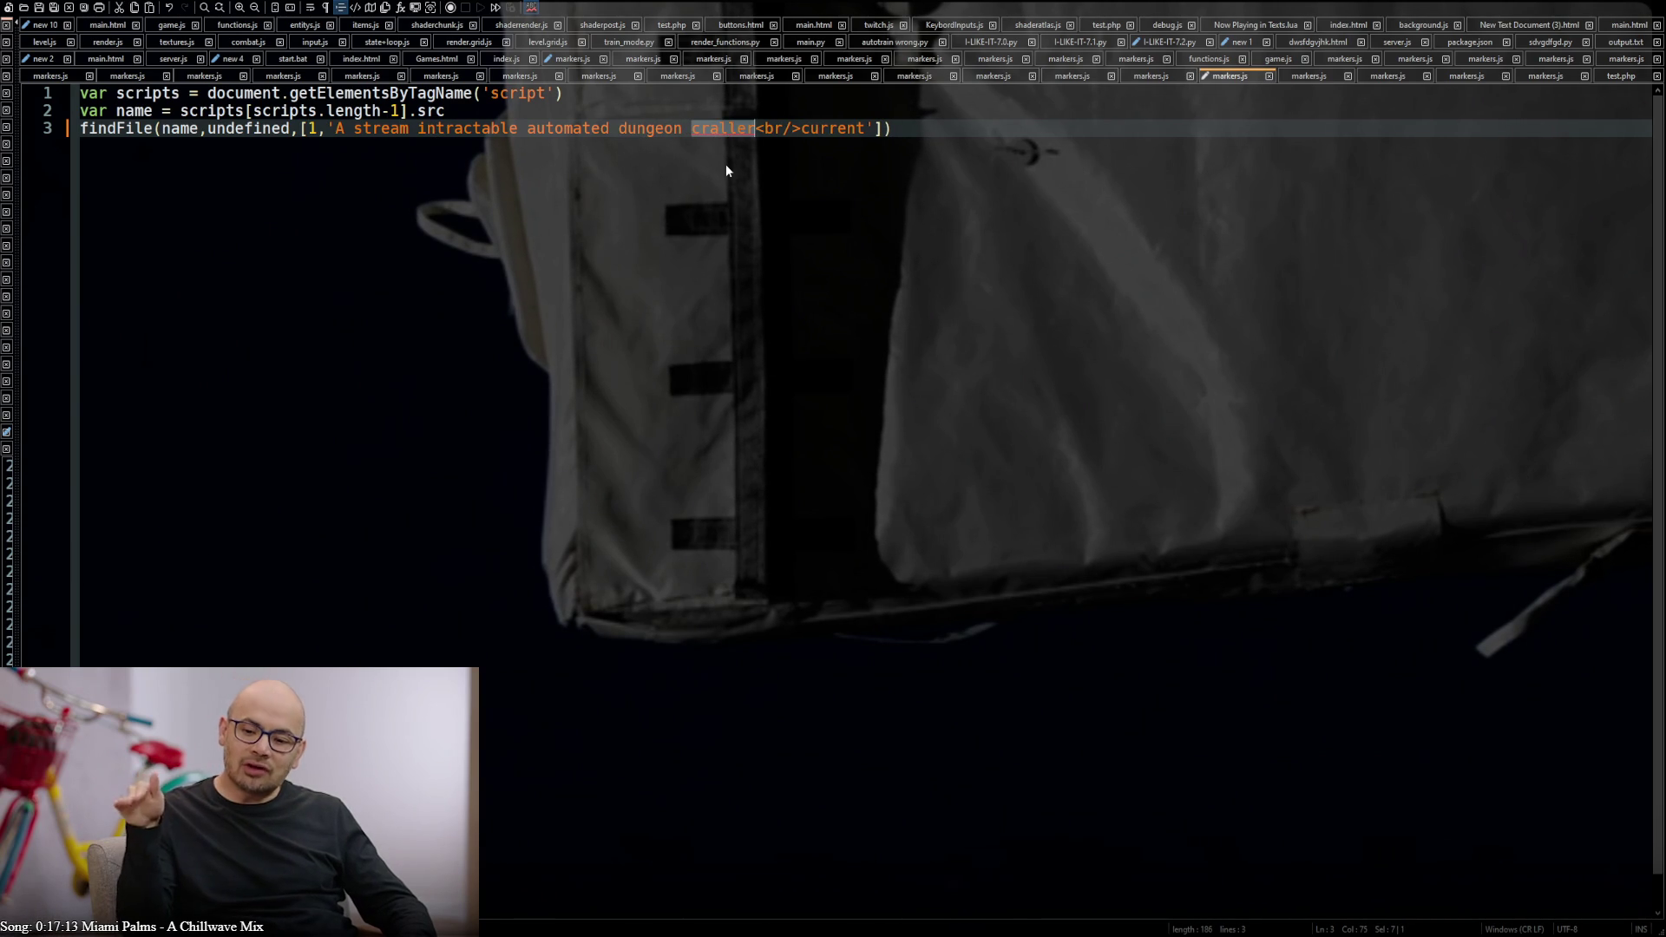
text(crawler)
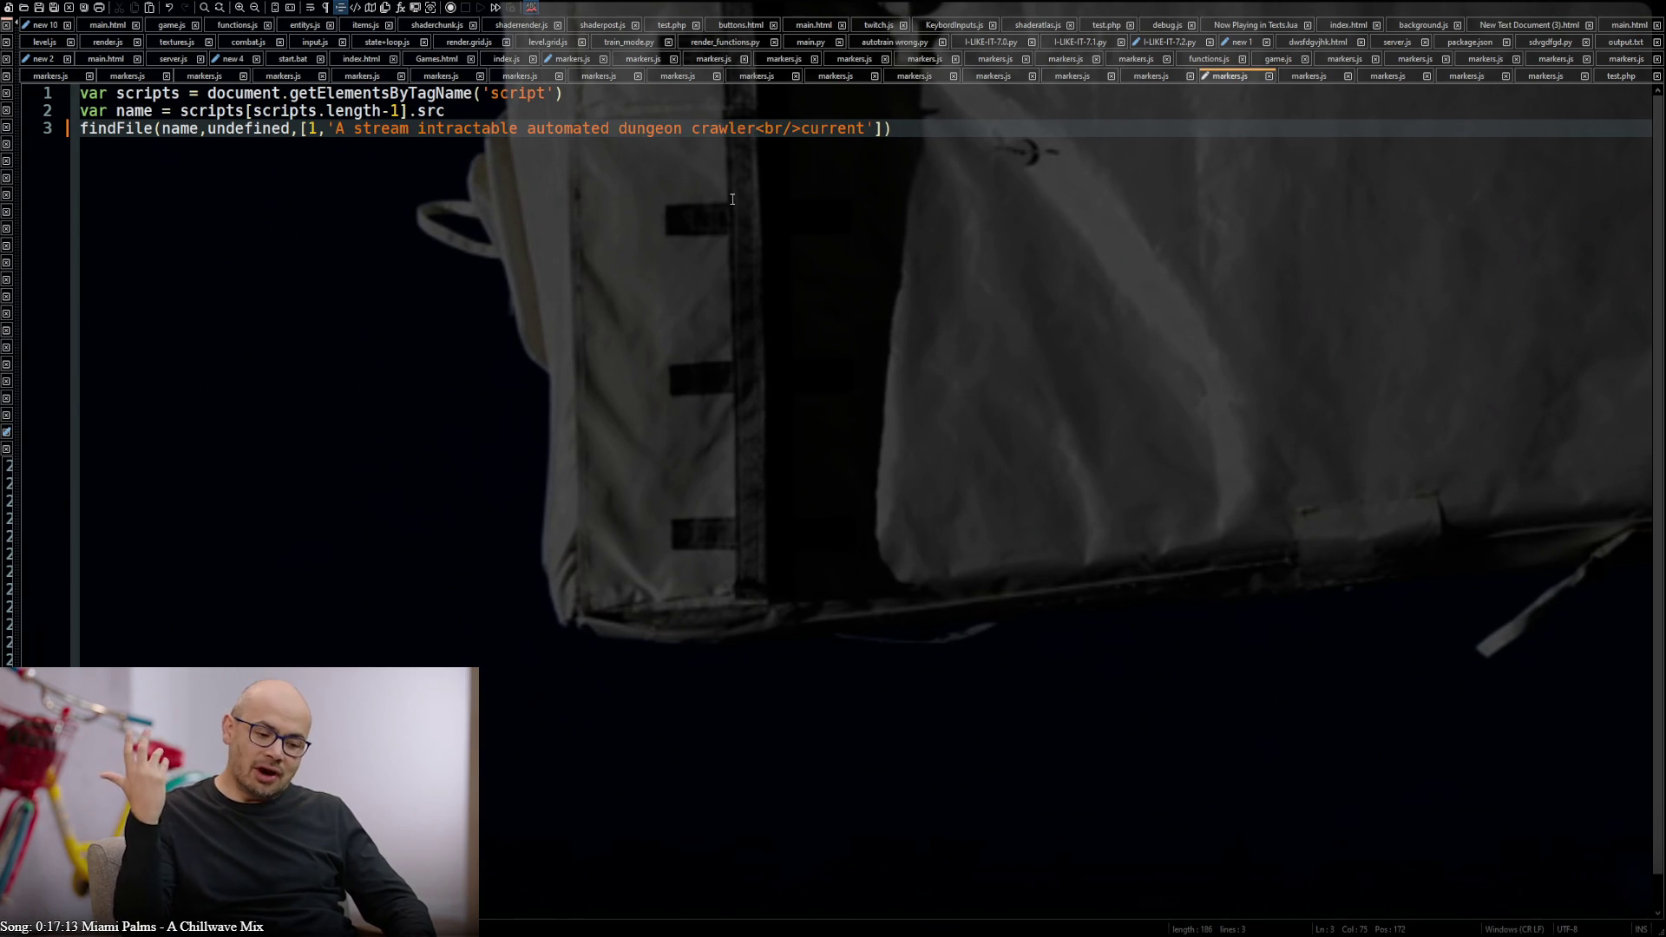
click(901, 167)
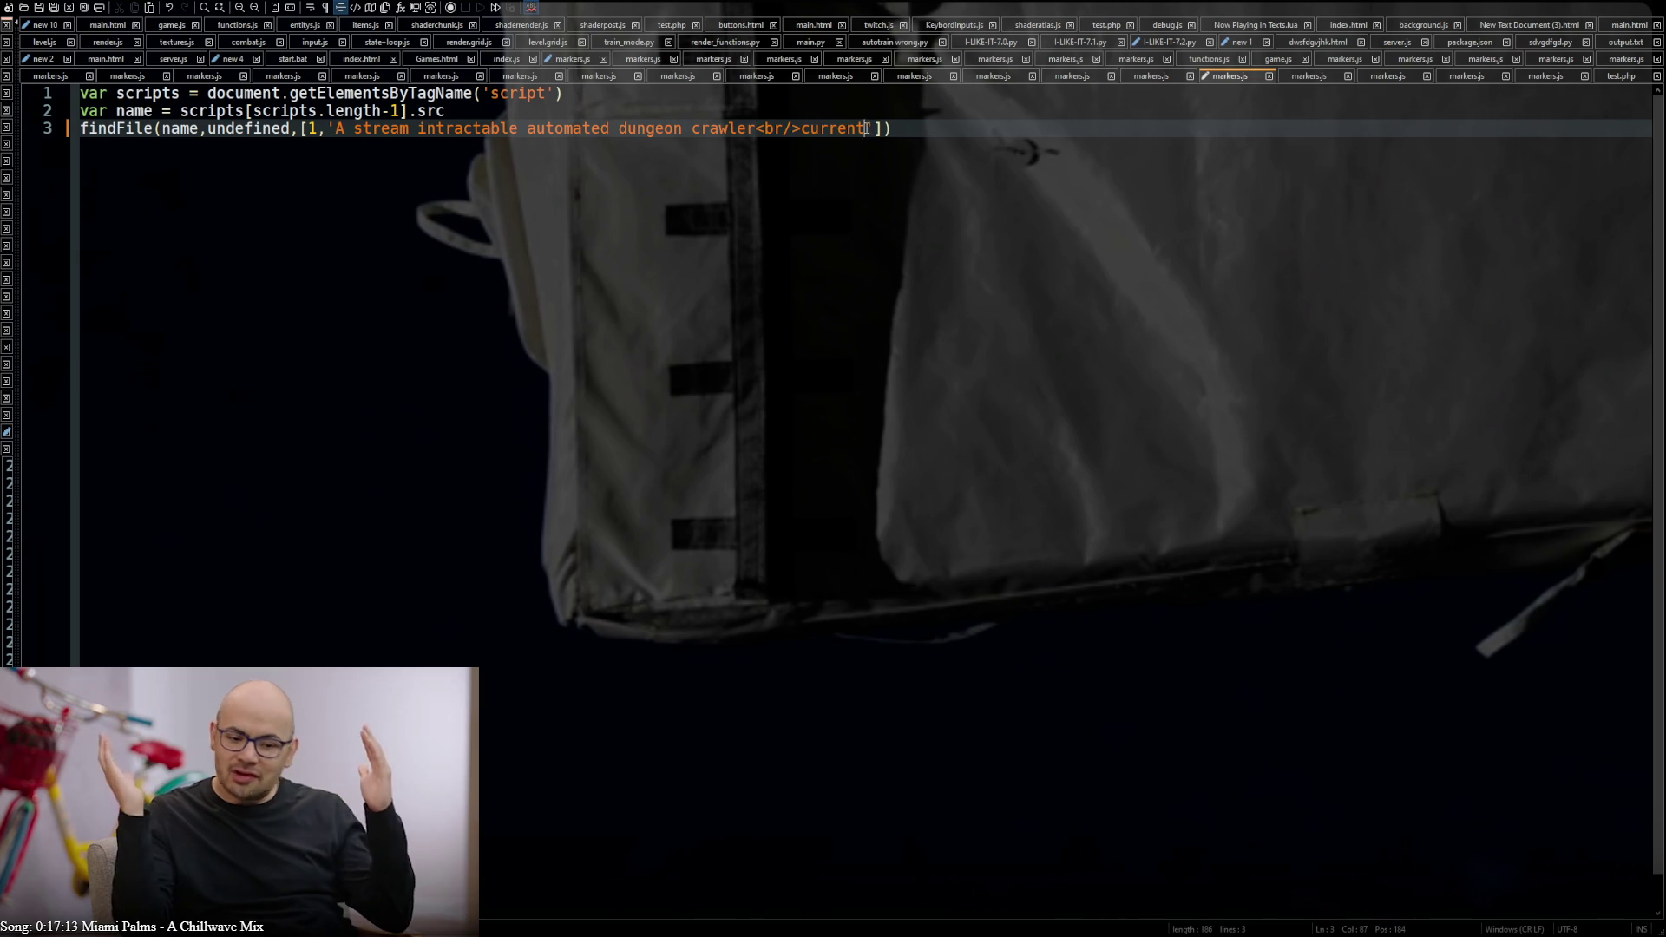
text(,)
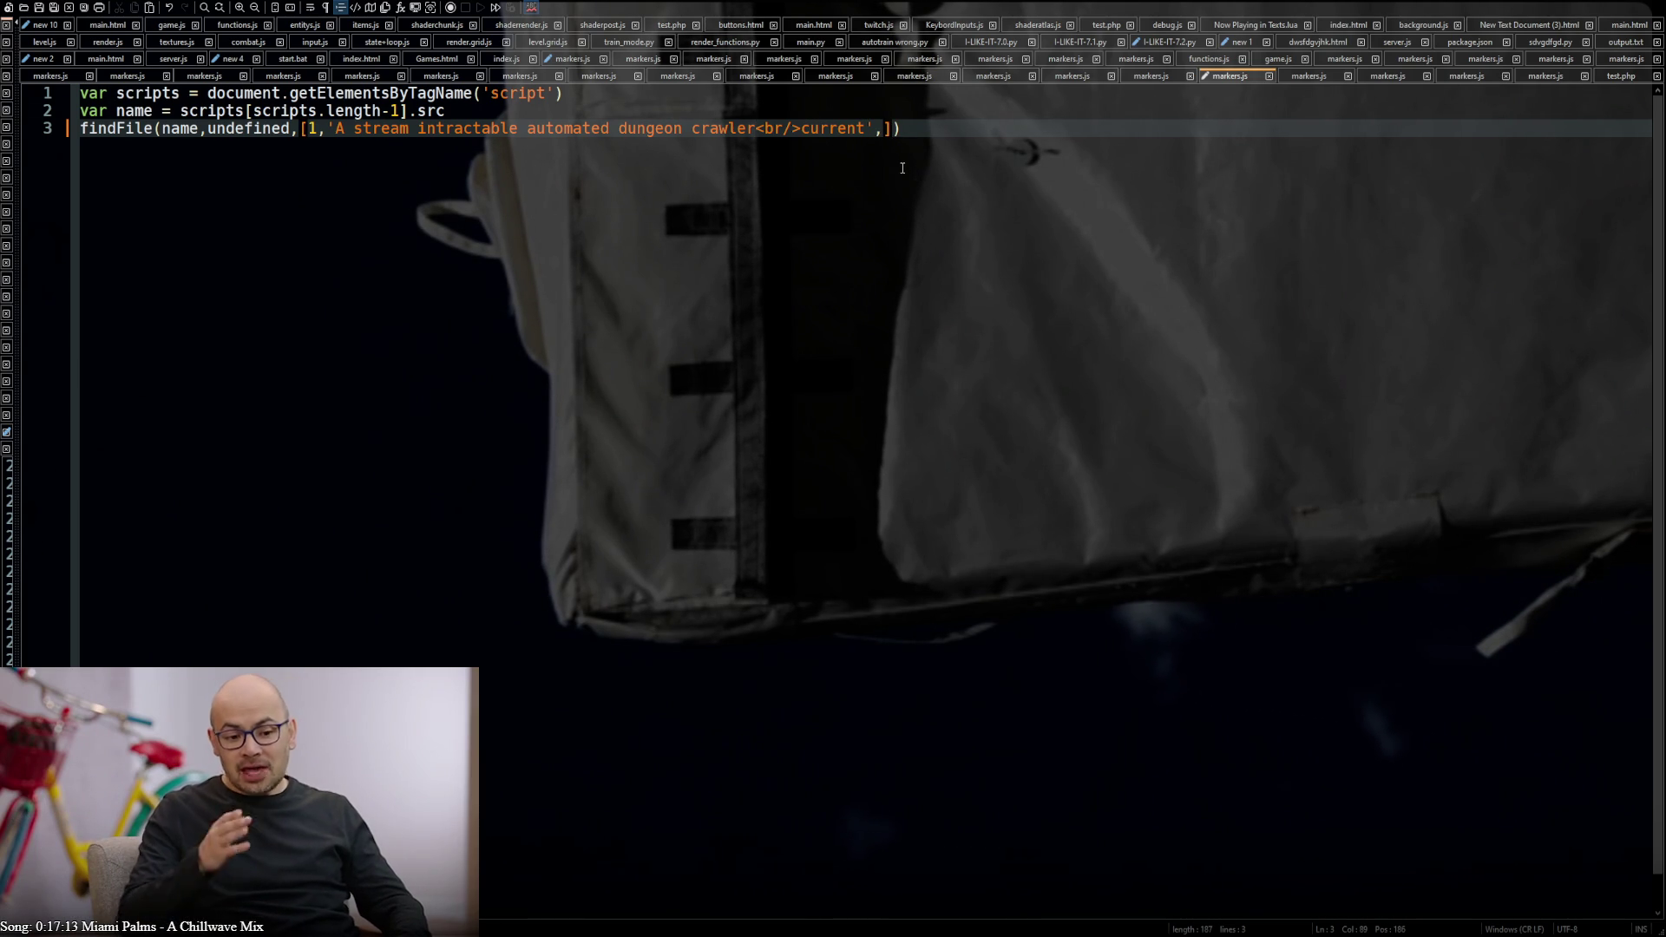
text([)
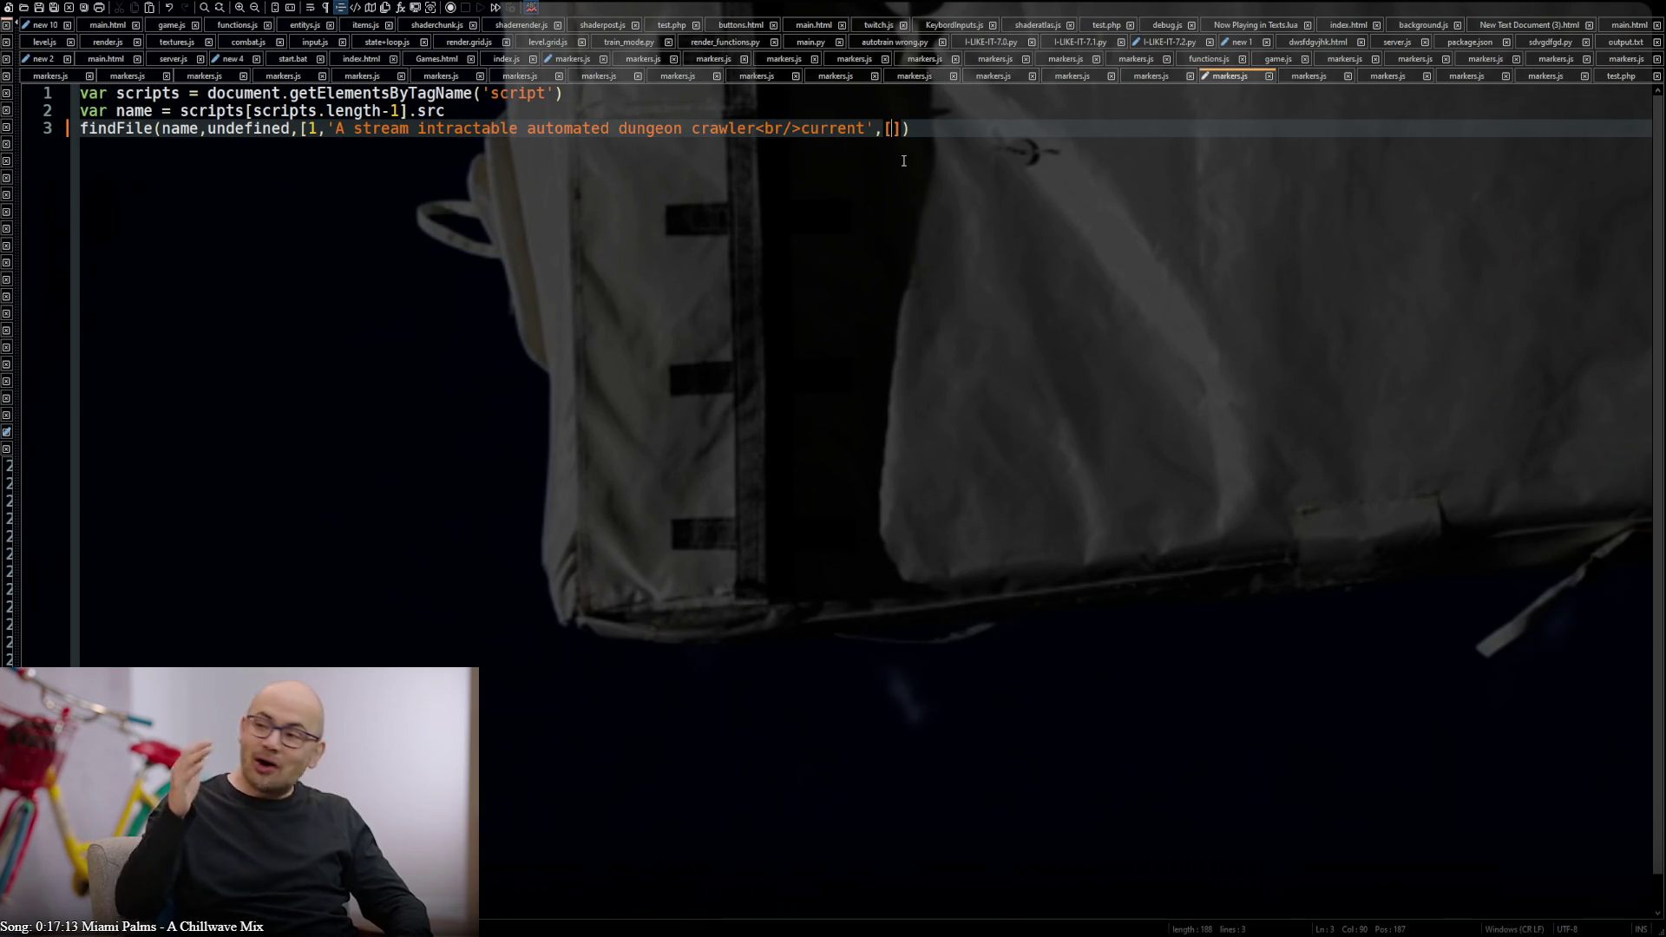
text(])
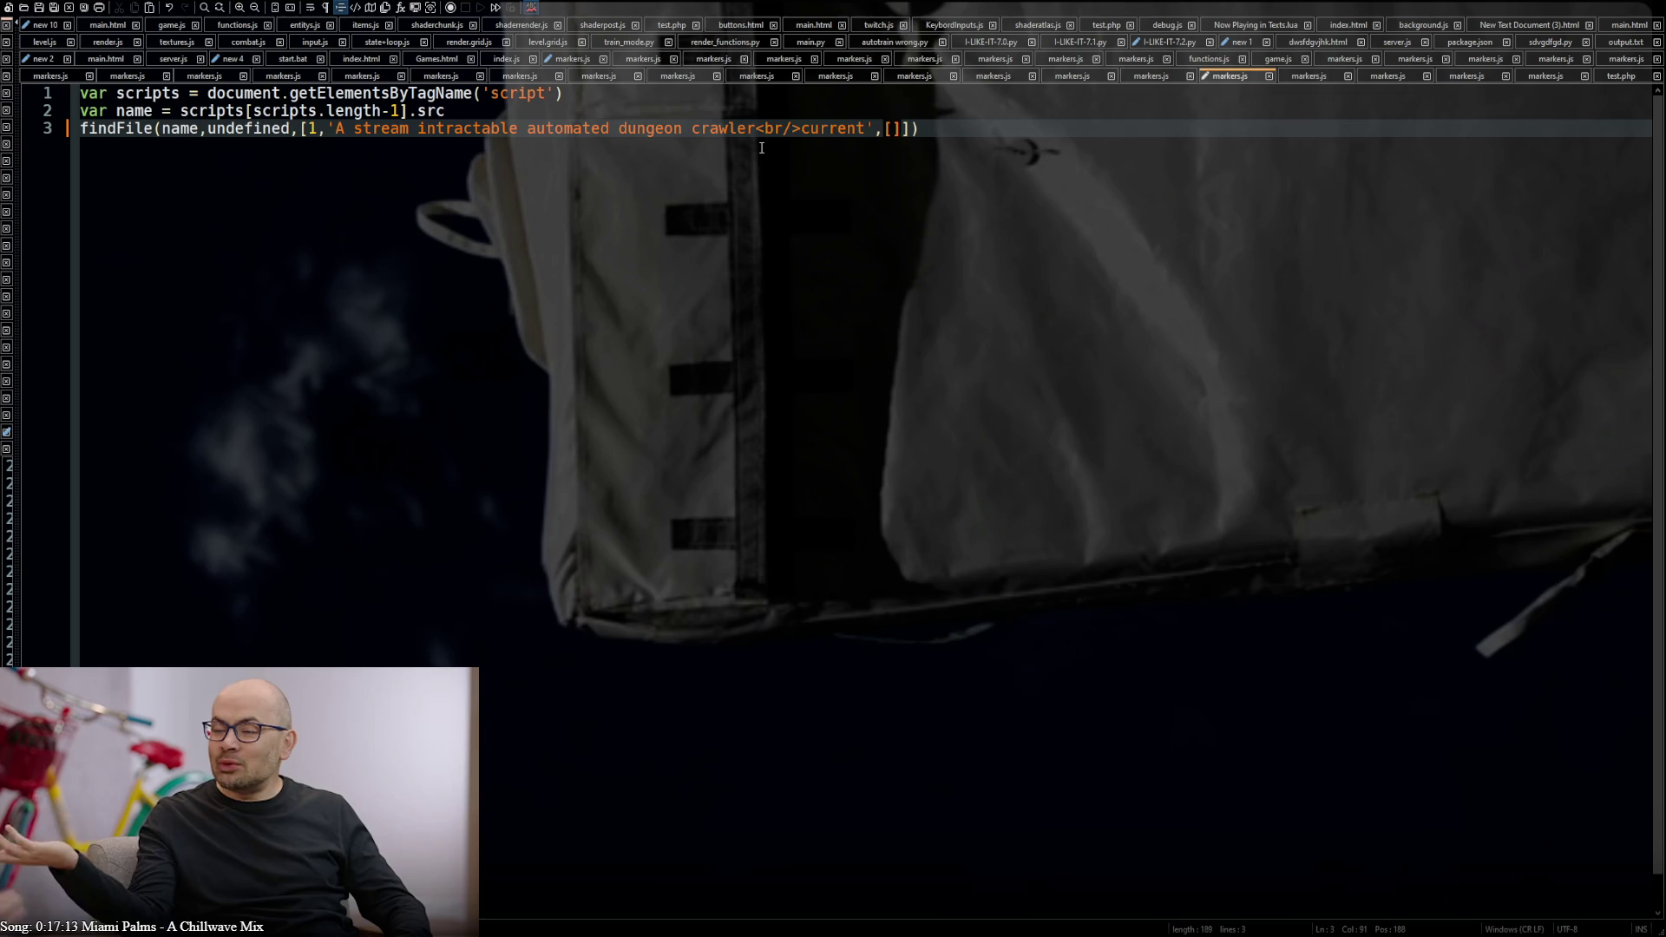
key(BackSpace)
key(BackSpace)
key(BackSpace)
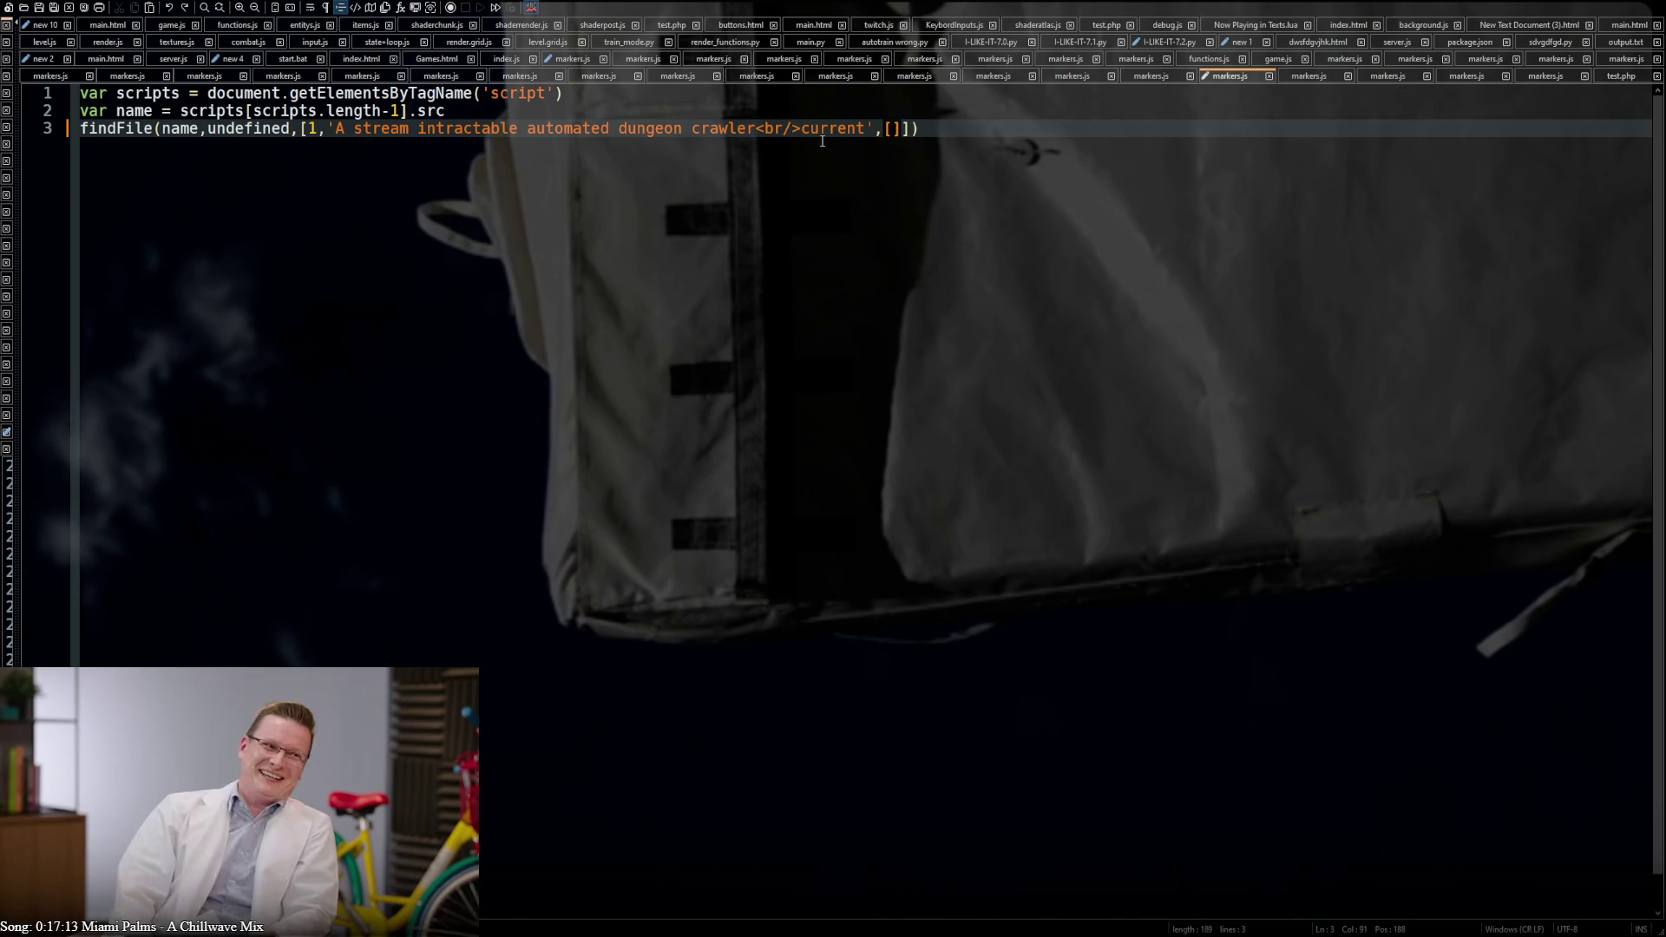
Move 'current' out of the description into its own array ['current'], ending the string after <br/>
key(BackSpace)
key(BackSpace)
key(BackSpace)
key(BackSpace)
key(BackSpace)
key(BackSpace)
key(BackSpace)
text(n)
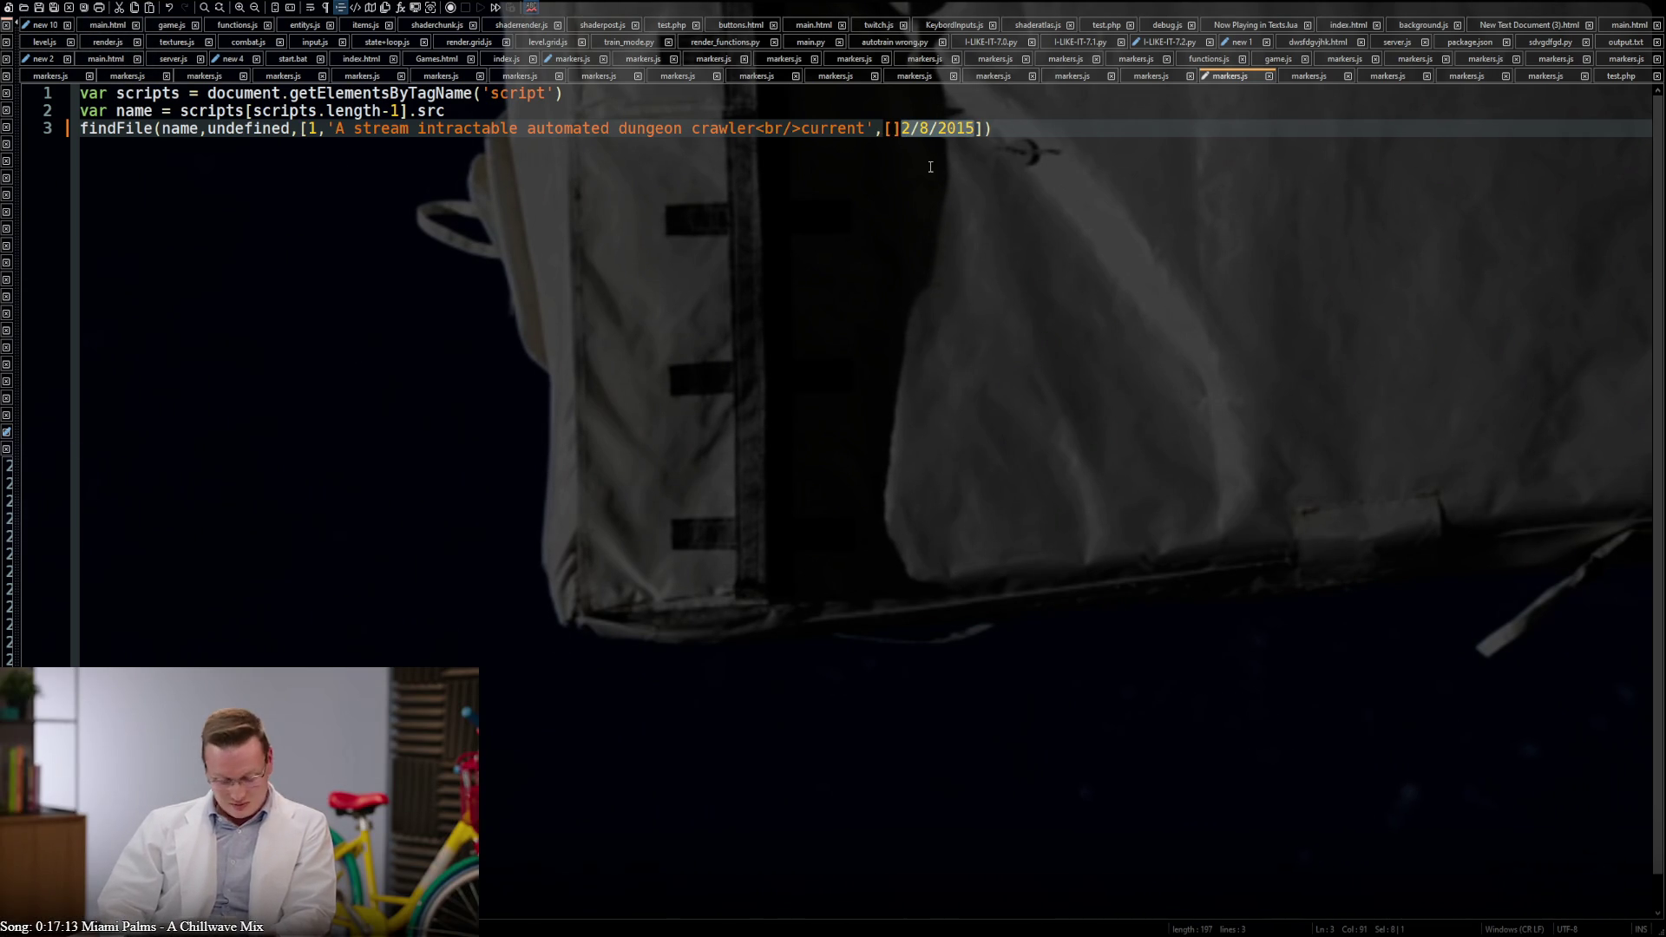
key(BackSpace)
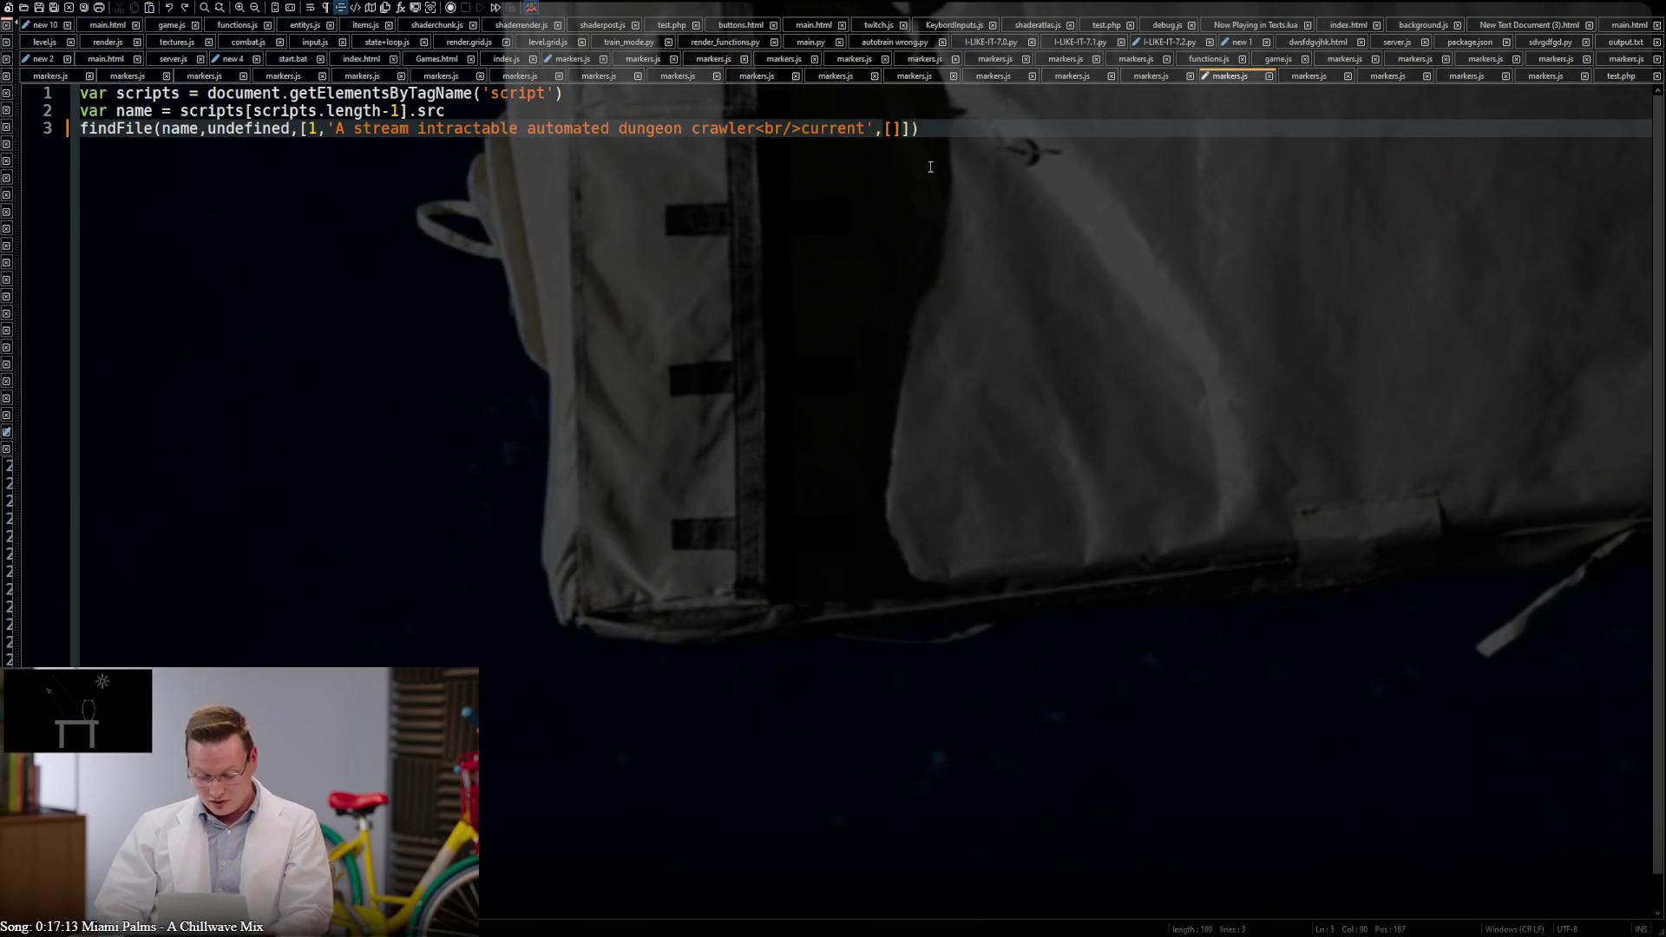
double_click(849, 155)
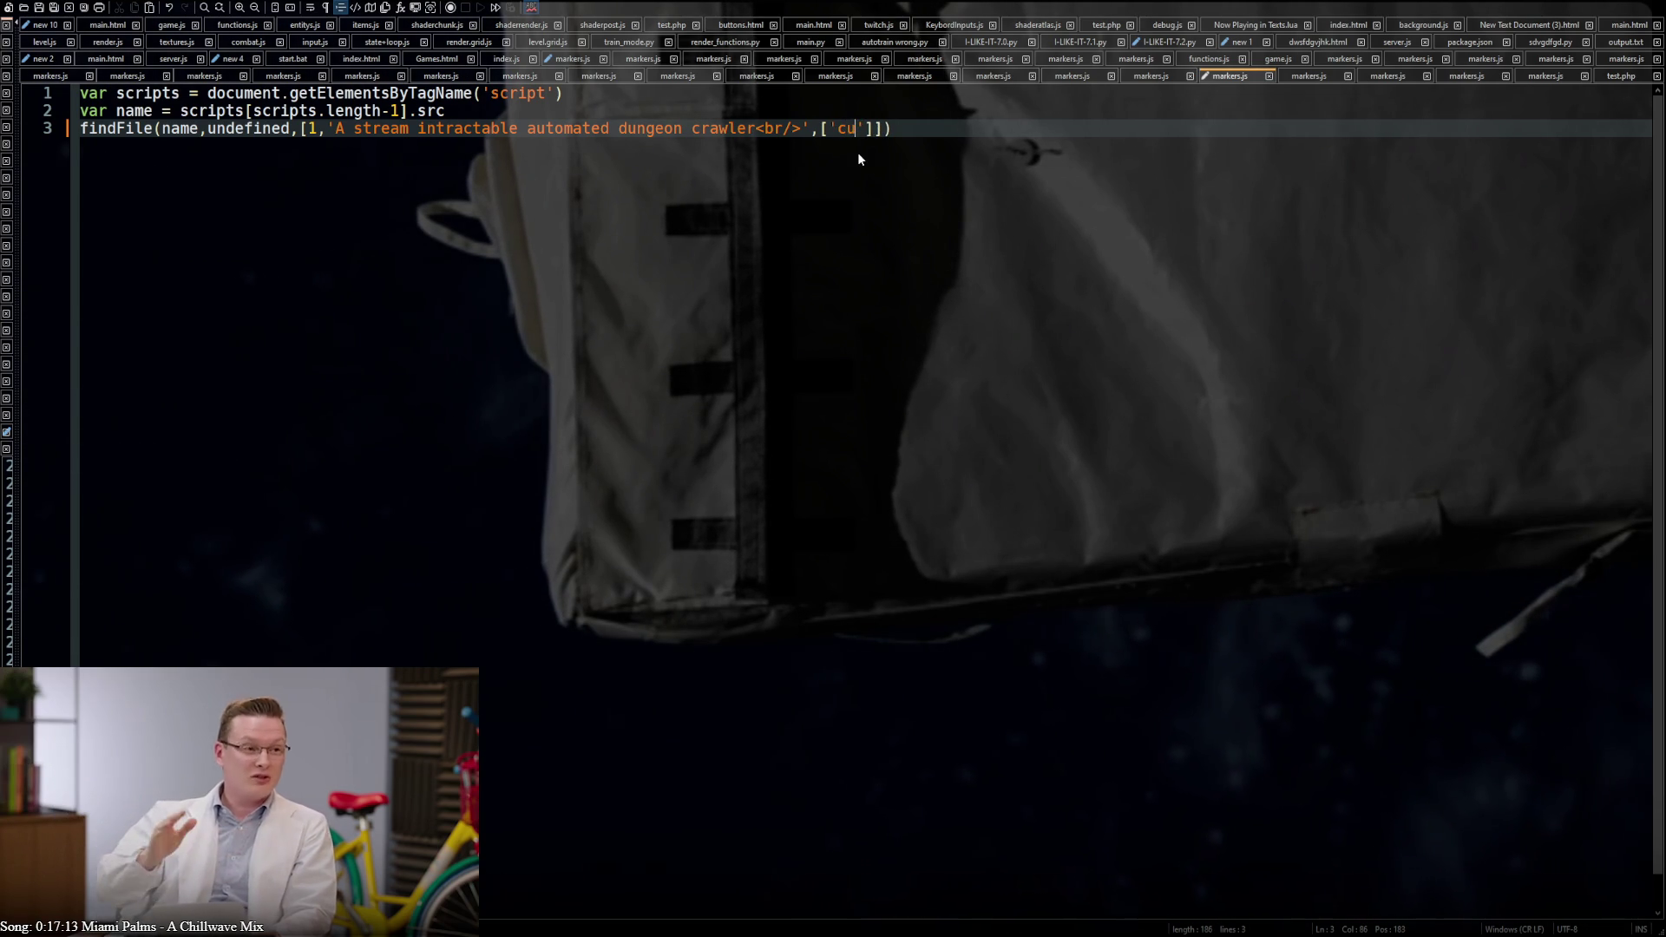
text(rrent)
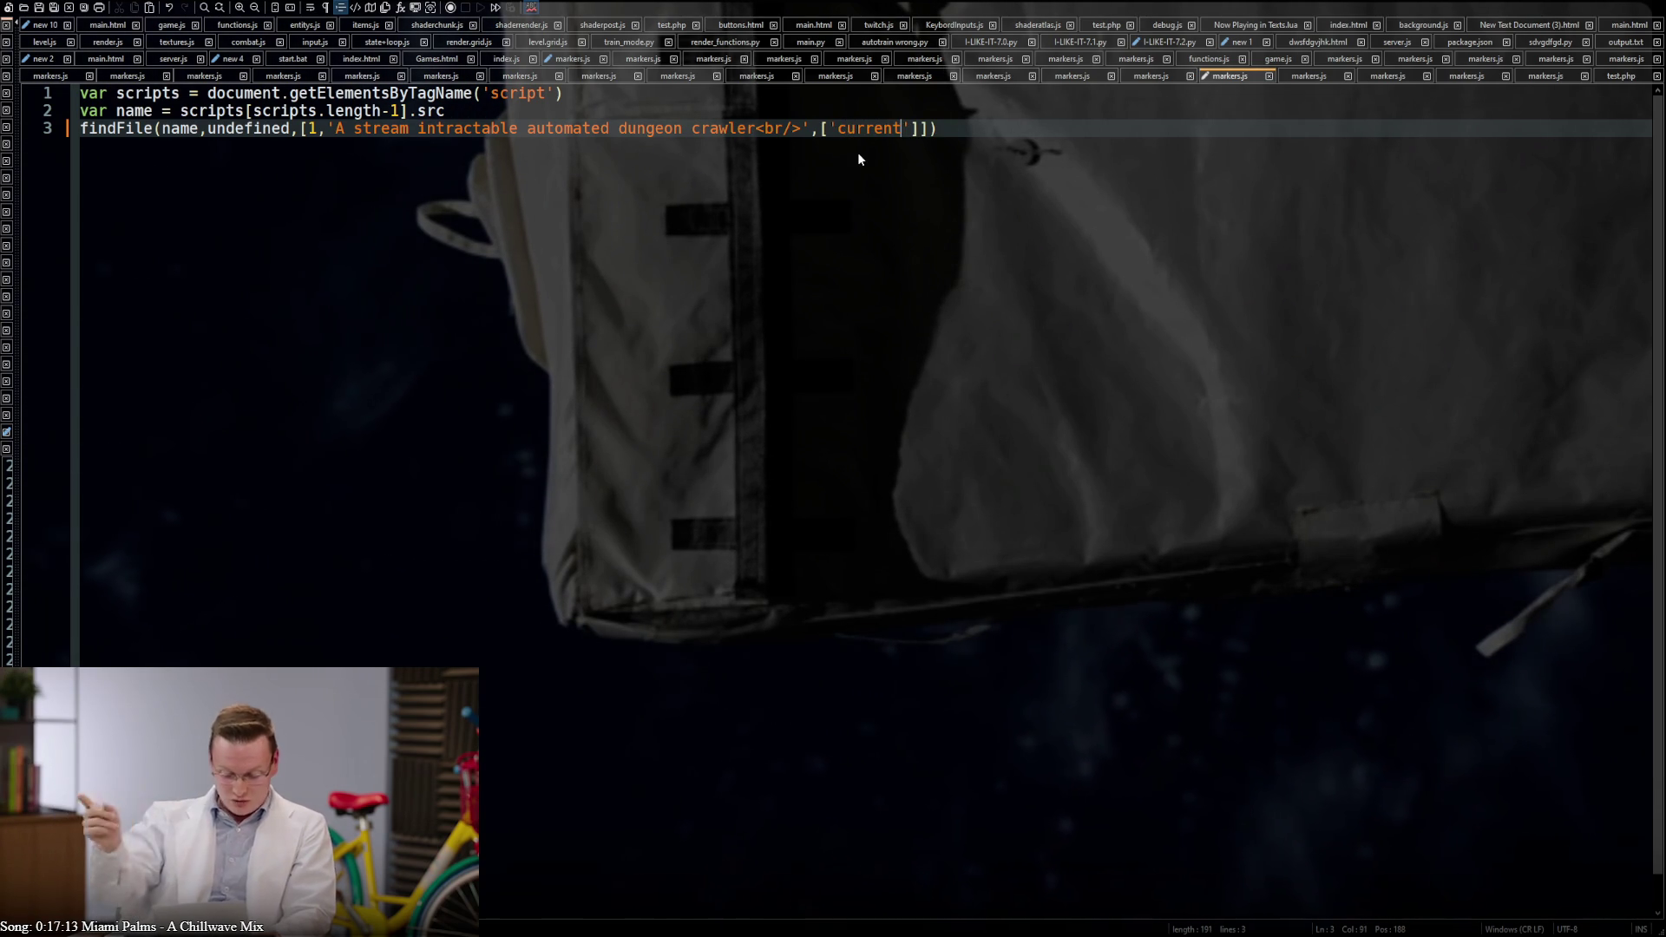
click(954, 127)
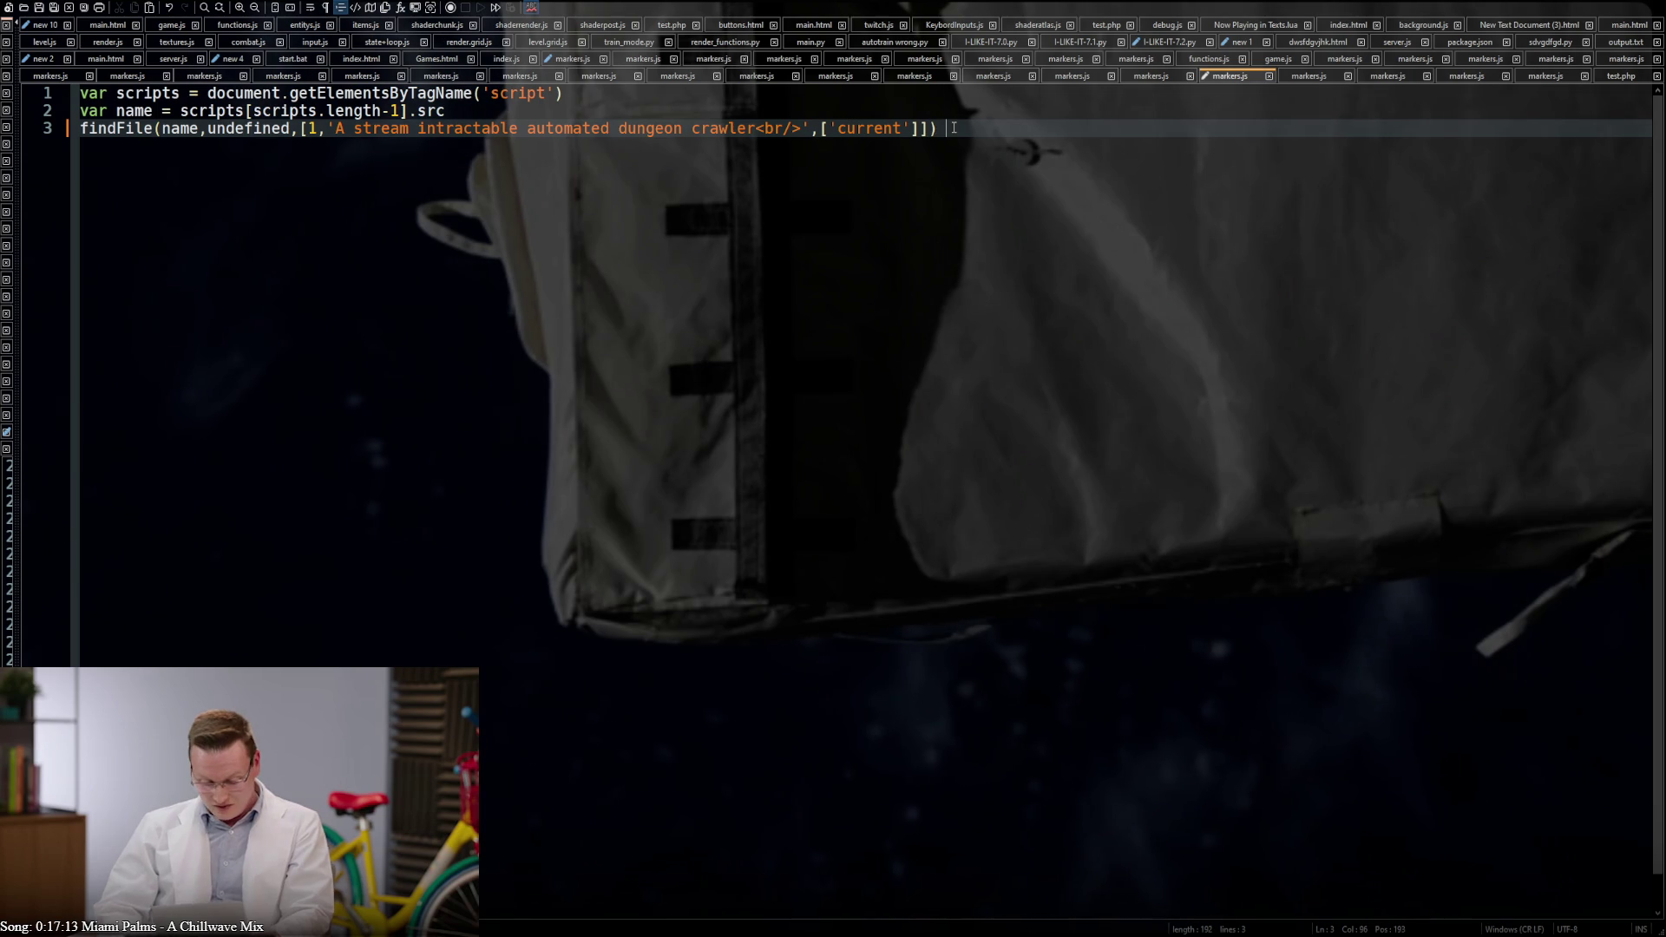
key(BackSpace)
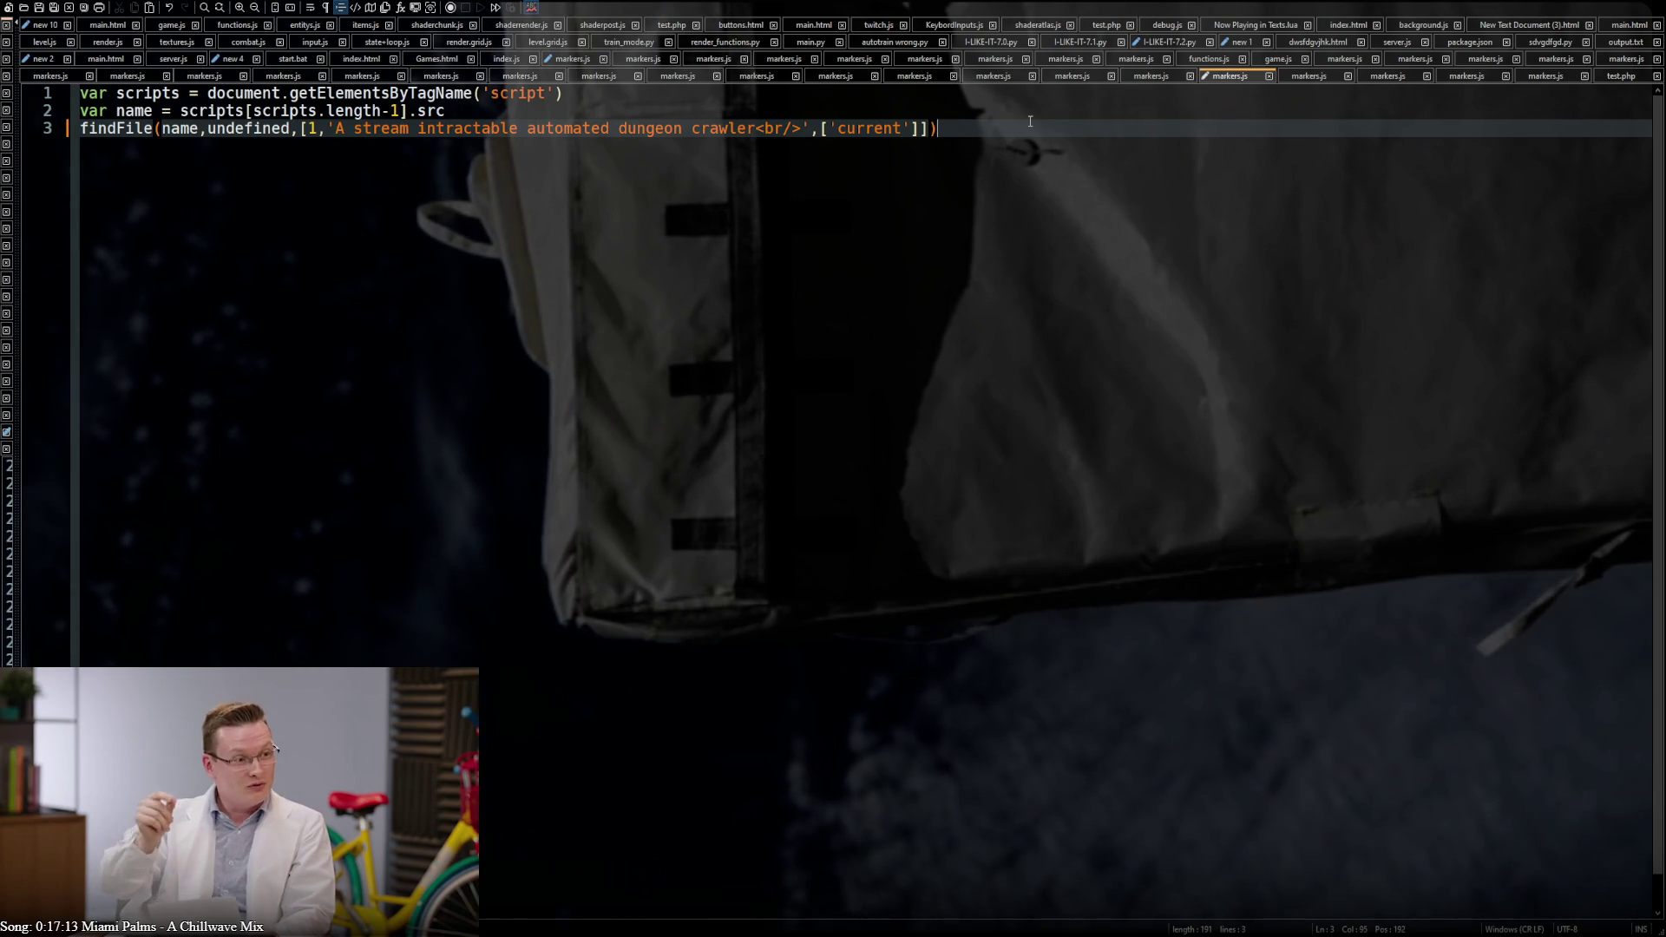
Correct 'problam' to 'problem' and 'goten' to 'gotten' in the chemistry-game entry
click(1153, 75)
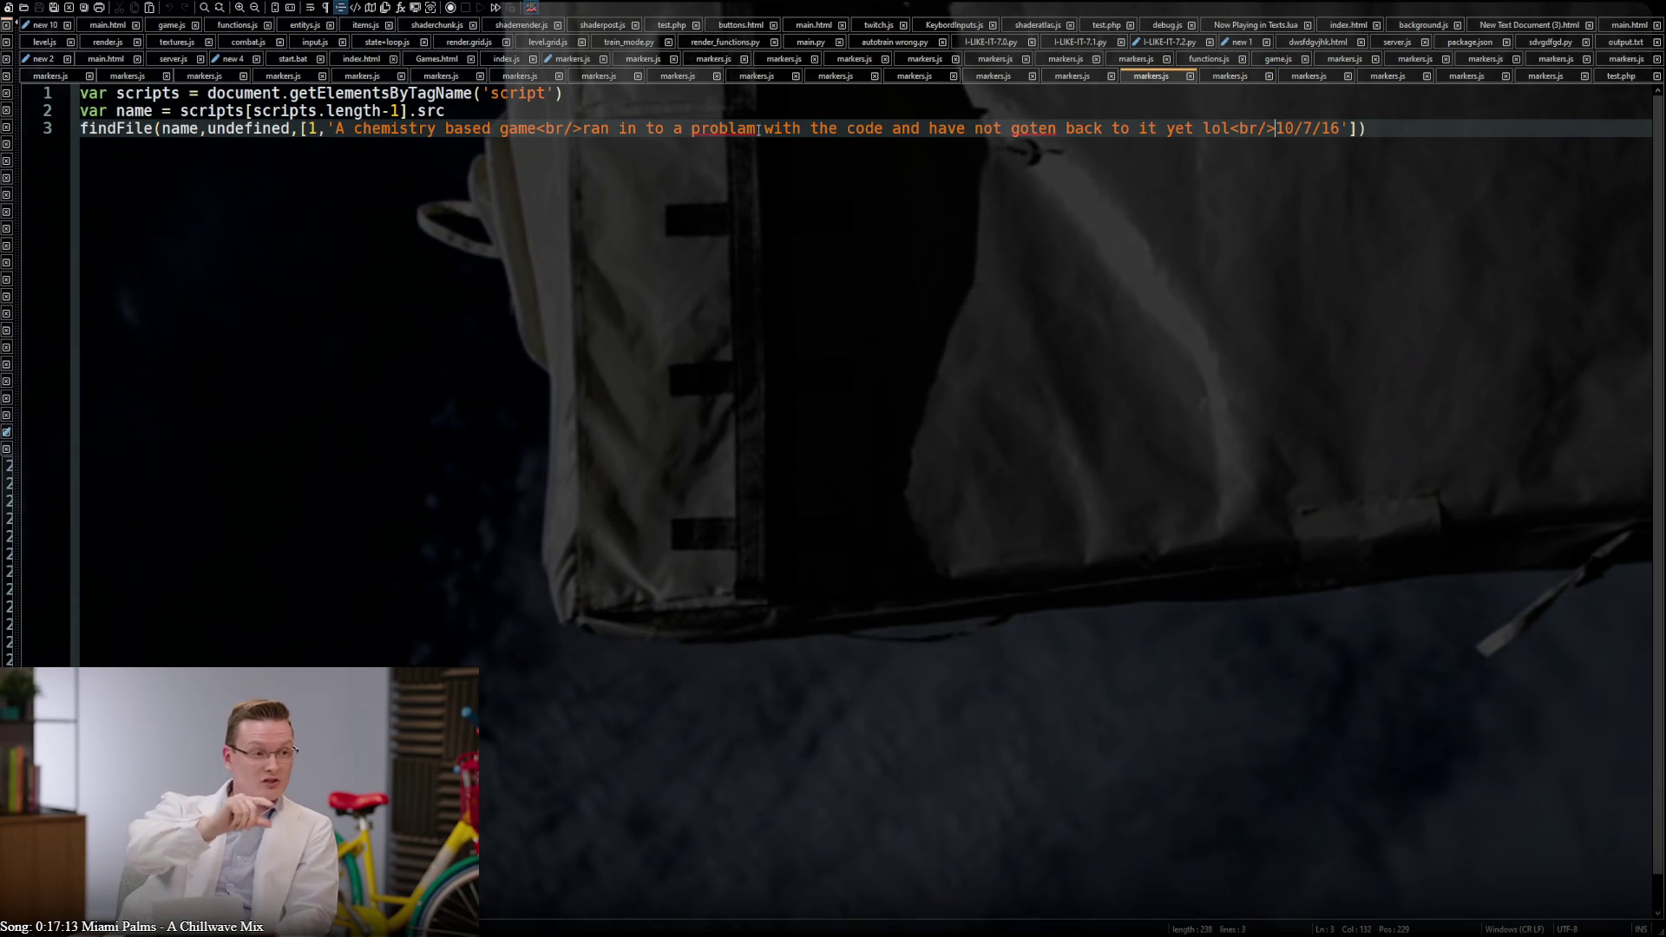
double_click(724, 128)
text(problem)
double_click(1047, 129)
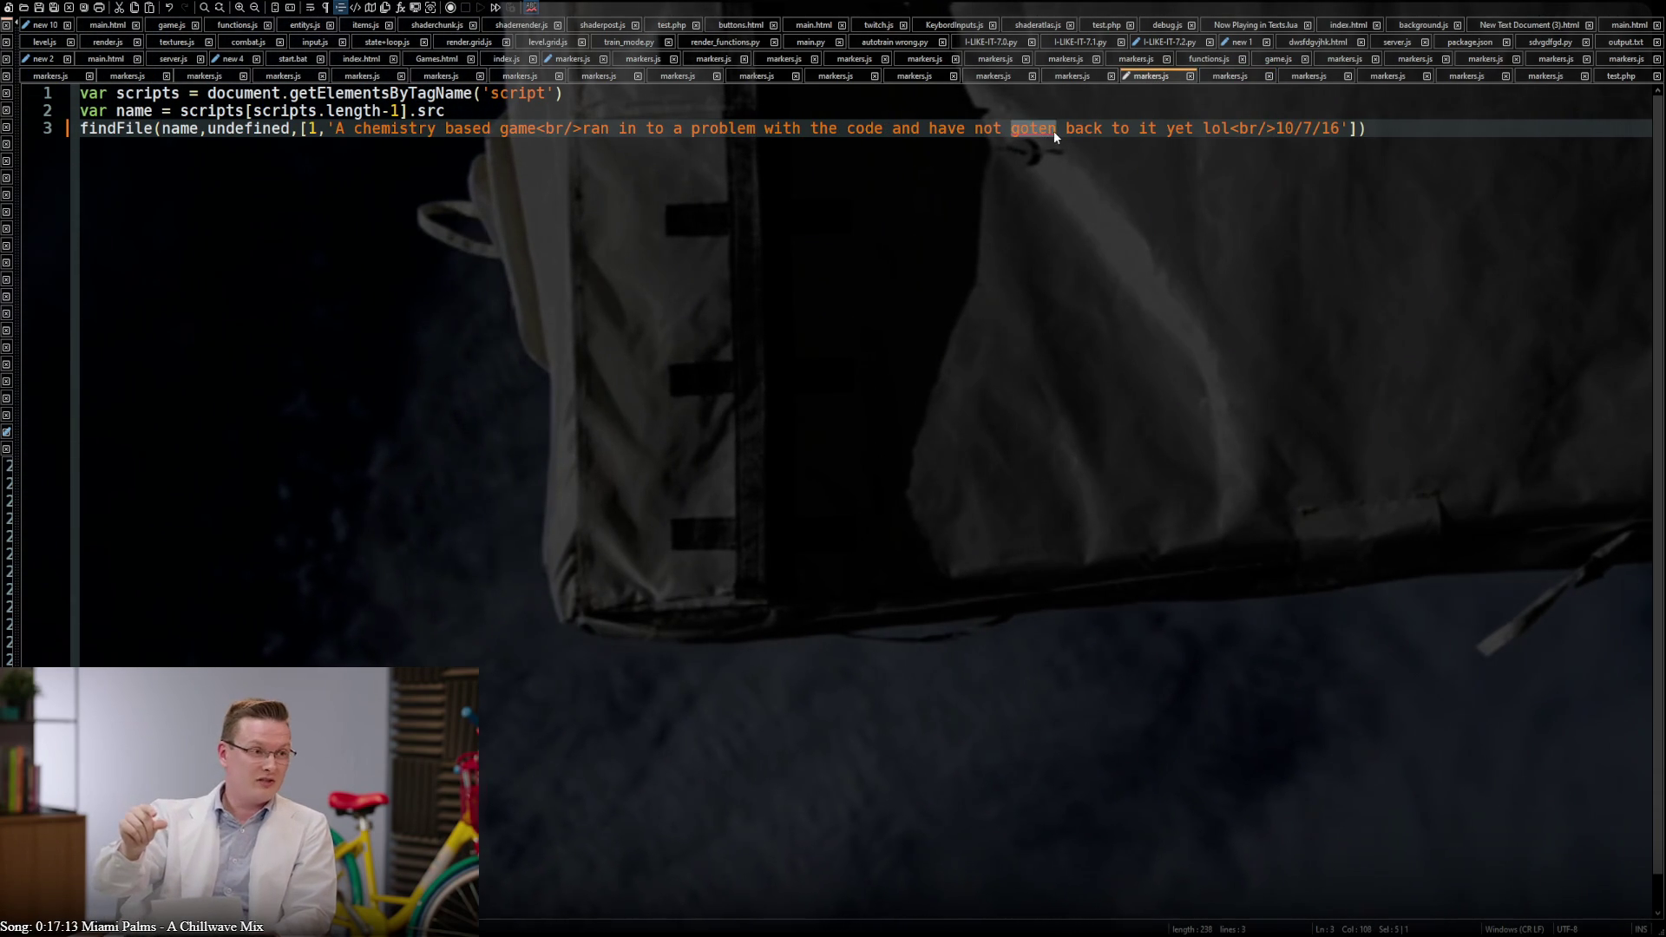
text(gotten)
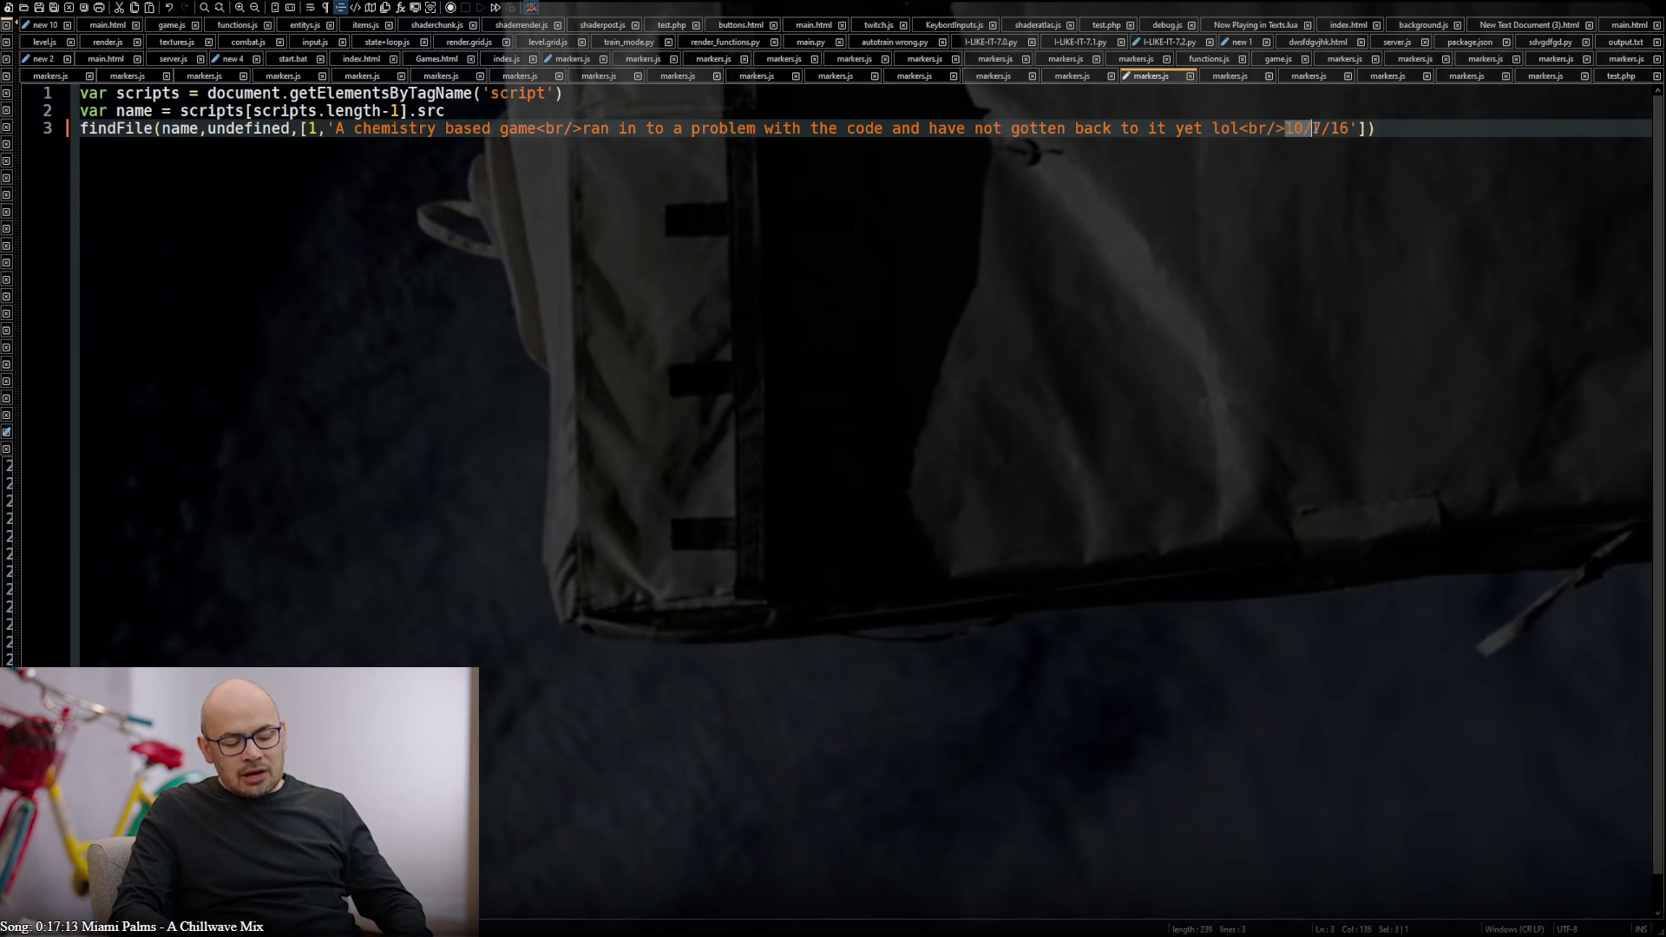
Replace '<br/>10/7/16' at the end of the entry with the date array [10,7,16]
drag(1286, 129, 1347, 129)
key(BackSpace)
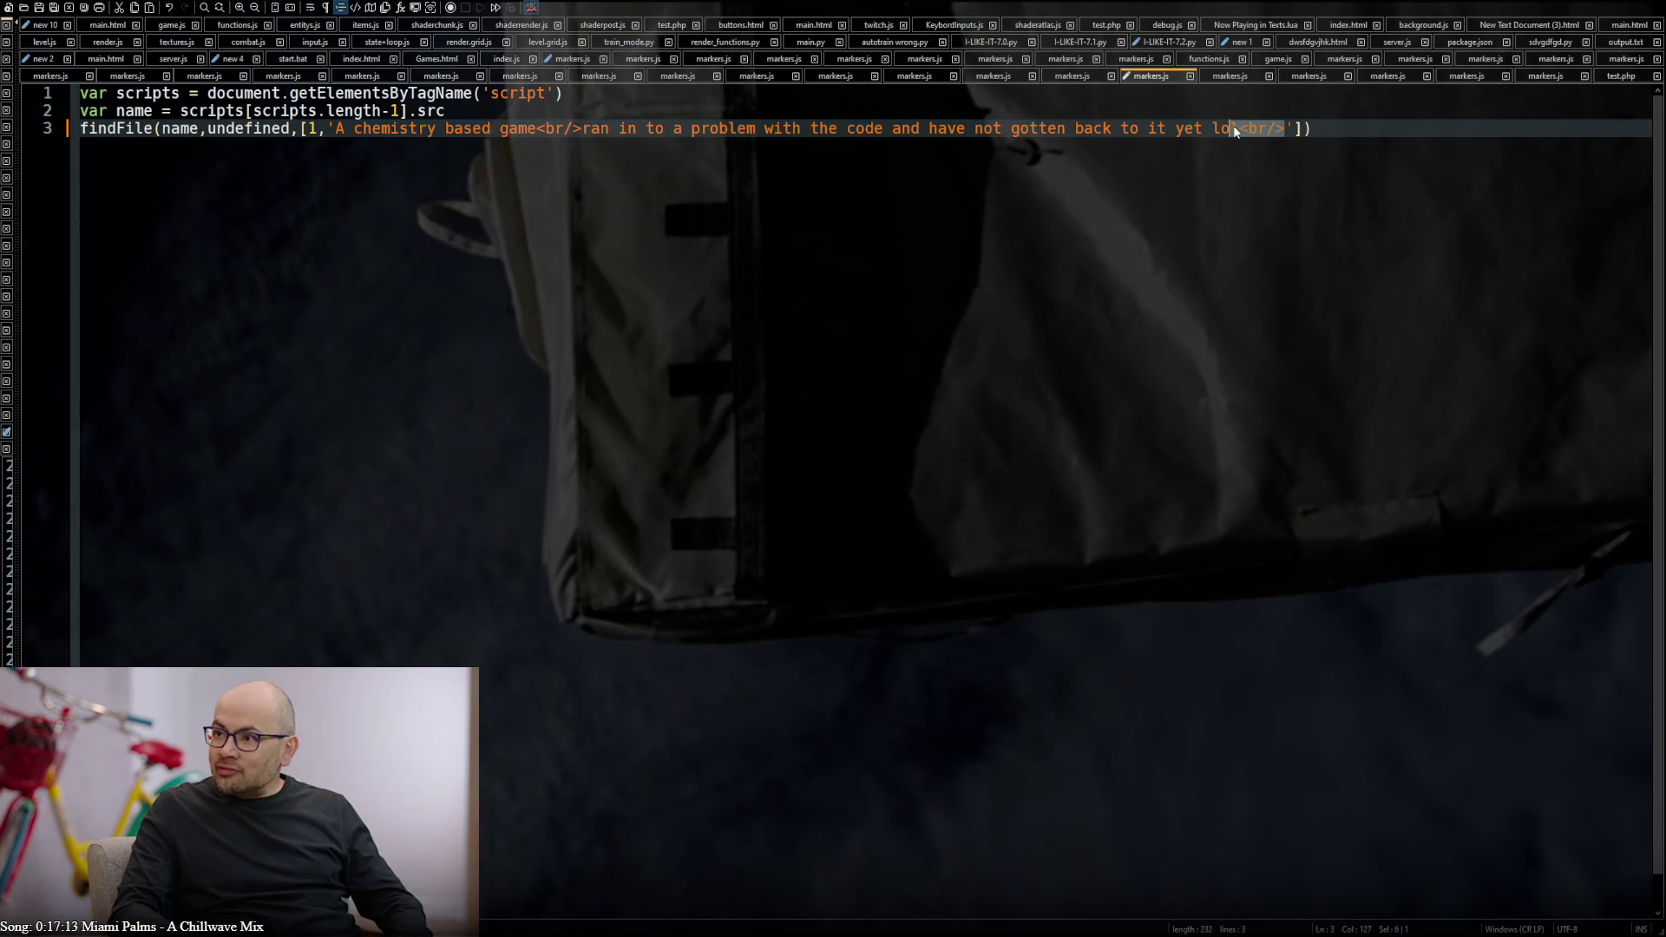
drag(1243, 130, 1245, 130)
click(1246, 128)
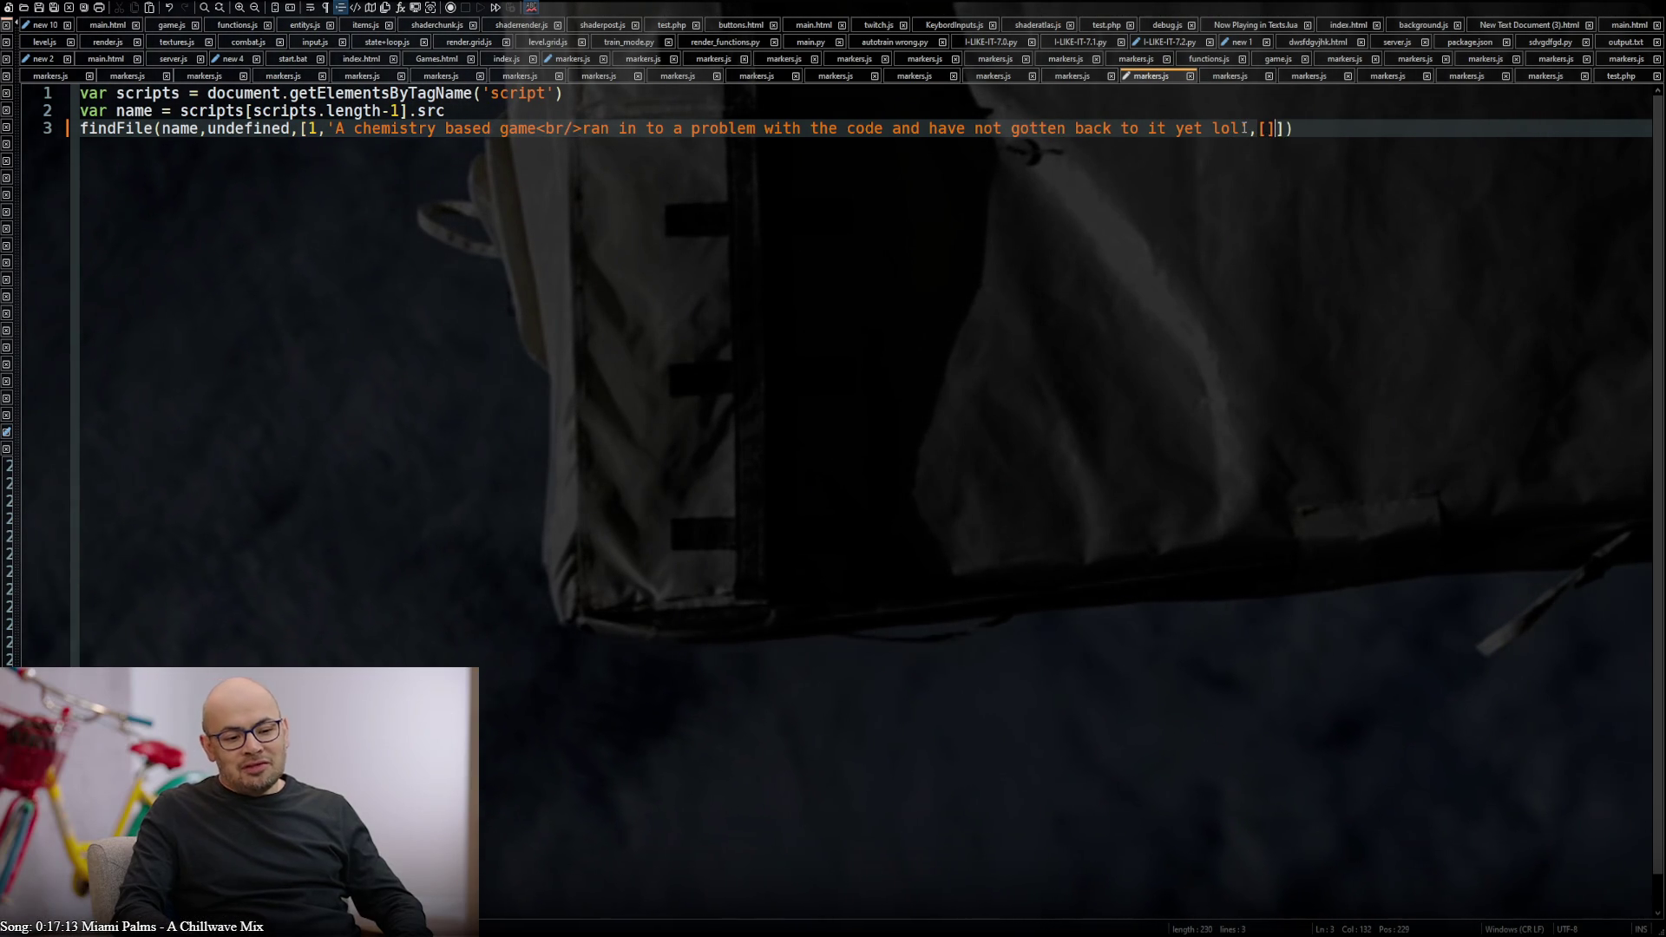
key(Left)
key(Left)
key(Left)
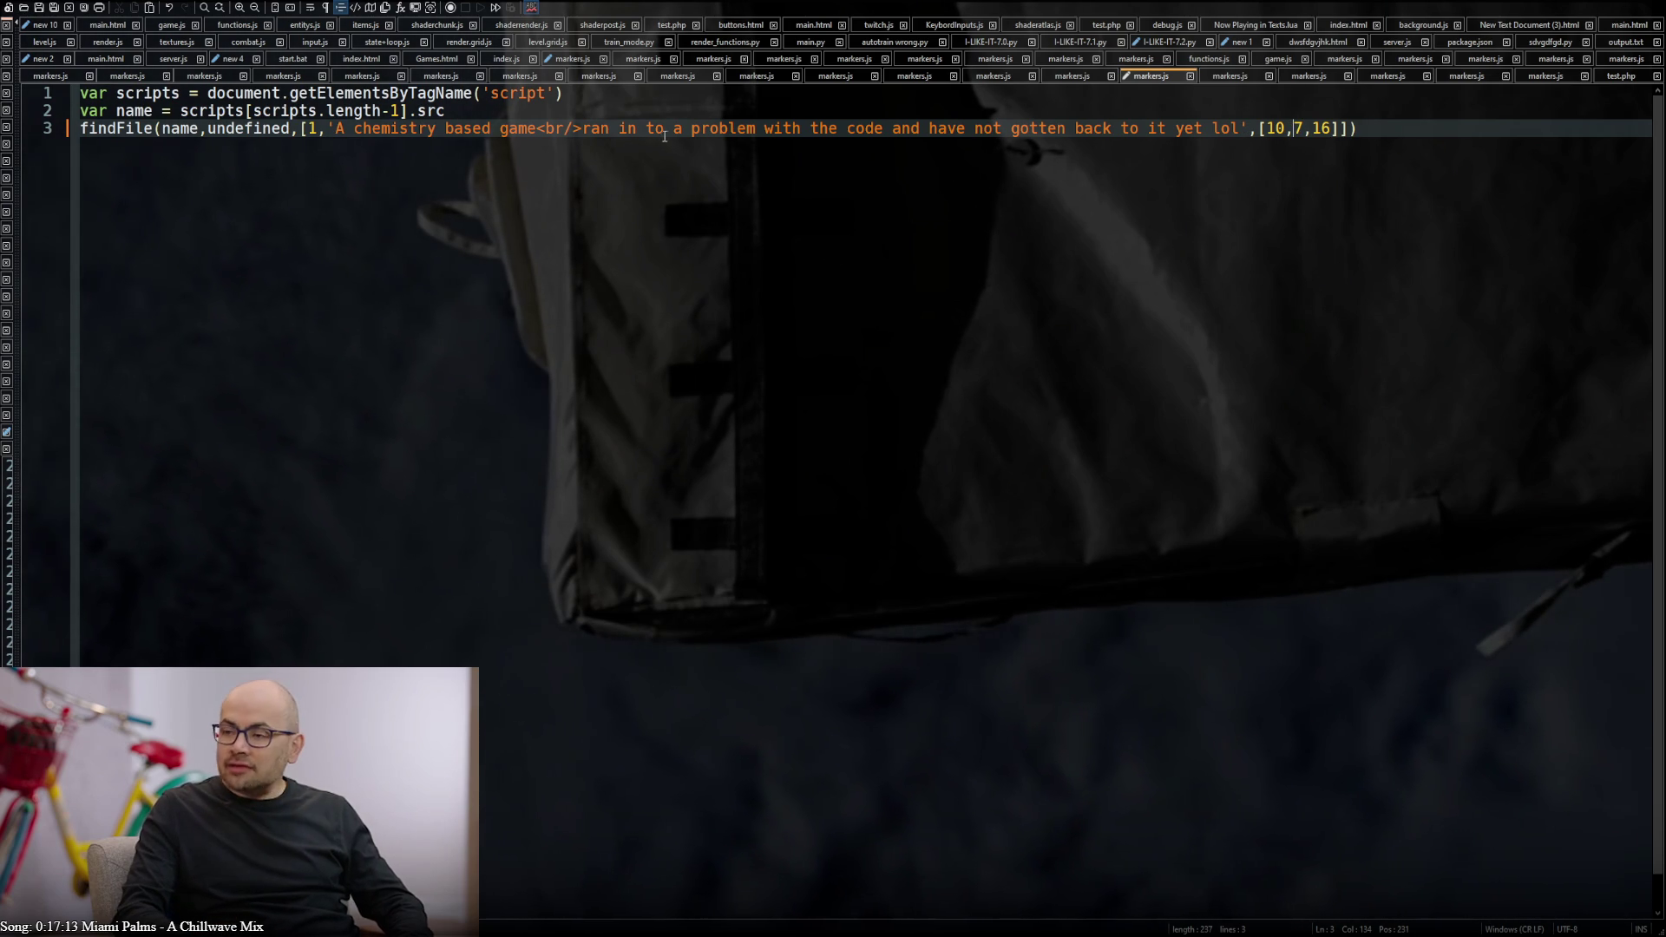
click(1065, 75)
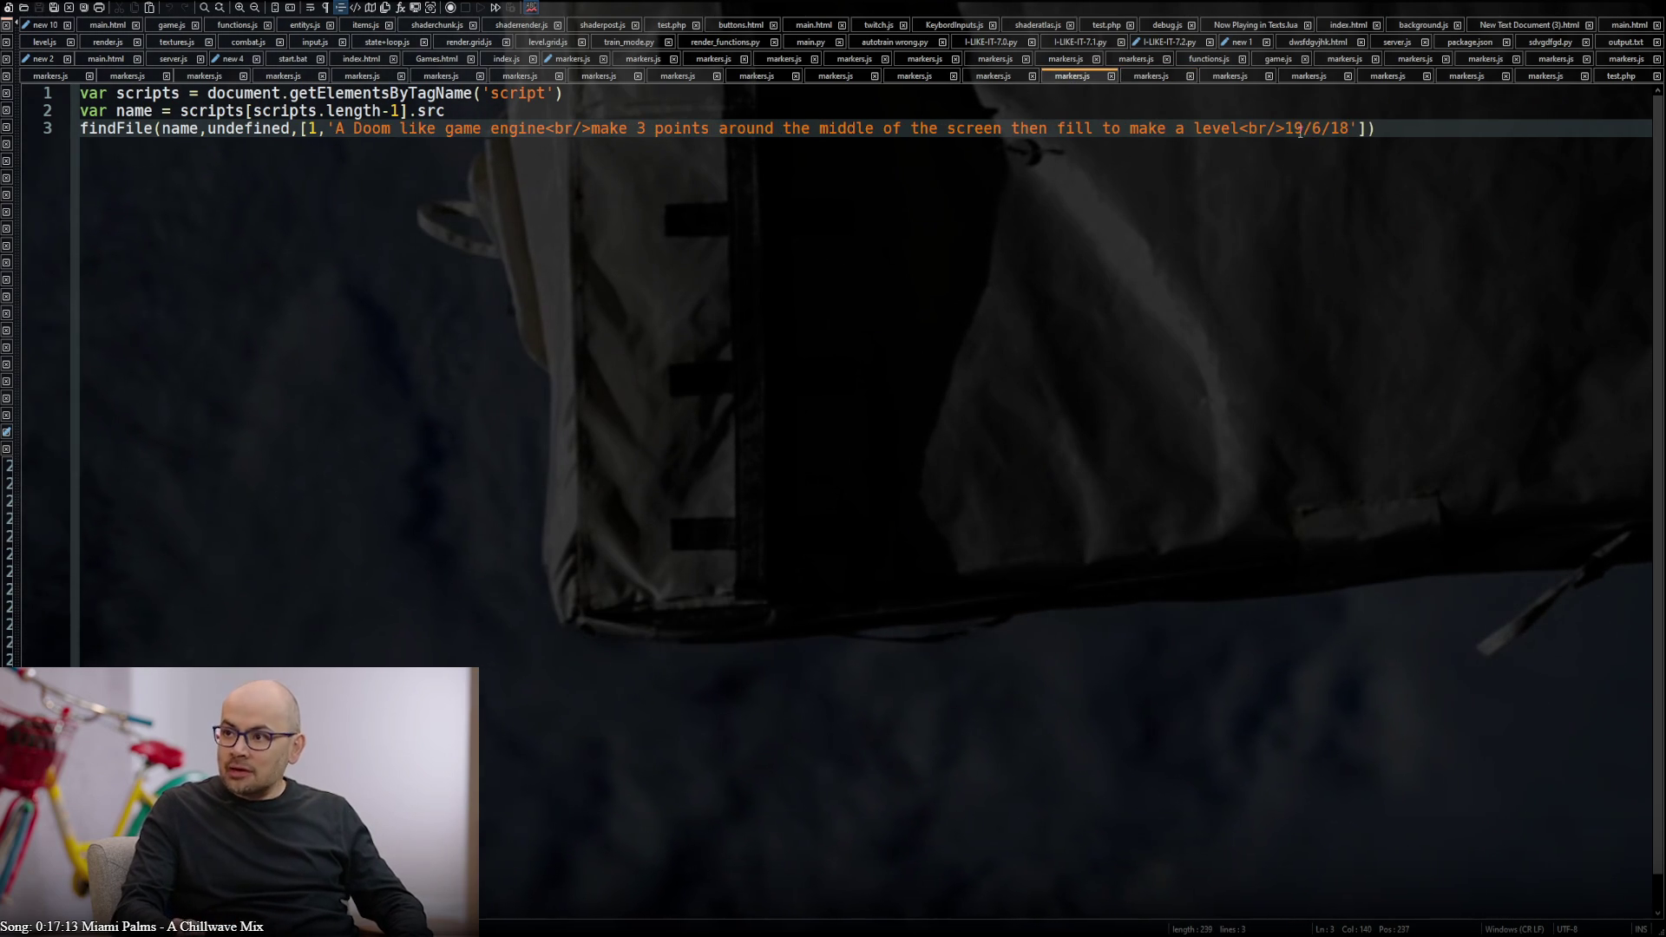
Rewrite the Doom engine entry's date 19/6/18 as the array [19,6,2018]
drag(1350, 127, 1287, 128)
key(BackSpace)
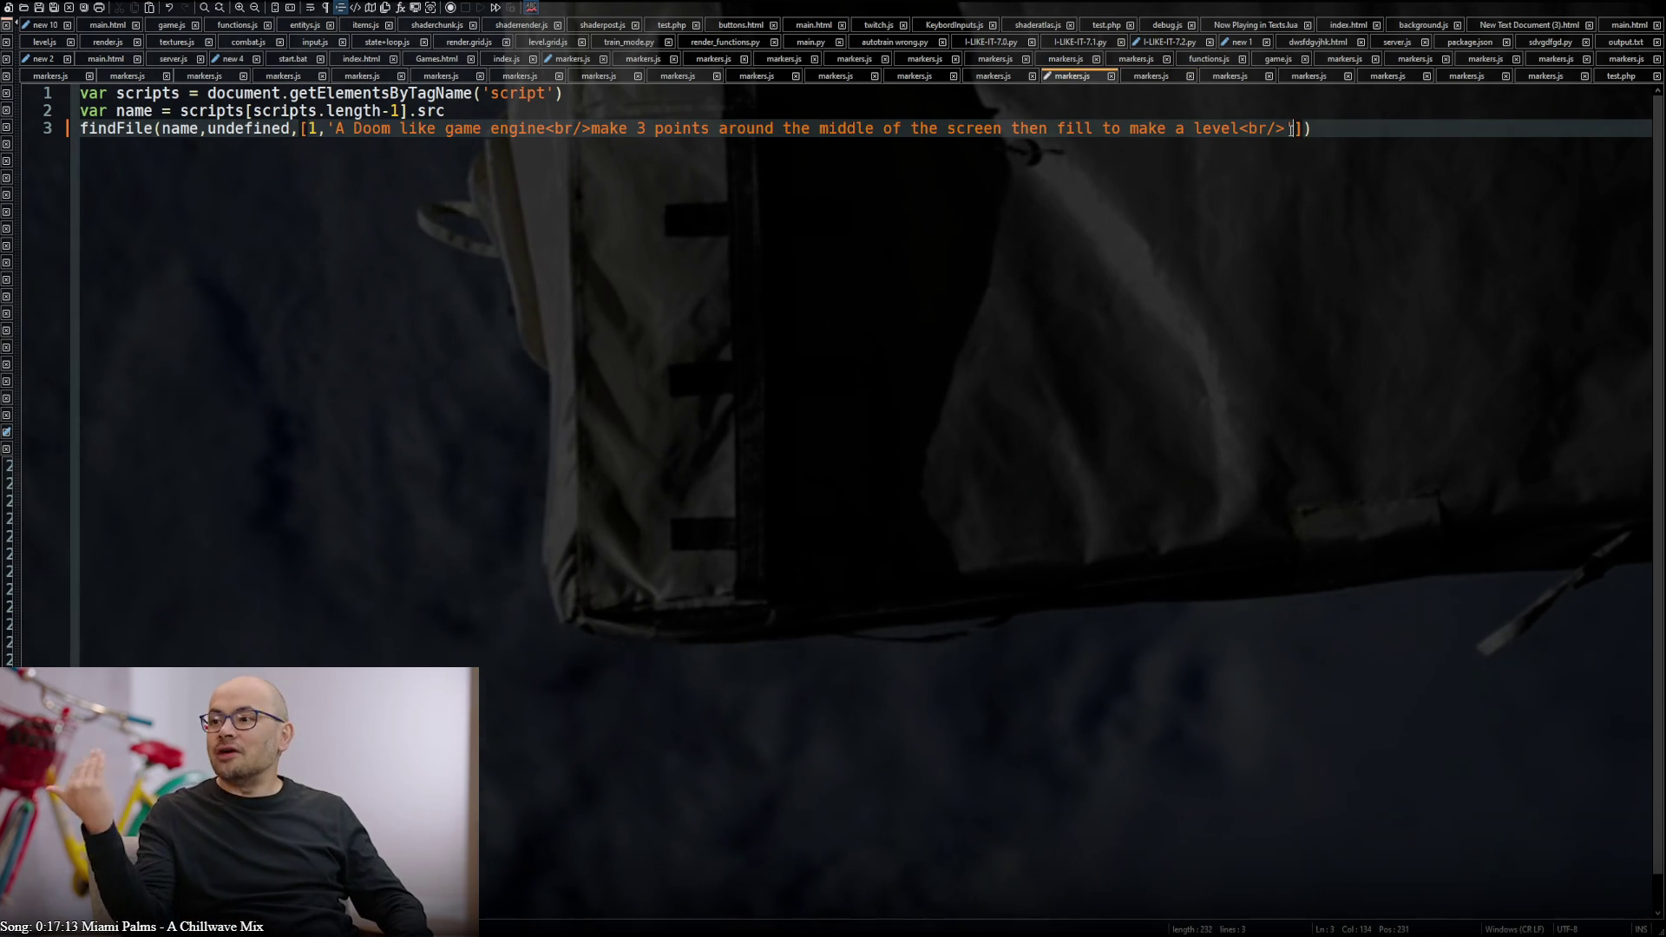
text(,19/6/18)
key(BackSpace)
key(BackSpace)
key(BackSpace)
text([)
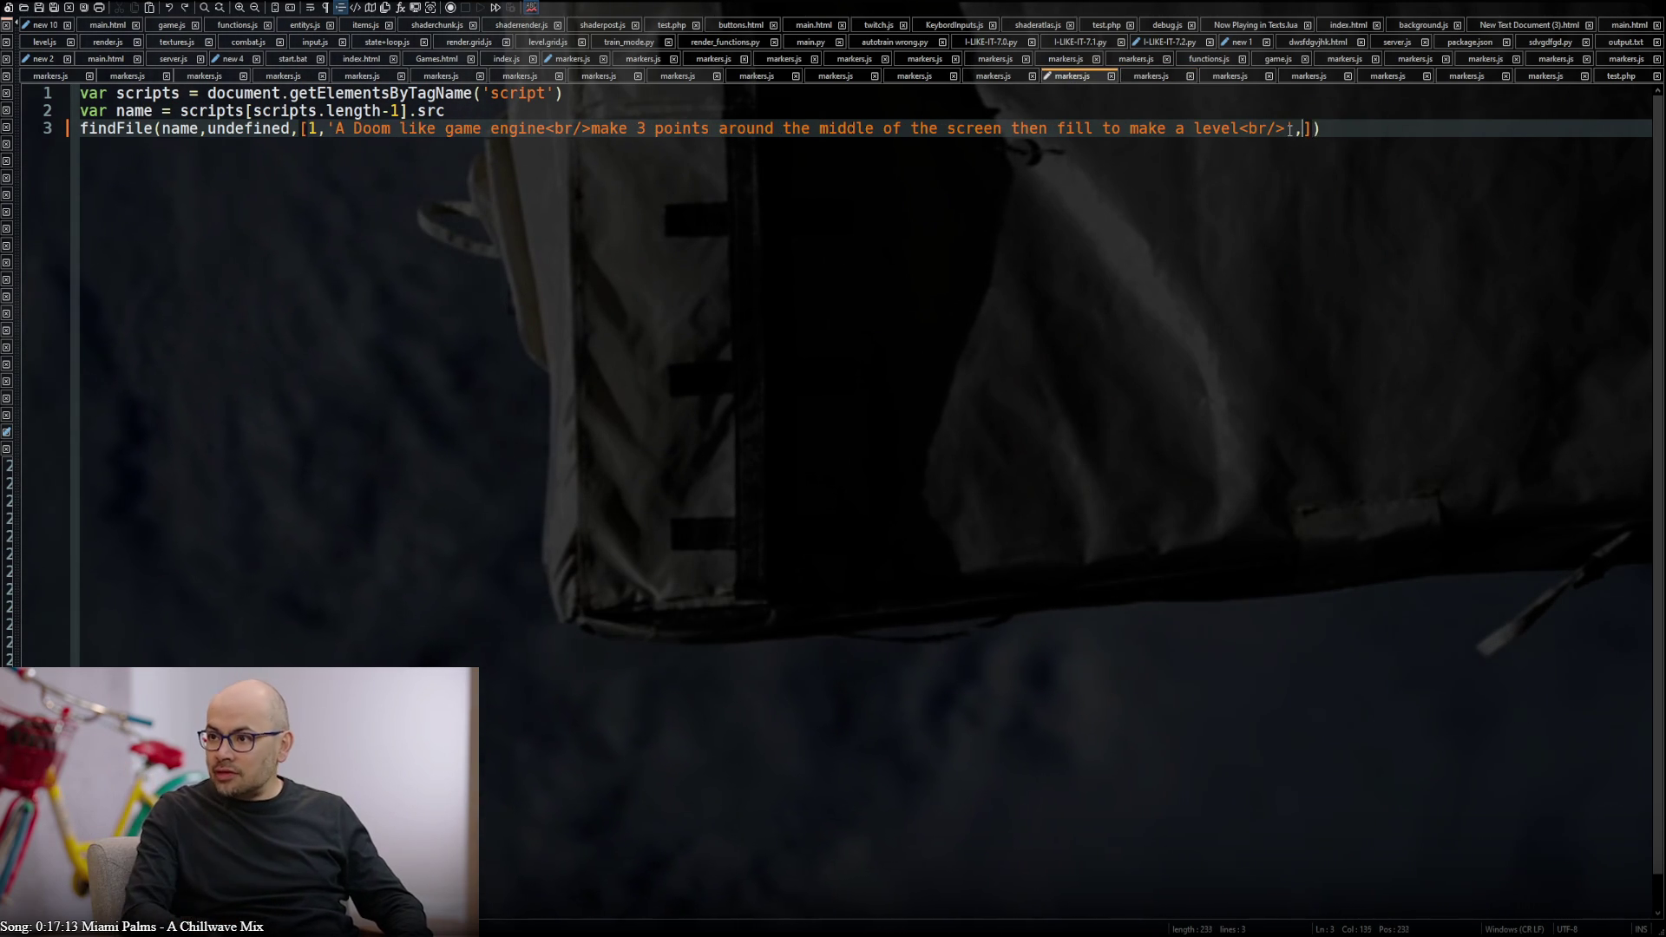
text(19/6/18)
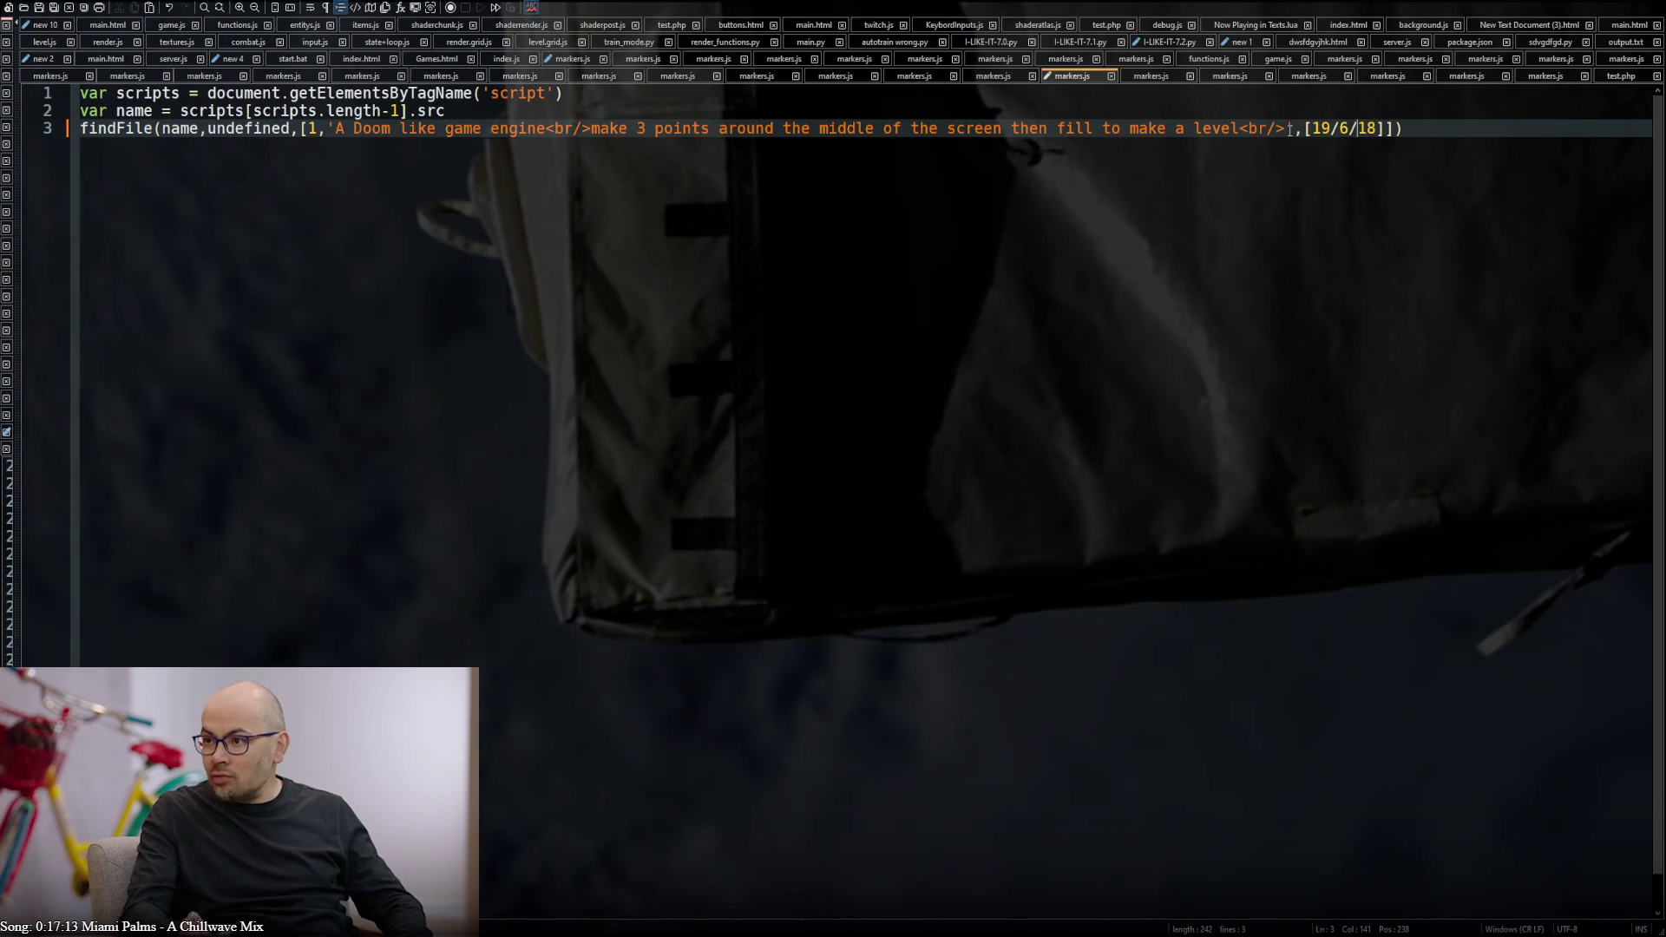
key(Left)
key(Left)
key(BackSpace)
text(,)
key(Left)
key(Left)
key(BackSpace)
text(,)
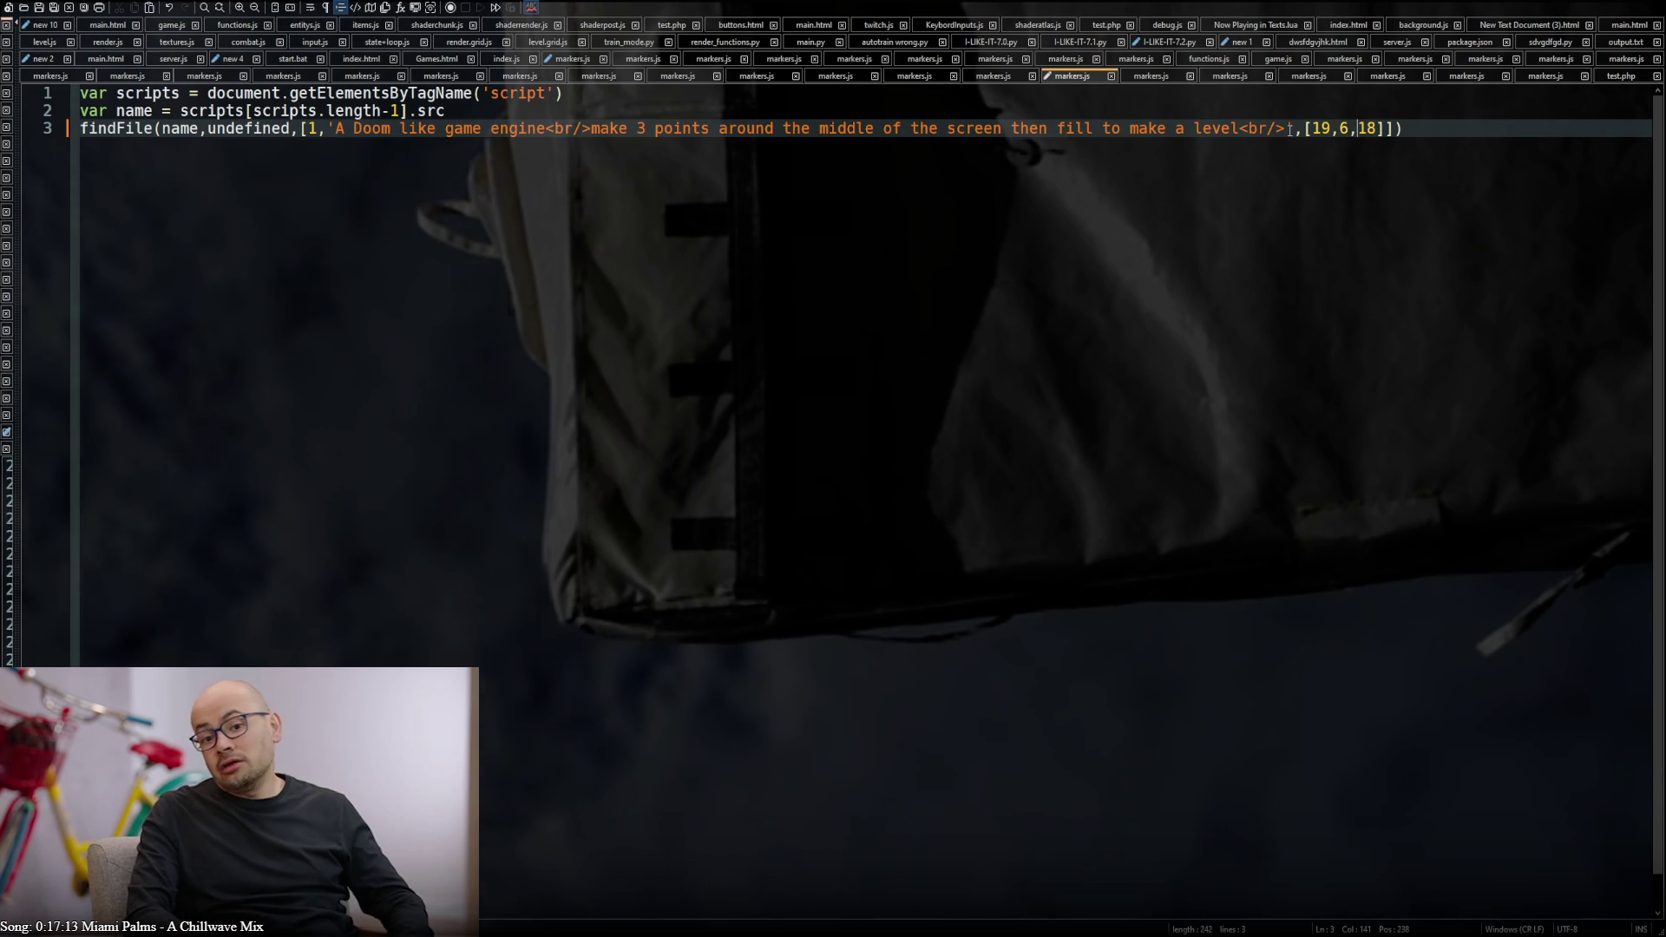
text(20)
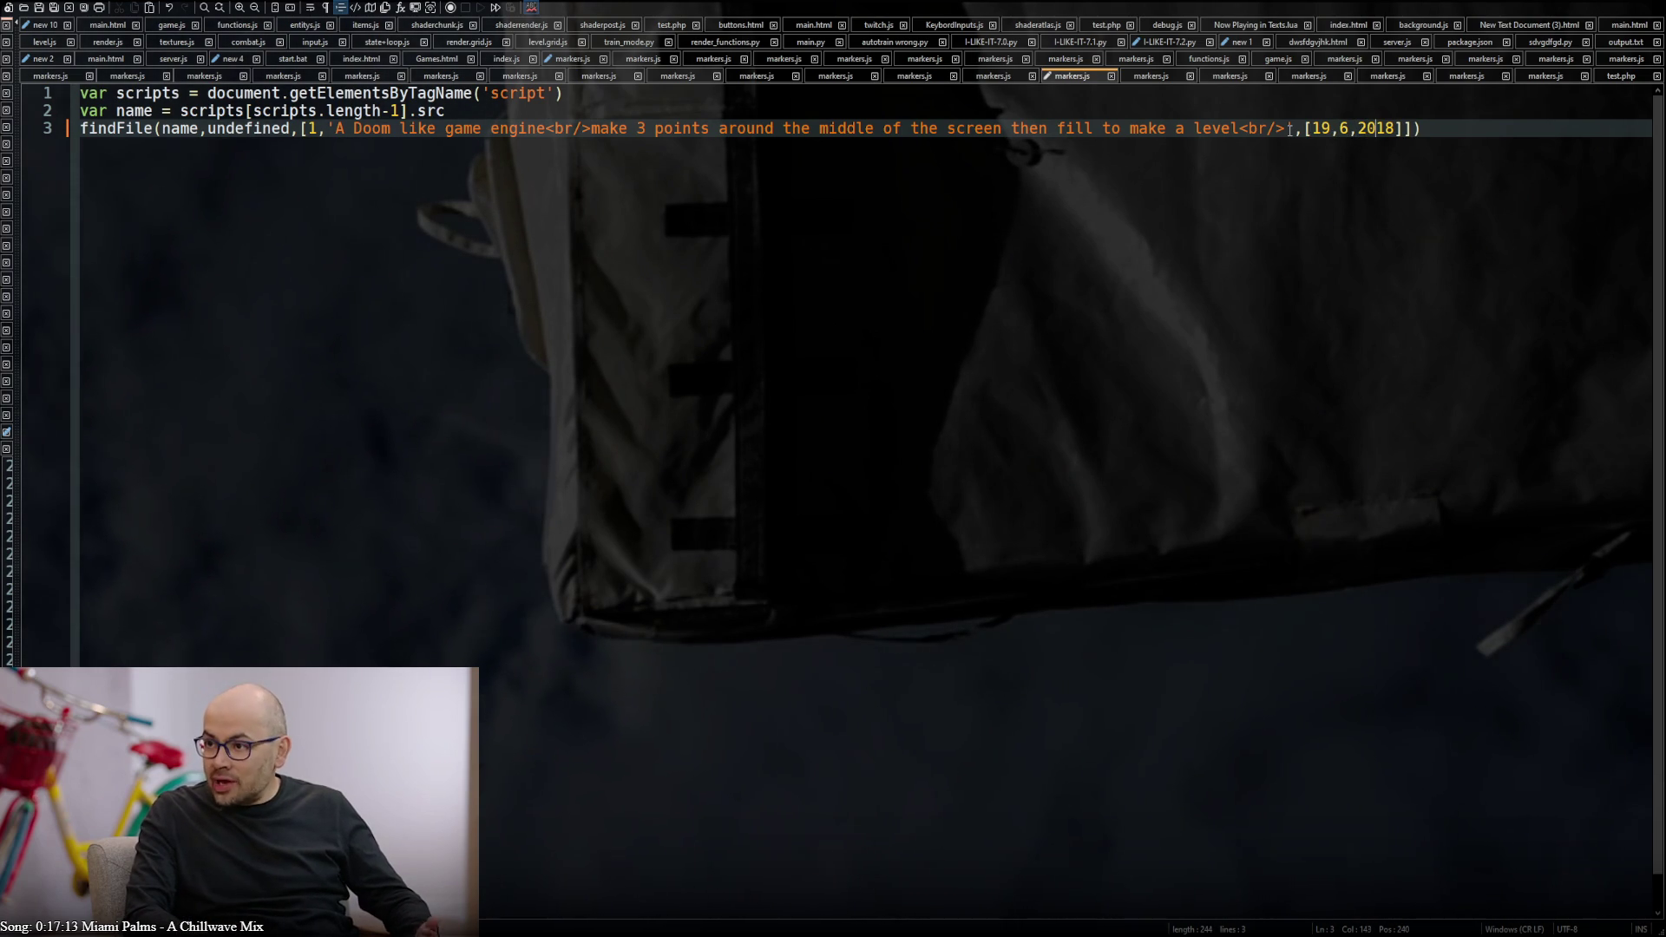
Change the chemistry game's year from 16 to 2016 and save the file
click(1152, 77)
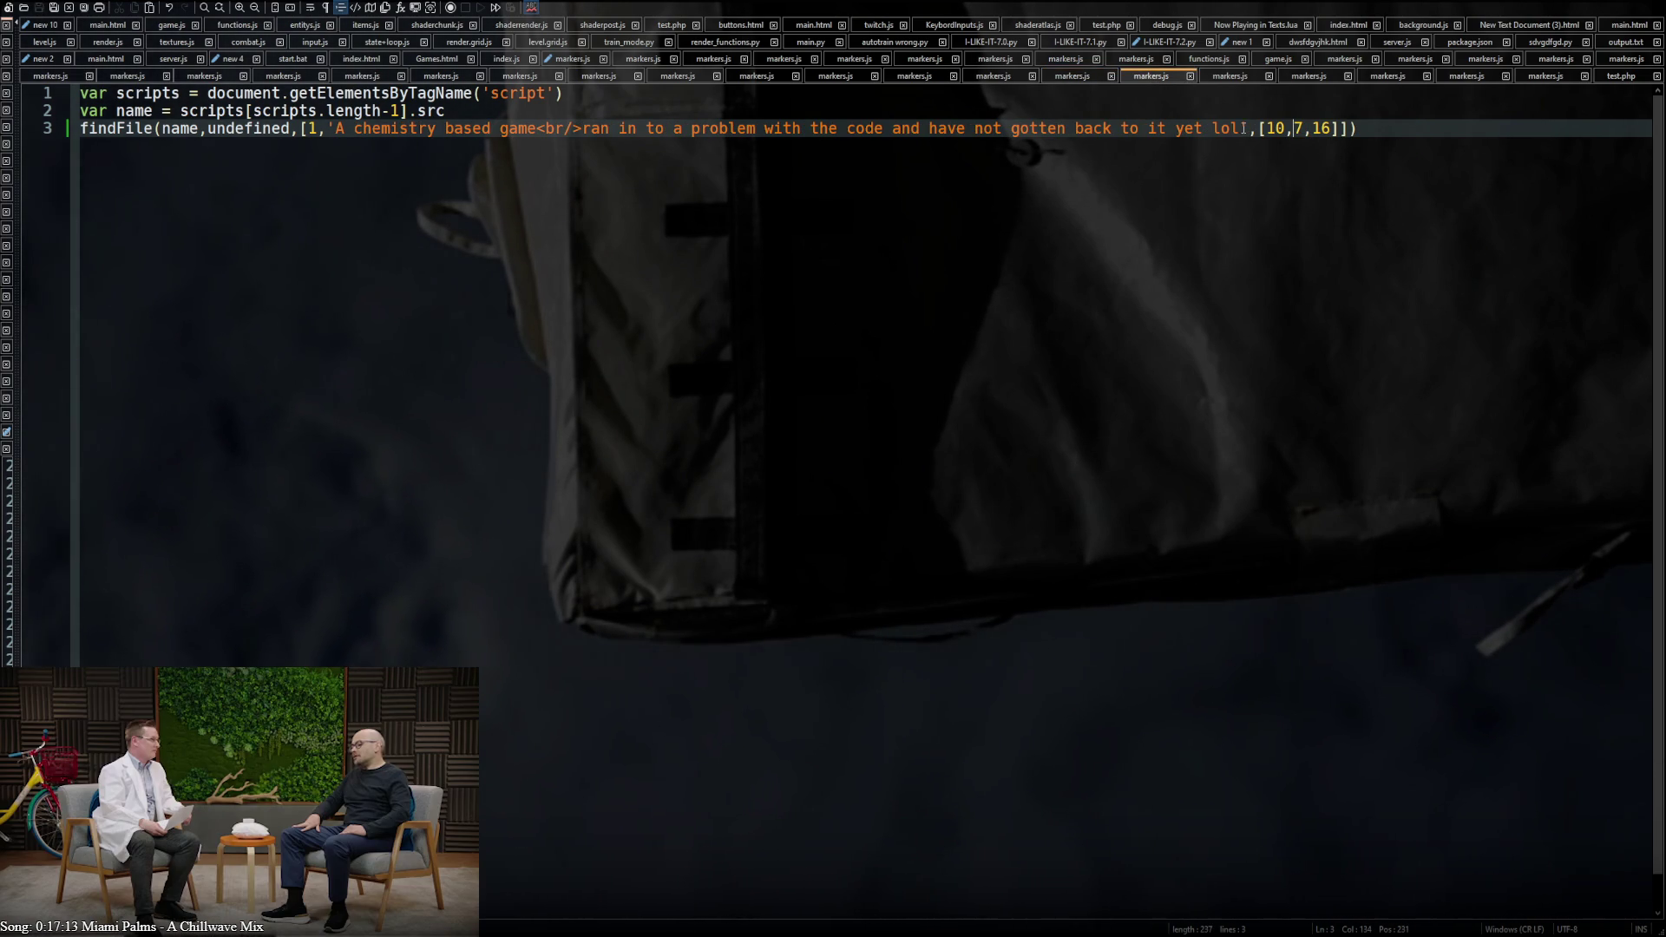
click(1308, 128)
text(20)
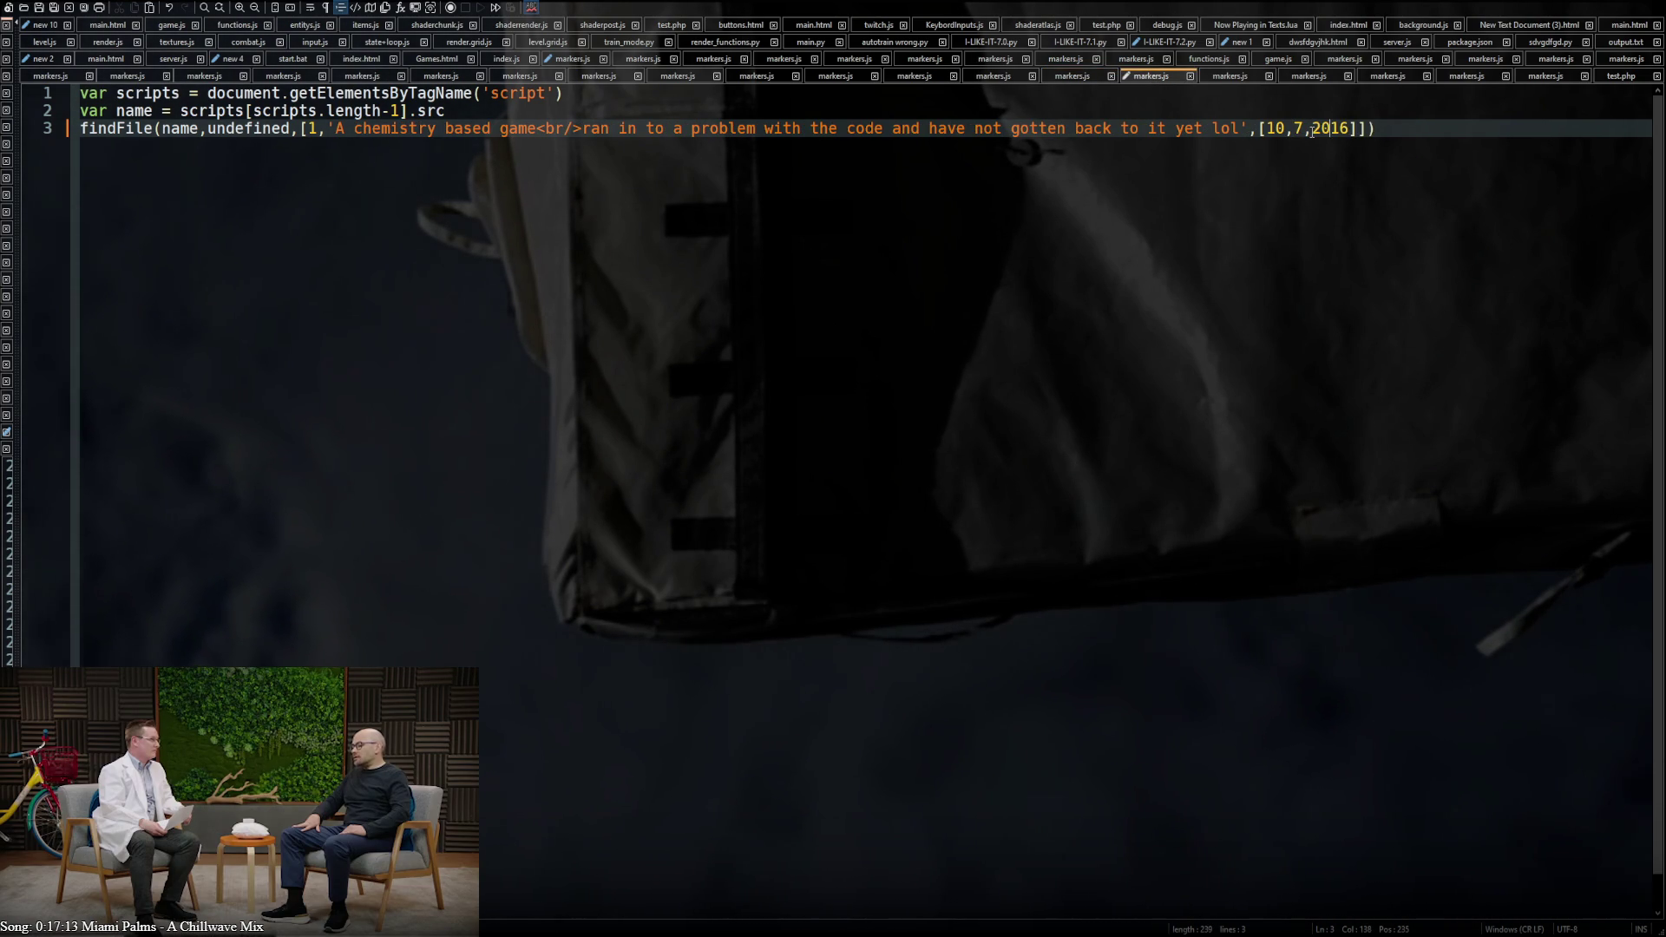
key(ctrl+s)
Review the other markers.js files and settle on the CPU Doom build entry
click(1232, 78)
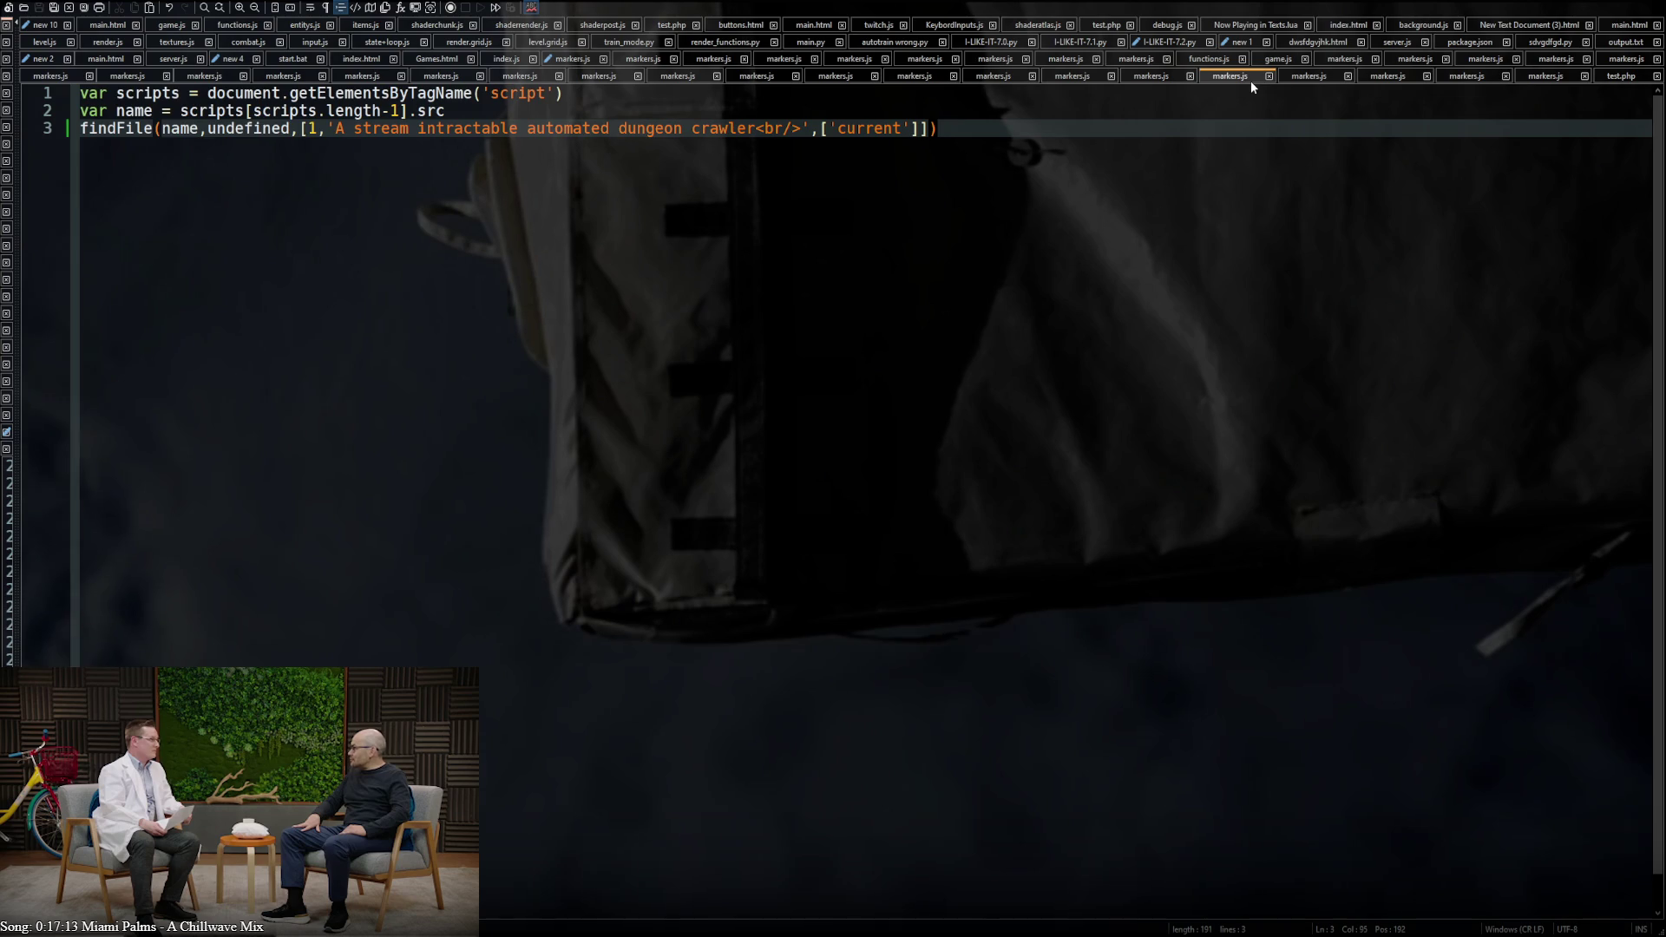
click(1308, 77)
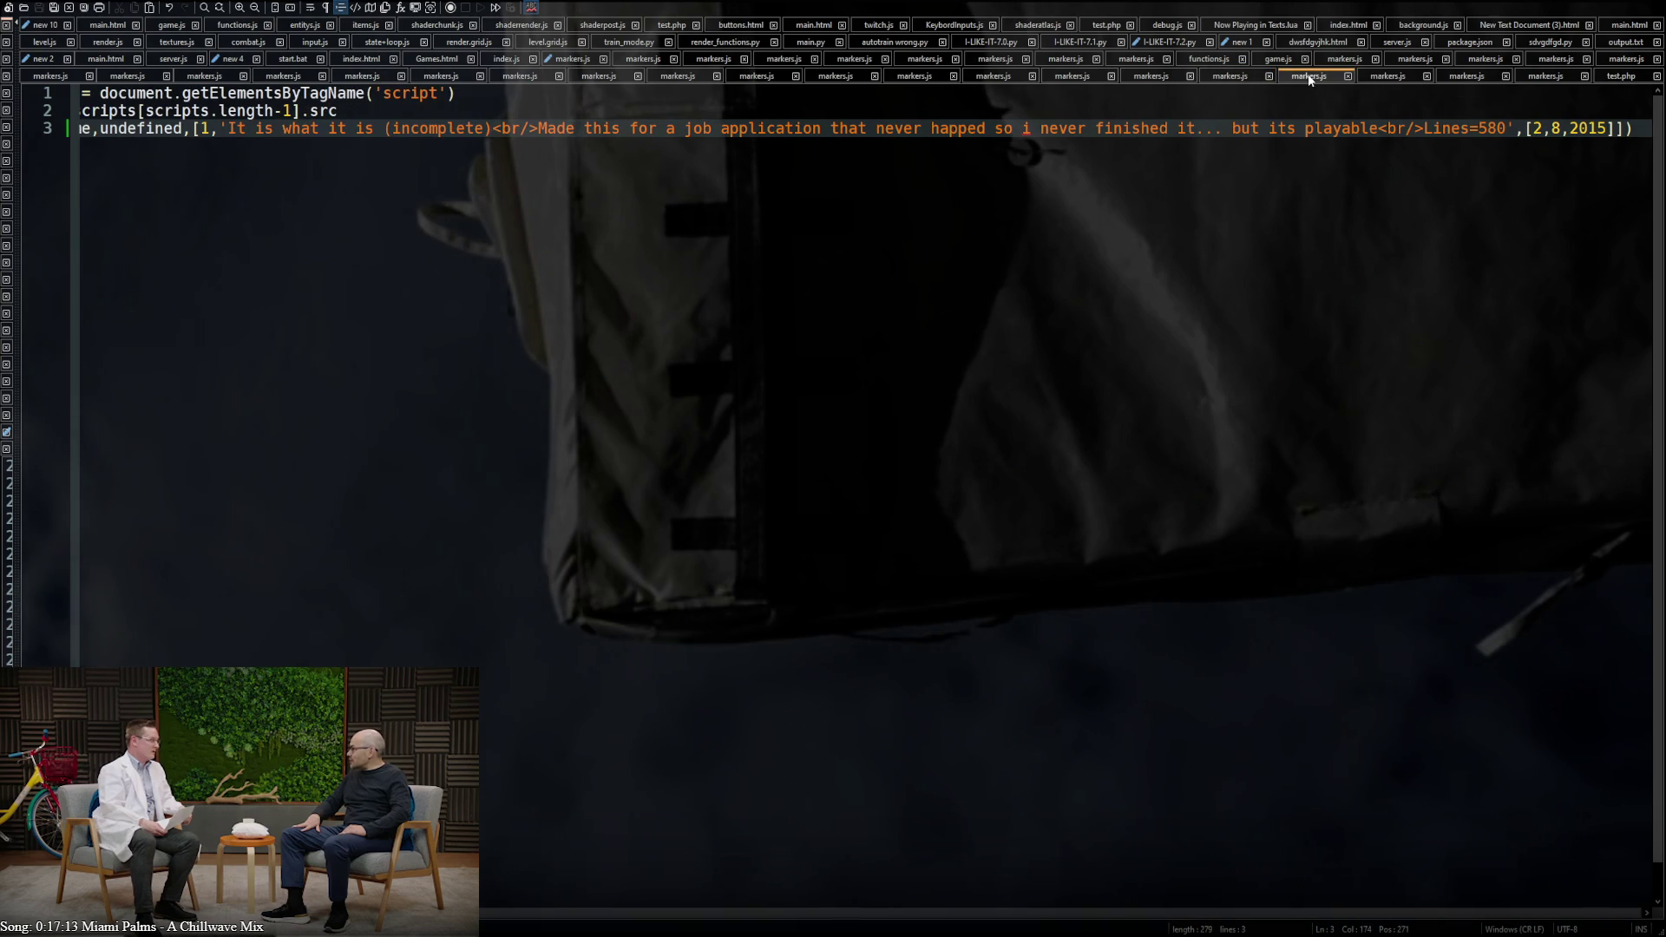
click(1397, 76)
click(1164, 75)
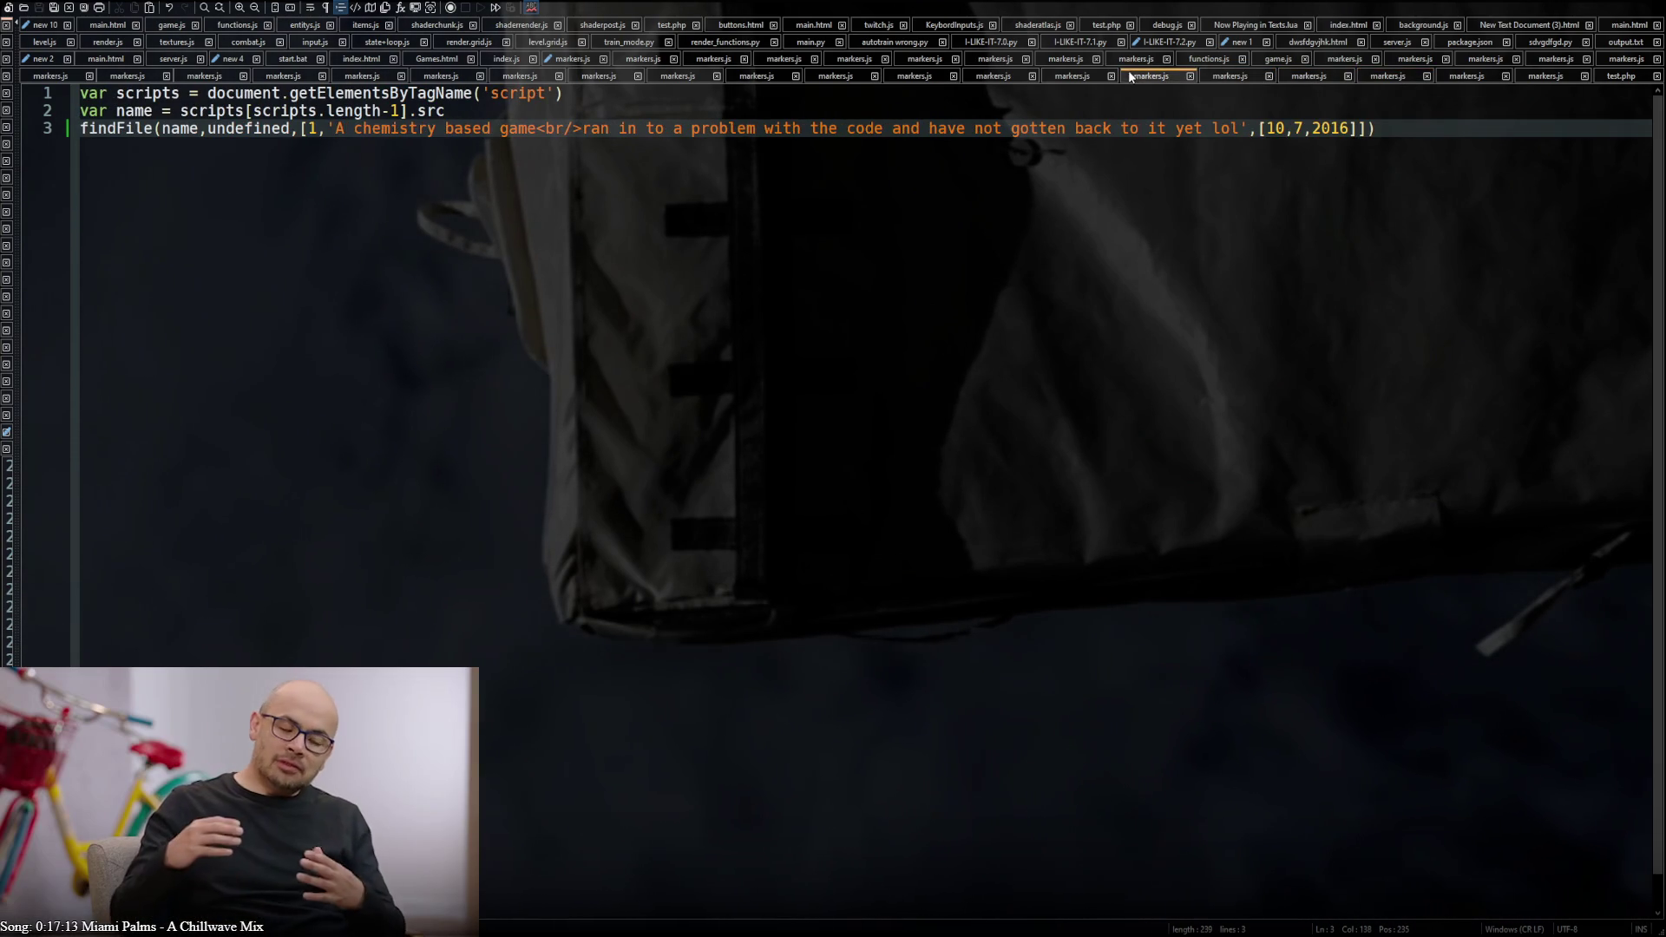
click(1071, 76)
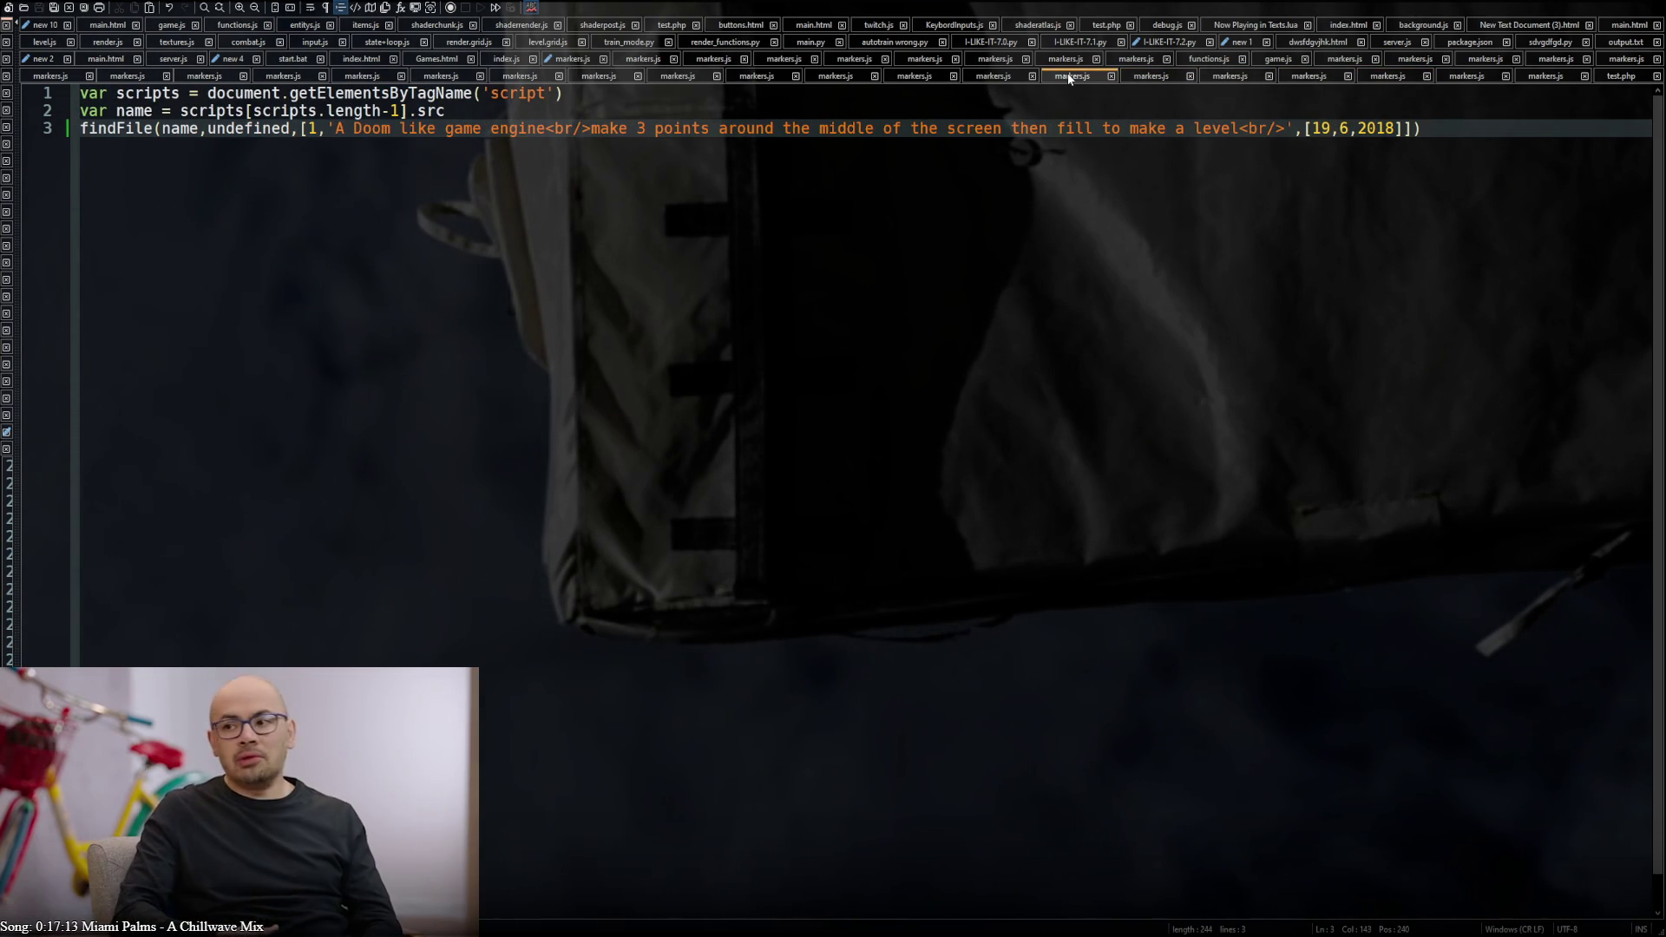
click(993, 77)
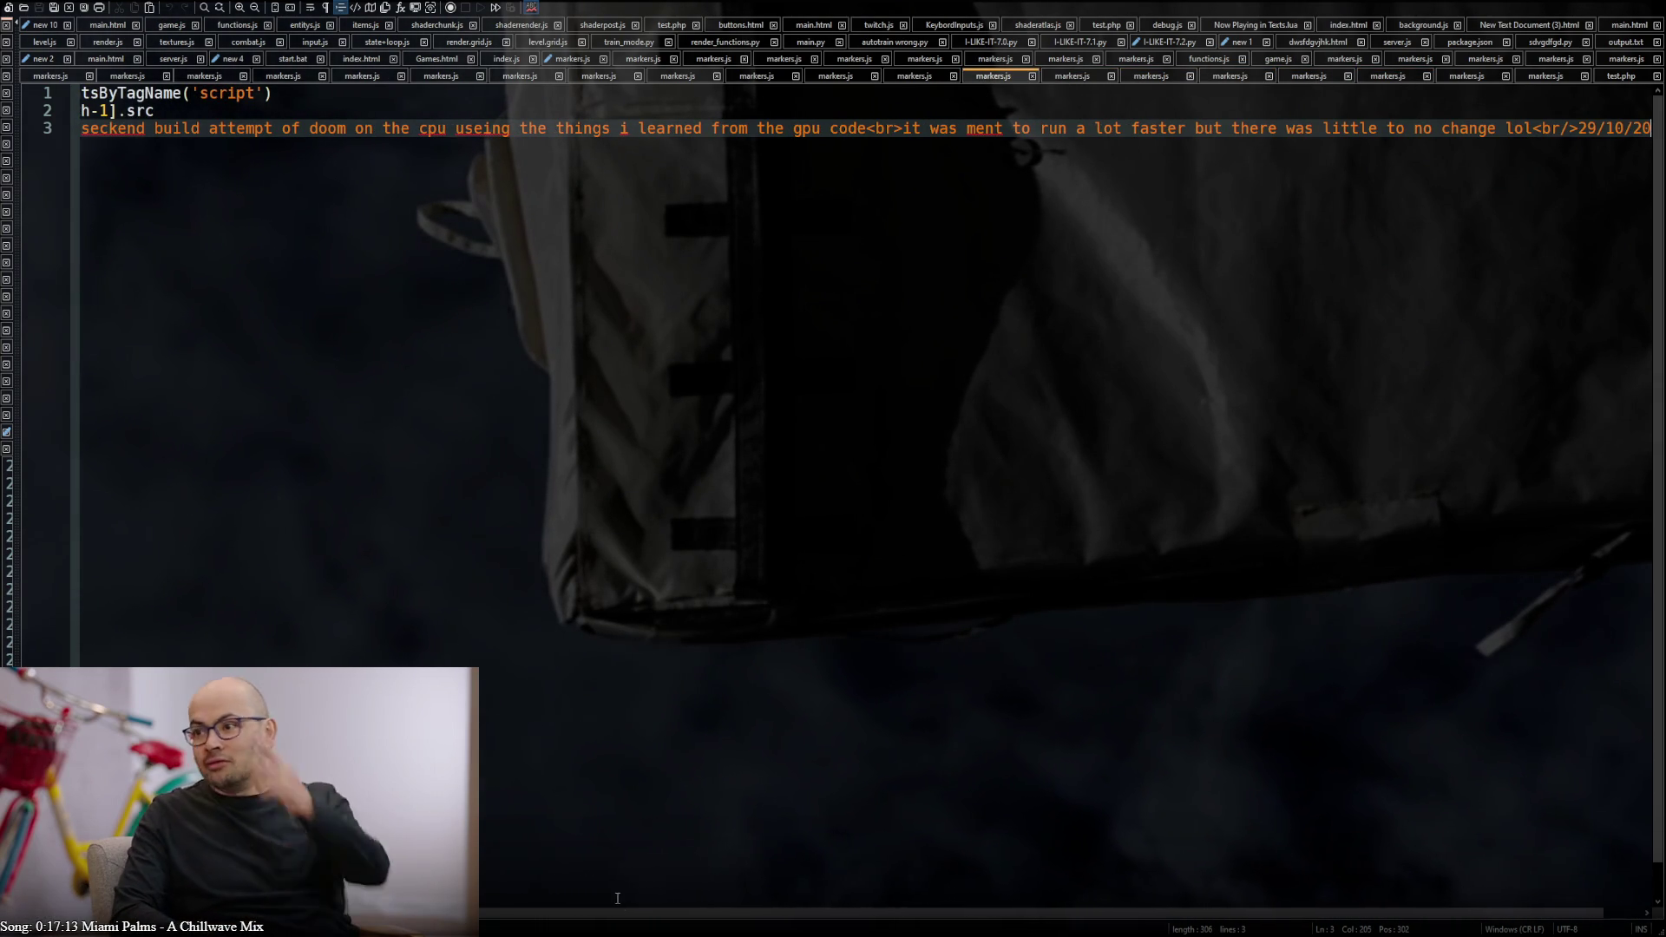
scroll(1519, 188, right, 1)
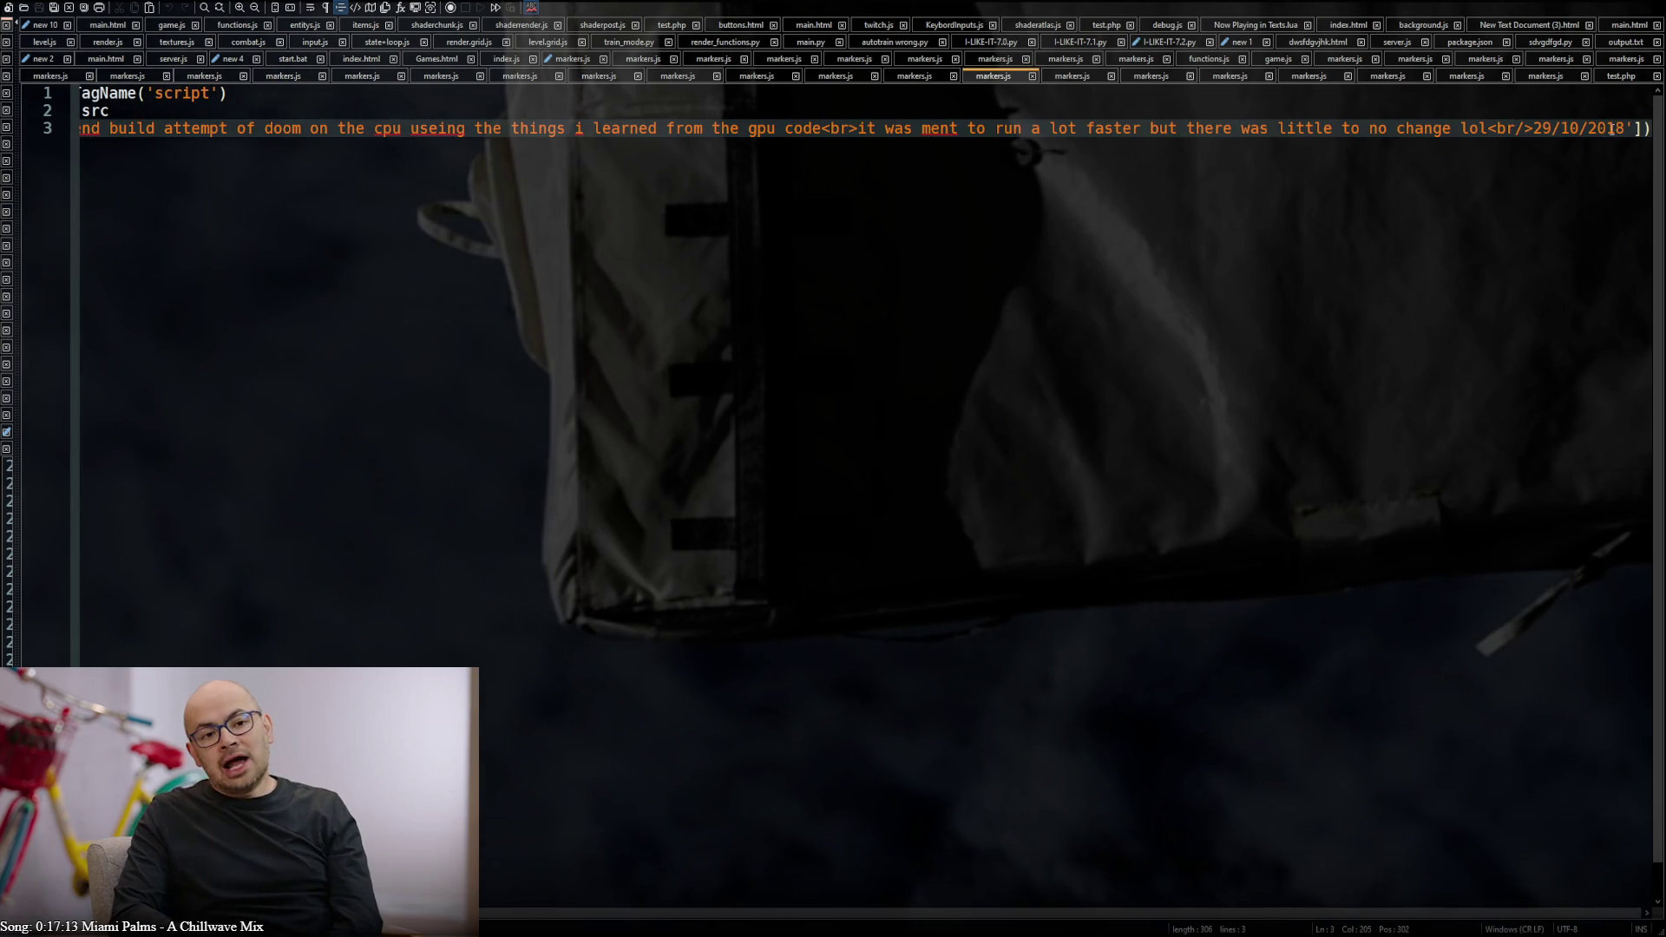
Replace 29/10/2018 with the array [29,10,2018] and correct 'ment' to 'meant'
key(BackSpace)
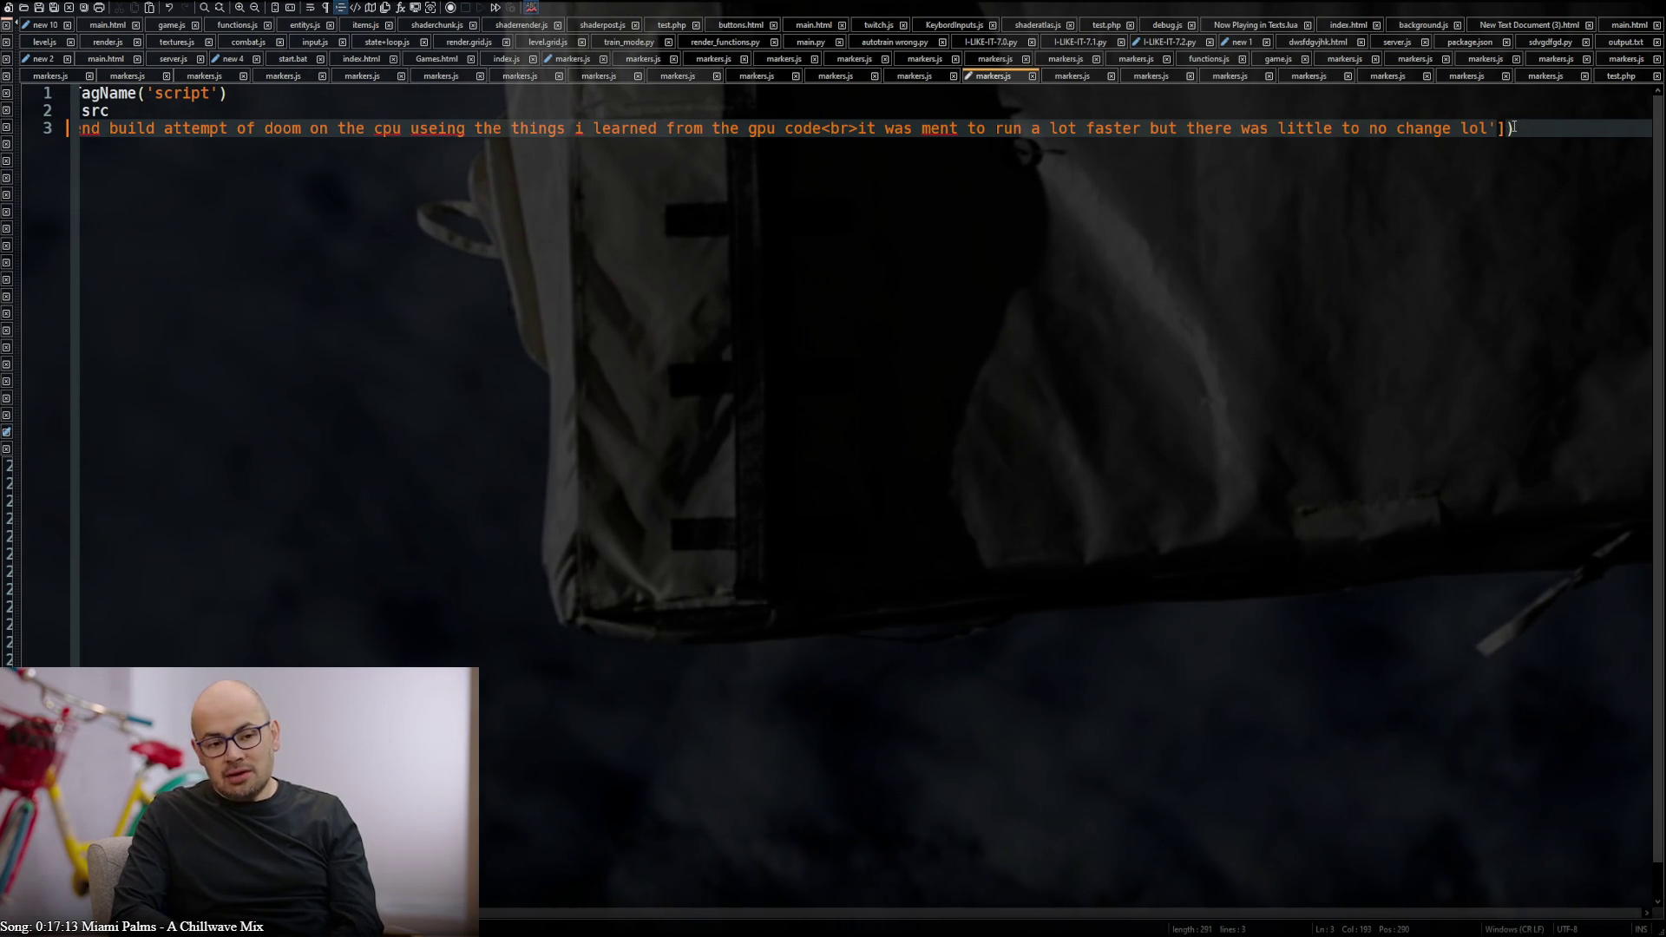
text(,[)
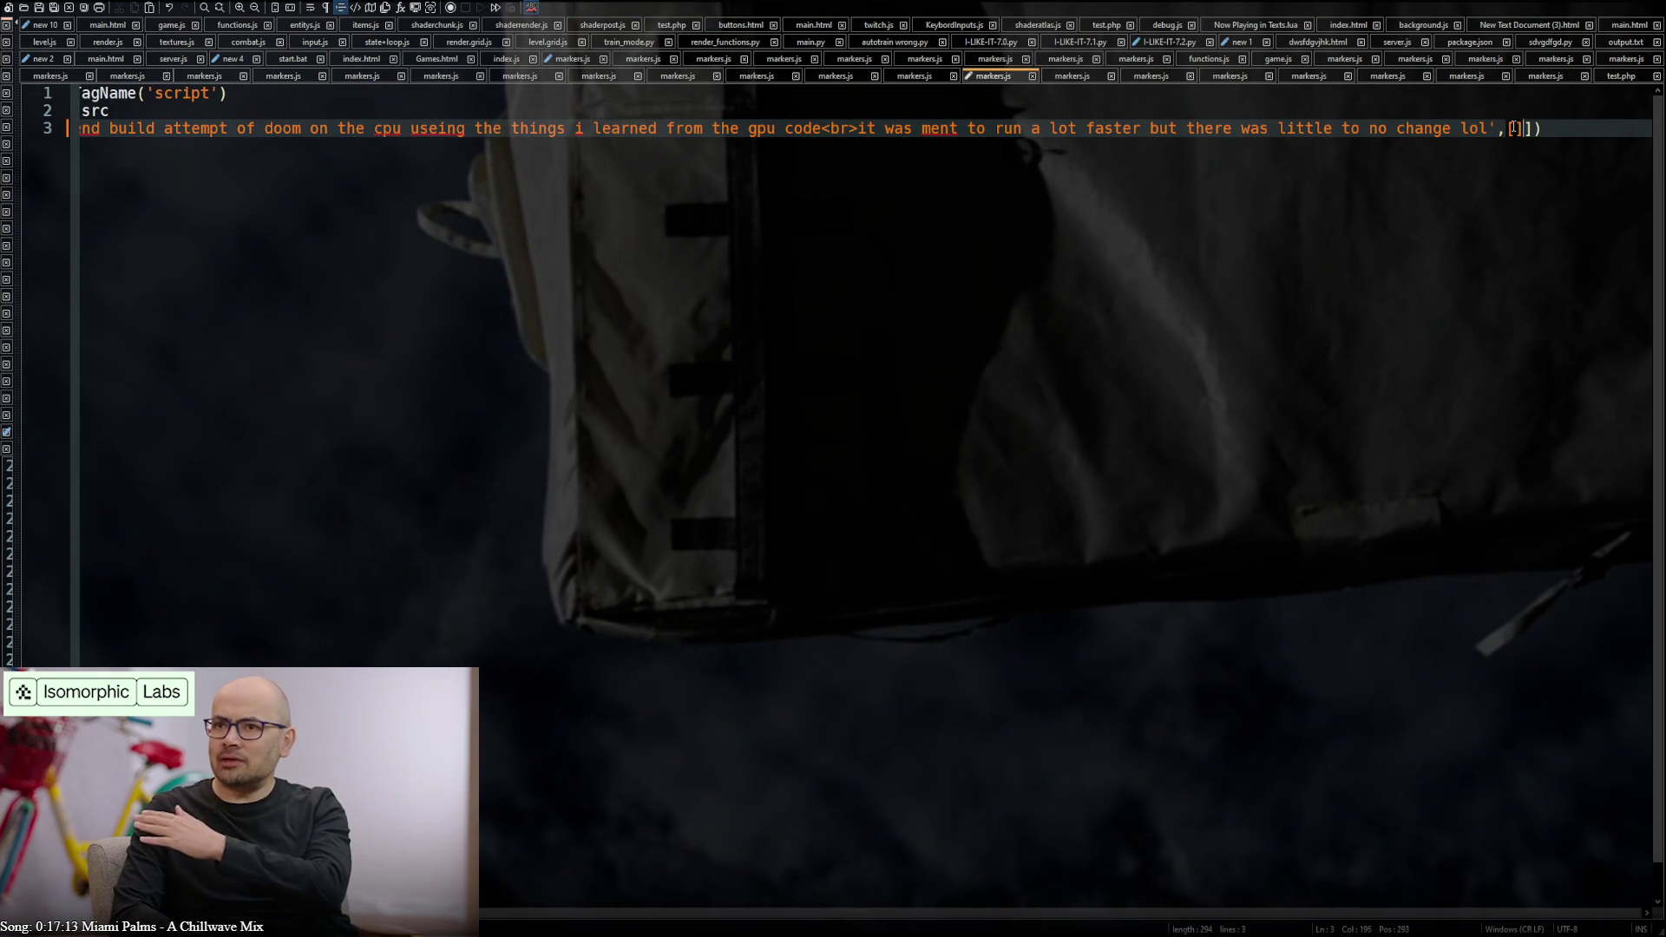
text(29/10/2018)
key(Left)
key(Left)
key(Left)
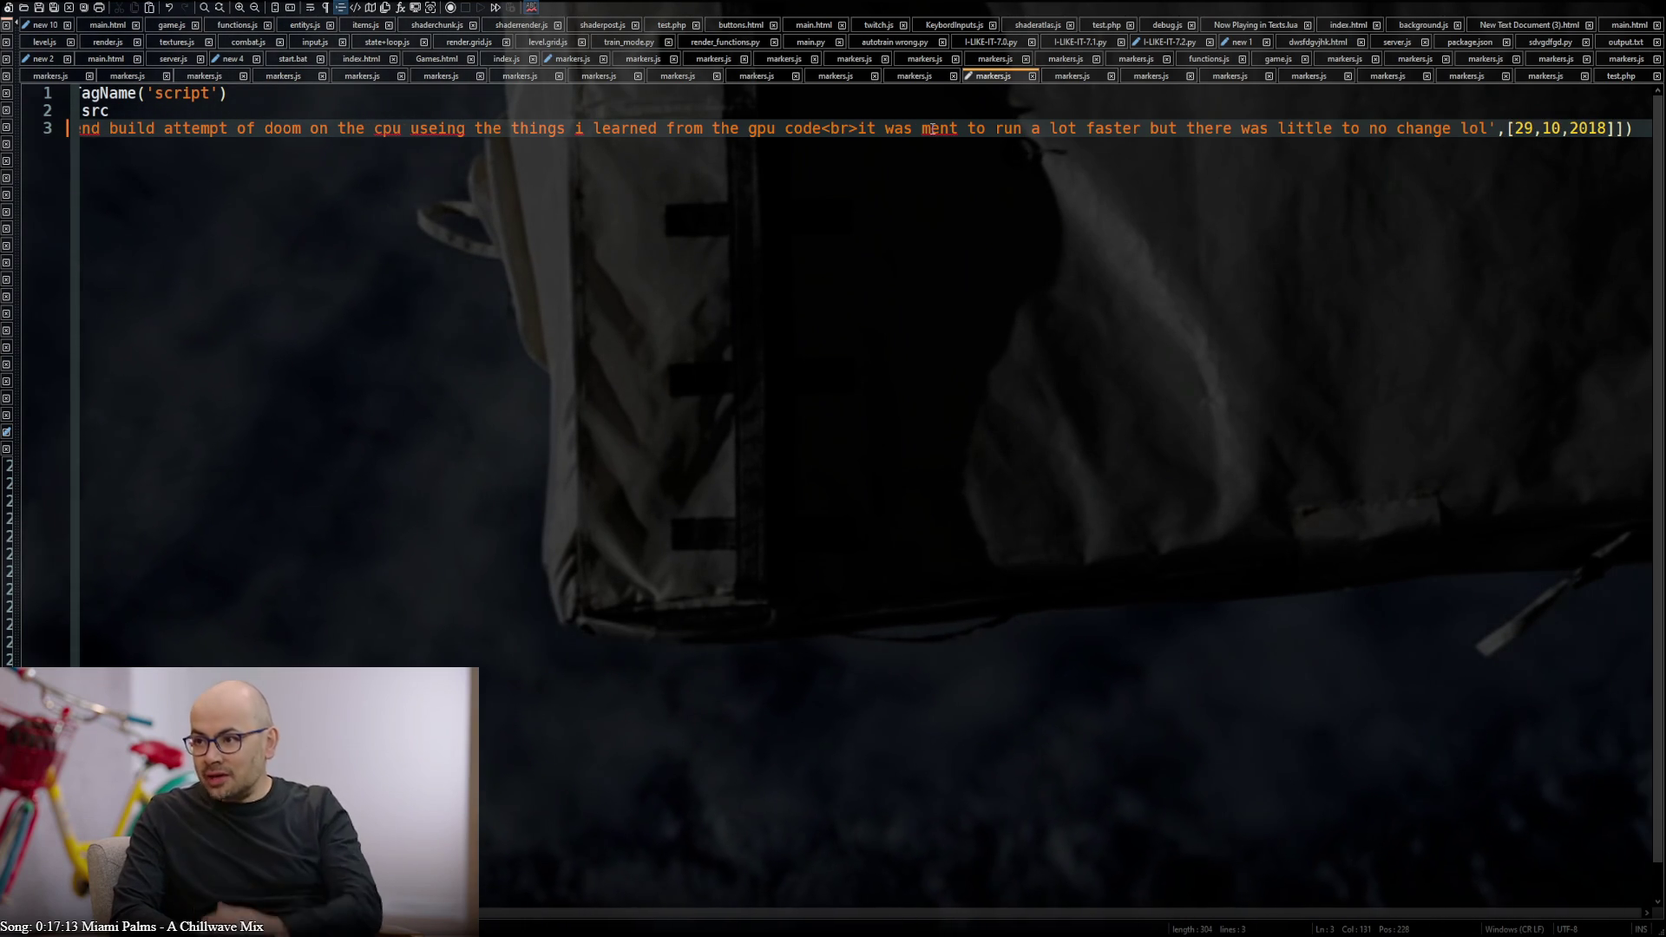
double_click(943, 130)
text(meant)
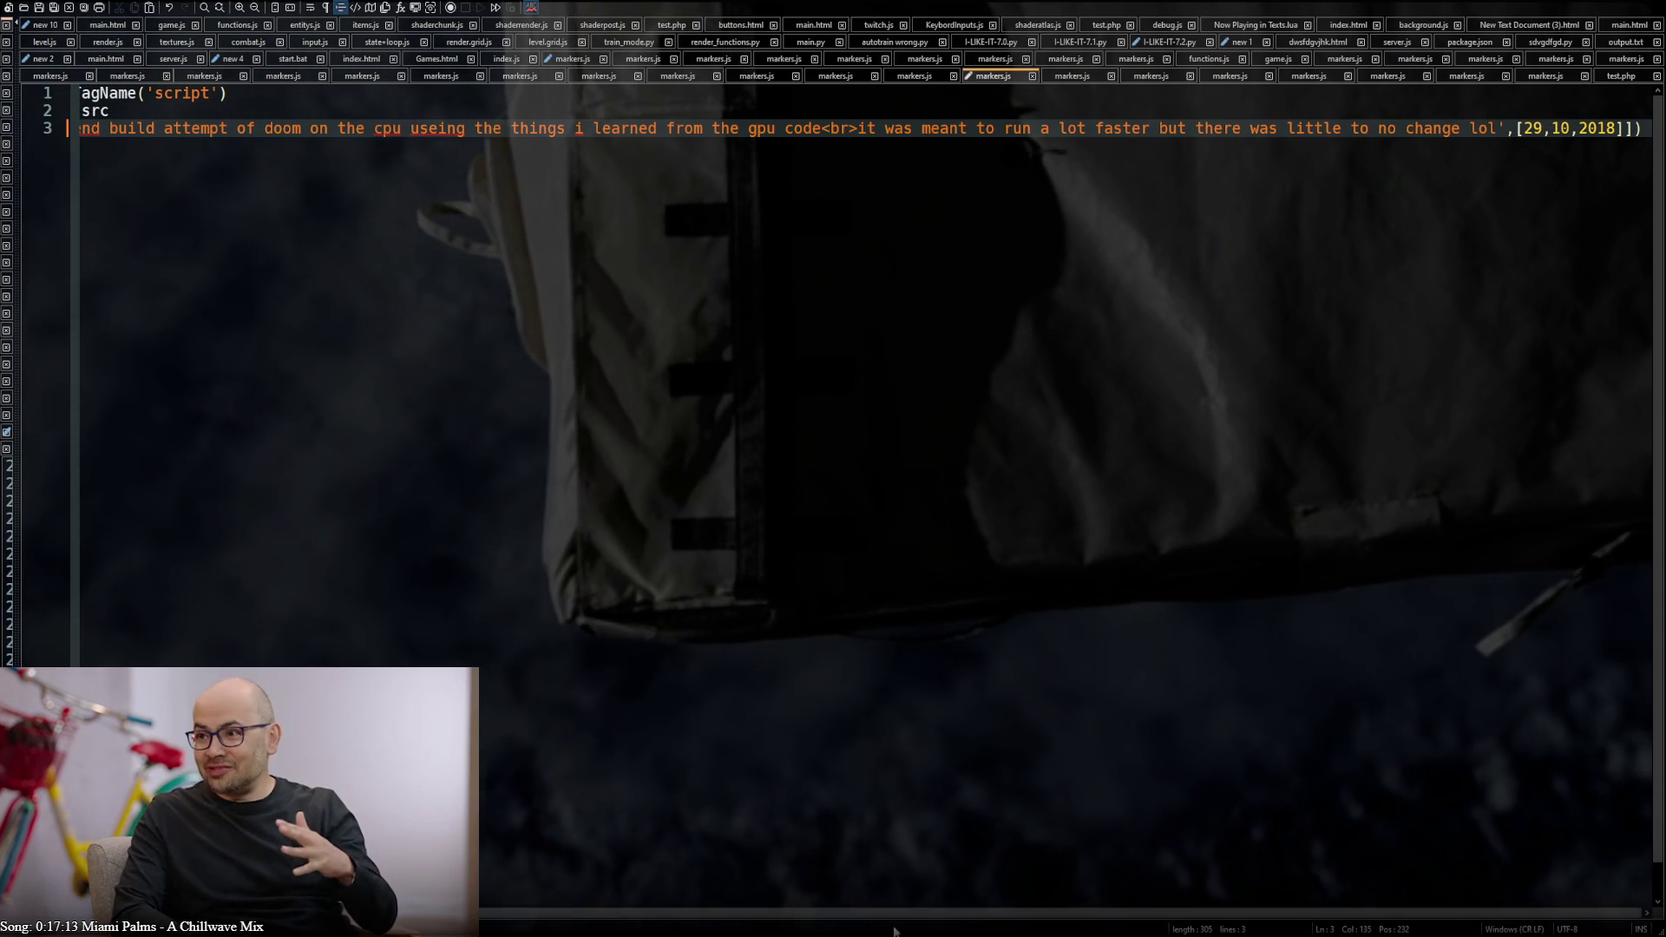
scroll(768, 901, left, 2)
scroll(768, 902, left, 3)
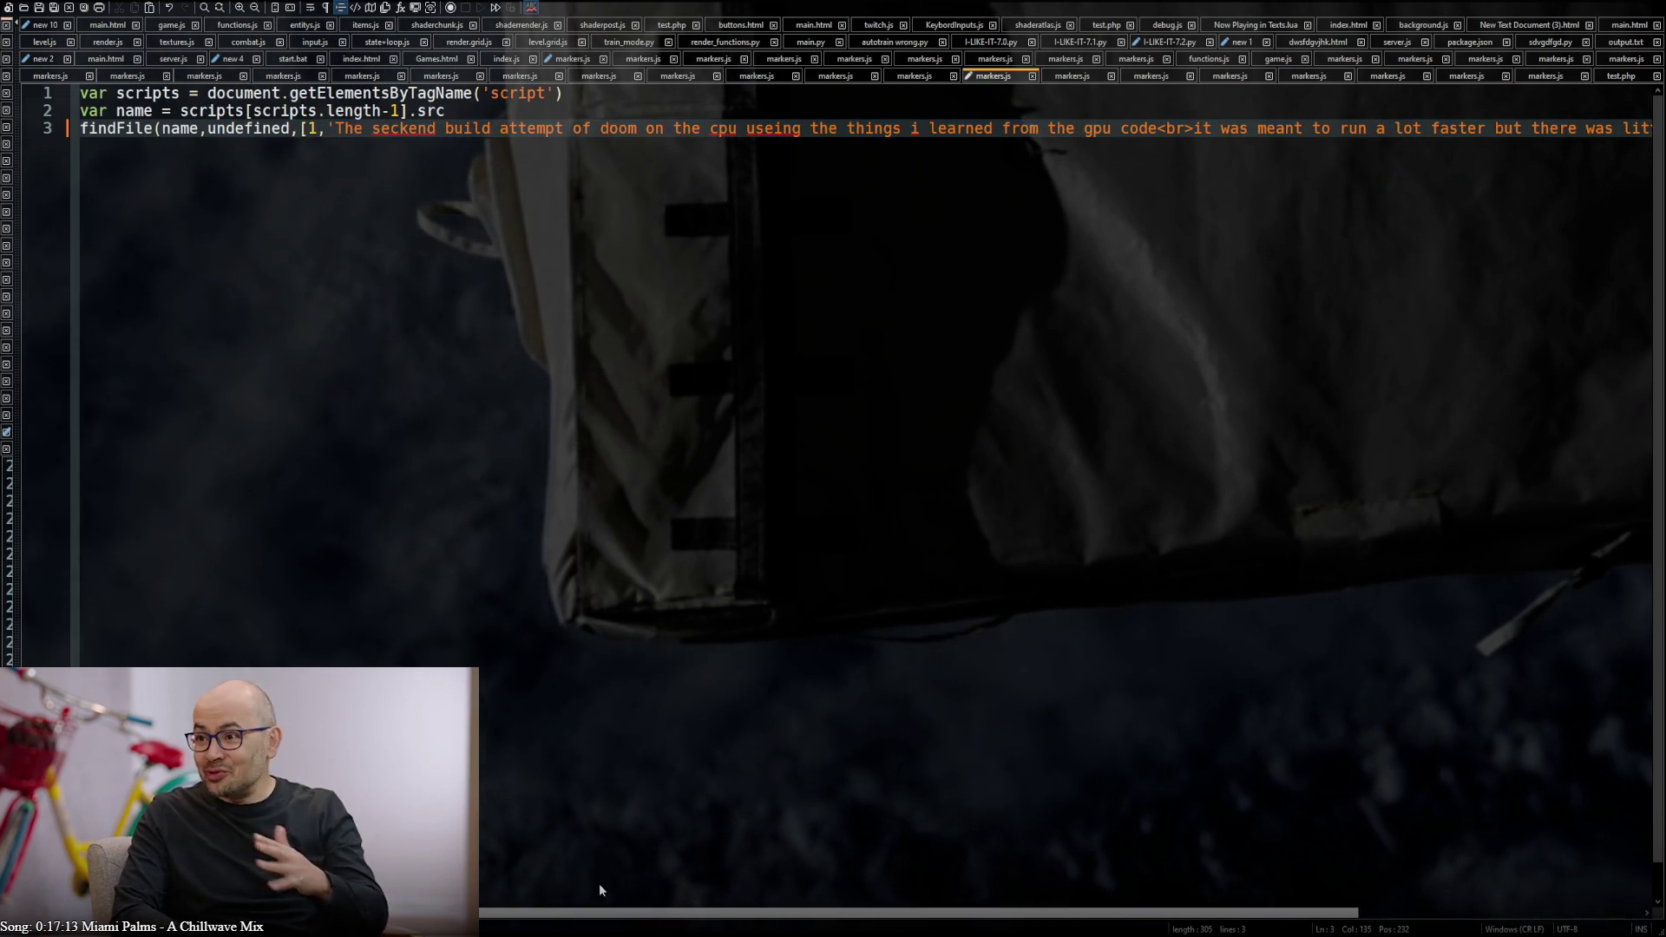
Retype 'useing' as 'using' and 'cpu' as 'CPU', then check 'seckend' in a Google search
double_click(782, 130)
text(using)
double_click(717, 130)
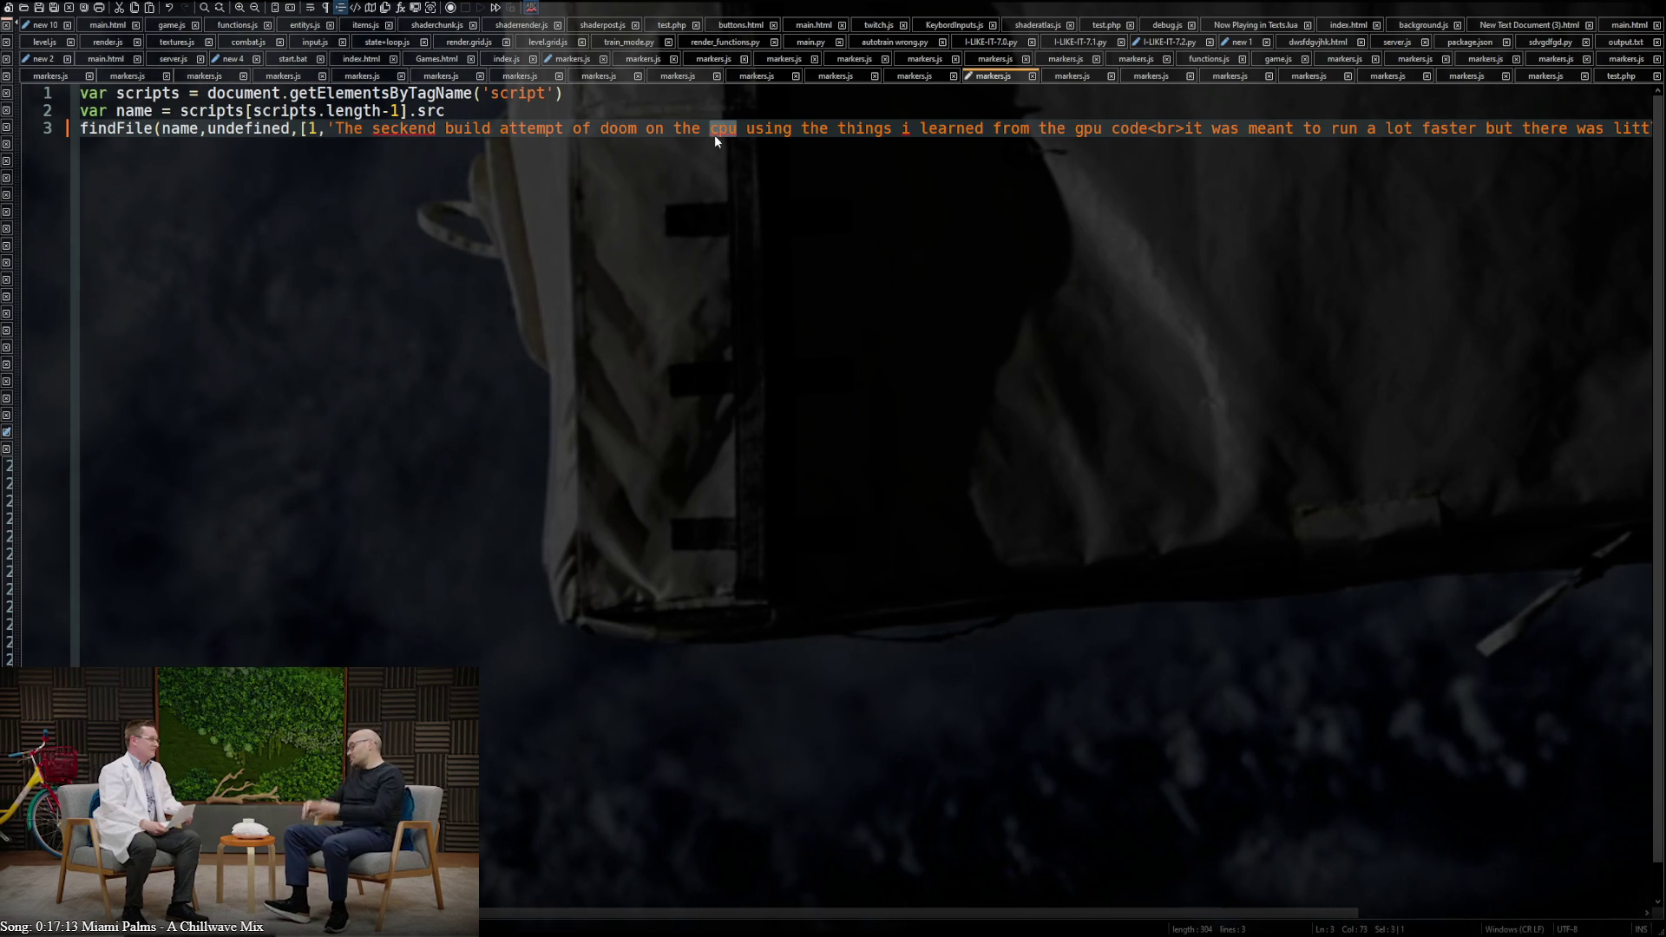
text(CPU)
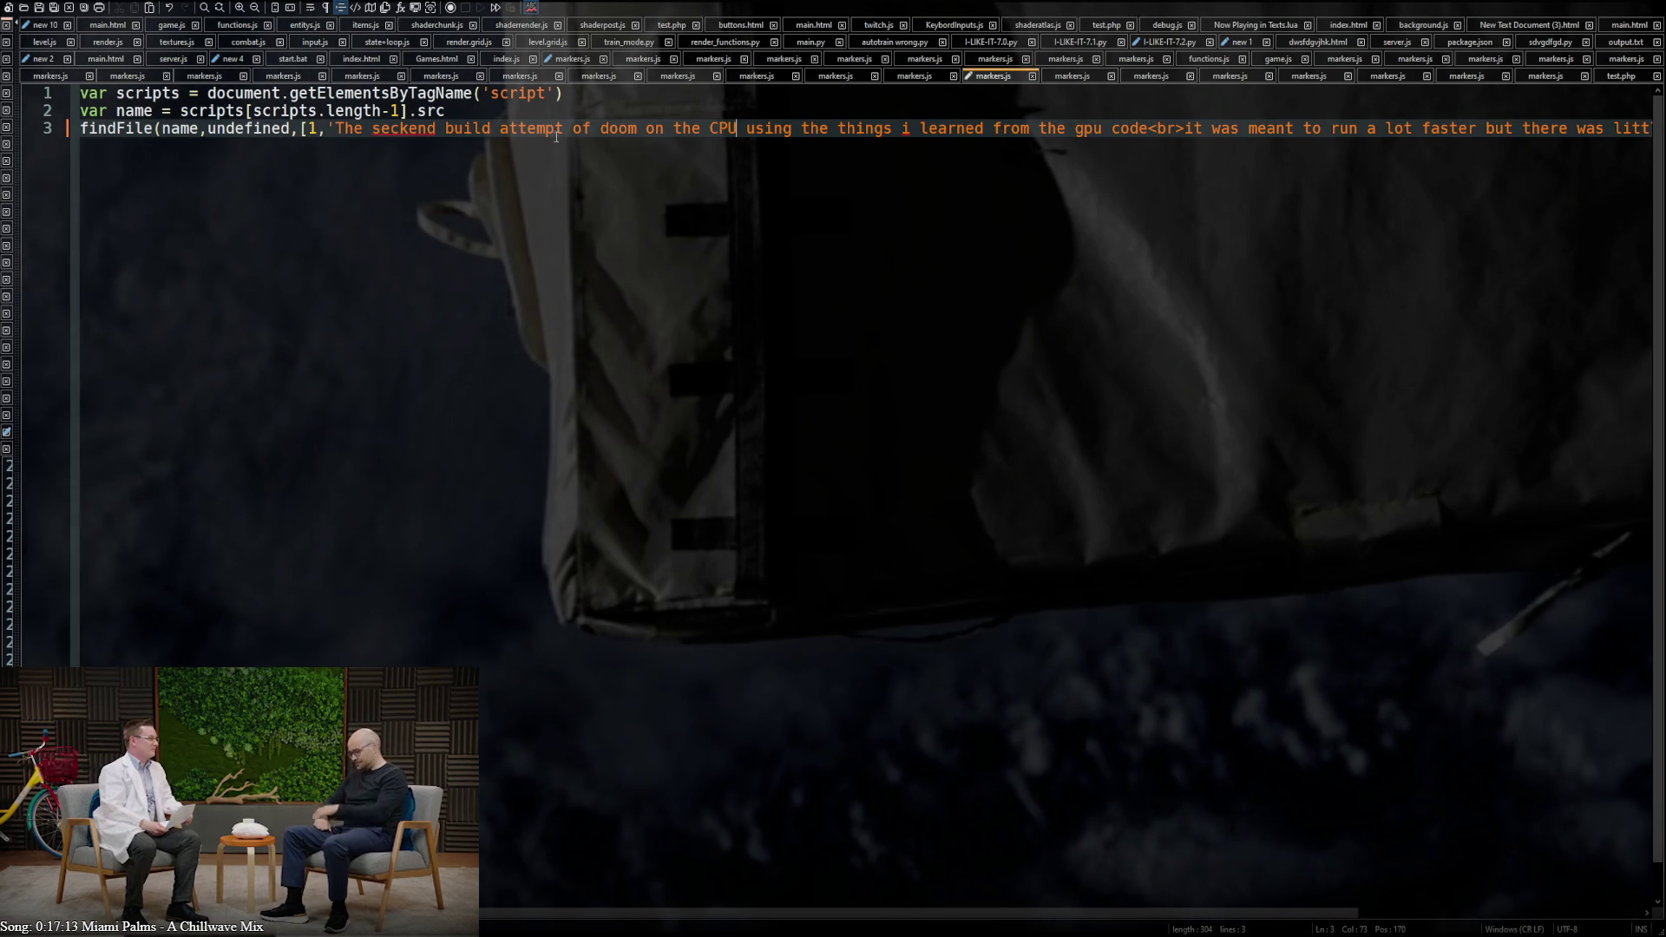
double_click(440, 130)
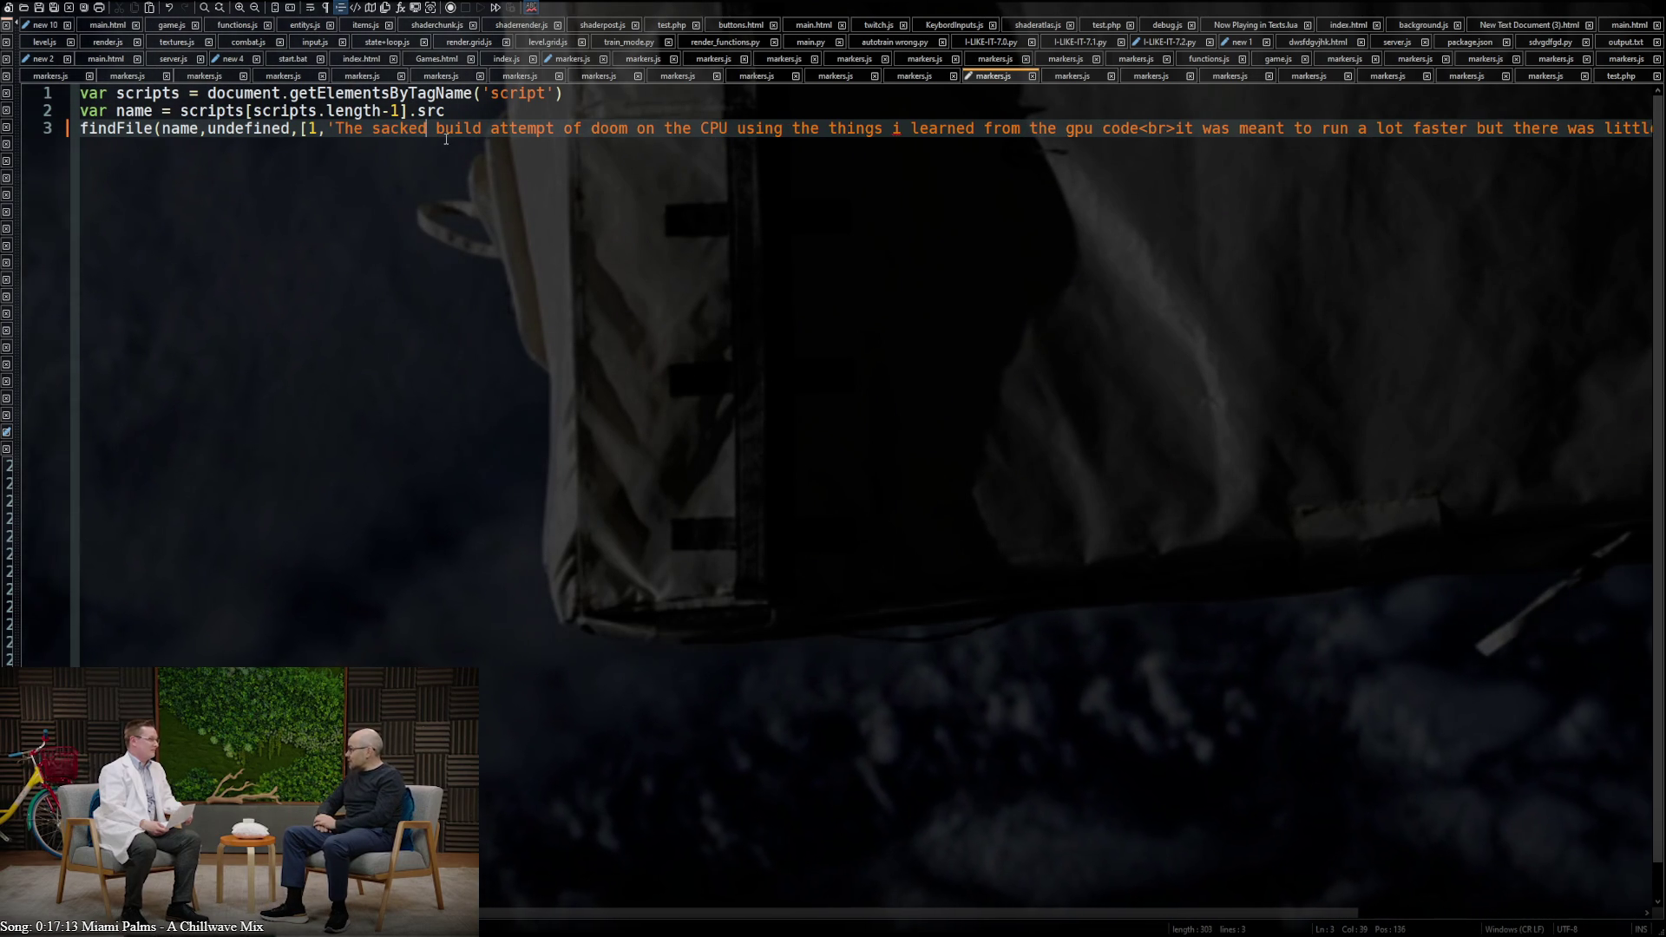
click(402, 130)
double_click(403, 130)
key(ctrl+c)
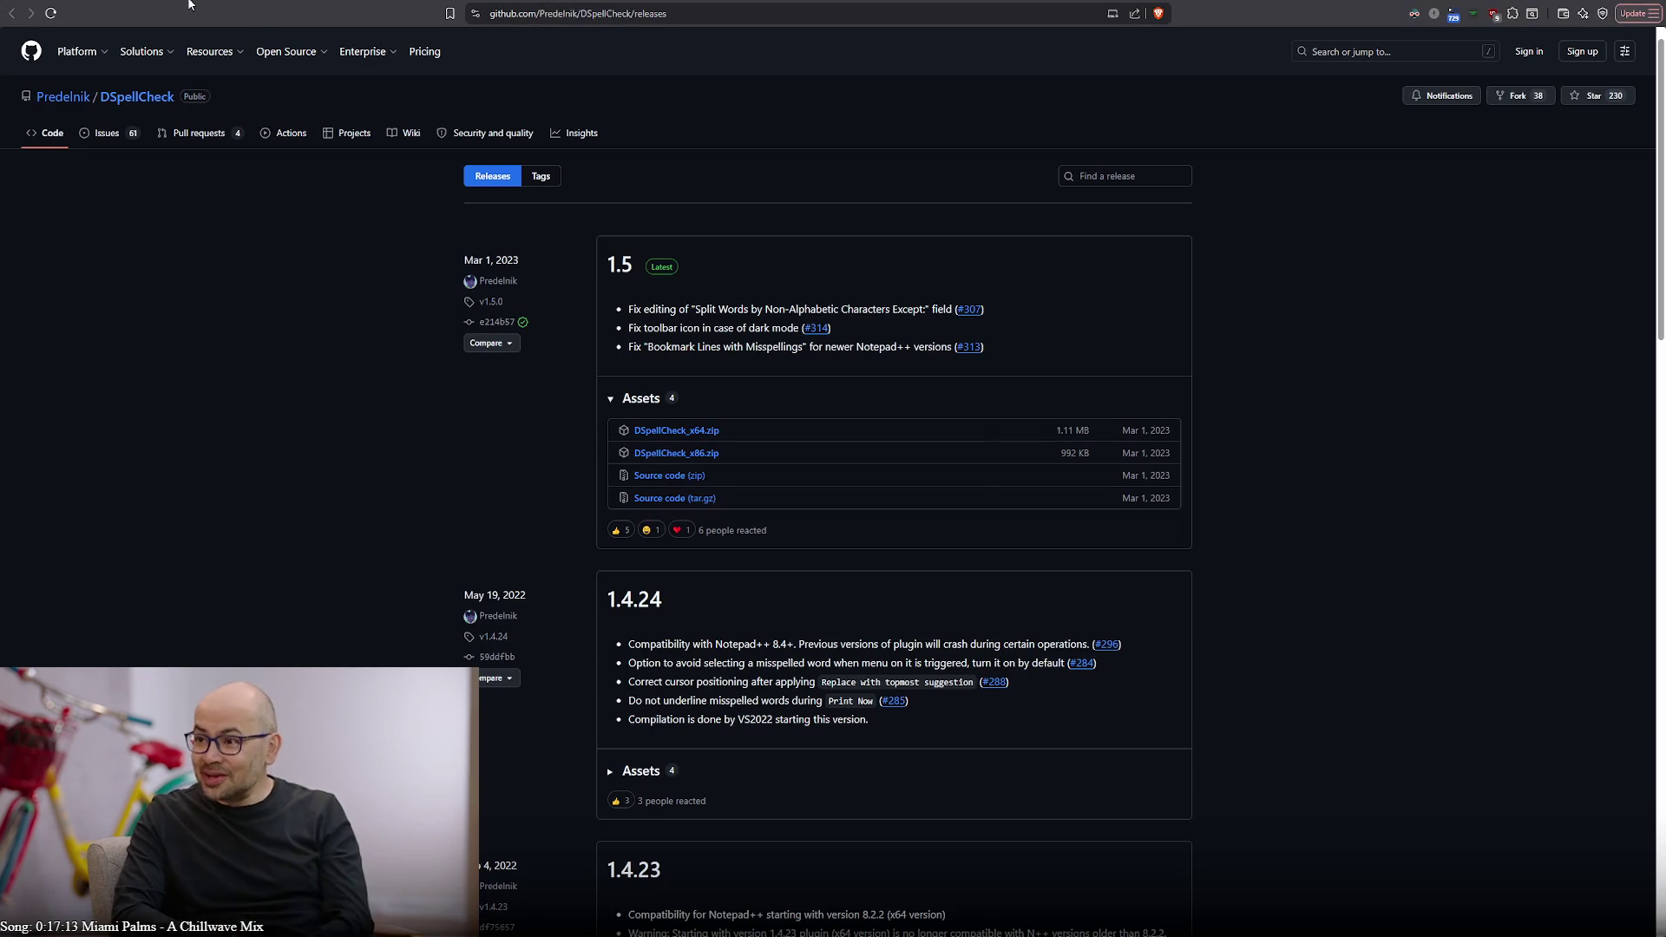
click(545, 13)
key(ctrl+v)
key(Return)
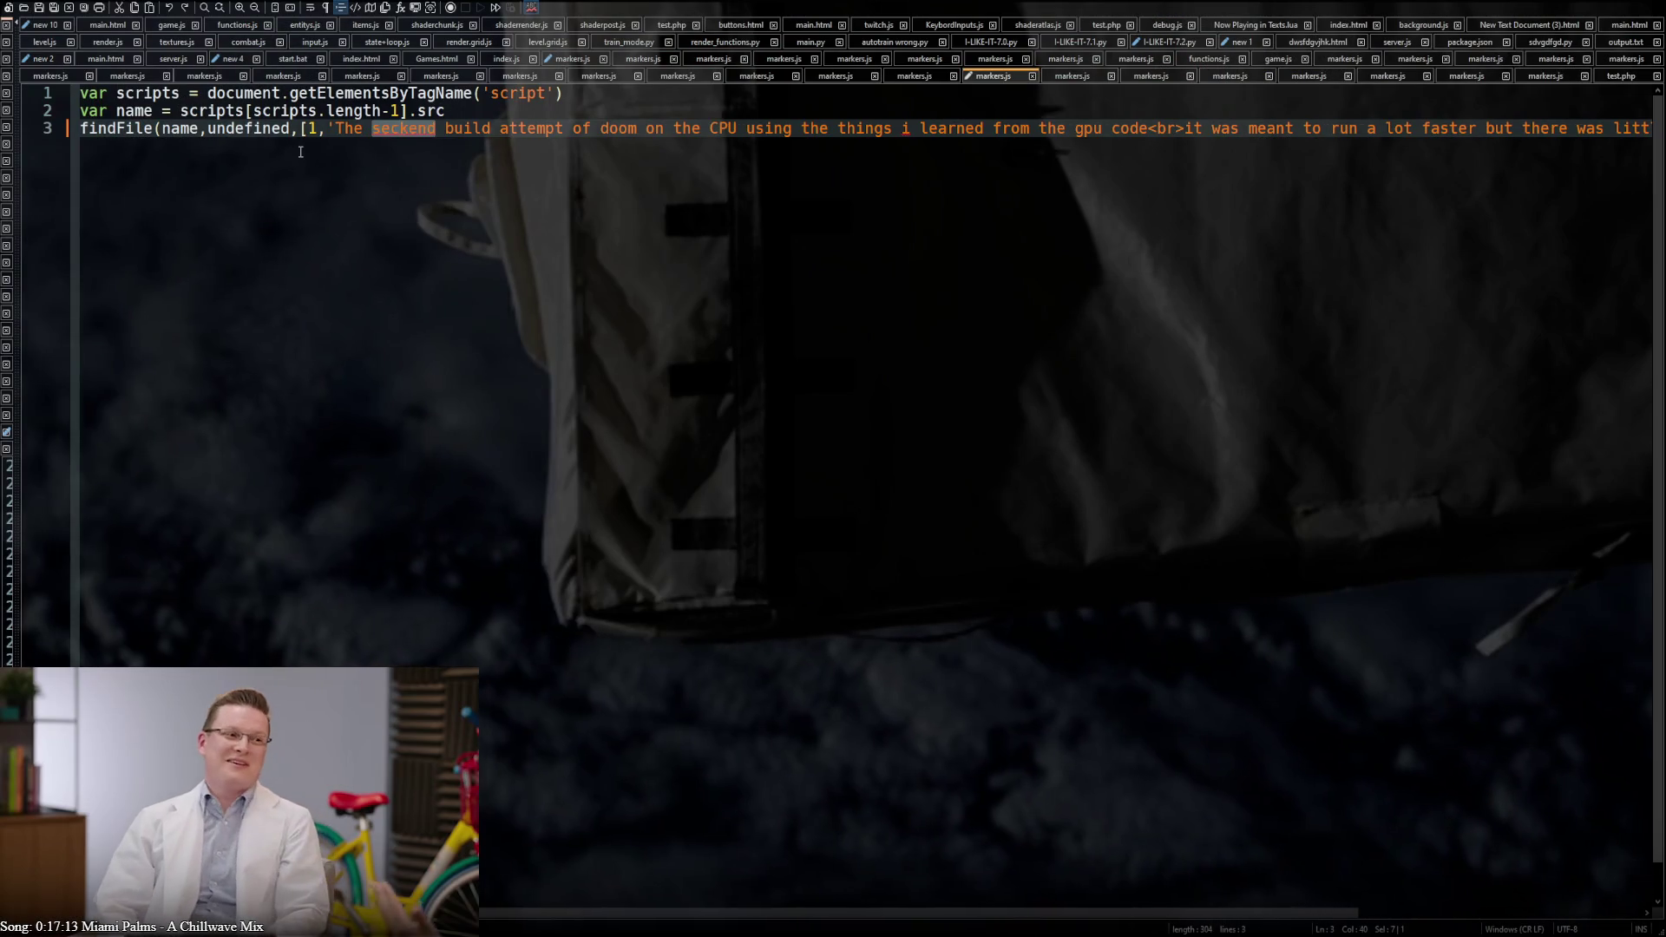
text(second)
Correct 'seckend' to 'second' so the entry begins 'The second build attempt'
key(End)
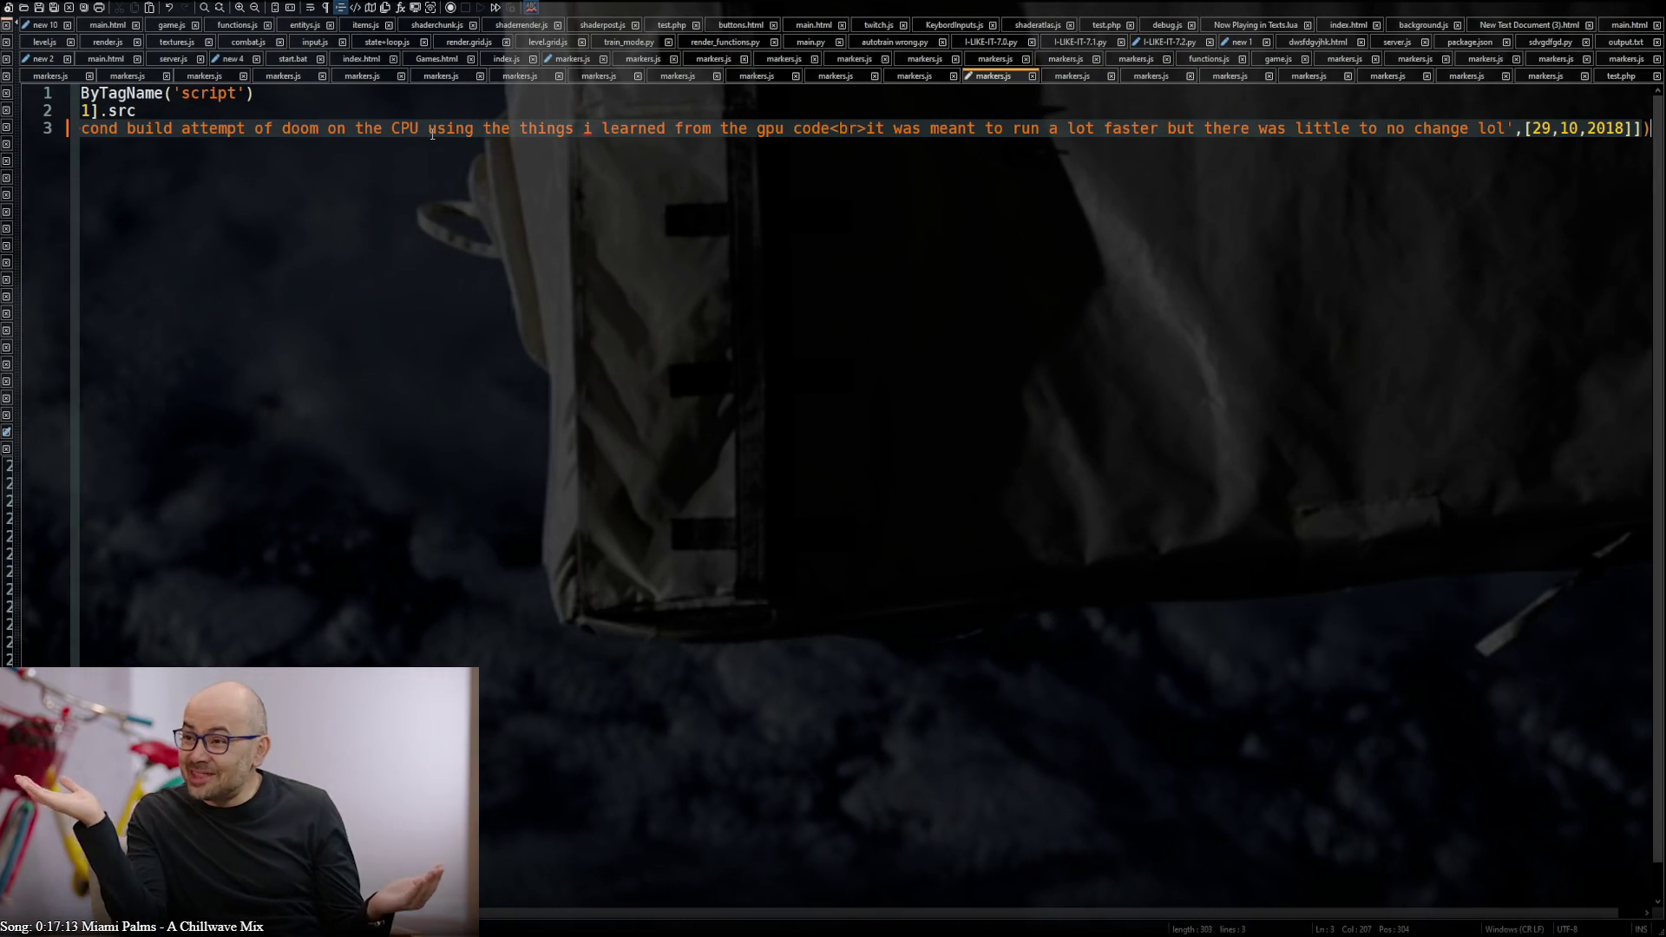
drag(1041, 911, 750, 912)
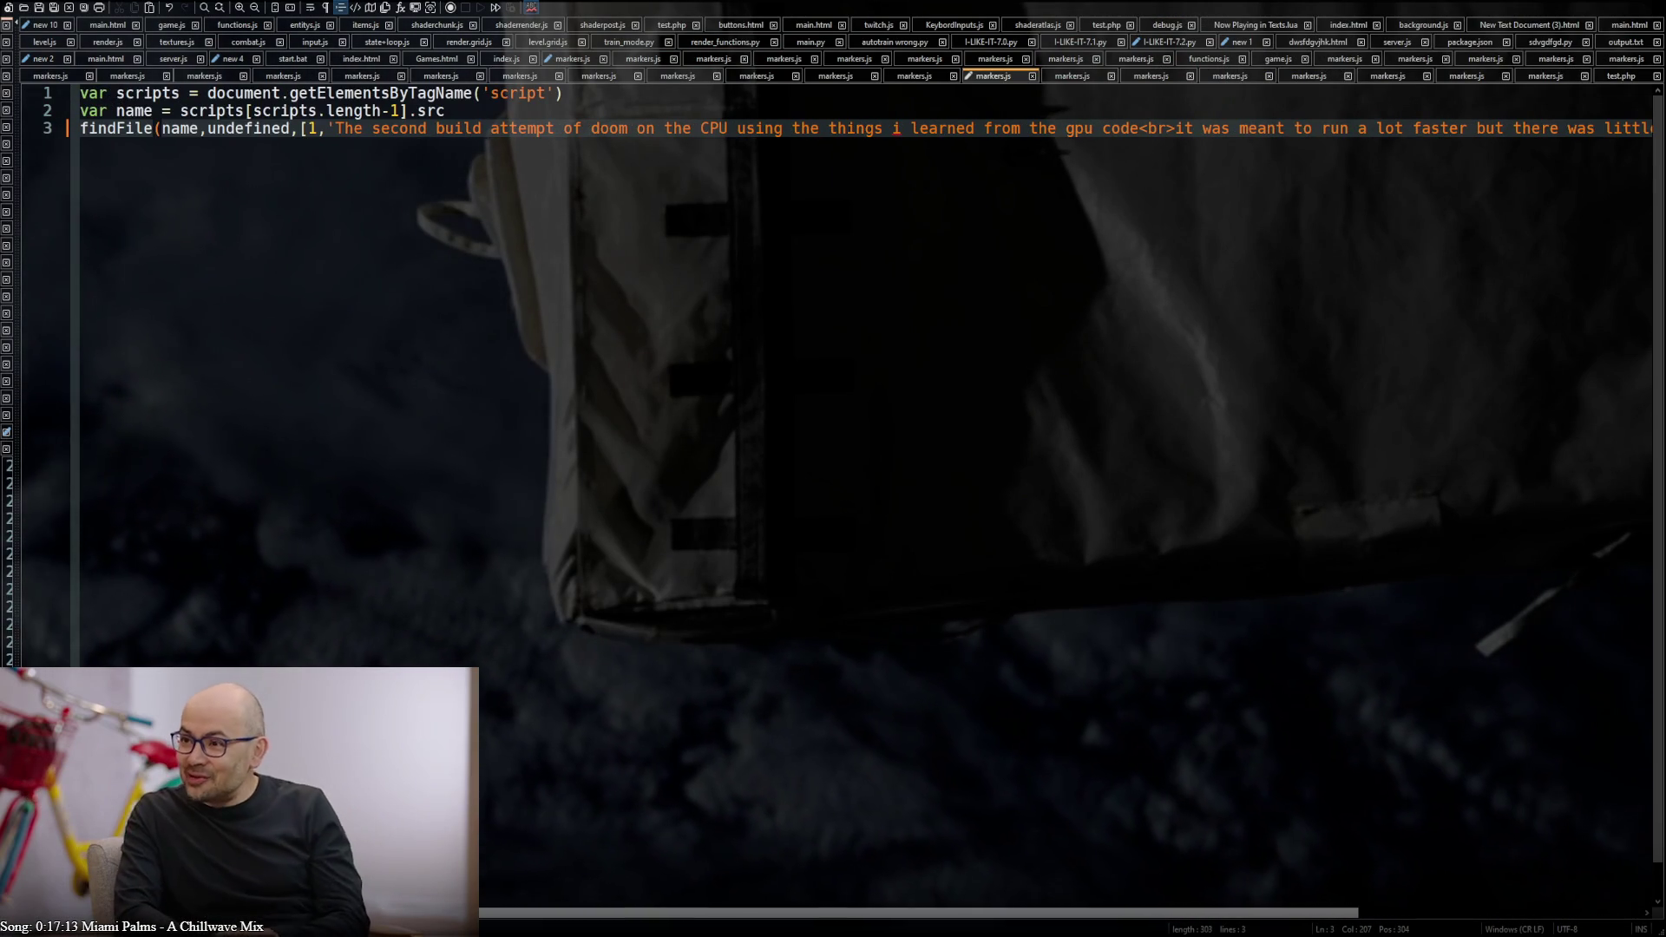
click(428, 128)
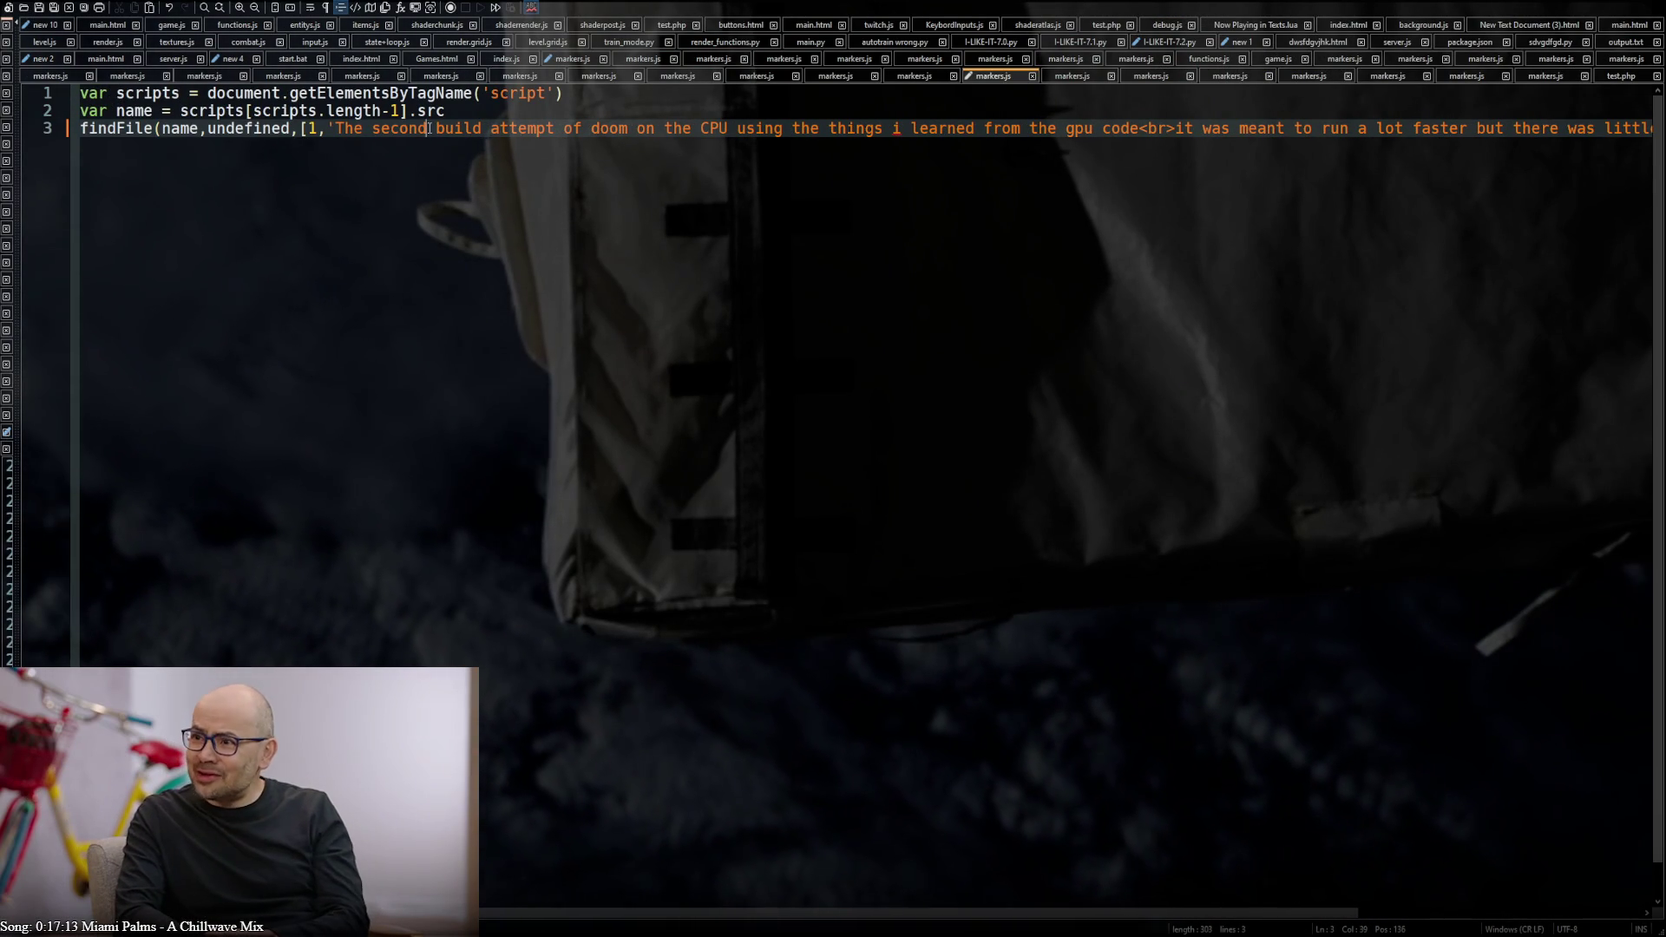
key(shift+Right)
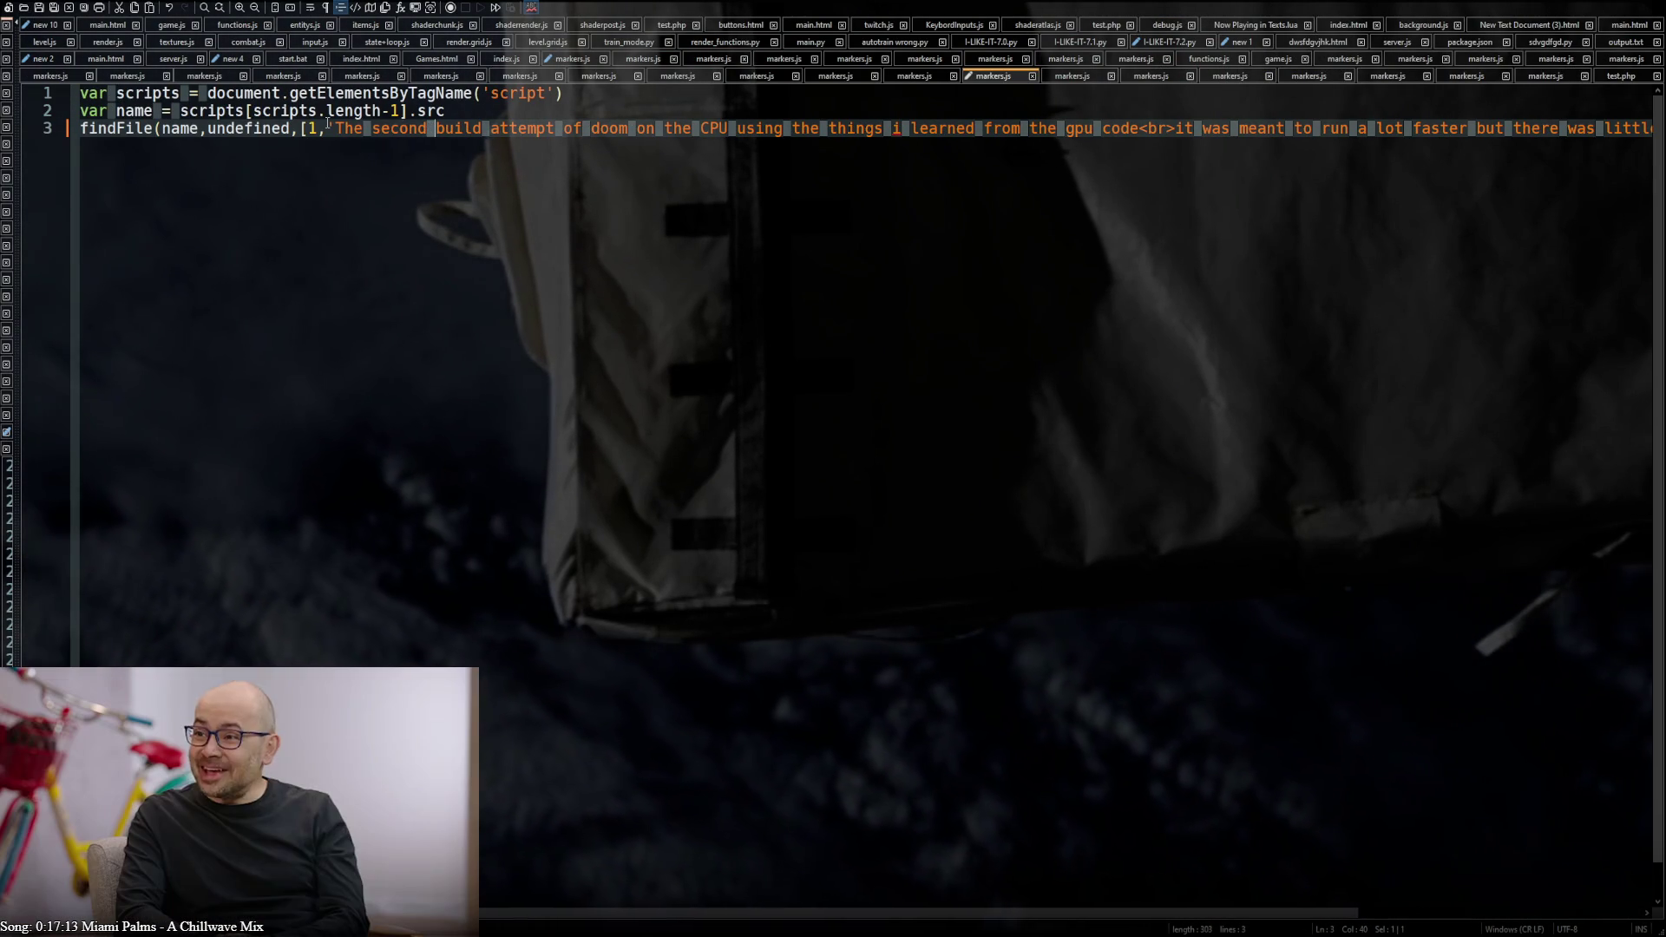
click(295, 127)
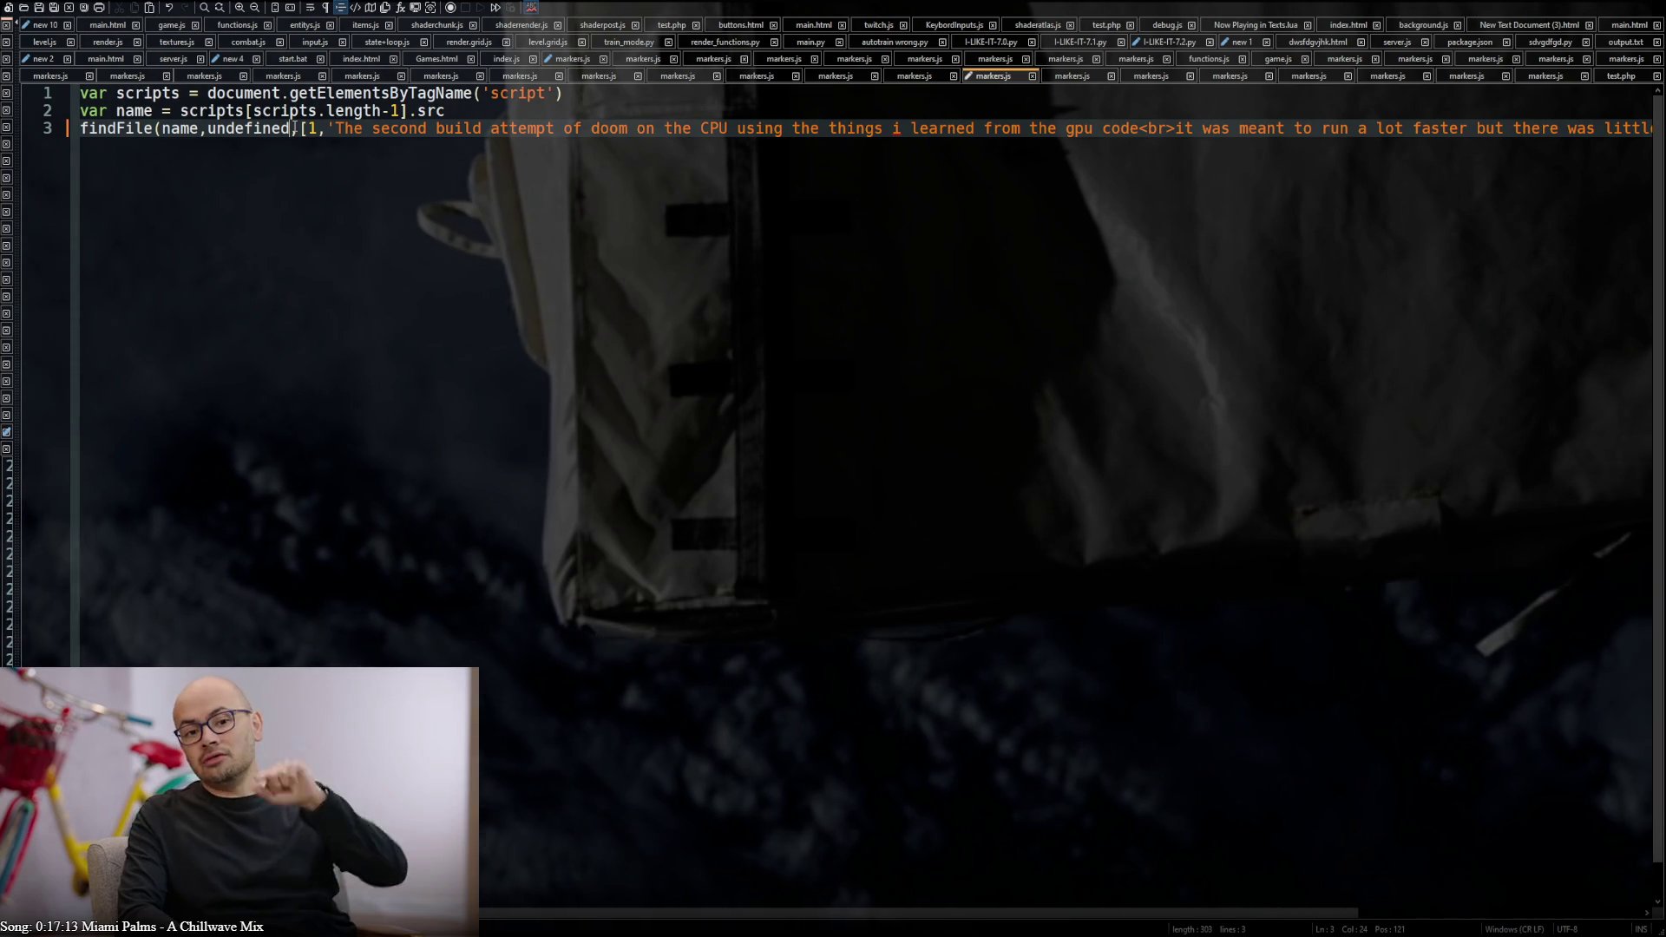